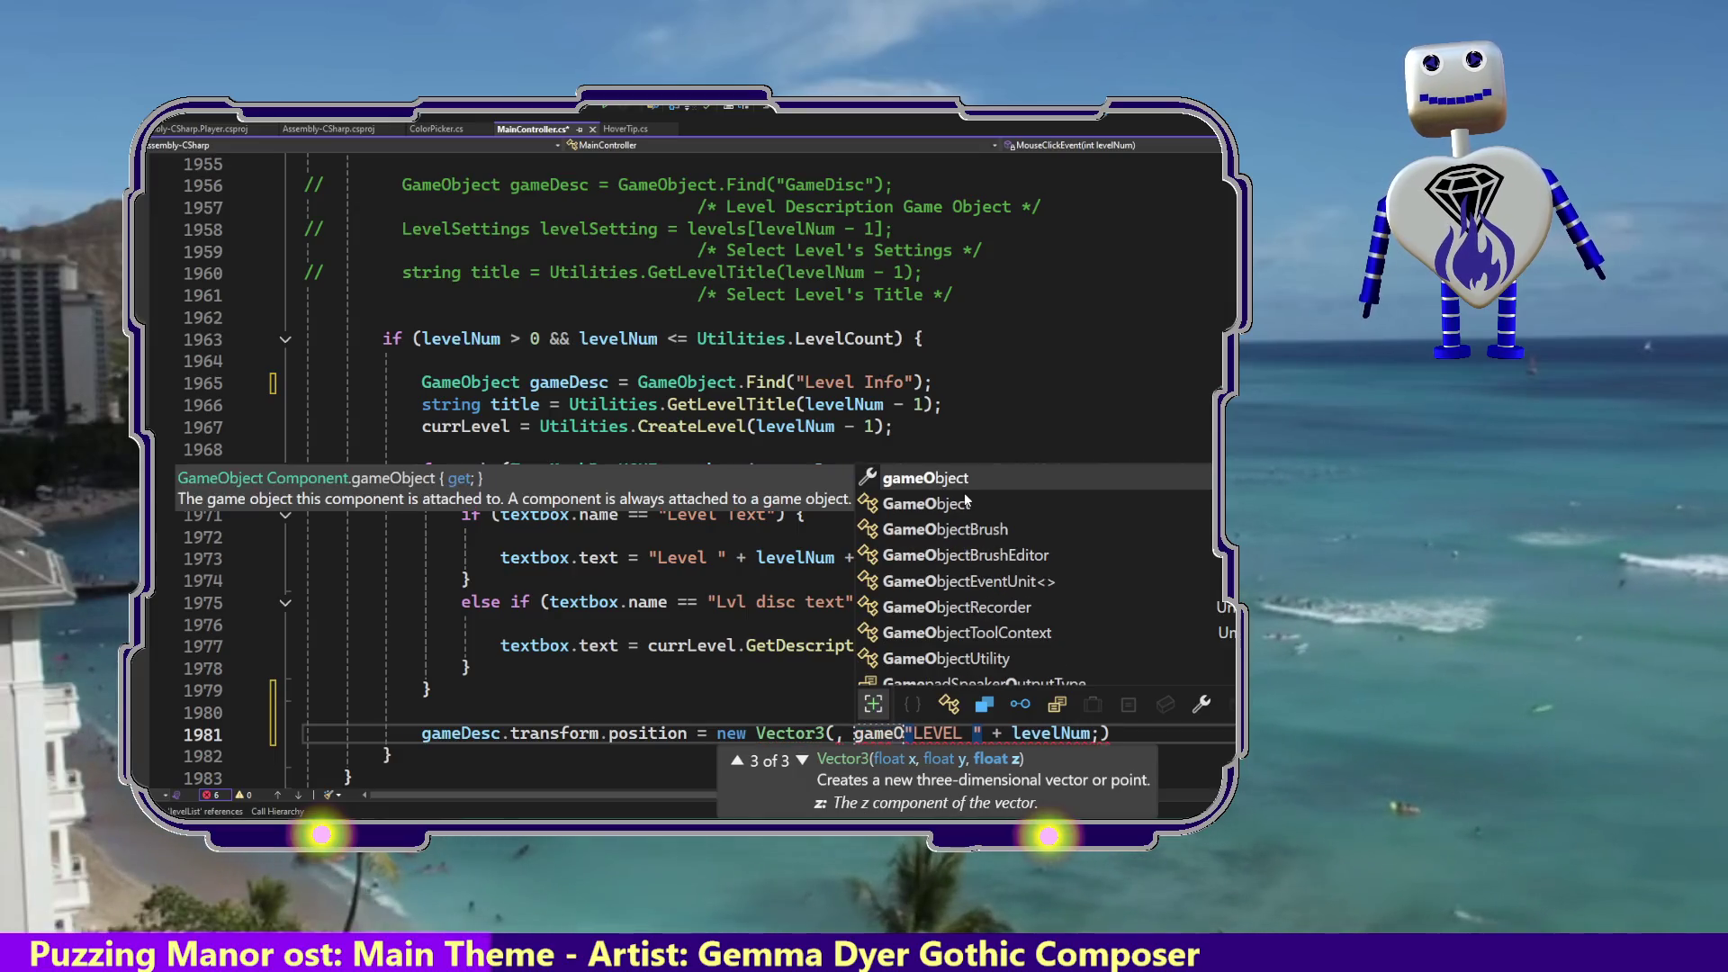
Start the Vector3 argument with GameObject.Find( on "LEVEL " + levelNum, deleting the stray semicolon.
key("Tab")
type(".")
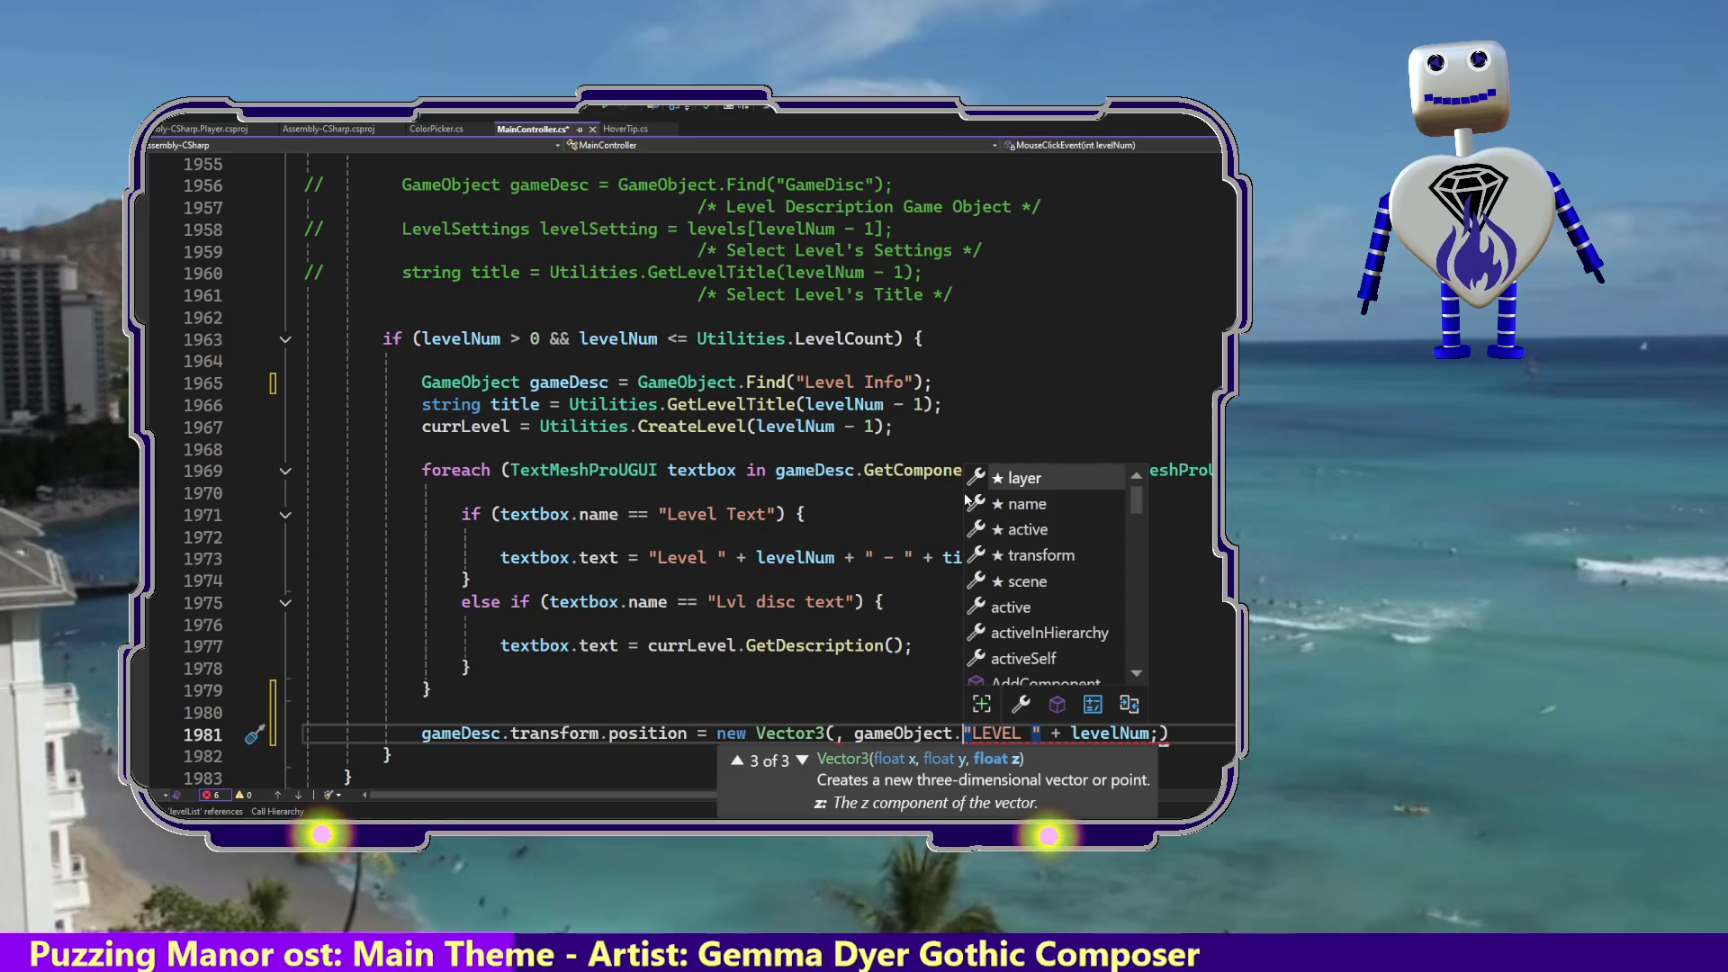
type("F")
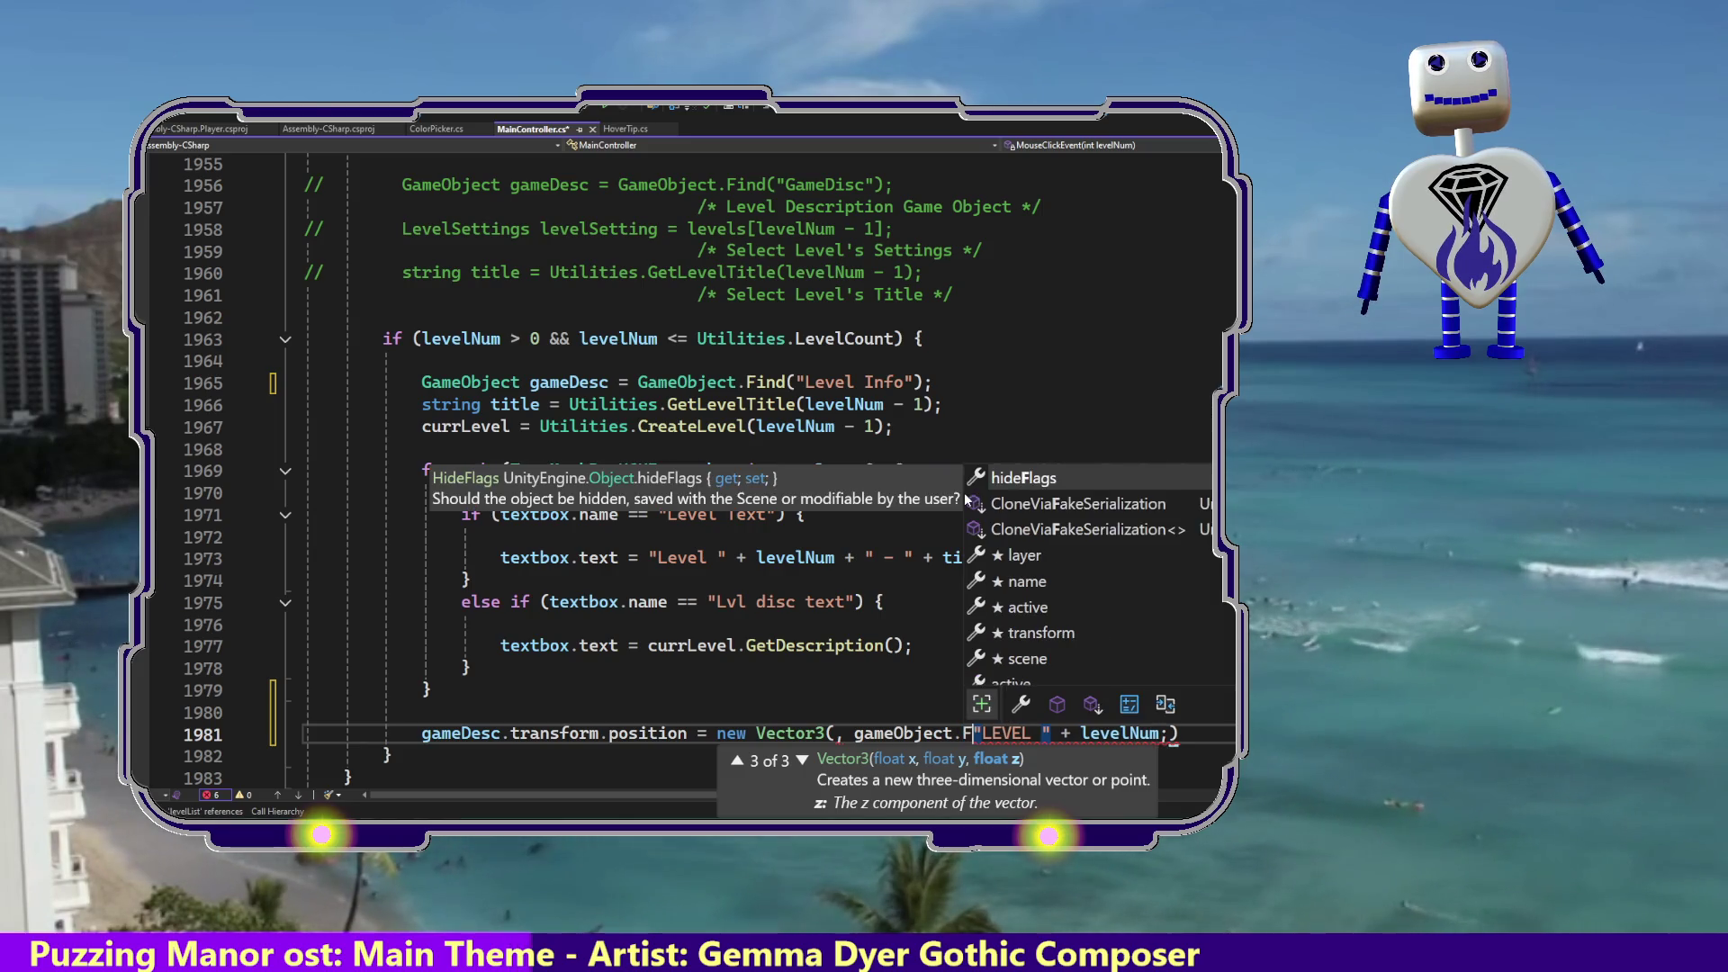
key("Escape")
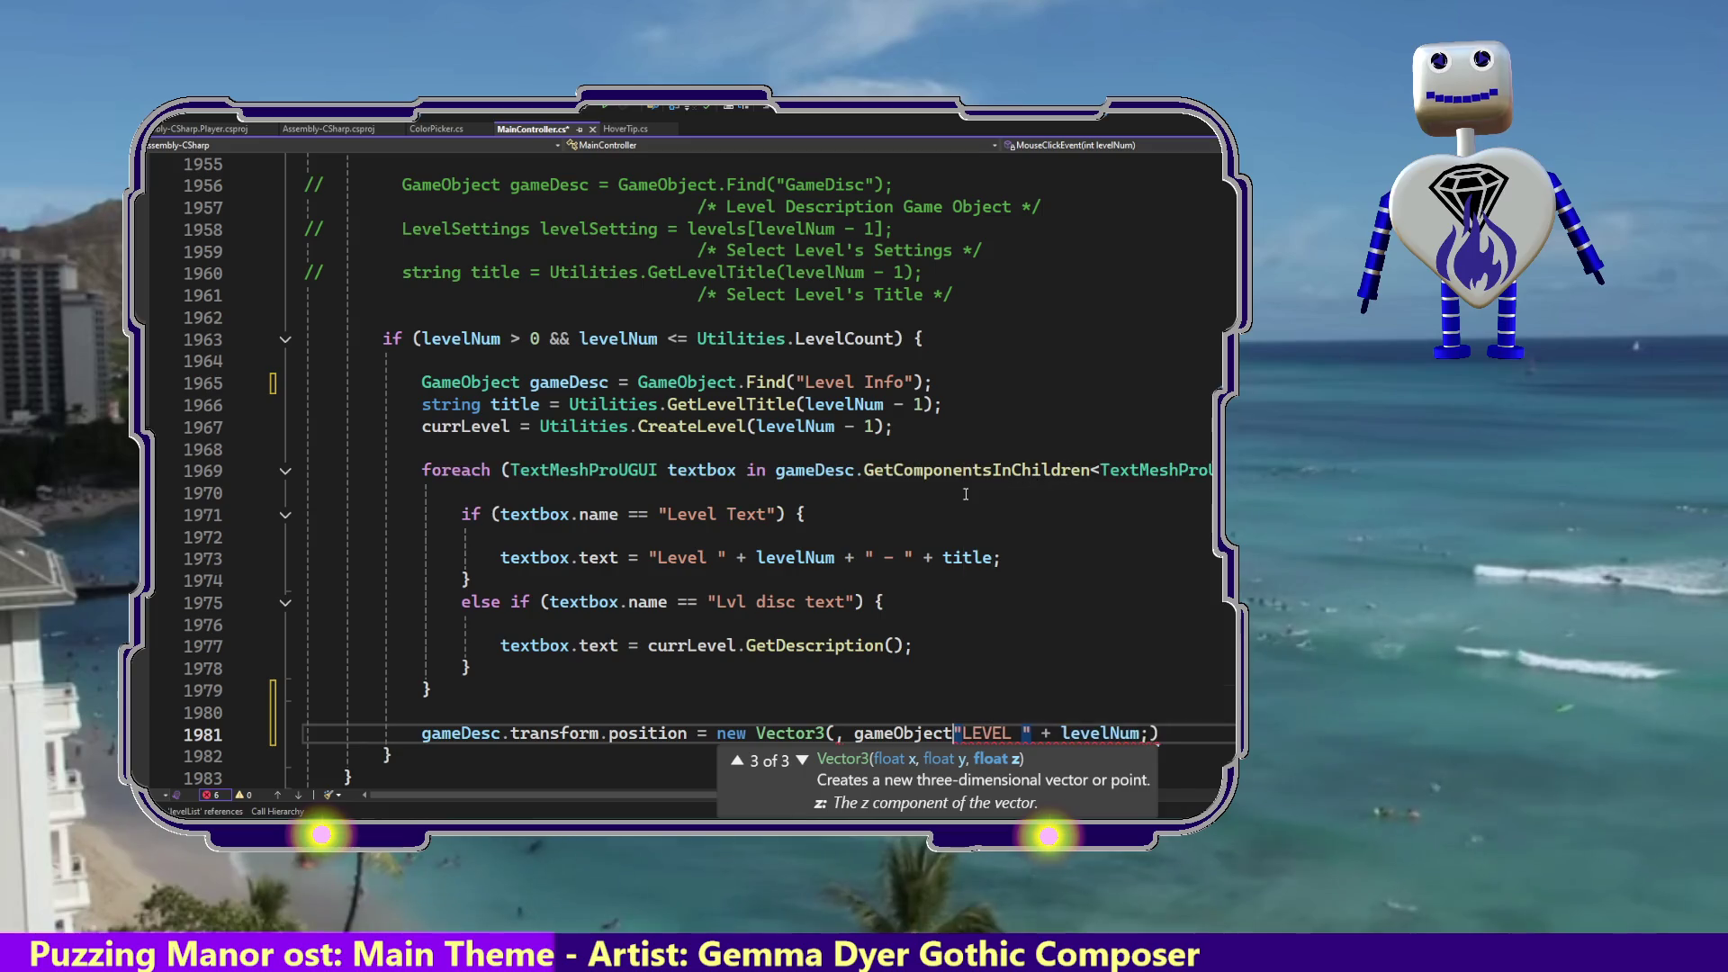
key("BackSpace")
key("BackSpace")
key("BackSpace")
key("BackSpace")
key("BackSpace")
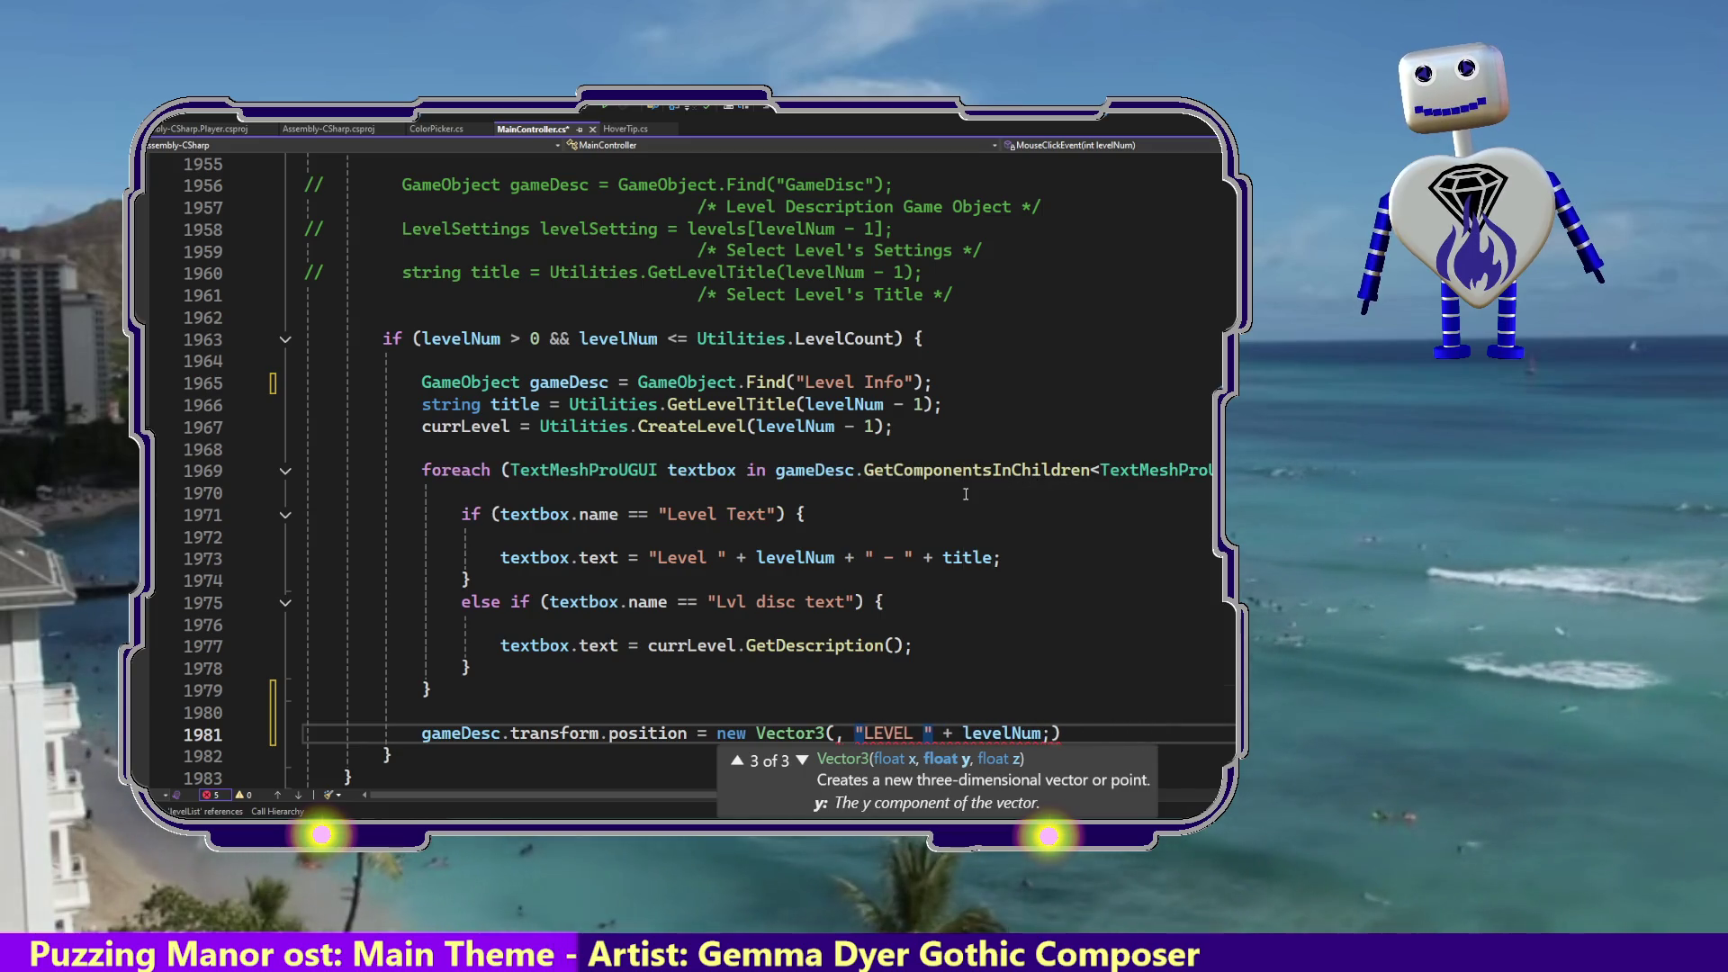
type("GameO")
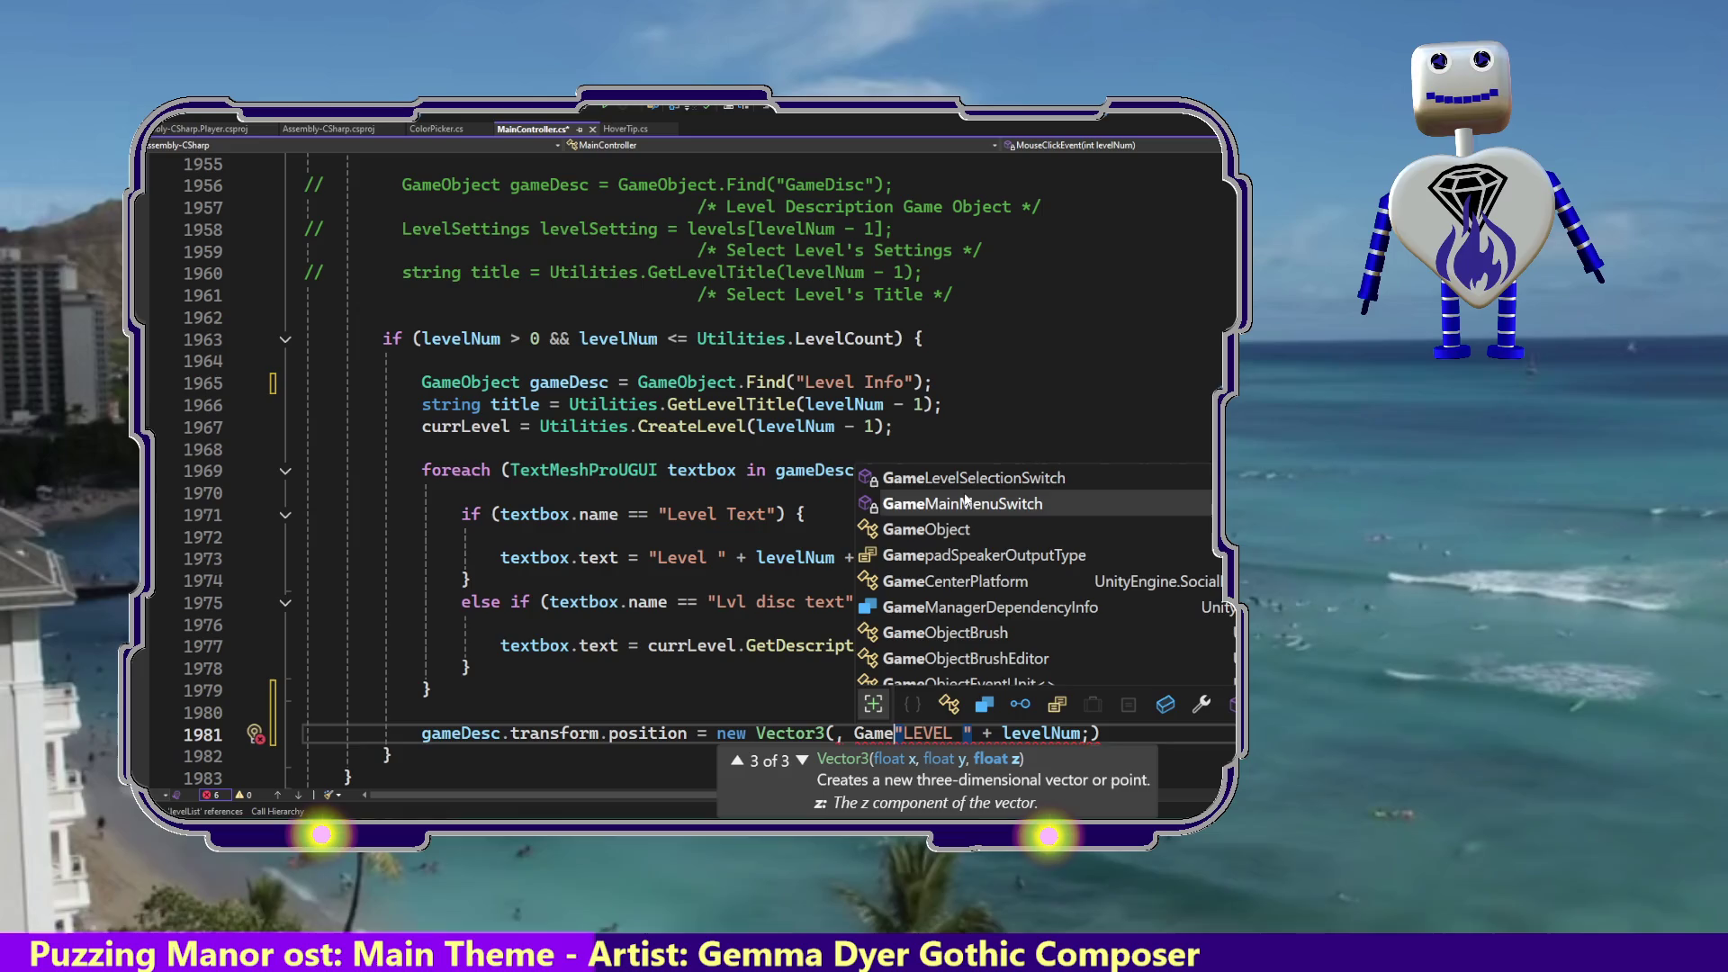
key("Tab")
type(".")
type("Find")
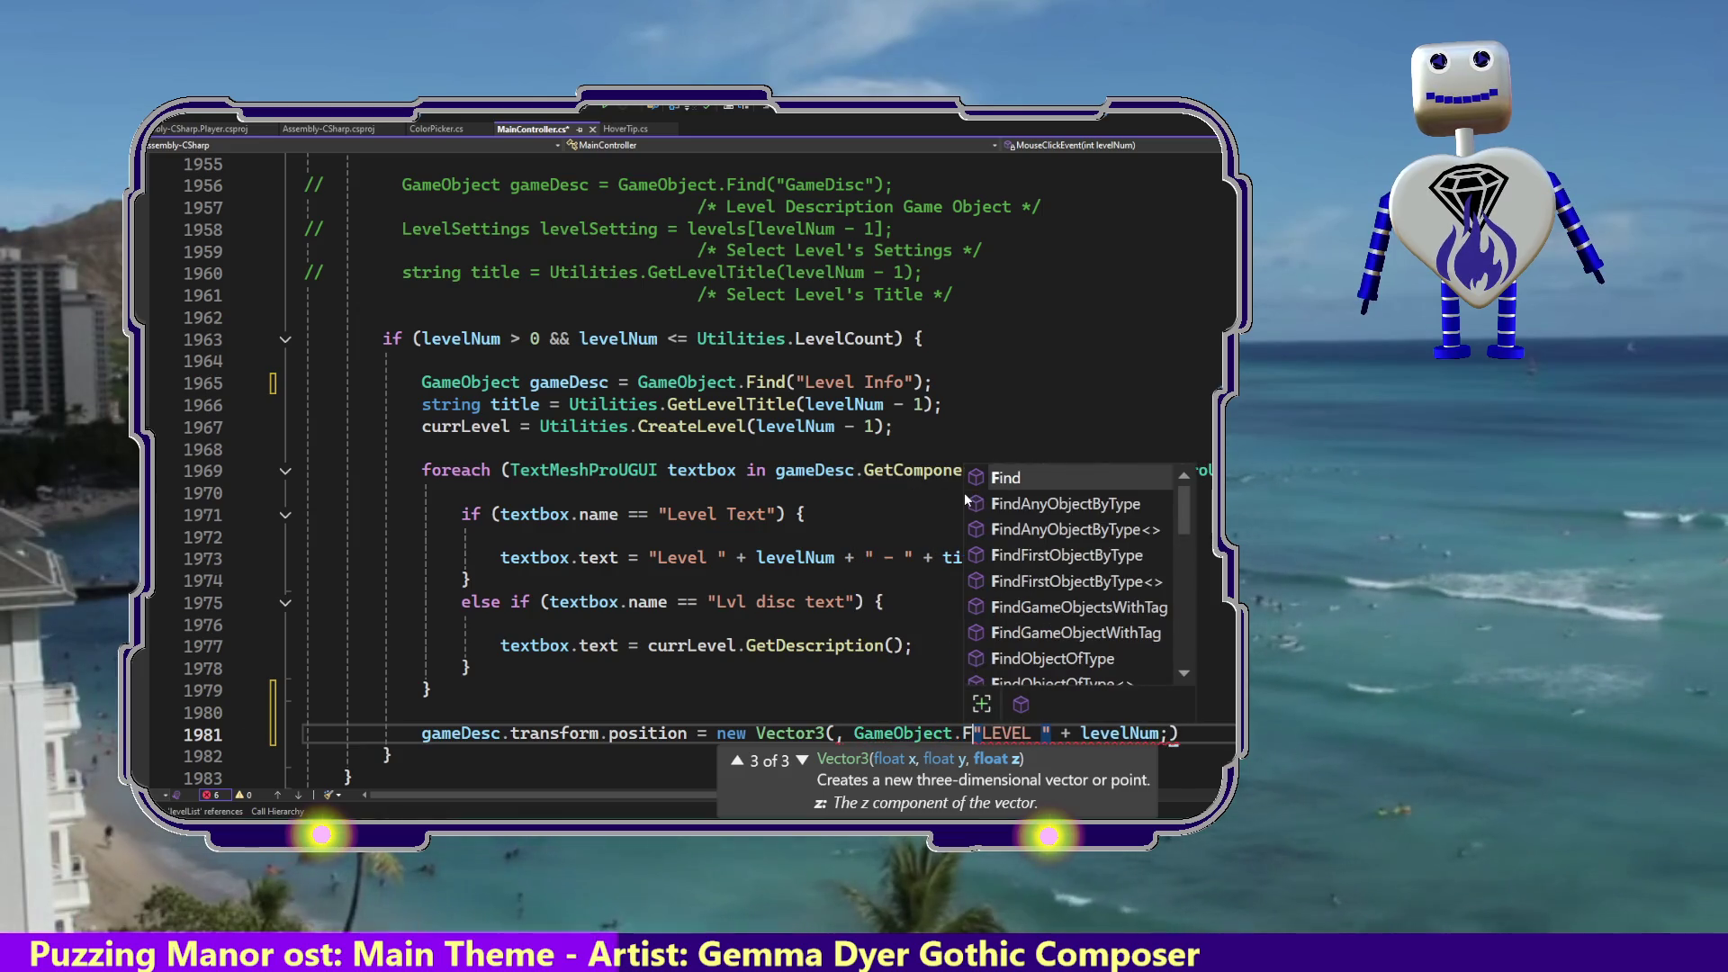
key("Tab")
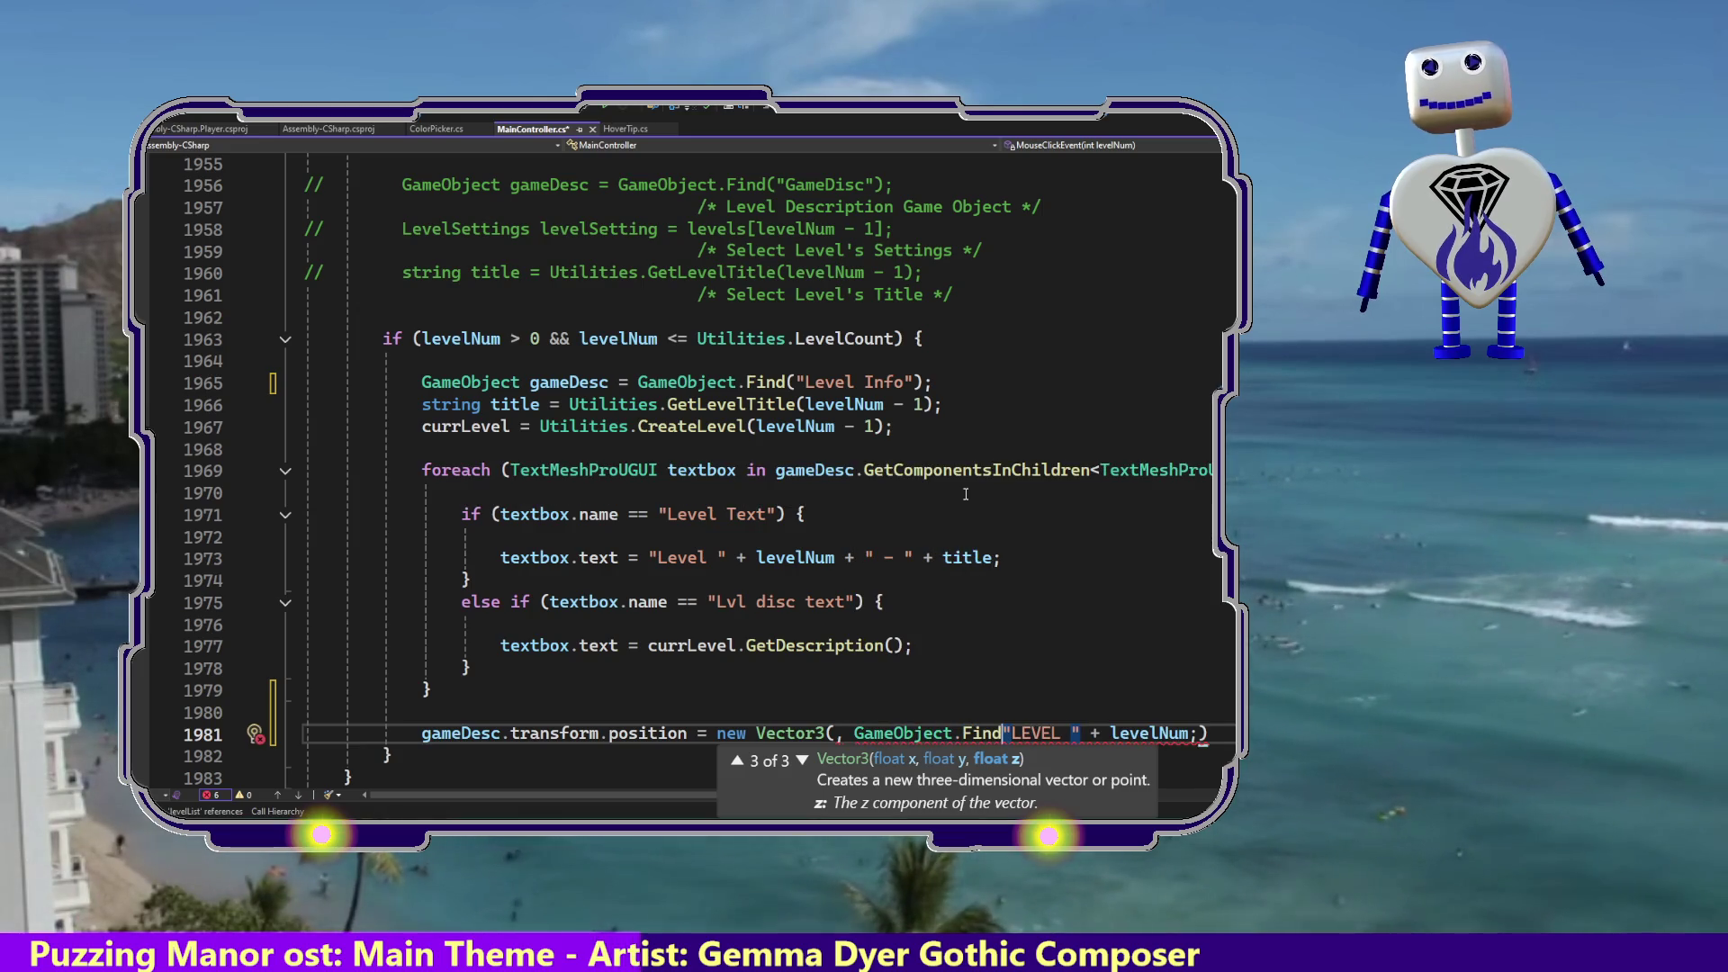
type("(")
key("End")
key("Left")
key("BackSpace")
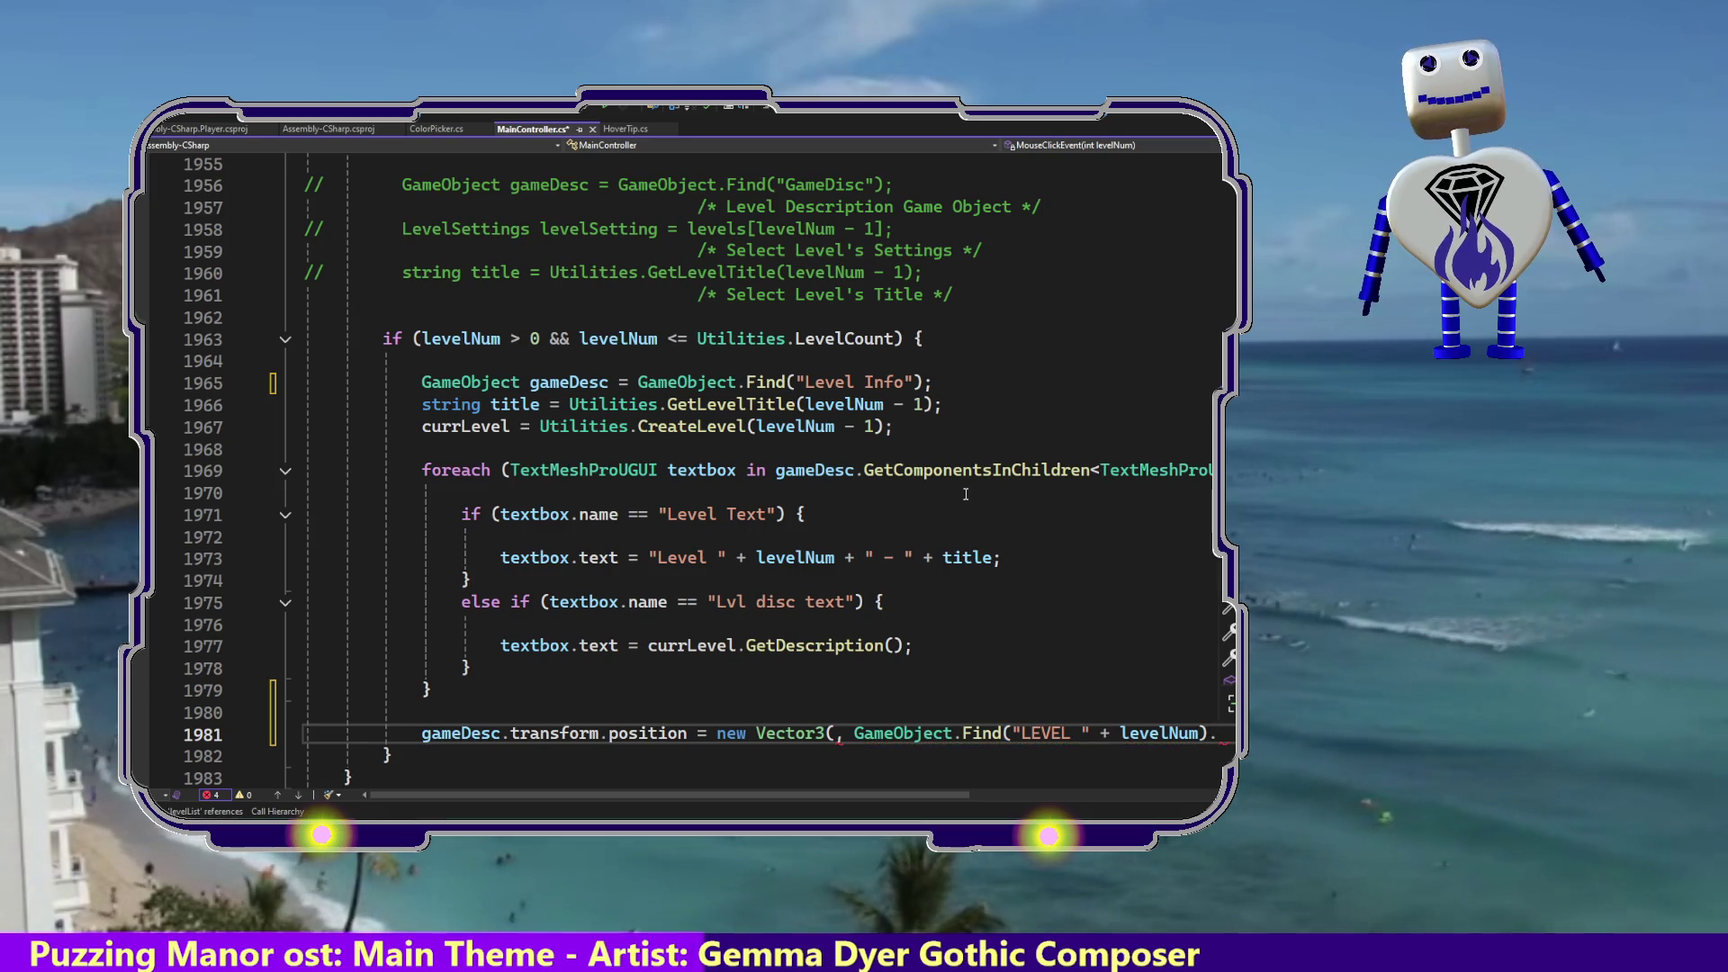
Extend the Find call with .transform.position.y to take the level object's y.
type(".")
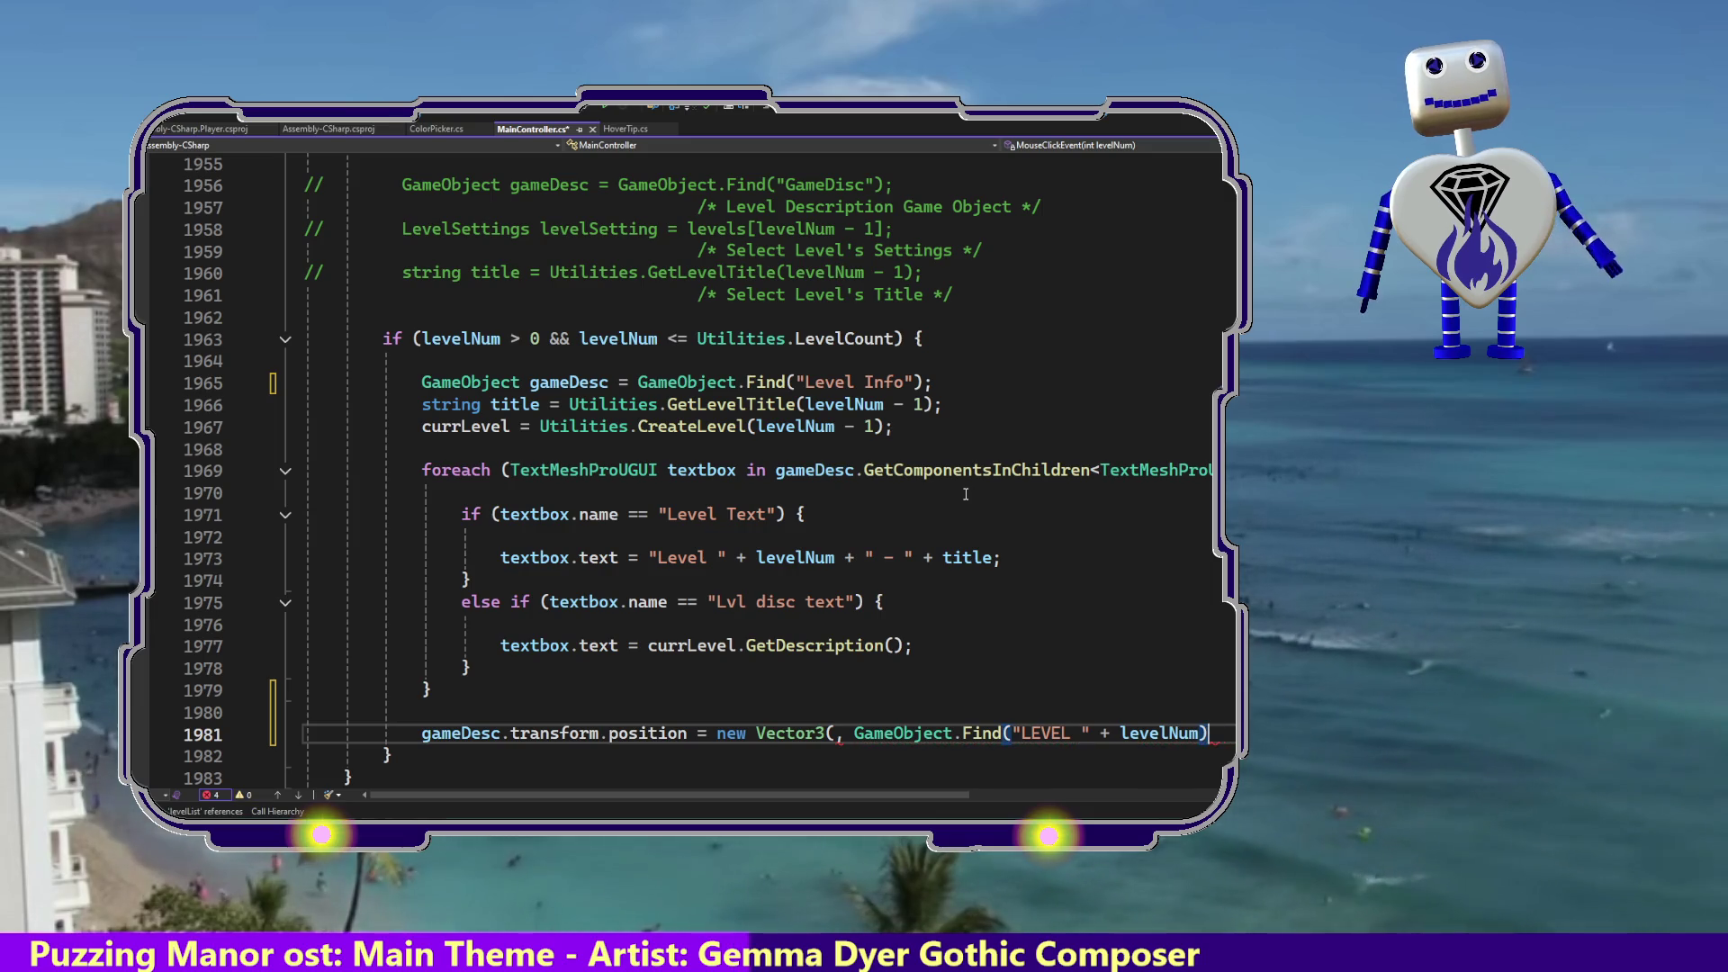
type("tr")
key("Escape")
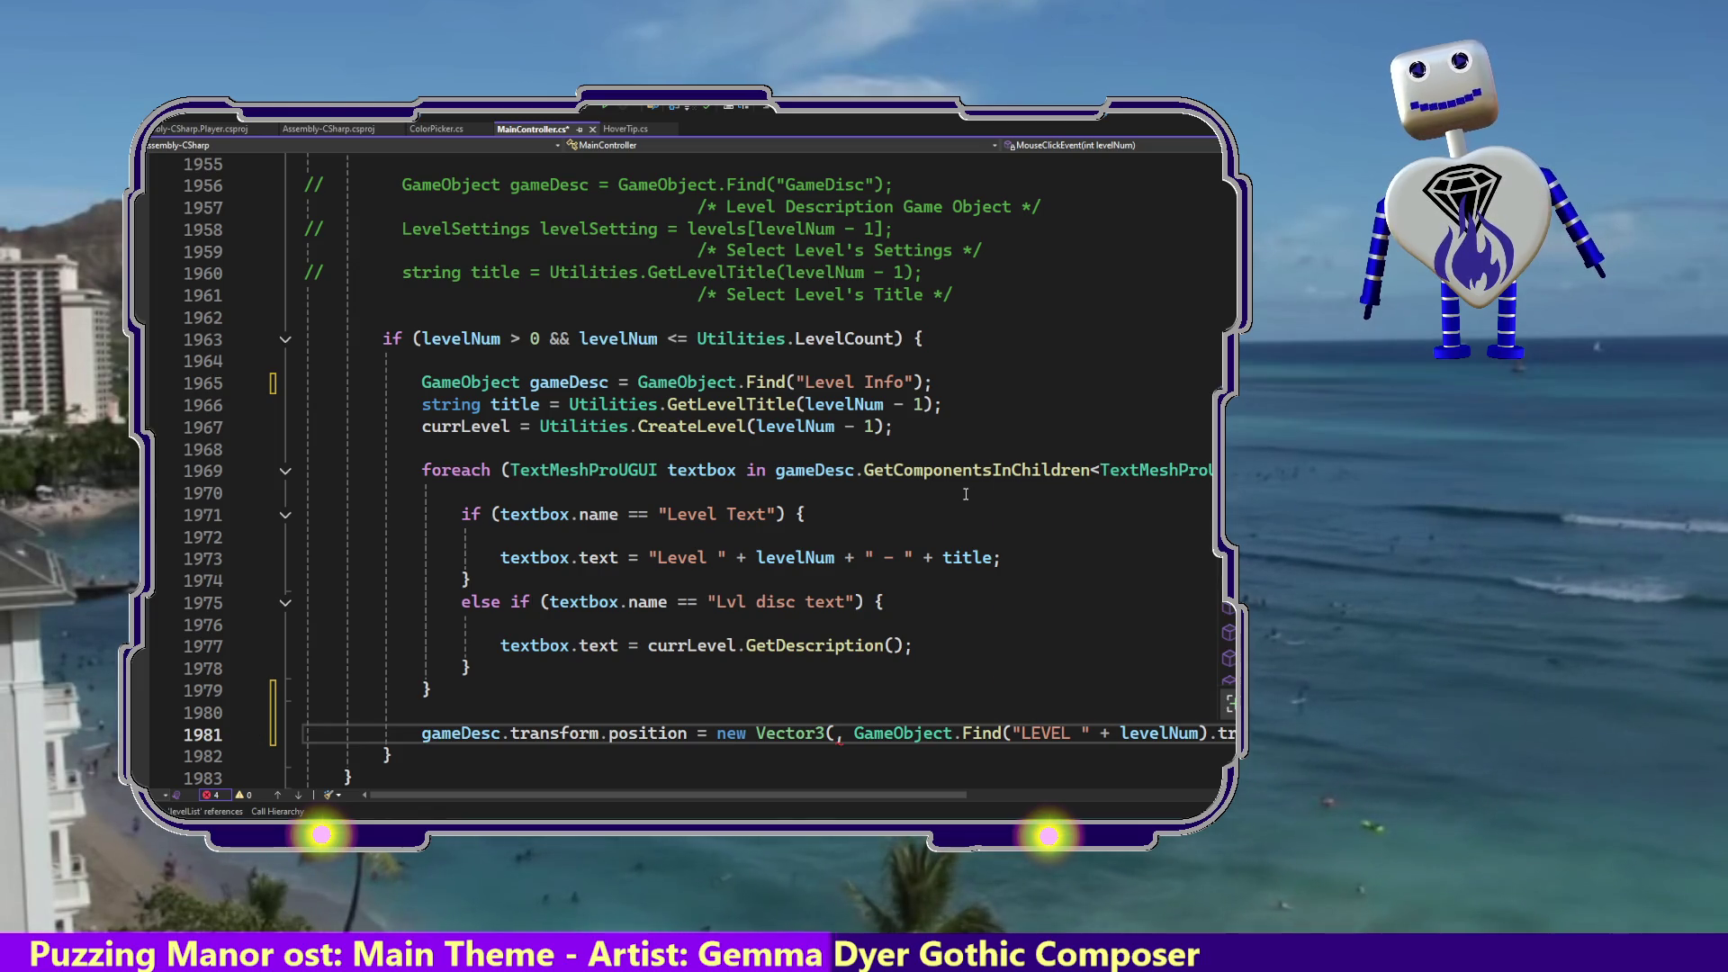
key("ctrl+shift+space")
key("ctrl+space")
key("Escape")
key("Up")
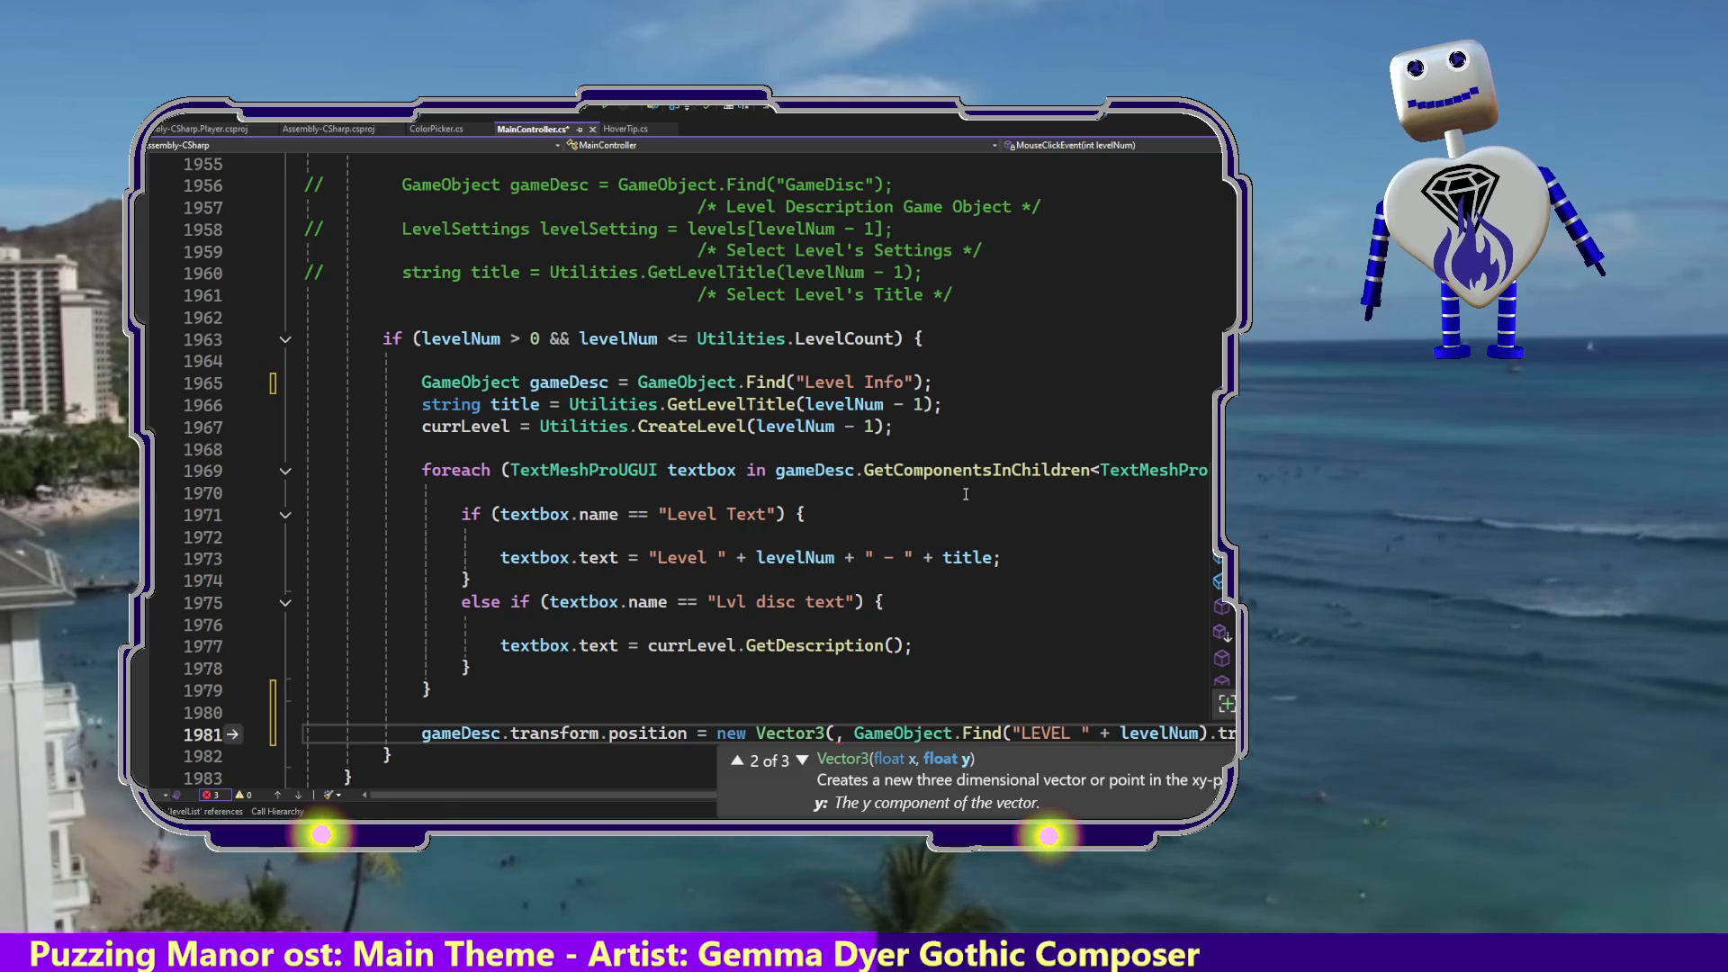
Break the line after Vector3( so the Find argument sits on its own line below a blank line.
left_click(855, 732)
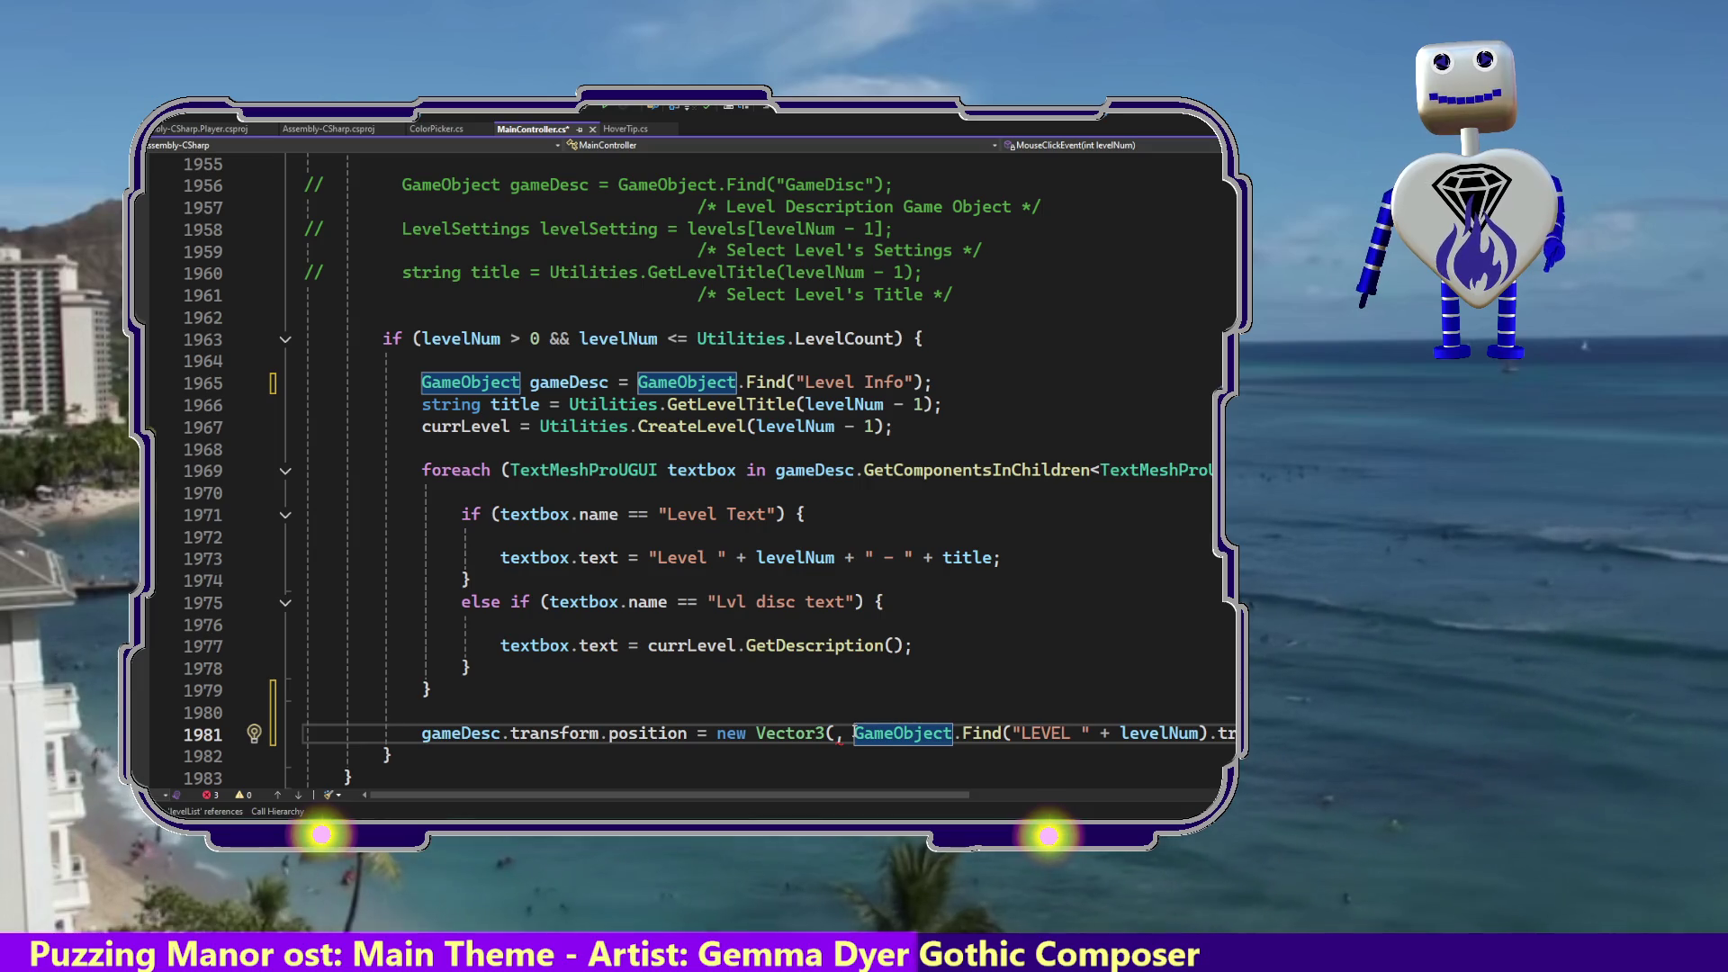
key("Left")
key("Left")
key("Left")
key("Right")
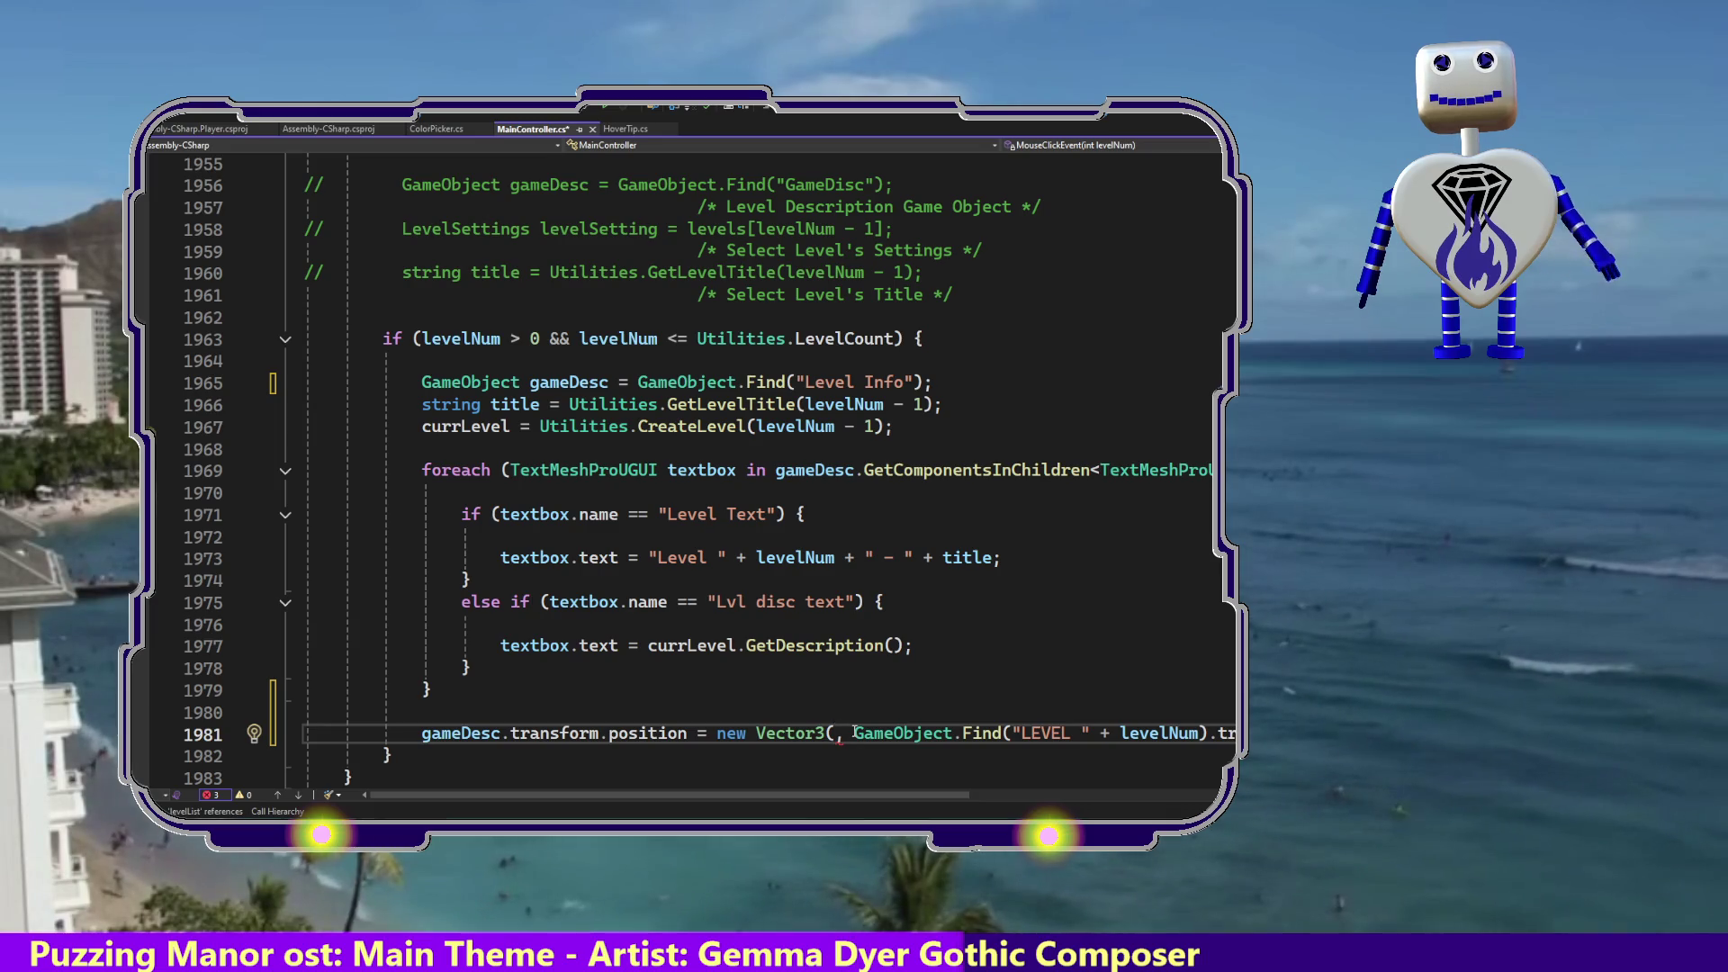
key("Return")
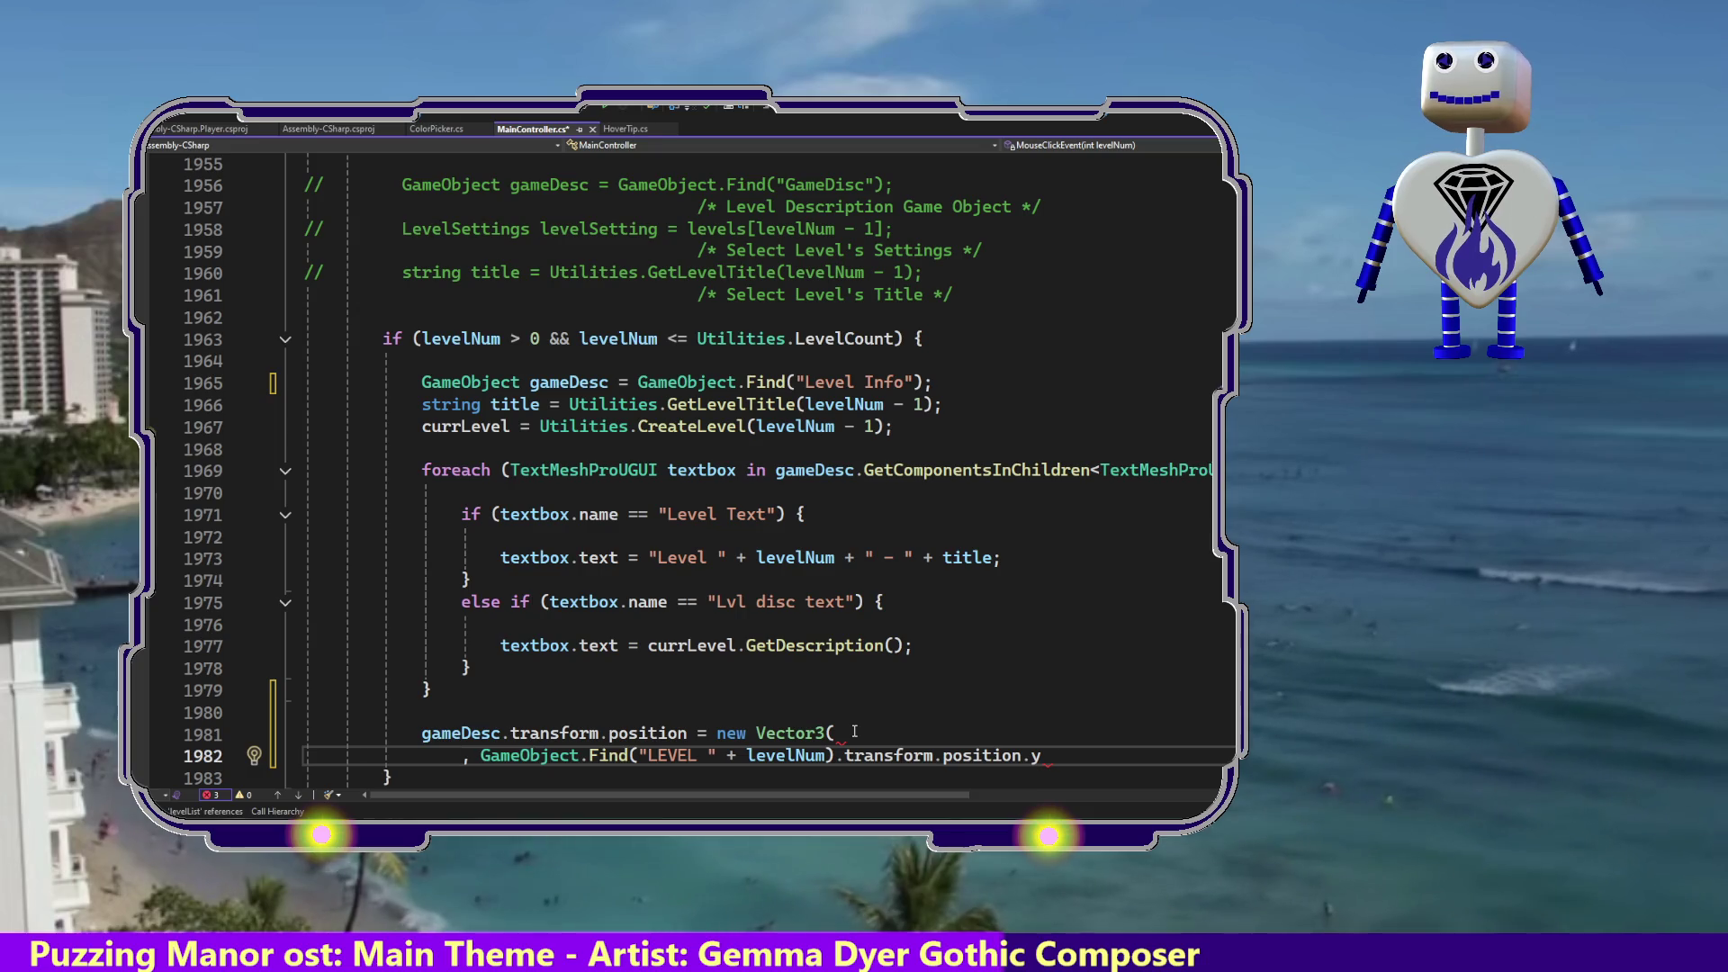
key("Return")
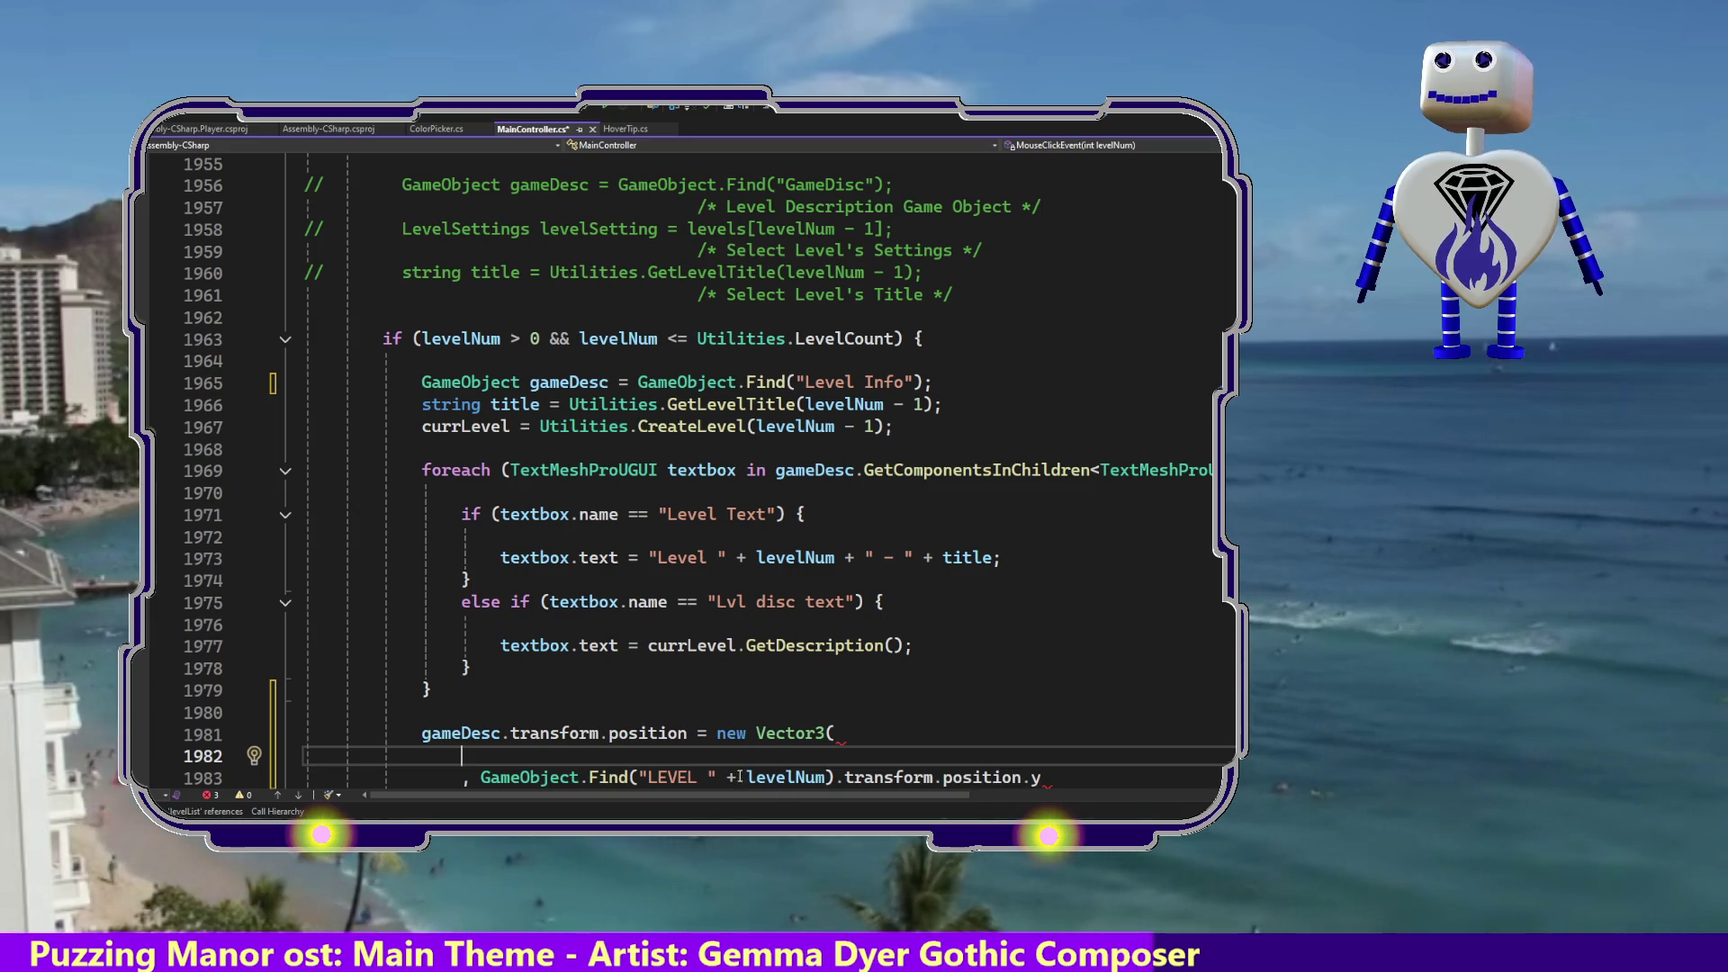
Add gameDesc.transform.position.x, as the first Vector3 argument on the blank line.
left_click_drag(687, 734, 423, 733)
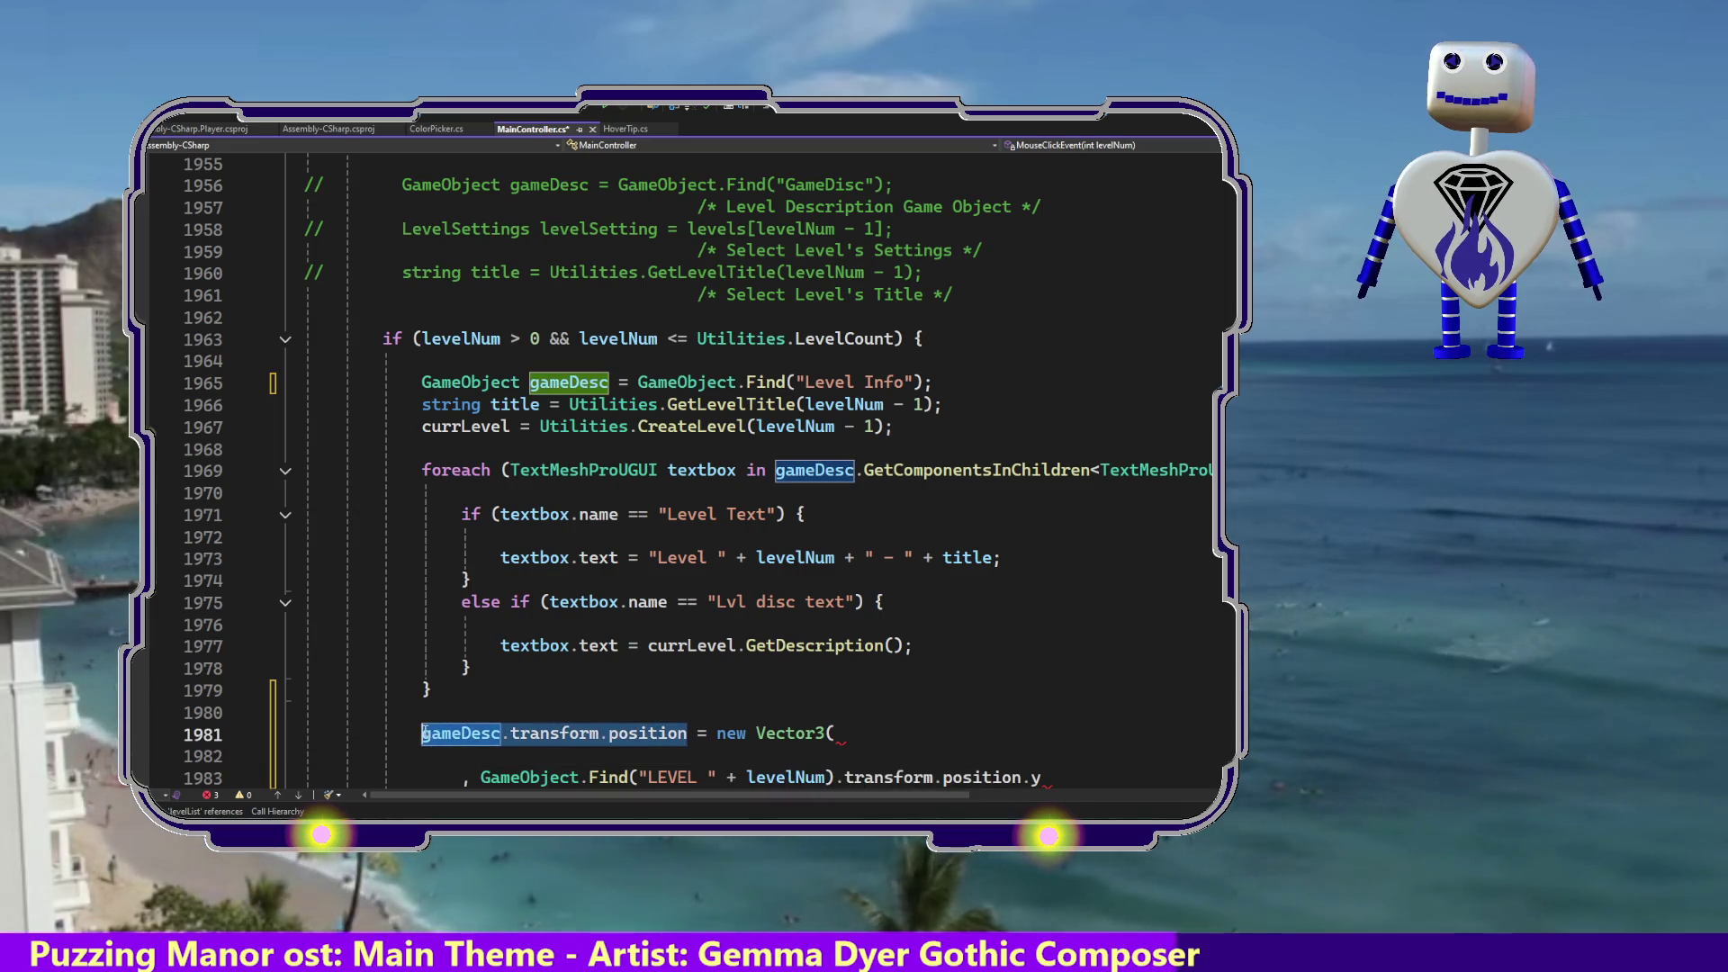
left_click(651, 754)
type("gameDesc.transform.position")
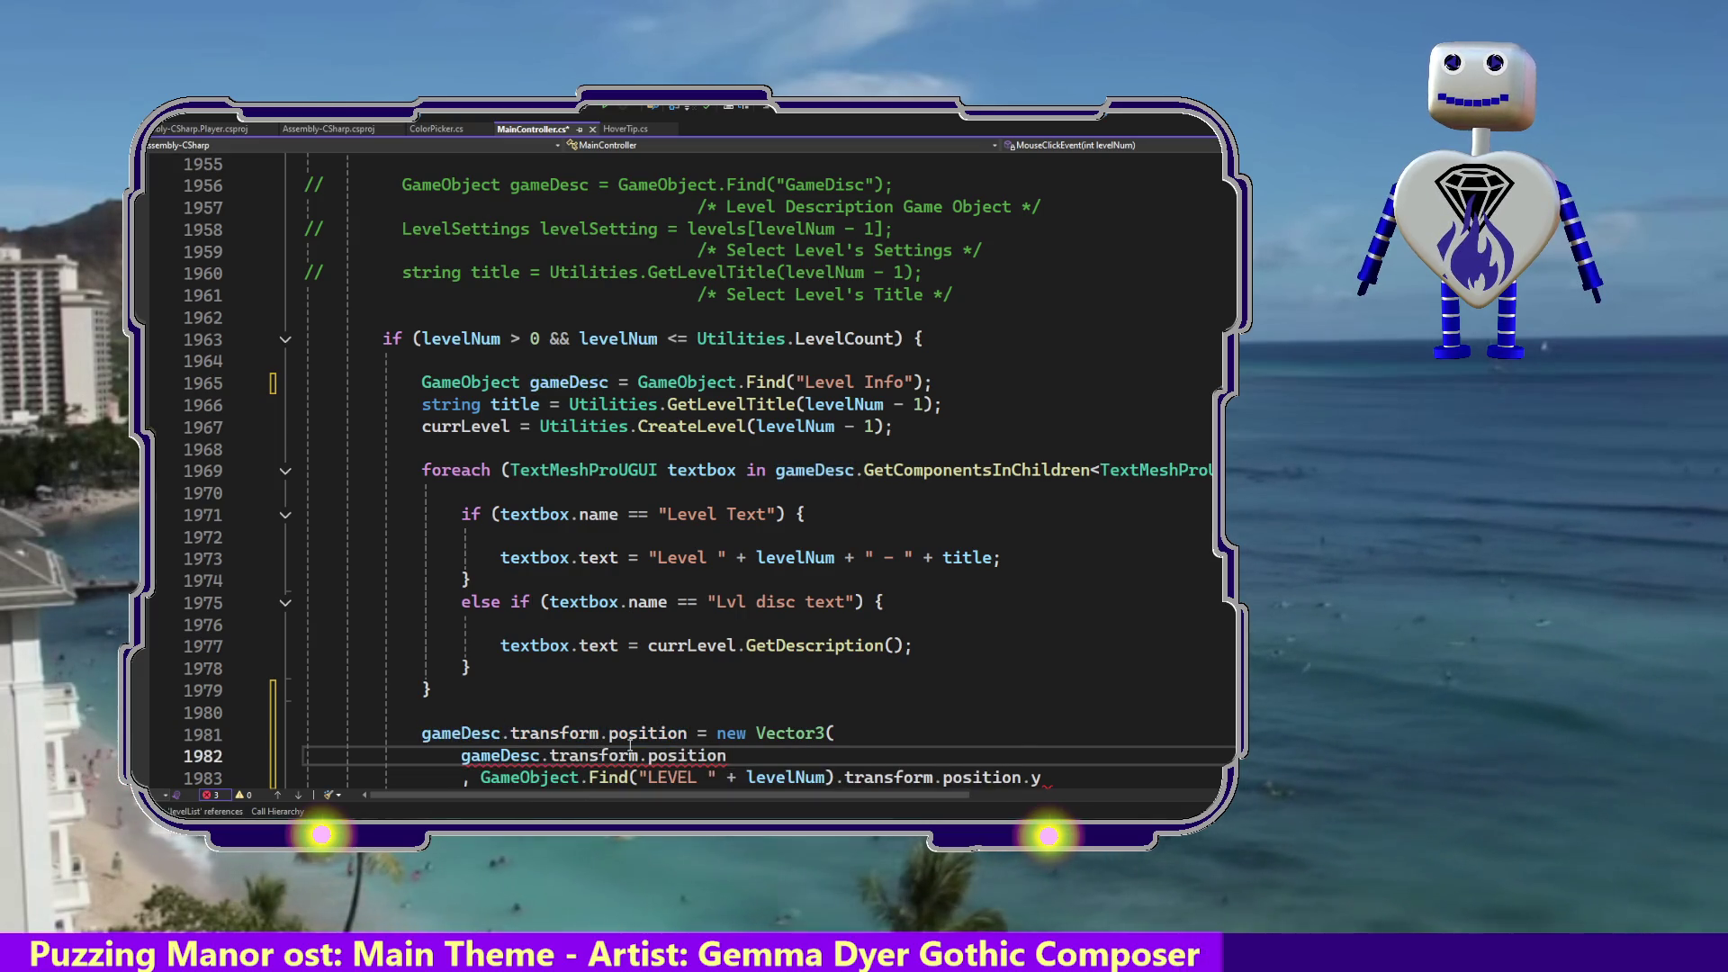
type(".x,")
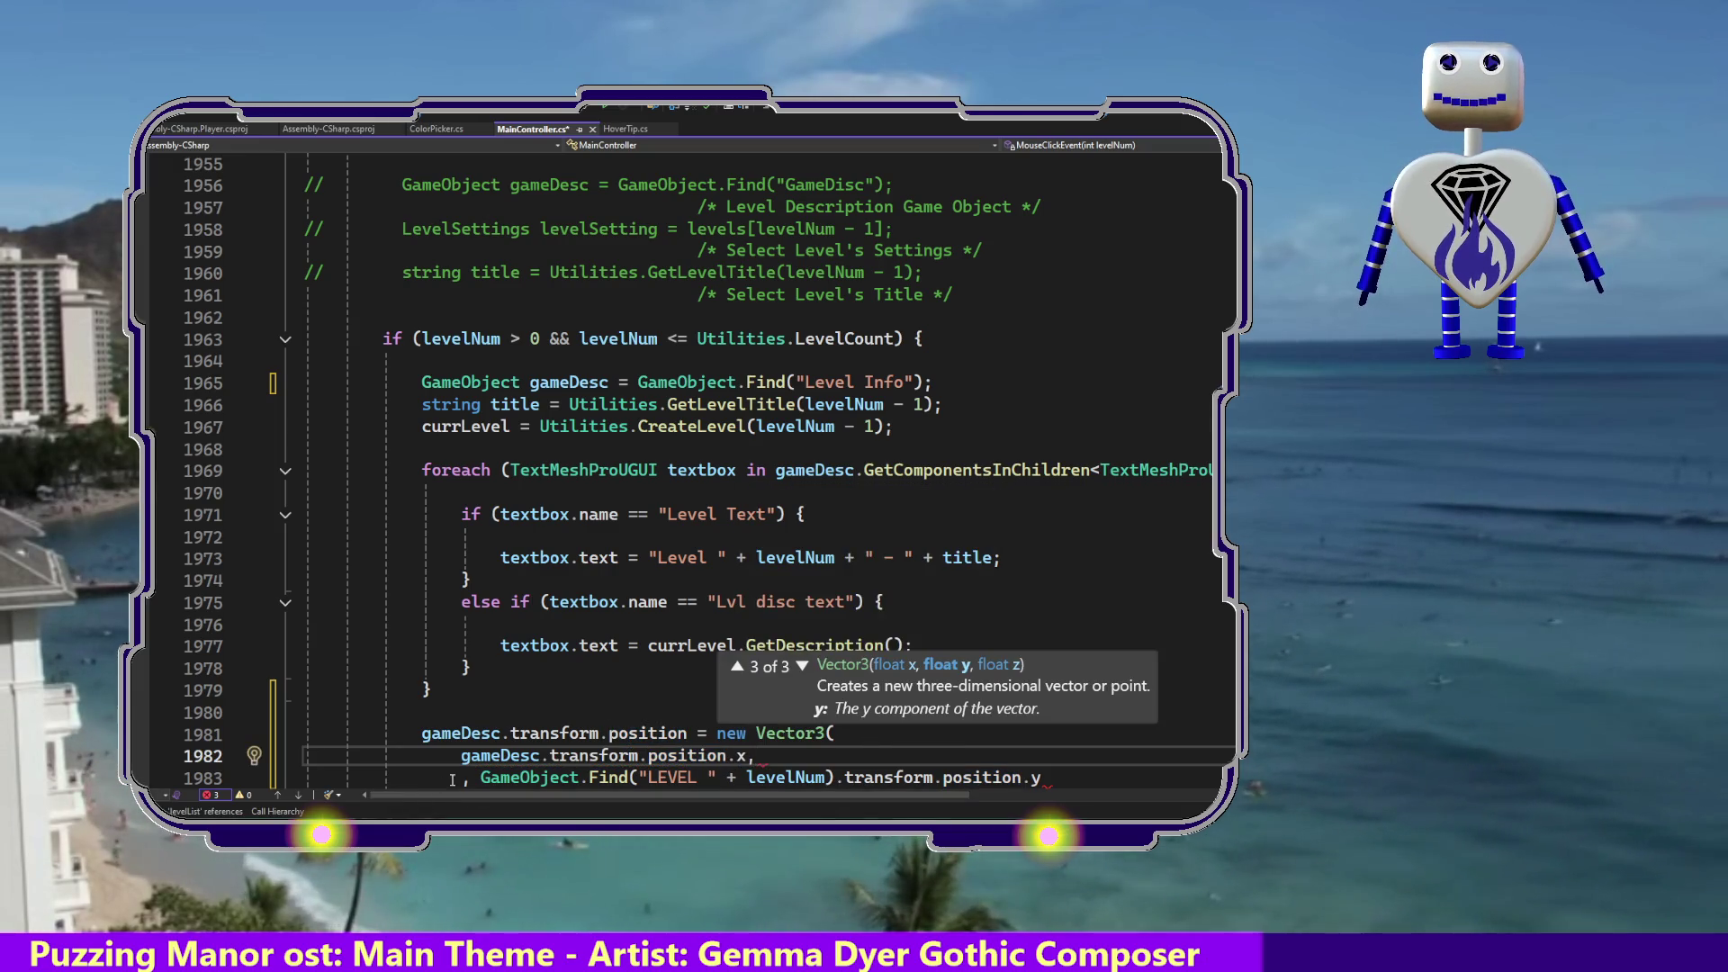
Remove the leading comma on line 1983 and close the call with gameDesc.transform.position.z);.
left_click_drag(475, 776, 462, 777)
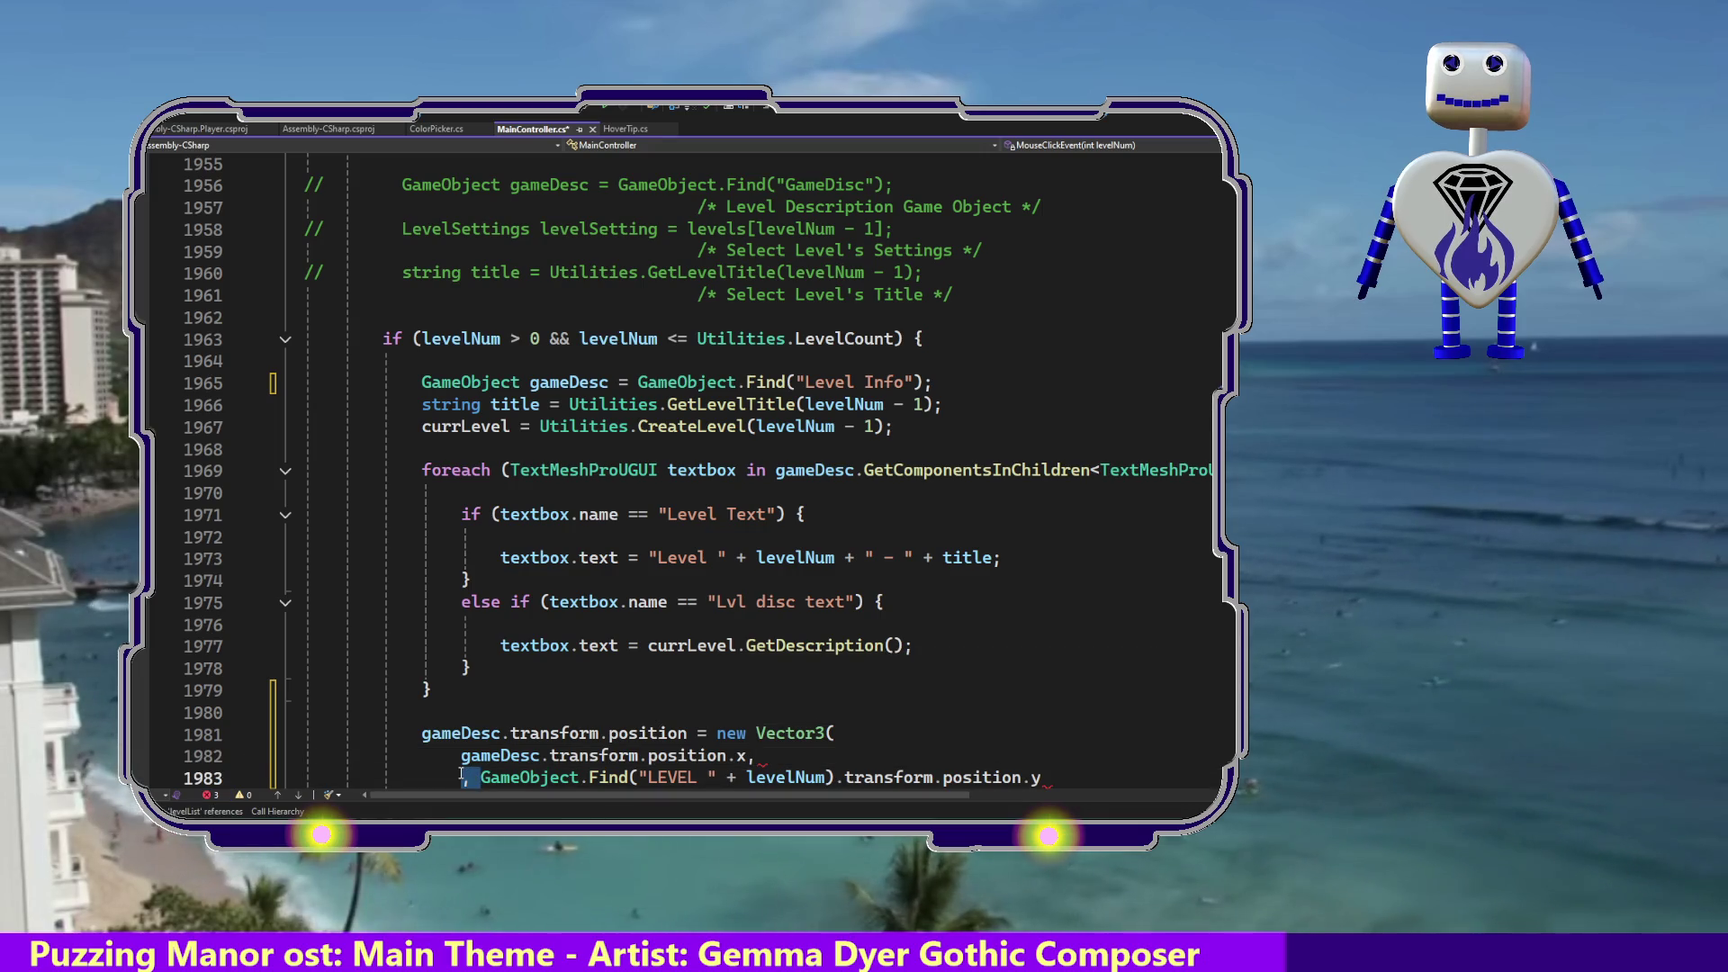
key("BackSpace")
key("End")
type(",")
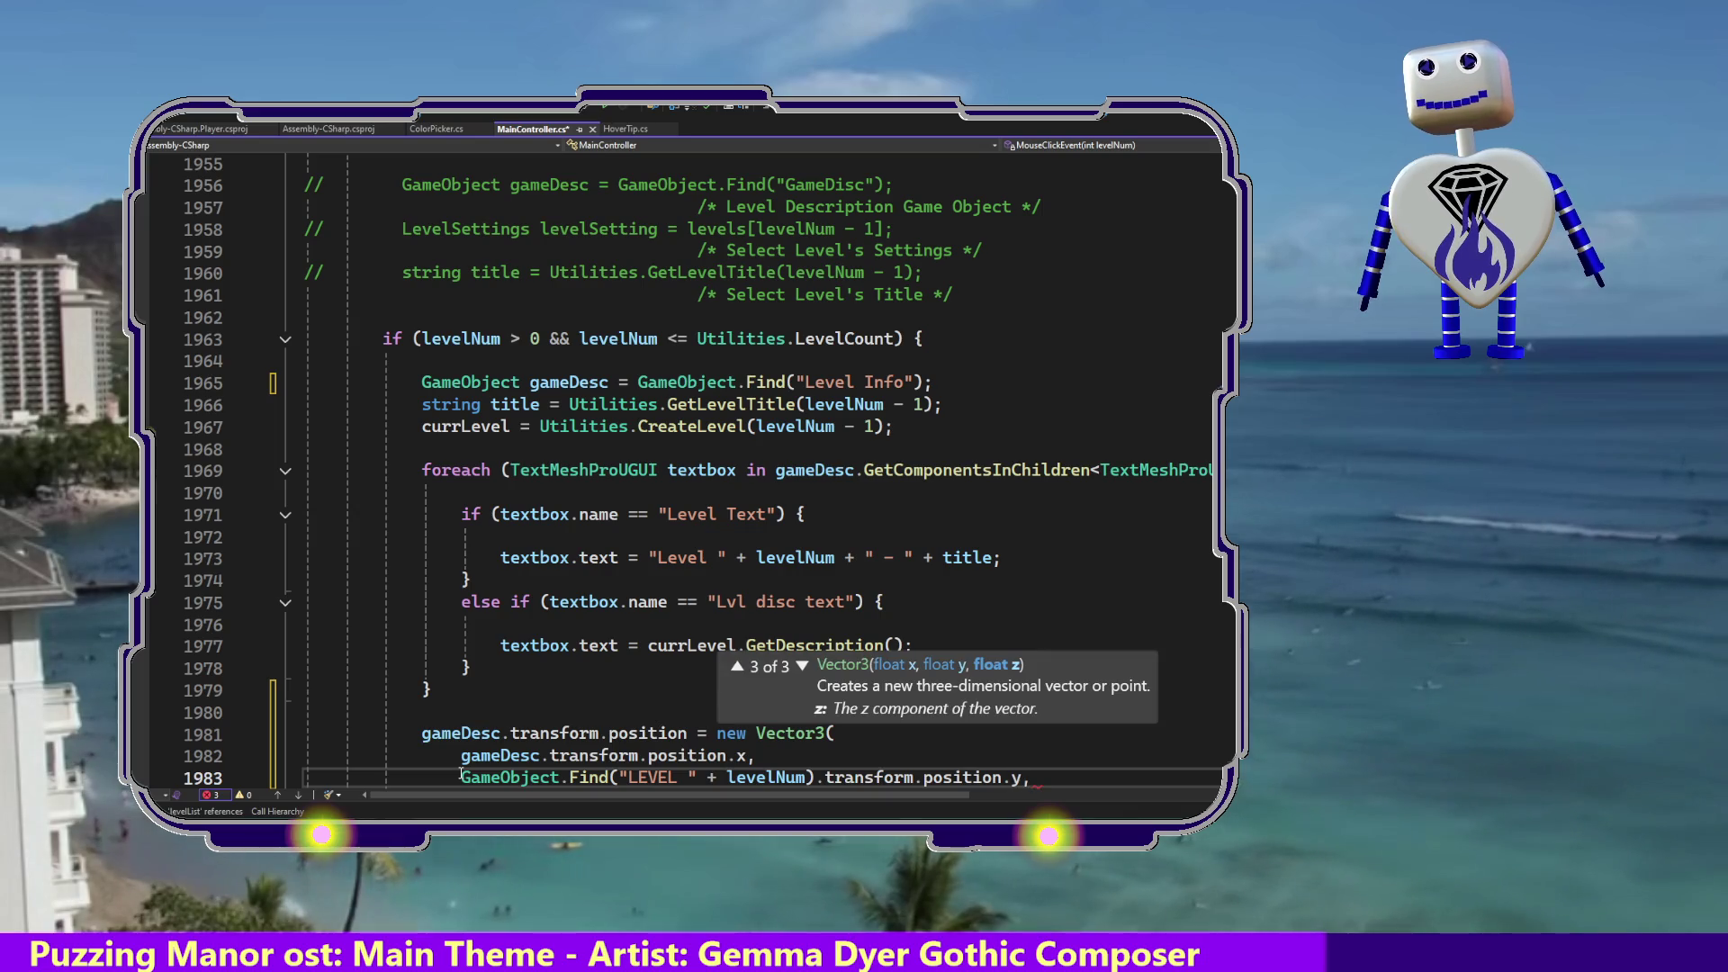
key("Return")
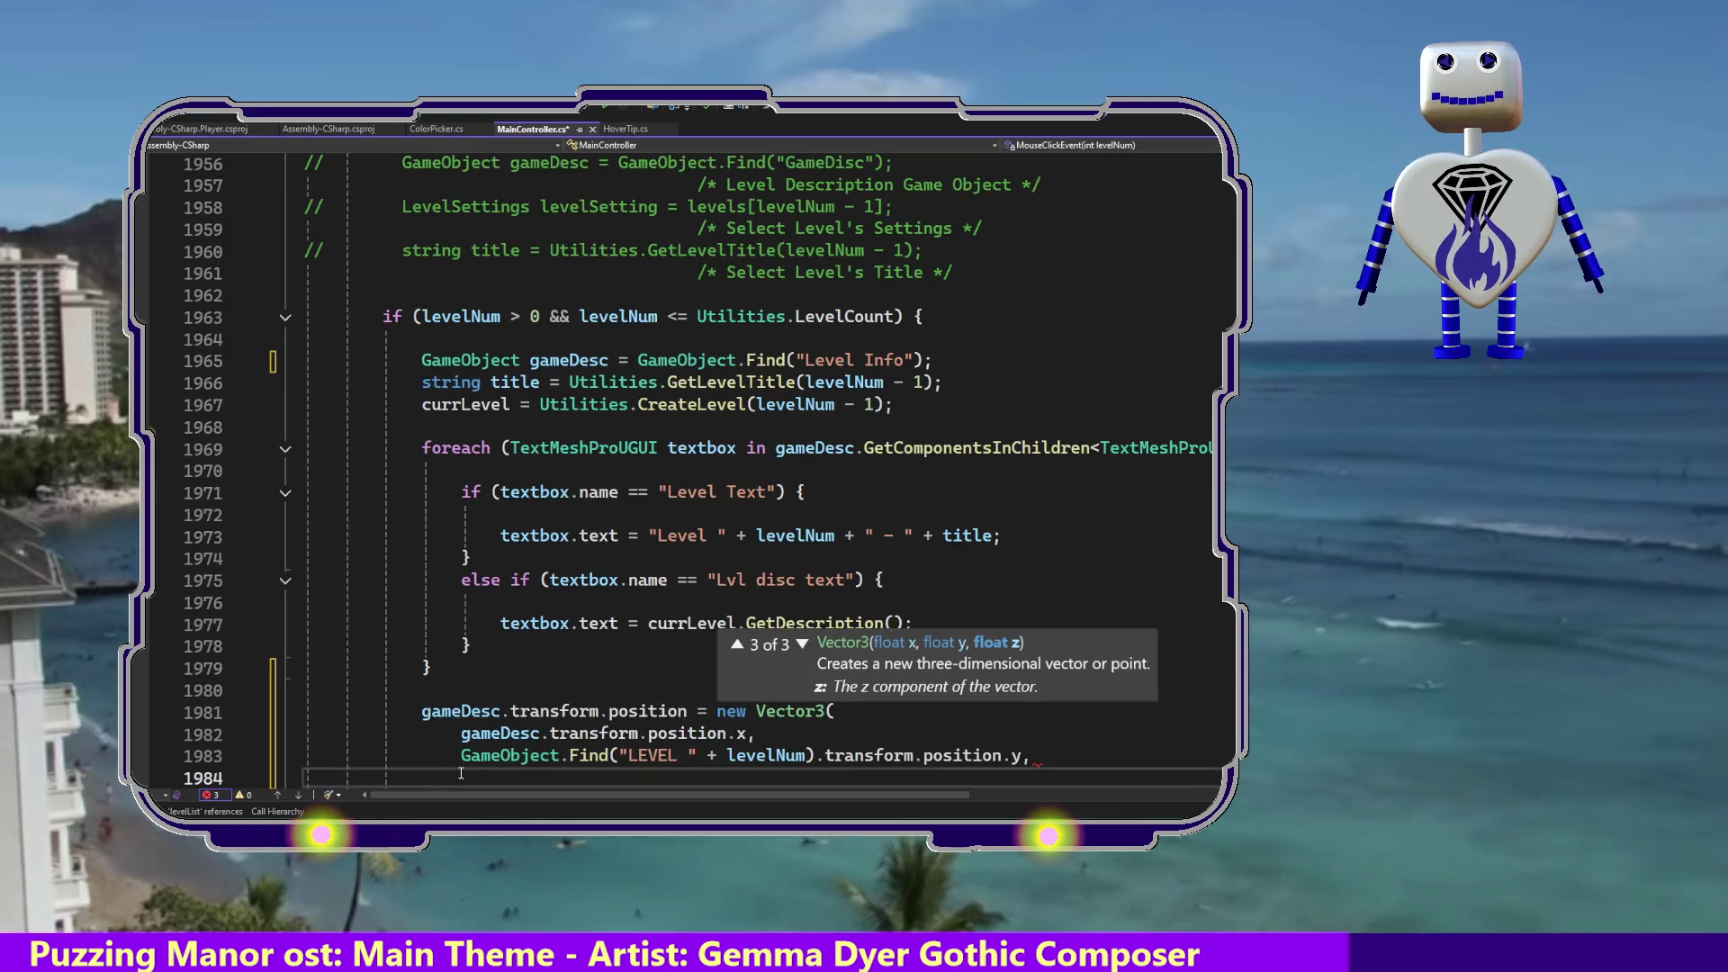
type("gameDesc.transform.position")
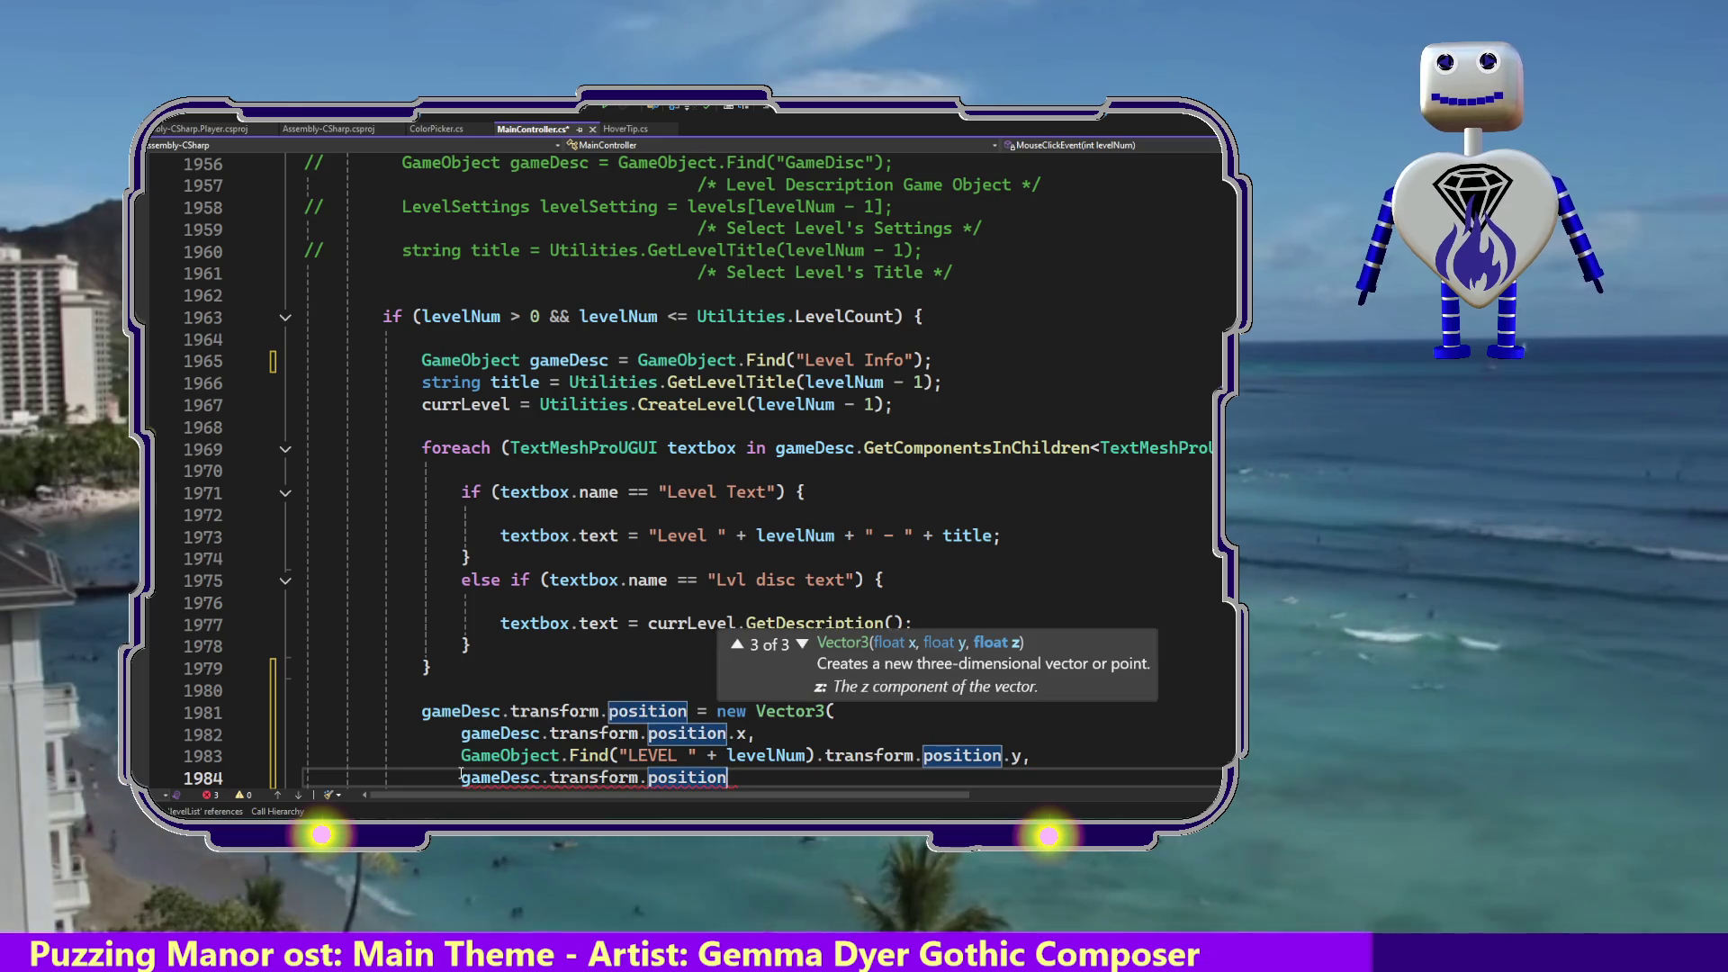
type(",.z")
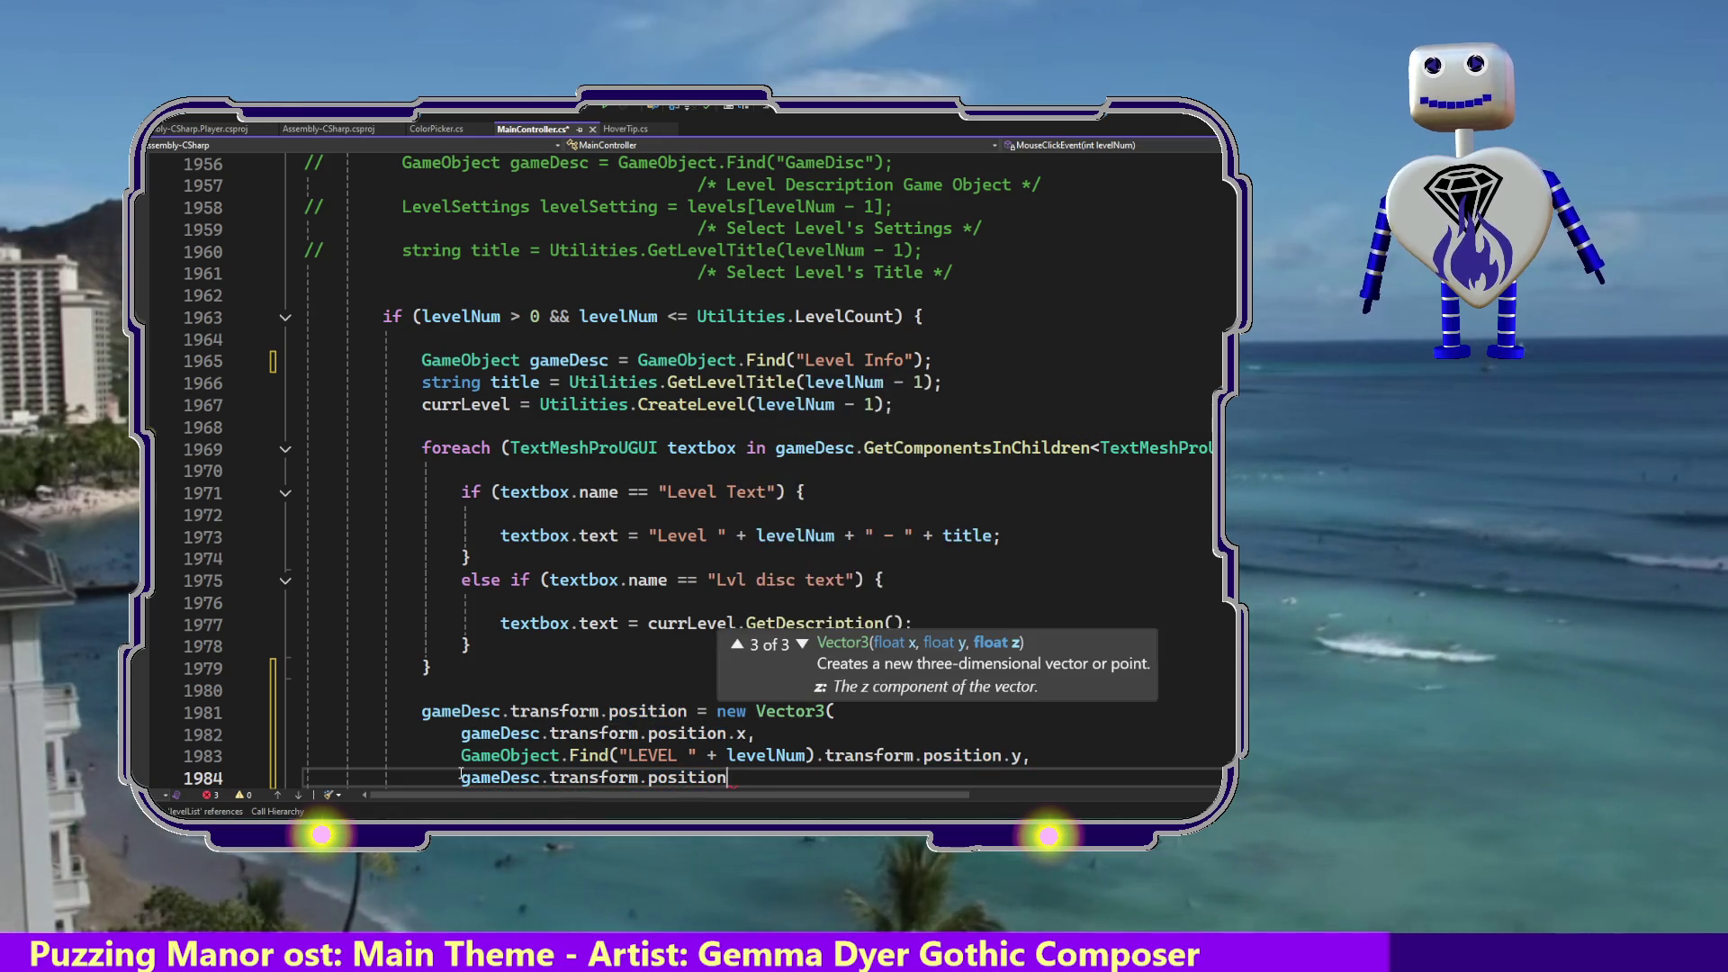
key("BackSpace")
key("BackSpace")
key("BackSpace")
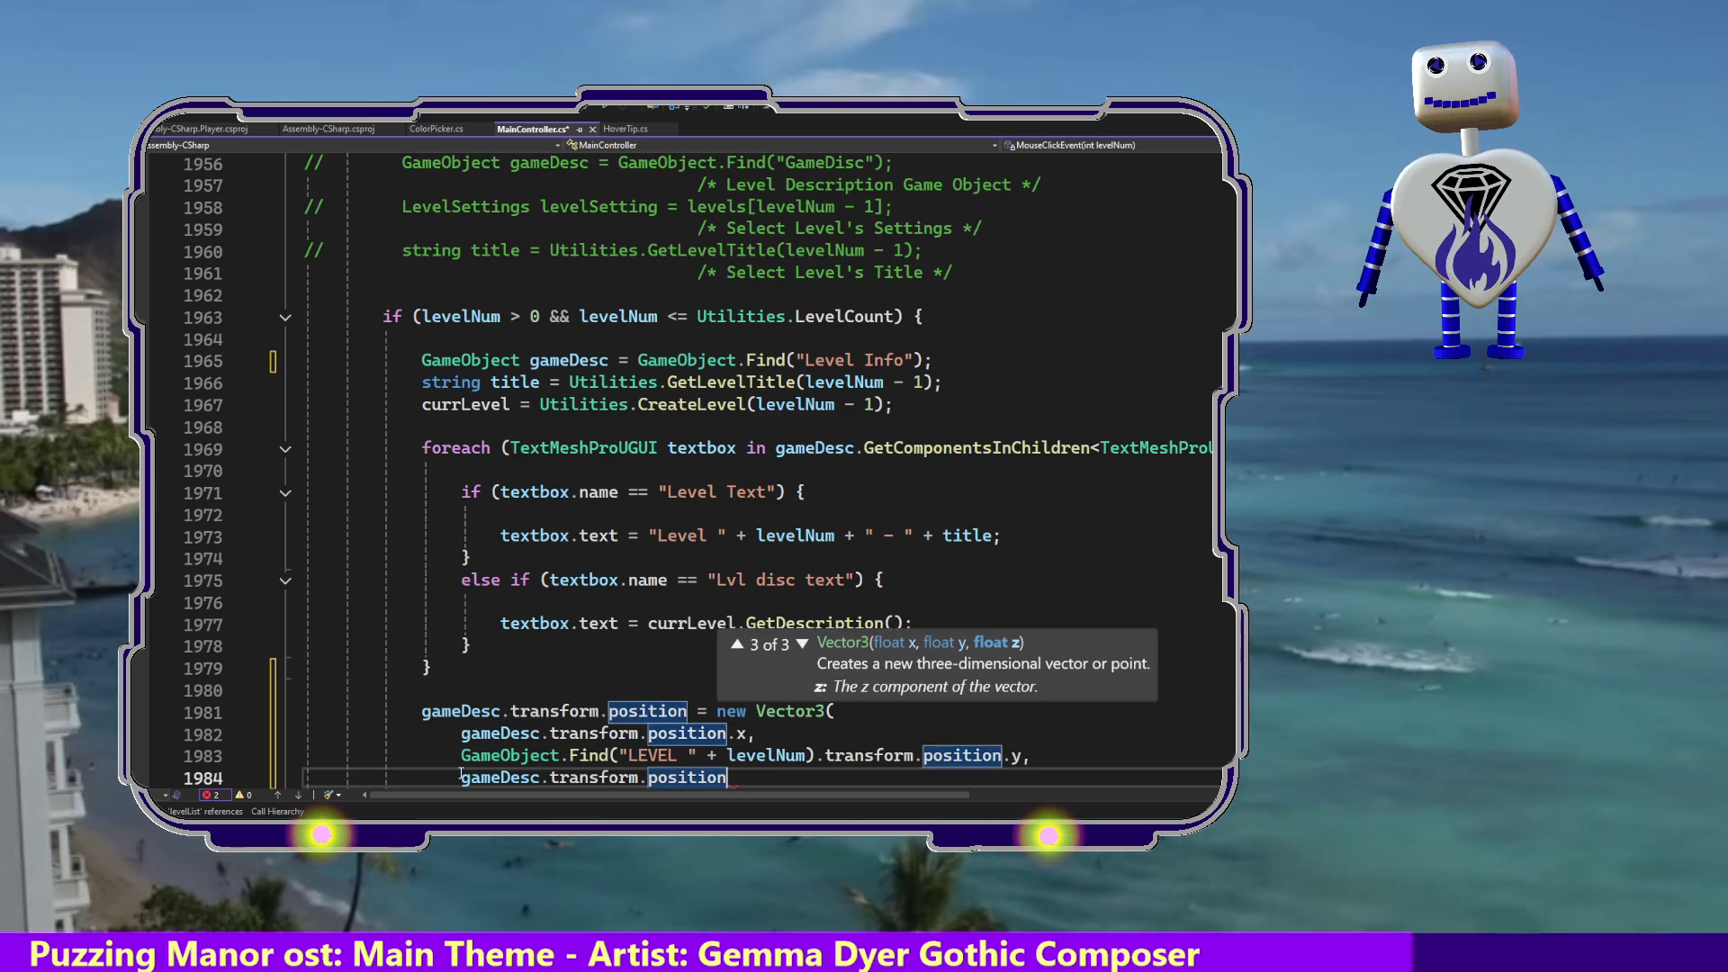
type(".z);")
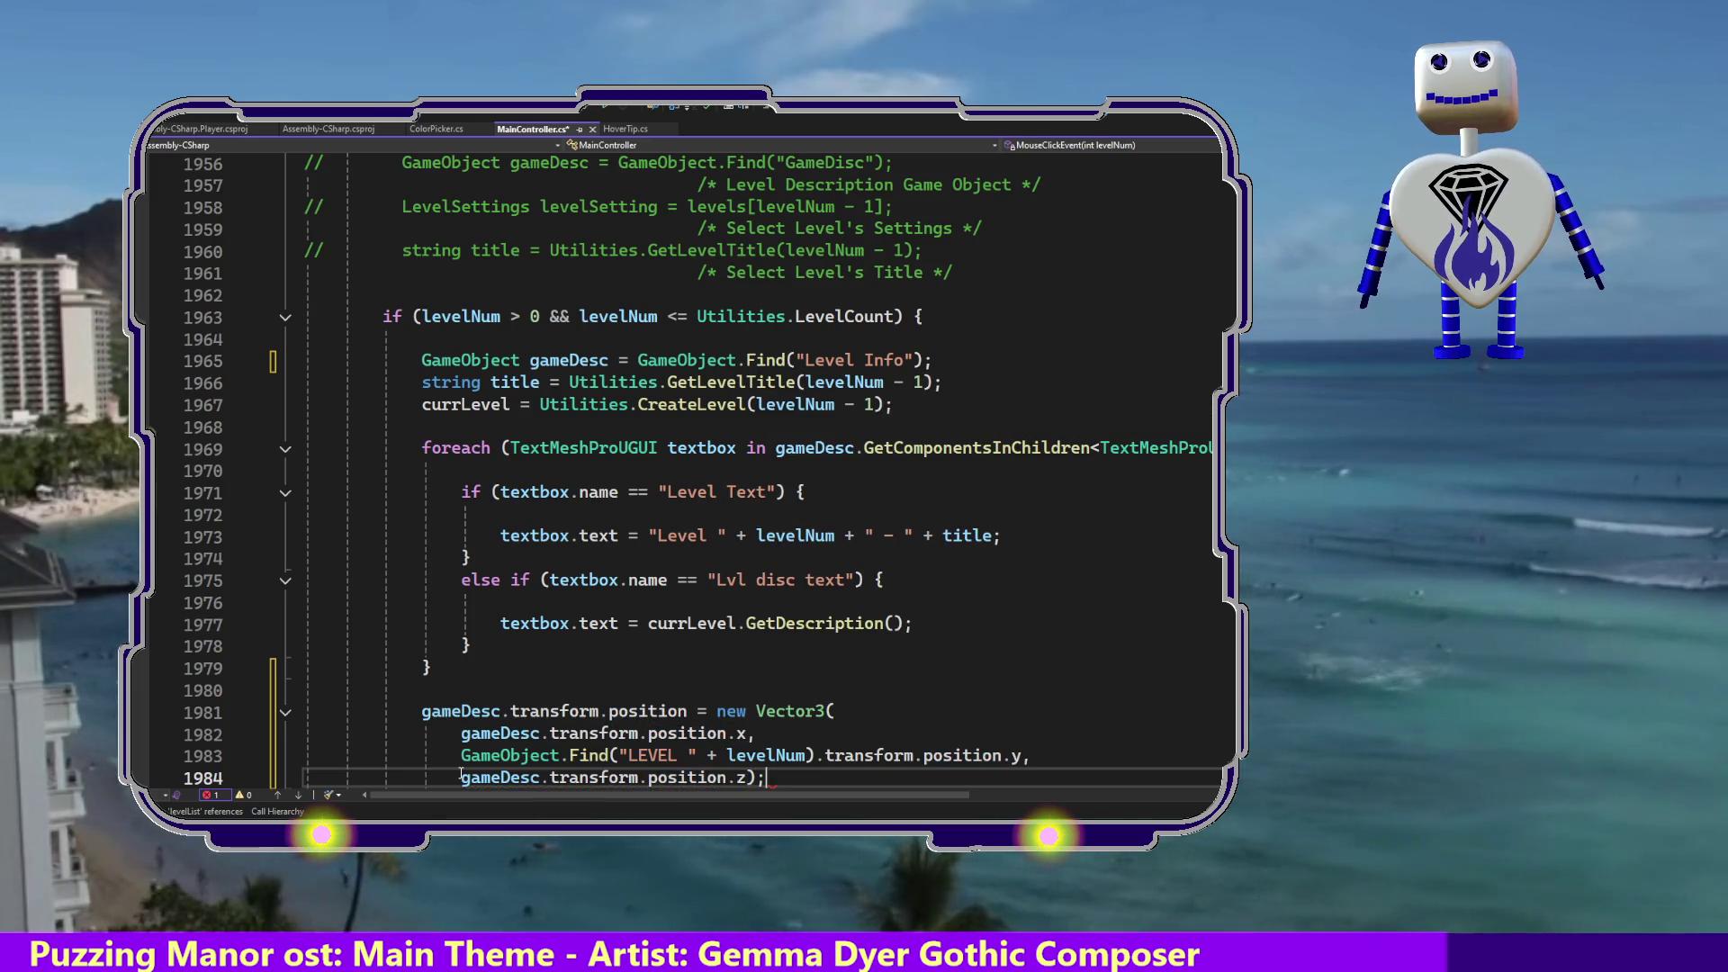
scroll(461, 774, "down", 1)
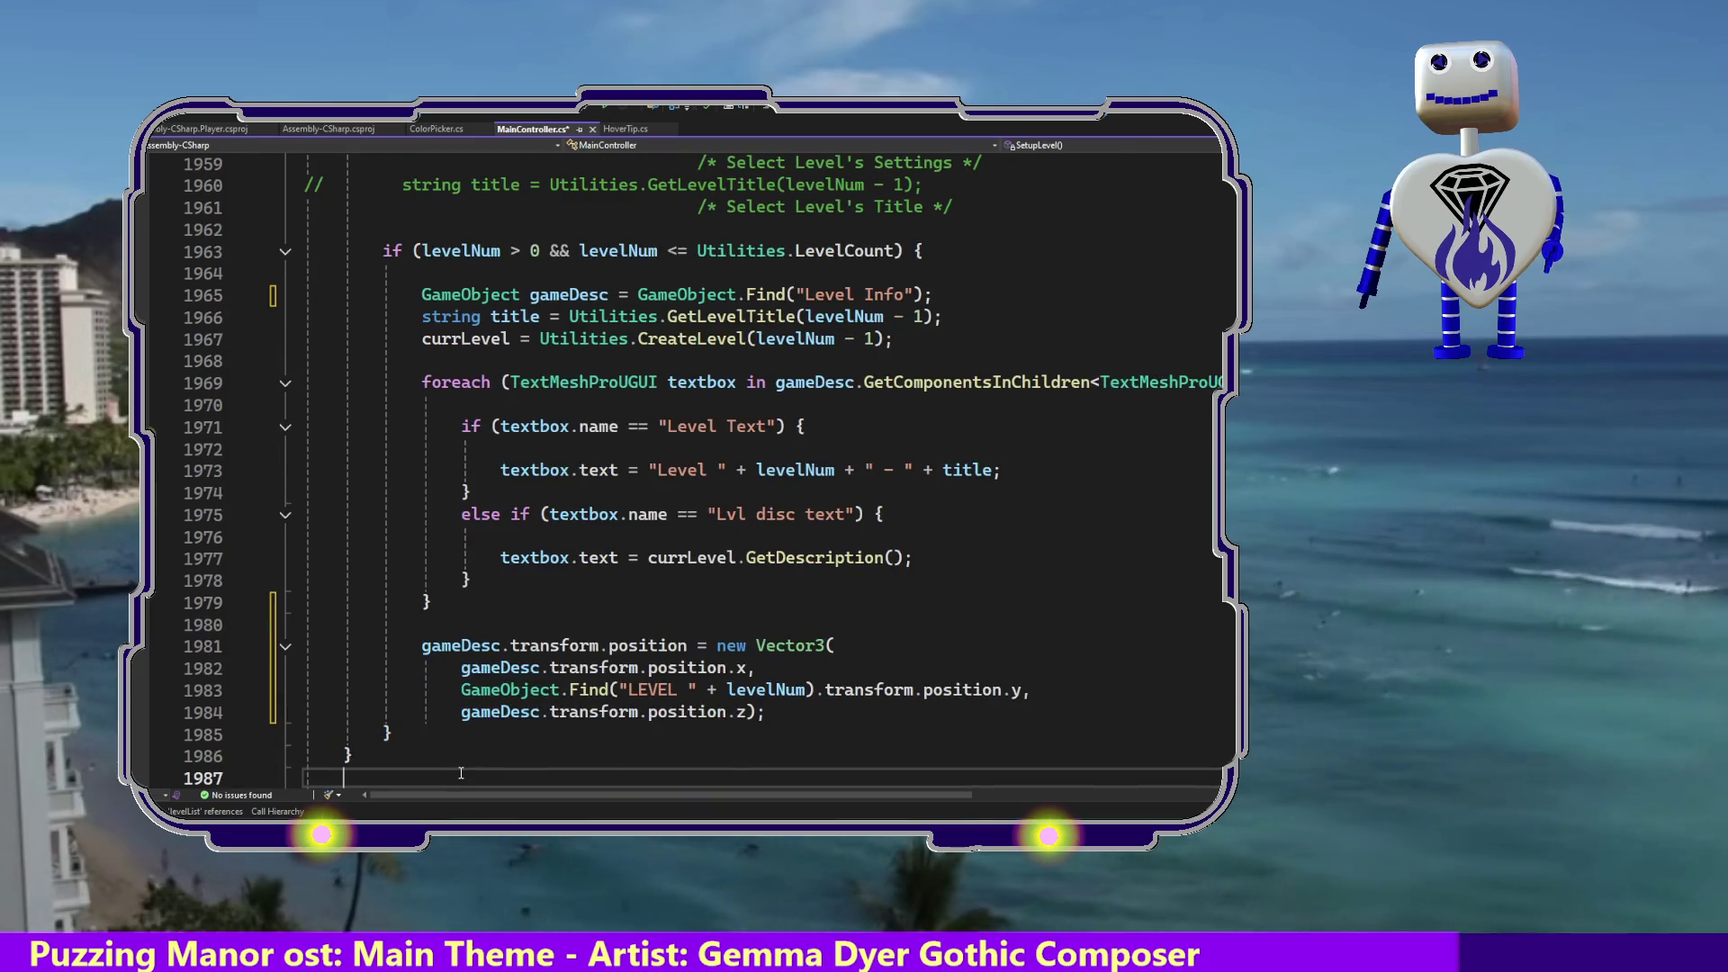
key("Up")
key("Up")
key("Up")
key("Up")
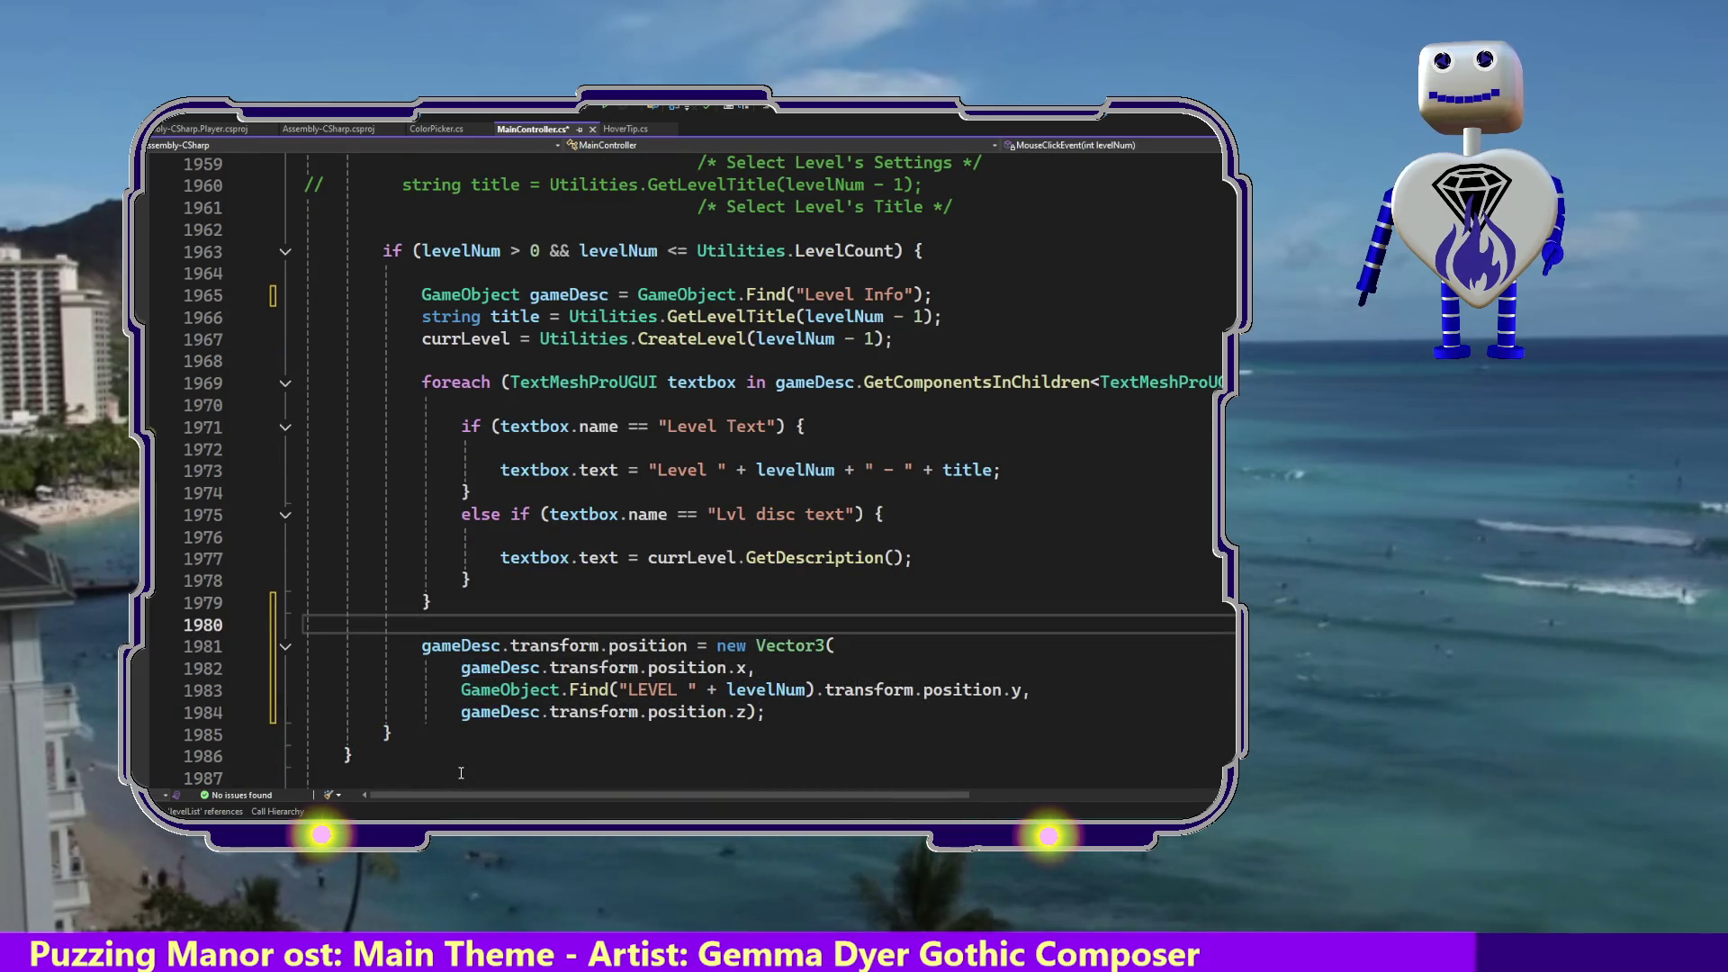
Save MainController.cs with Ctrl+S and switch to the Unity Editor.
key("ctrl+s")
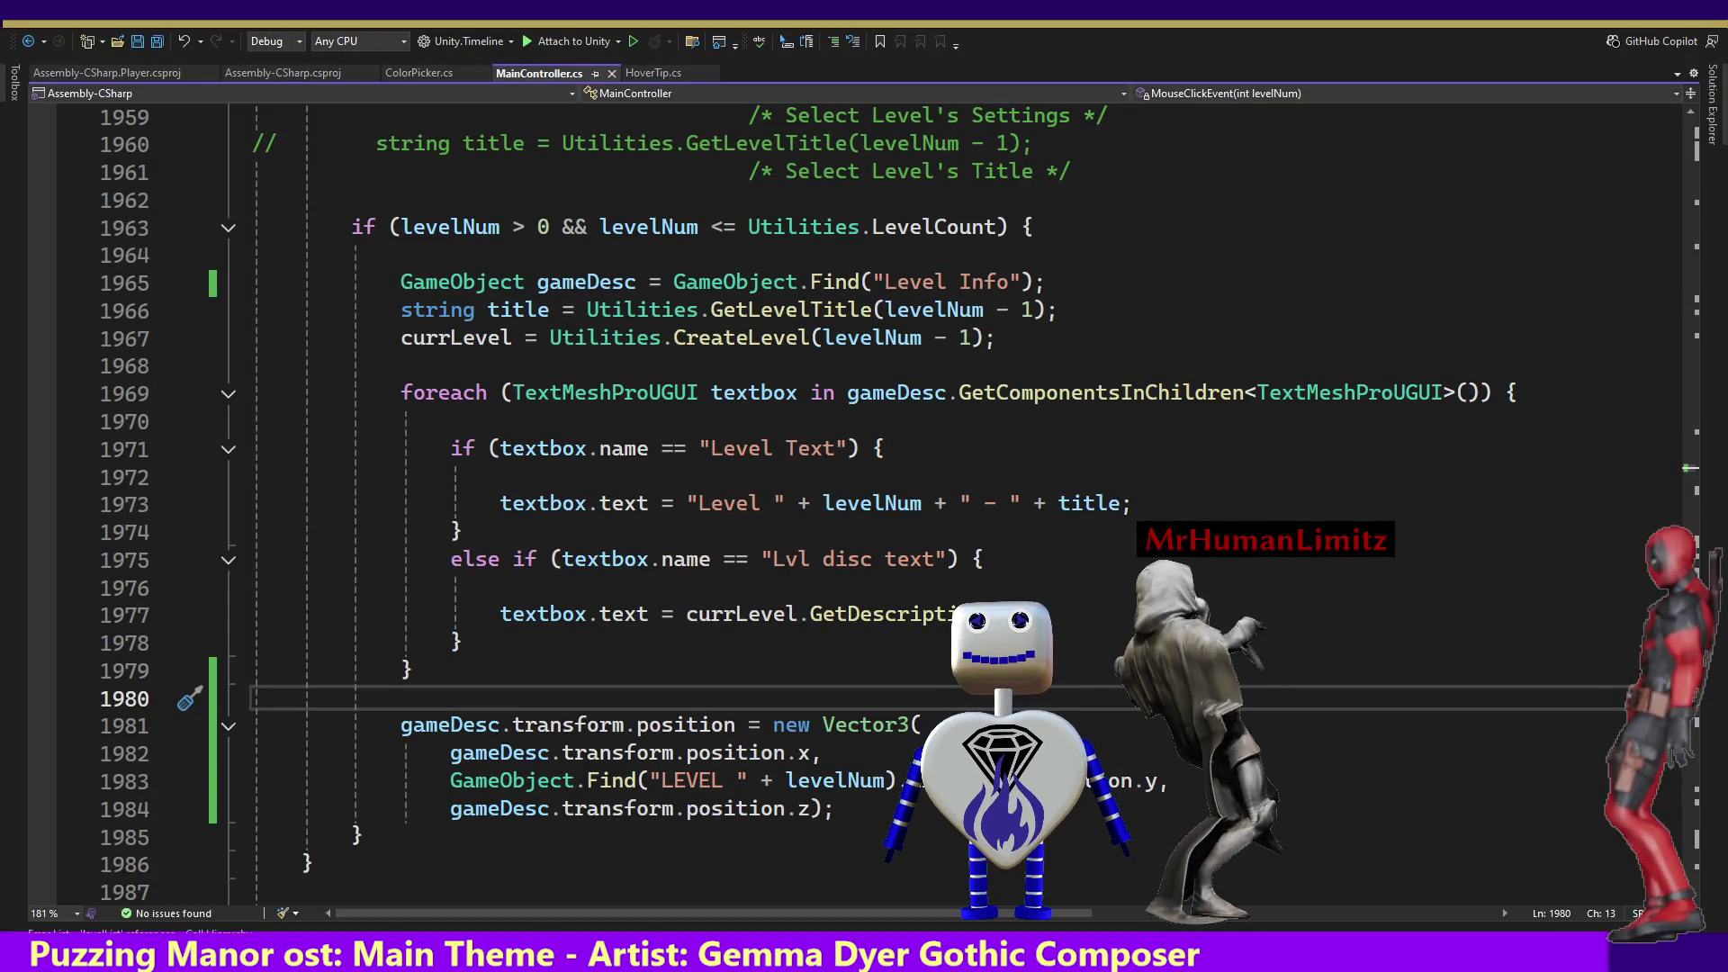
key("alt+Tab")
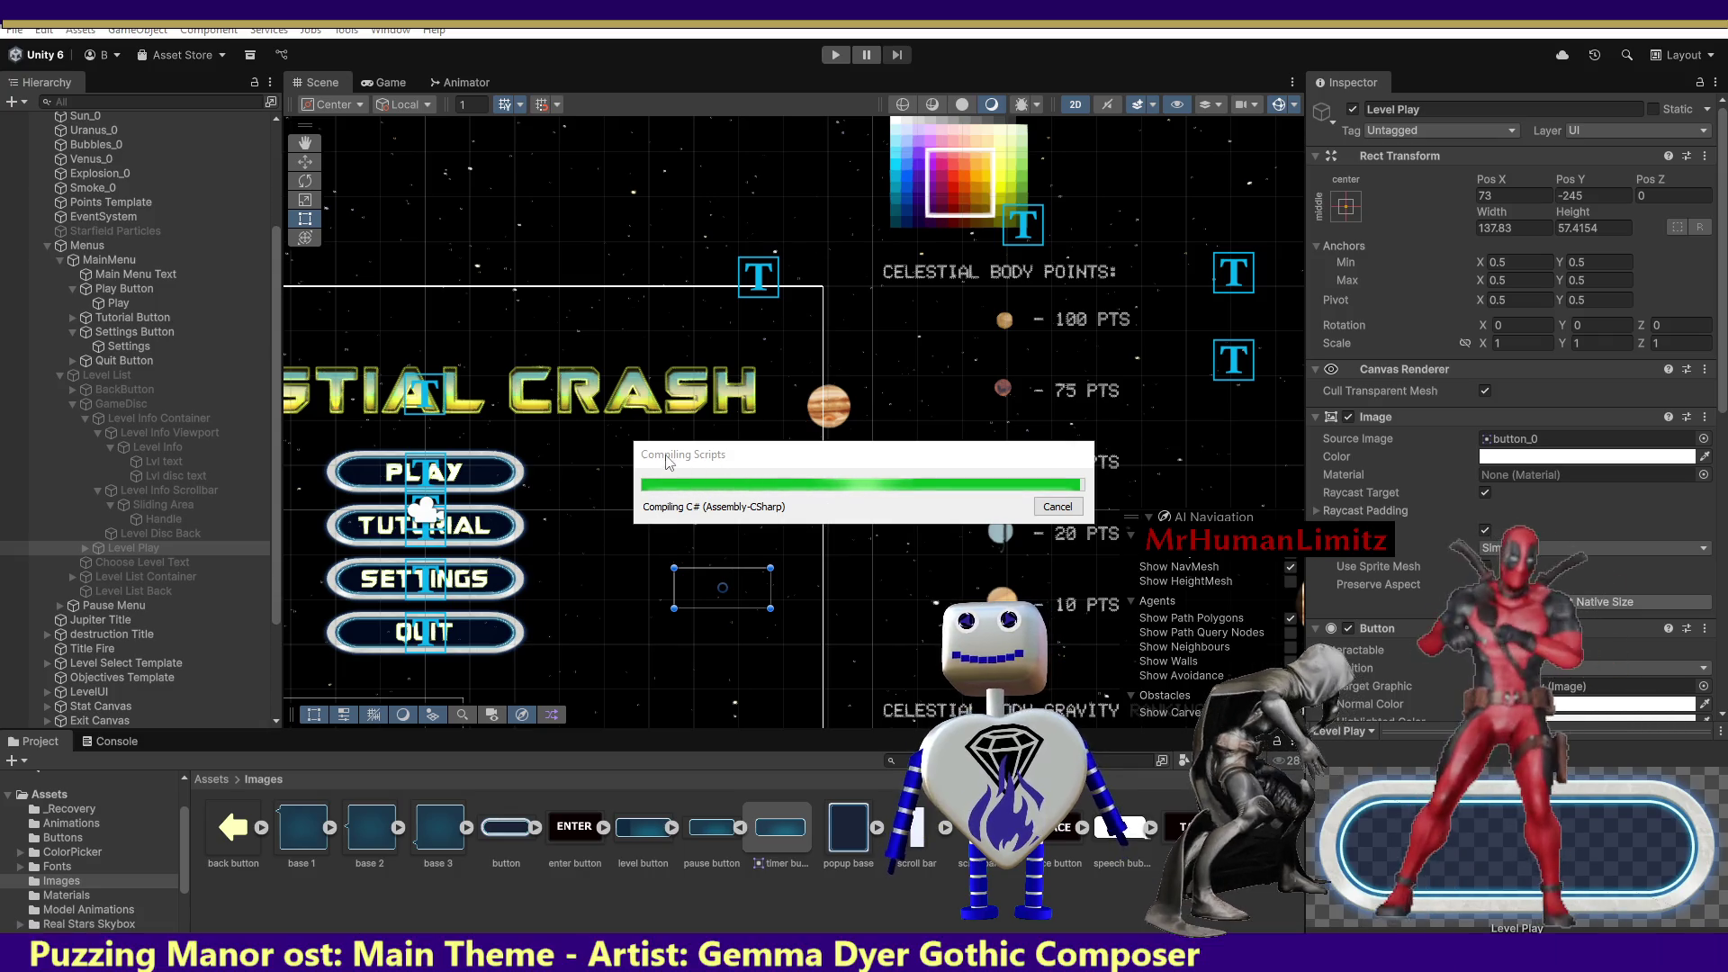
Enter Play mode and open the level selection in the running game.
left_click(836, 55)
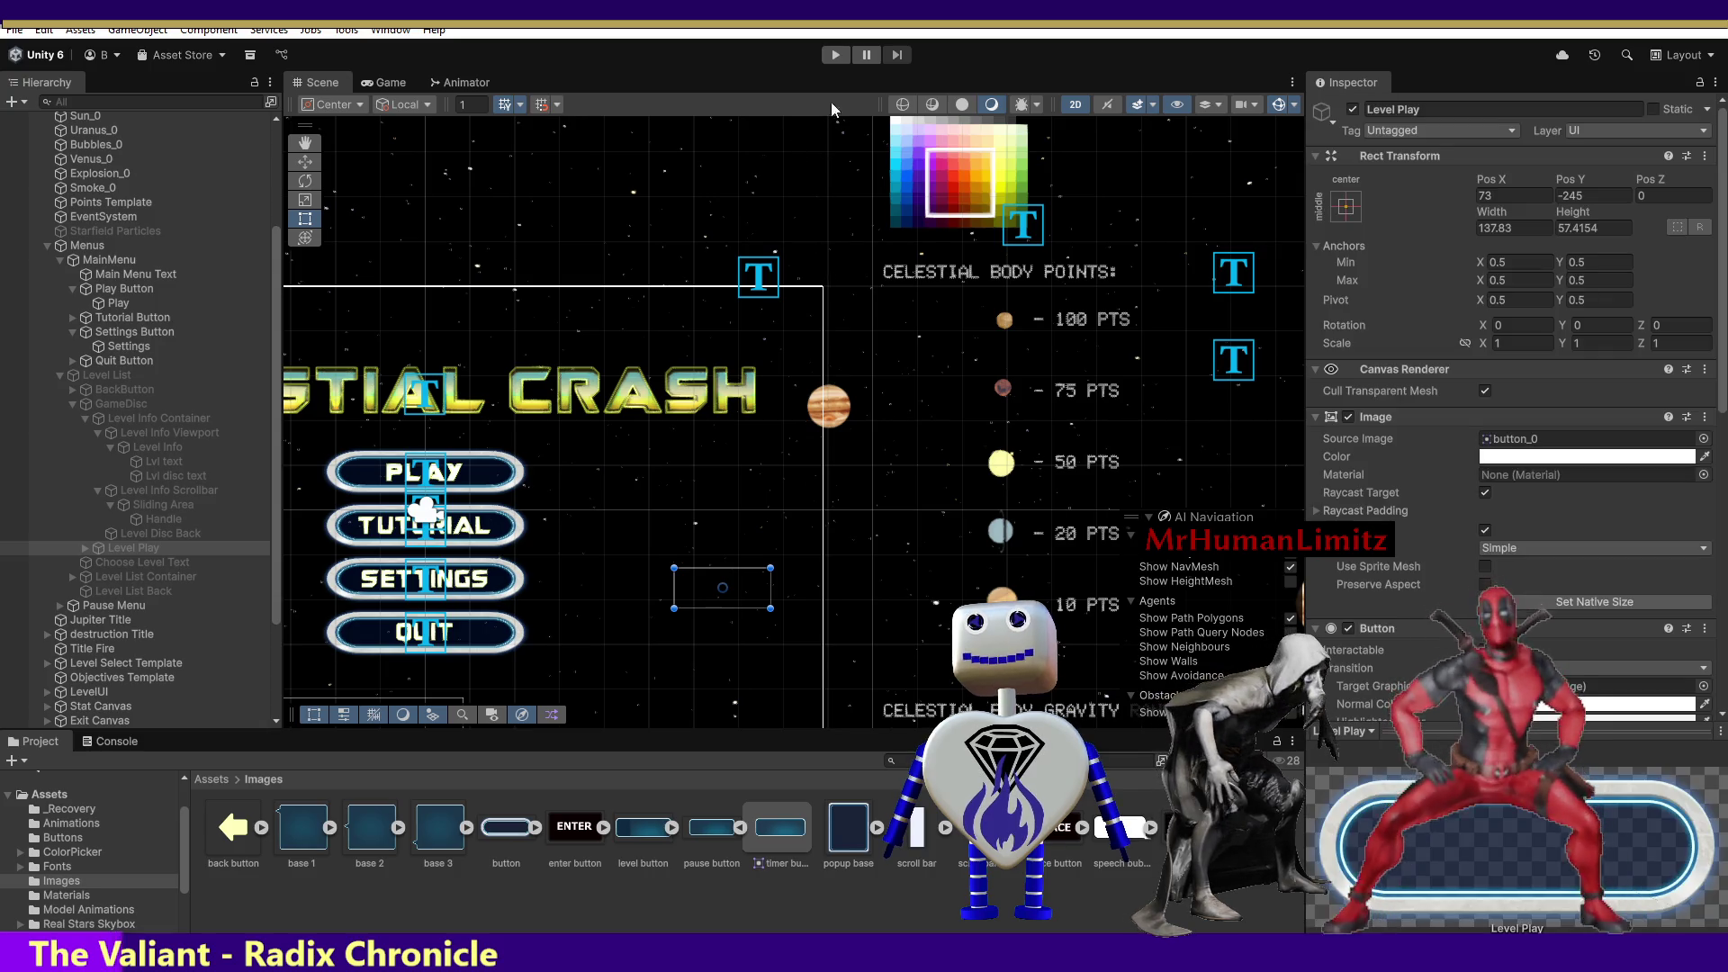
left_click(836, 56)
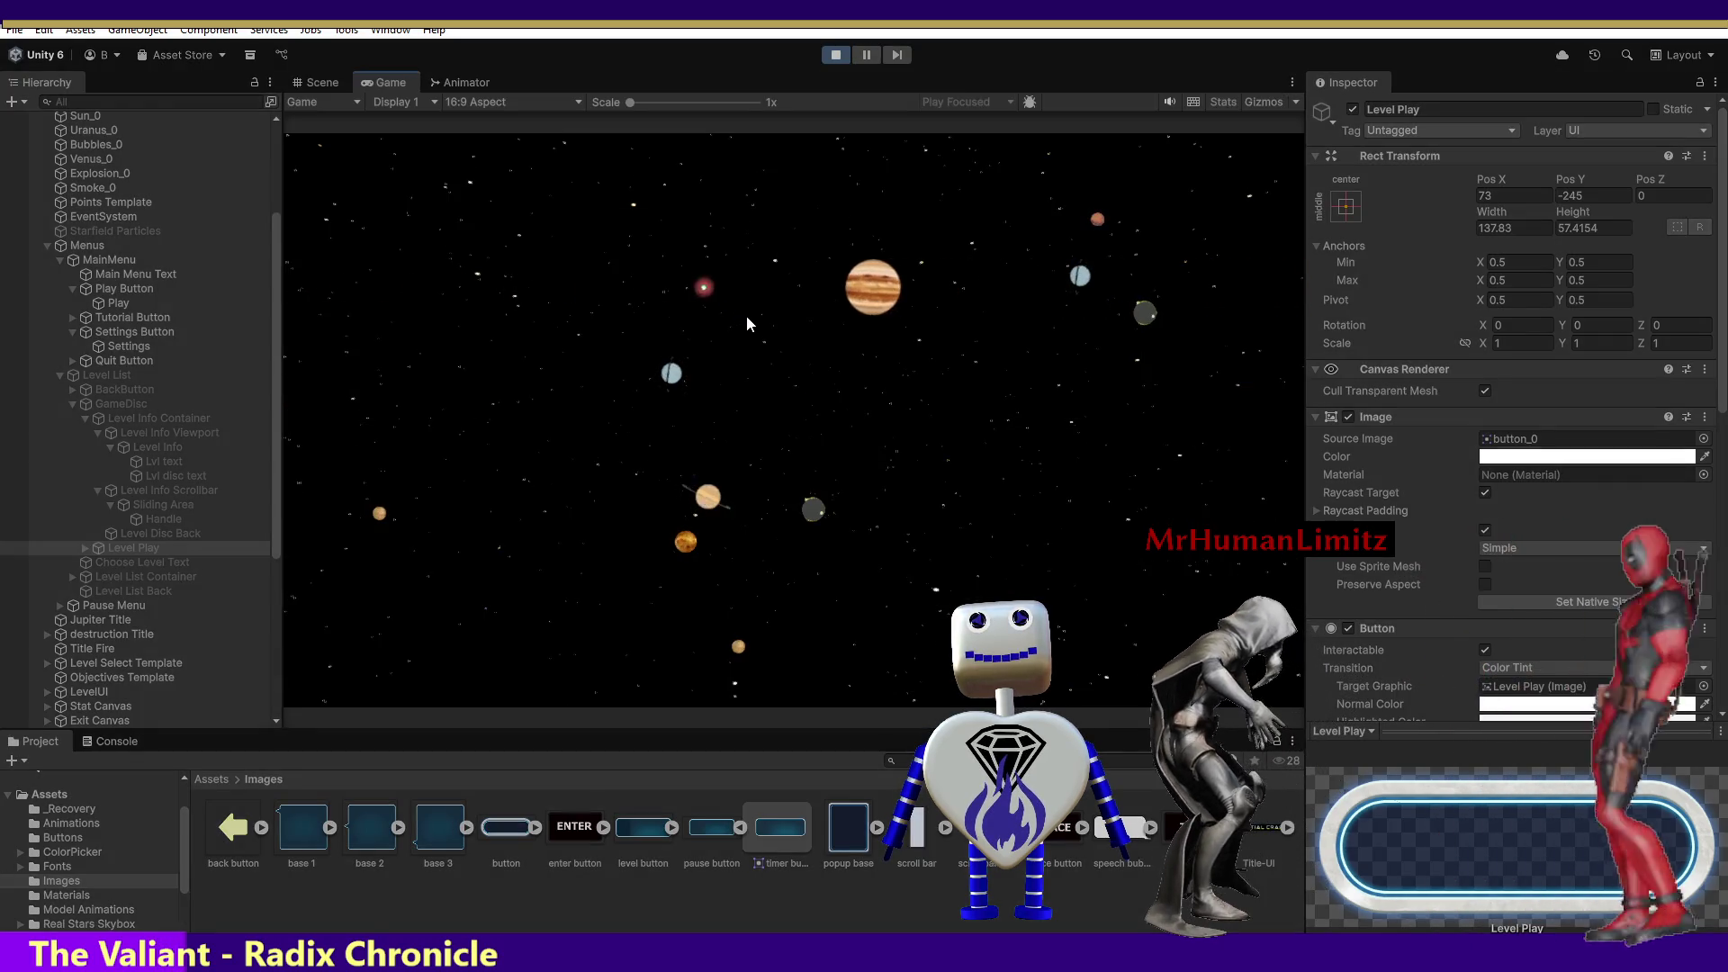
left_click(767, 383)
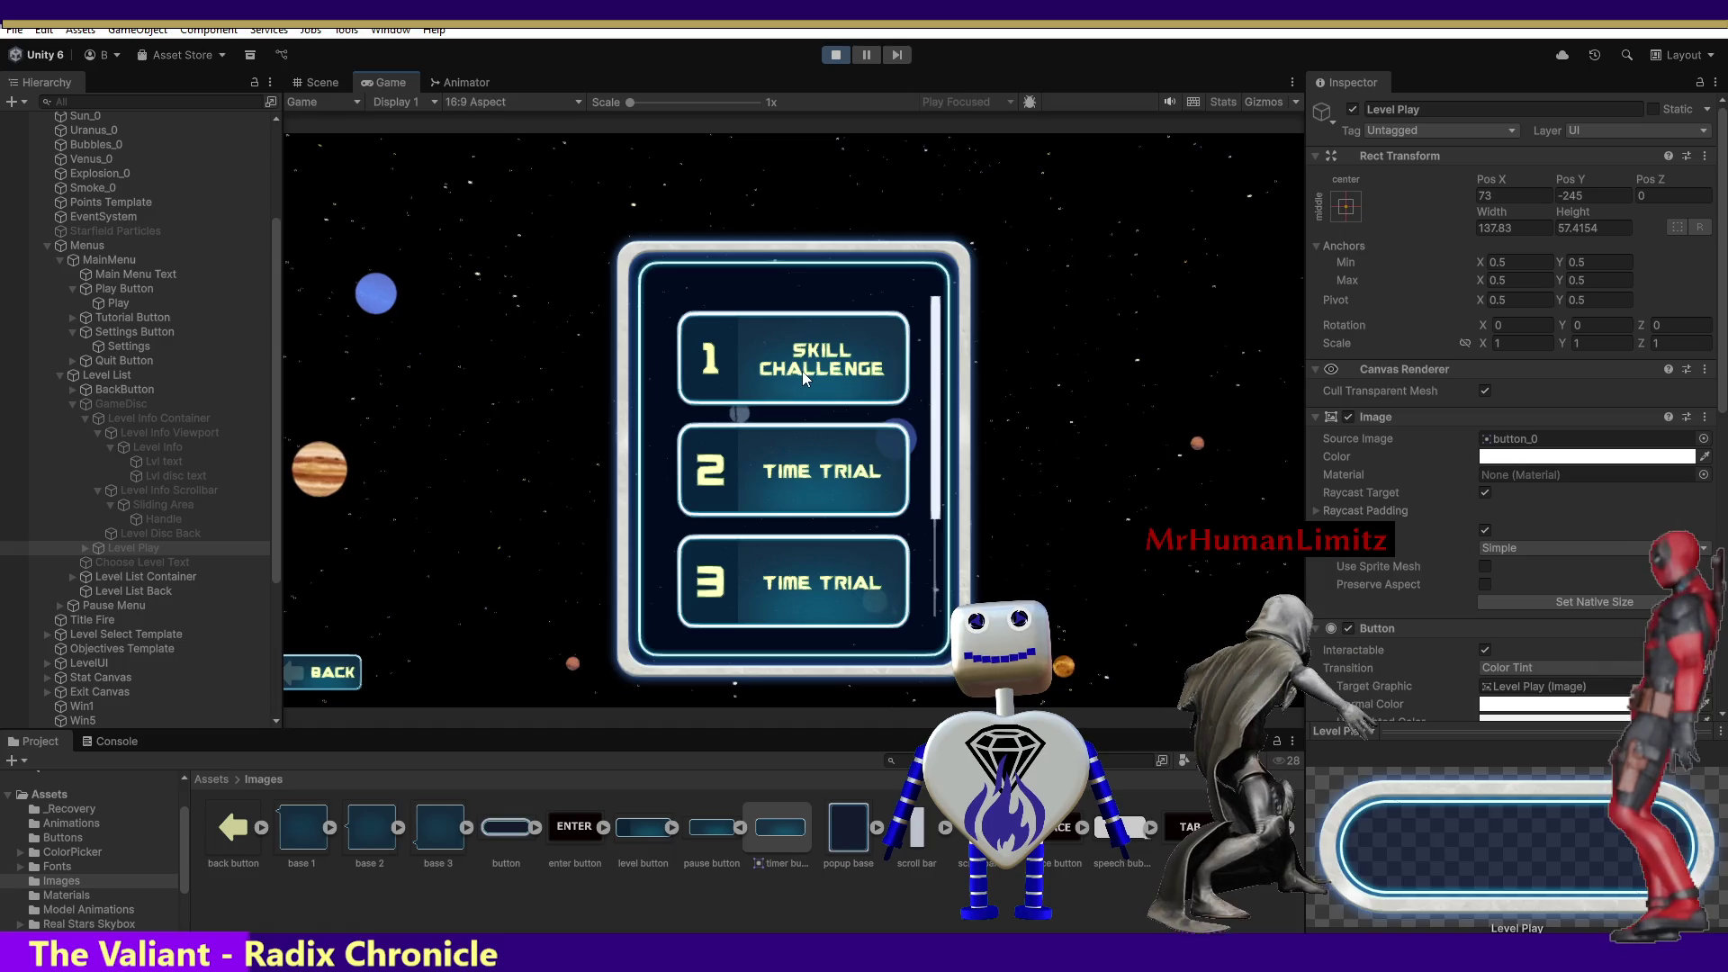
Select the Skill Challenge and Time Trial levels, watching the objective panel update.
left_click(802, 371)
left_click(806, 482)
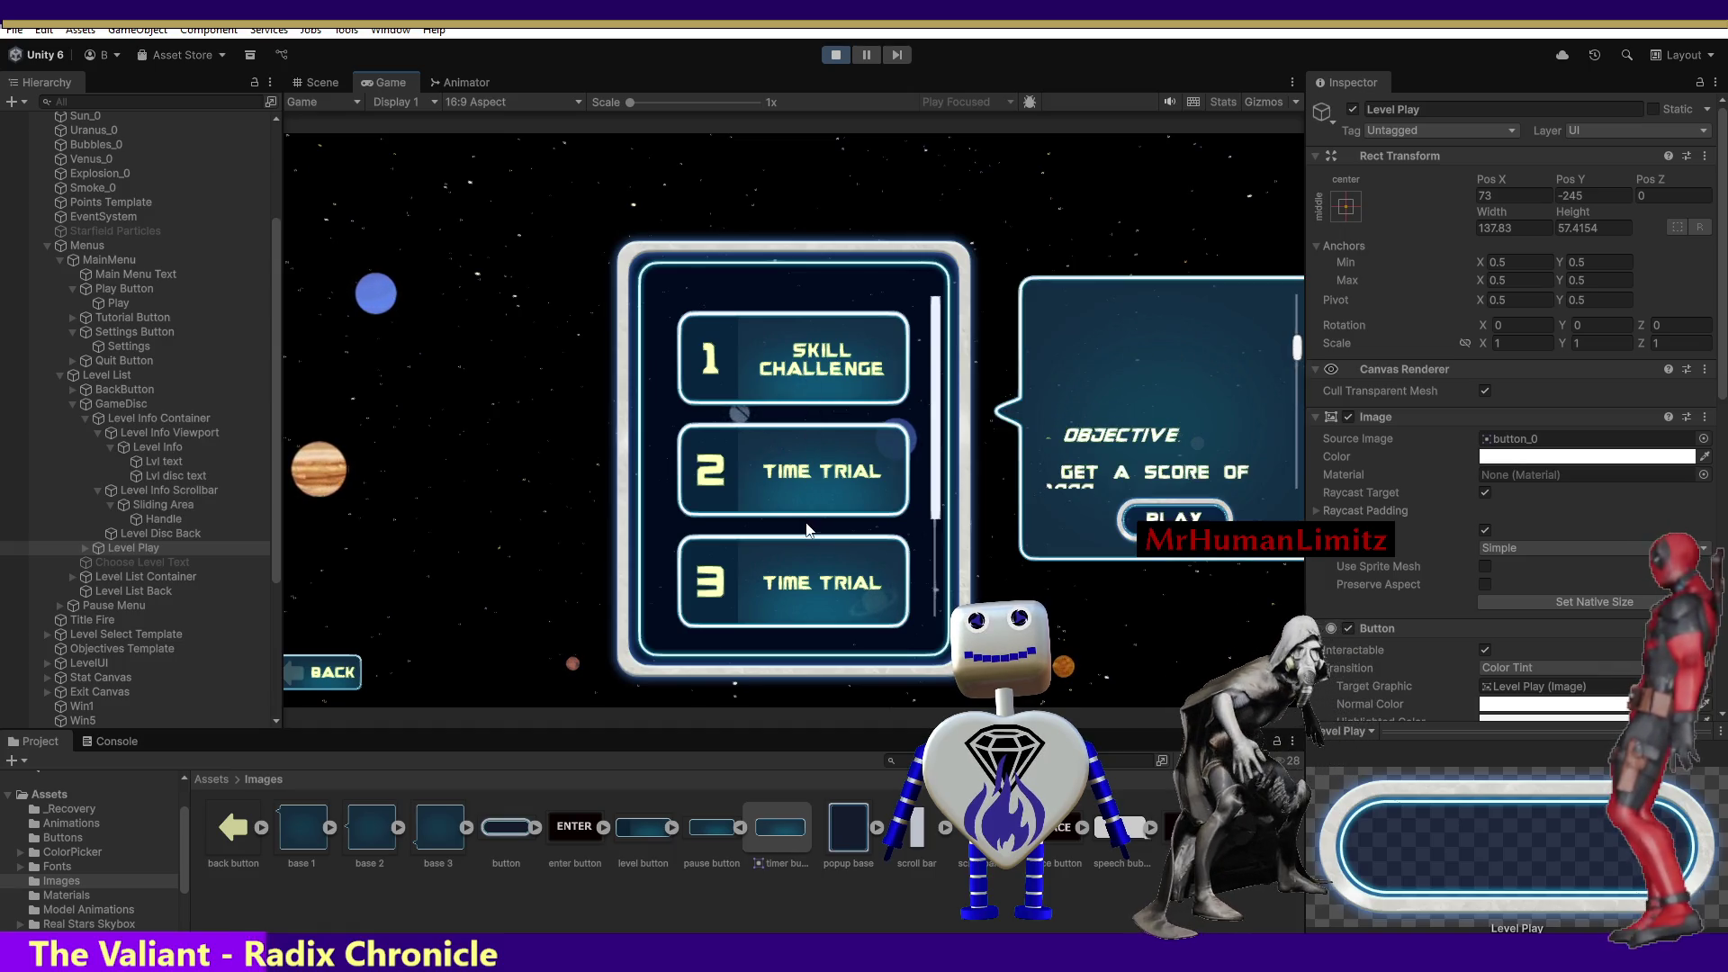
left_click(798, 585)
left_click(798, 500)
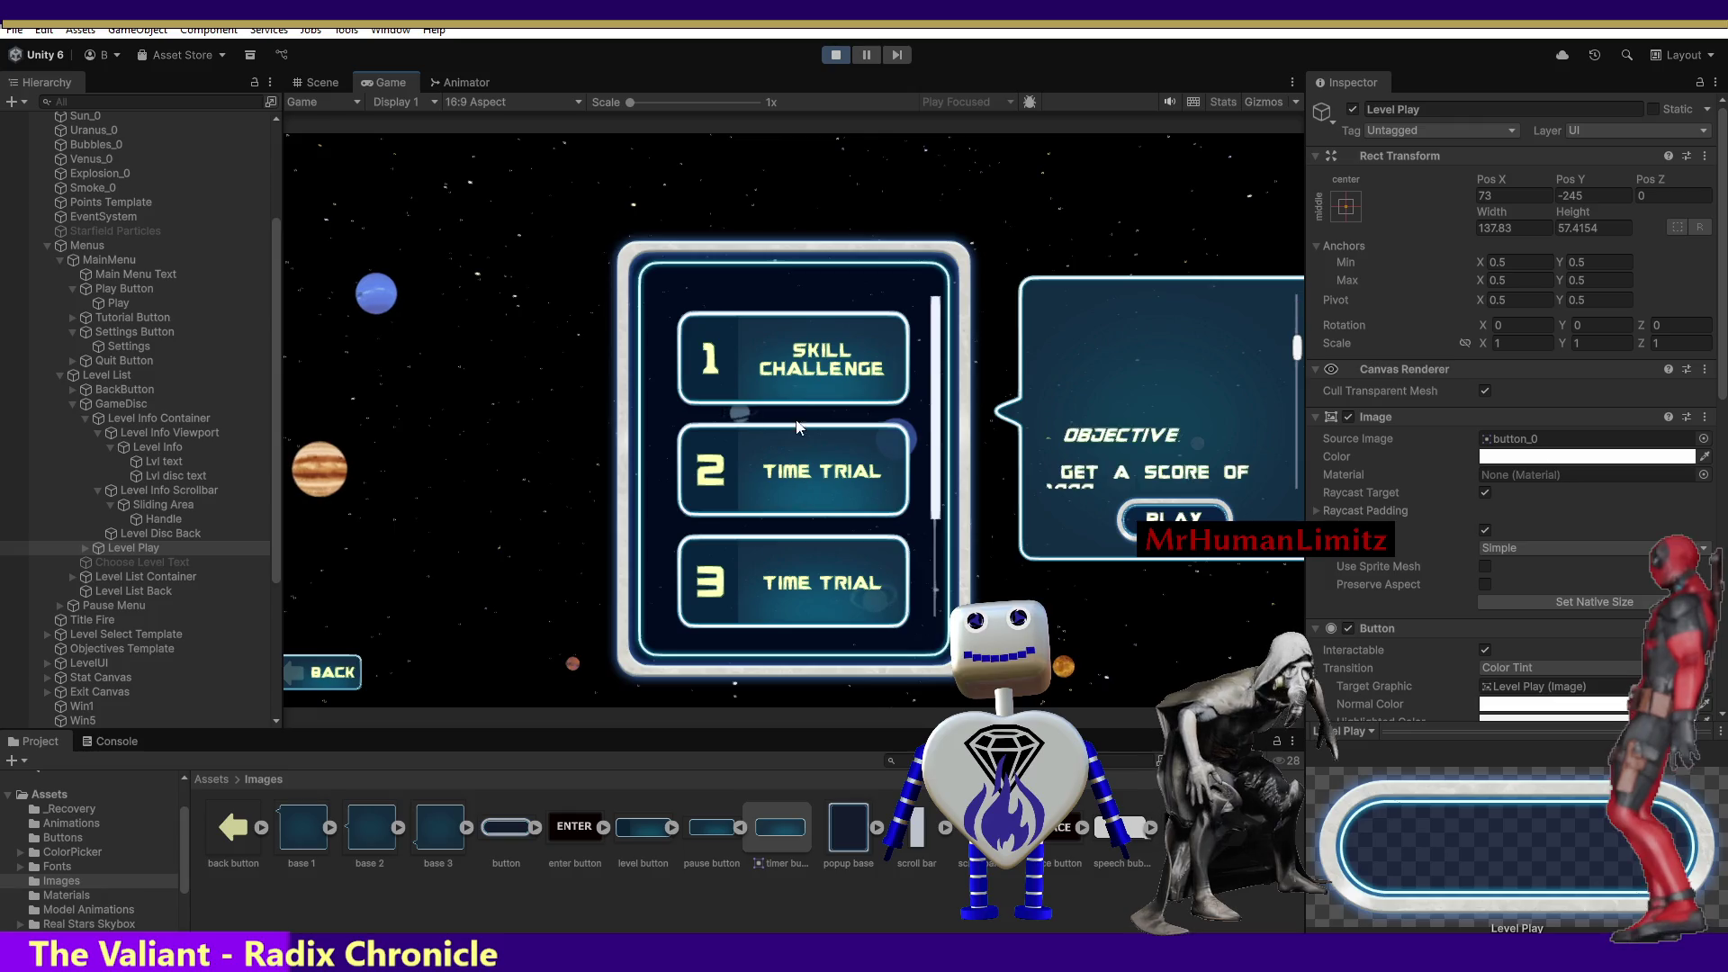
left_click(792, 396)
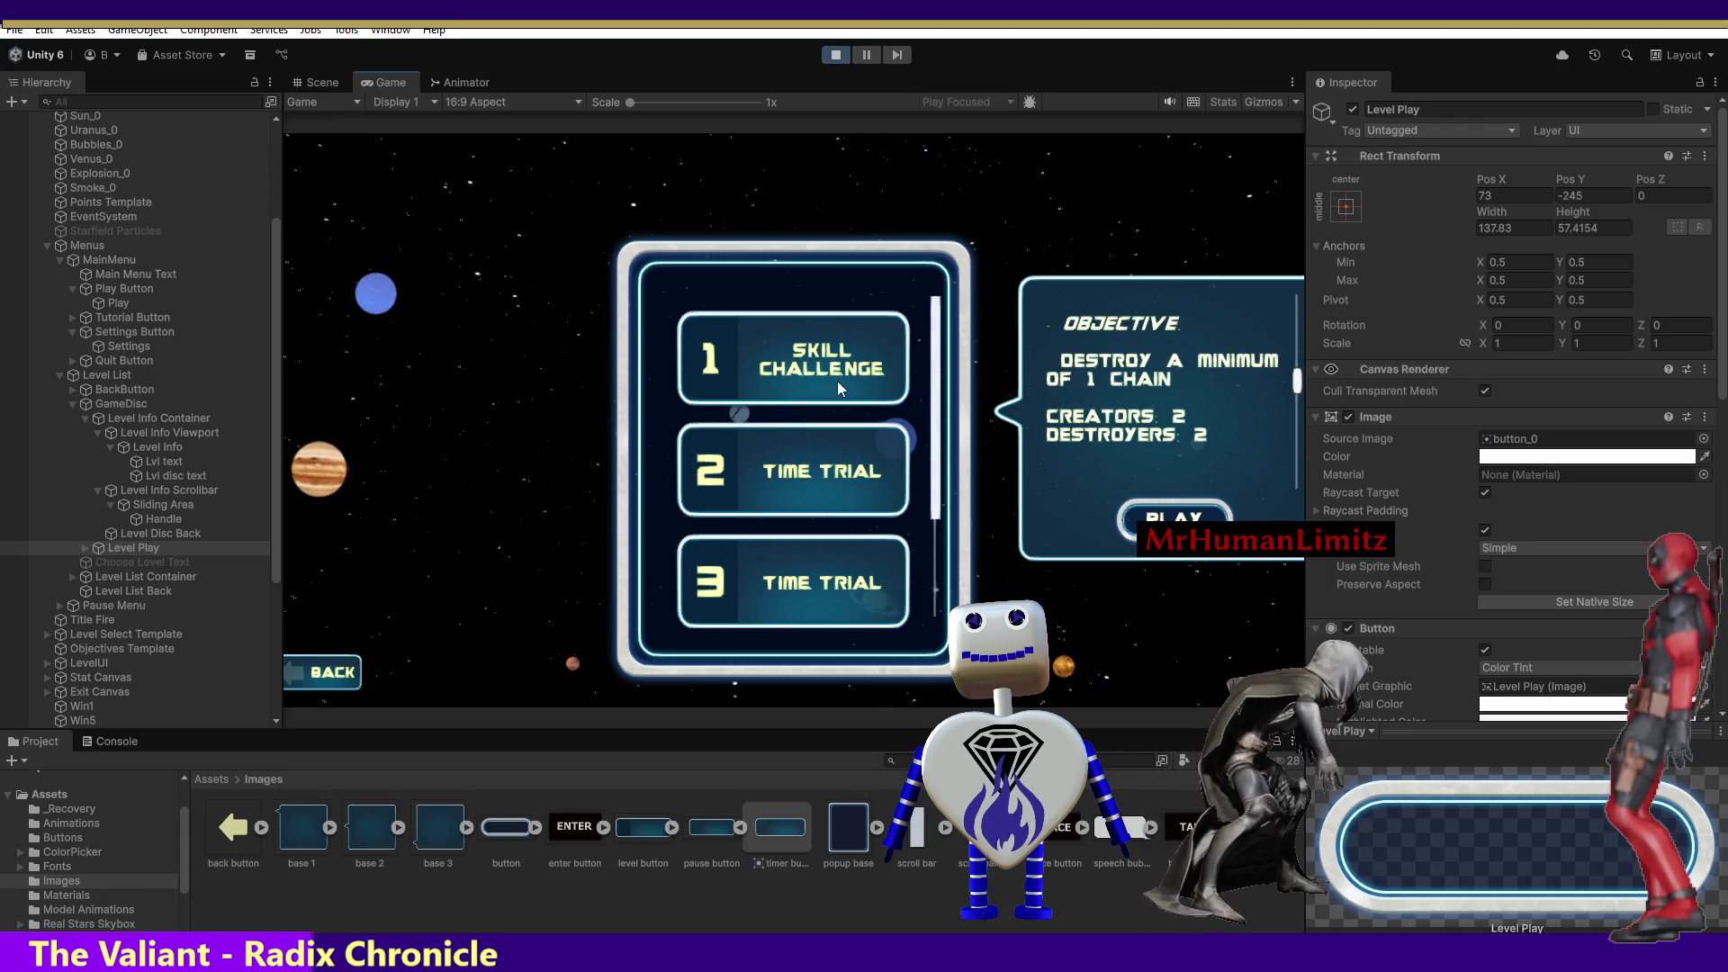
left_click(823, 470)
left_click(822, 617)
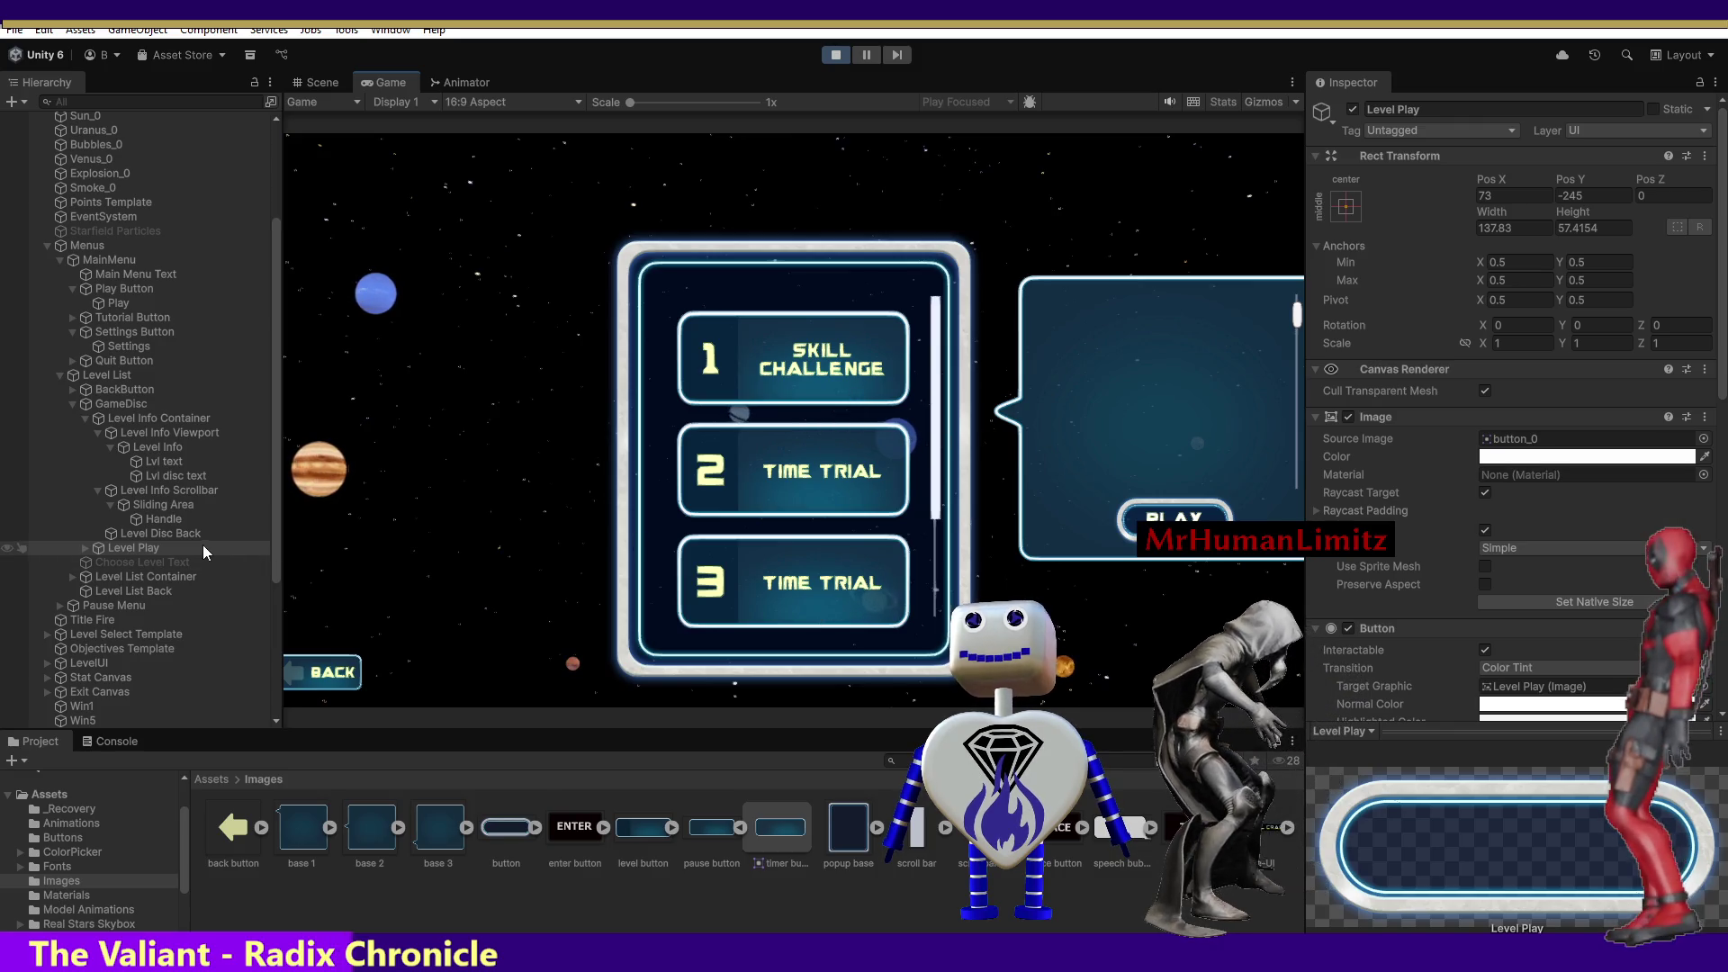
Check the Level List, GameDisc and Level Info Rect Transforms while picking levels, then return to Visual Studio.
left_click(108, 380)
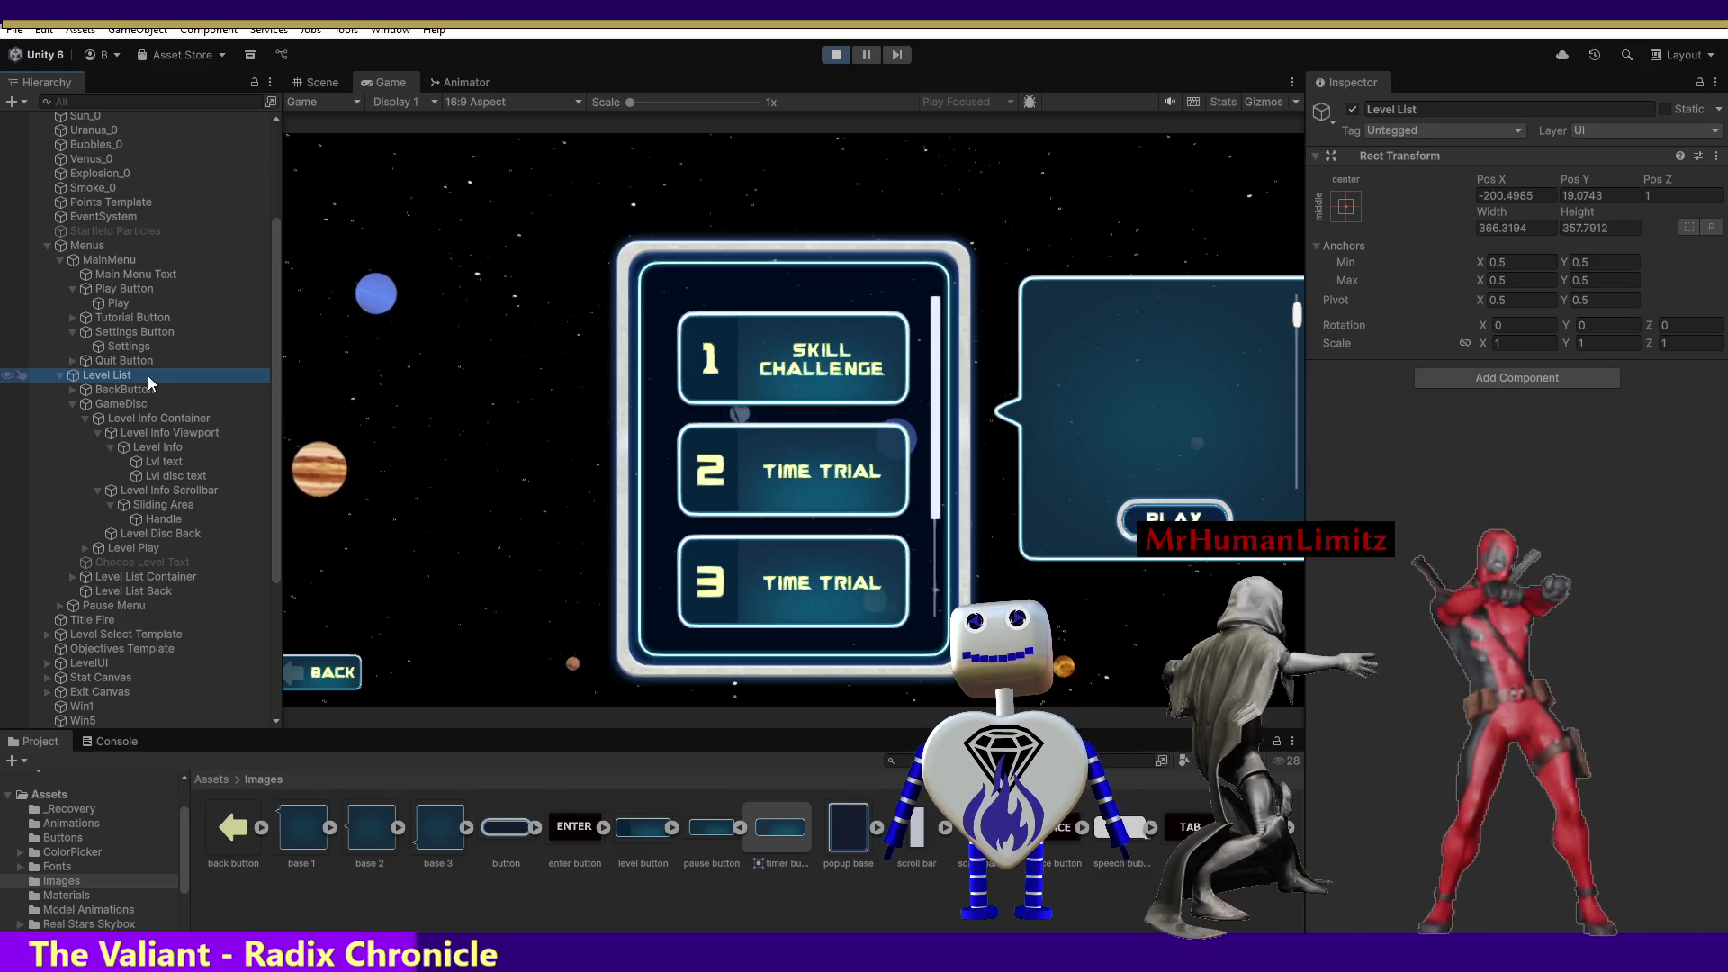
left_click(122, 404)
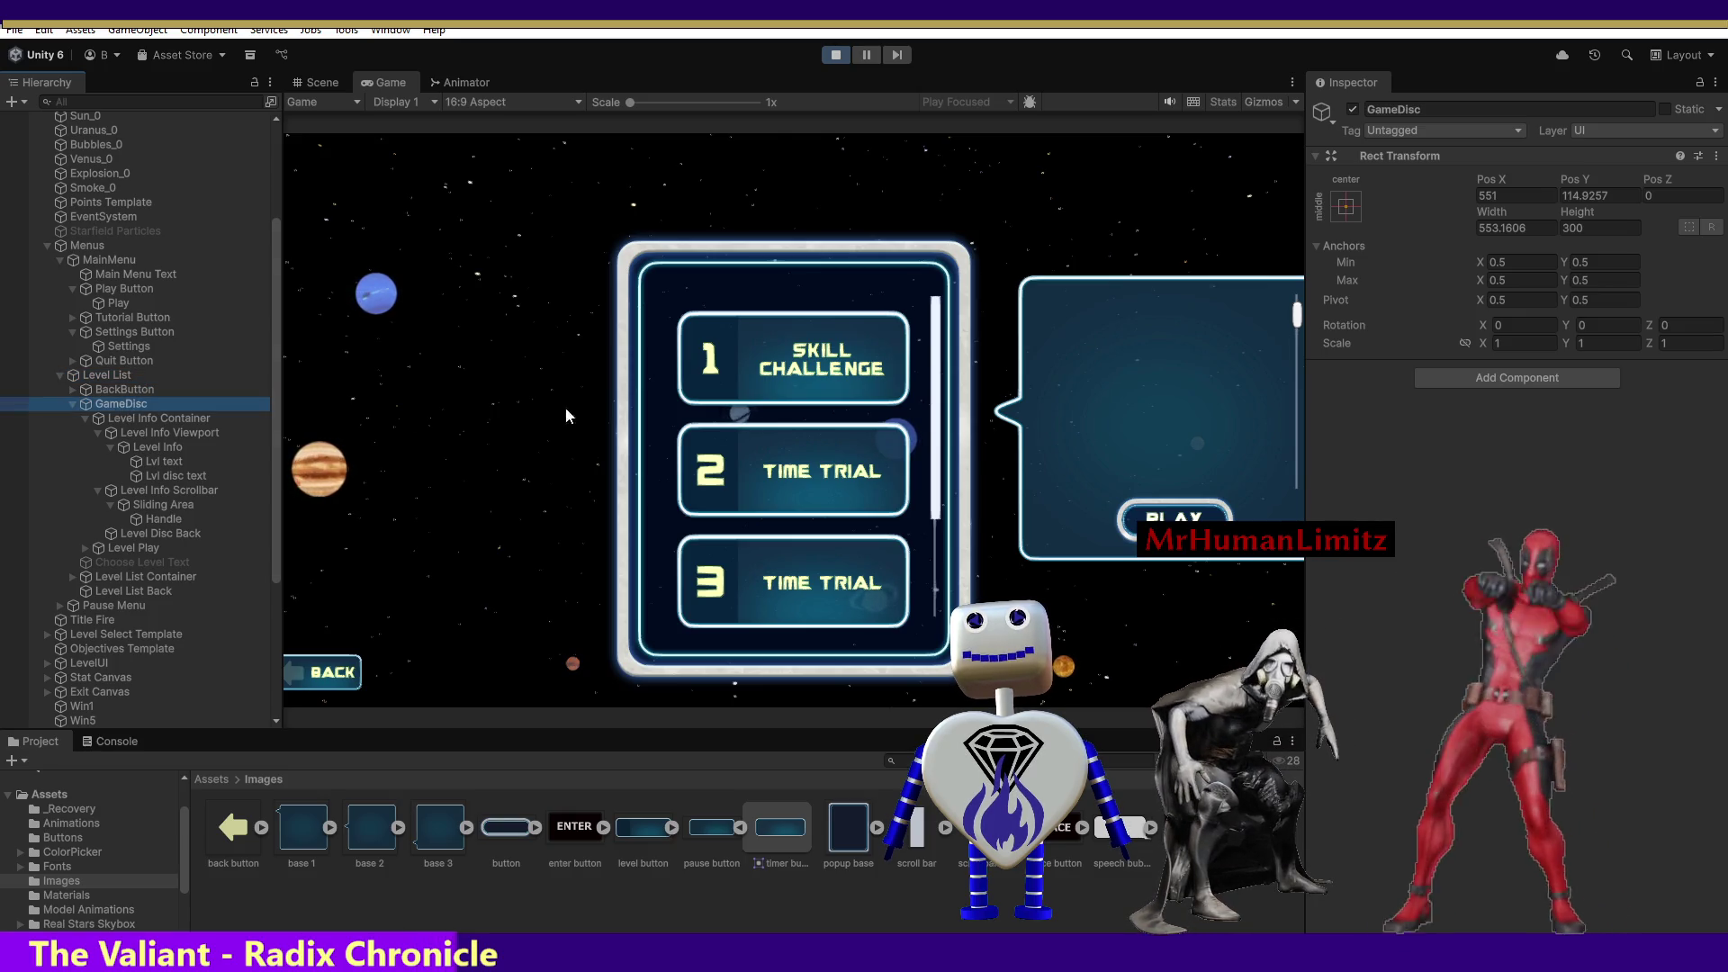
left_click(717, 486)
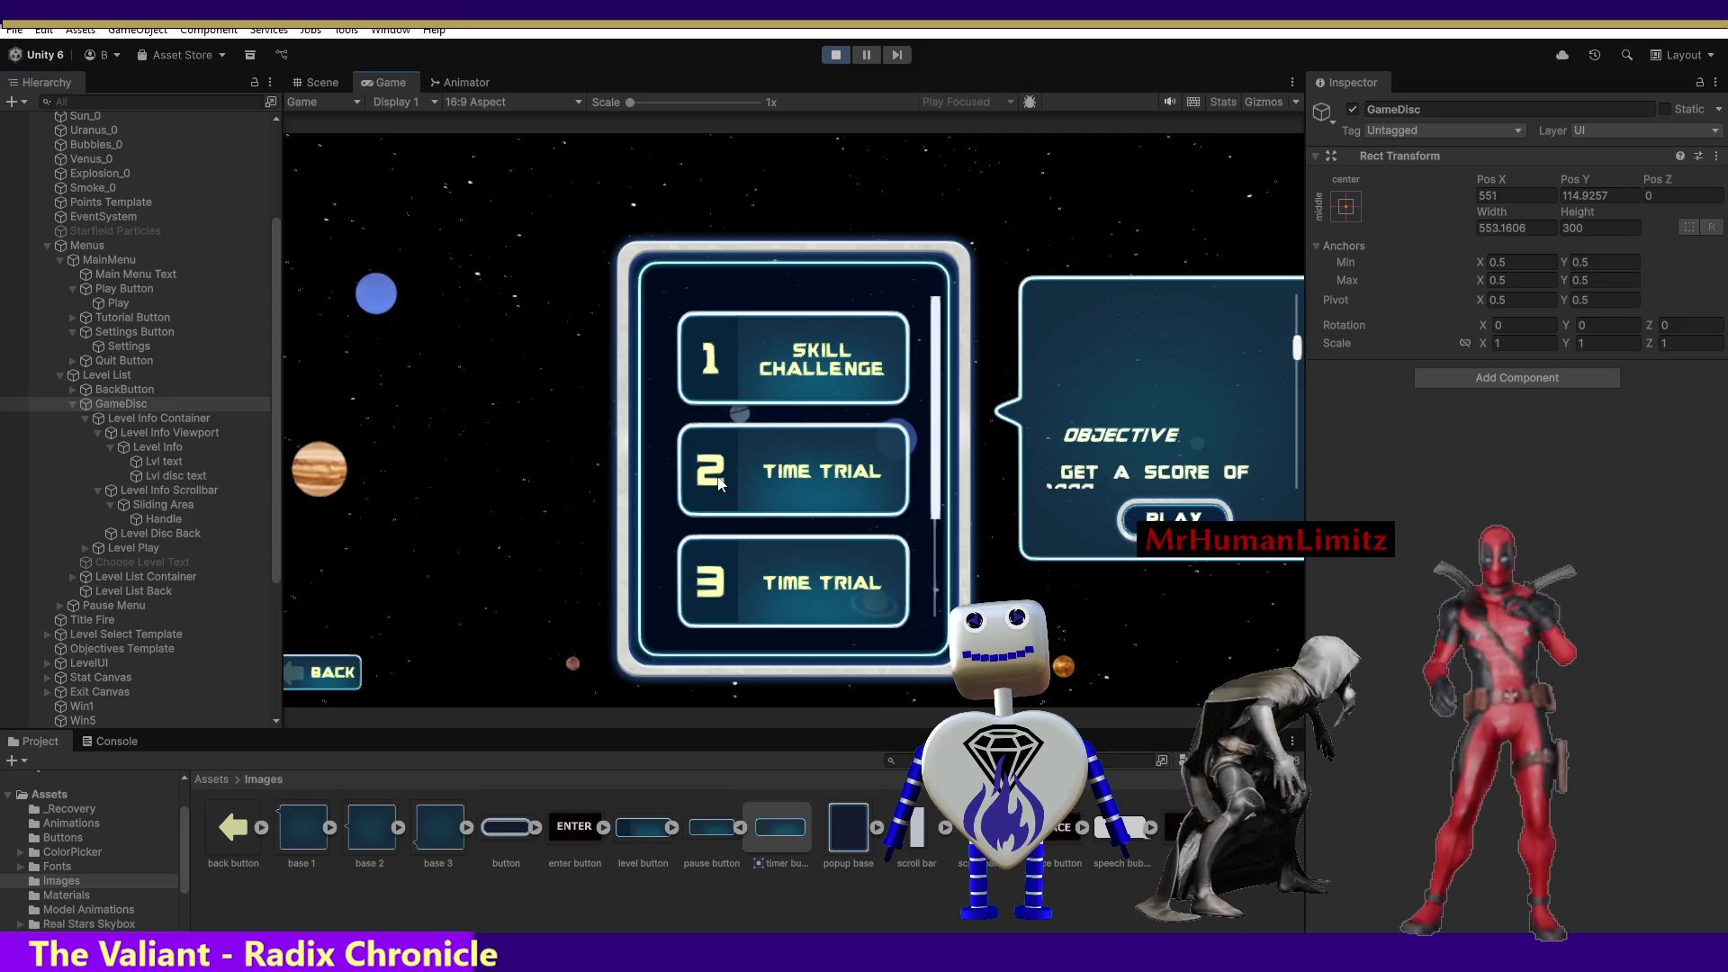
left_click(738, 393)
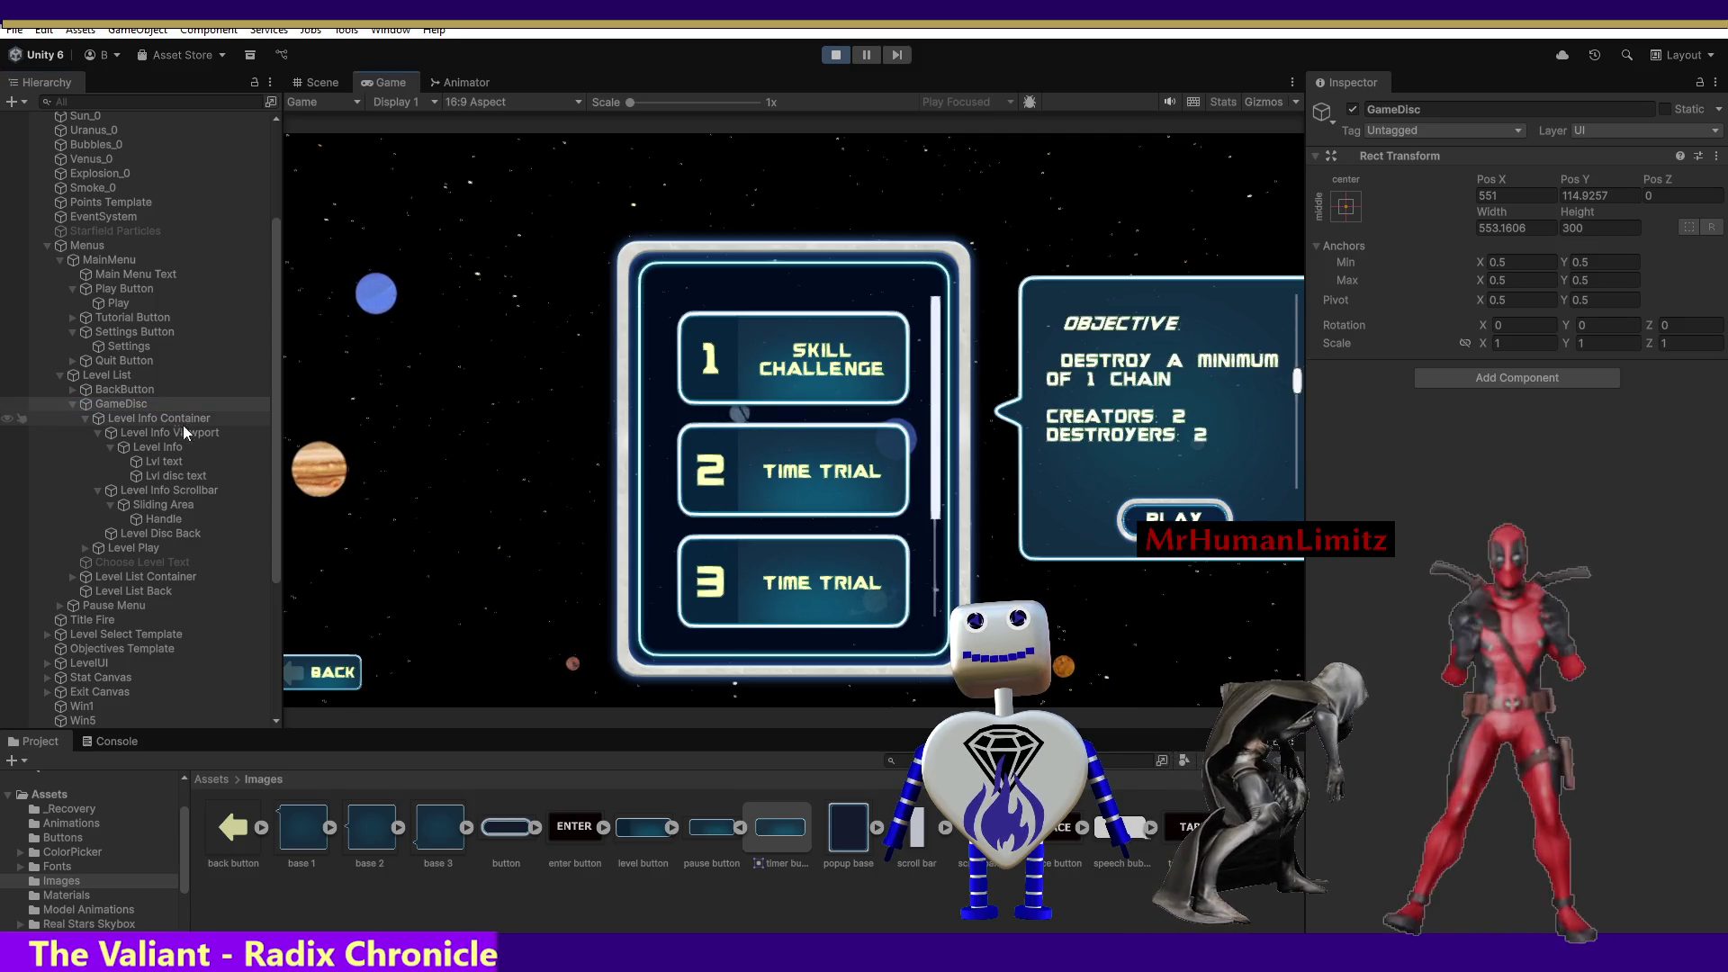
left_click(166, 450)
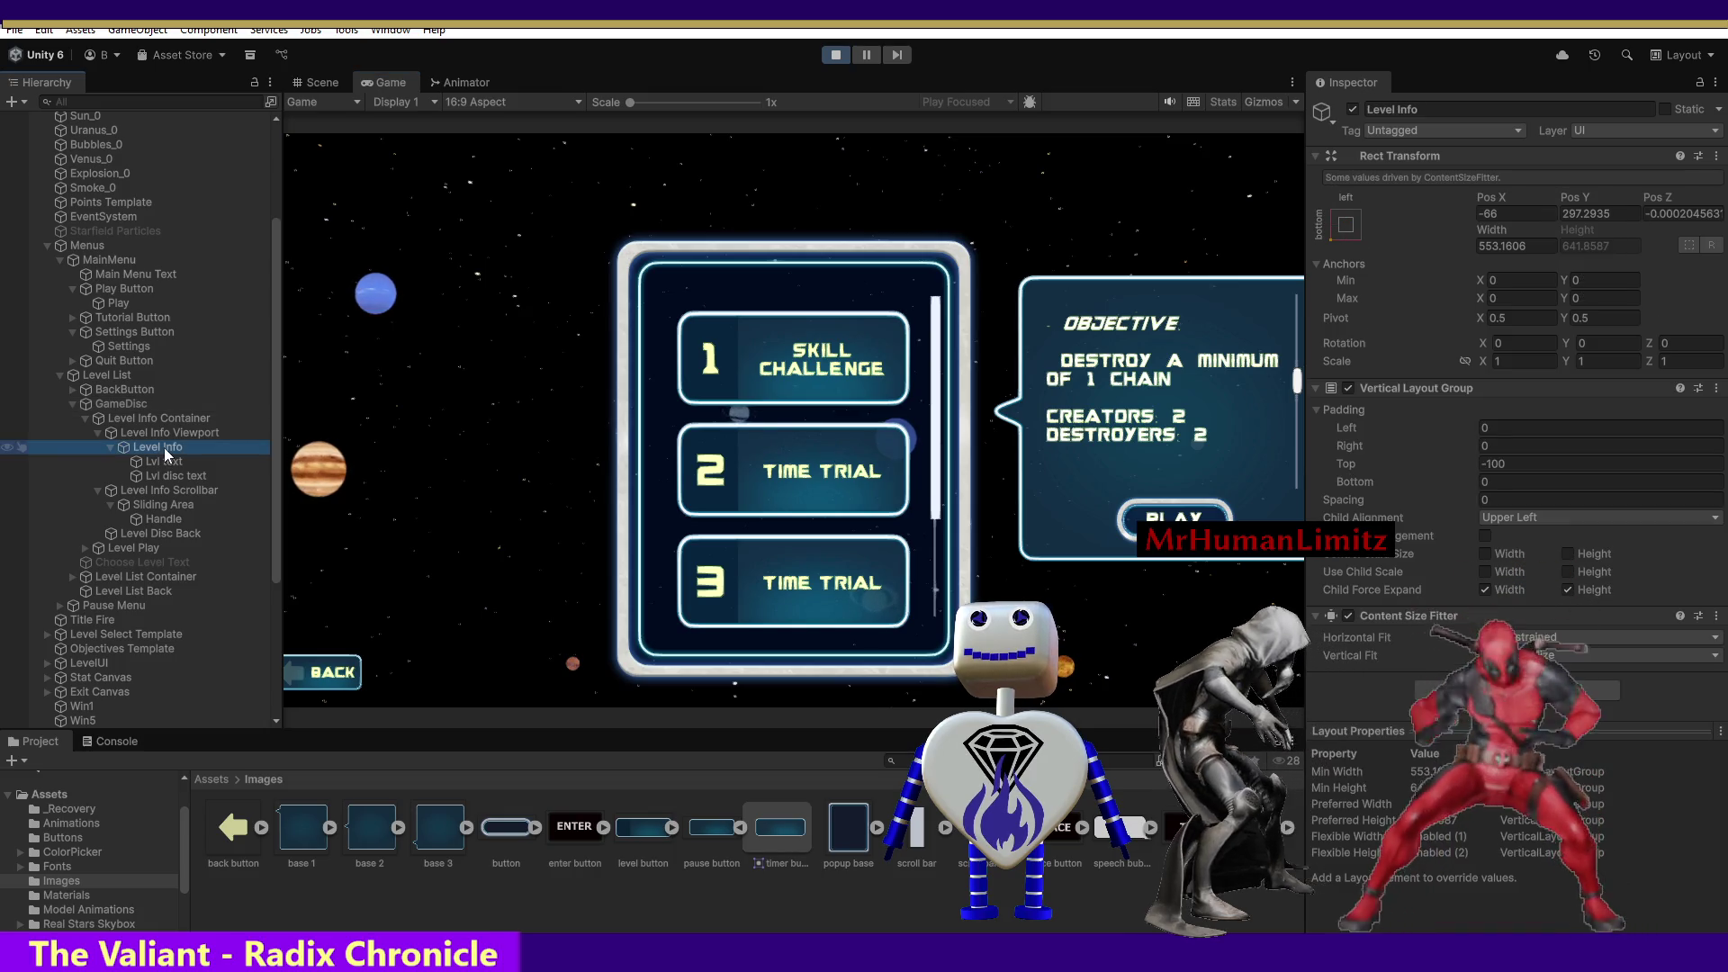
left_click(122, 404)
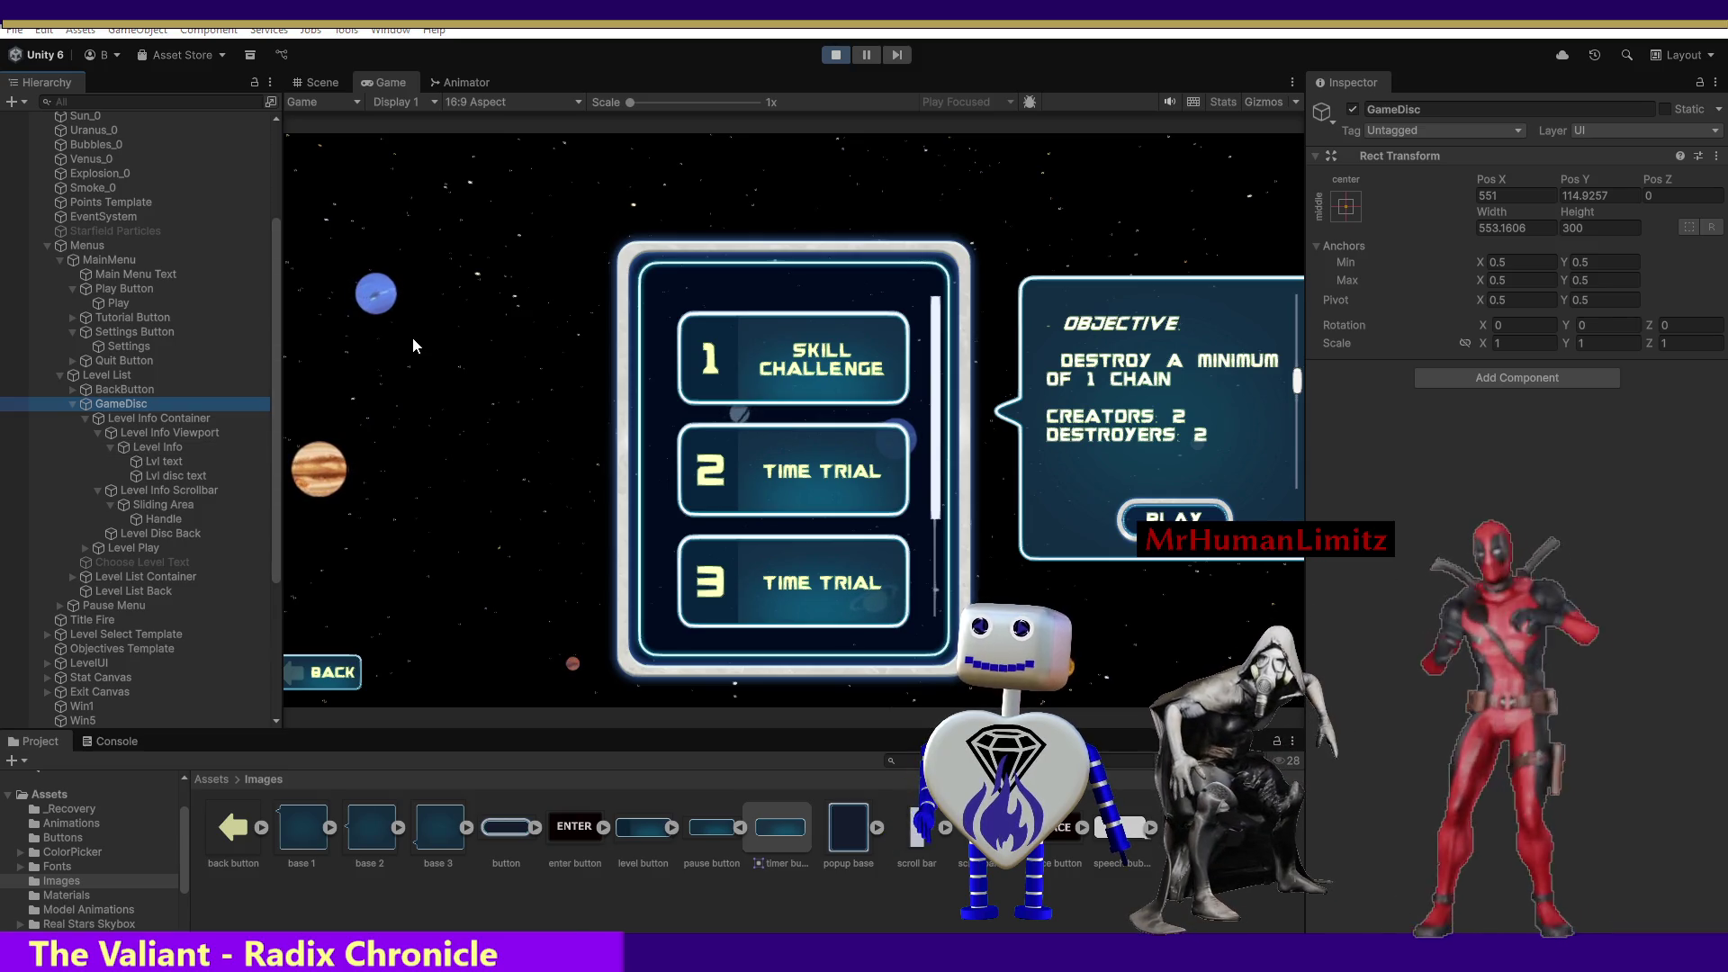
key("alt+Tab")
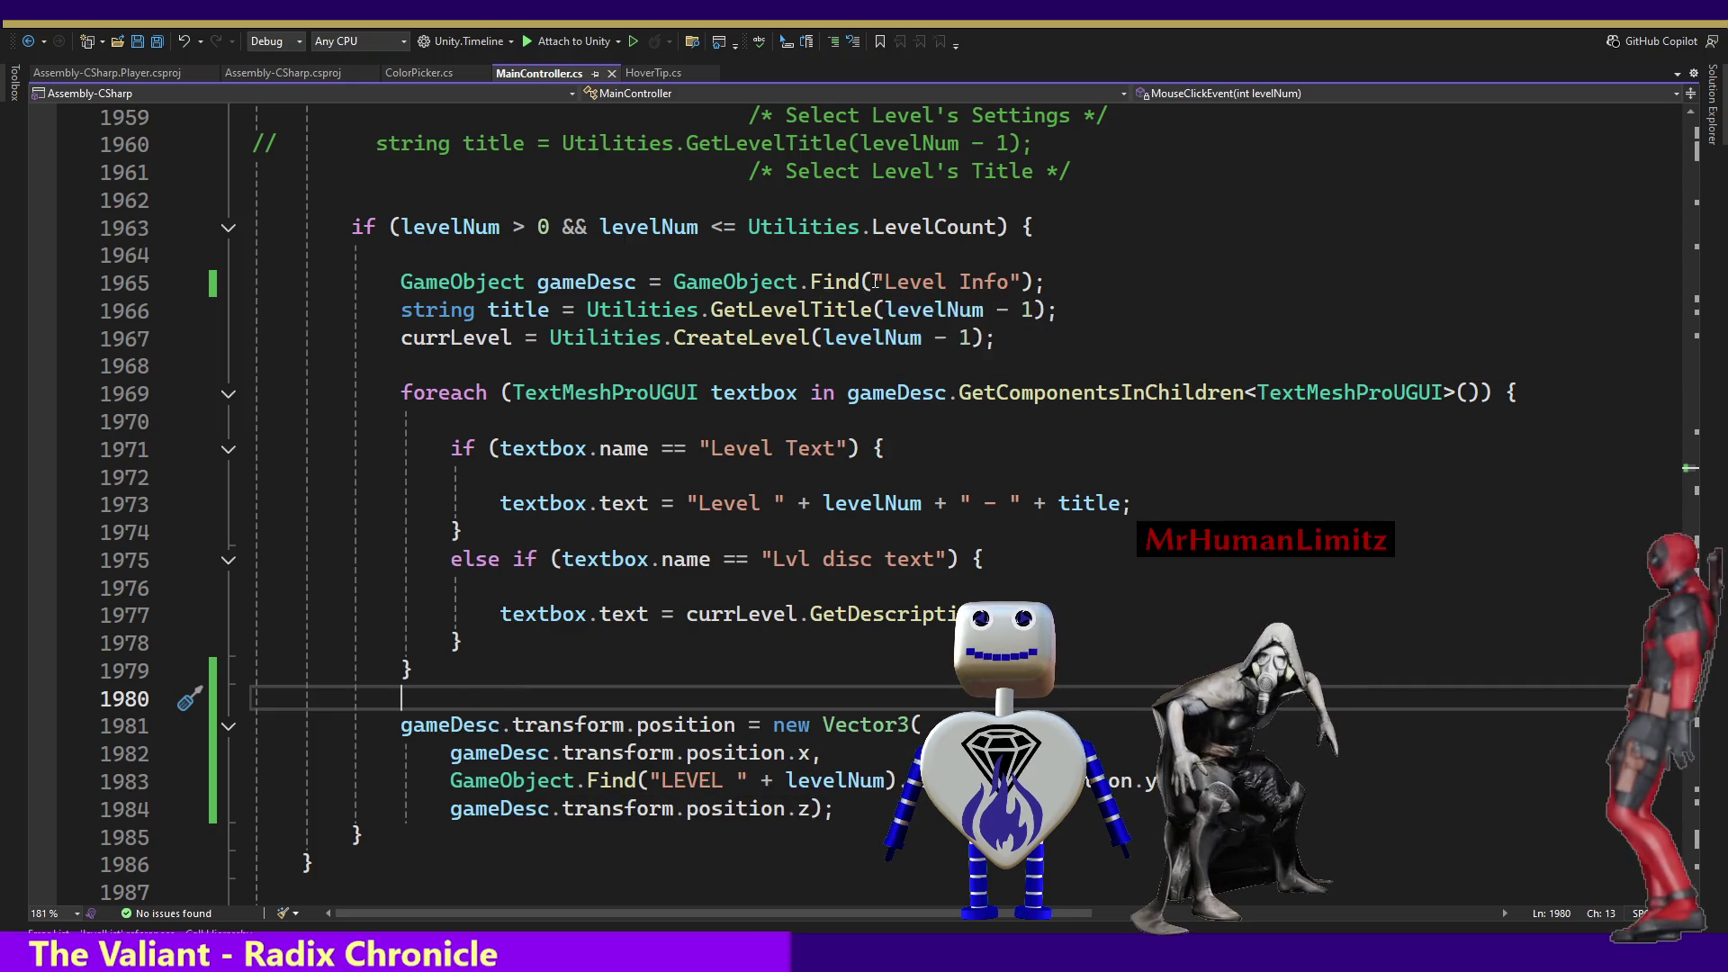
Insert GameObject.Find(" at the start of line 1981.
left_click(674, 282)
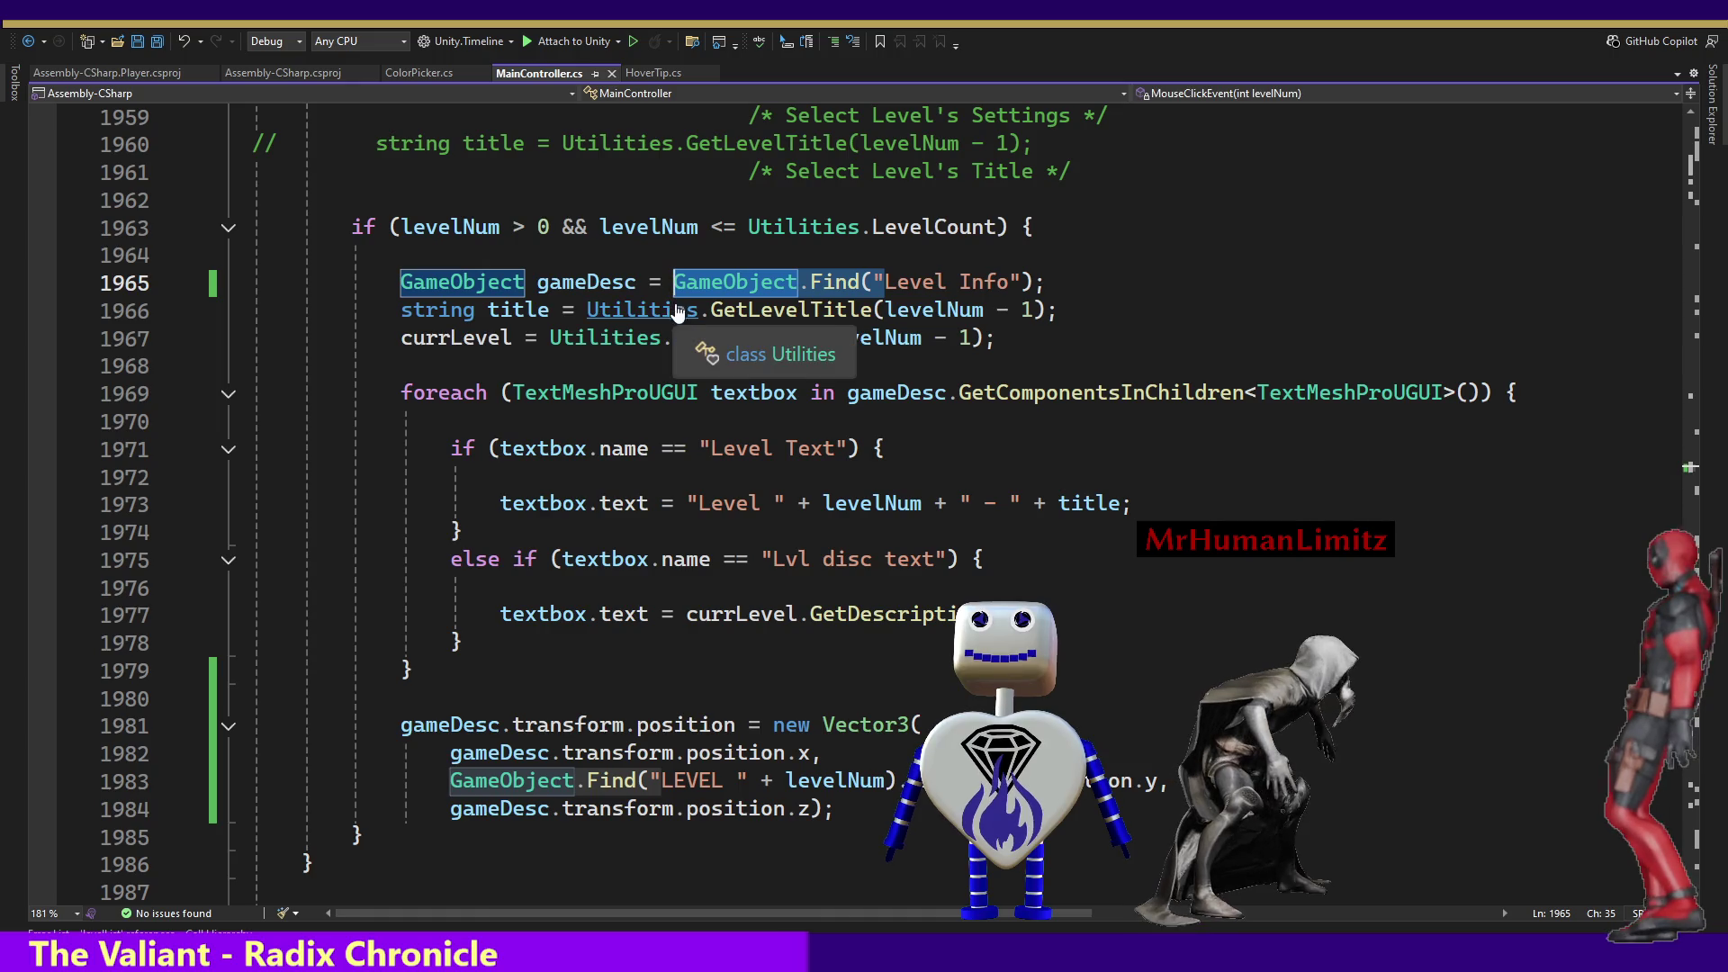
left_click(402, 725)
type("GameObject.Find(")
type("\"")
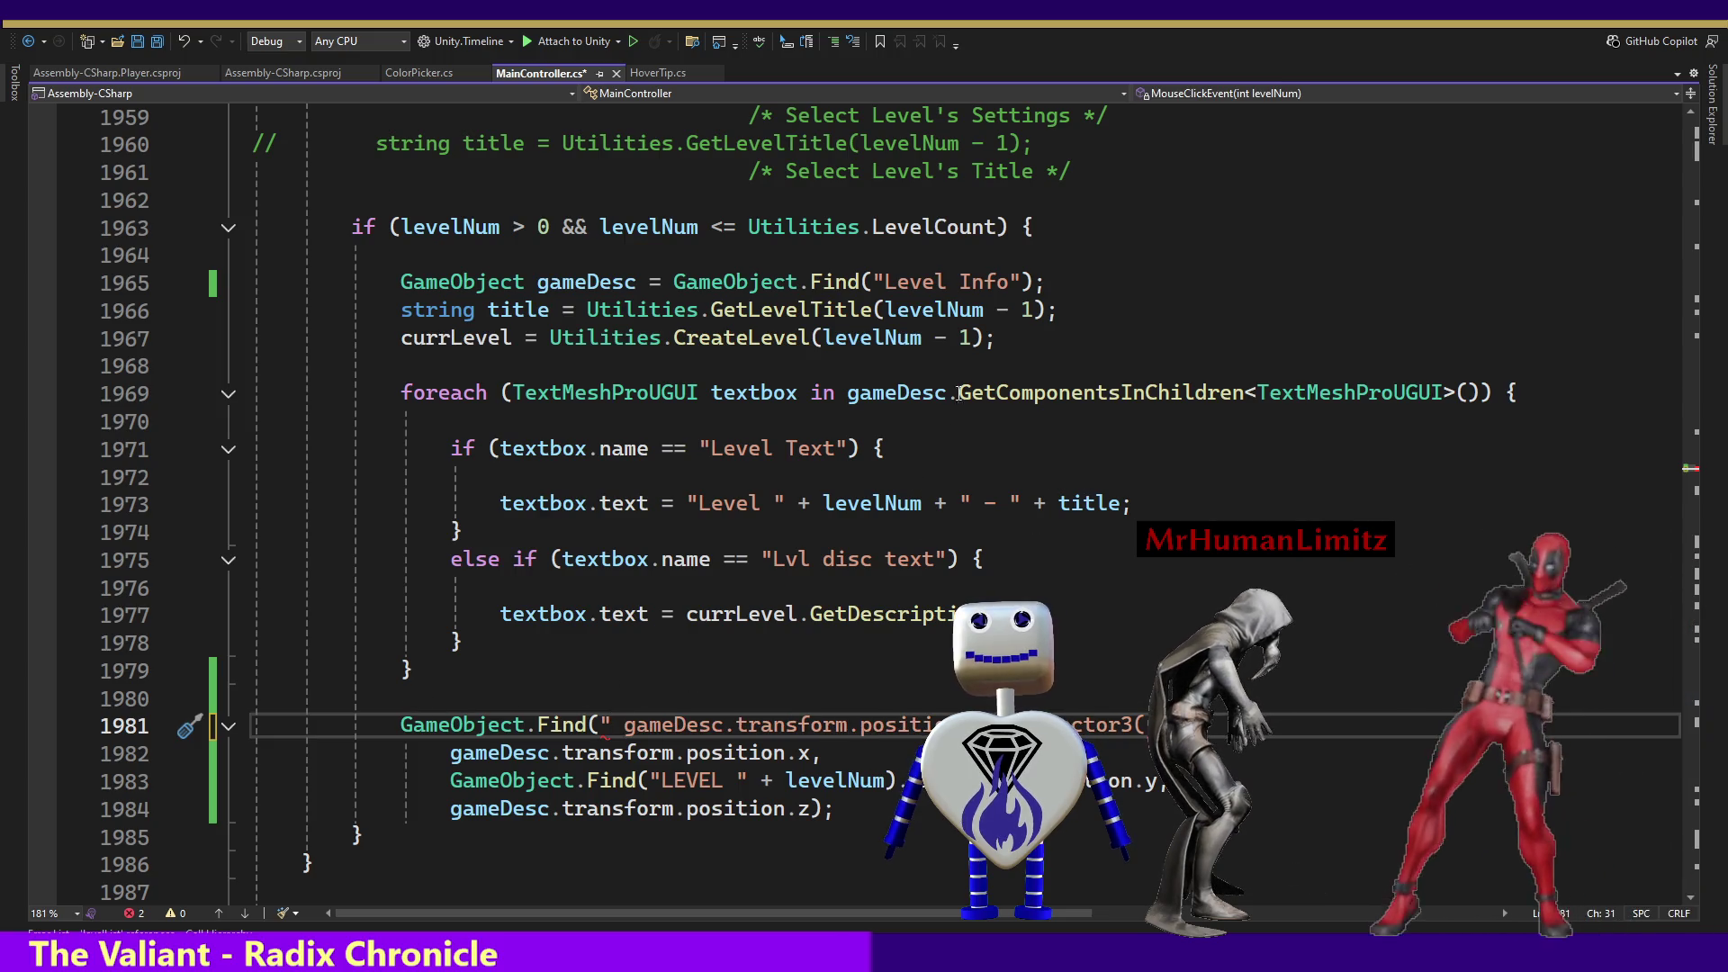
Search the file for gameDesc and review each match, then scroll up to the field declarations.
double_click(585, 285)
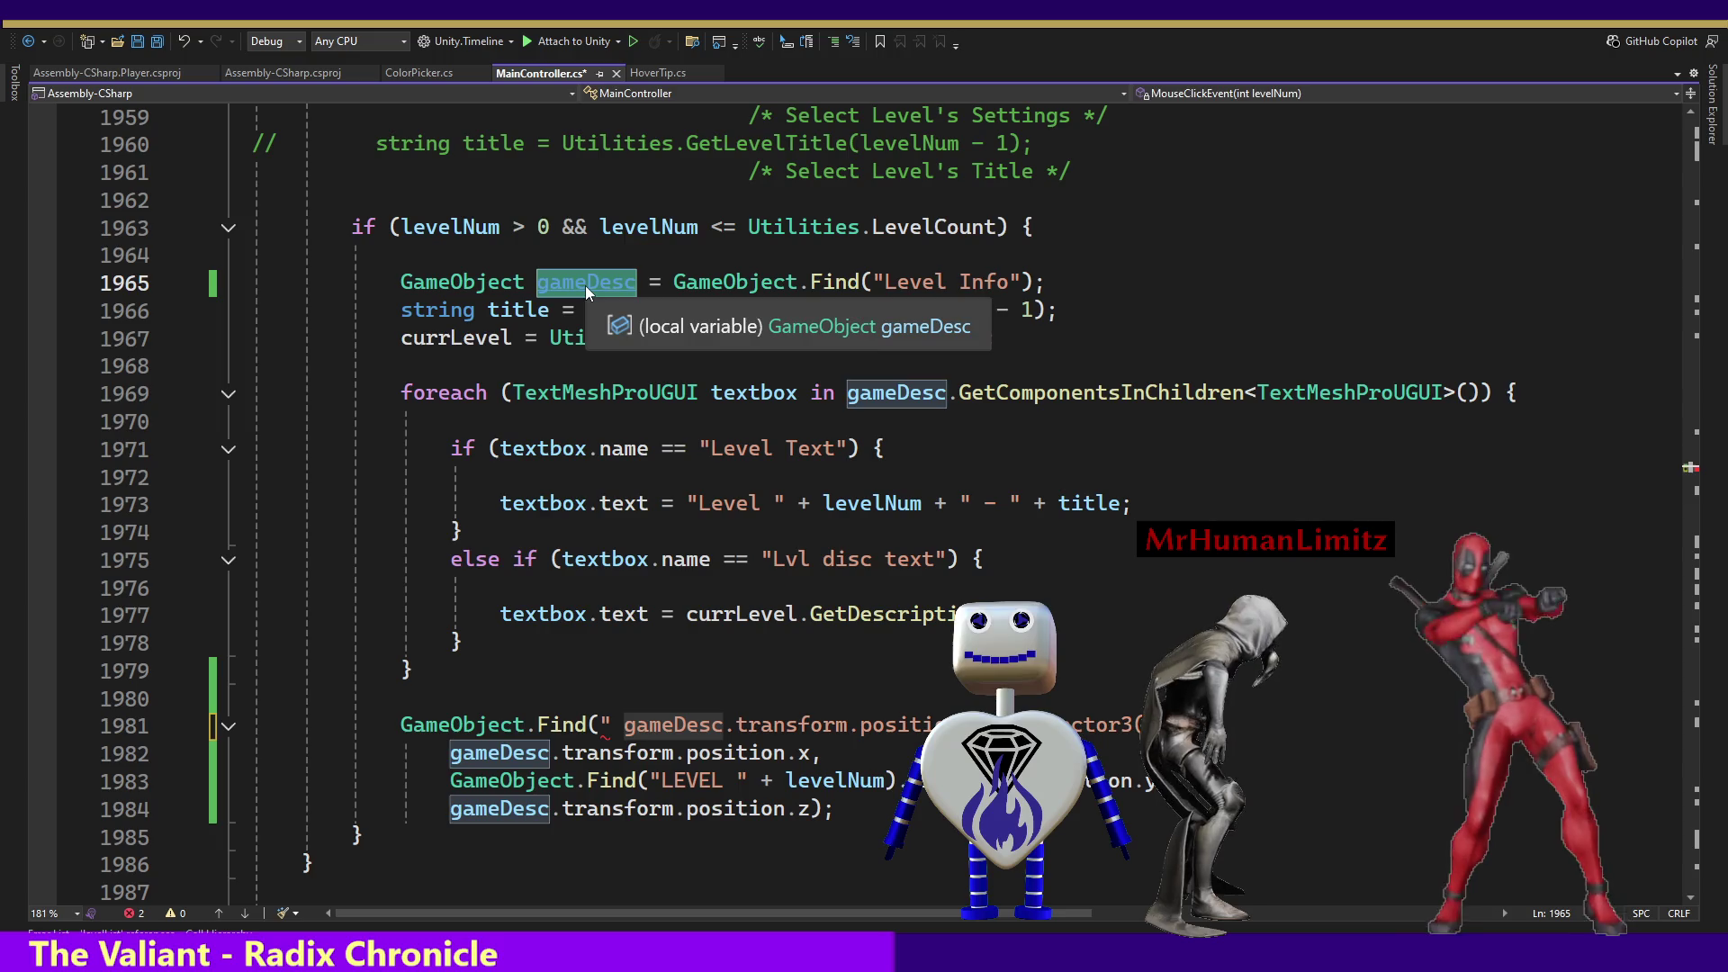
key("ctrl+f")
key("Return")
key("Return")
key("Return")
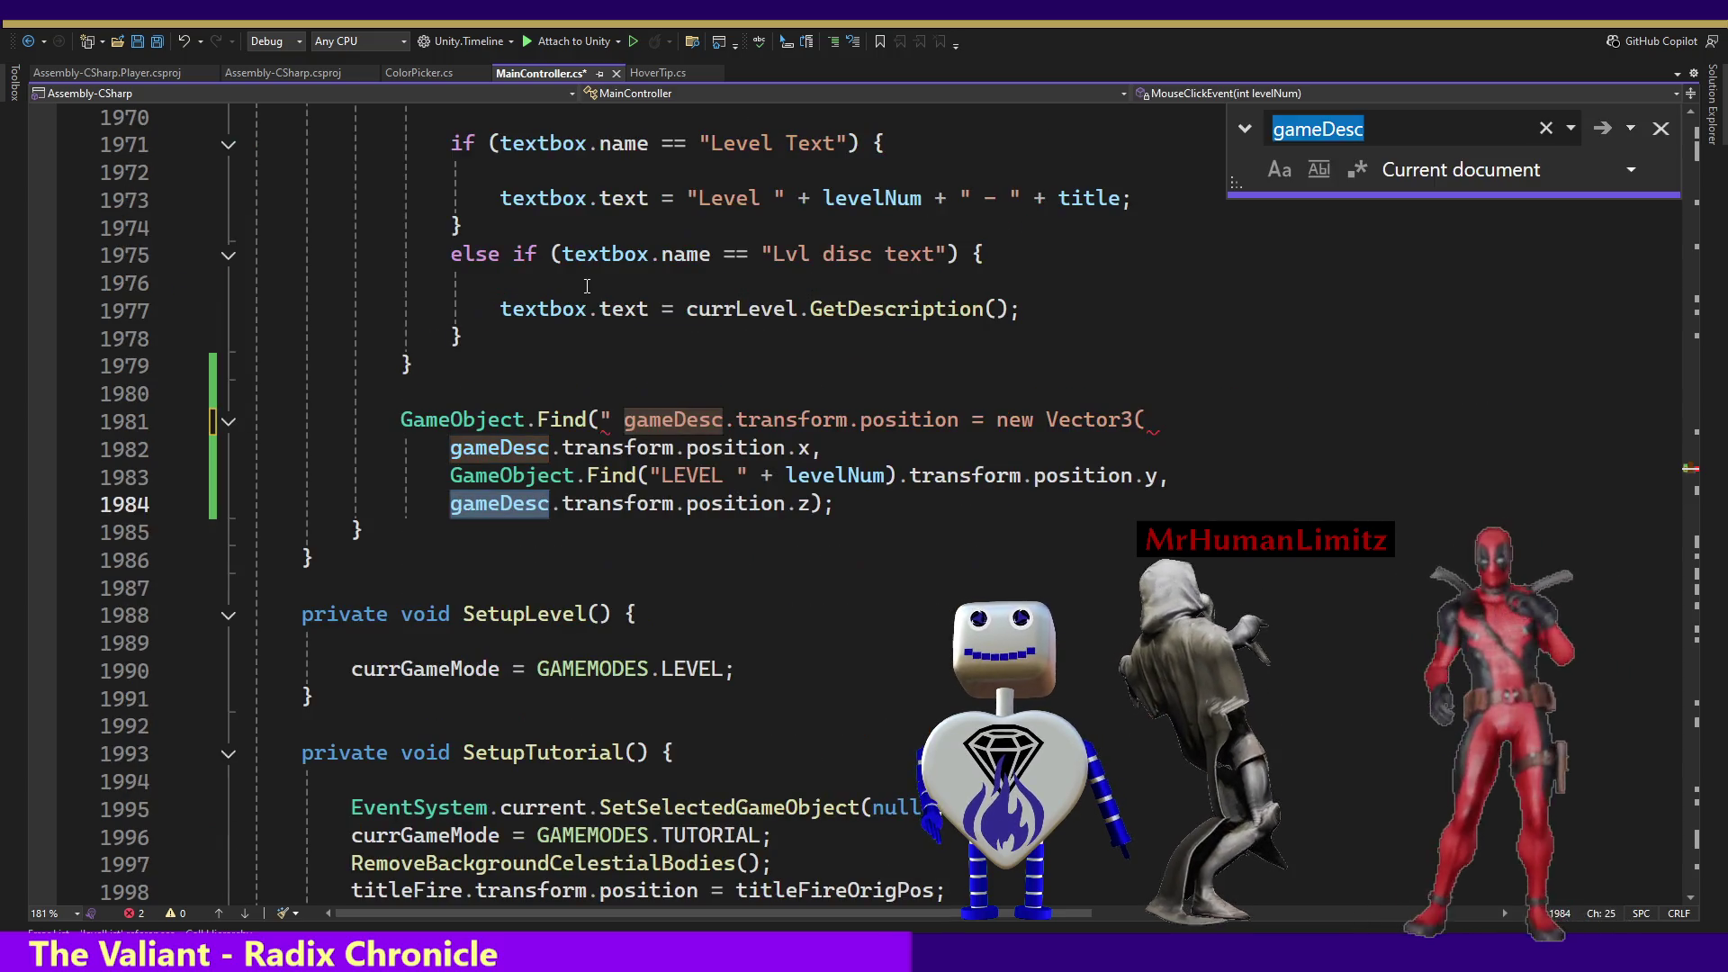
key("Return")
key("Return")
key("Return")
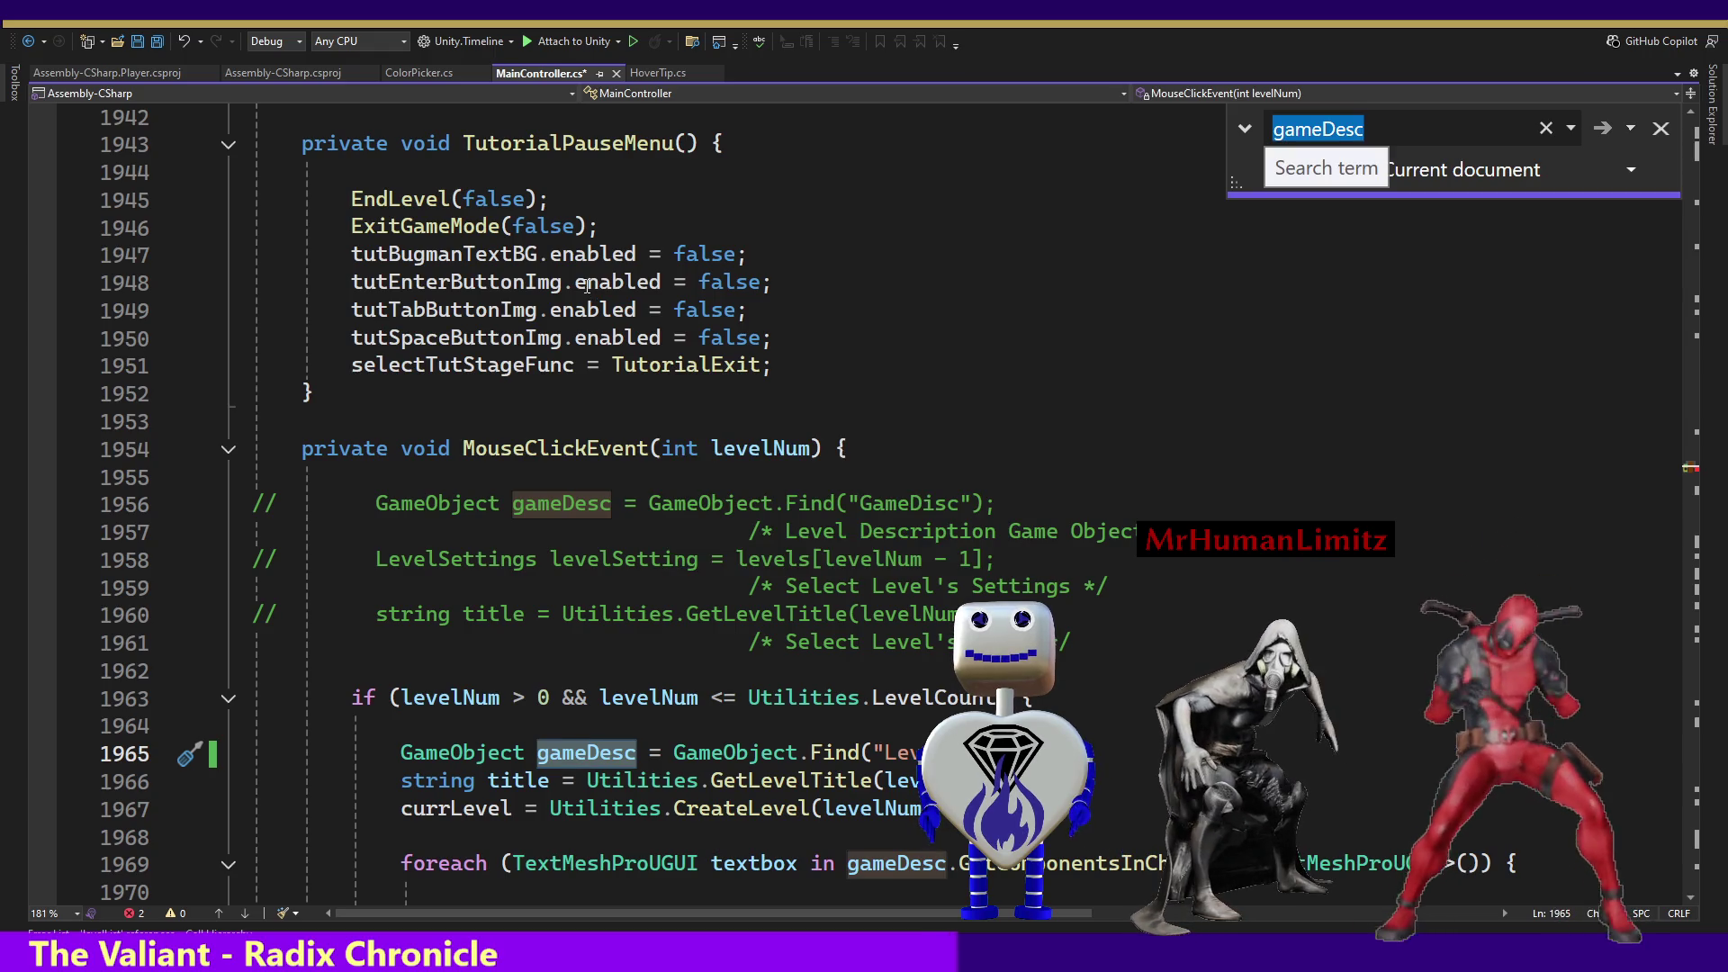
left_click(762, 780)
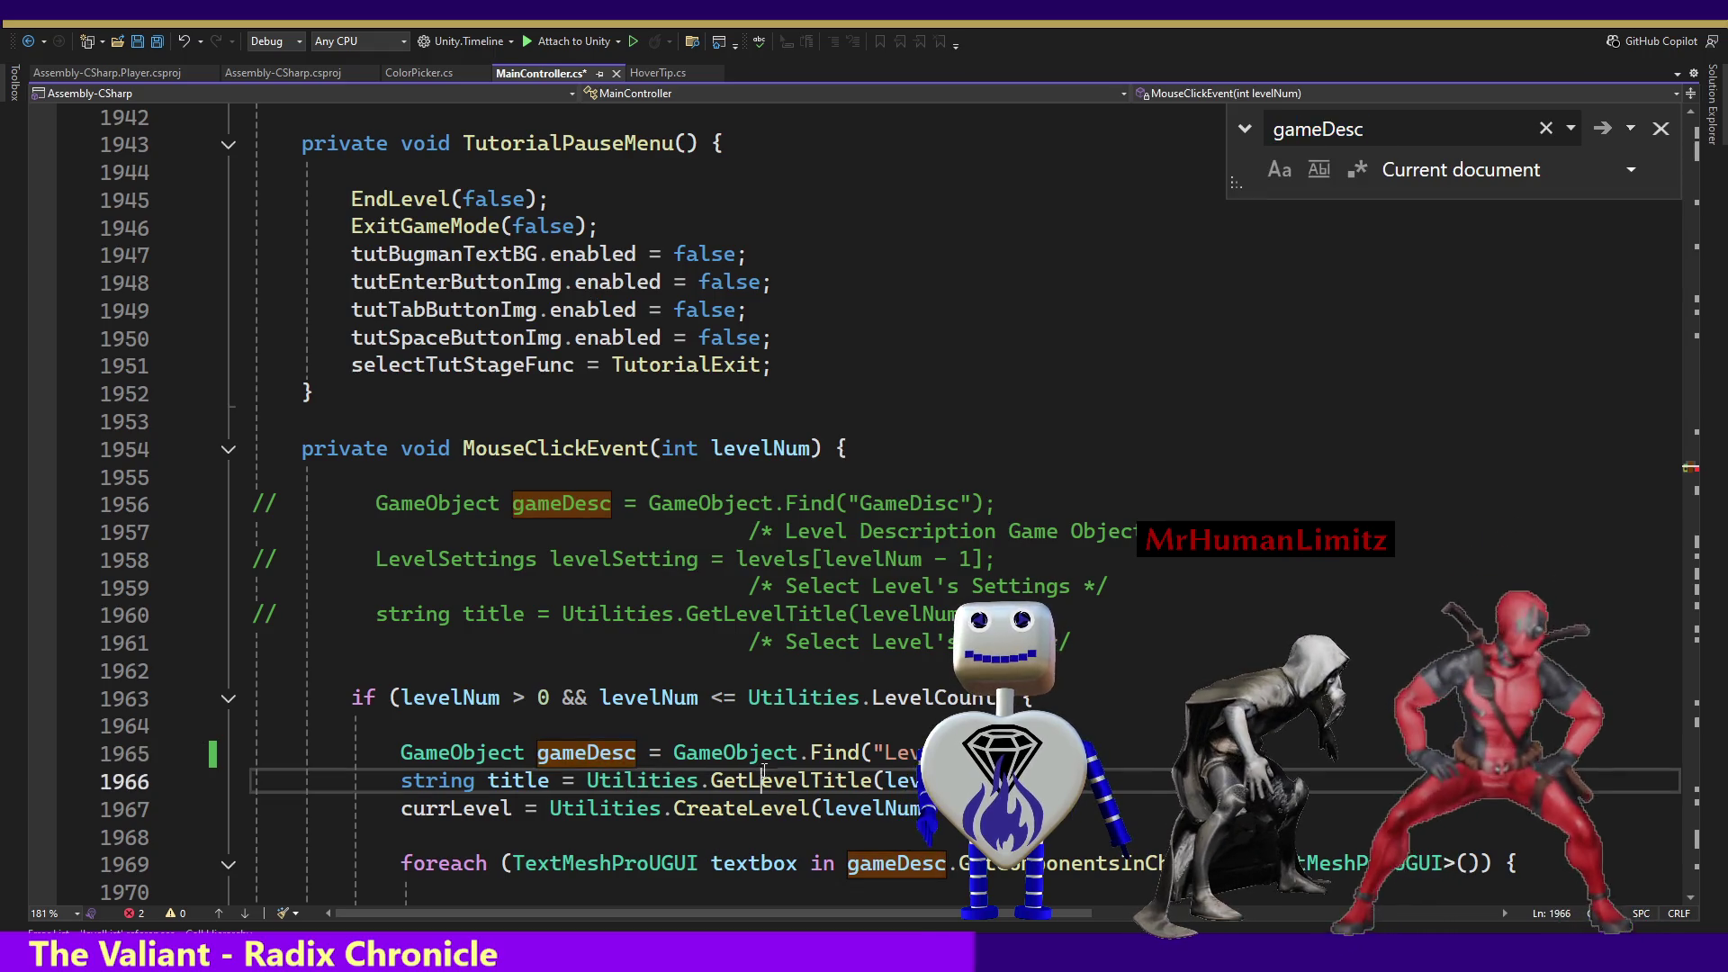
left_click(1182, 531)
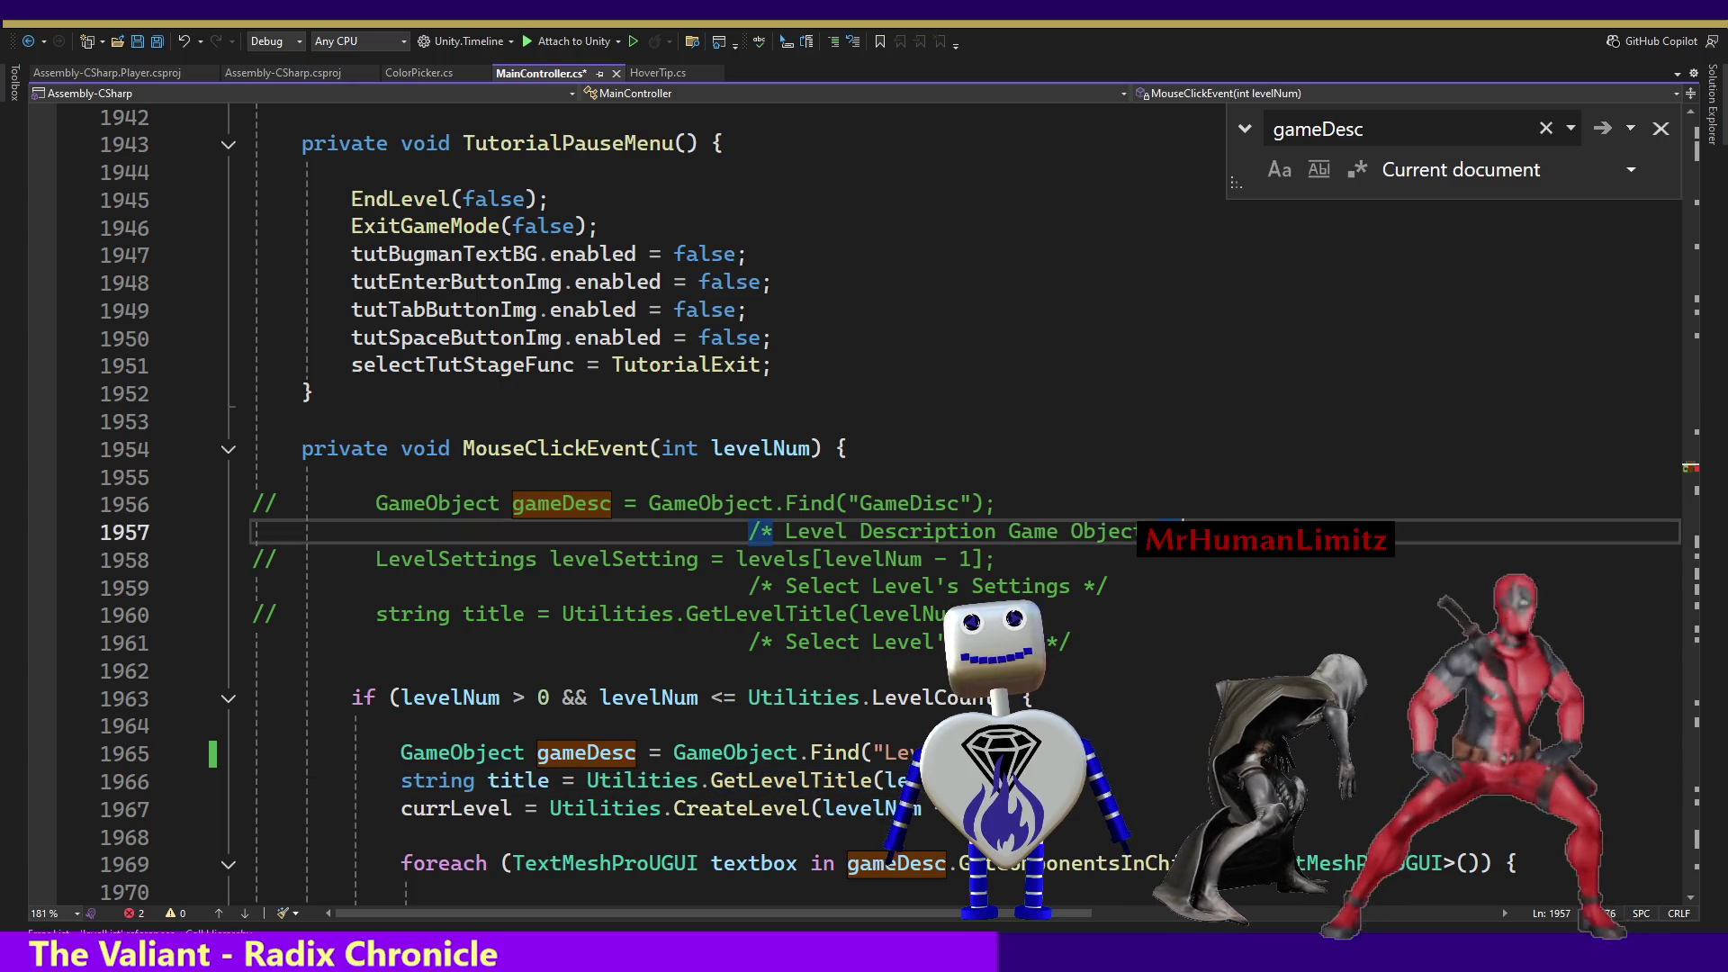
key("Down")
key("Down")
key("Down")
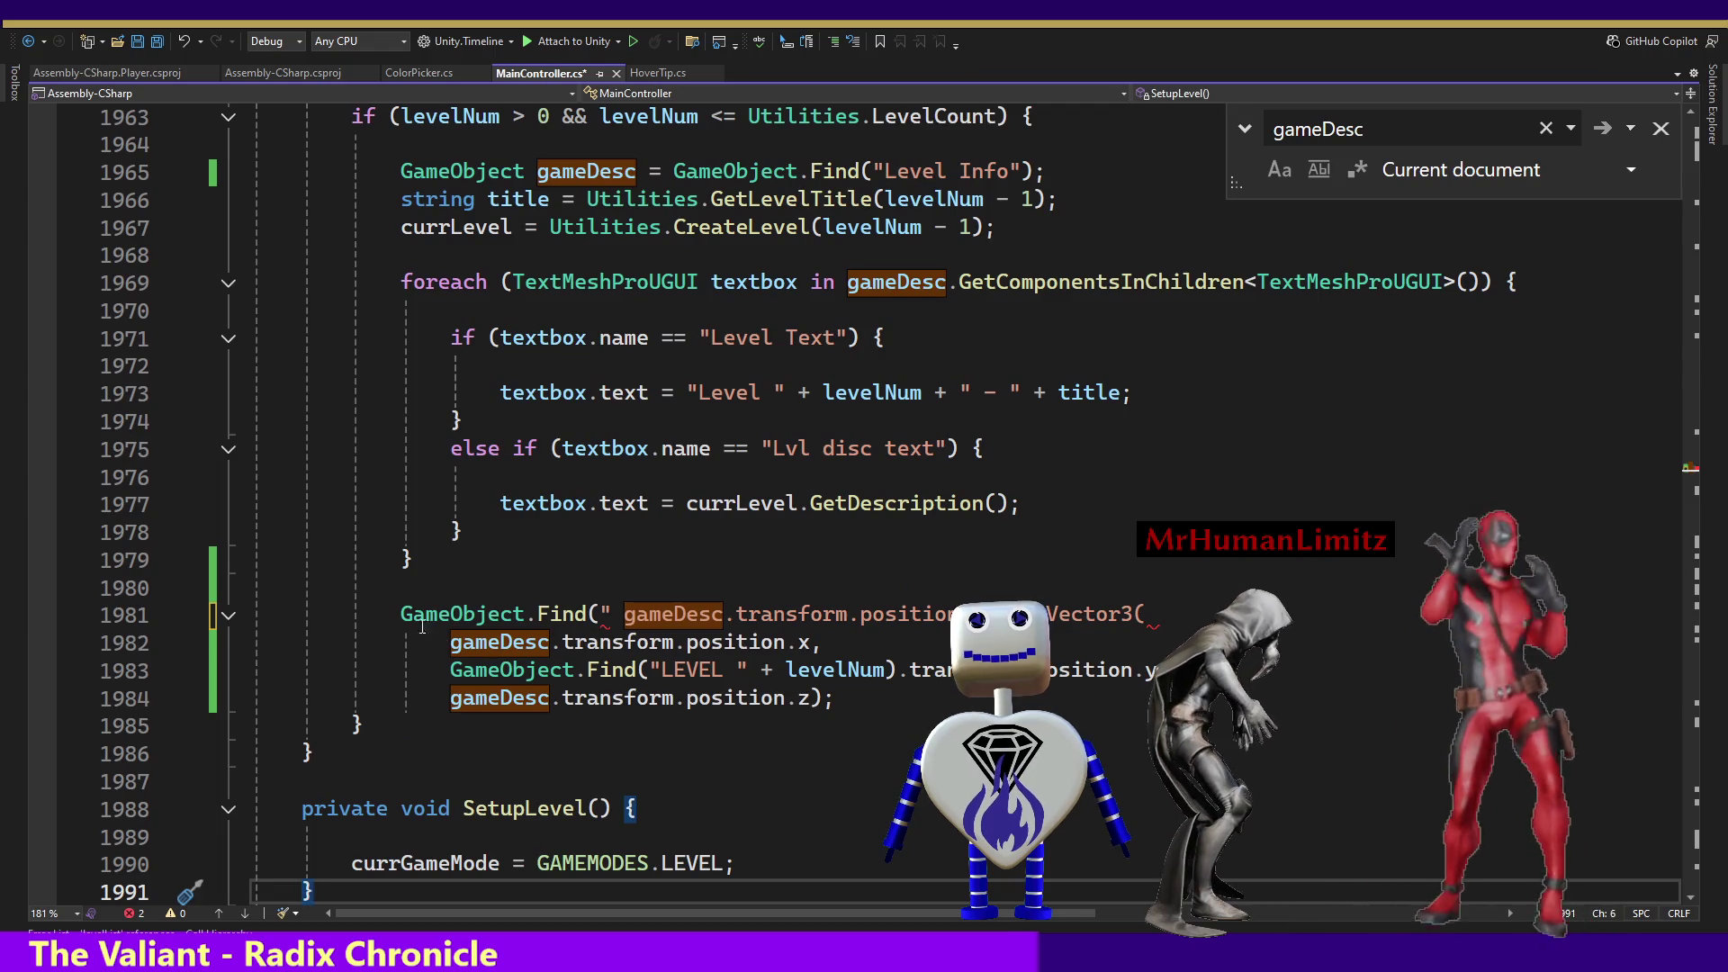
left_click_drag(402, 613, 622, 614)
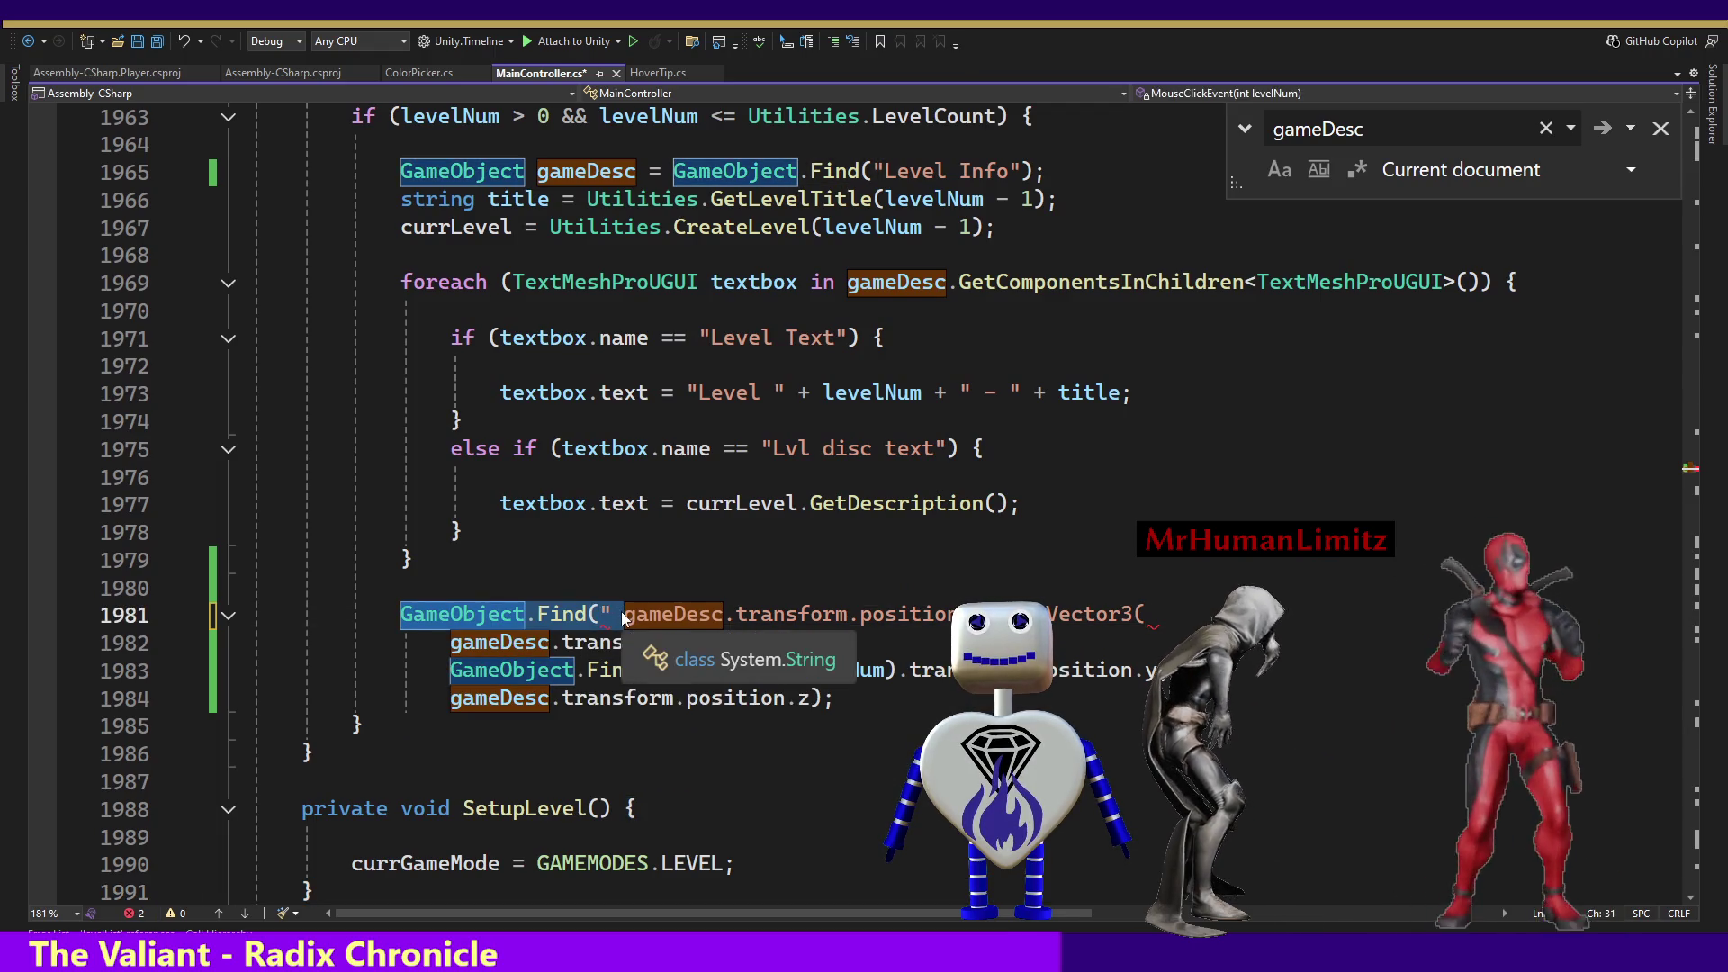
left_click(1661, 128)
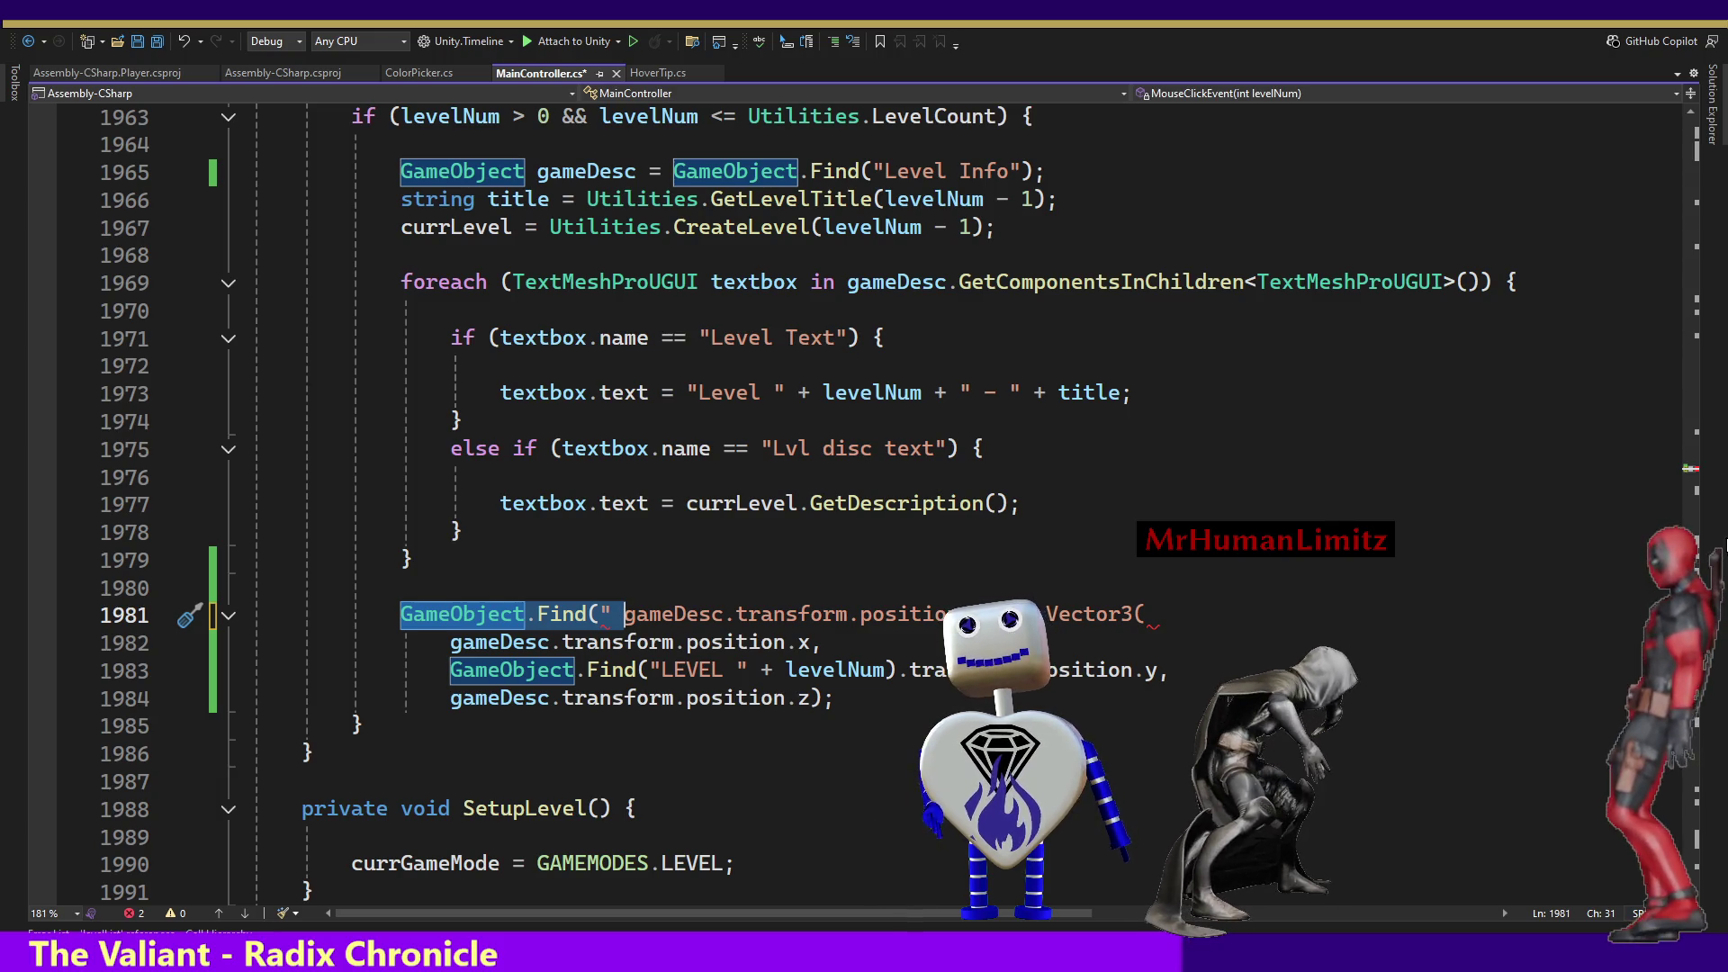
left_click_drag(1690, 477, 1692, 145)
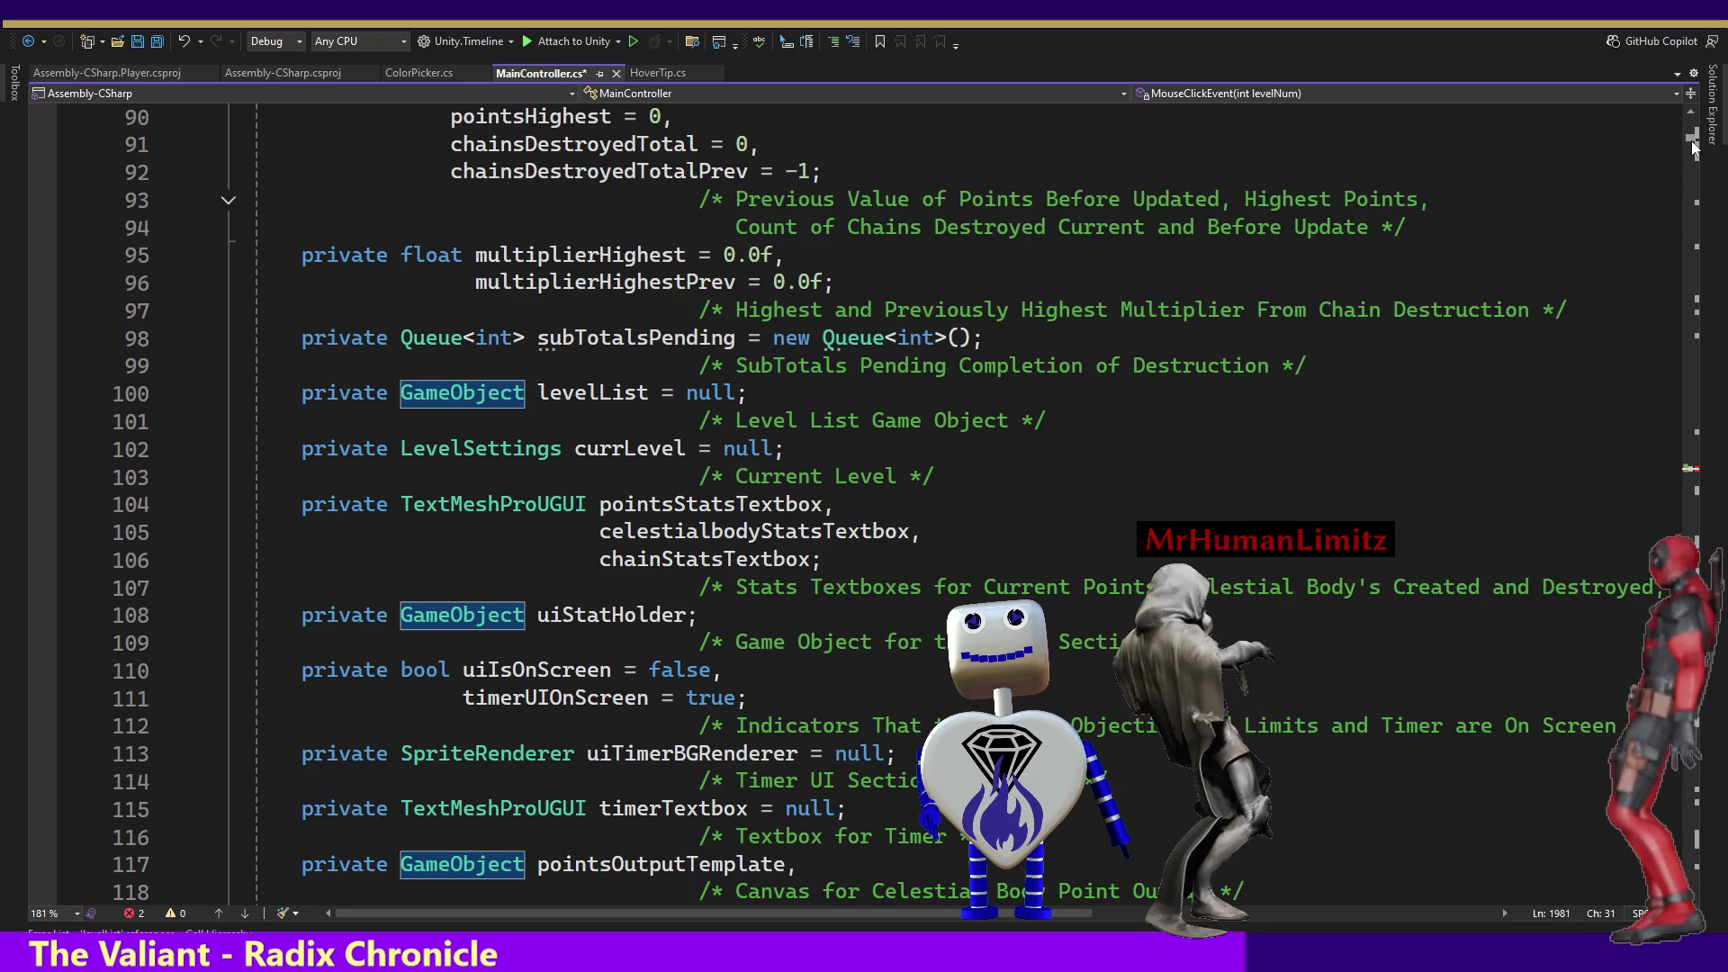
Declare a gameDescSection field on line 100, moving levelList onto its own line.
left_click(539, 394)
key("Return")
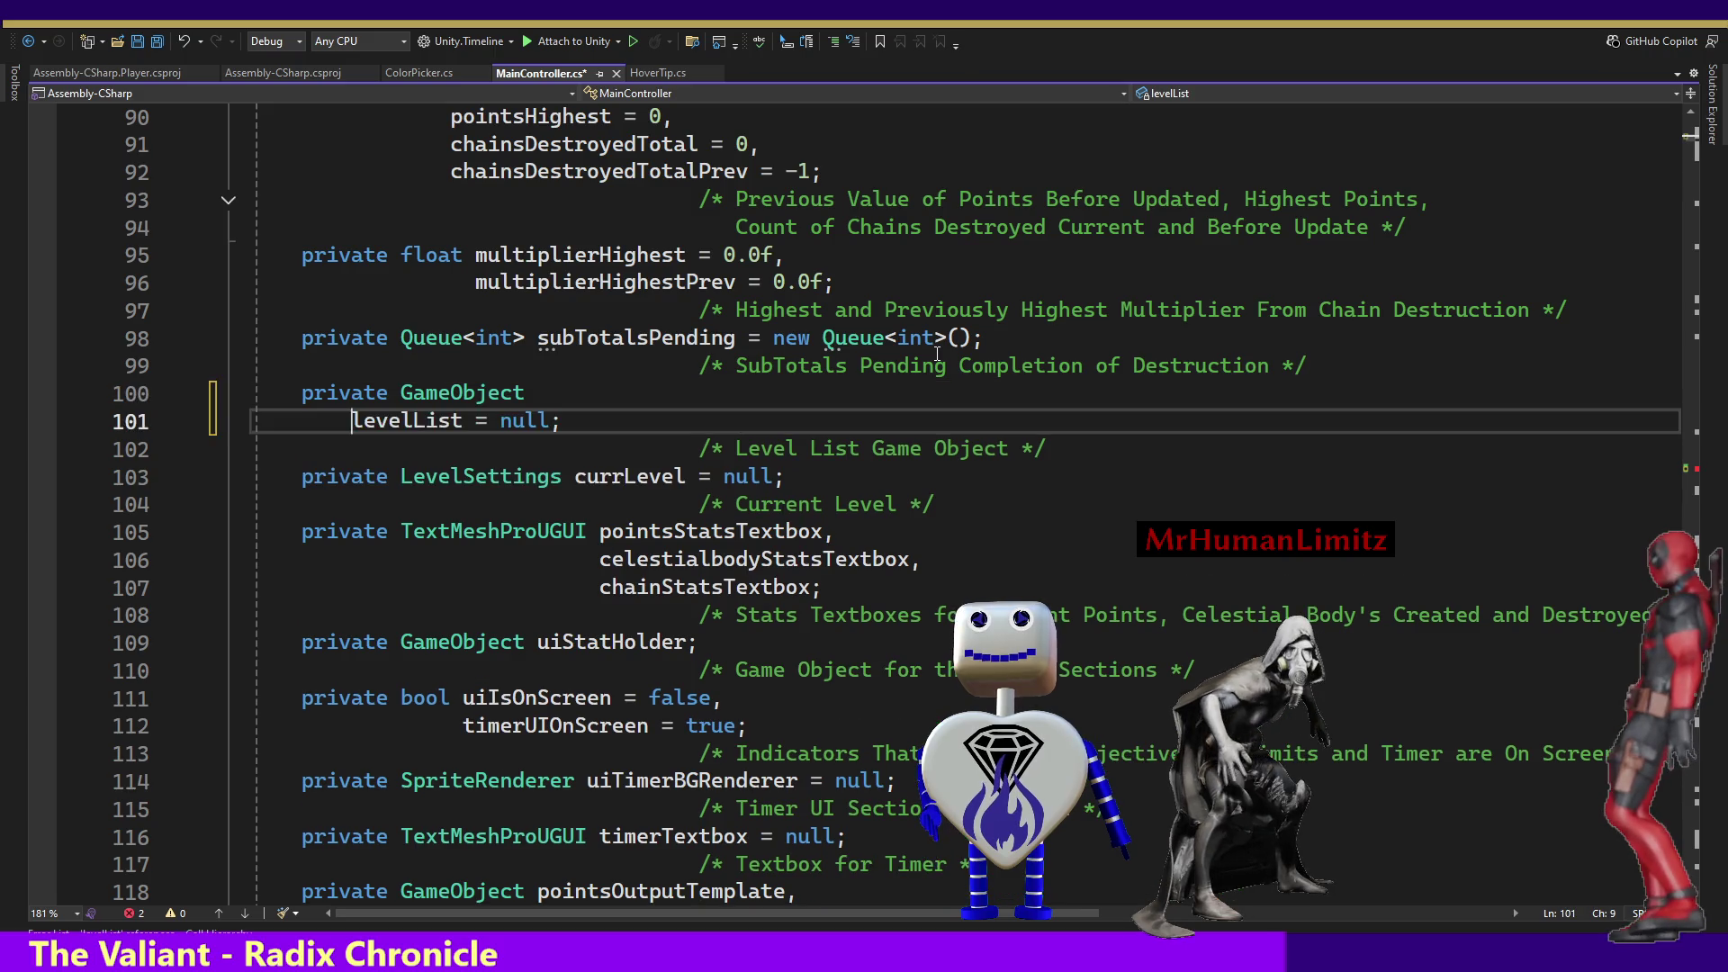
key("Tab")
key("Tab")
key("Left")
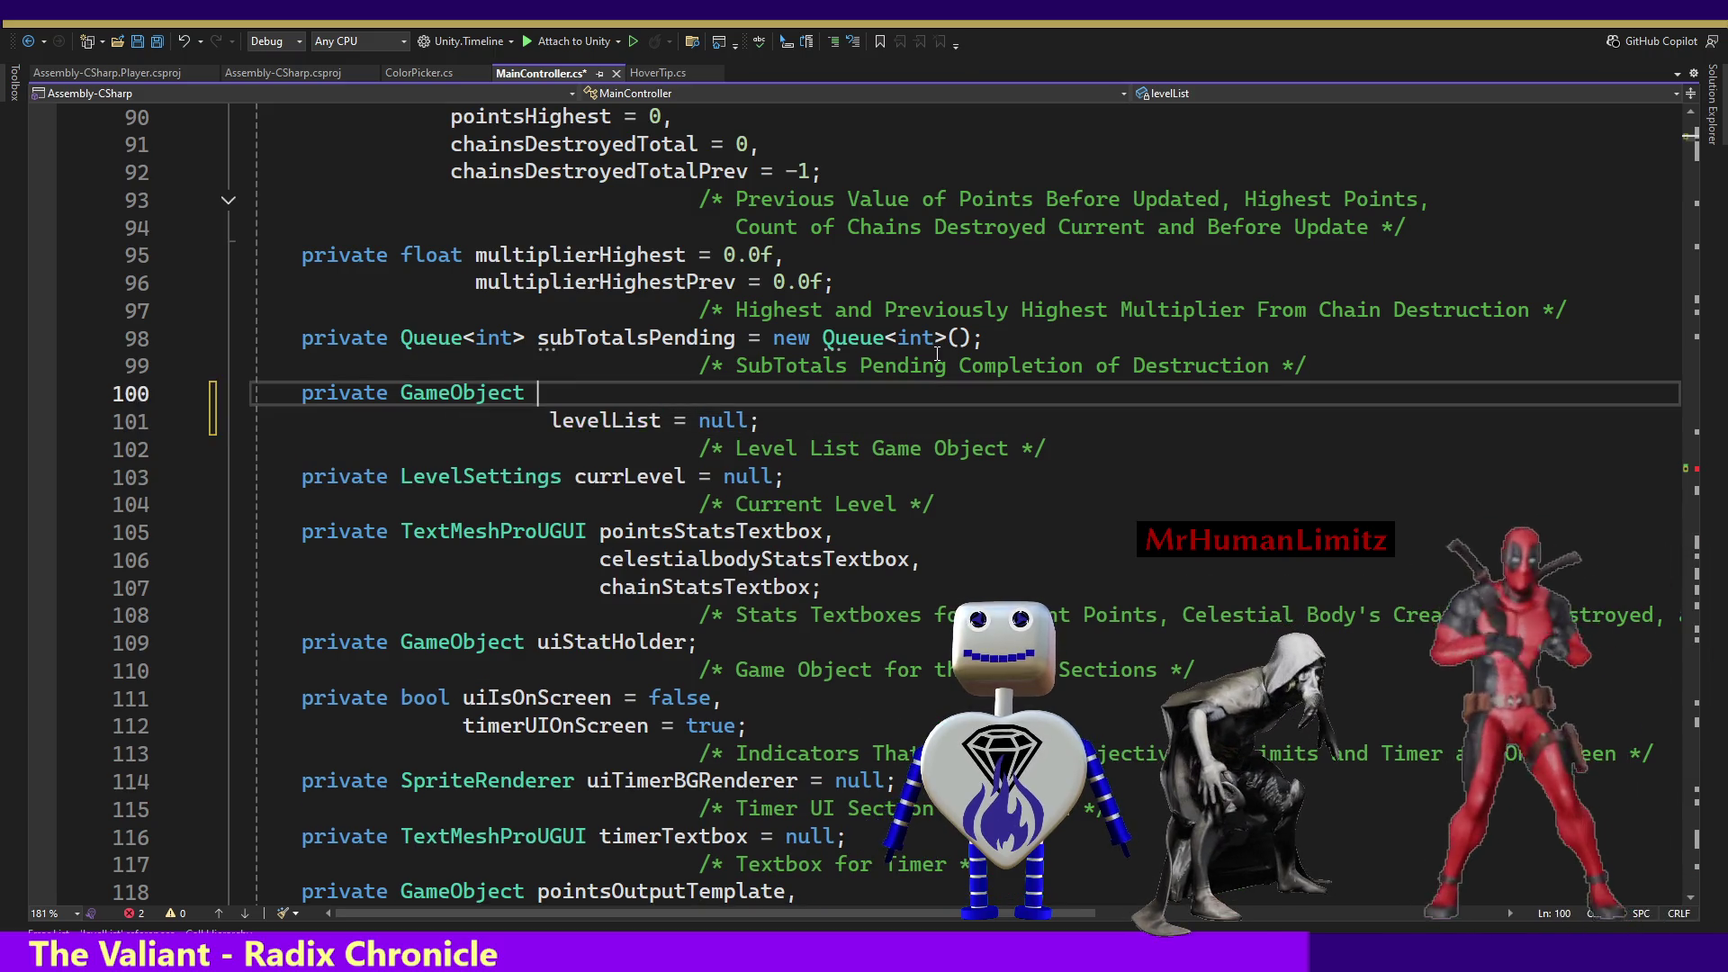
key("Down")
key("BackSpace")
key("Up")
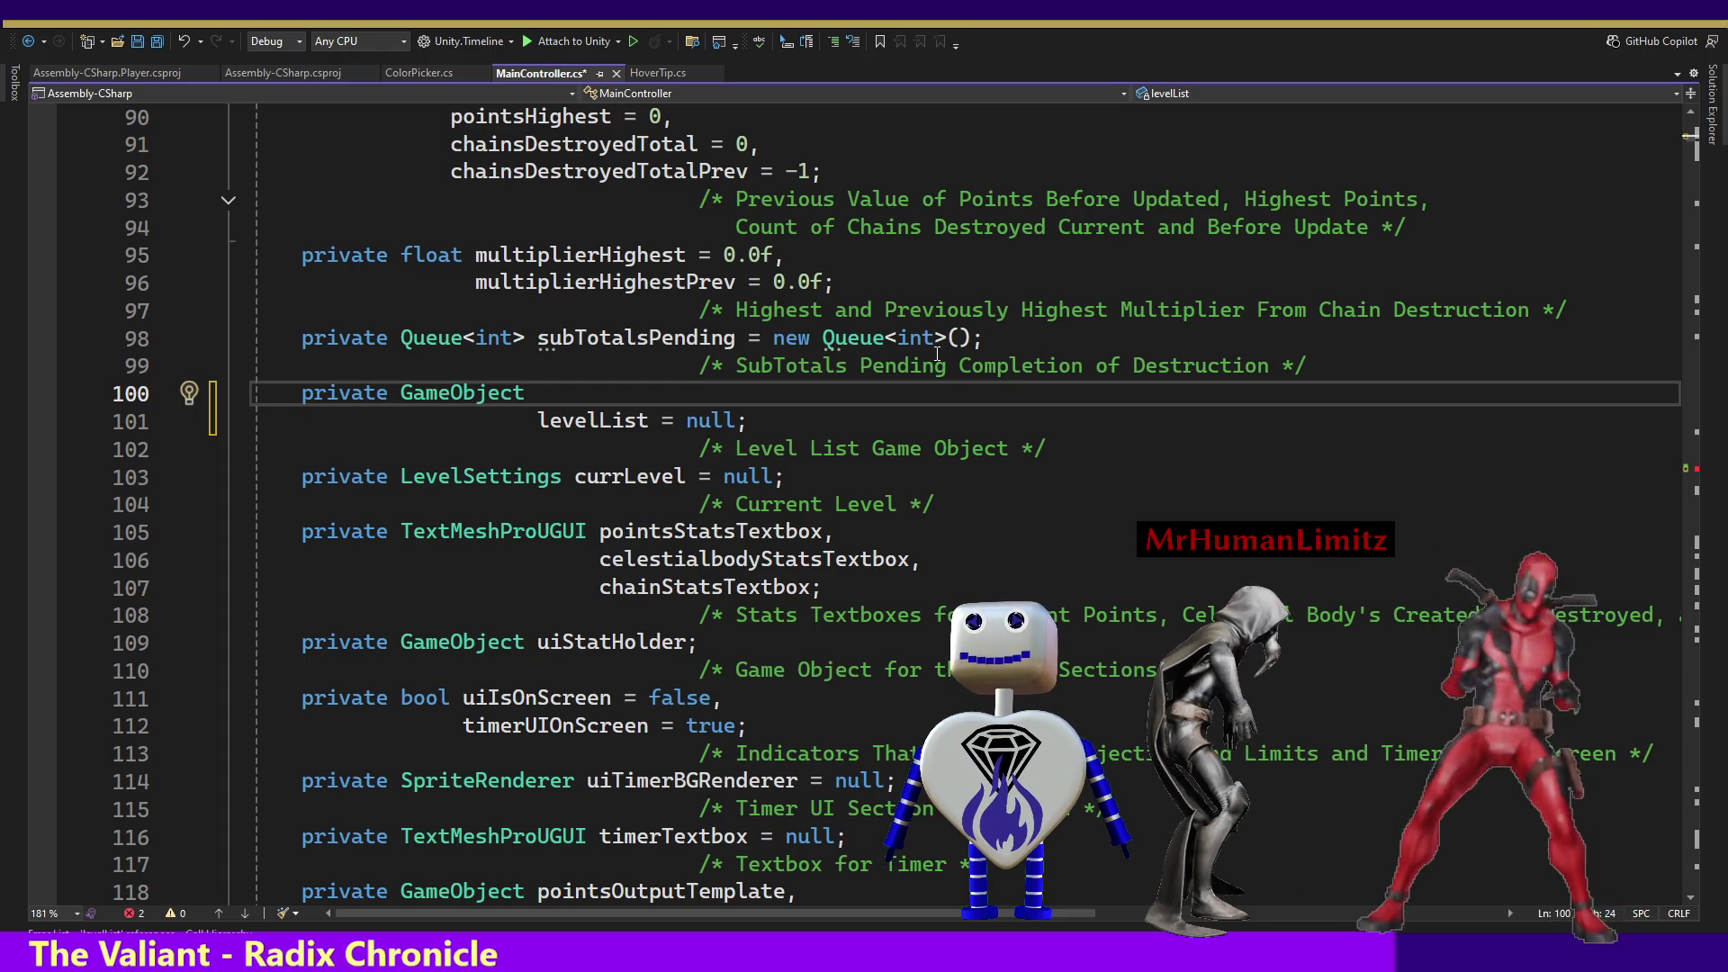
type("gameDes")
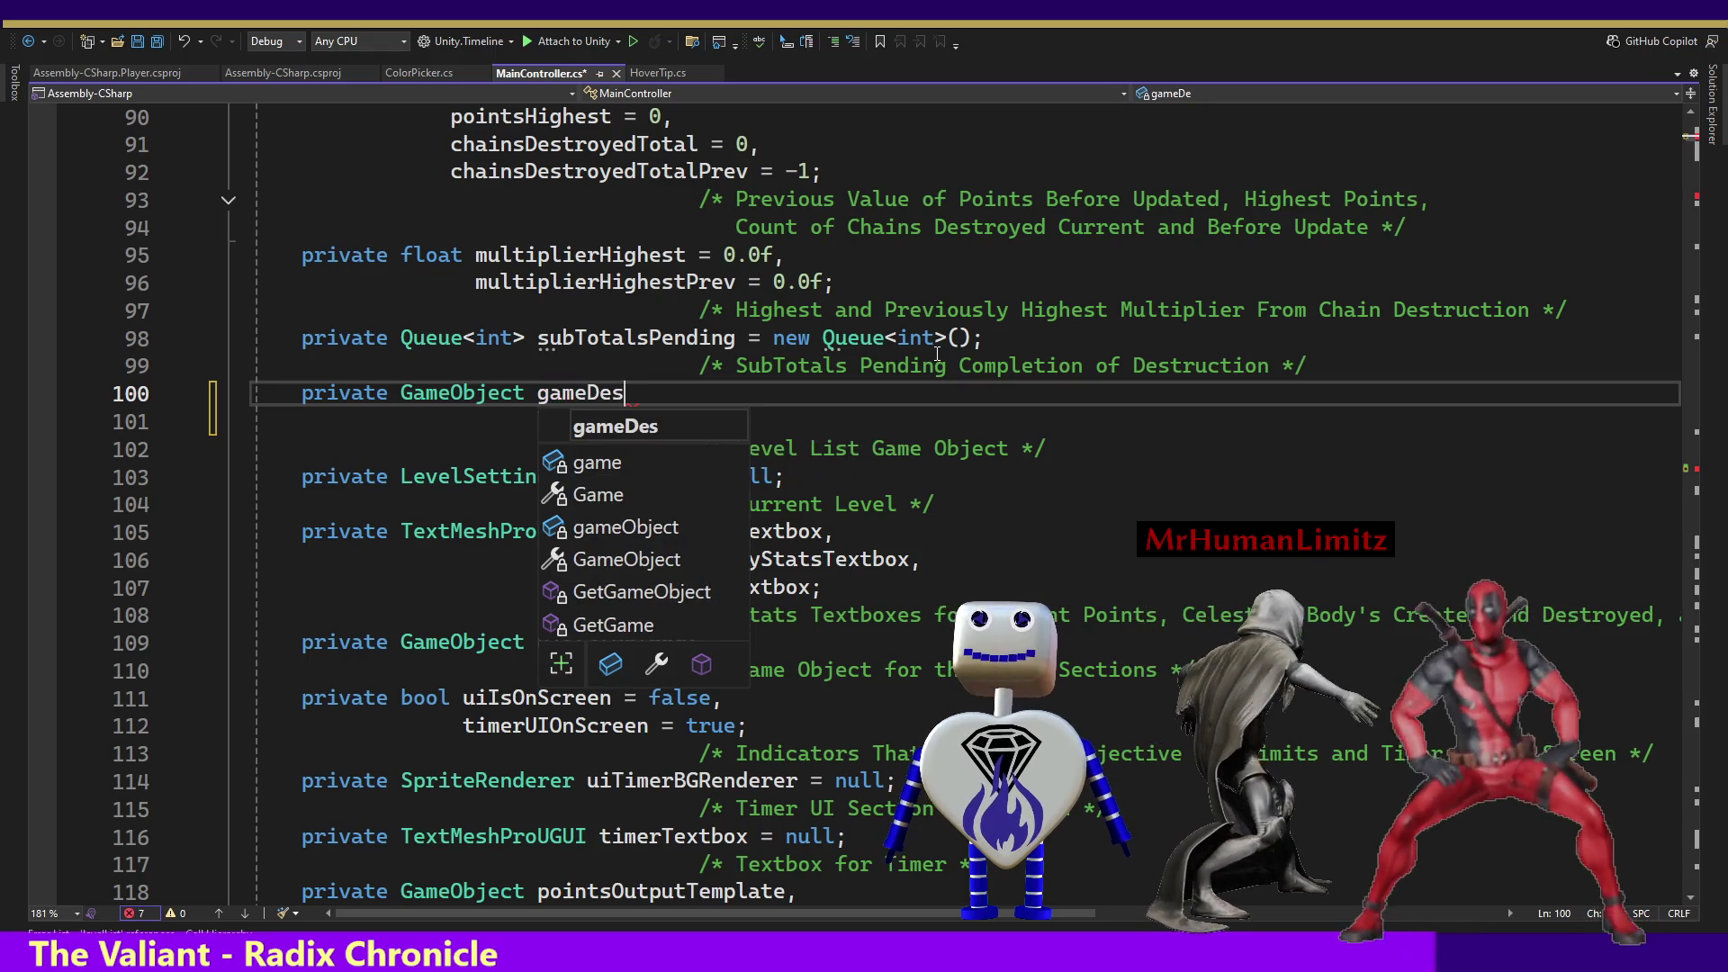
type("c")
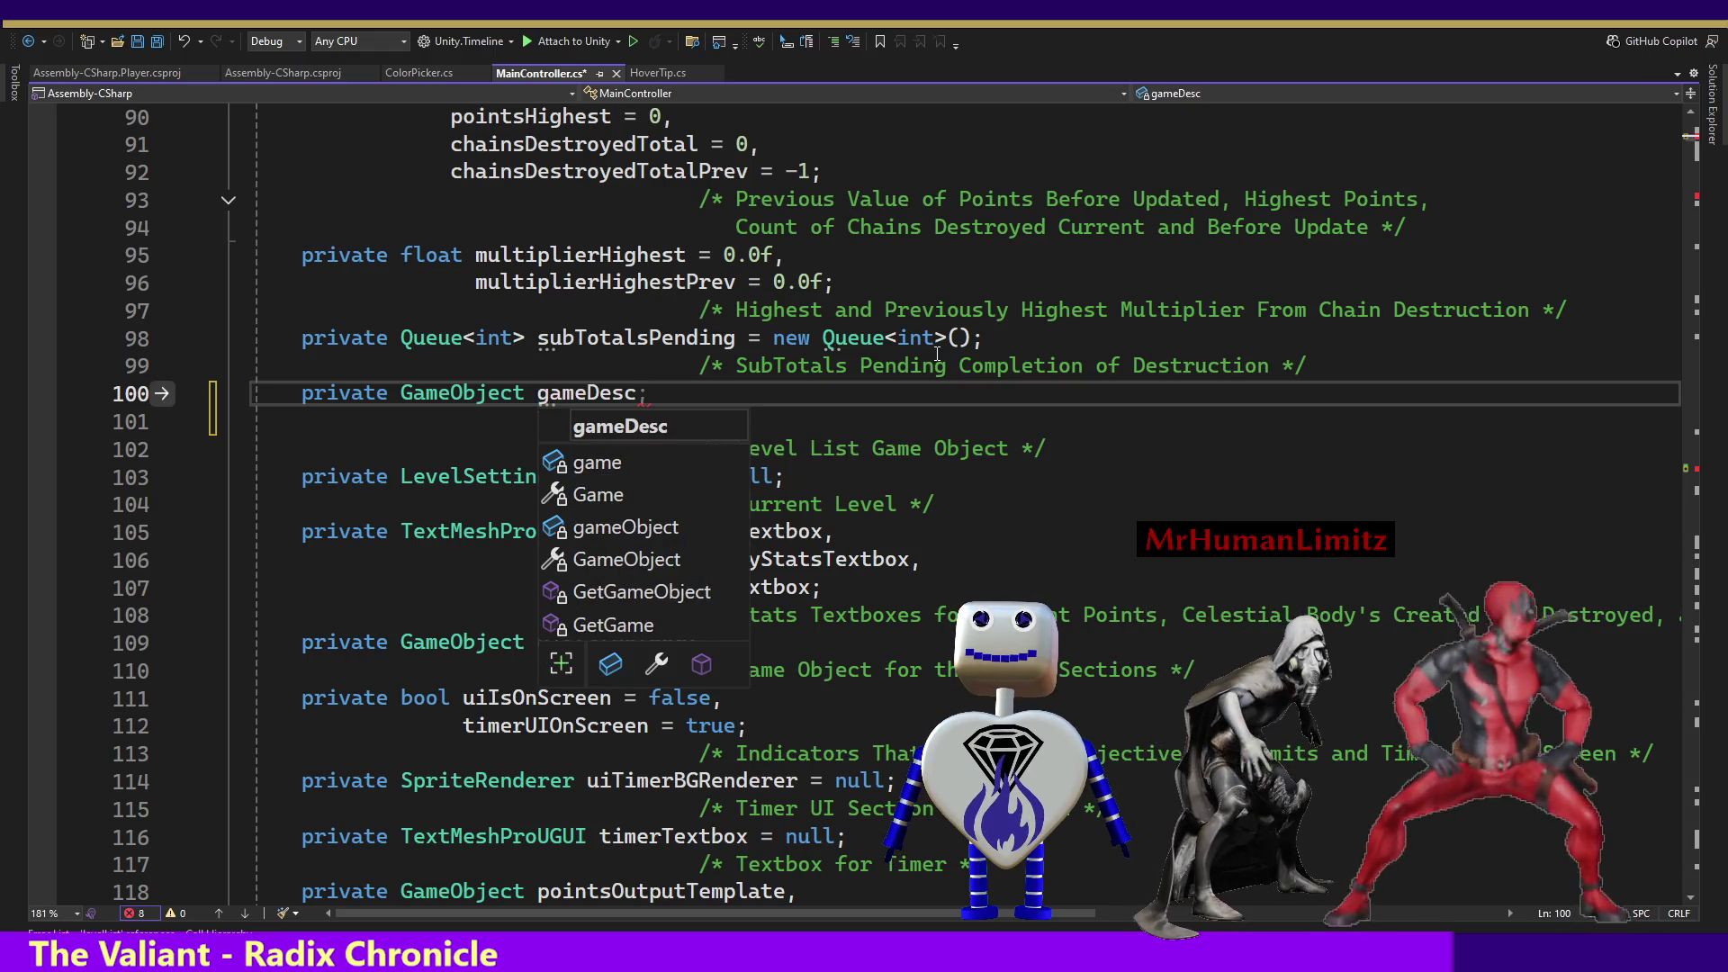
type("Section")
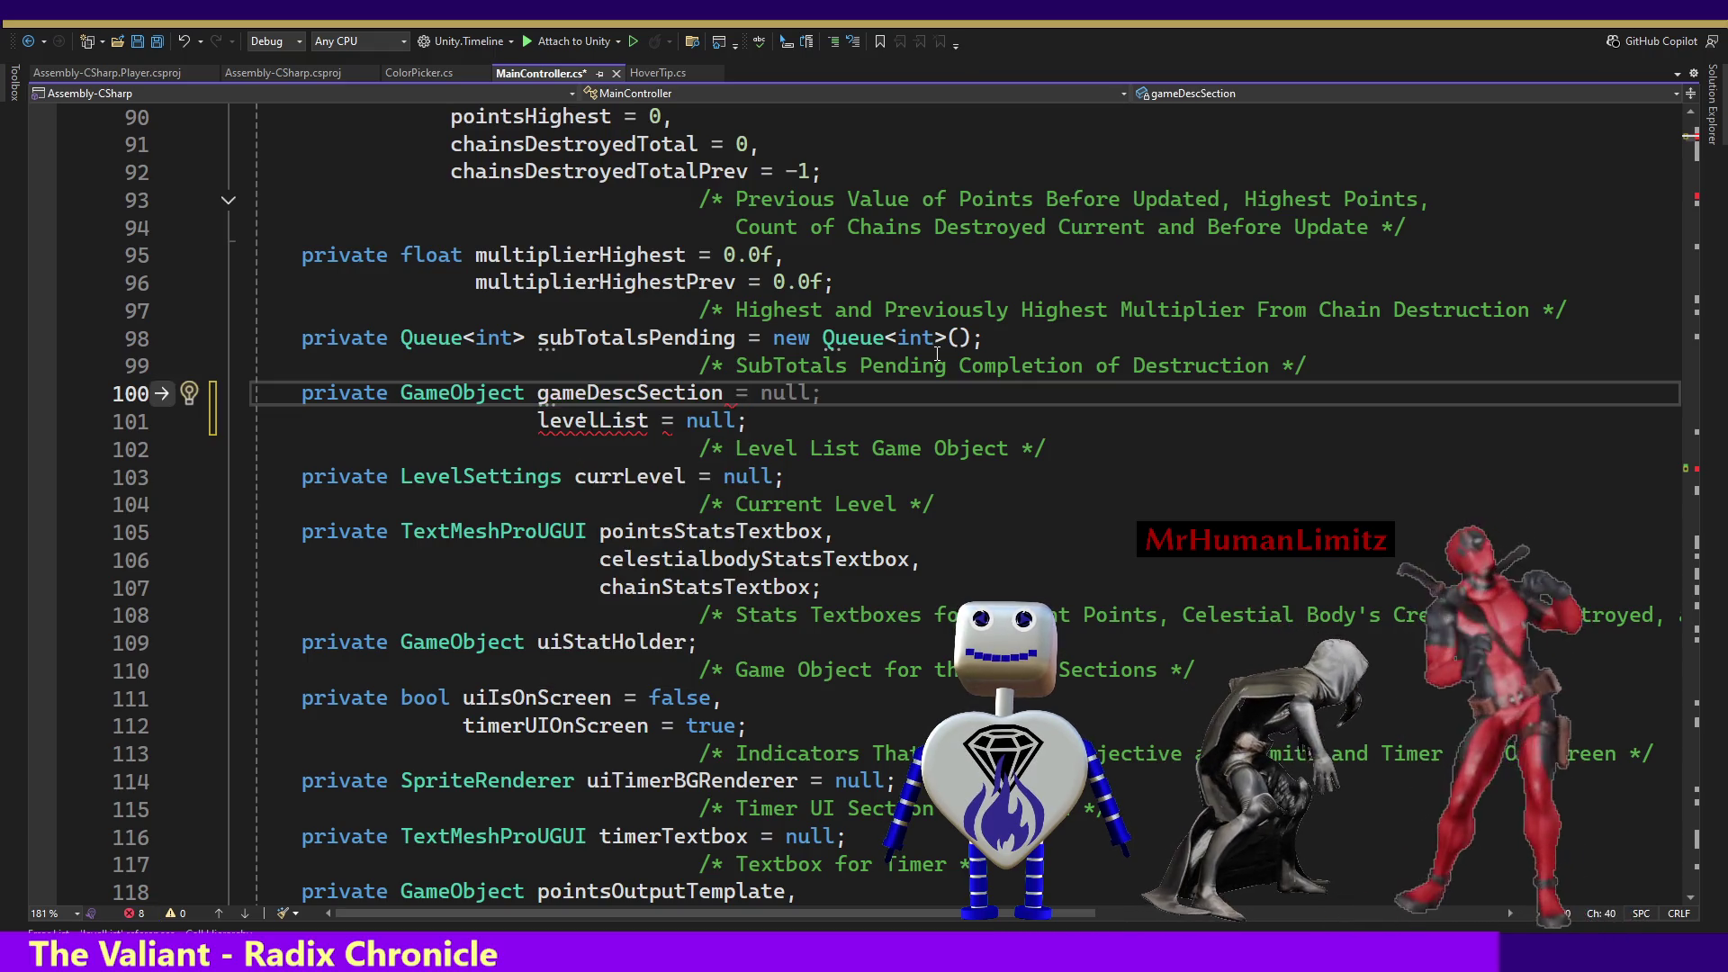
key("BackSpace")
type(",")
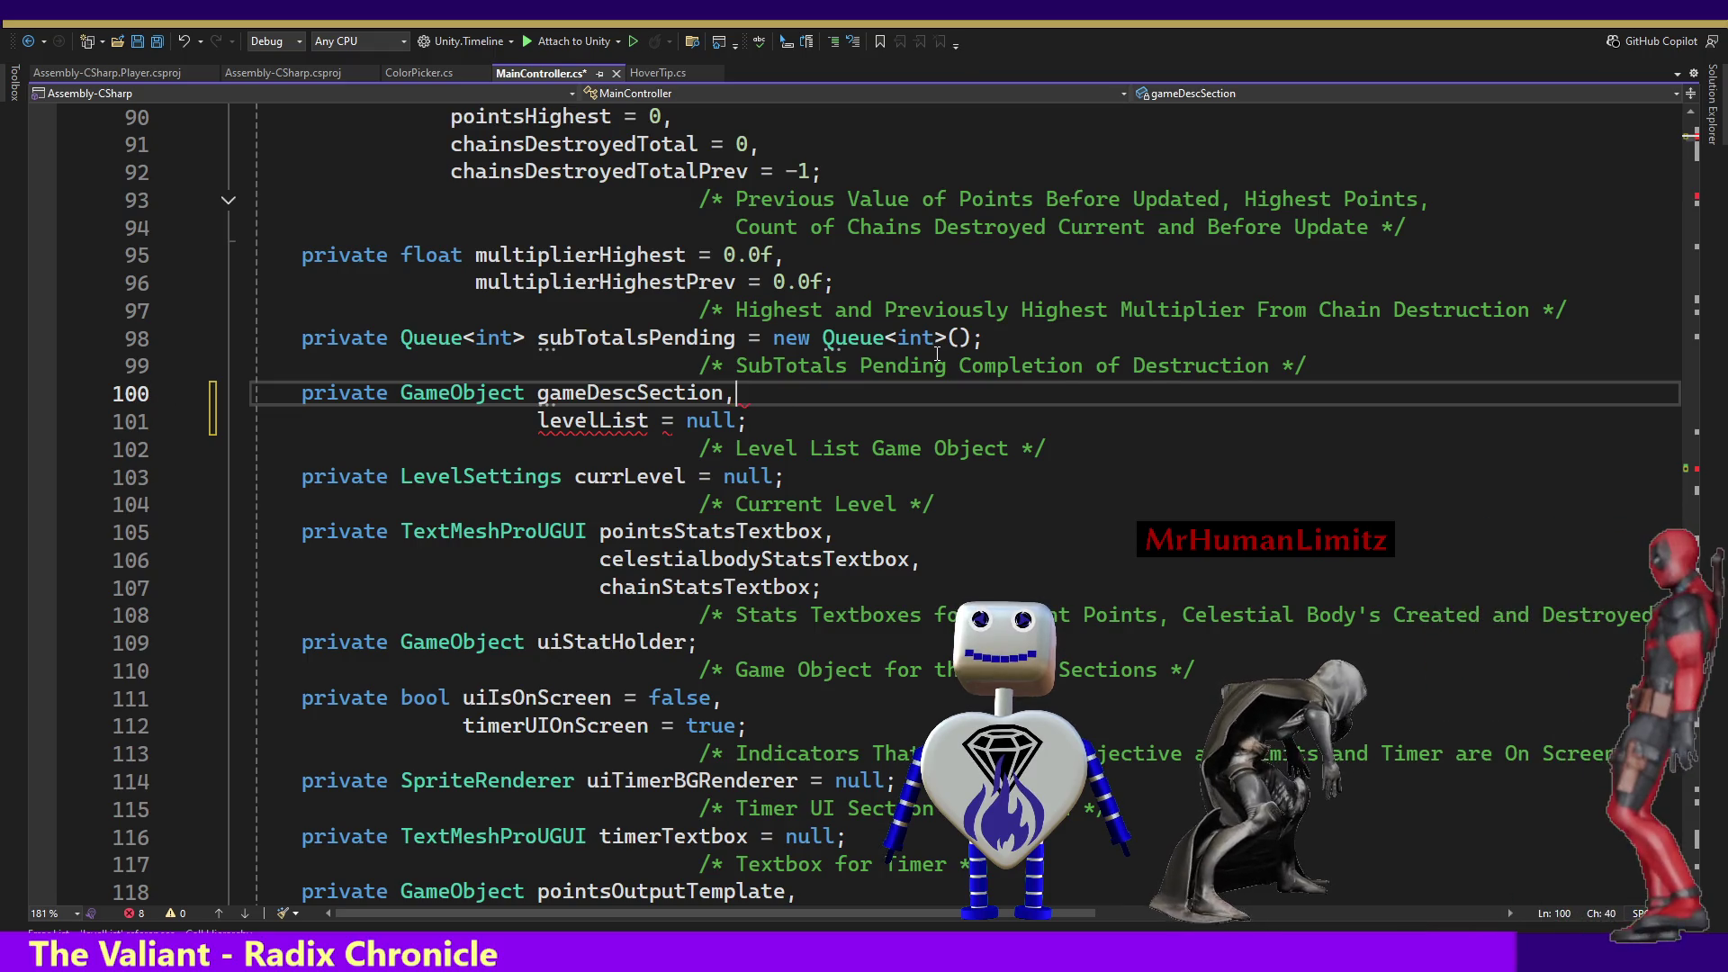
key("Escape")
Add the comment /* Section for Game Description Per Selected Level */ on the line below.
key("Down")
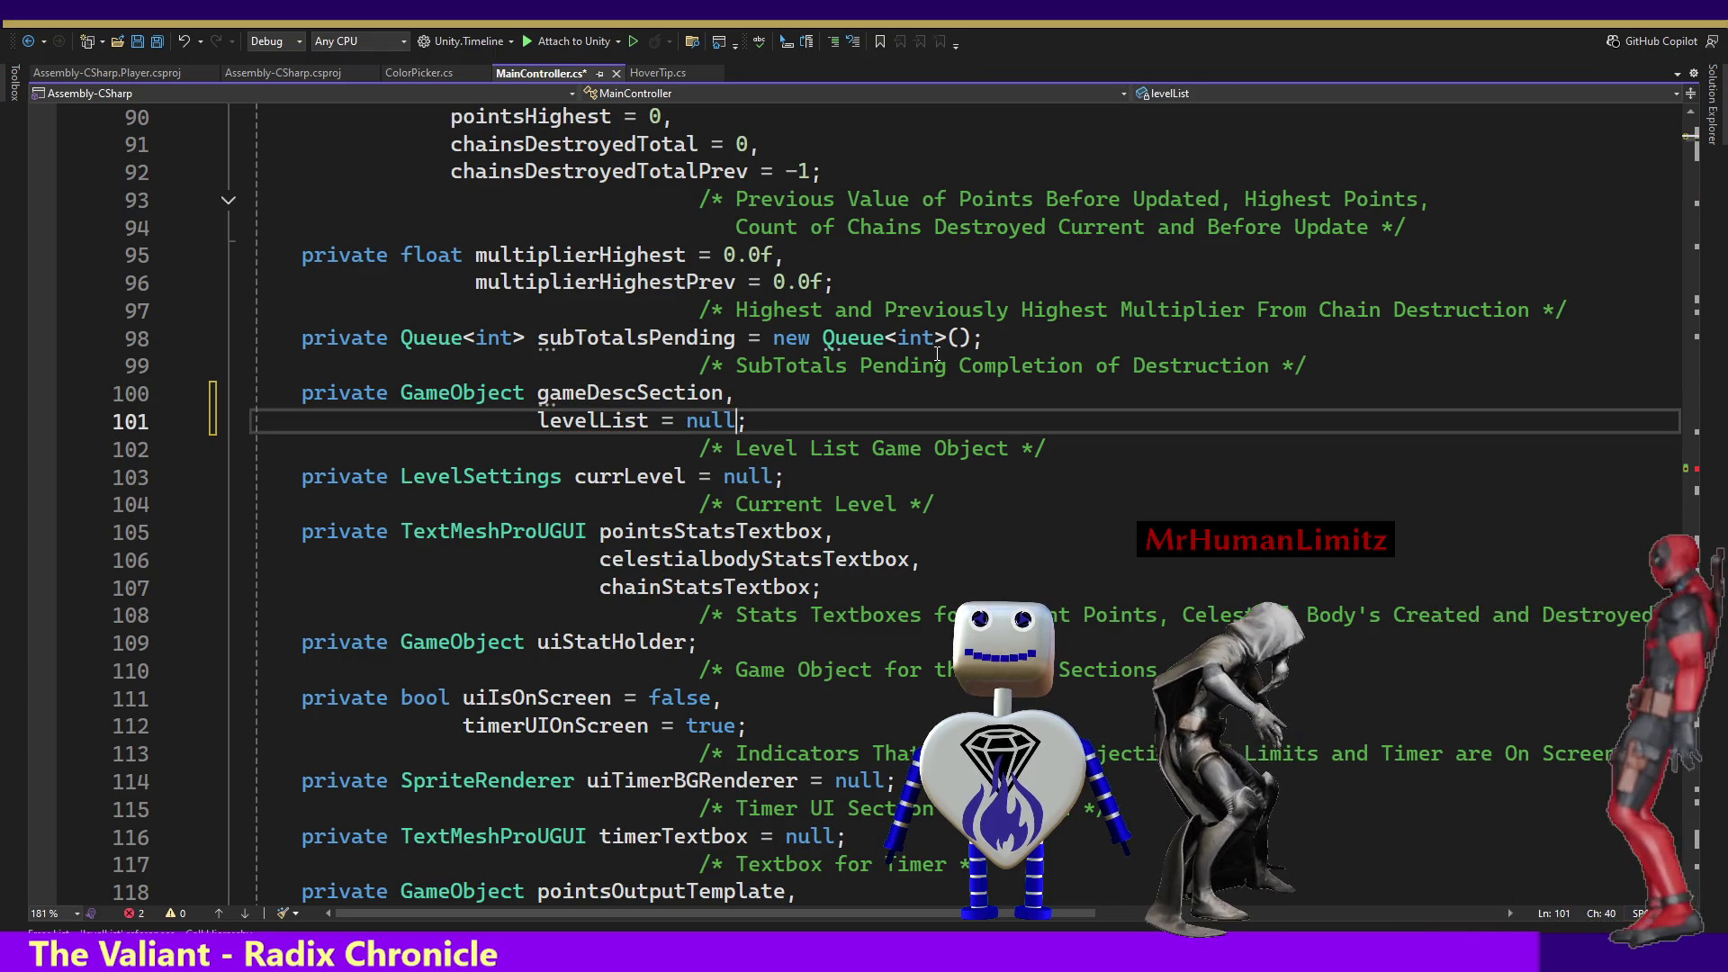
key("Down")
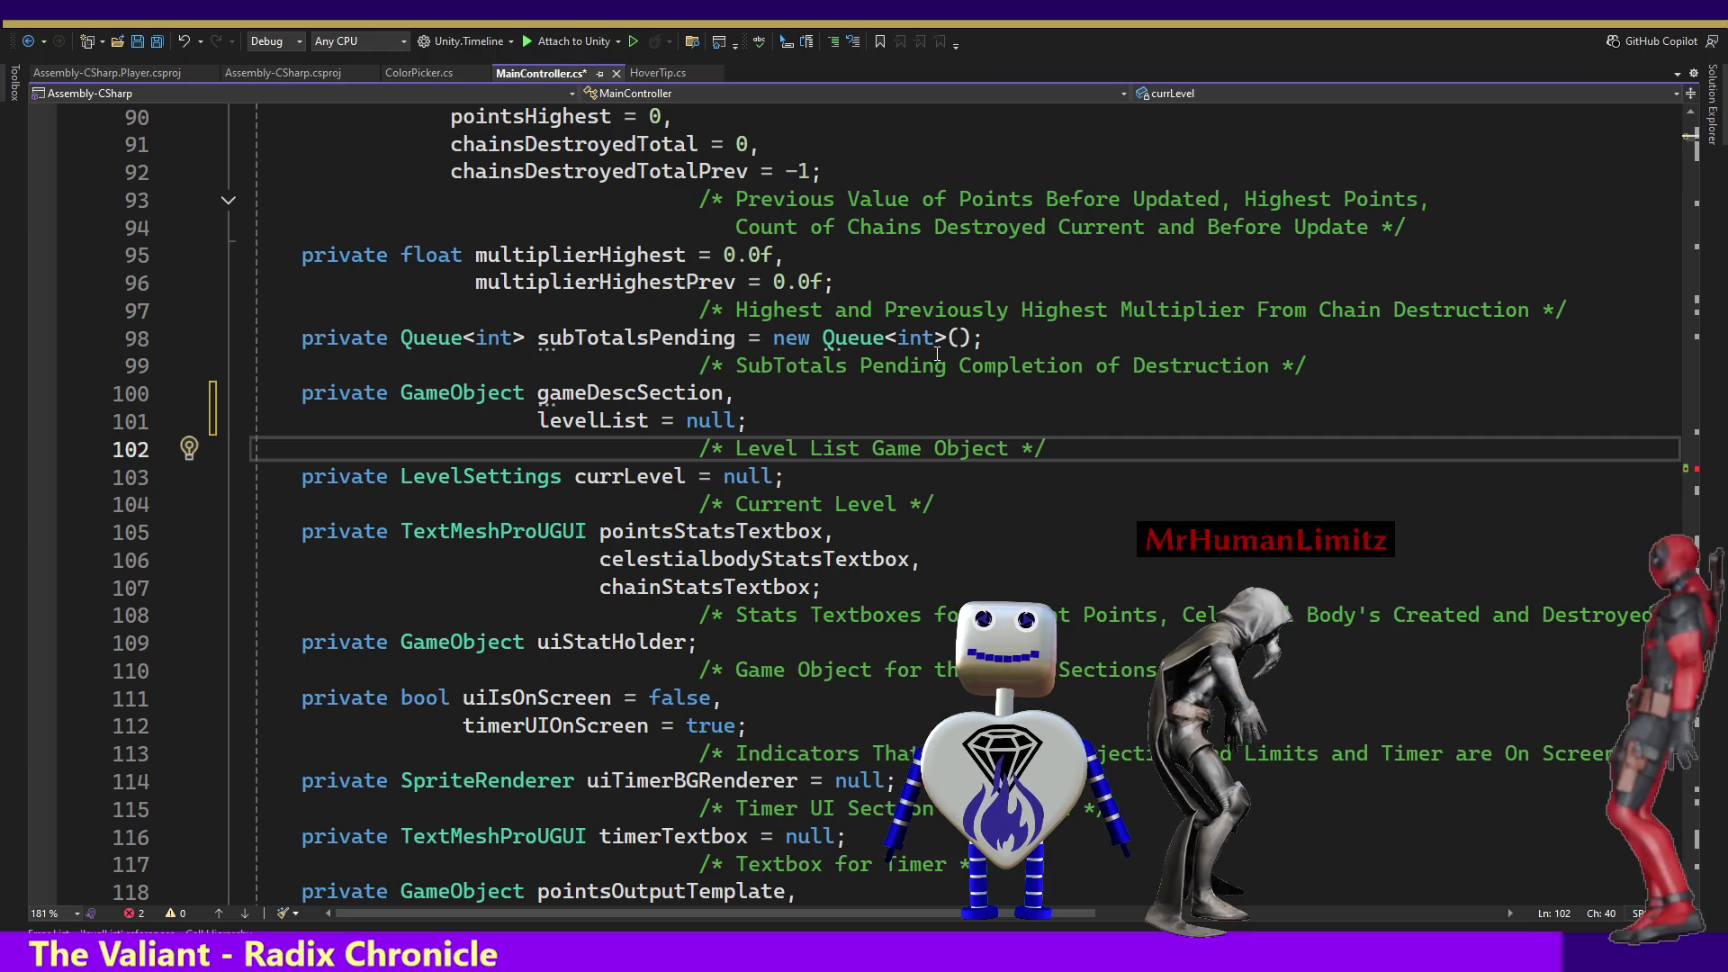
key("Up")
key("Up")
key("Return")
key("Tab")
key("Tab")
key("Tab")
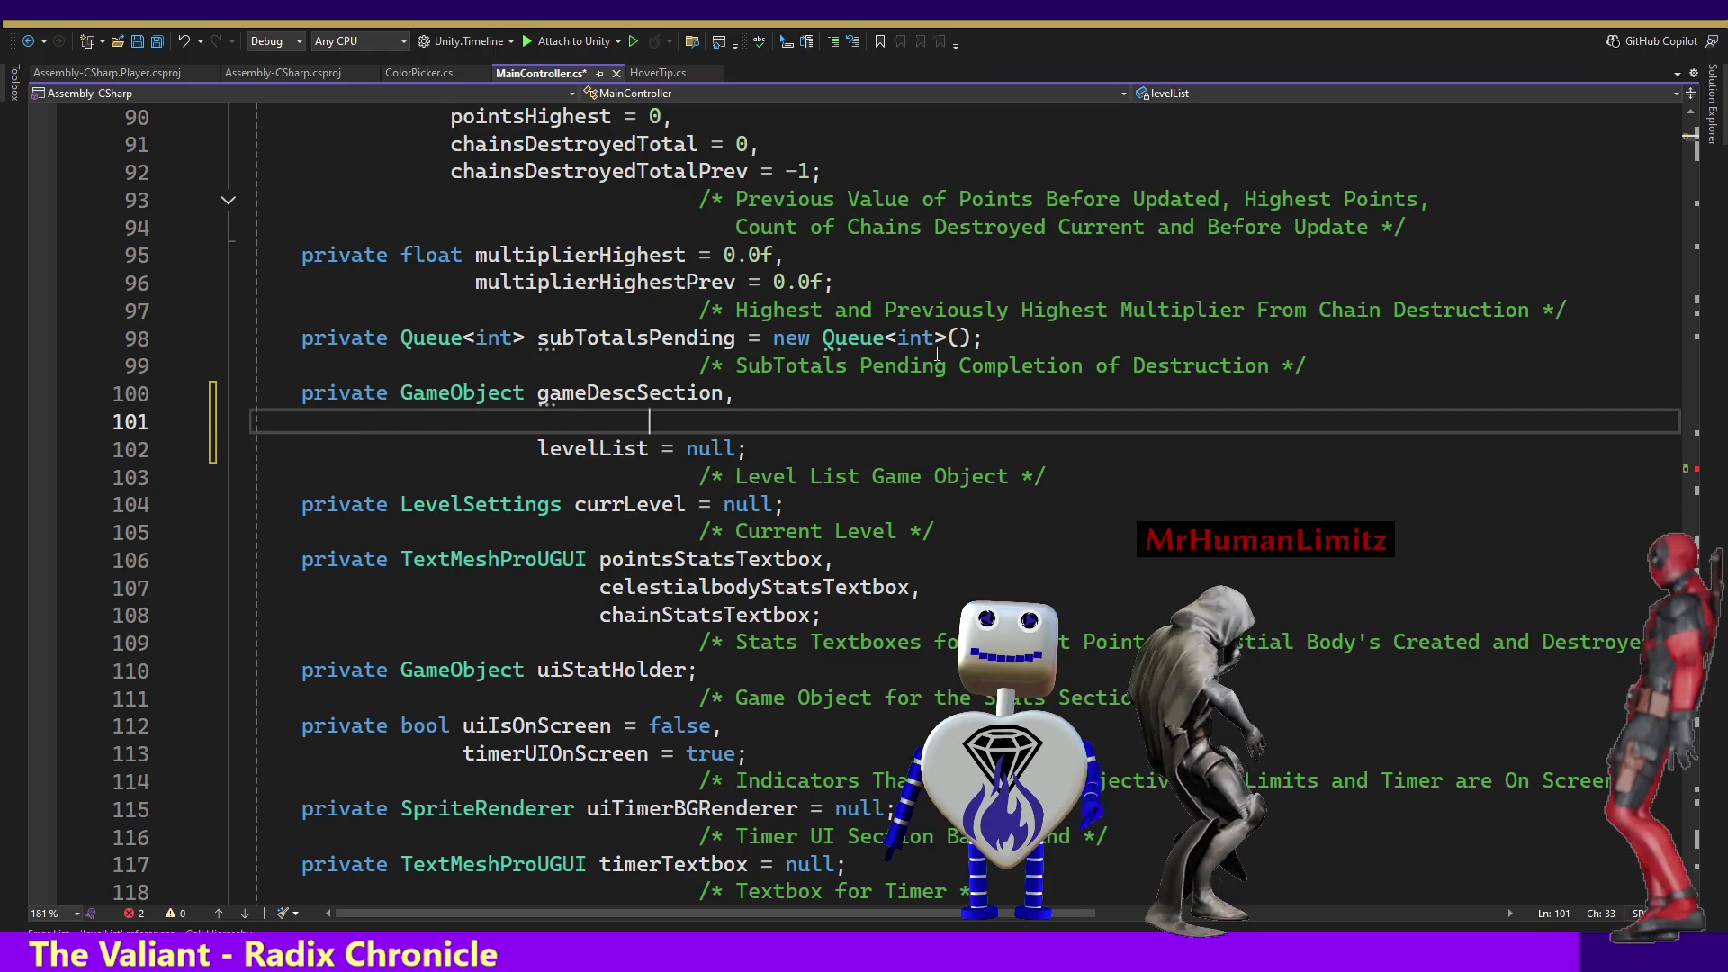
type("/* */")
key("Left")
key("Left")
type("Sect")
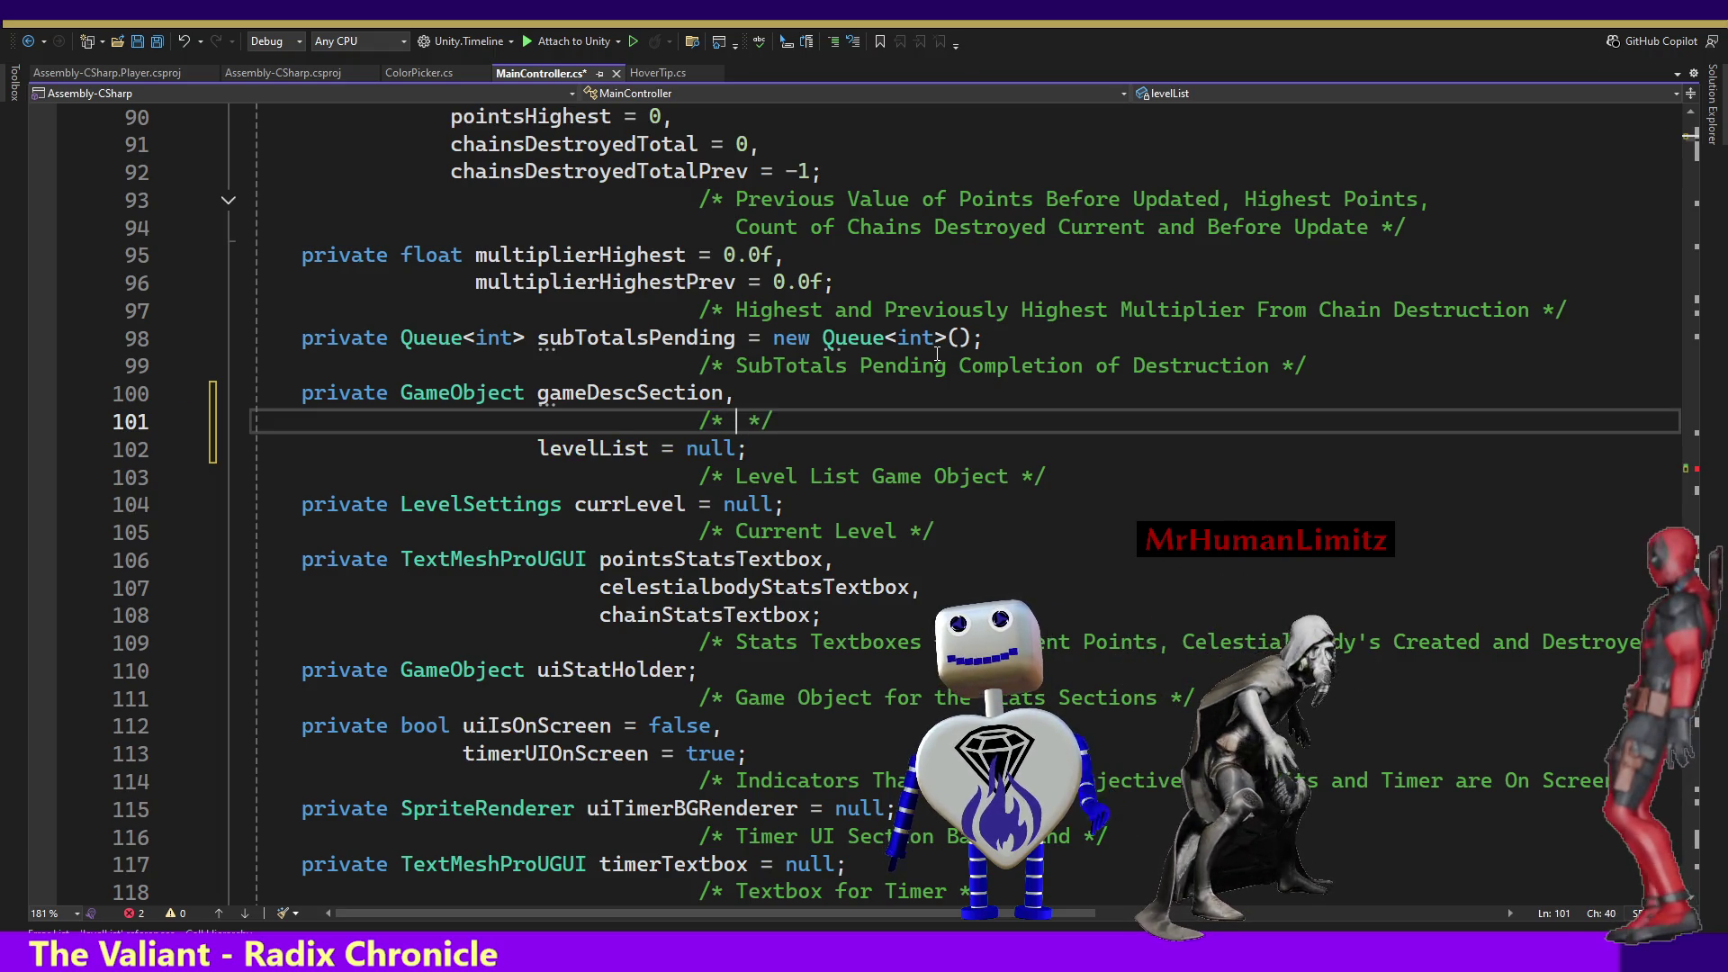
type("ion for Game D")
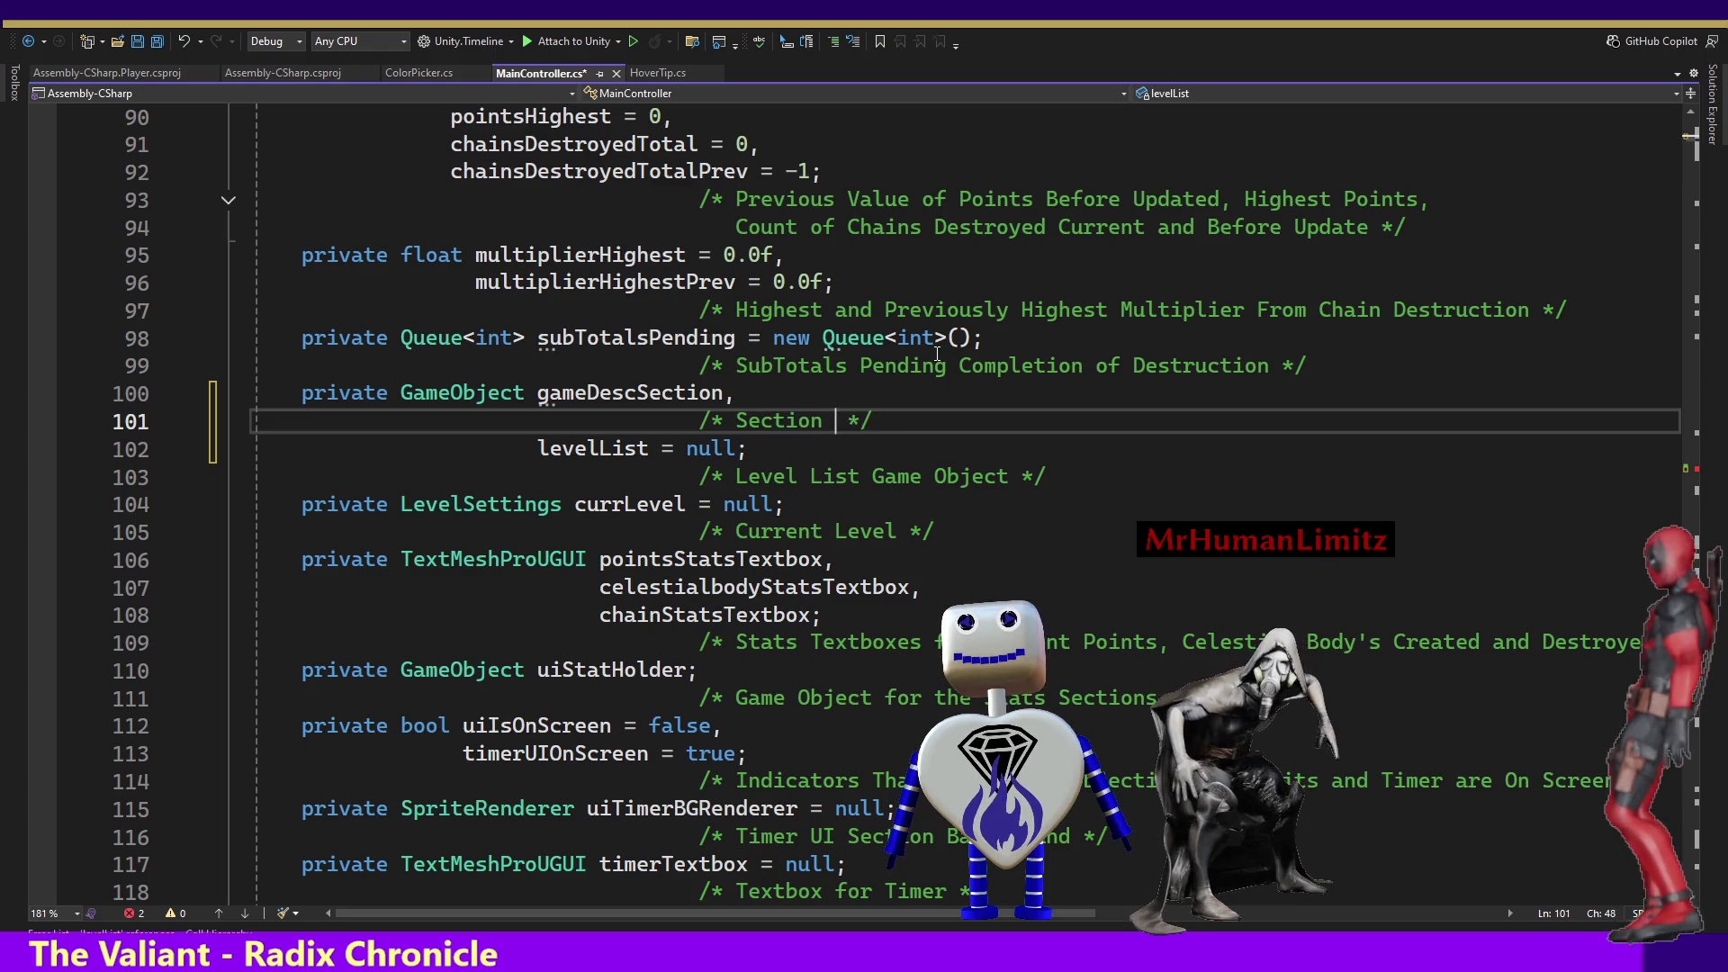
type("escr")
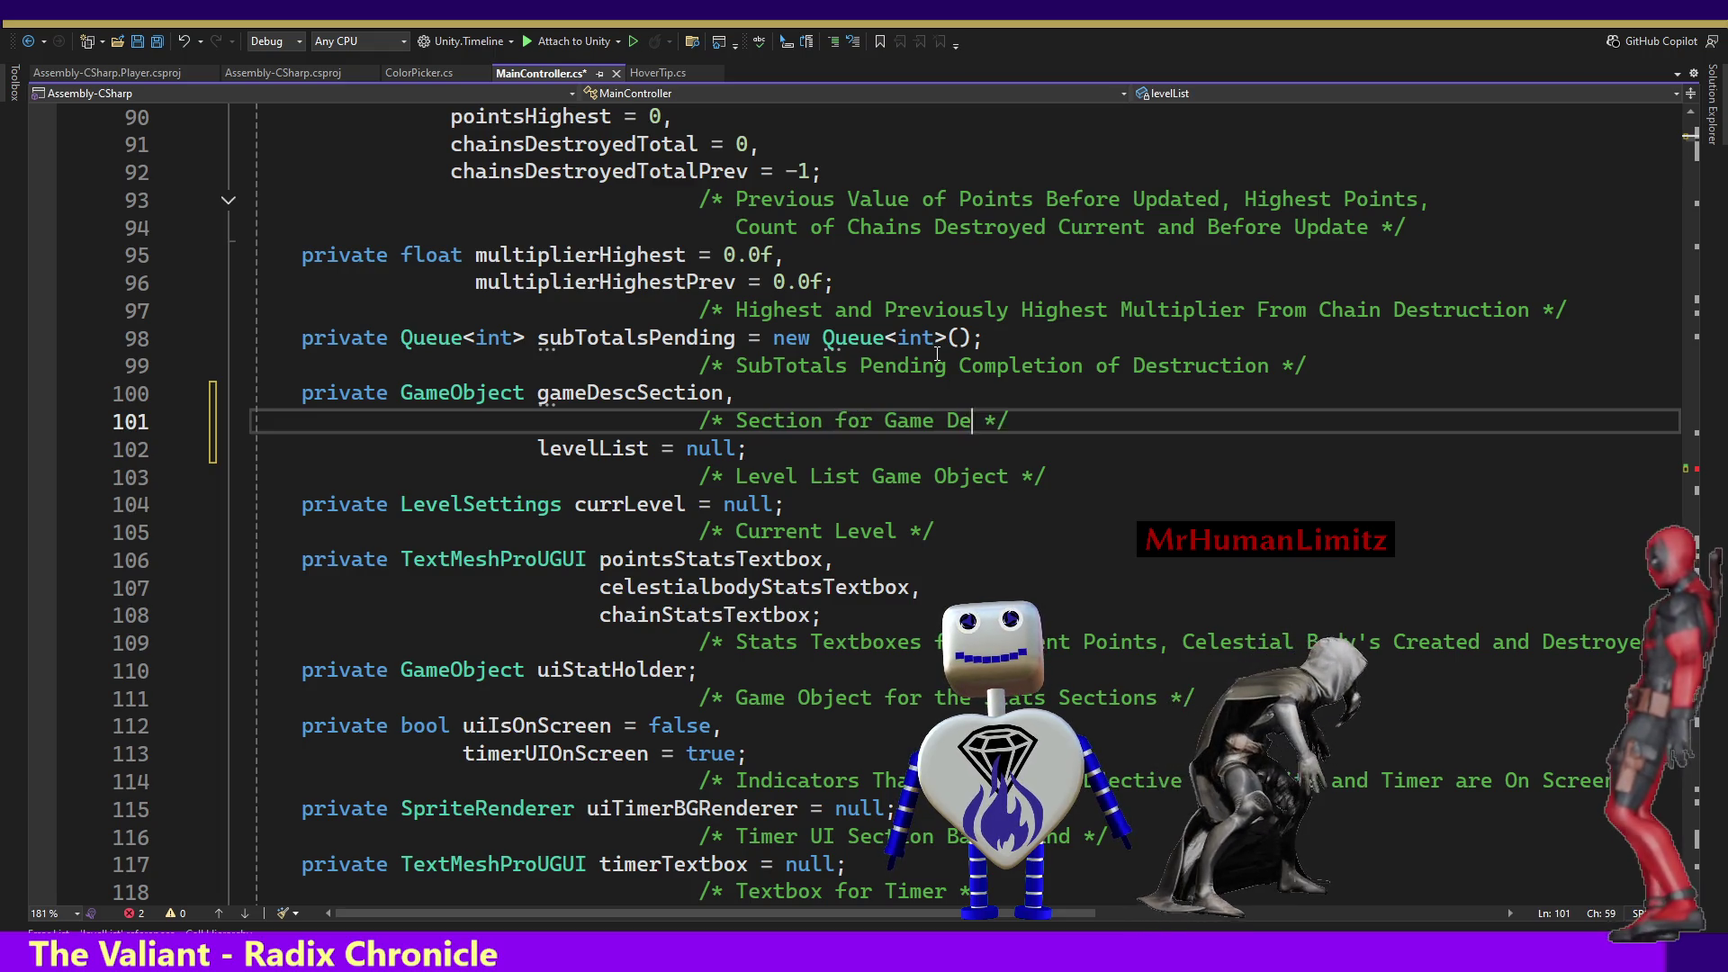
type("iption ")
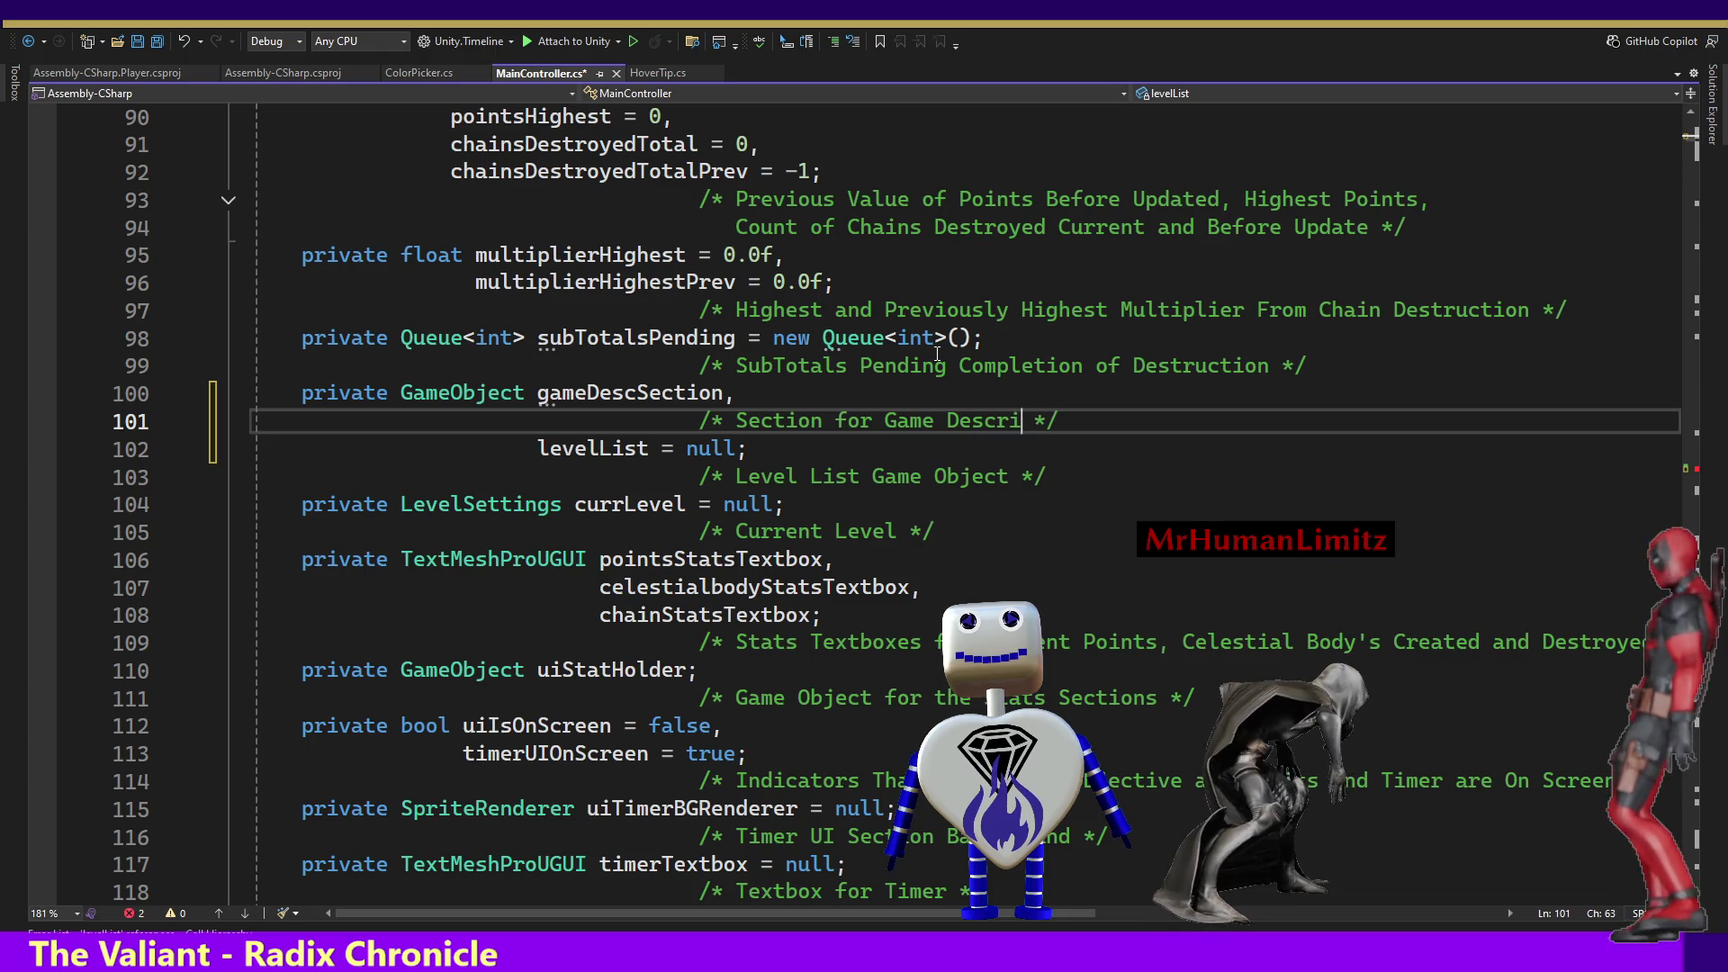
type("Per Se")
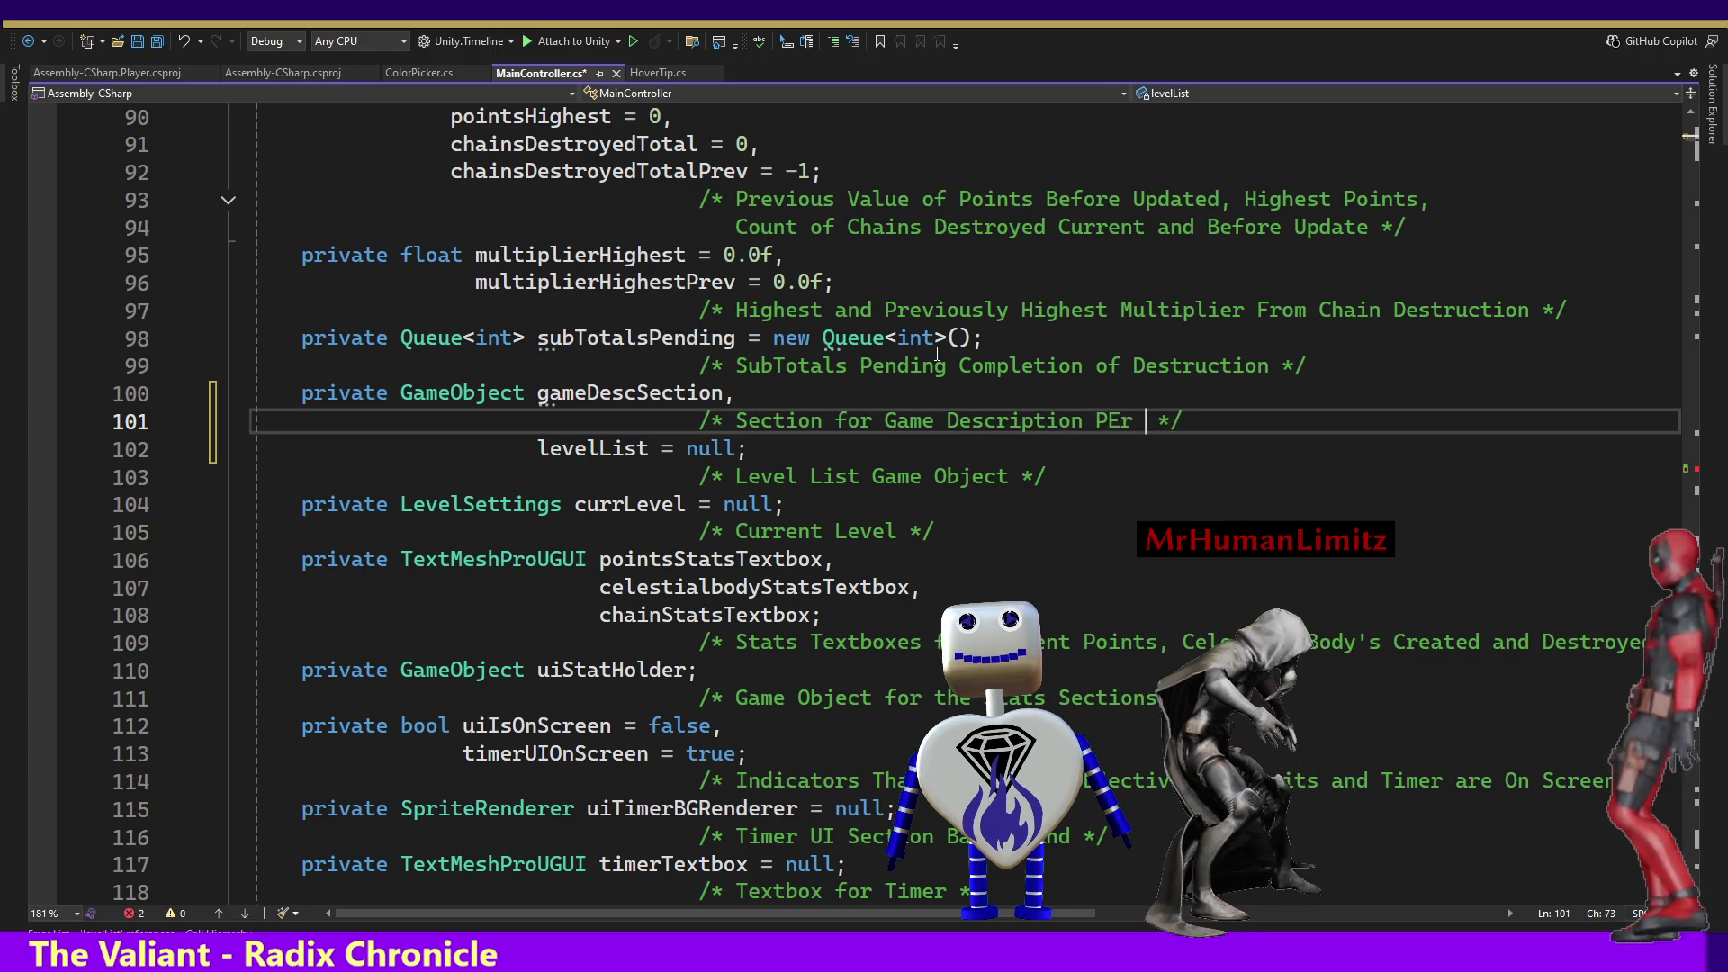
type("lected Level")
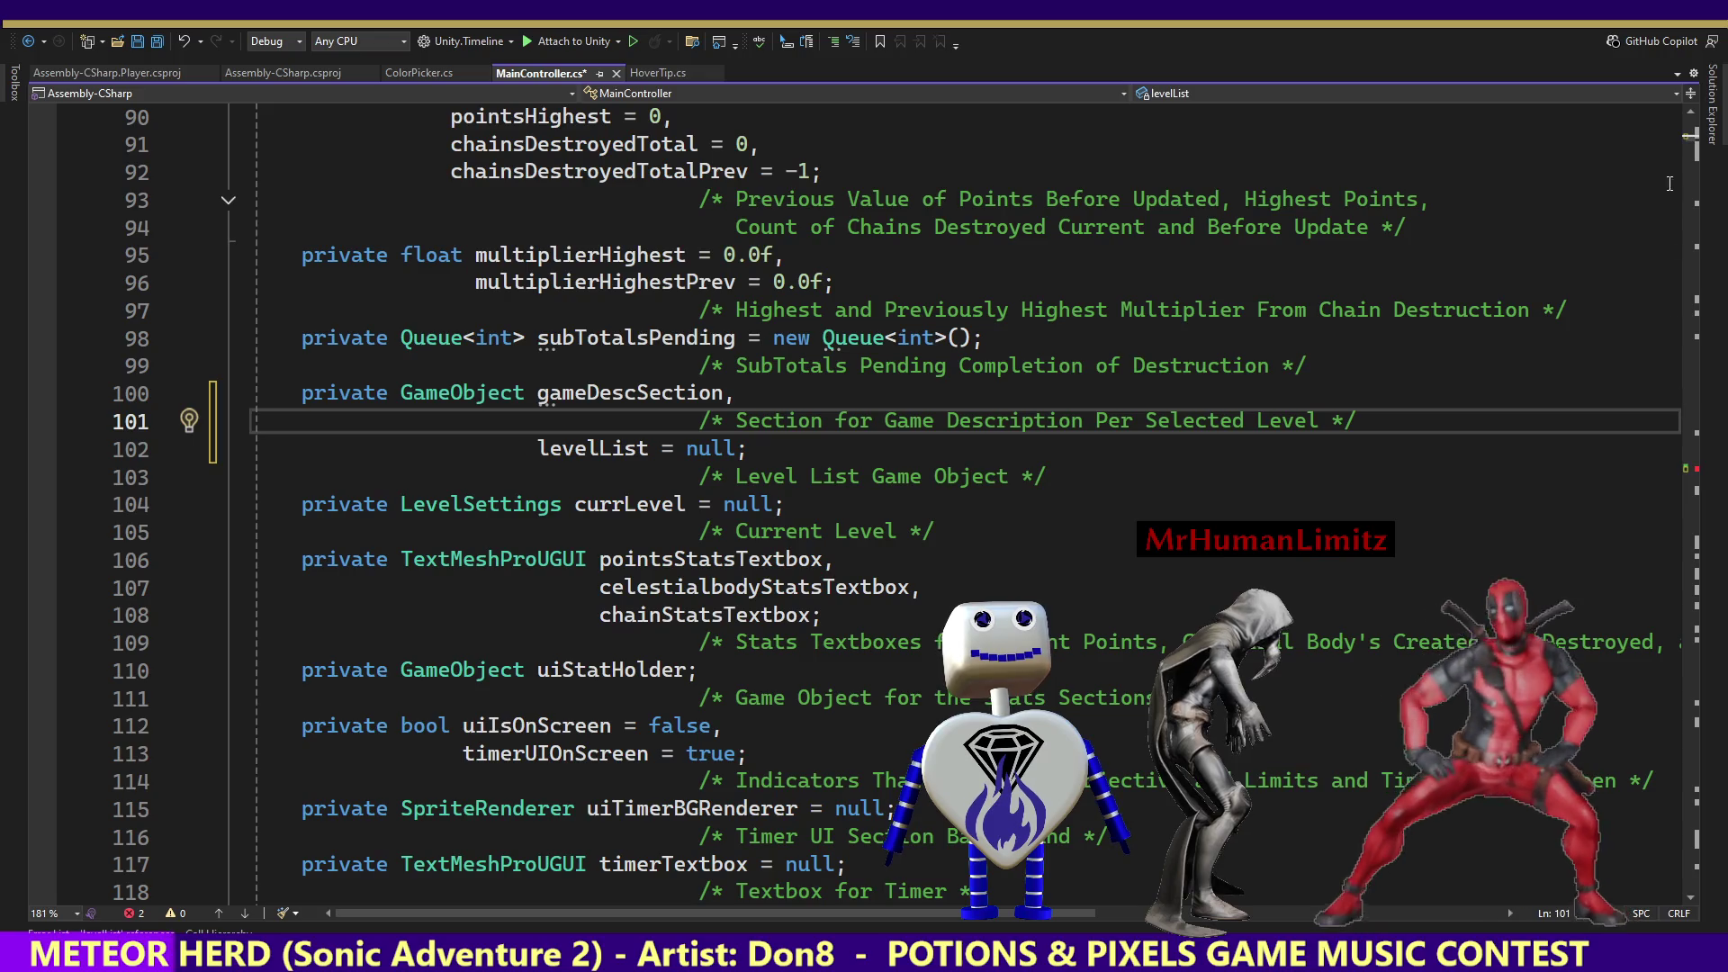
left_click(1703, 477)
left_click(1697, 504)
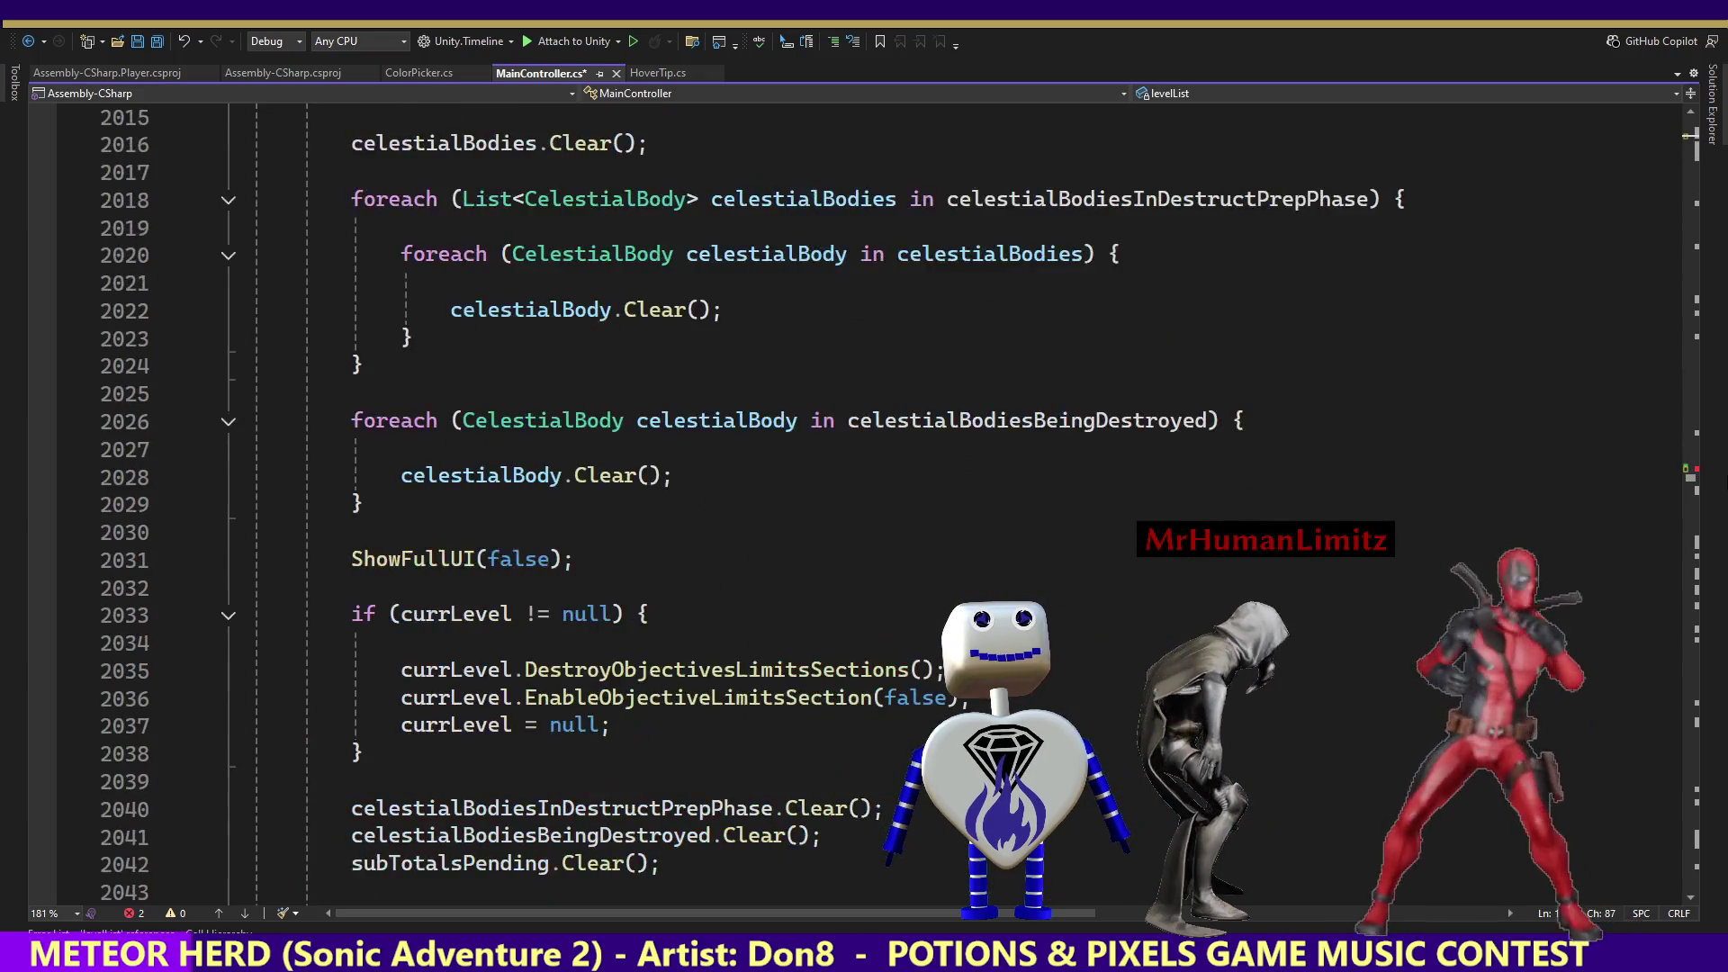
Scroll from the gameDesc code near line 1983 up to Start()'s Stats Holder lookup near line 239.
left_click(1696, 491)
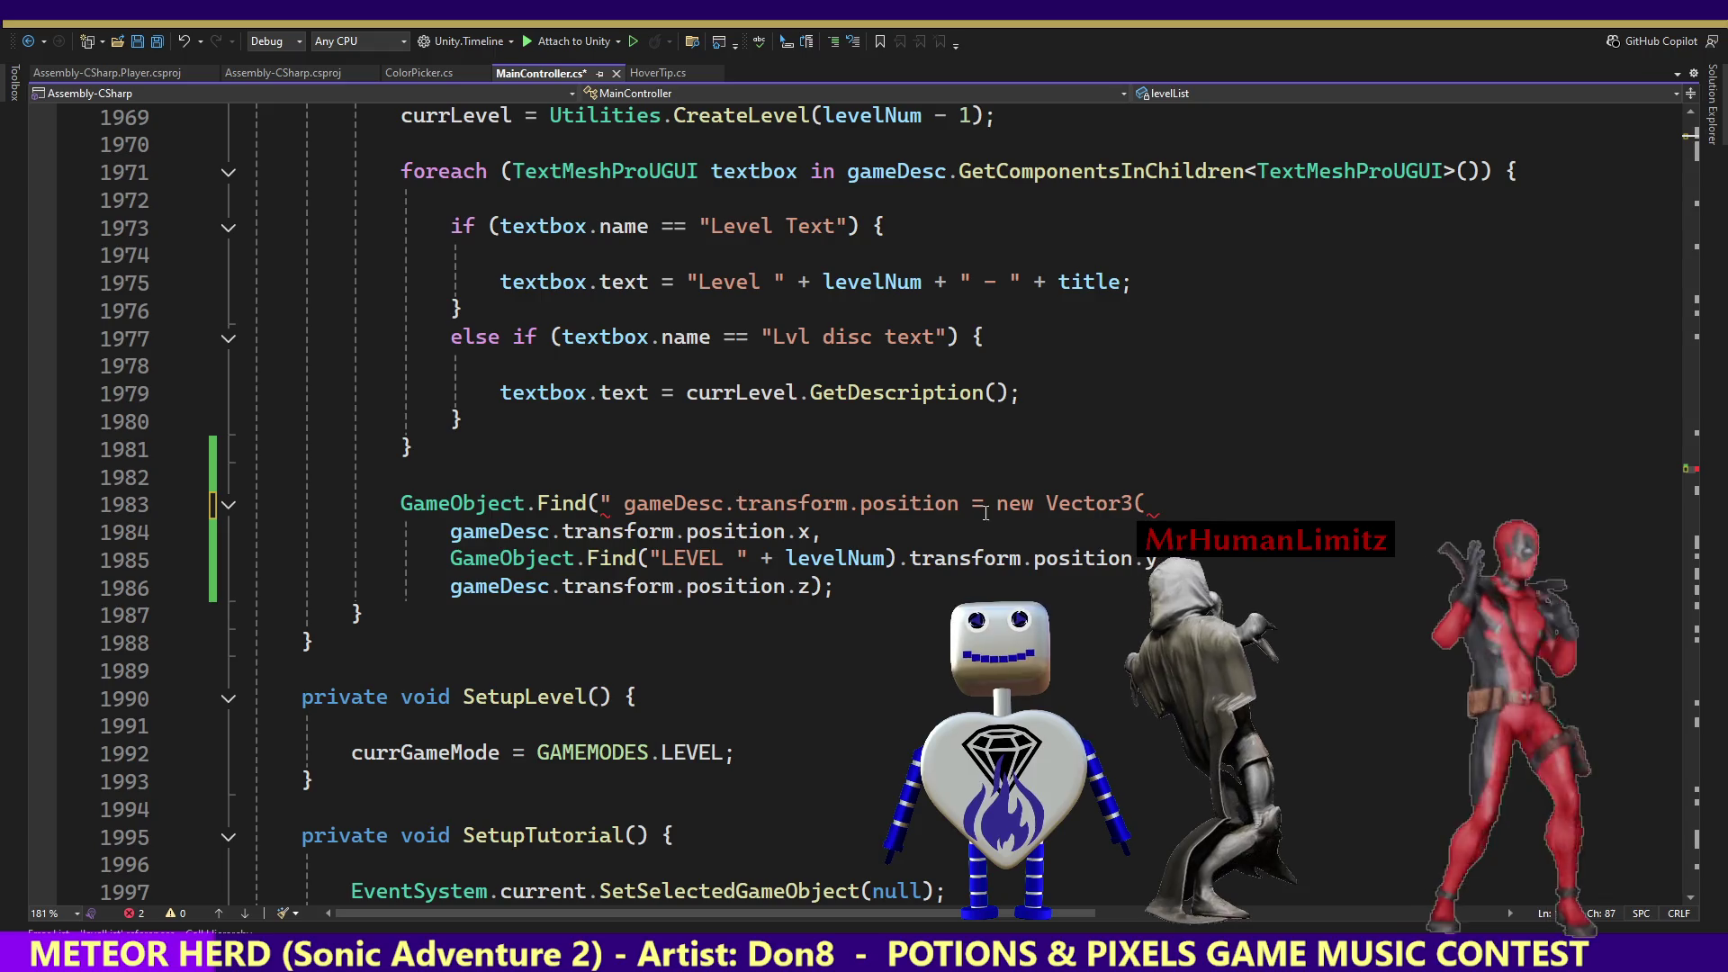
mouse_move(1692, 481)
left_mouse_down()
mouse_move(1679, 175)
mouse_move(1682, 212)
left_mouse_up()
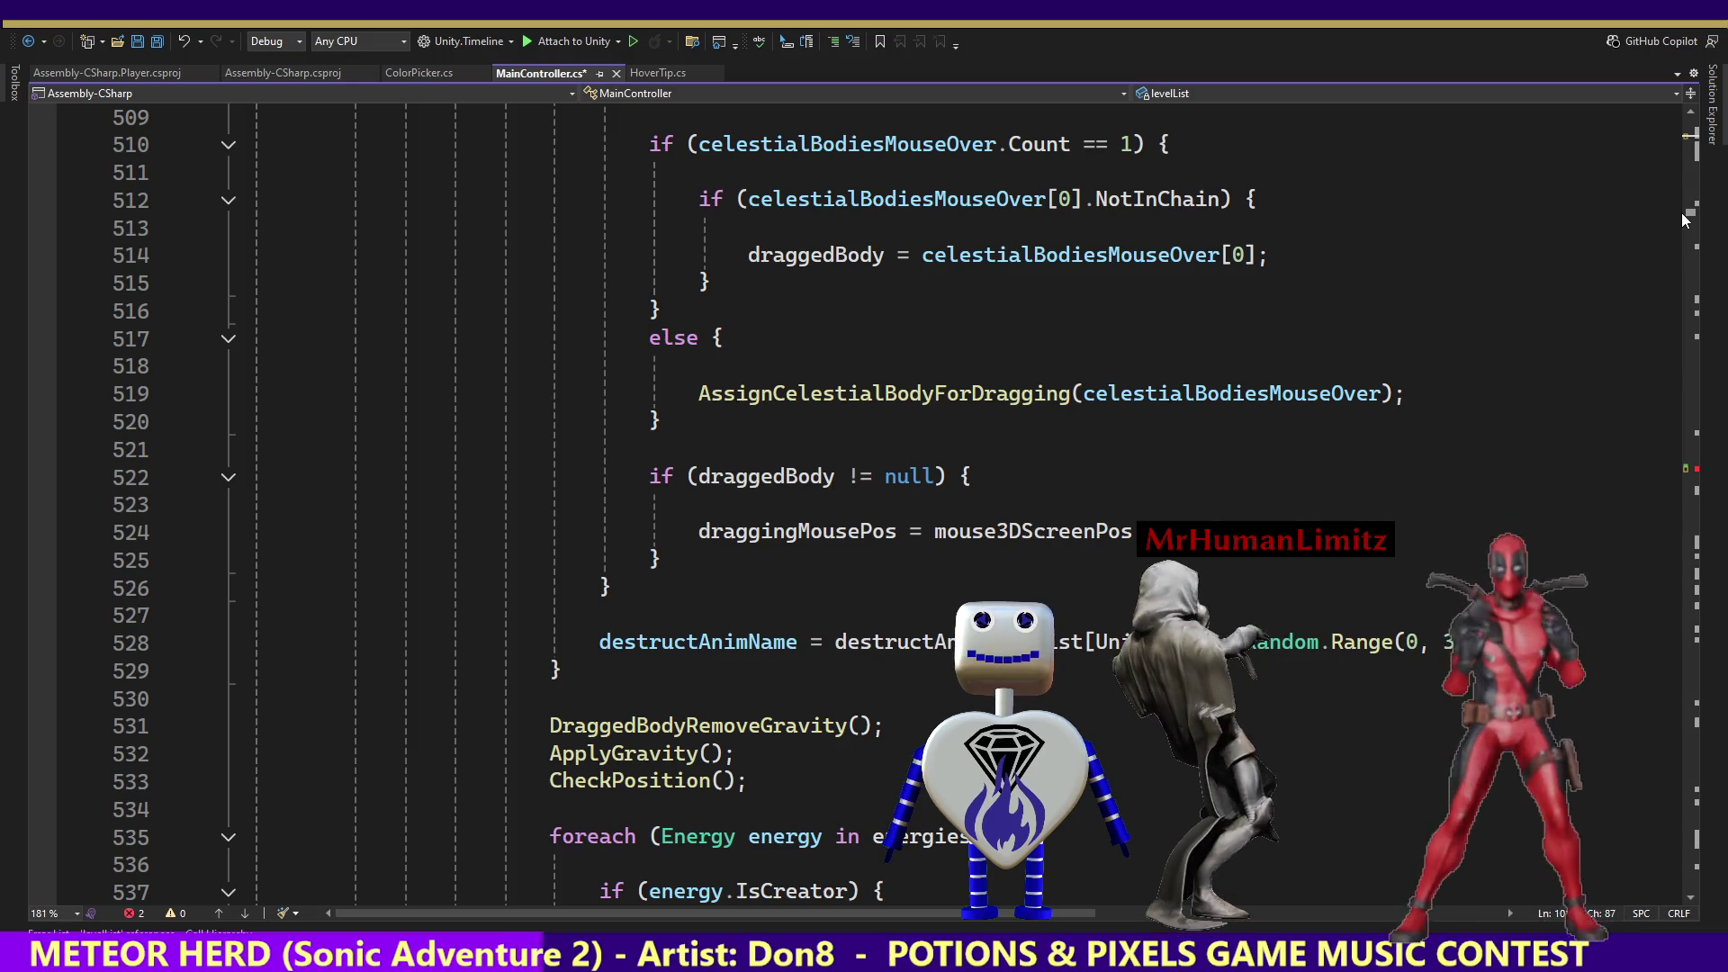
scroll(1681, 212, "up", 2)
scroll(1682, 212, "up", 14)
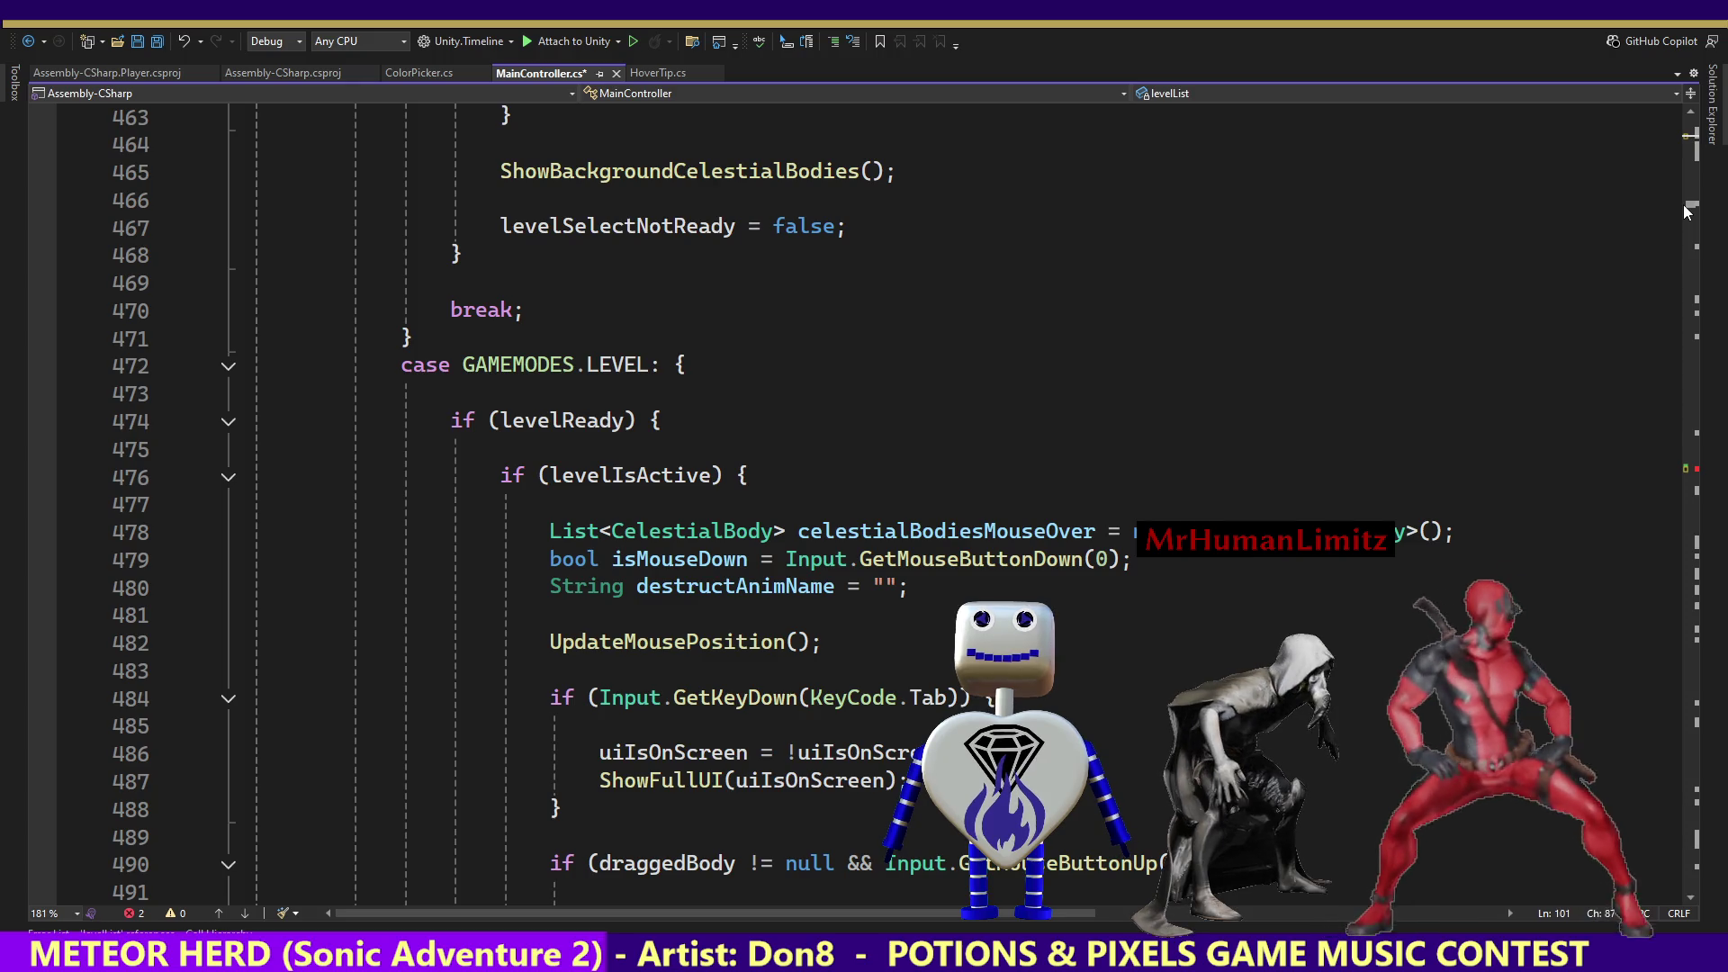
scroll(1683, 203, "up", 7)
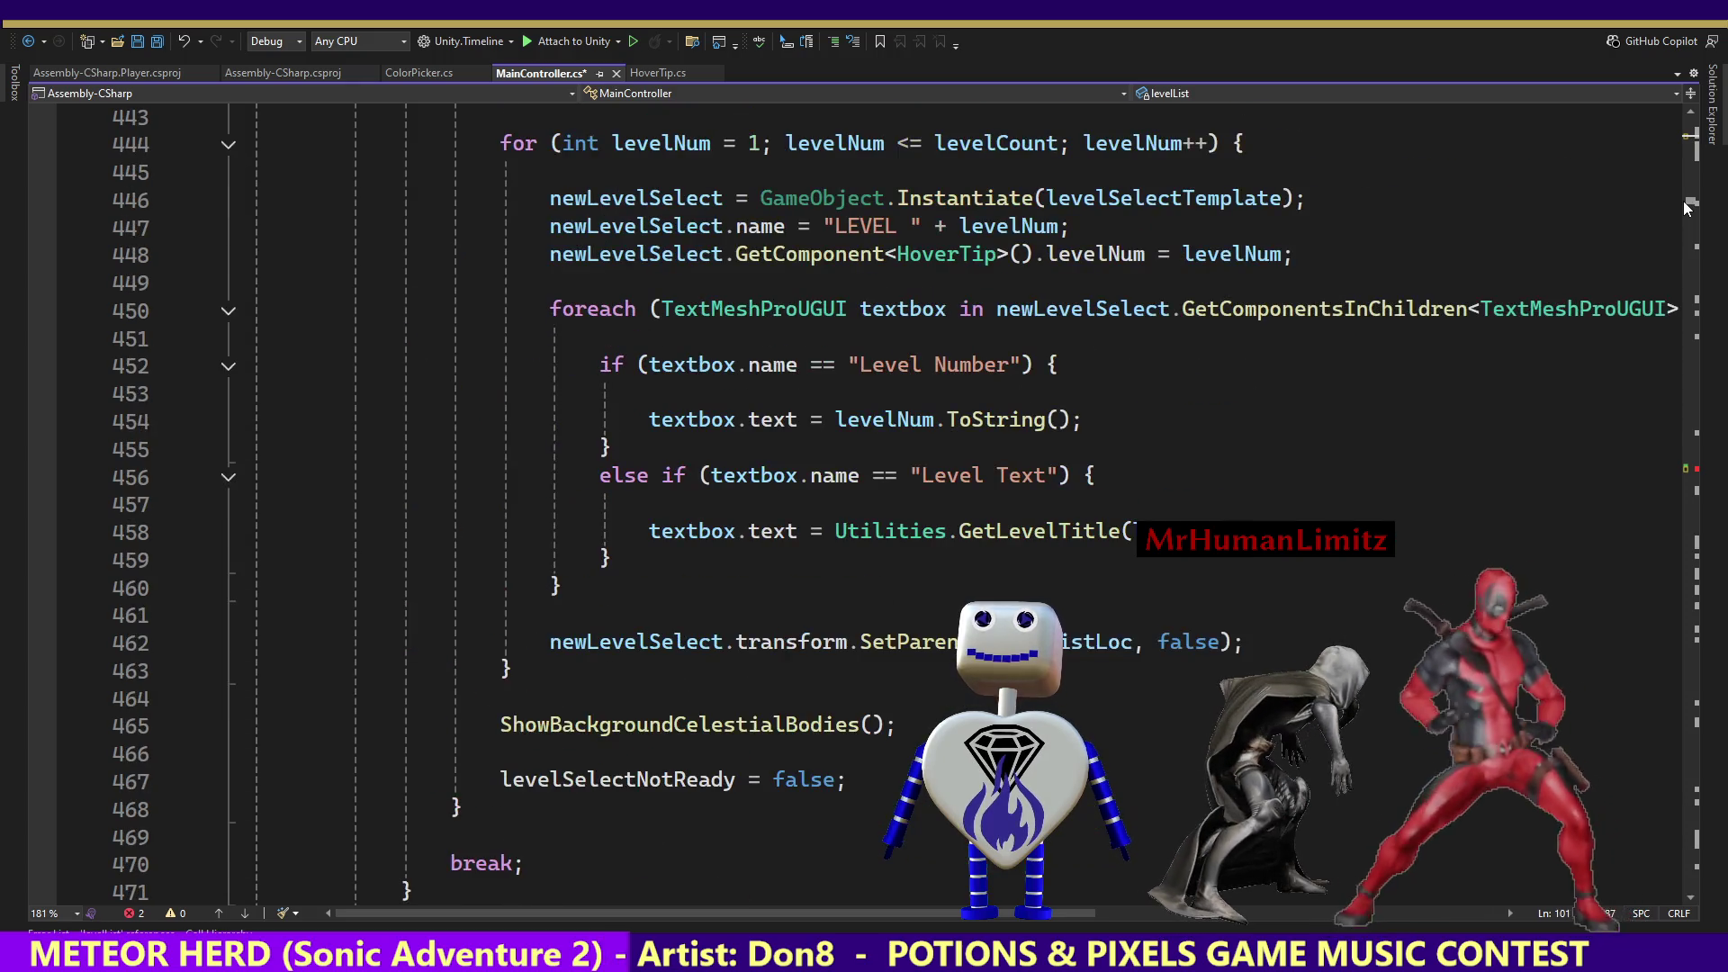
scroll(1683, 201, "up", 9)
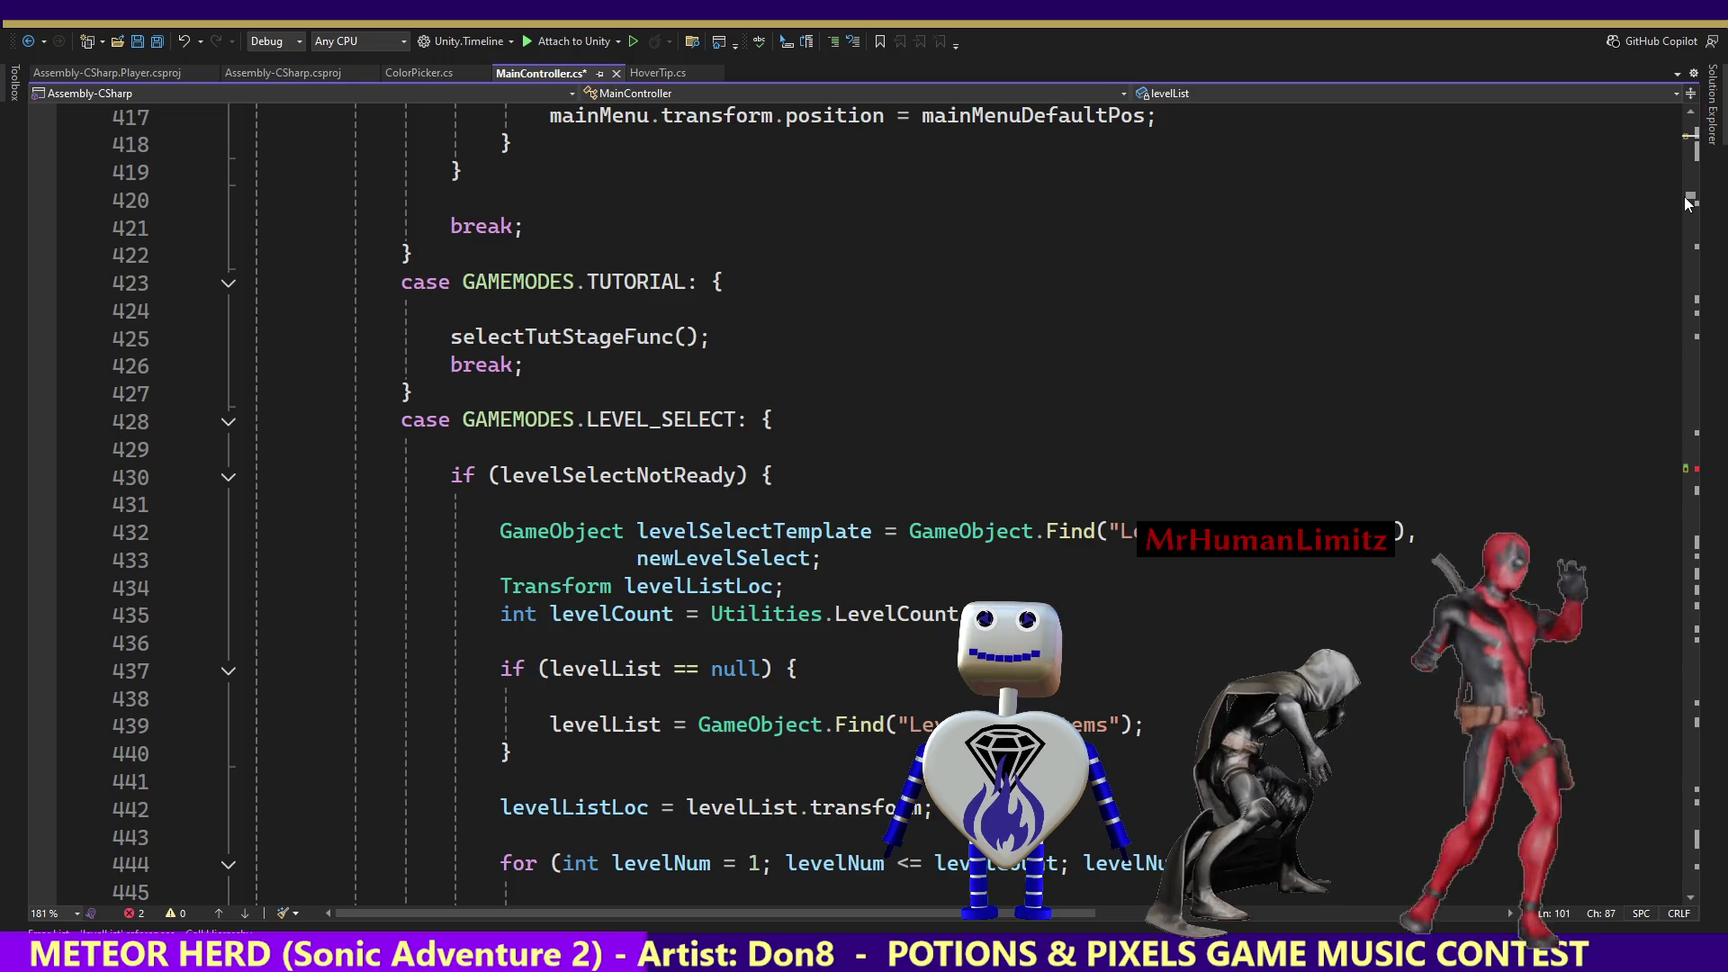
scroll(1687, 200, "up", 12)
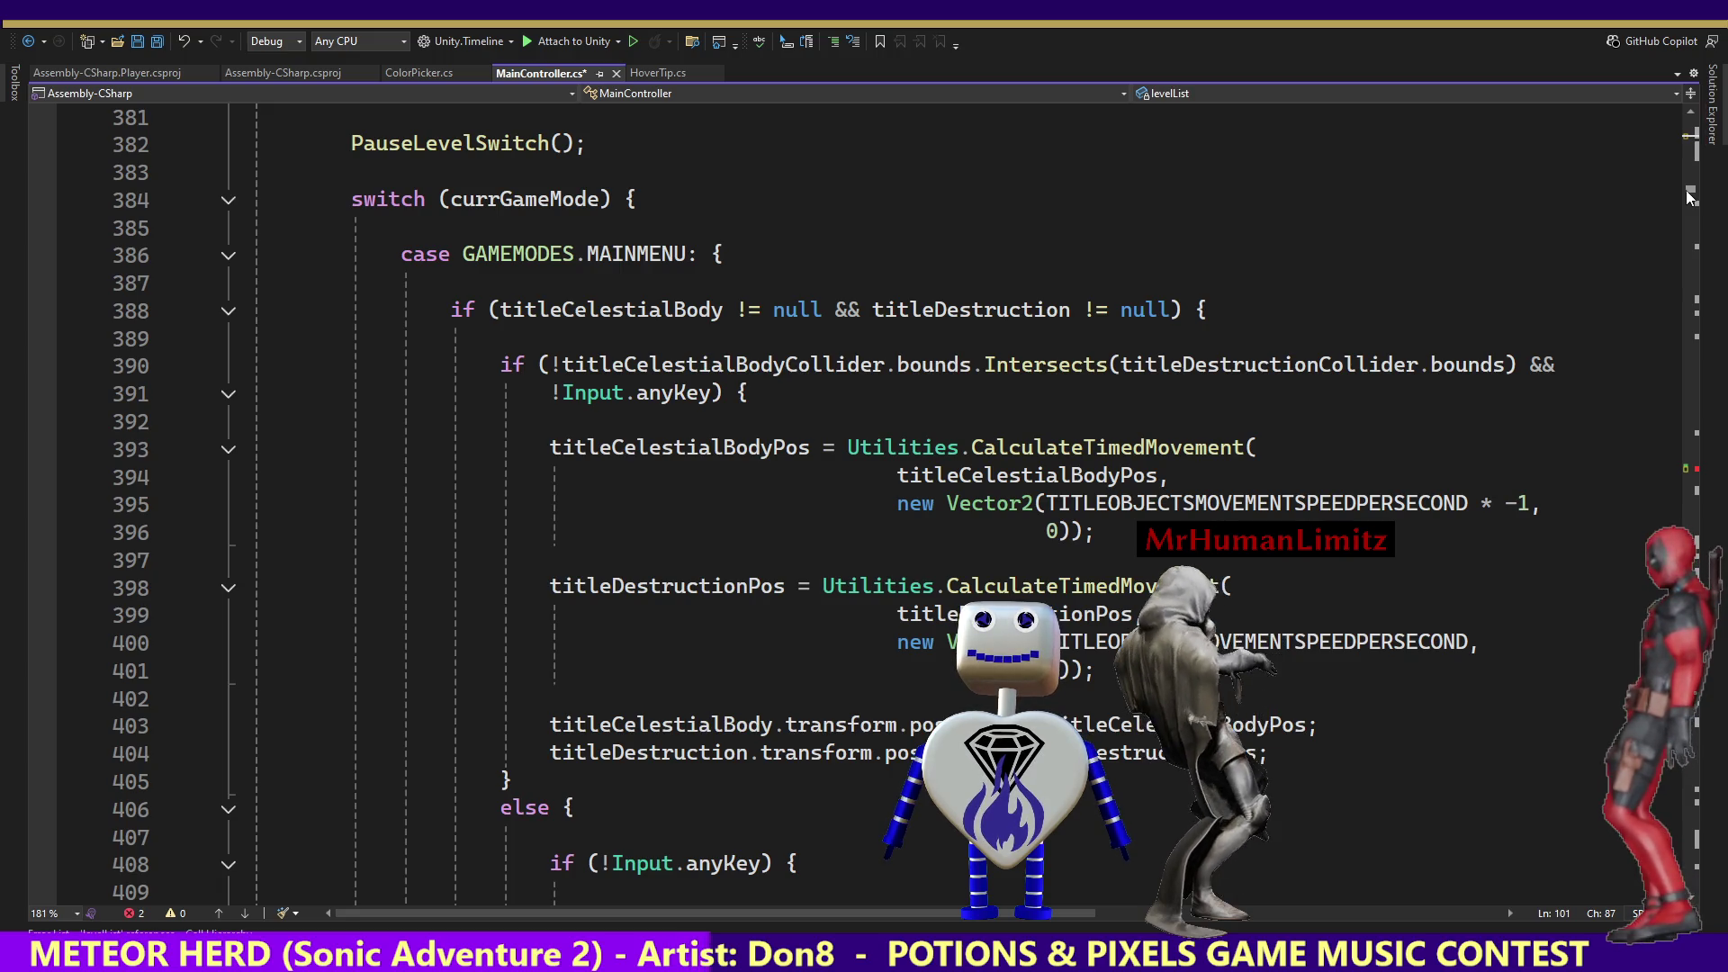
scroll(1687, 189, "up", 3)
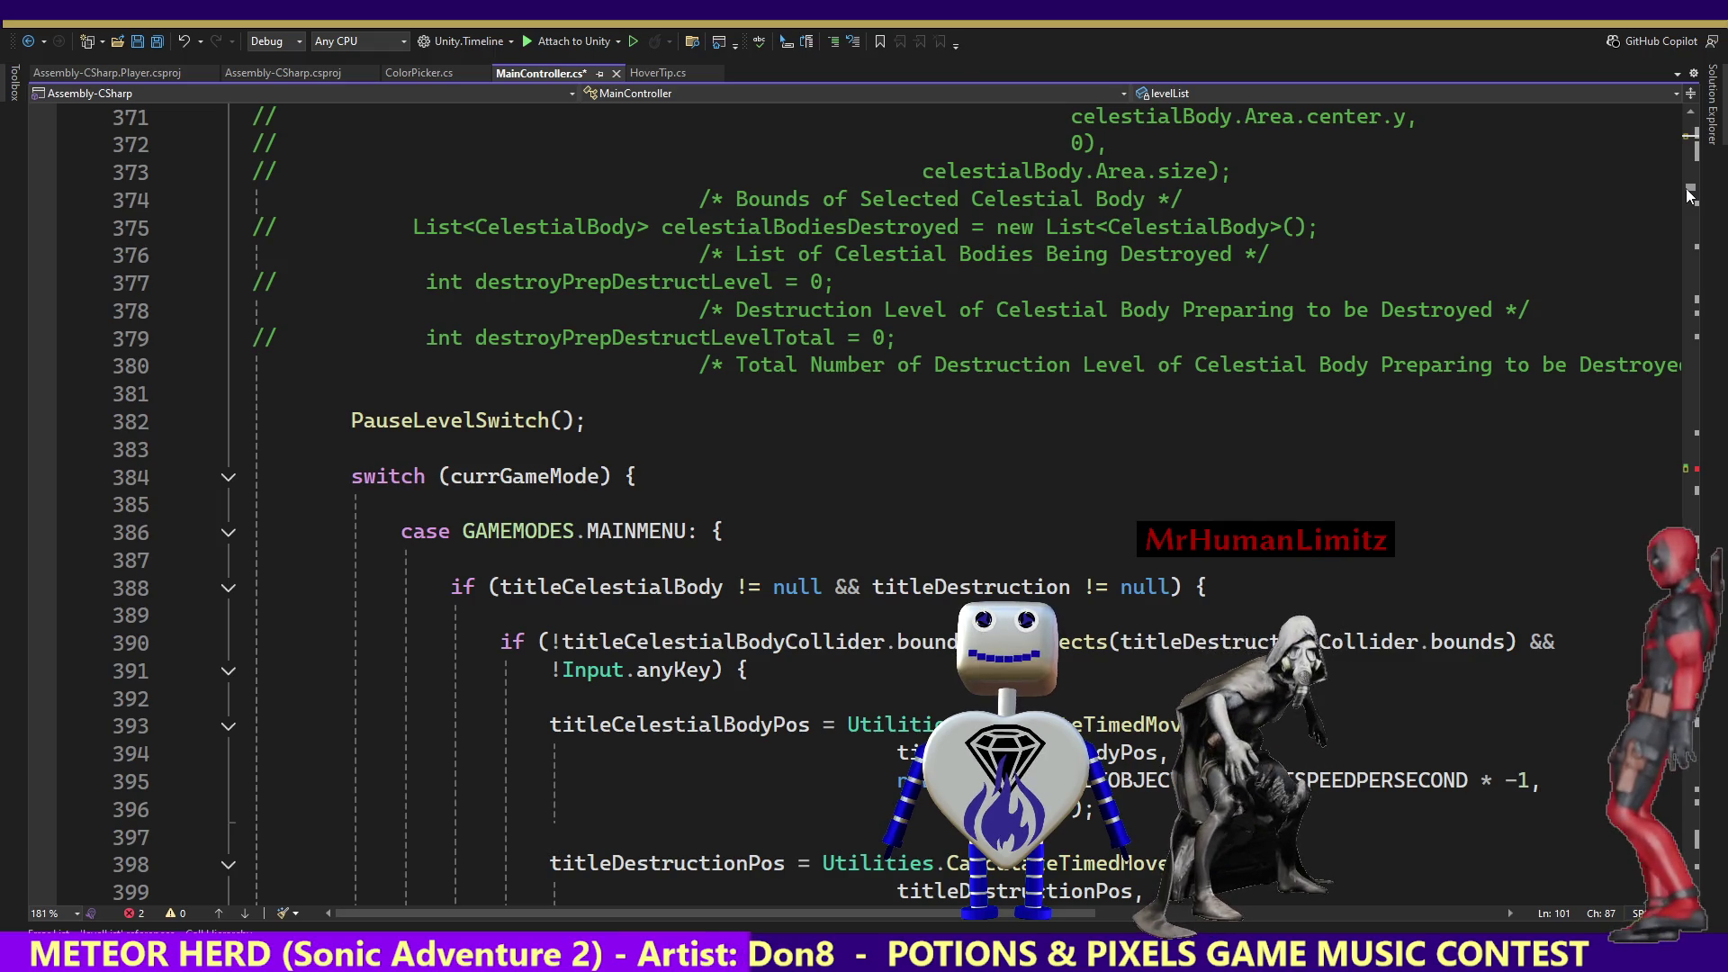
scroll(1689, 189, "up", 20)
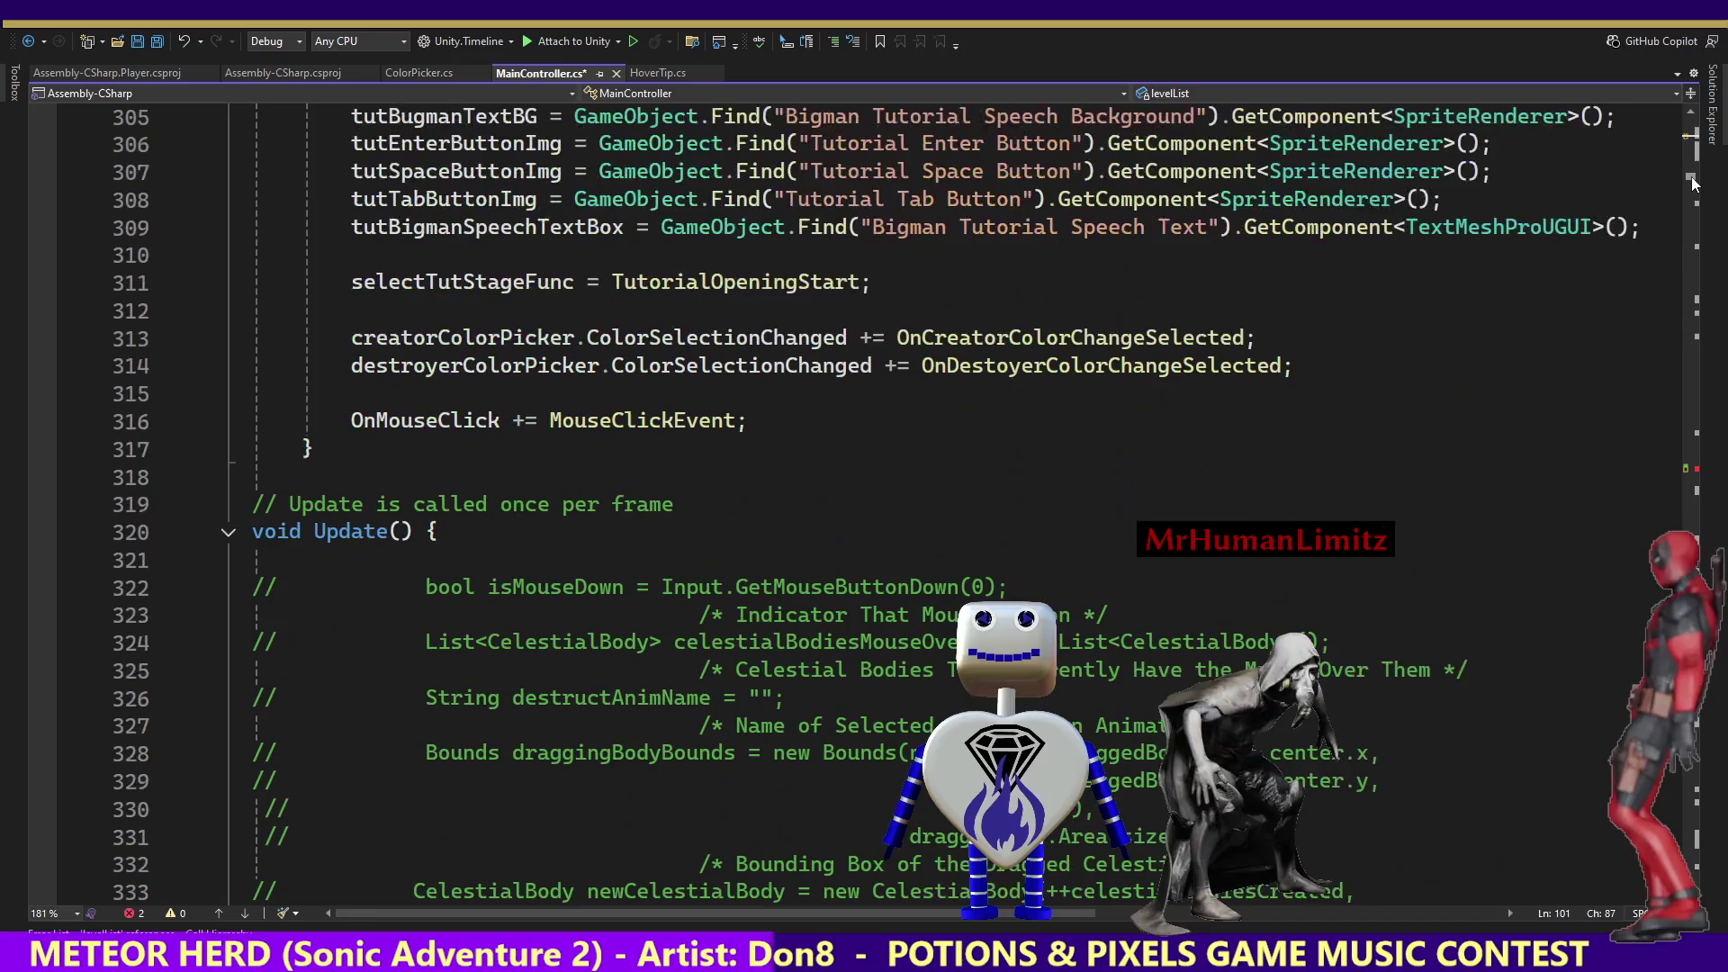
scroll(1692, 183, "up", 9)
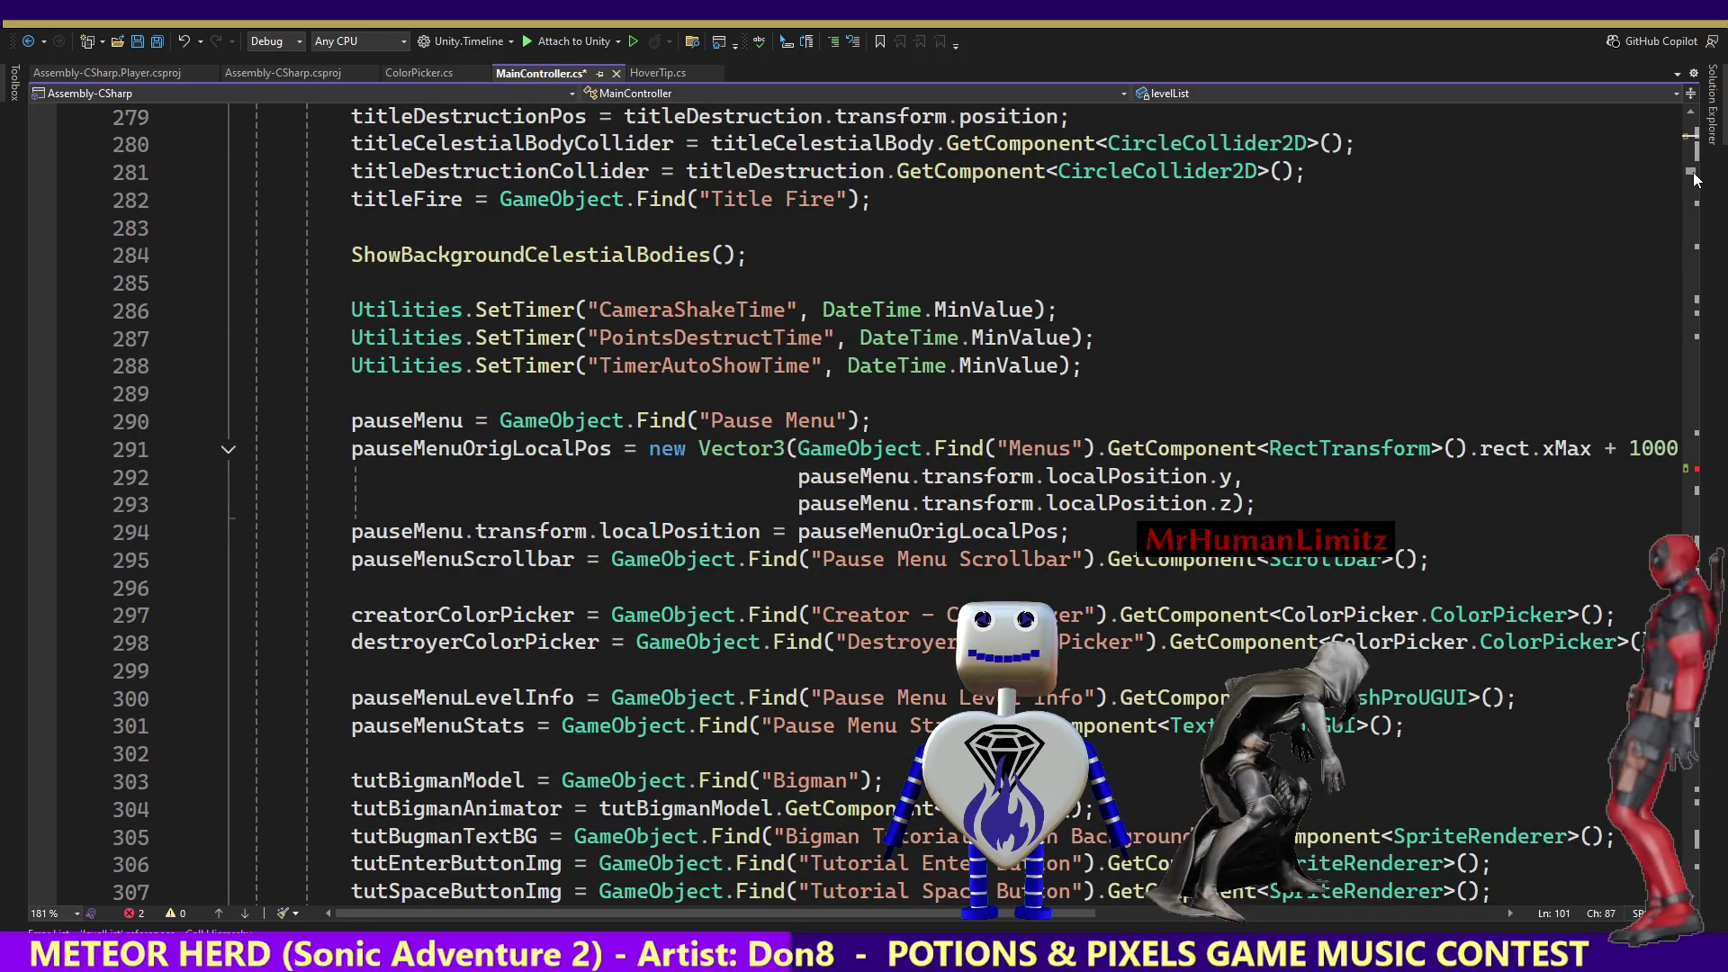
scroll(1695, 180, "down", 2)
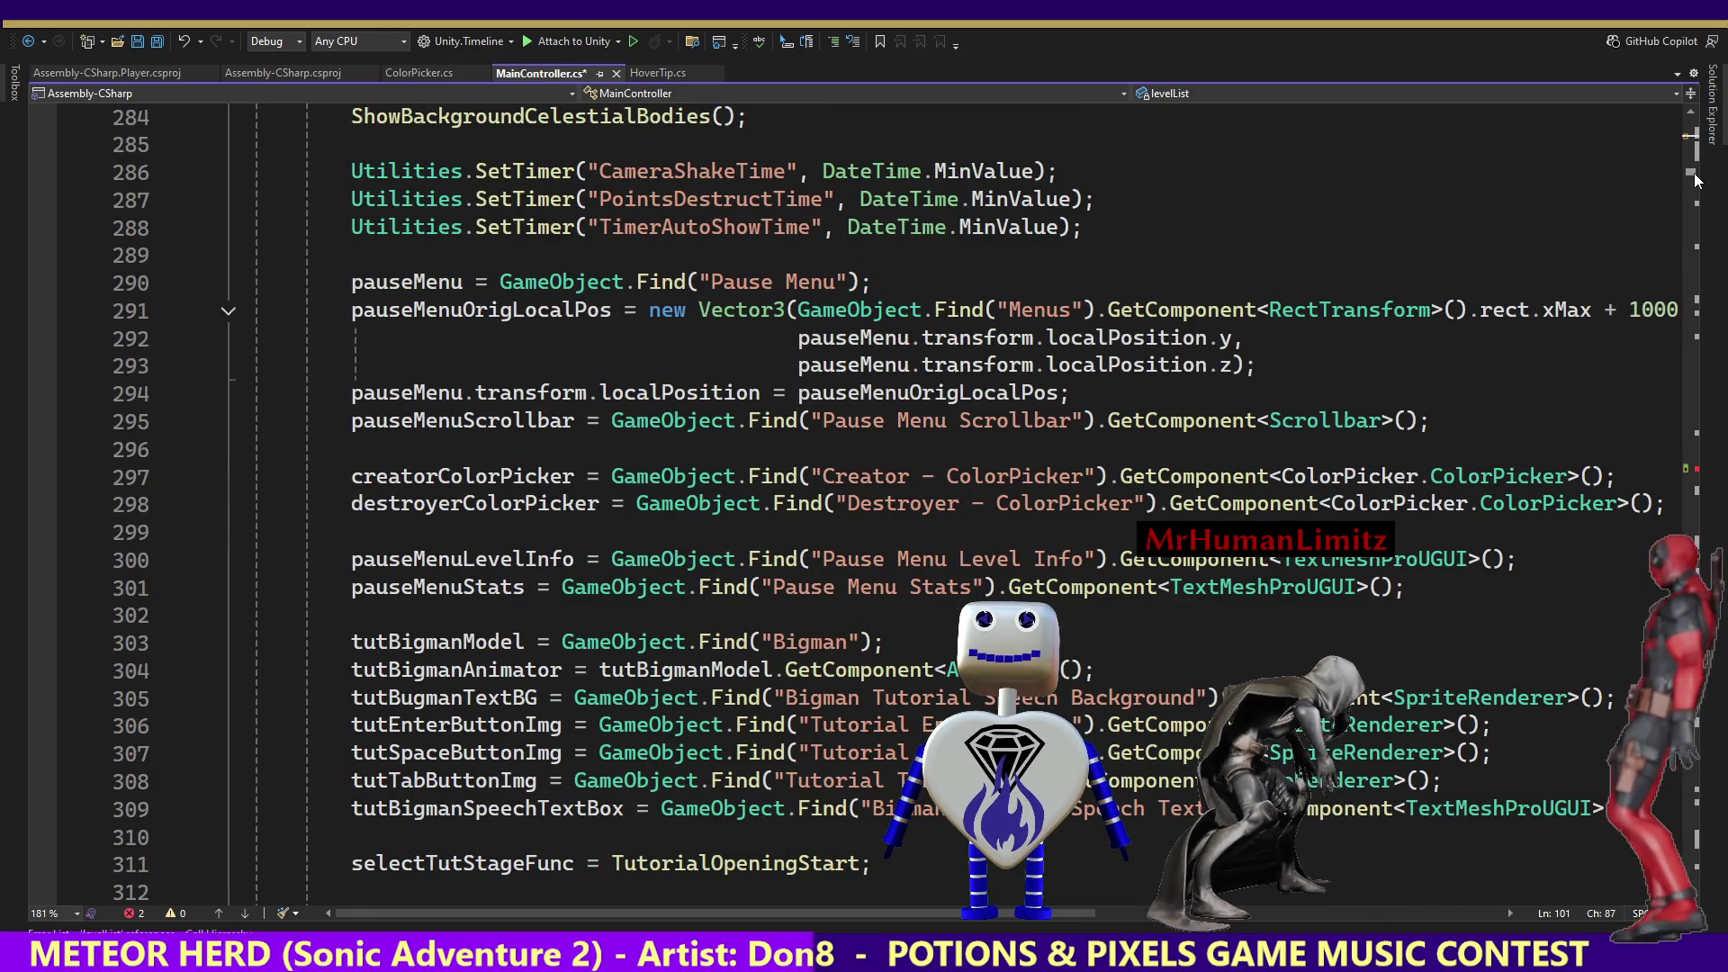
scroll(1695, 180, "down", 19)
scroll(1698, 178, "up", 20)
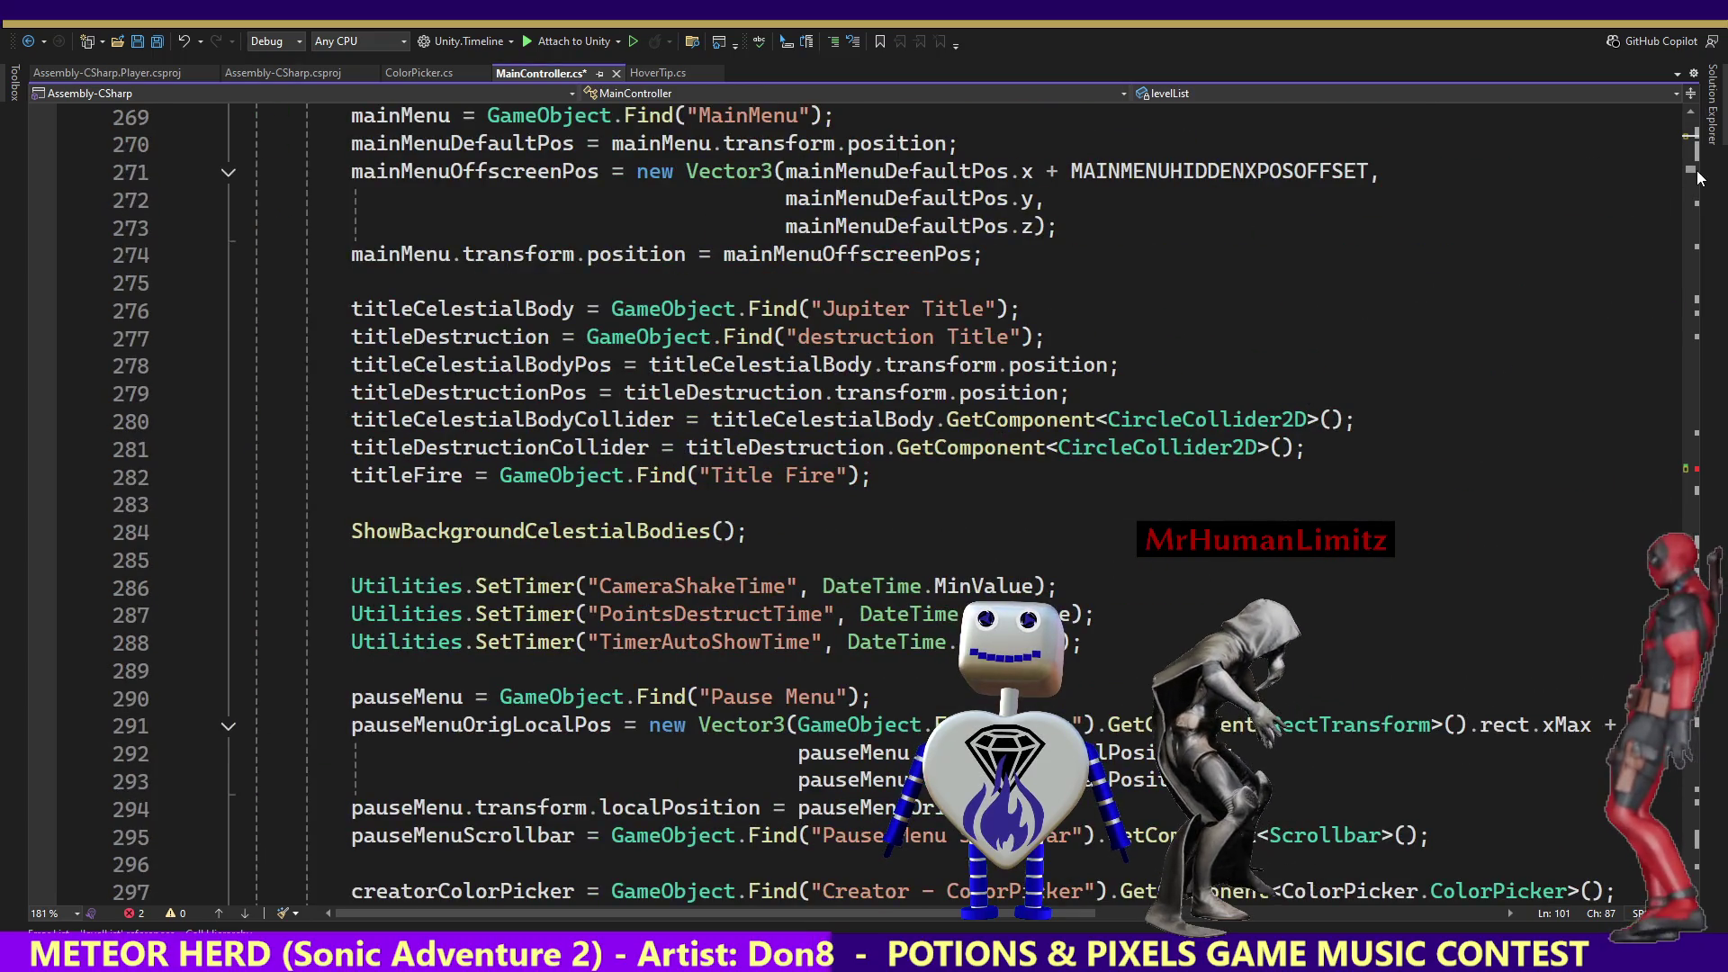
scroll(1697, 178, "down", 7)
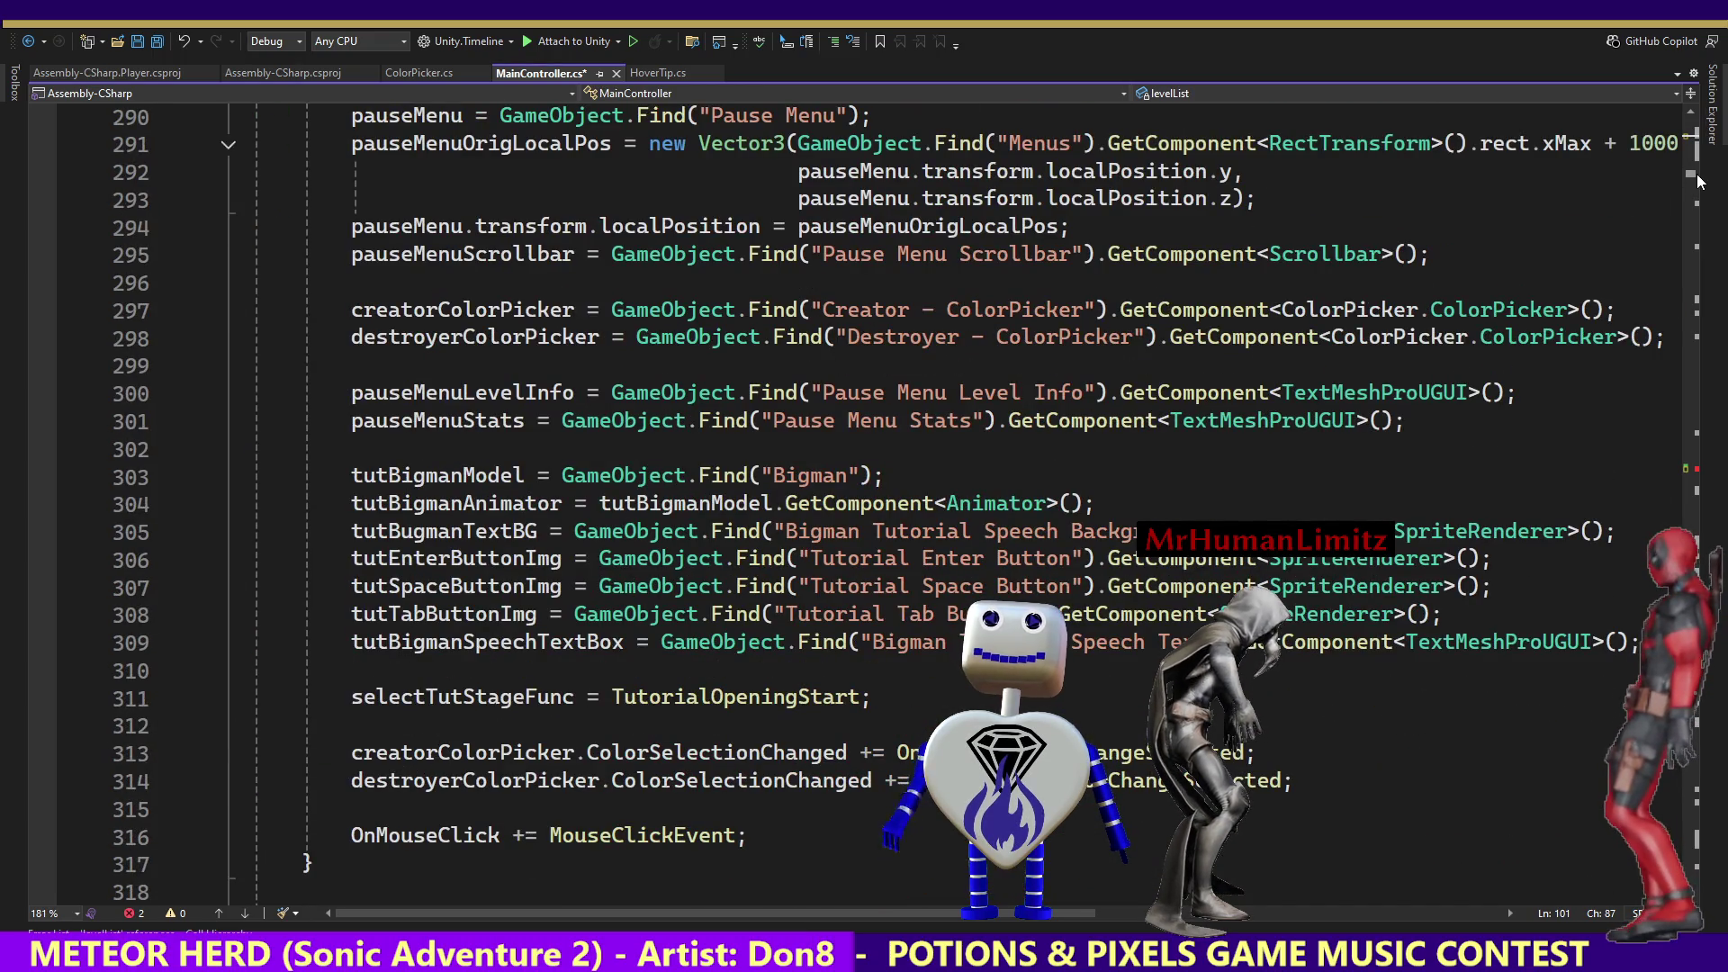
scroll(1697, 181, "down", 5)
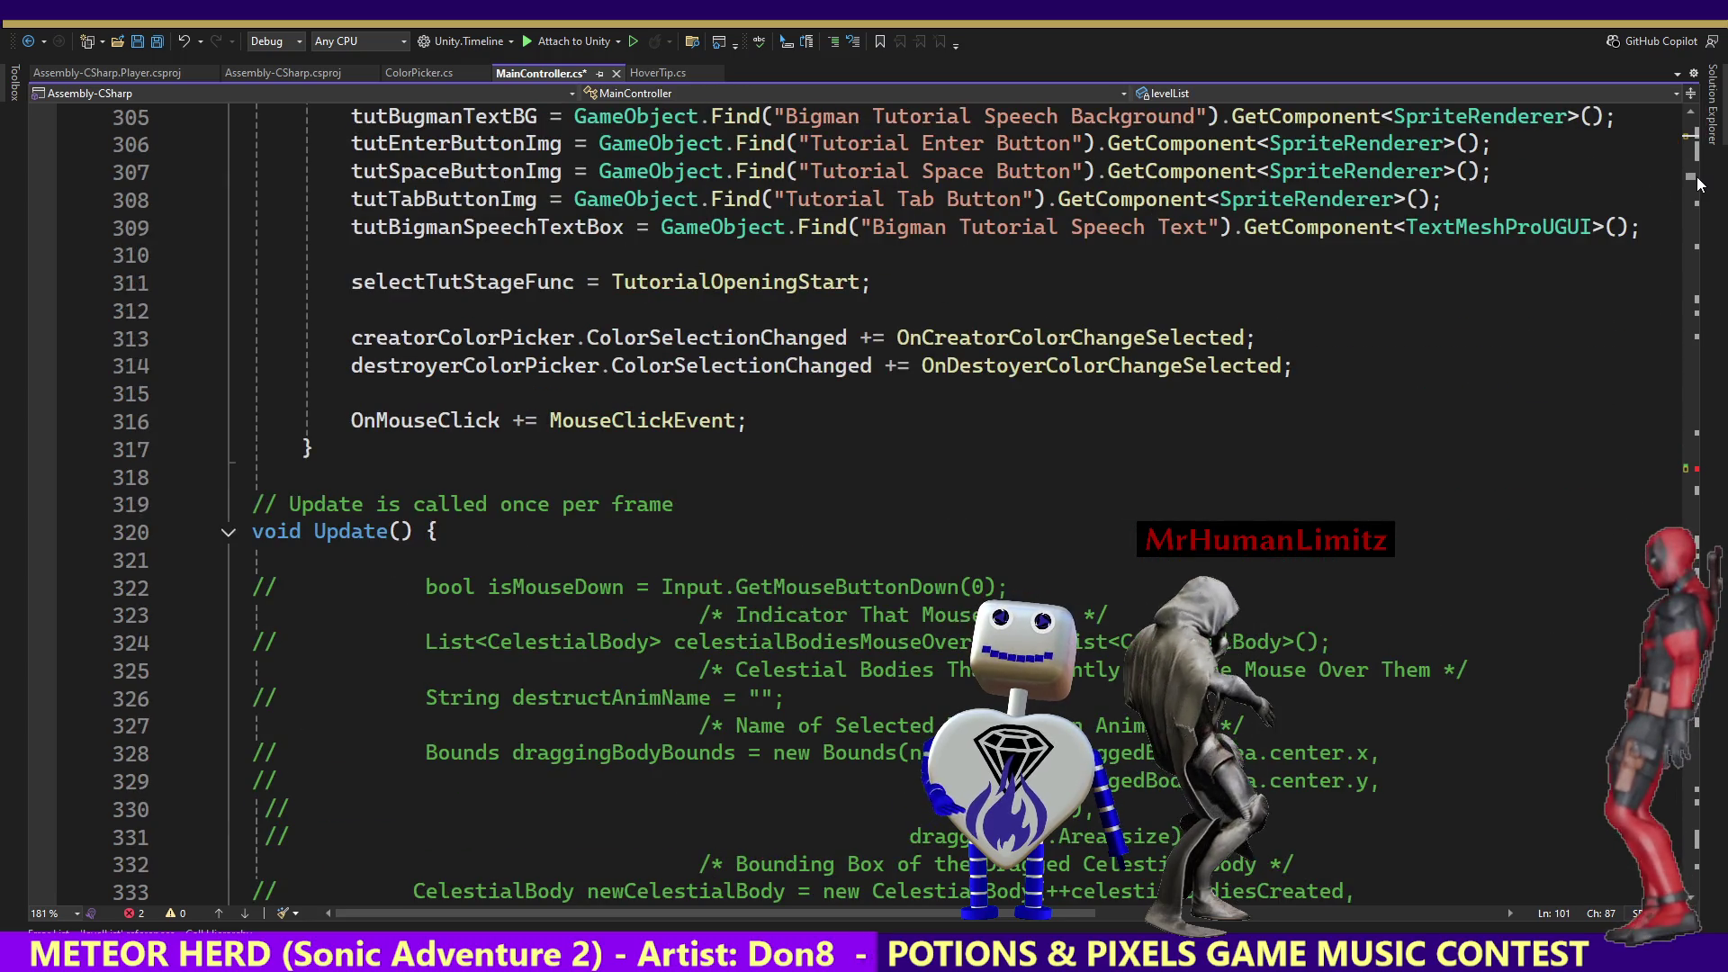
scroll(1697, 183, "up", 2)
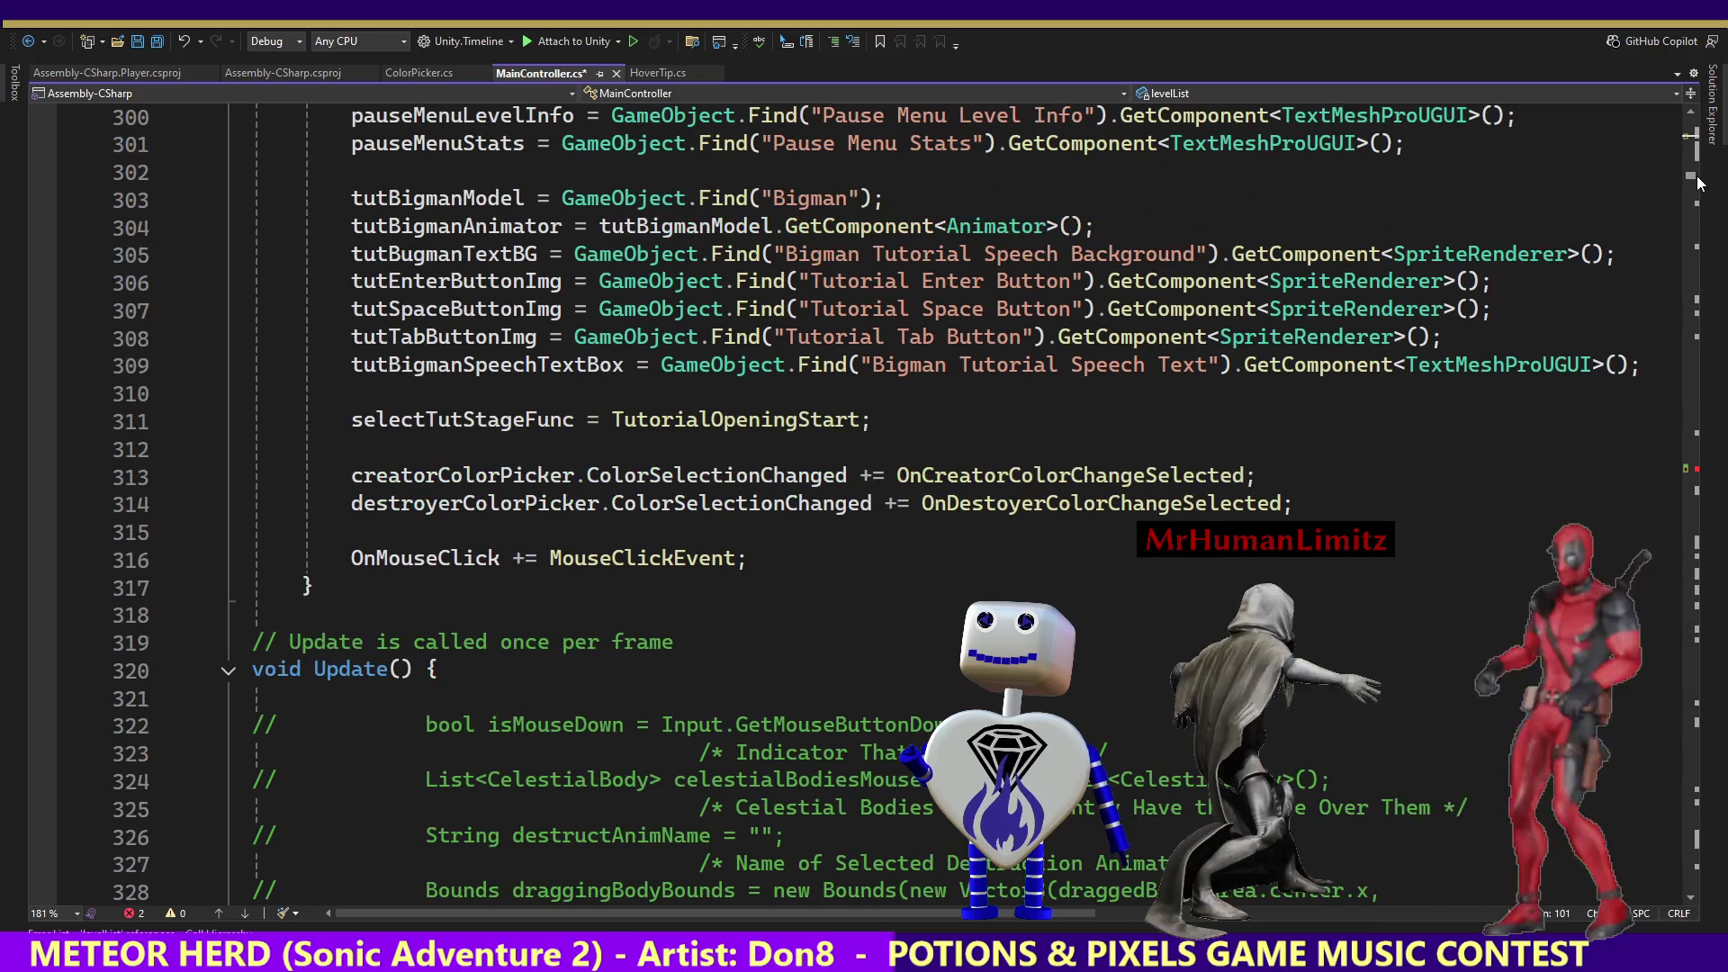
mouse_move(1697, 183)
left_mouse_down()
mouse_move(1707, 146)
mouse_move(1707, 161)
left_mouse_up()
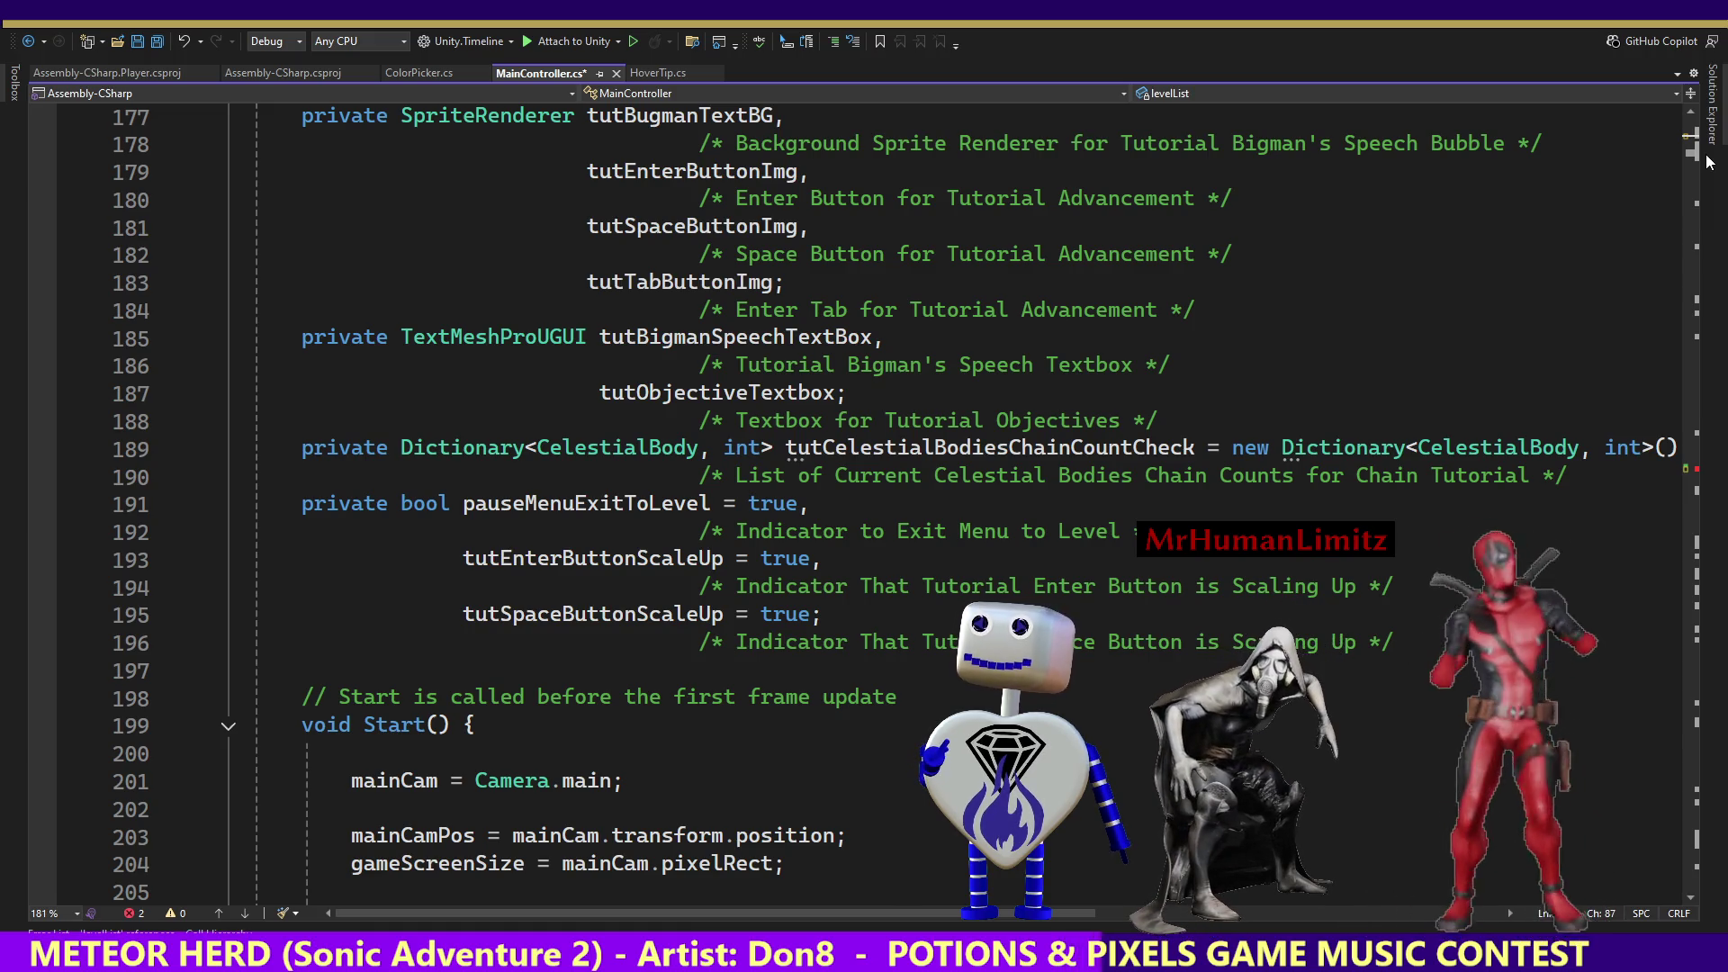
left_click_drag(1707, 161, 1708, 172)
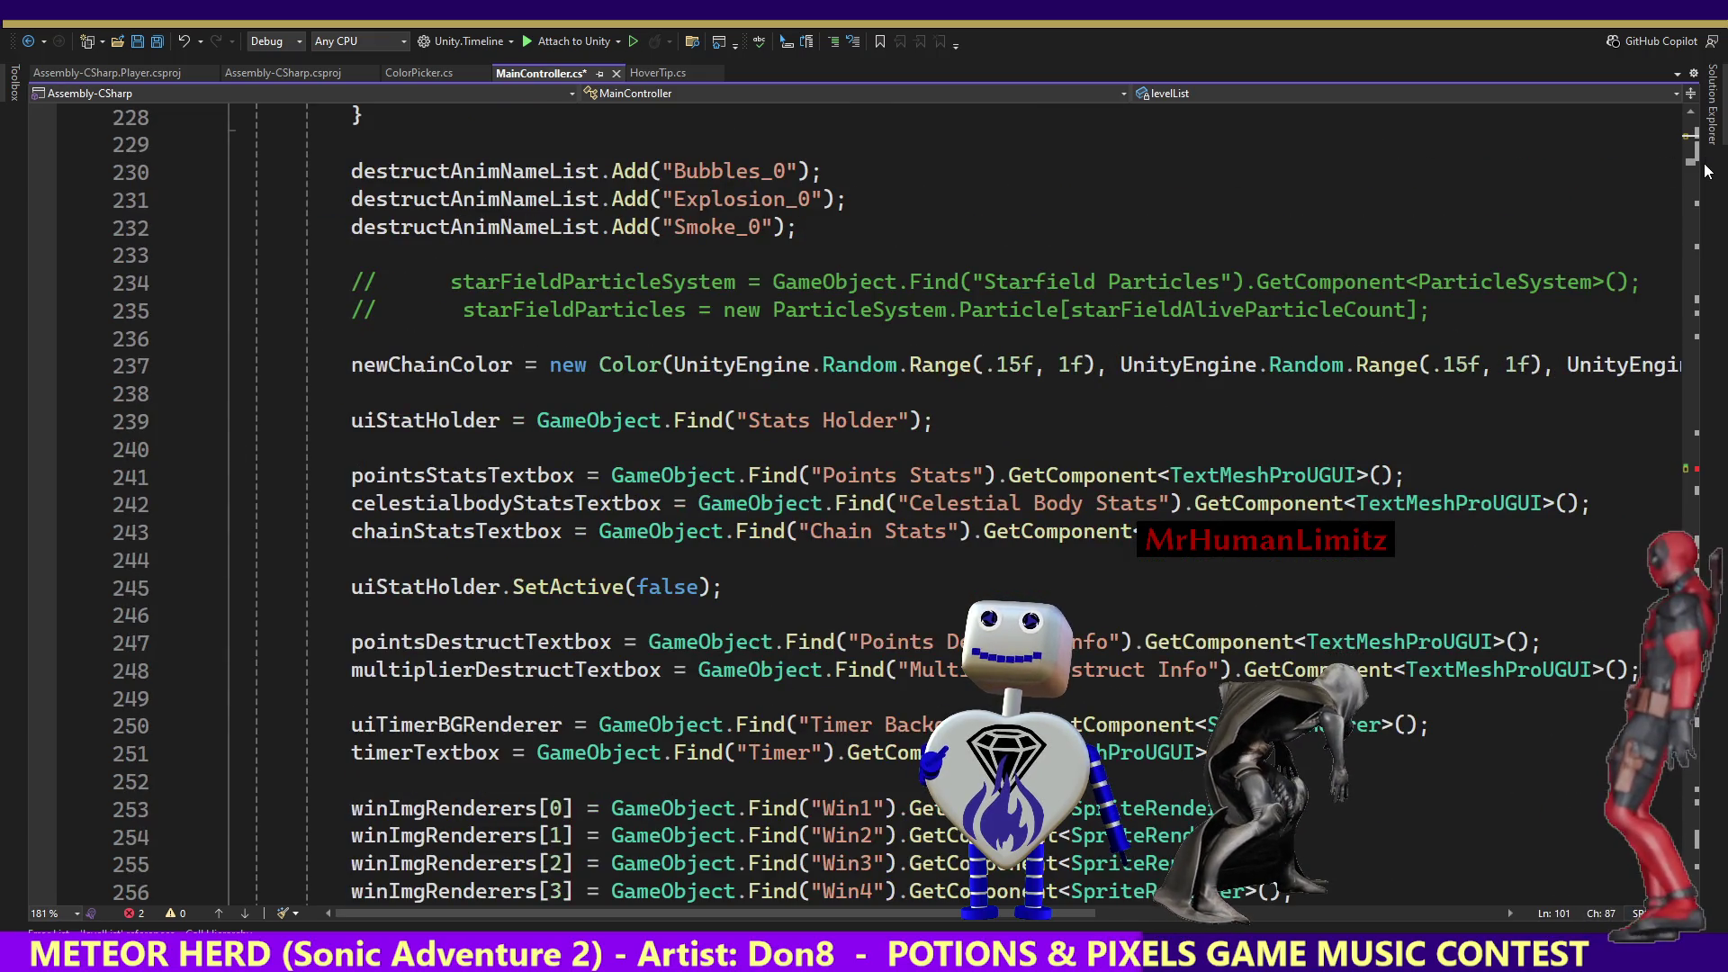
left_click_drag(1707, 171, 1702, 179)
scroll(1700, 179, "down", 11)
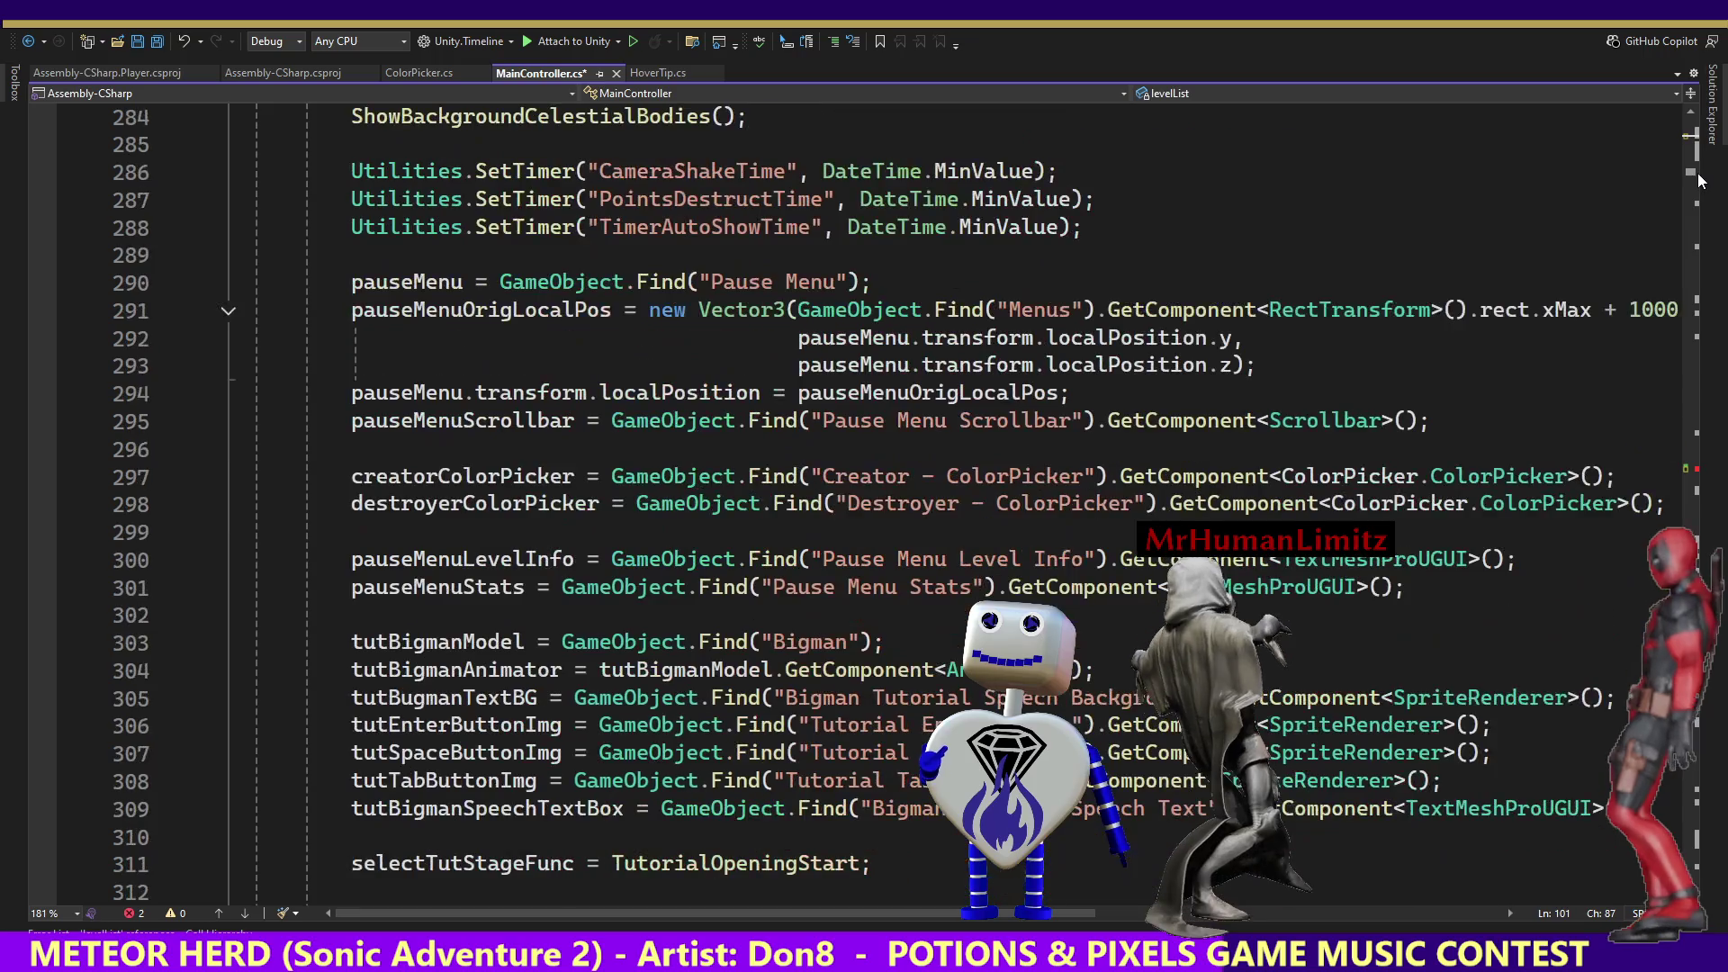
left_click_drag(1700, 180, 1700, 170)
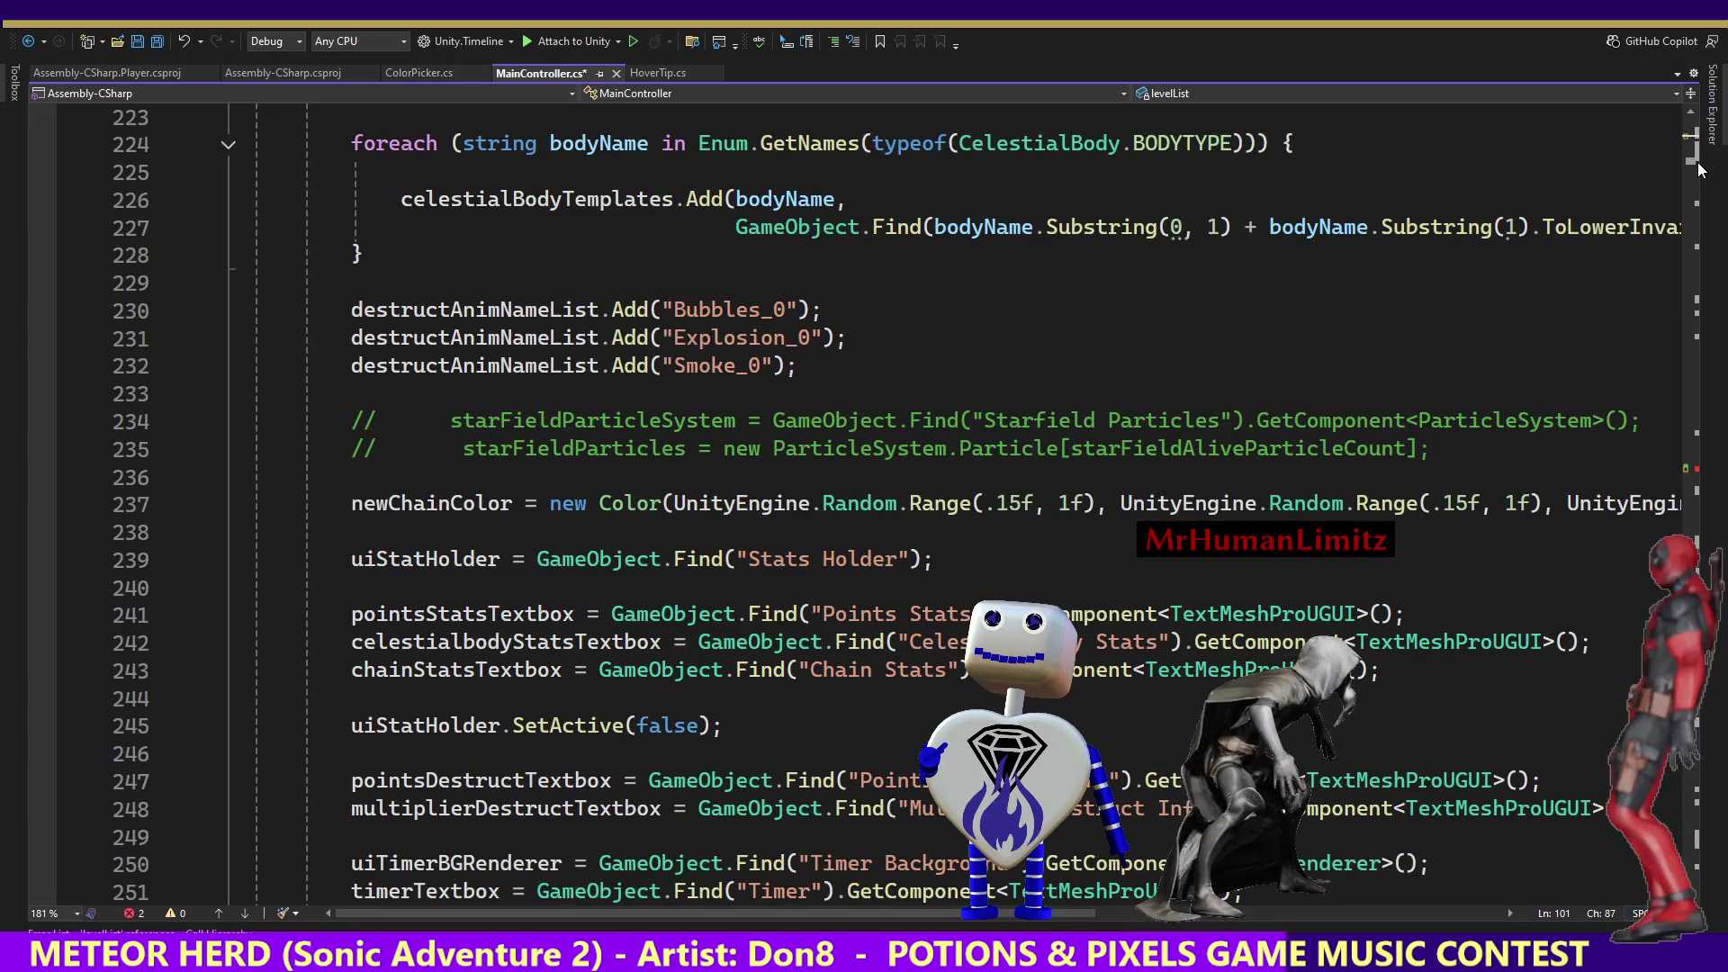
left_click_drag(1700, 170, 1700, 172)
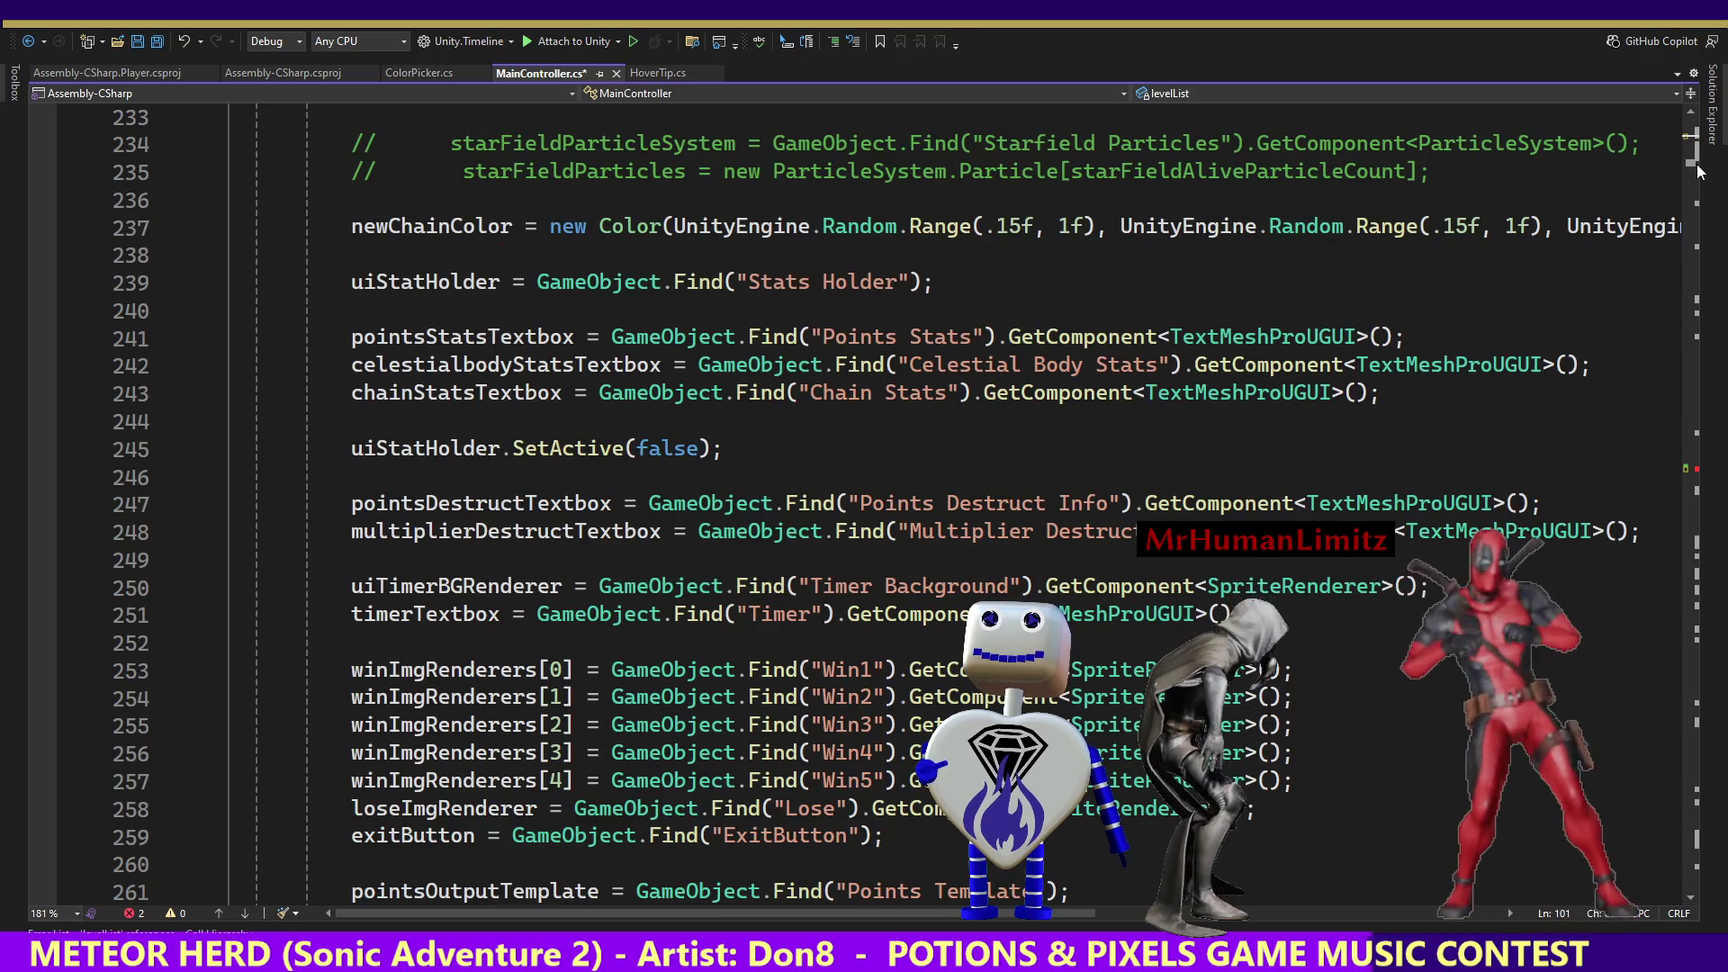
scroll(1700, 172, "down", 2)
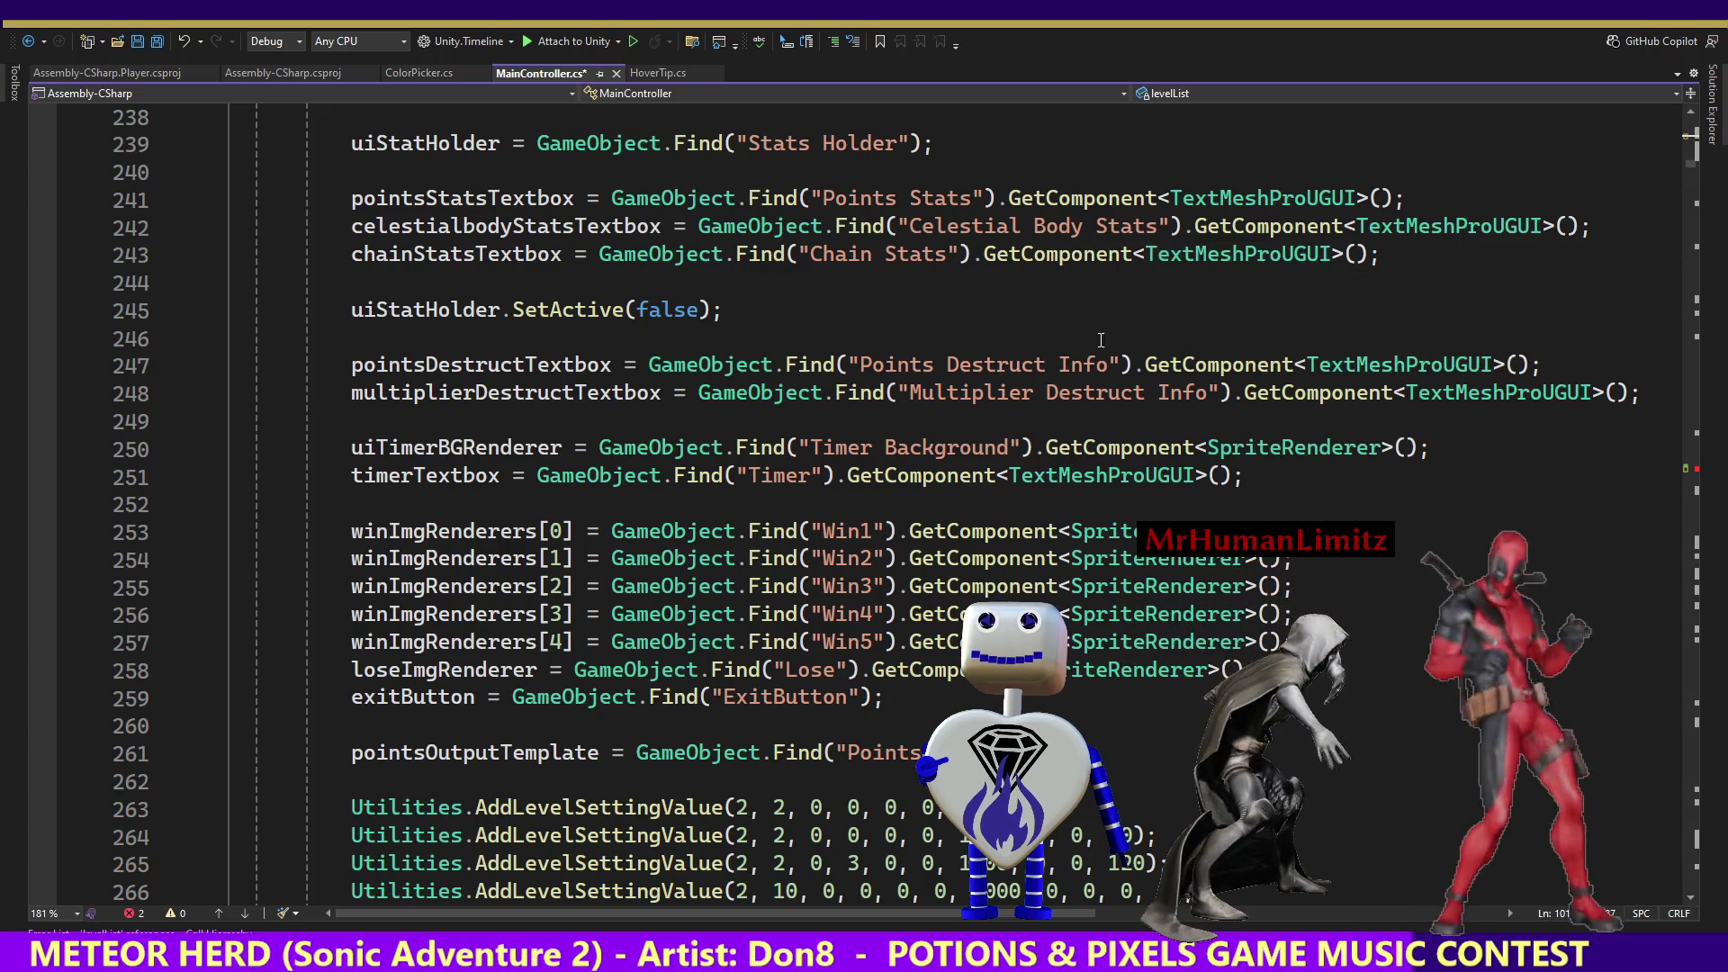
scroll(1692, 126, "up", 6)
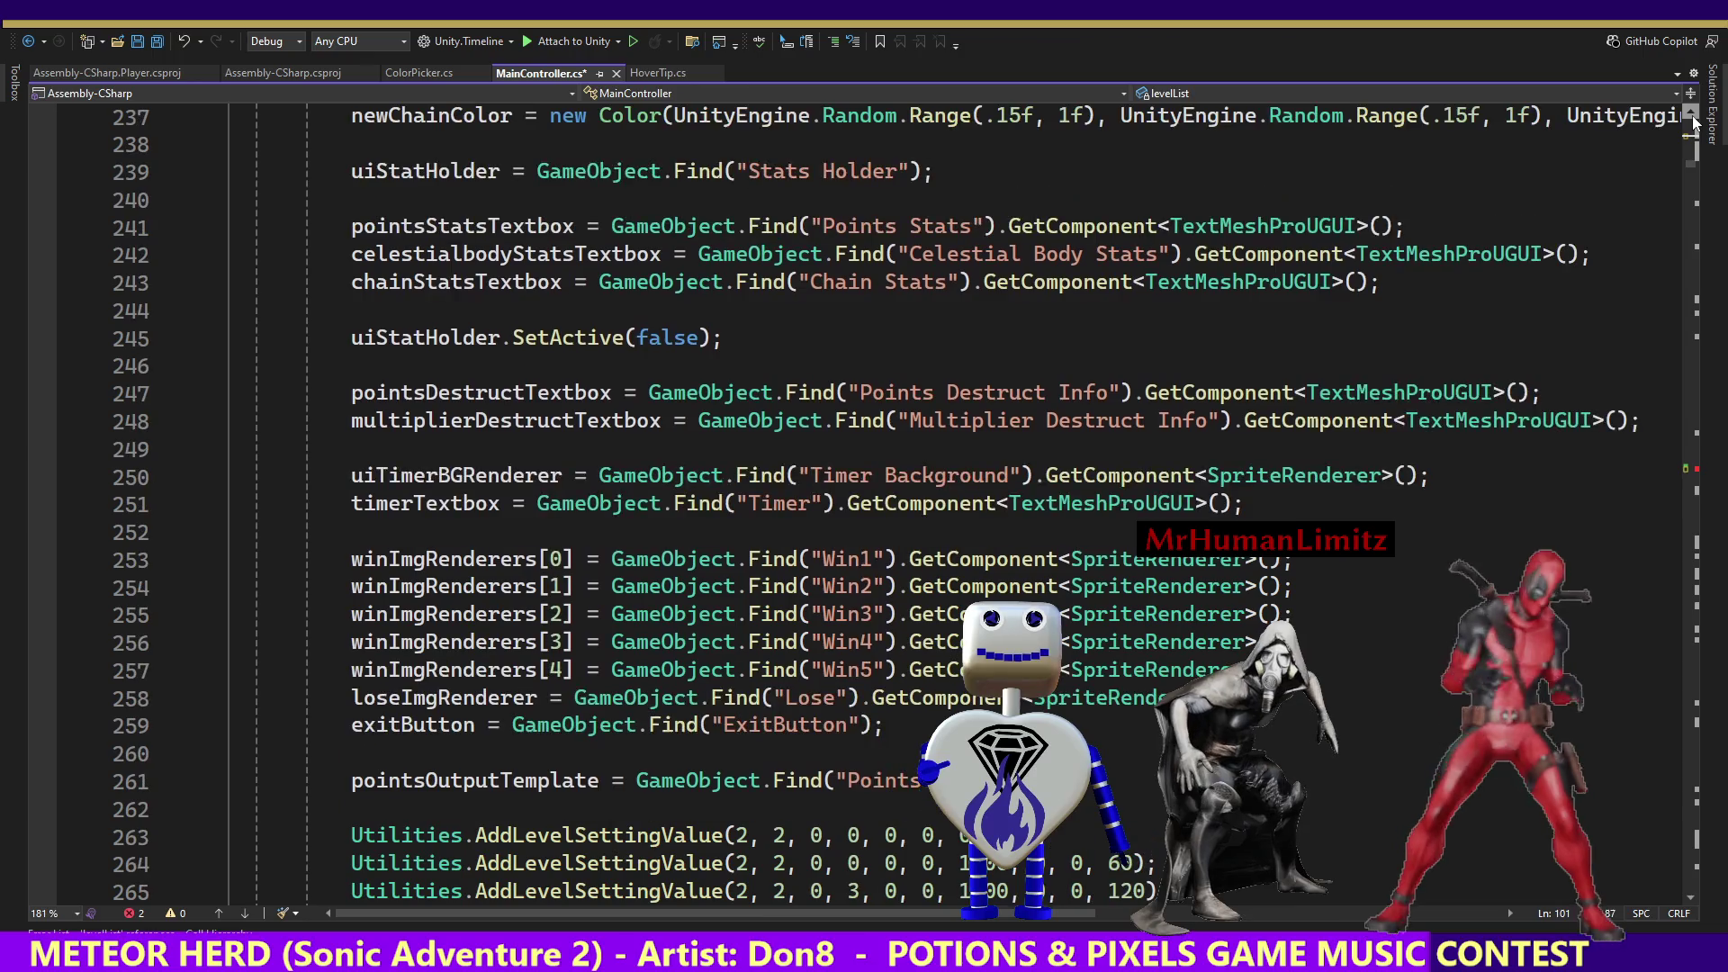
scroll(1695, 126, "up", 1)
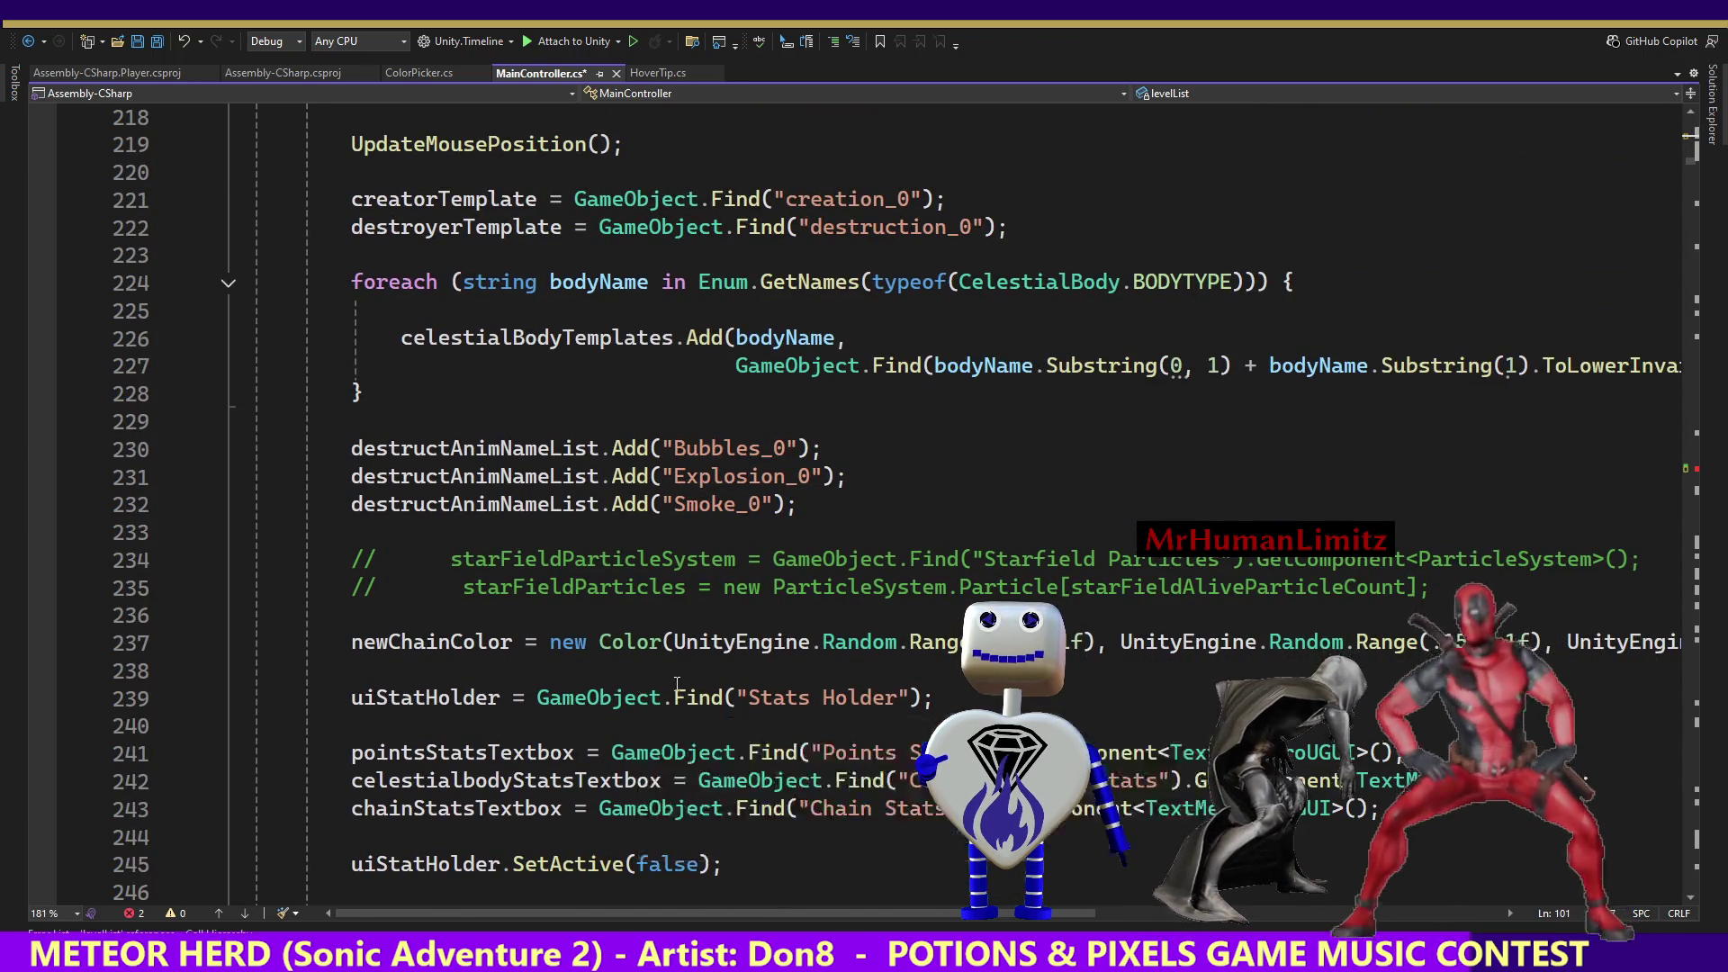
left_click(984, 695)
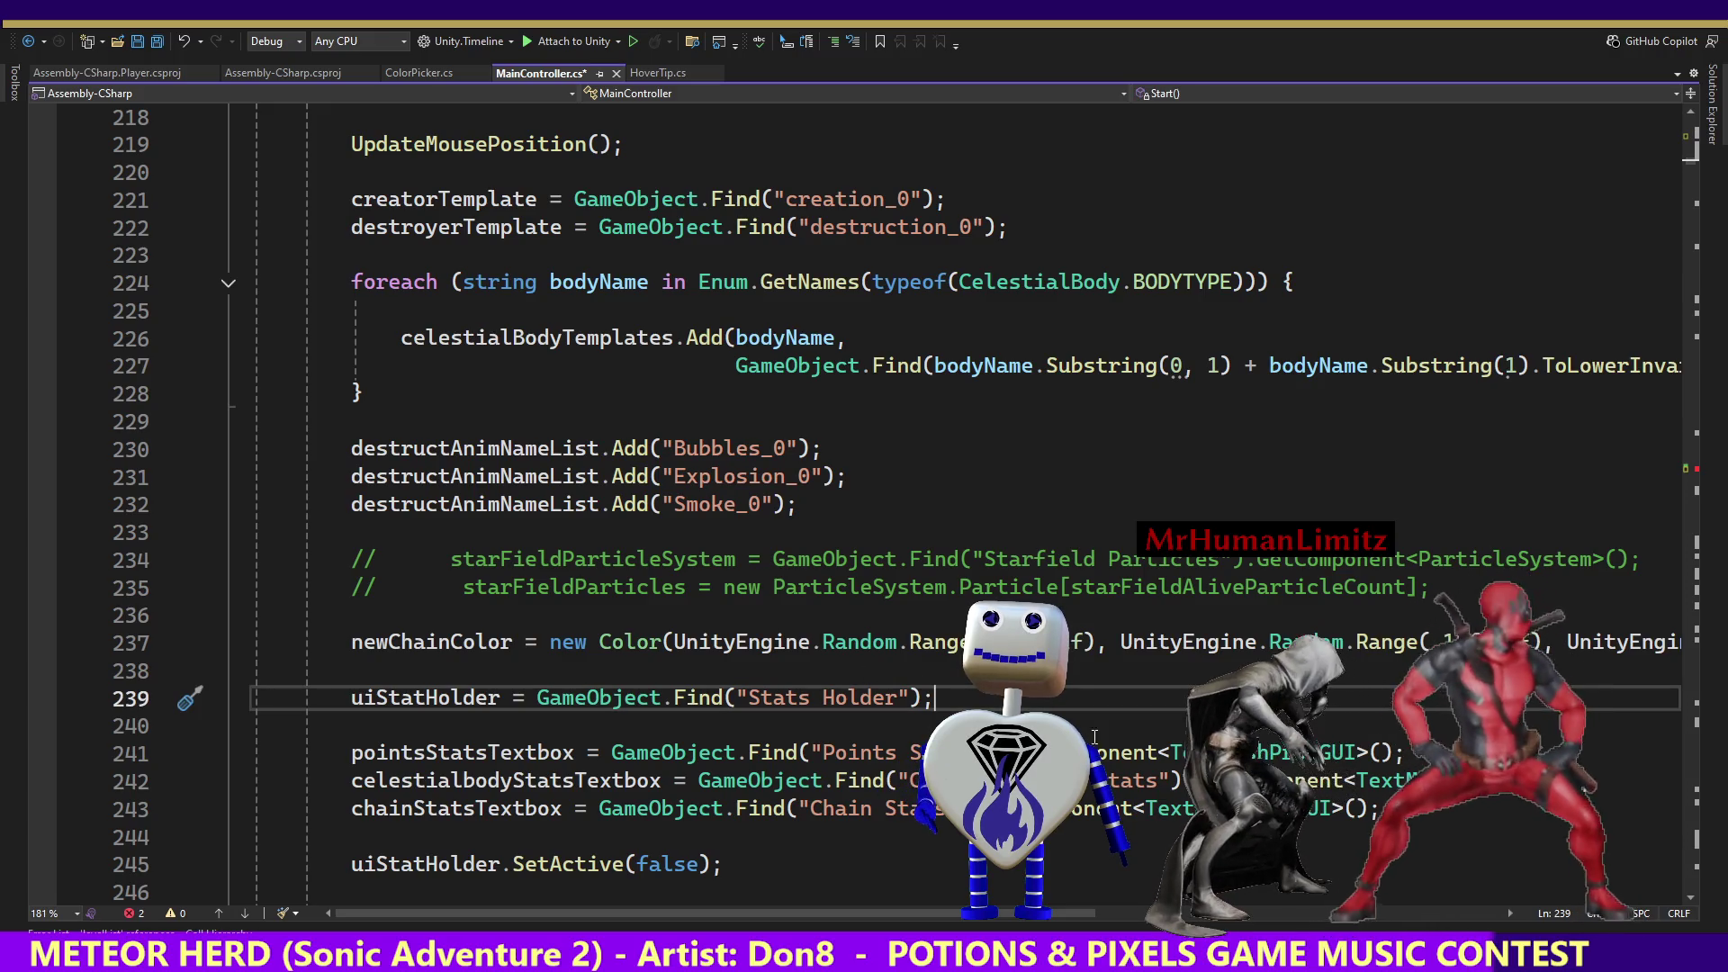
Insert a new blank line below line 238 in Start()'s setup code.
left_click(890, 866)
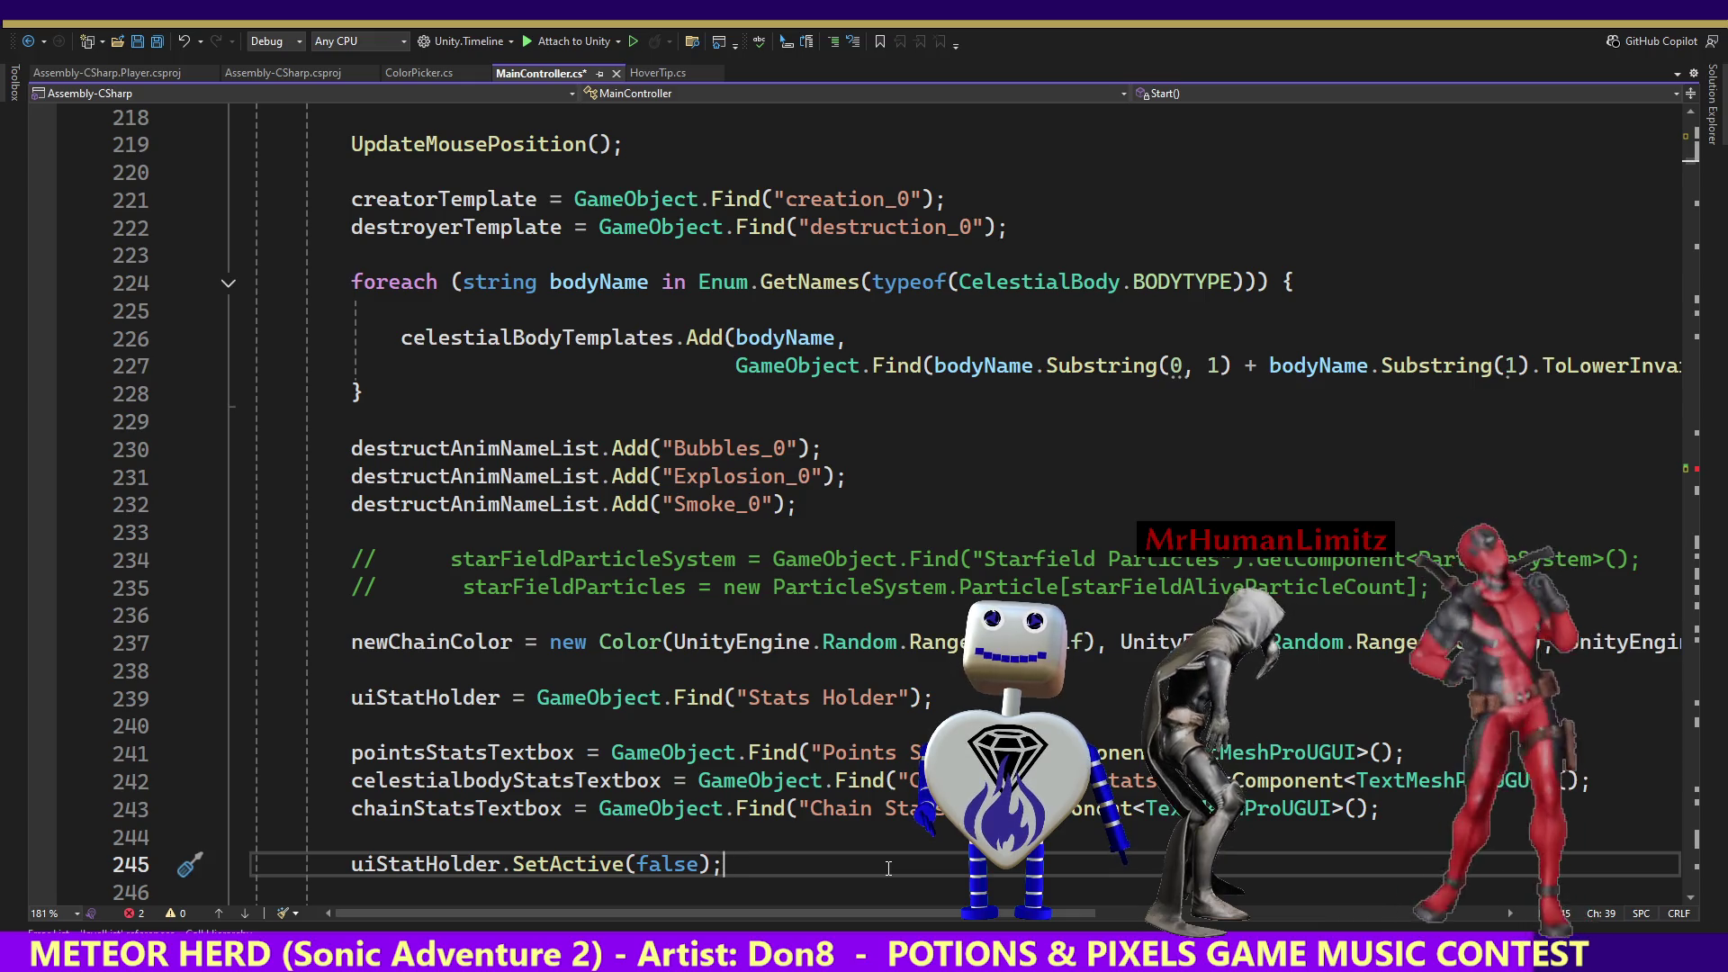
key("Down")
key("Down")
key("Down")
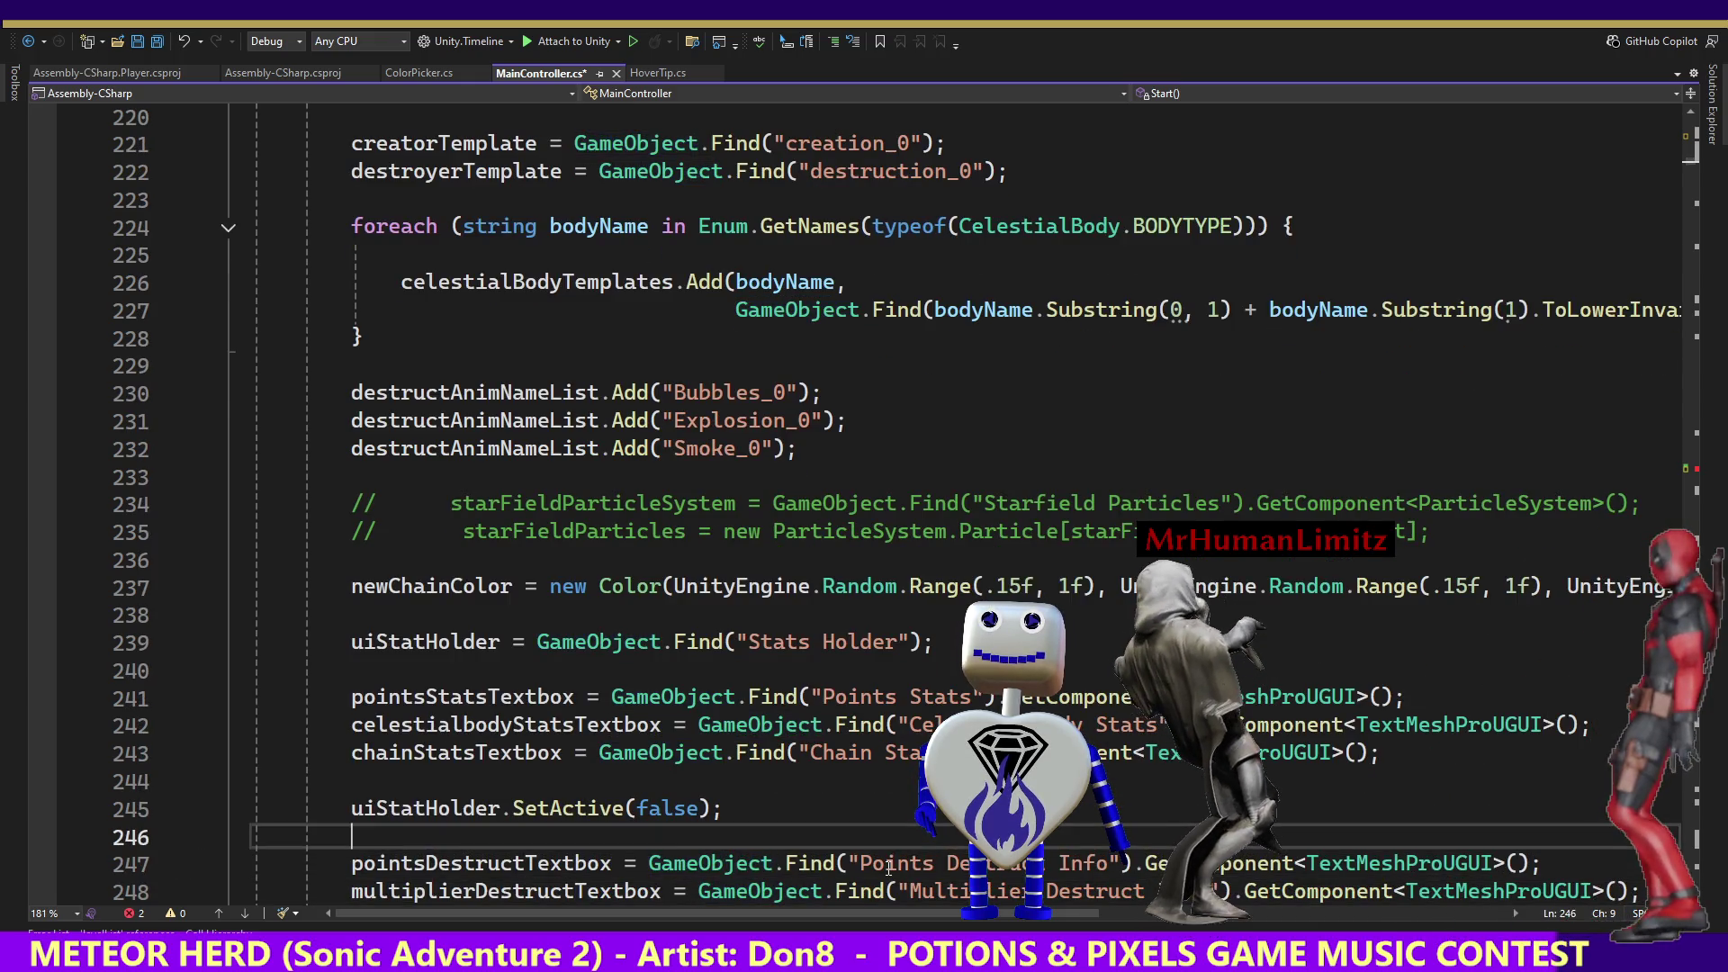
key("Down")
key("Down")
key("Down")
key("Up")
key("Up")
key("Up")
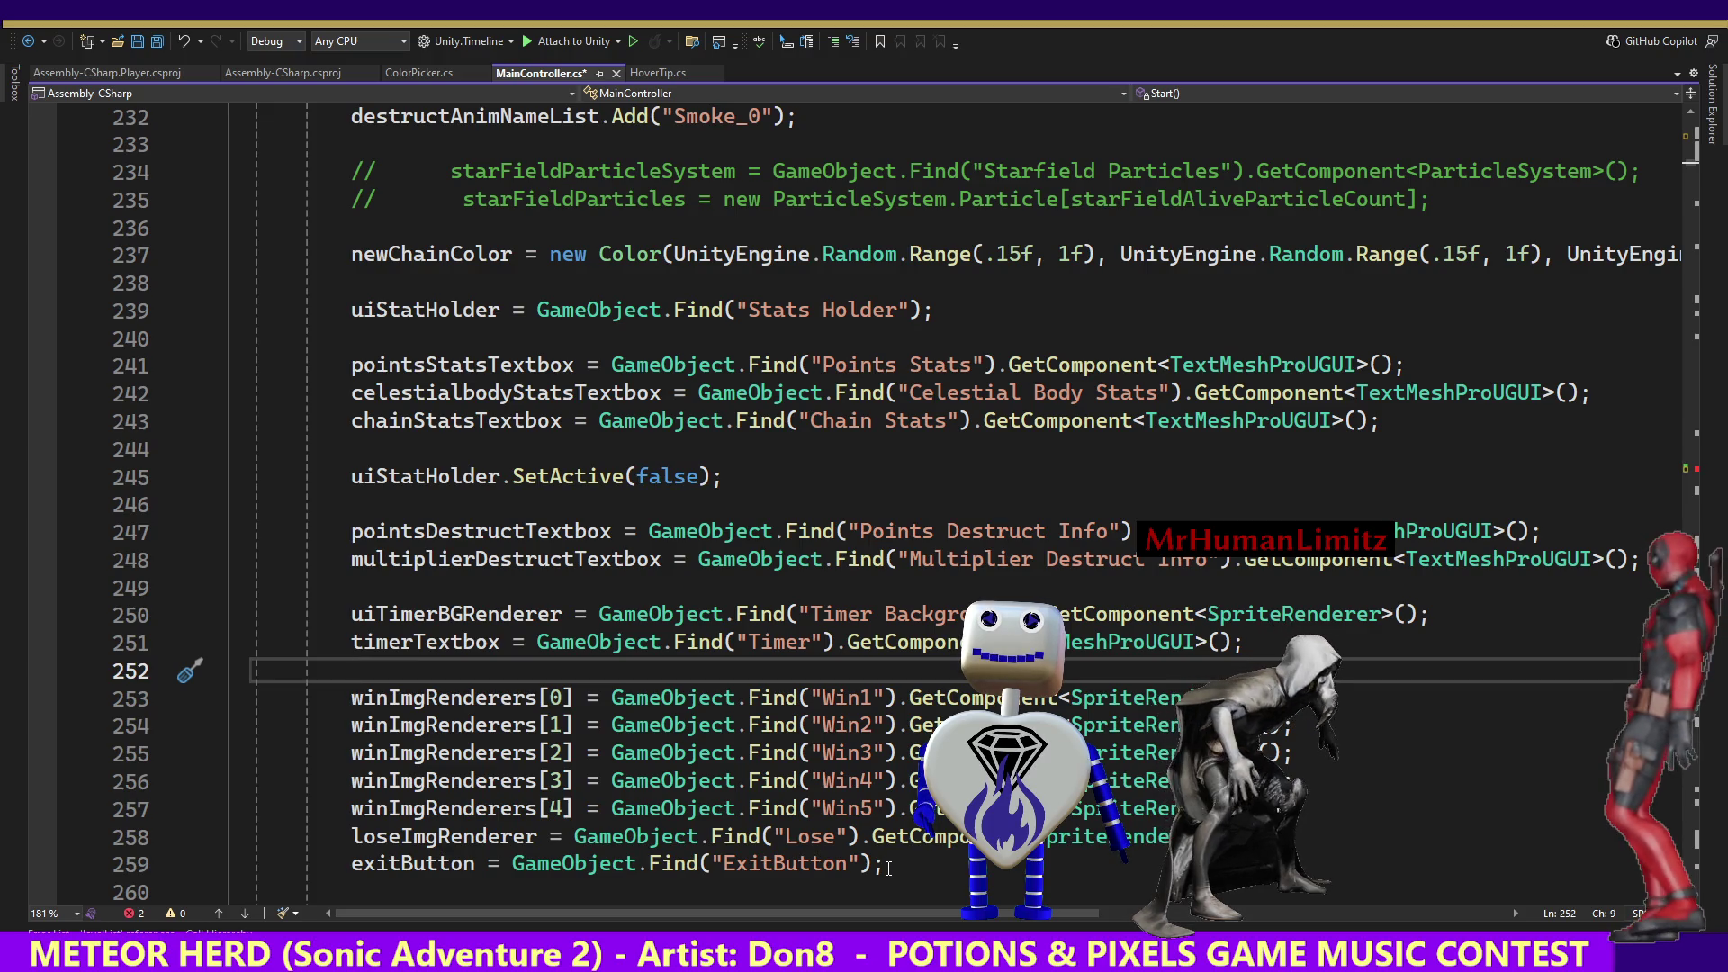
key("Up")
key("Up")
key("Up")
key("Down")
key("Down")
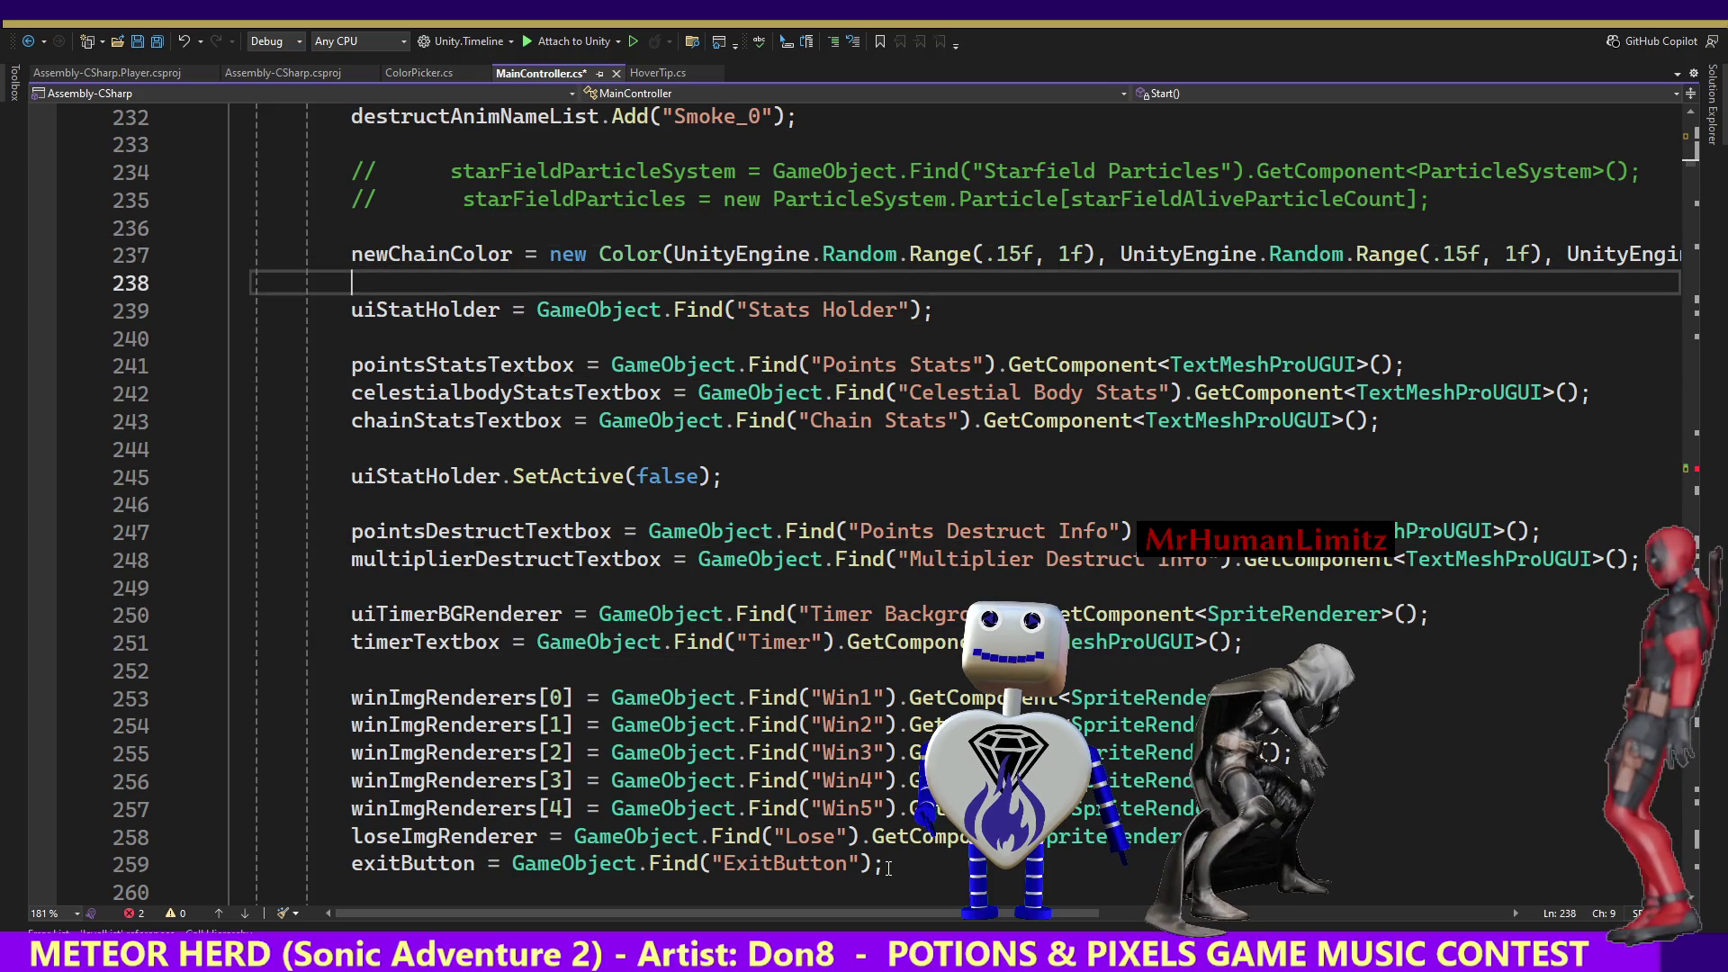
key("Return")
key("Return")
key("Up")
Write gameDescSection = GameObject.Find("GameDesc"); on it, completing gameDescSection via IntelliSense.
type("GameObject.Find(\"")
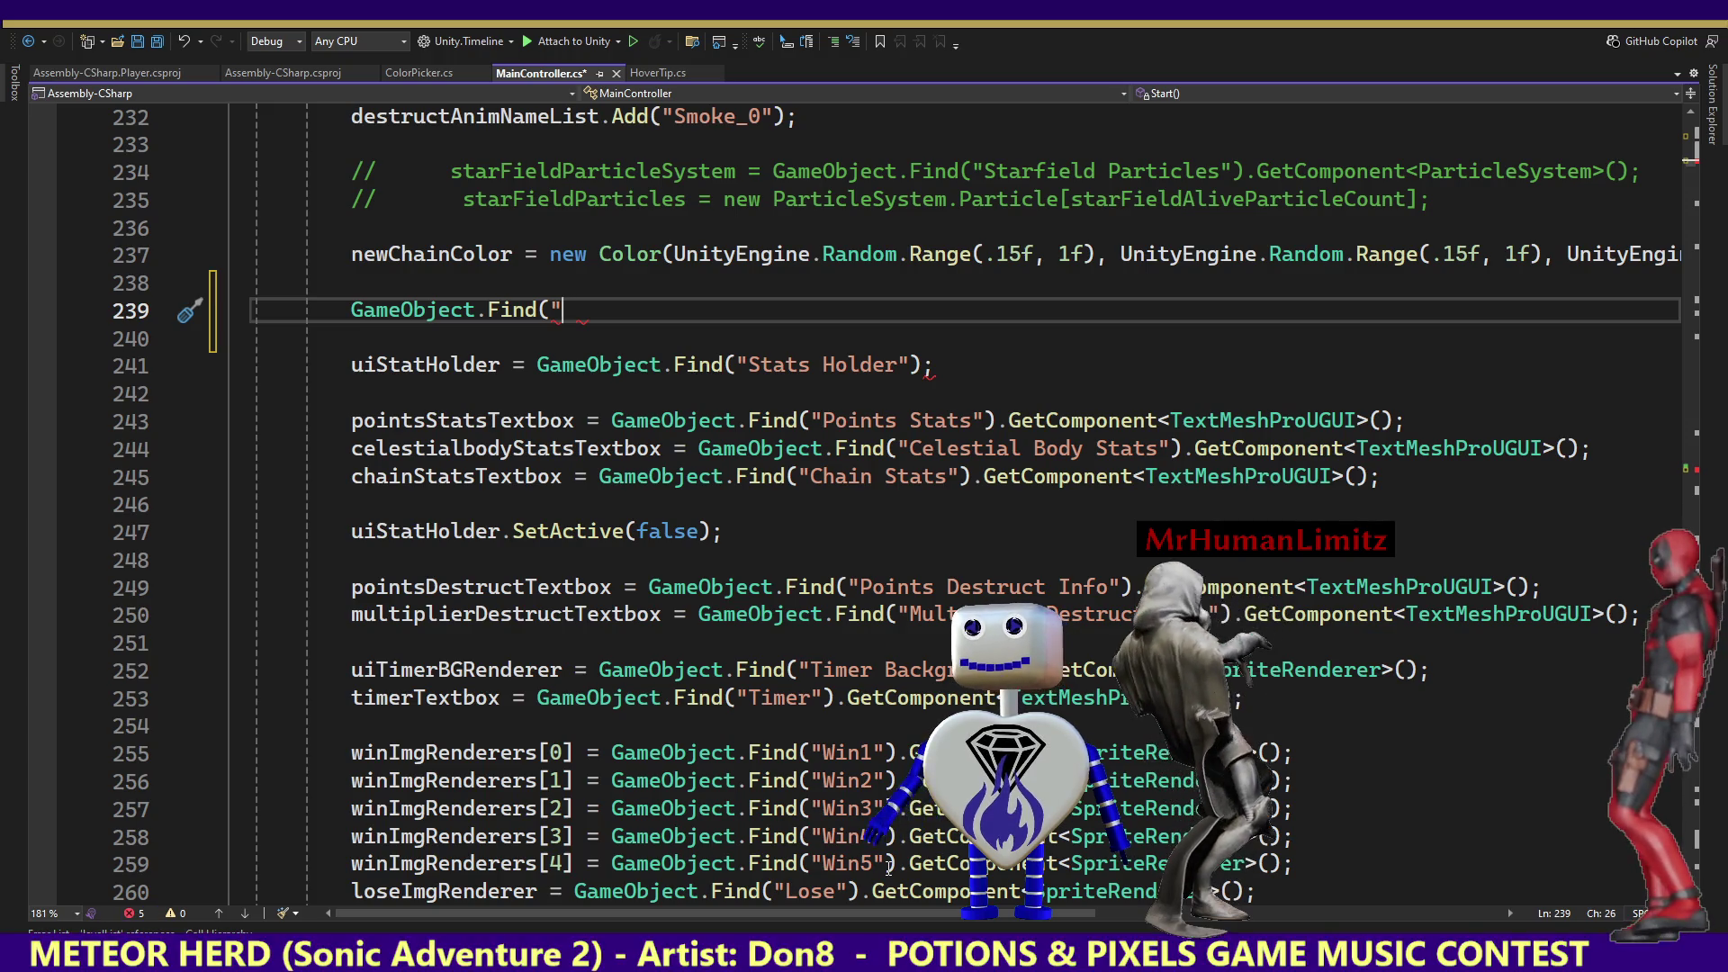
key("Home")
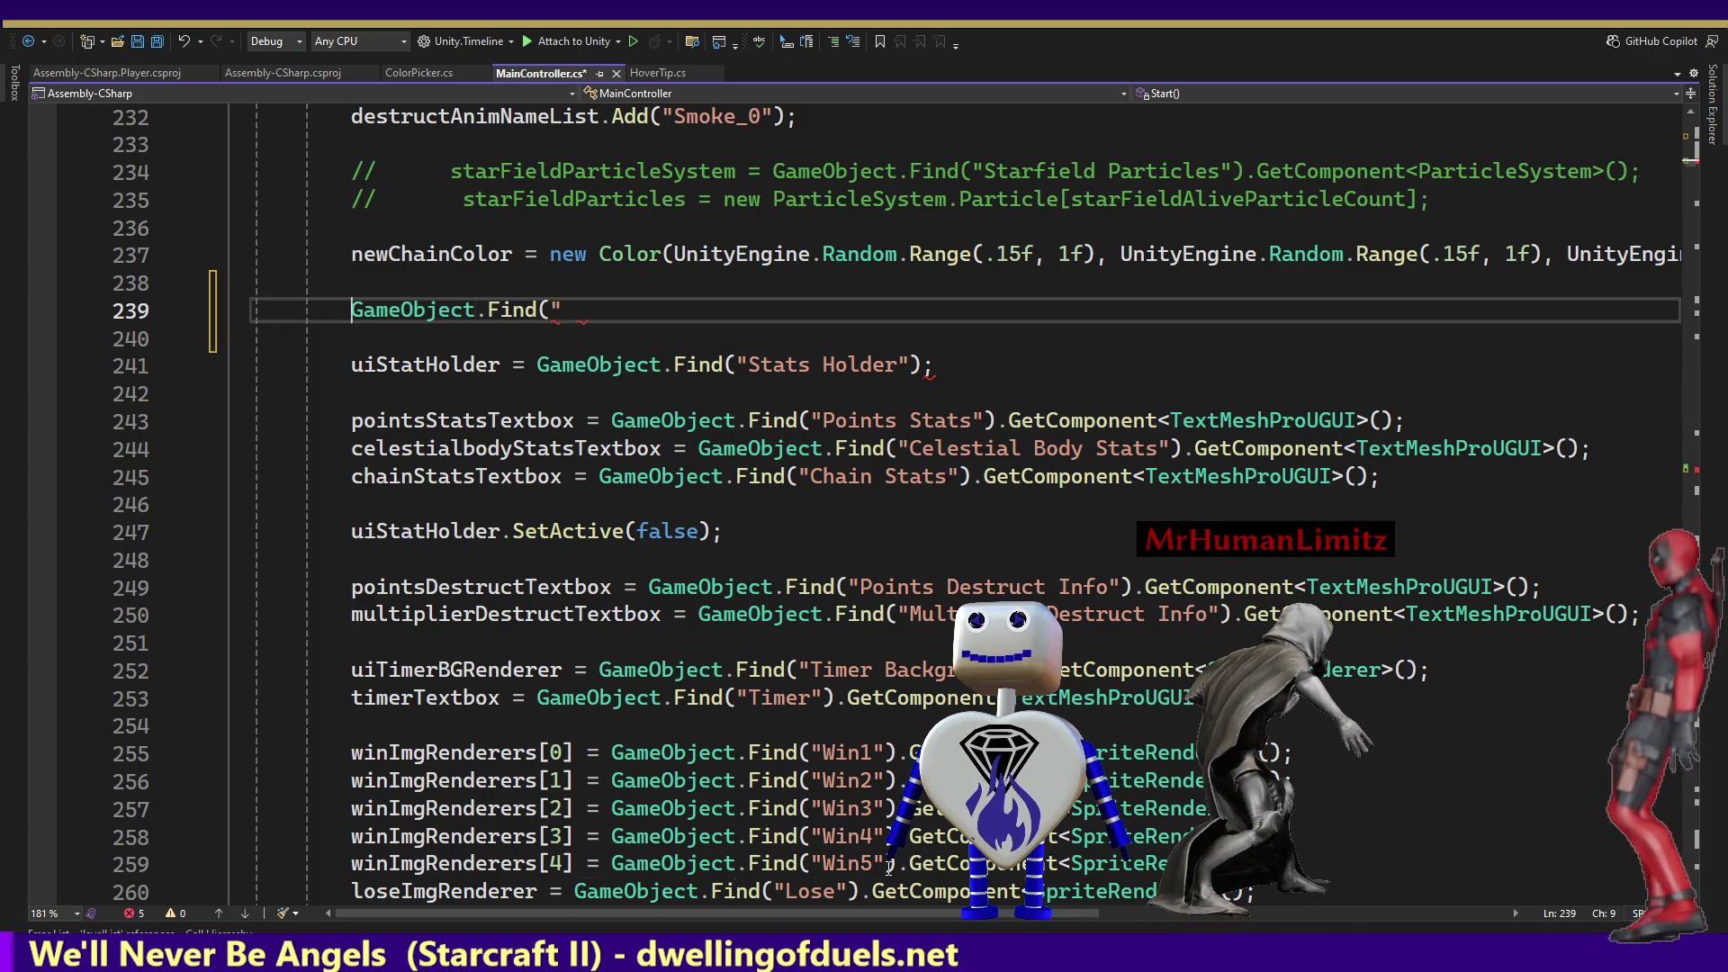
key("Right")
type("gam")
key("Up")
key("Tab")
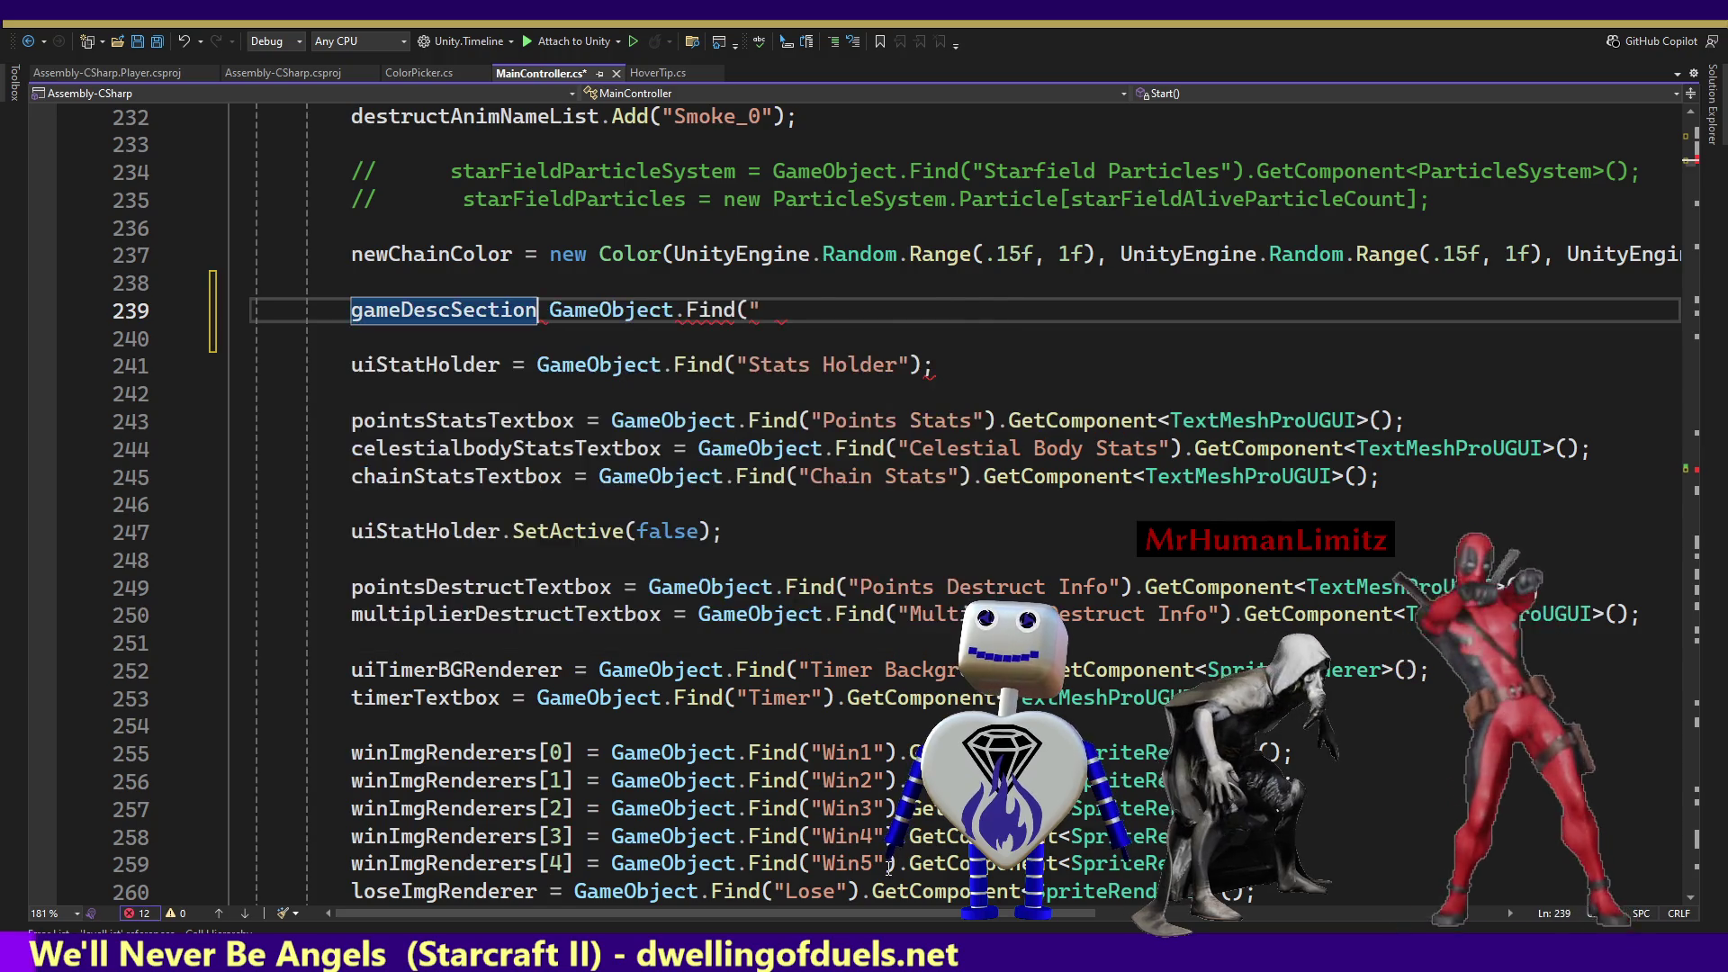
type("= ")
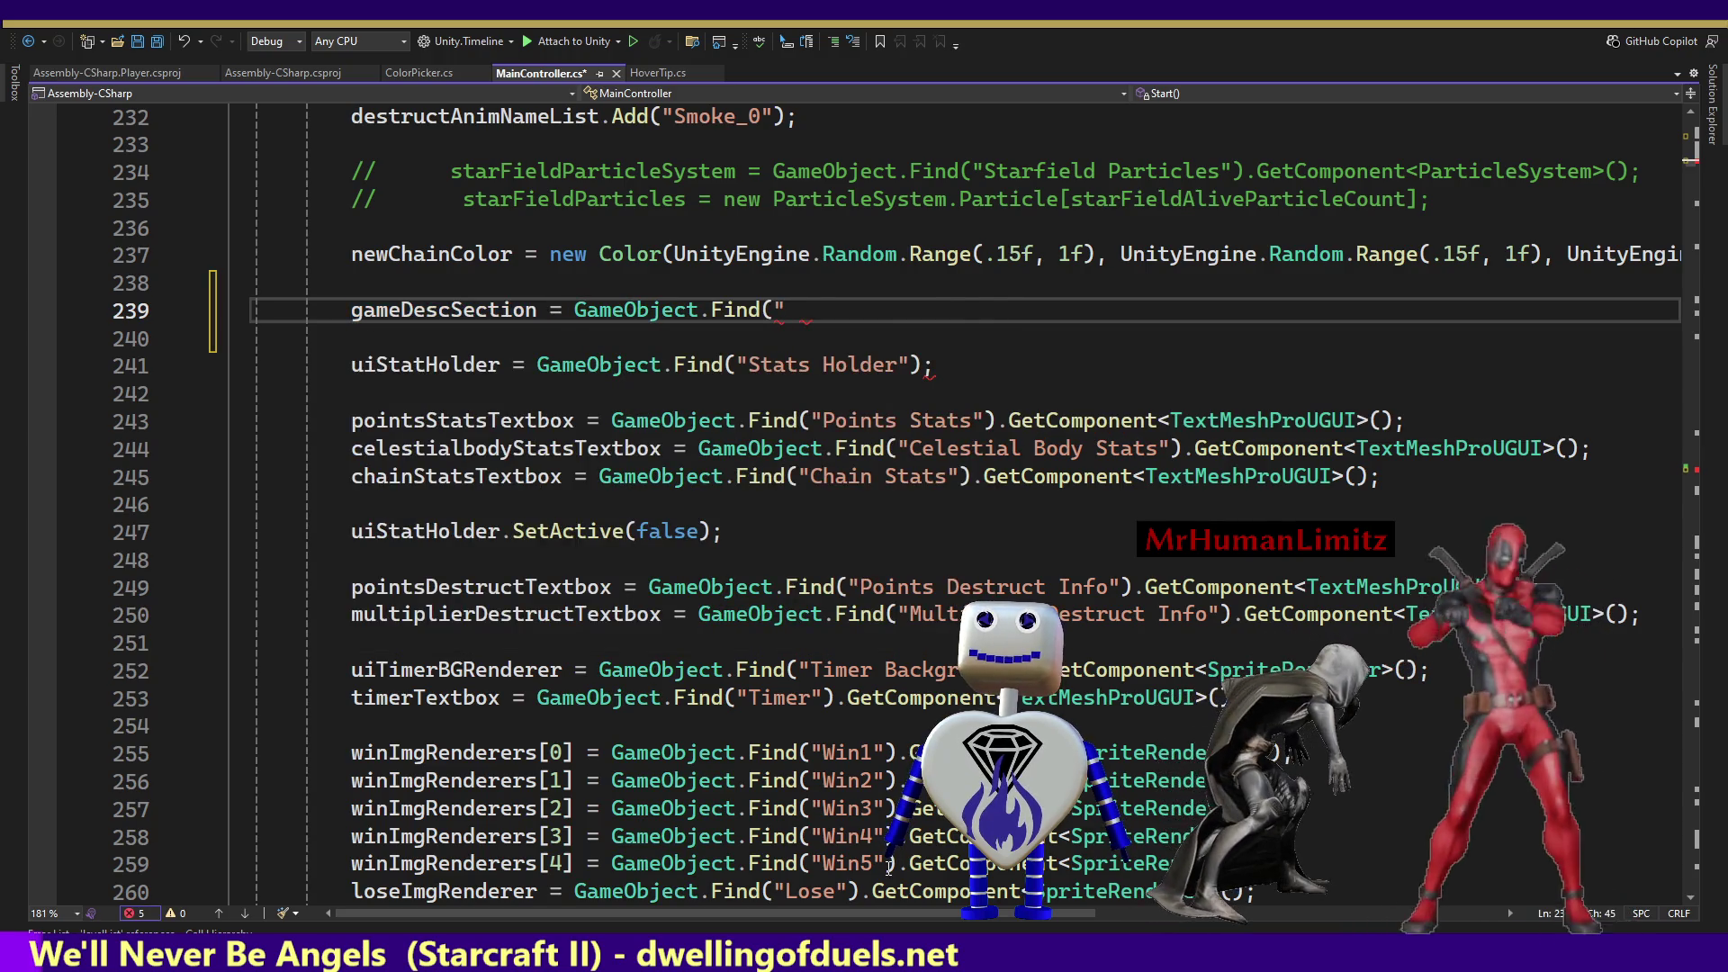
type("Ga")
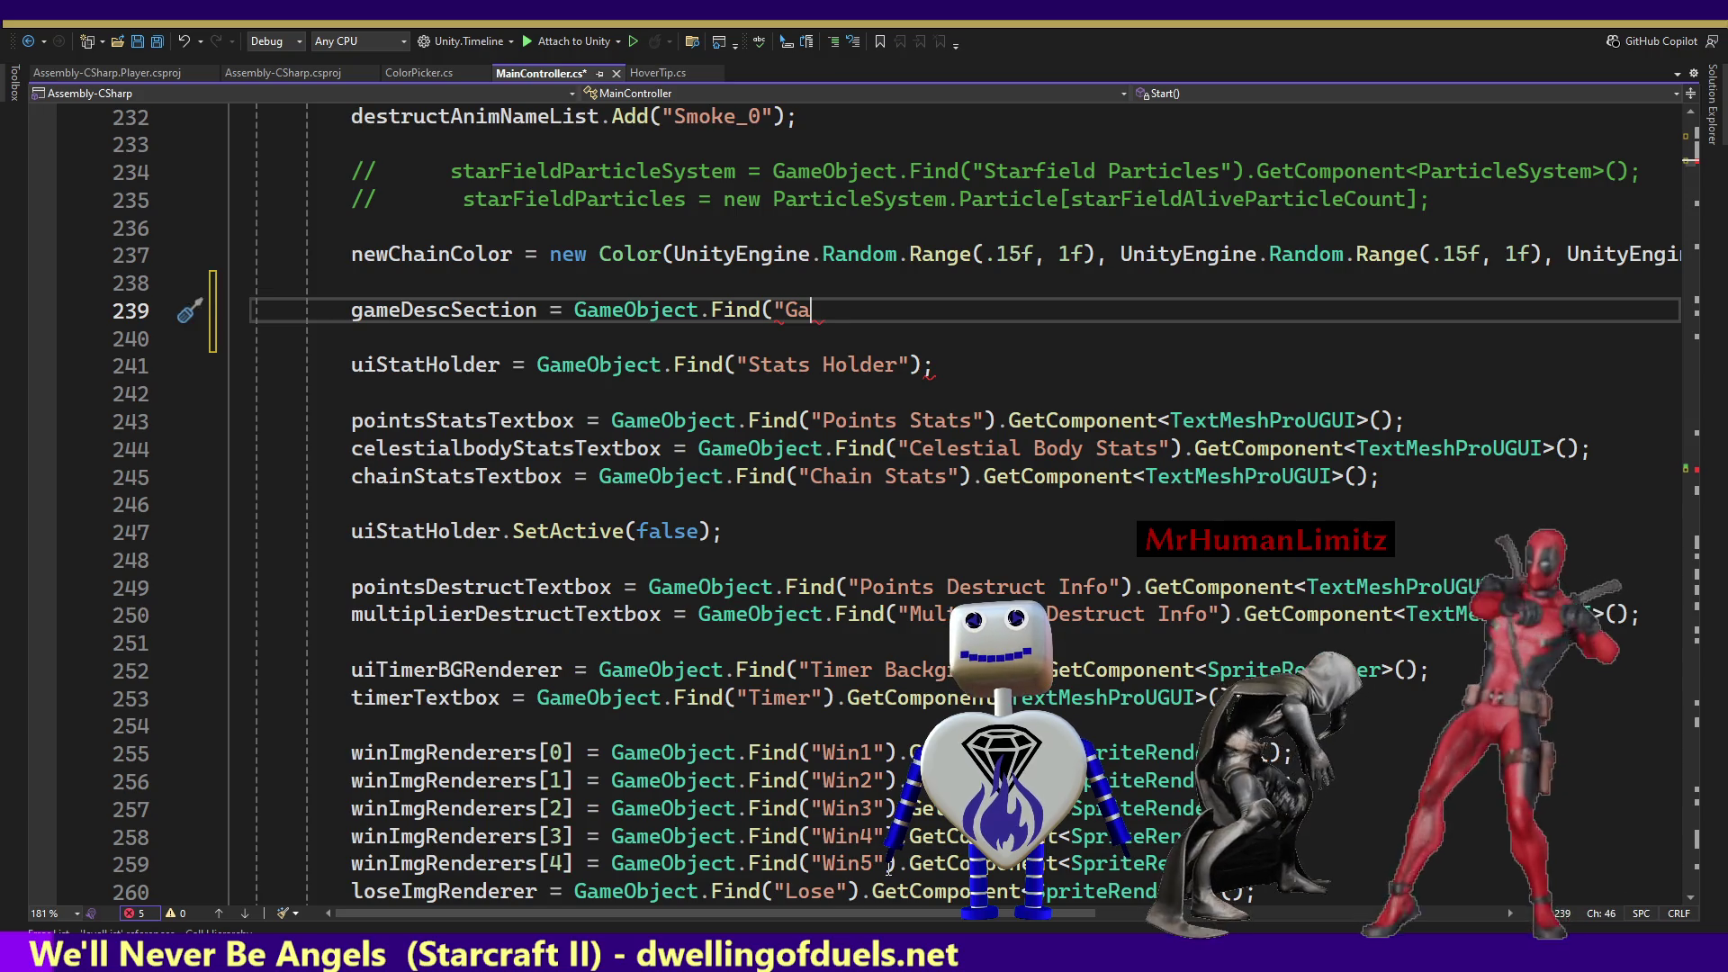
type("meDesc\");")
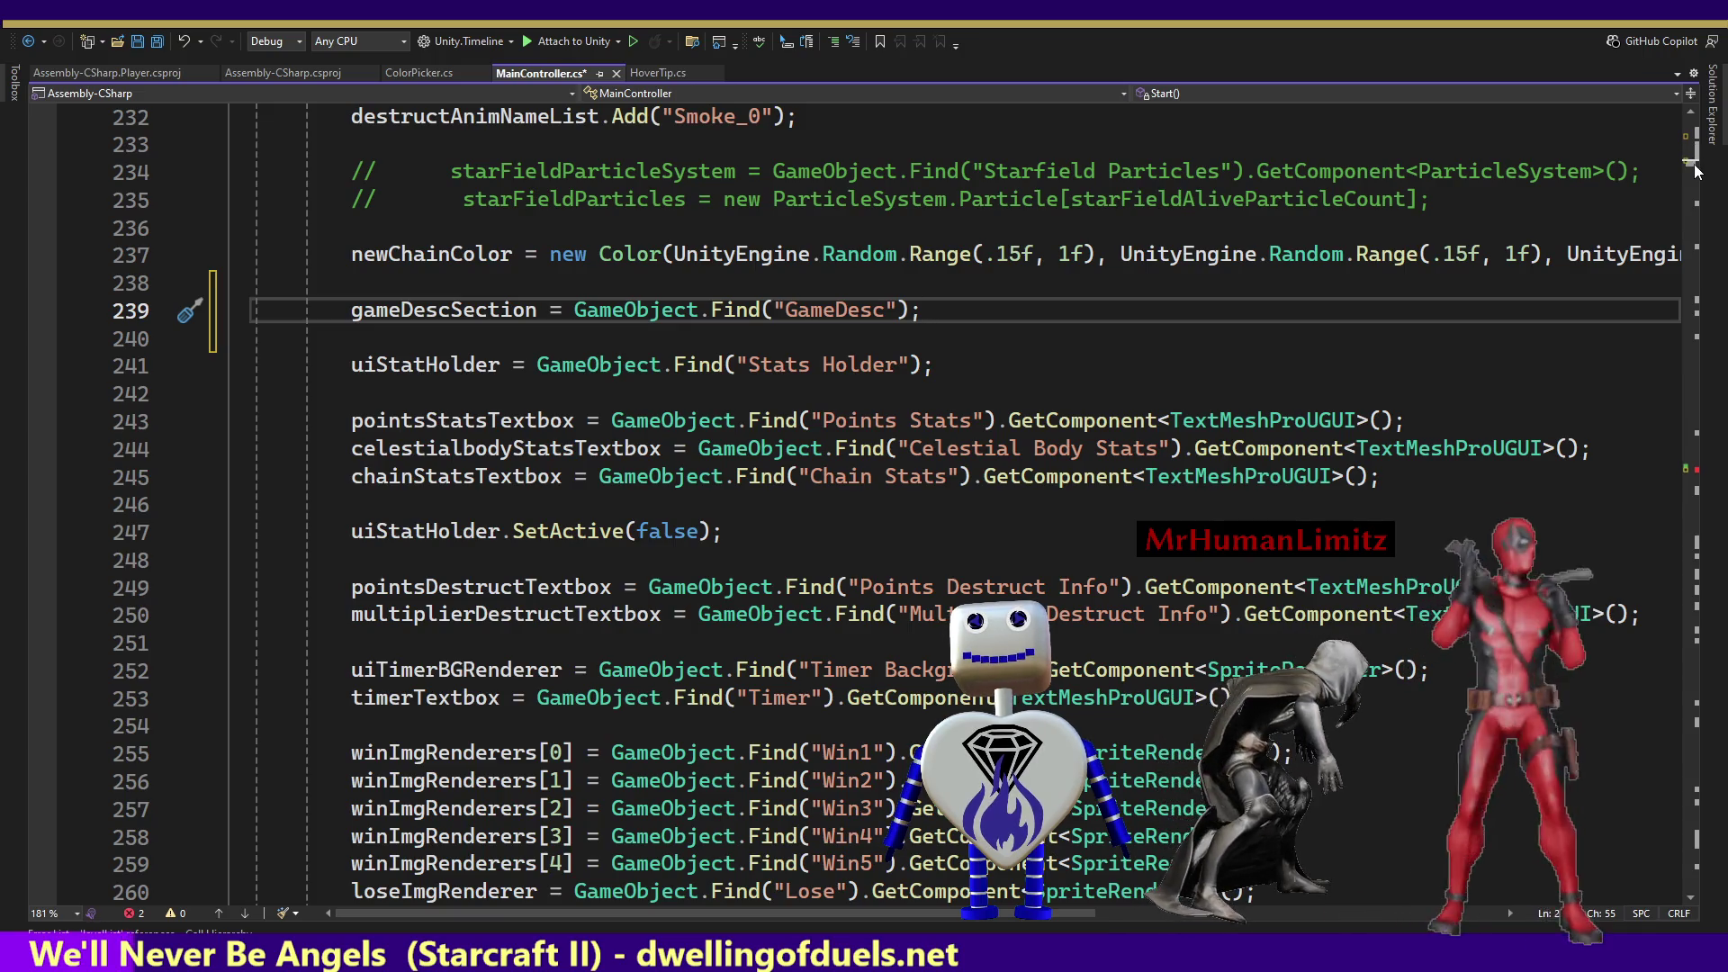
scroll(1696, 171, "down", 3)
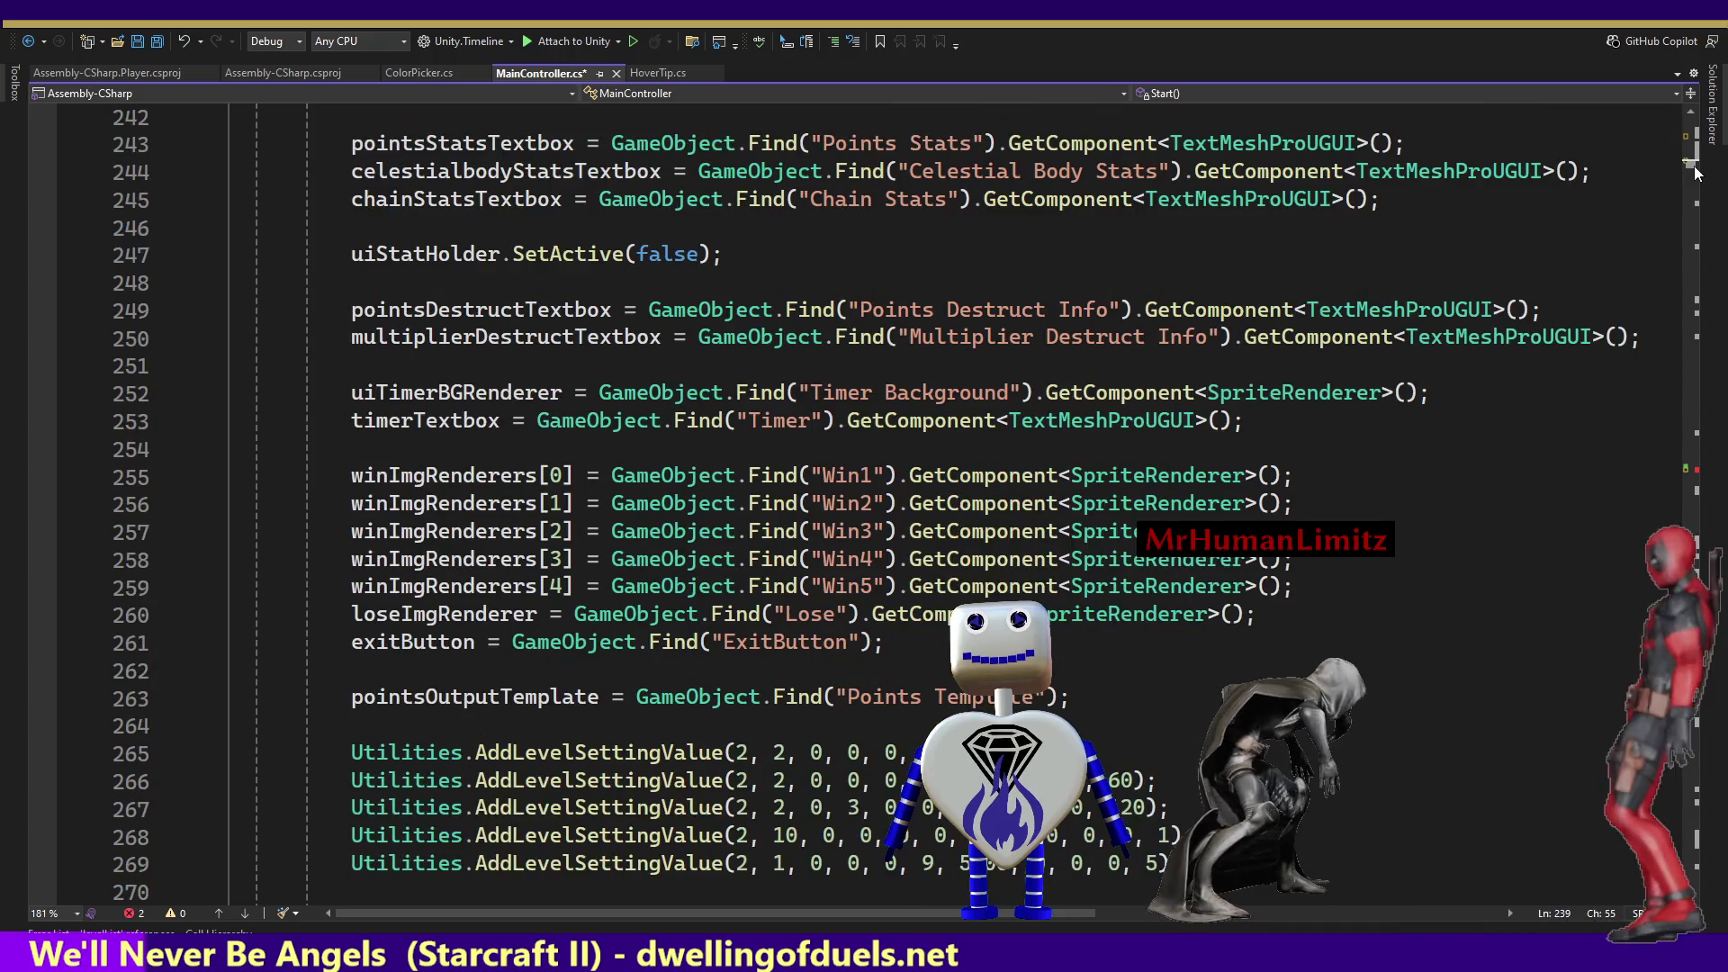
Scroll down to SetupLevel and SetupTutorial around line 1990 and place the caret there.
left_click_drag(1696, 171, 1701, 315)
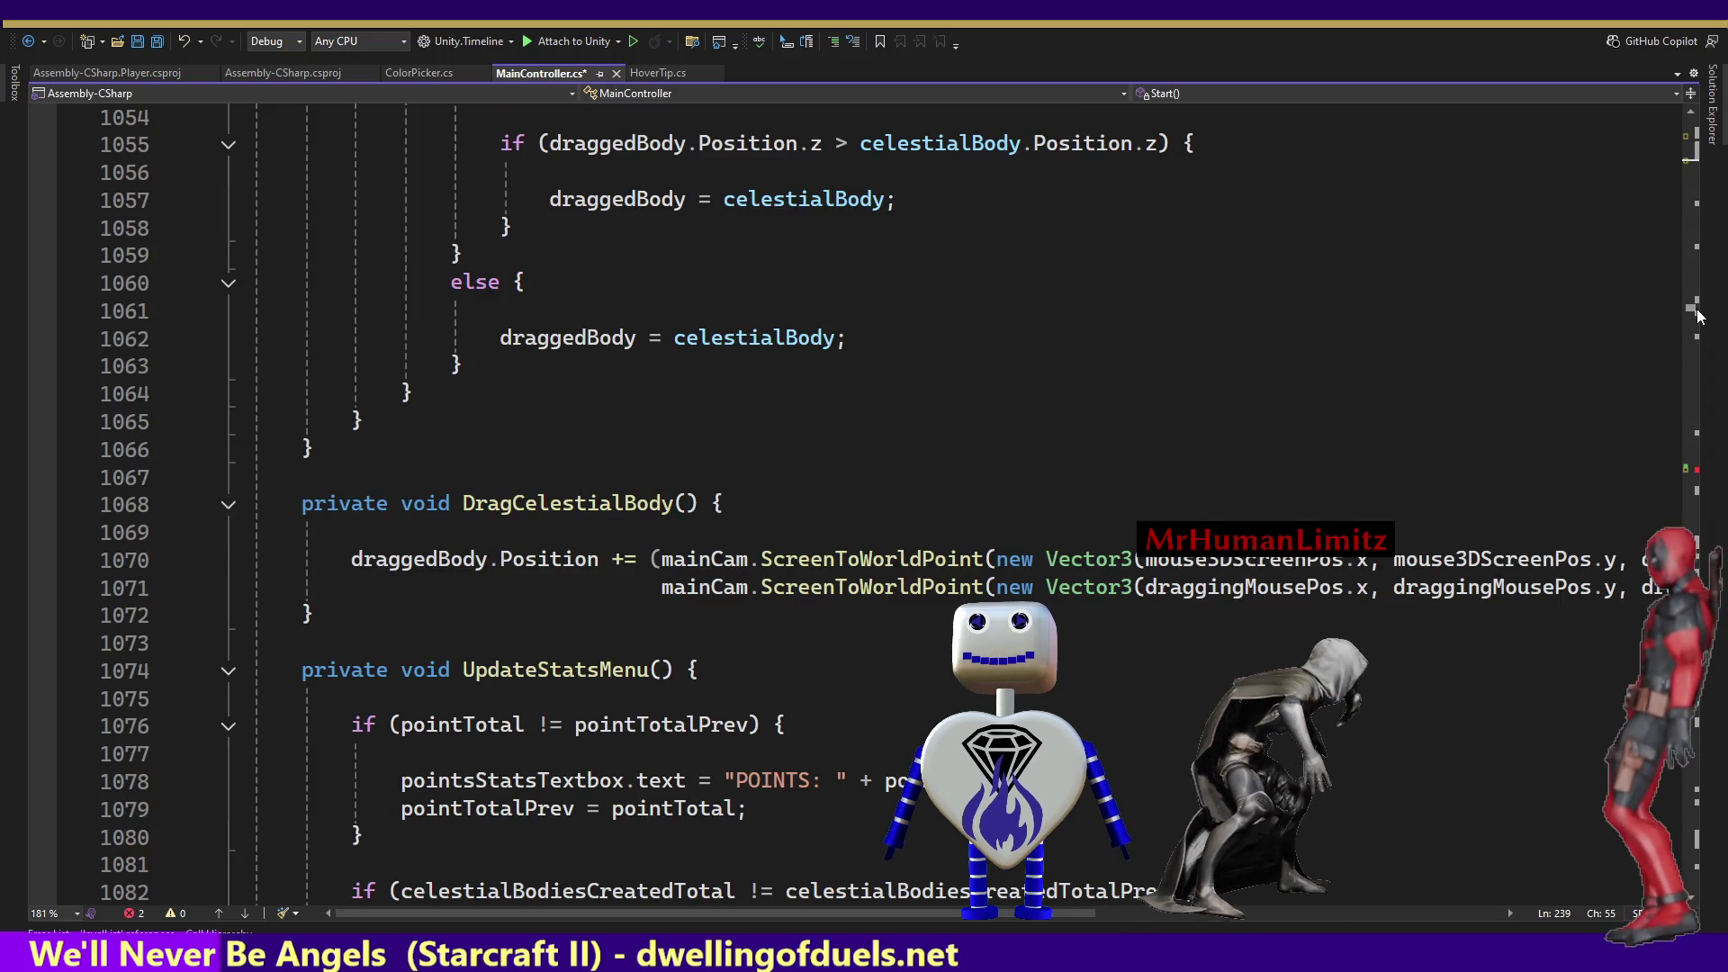
left_click_drag(1699, 315, 1689, 334)
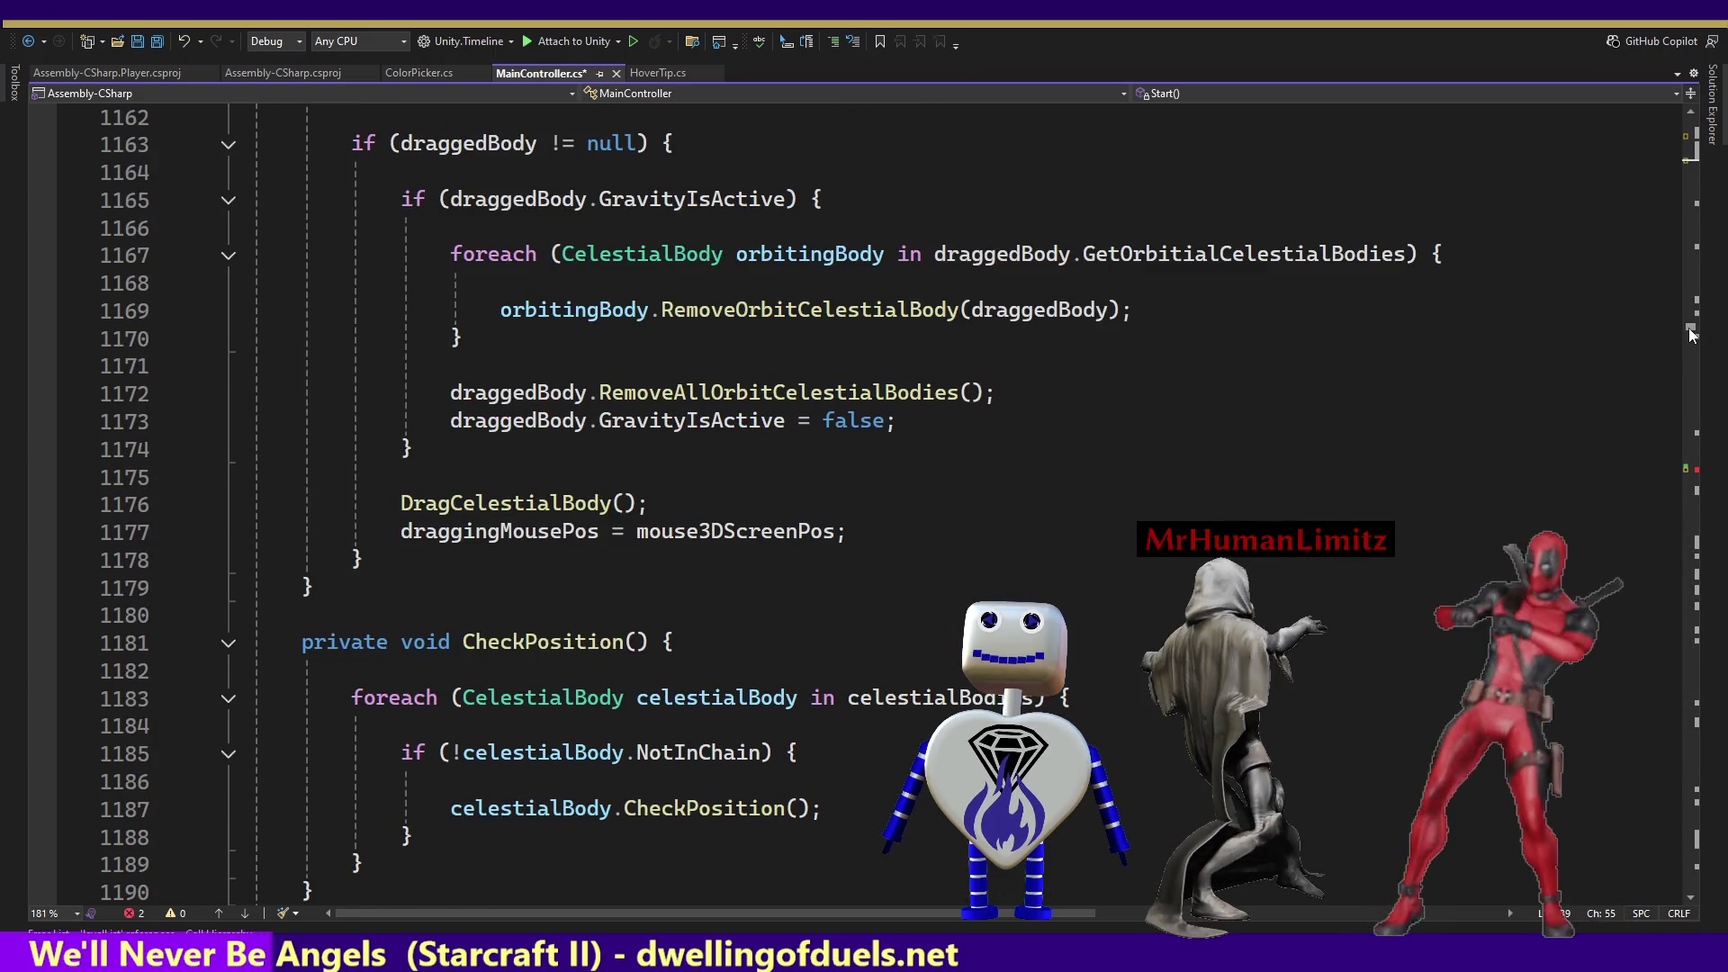
left_click_drag(1691, 335, 1708, 481)
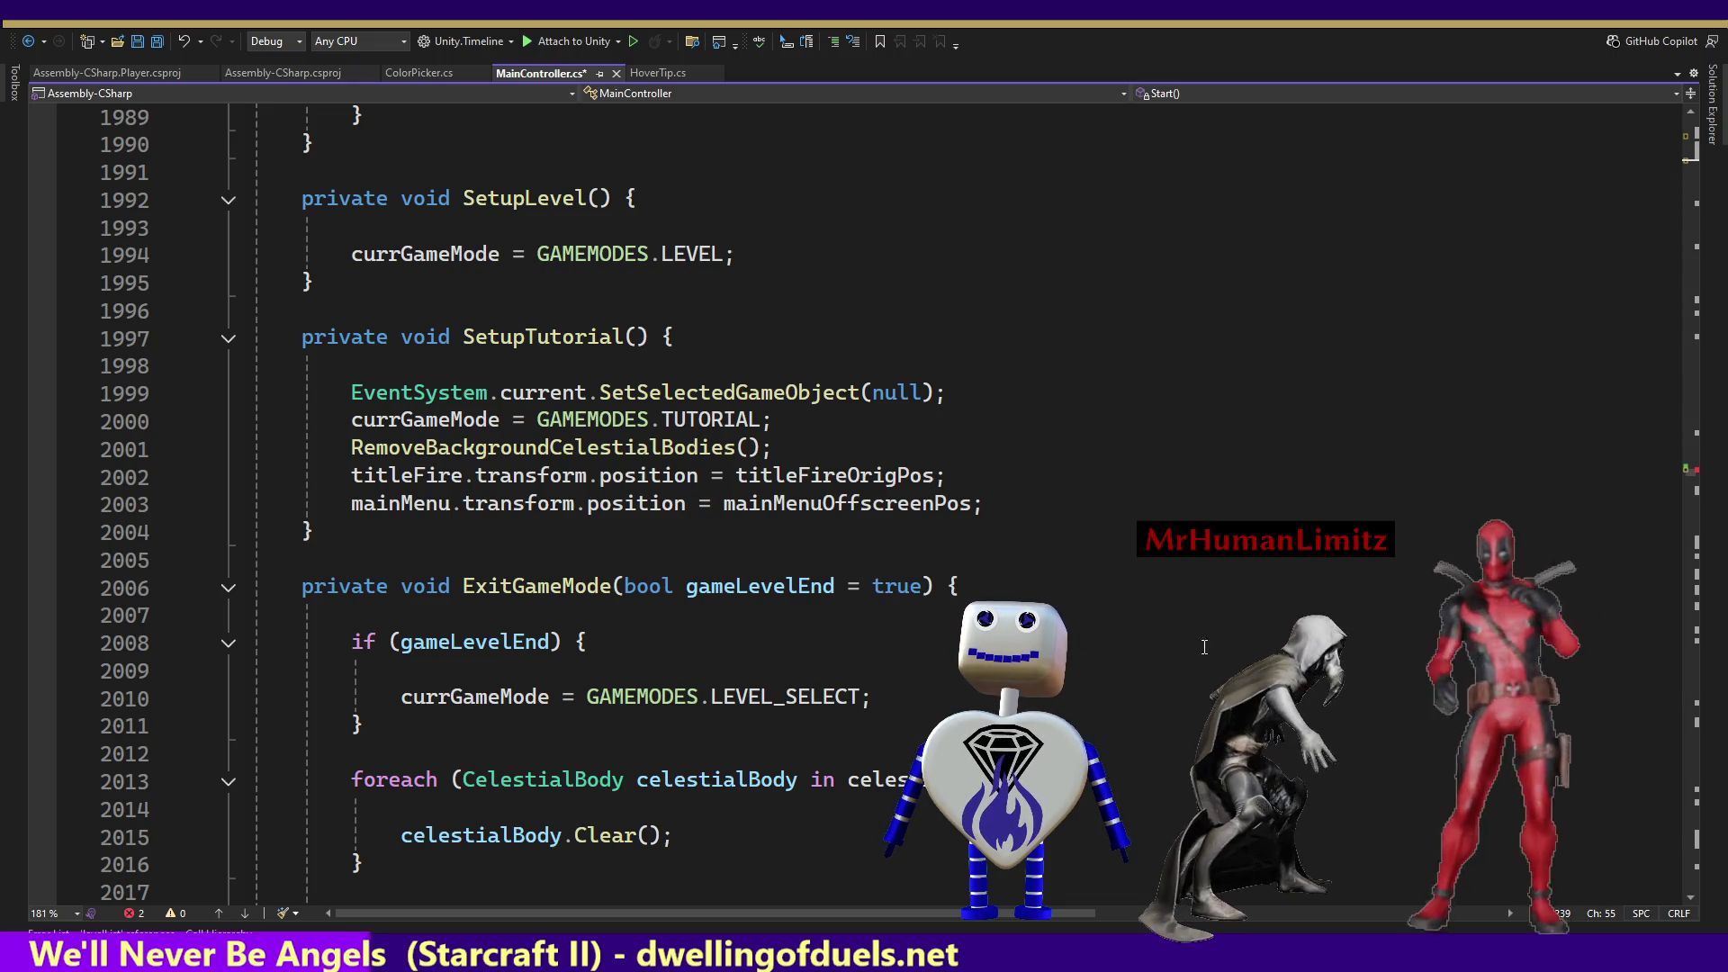
left_click(1513, 339)
Replace the leftover GameObject.Find text on line 1985 with gameDescSection.
key("Up")
key("Up")
key("Up")
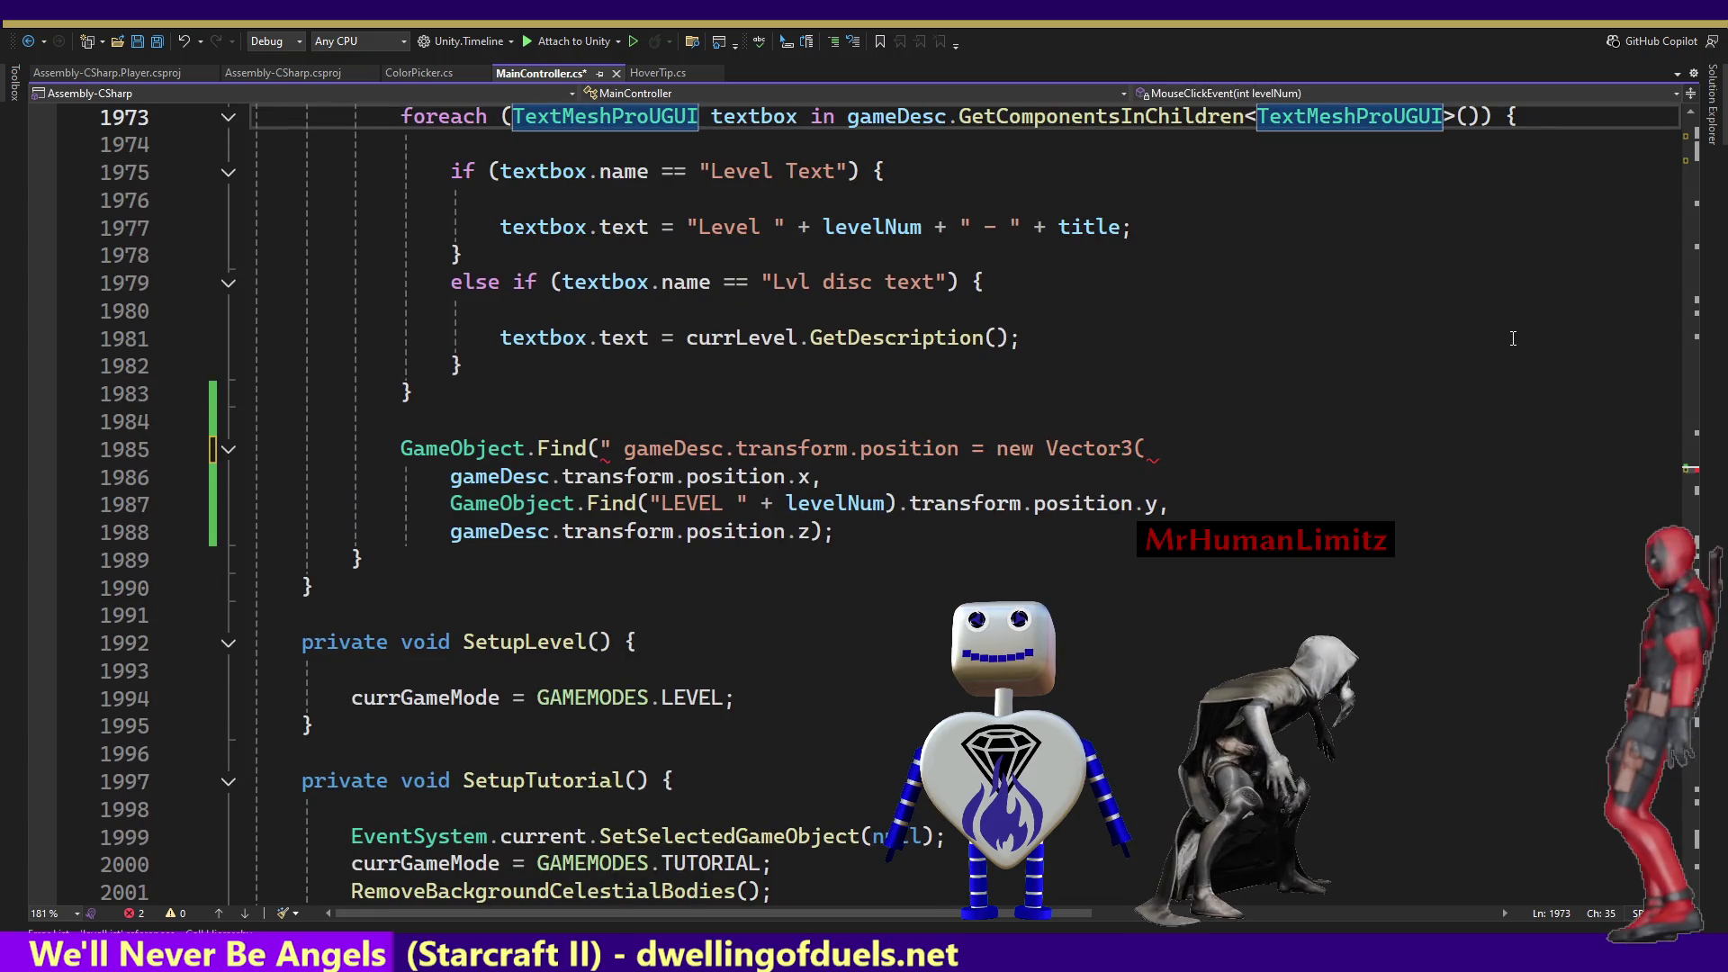
left_click(878, 430)
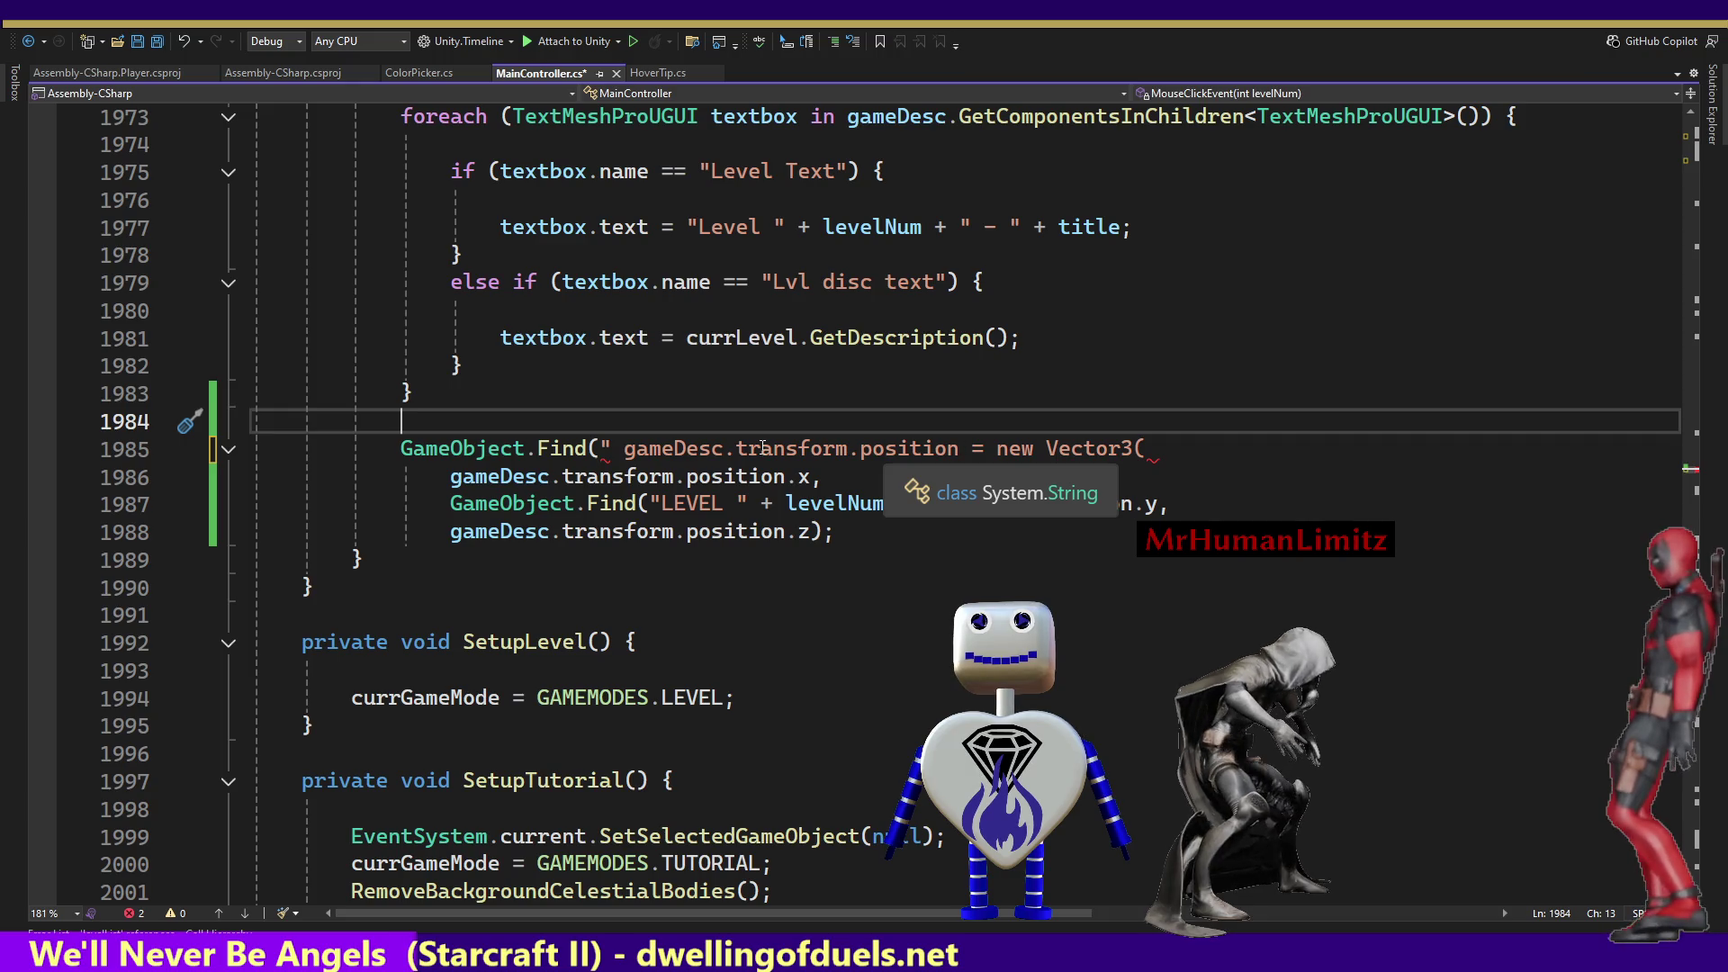
left_click(405, 448)
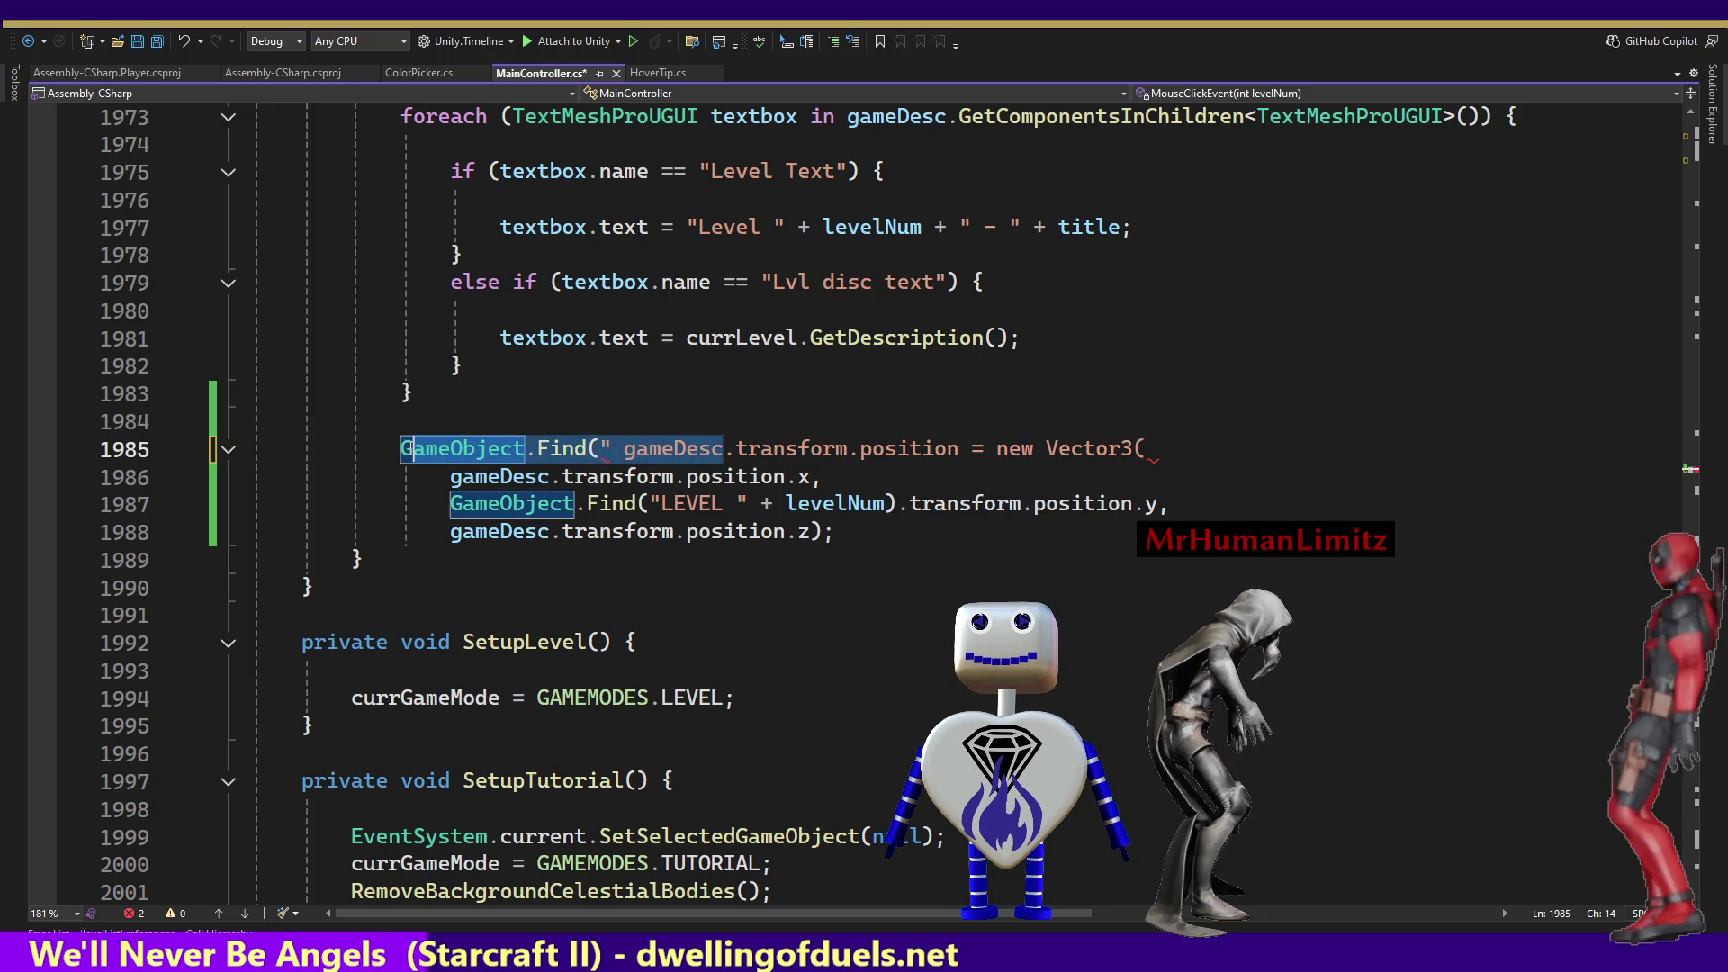
type("game")
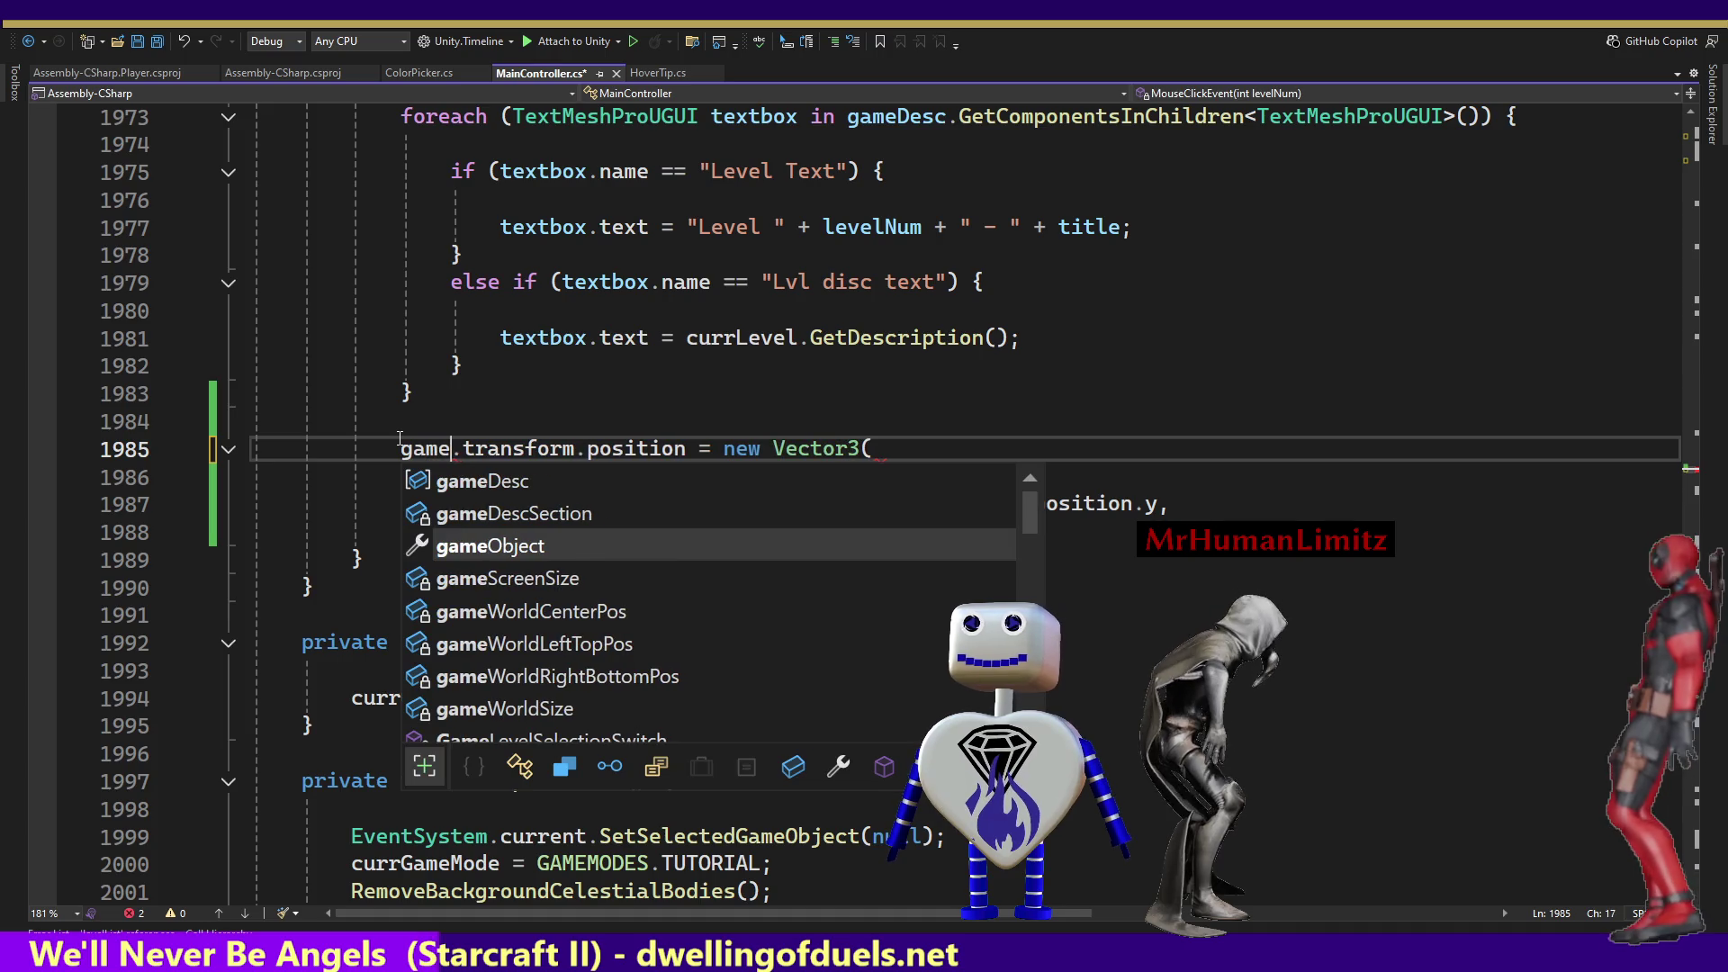
key("Tab")
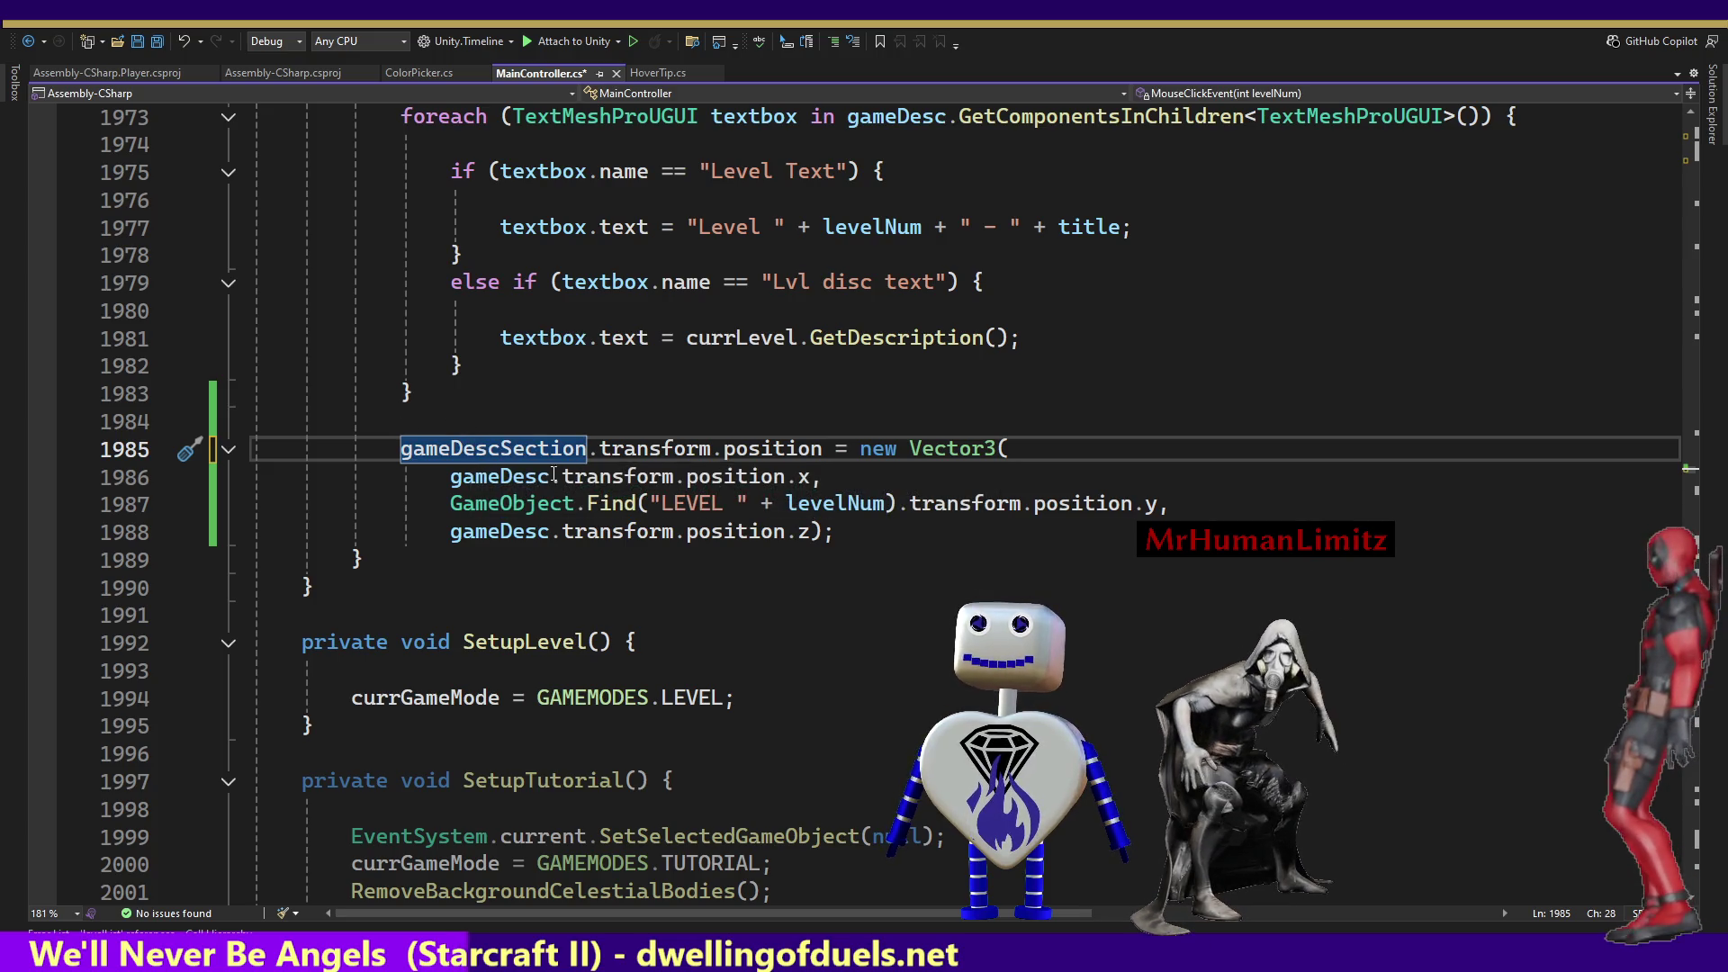
Change gameDesc to gameDescSection on lines 1986 and 1988, save MainController.cs, and switch to Unity.
double_click(502, 477)
type("gameDescSection.transform.position = new Vector3(")
key("ctrl+z")
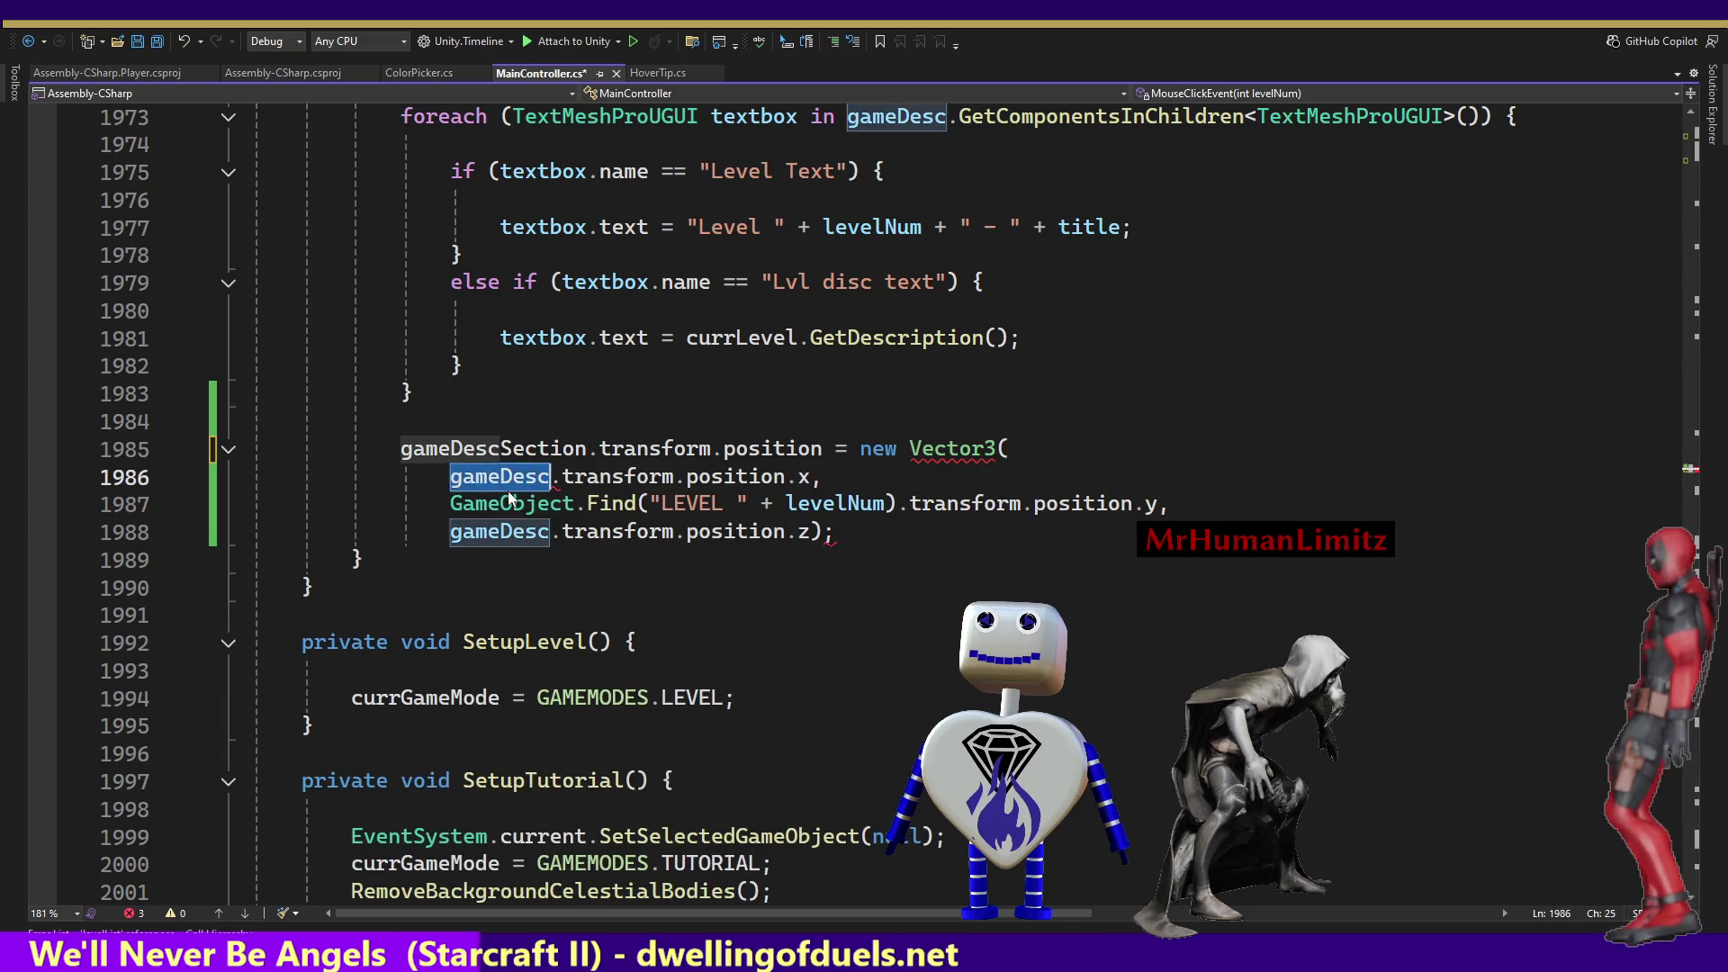
double_click(471, 451)
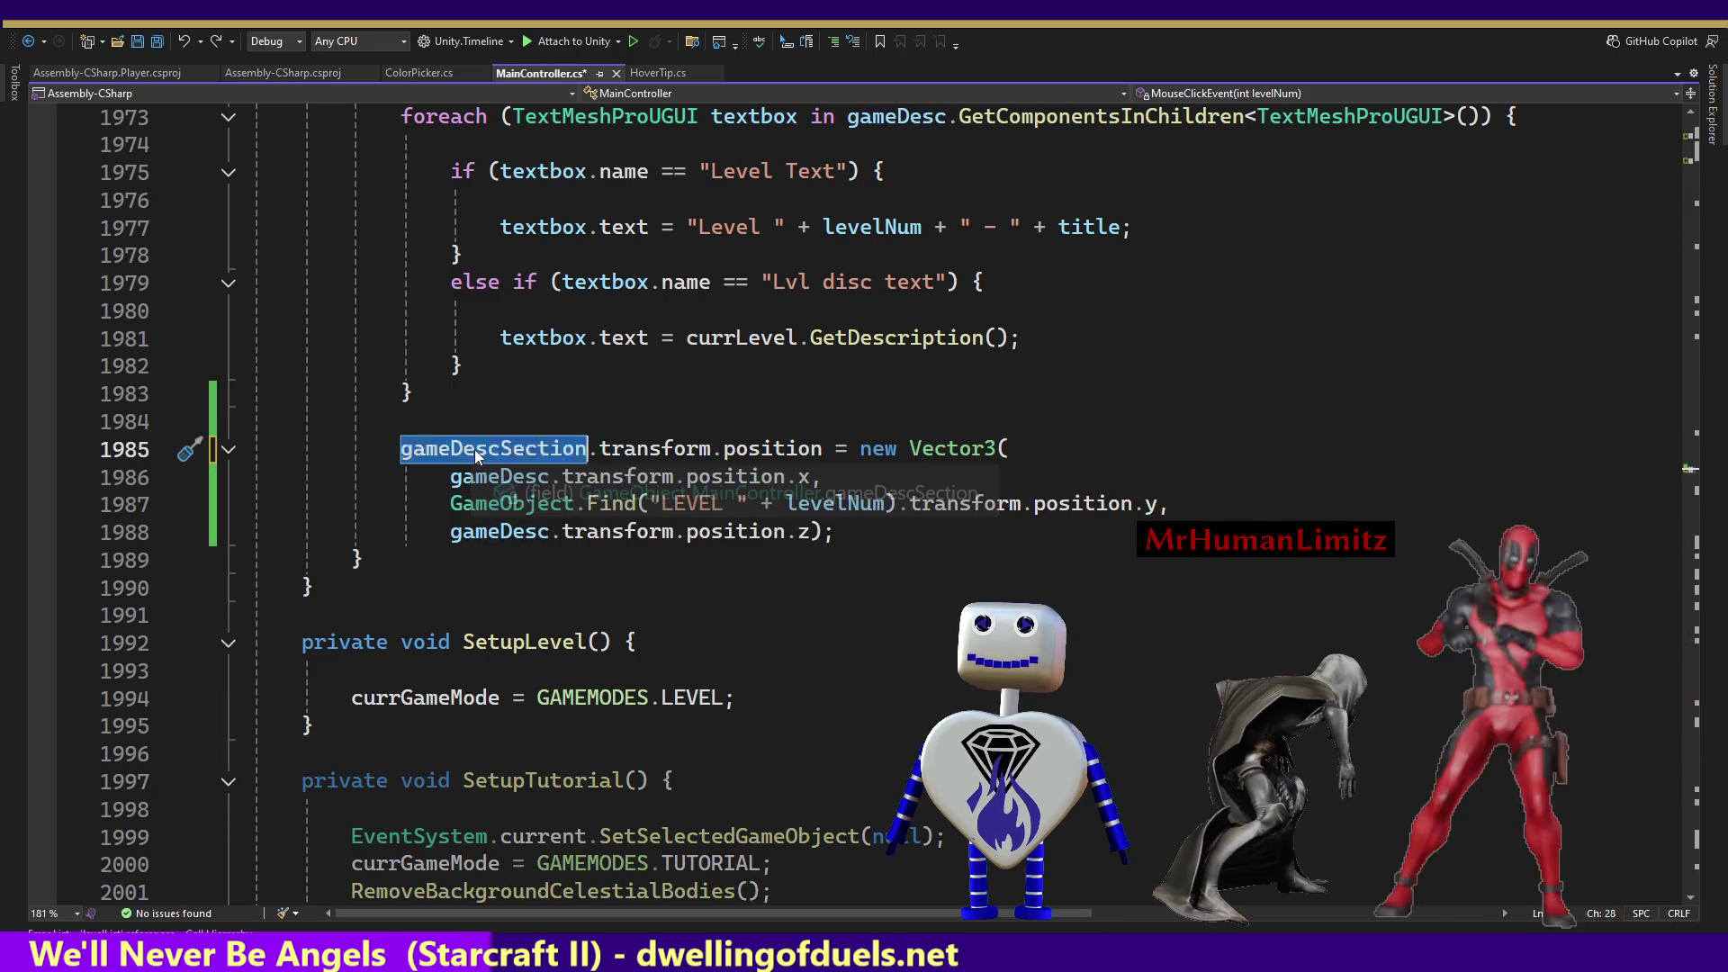
key("ctrl+c")
double_click(461, 477)
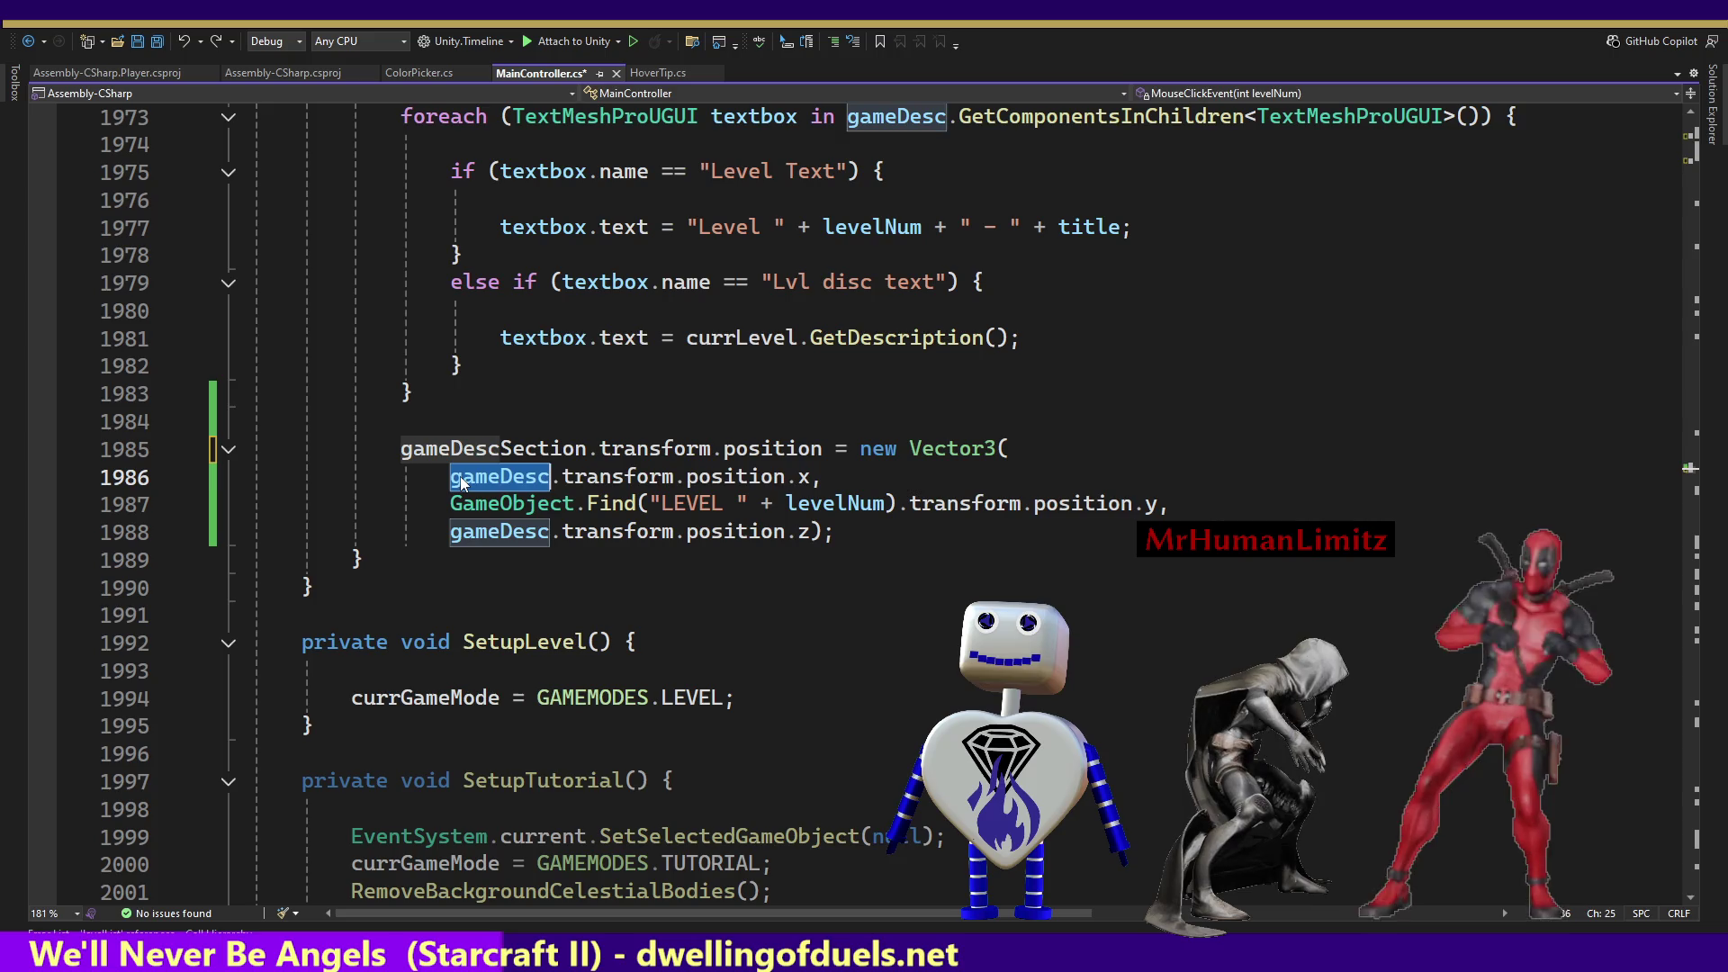
key("ctrl+v")
double_click(494, 532)
key("ctrl+v")
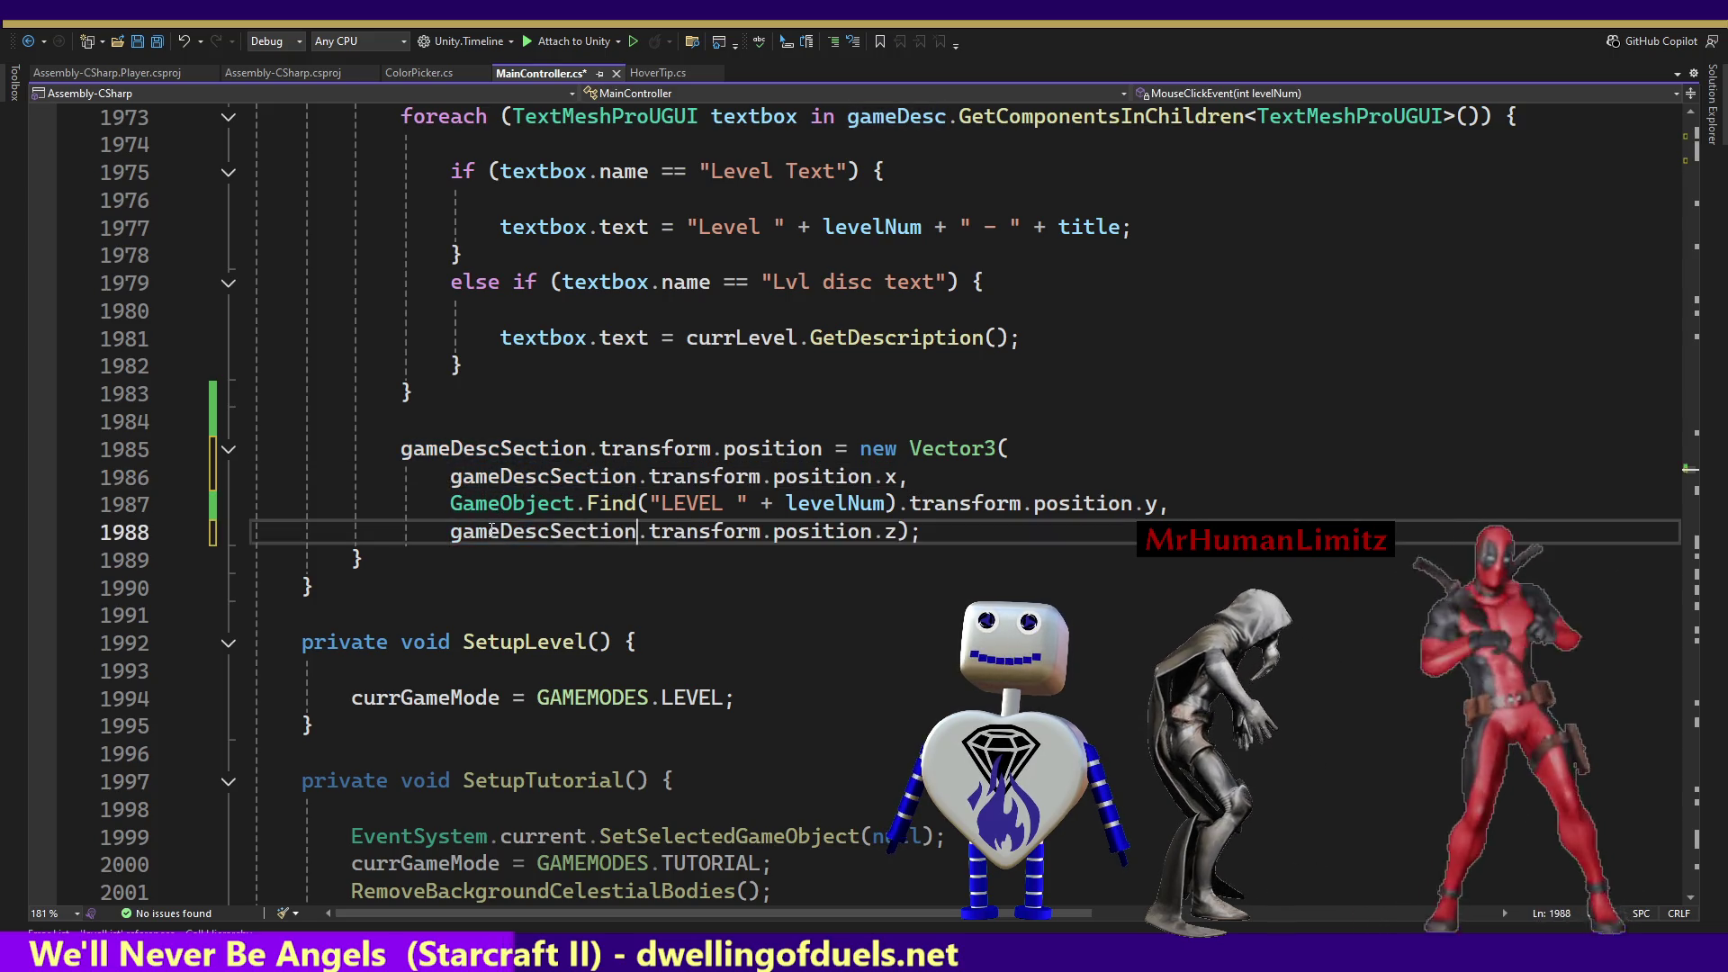
key("ctrl+s")
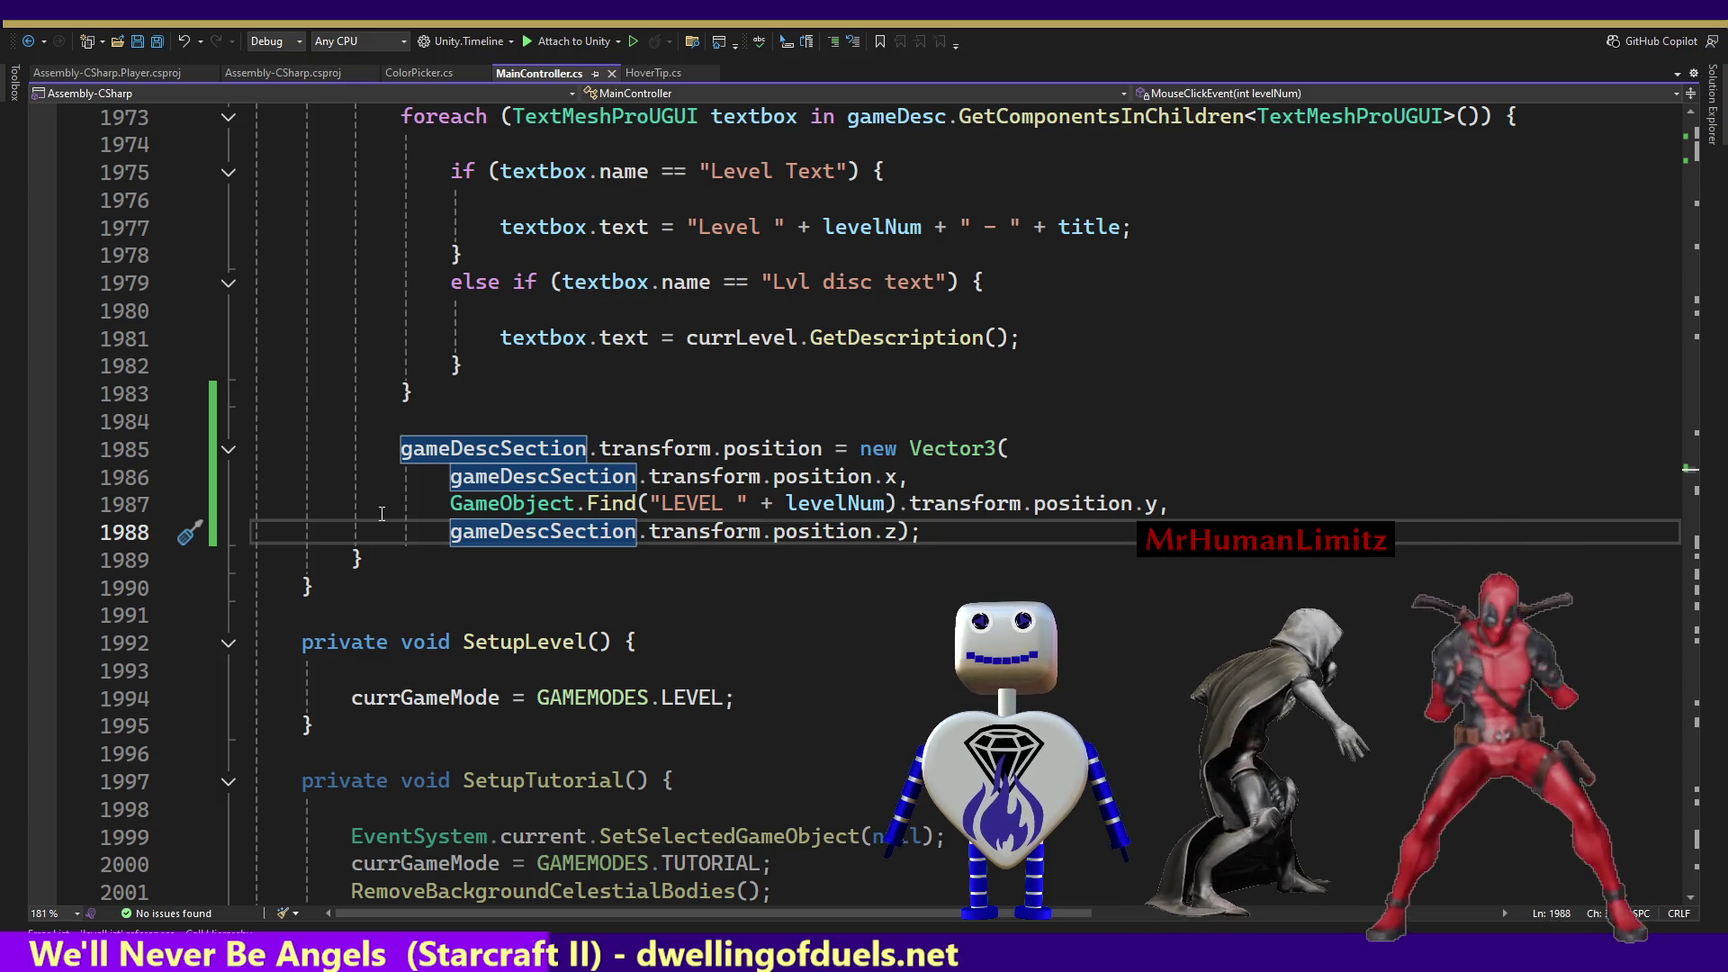
key("alt+Tab")
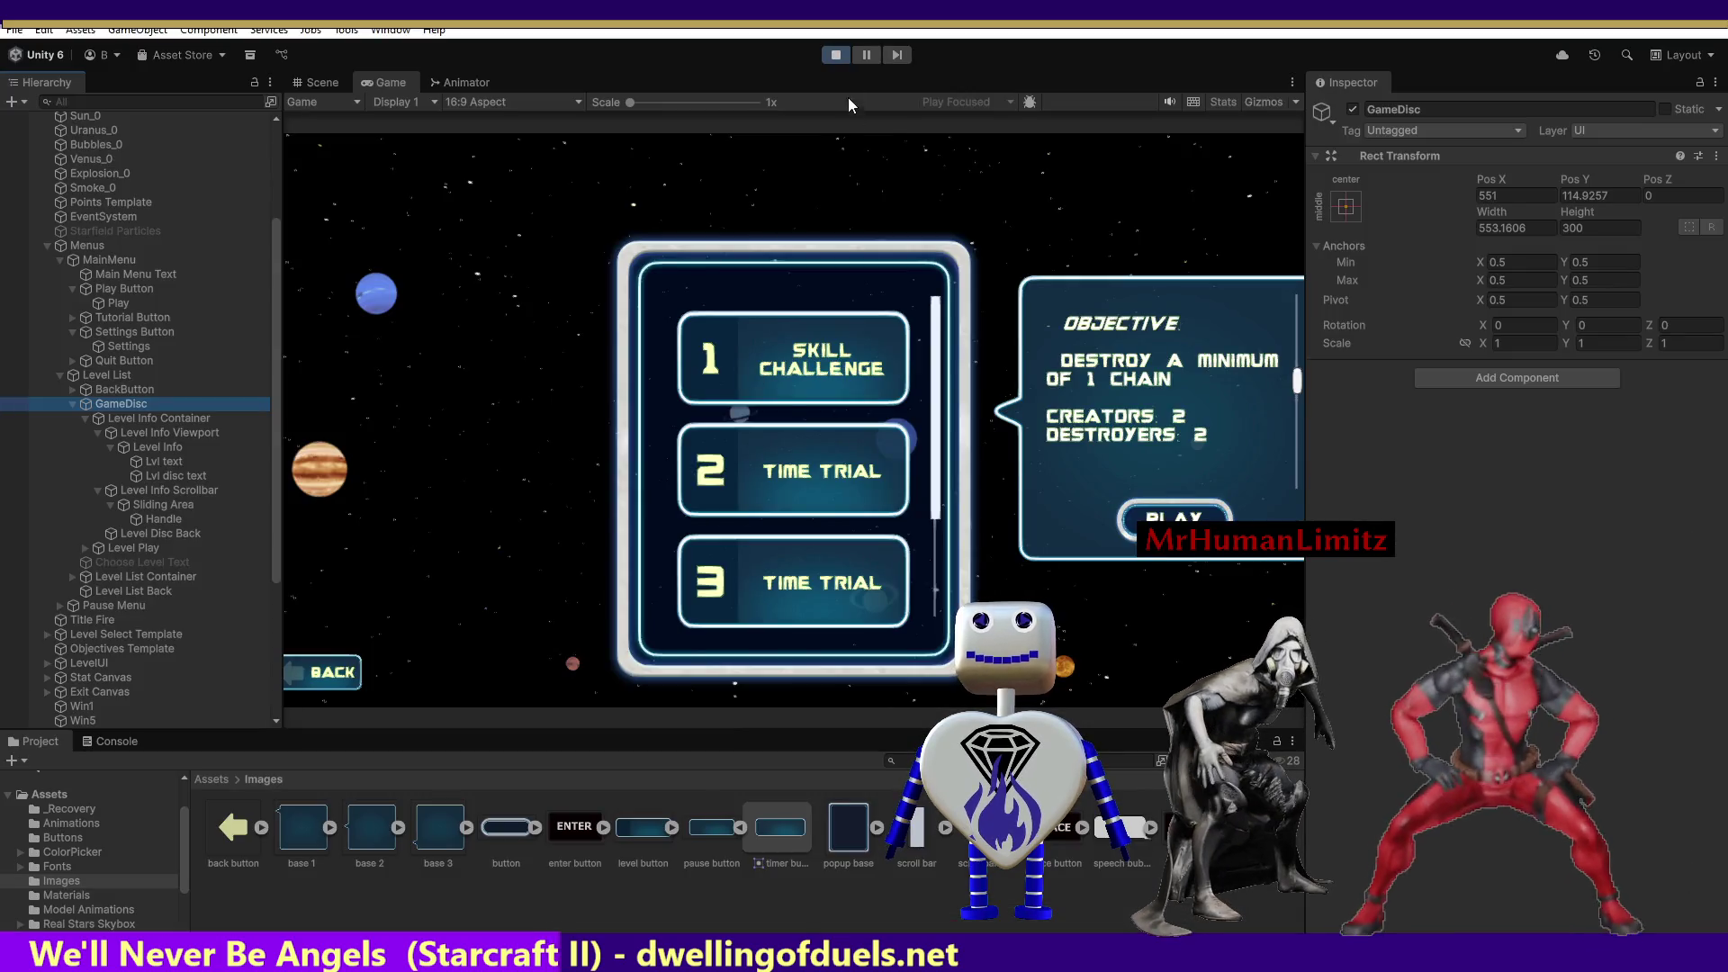
Restart Play mode and alternate between Skill Challenge and Time Trial 2 to check the Objective panel placement.
left_click(836, 57)
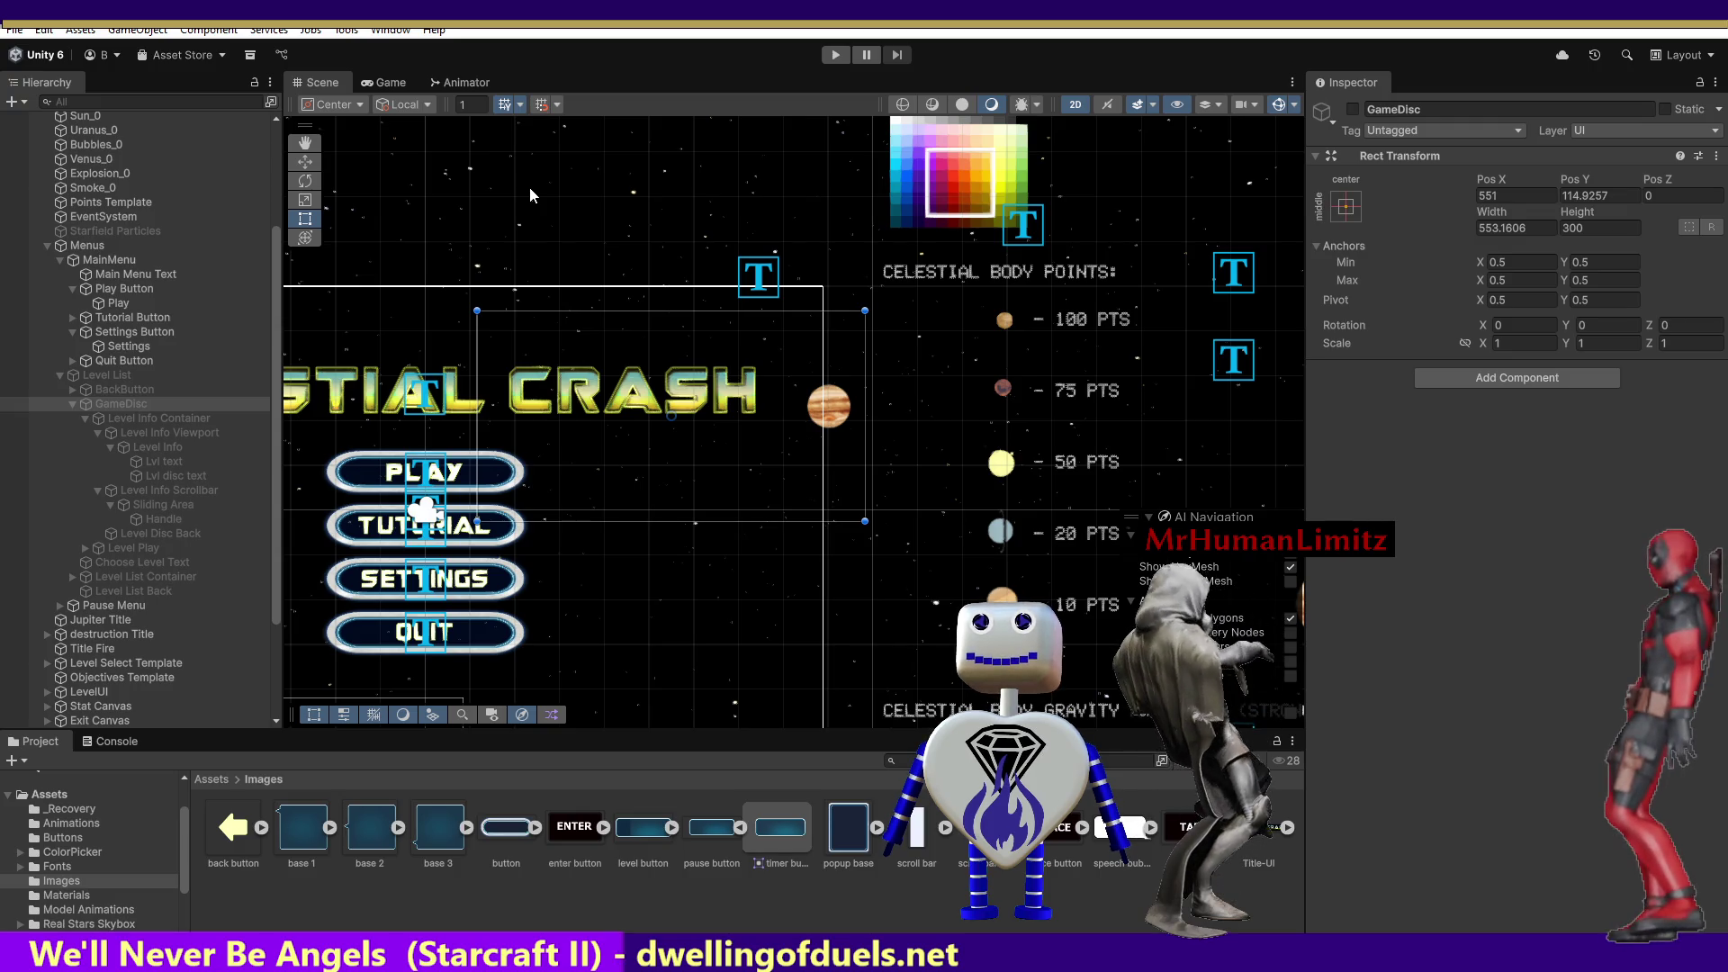
left_click(835, 55)
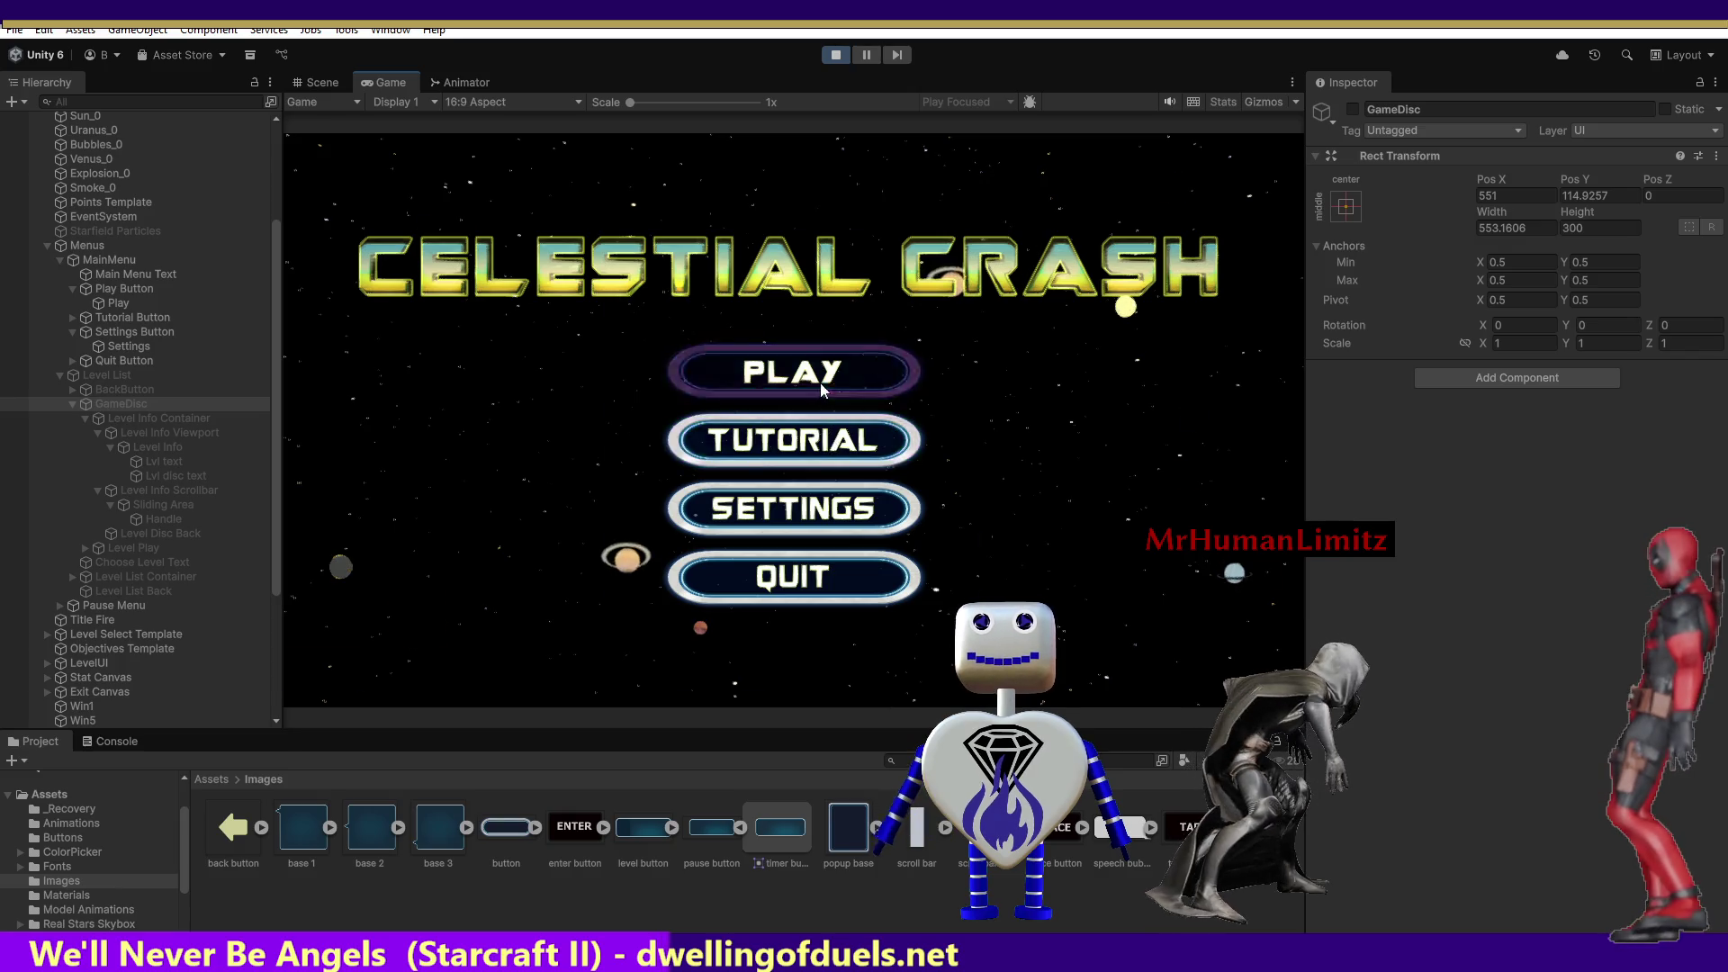
left_click(819, 382)
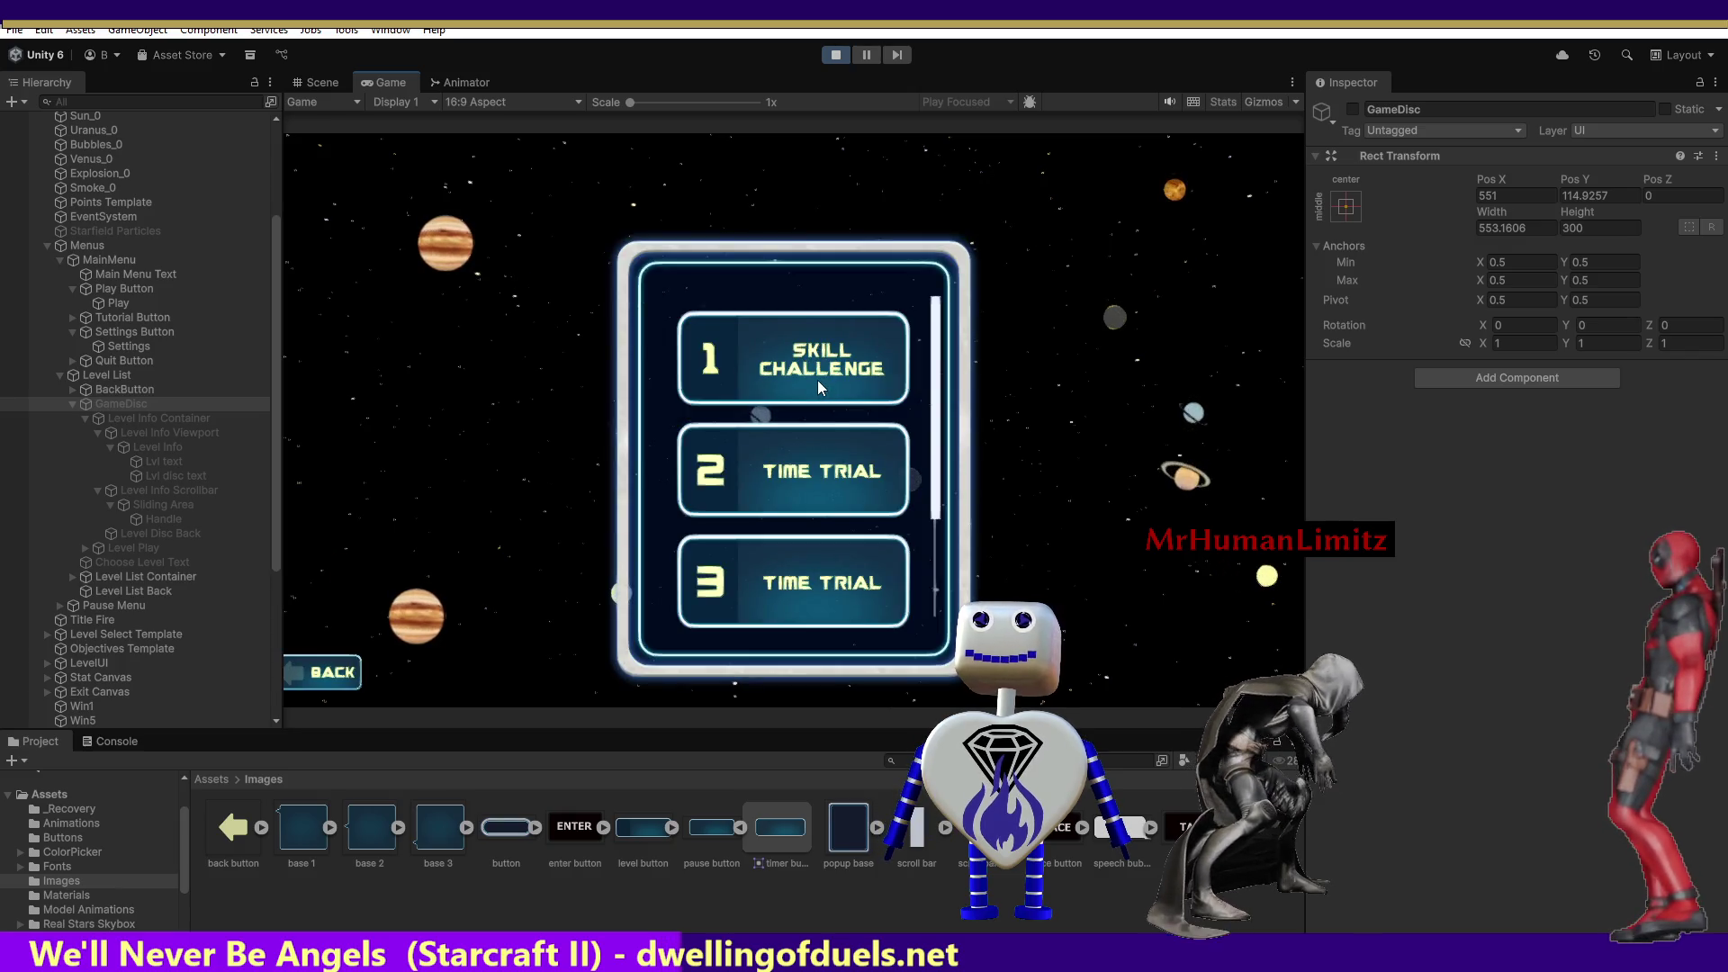
left_click(817, 378)
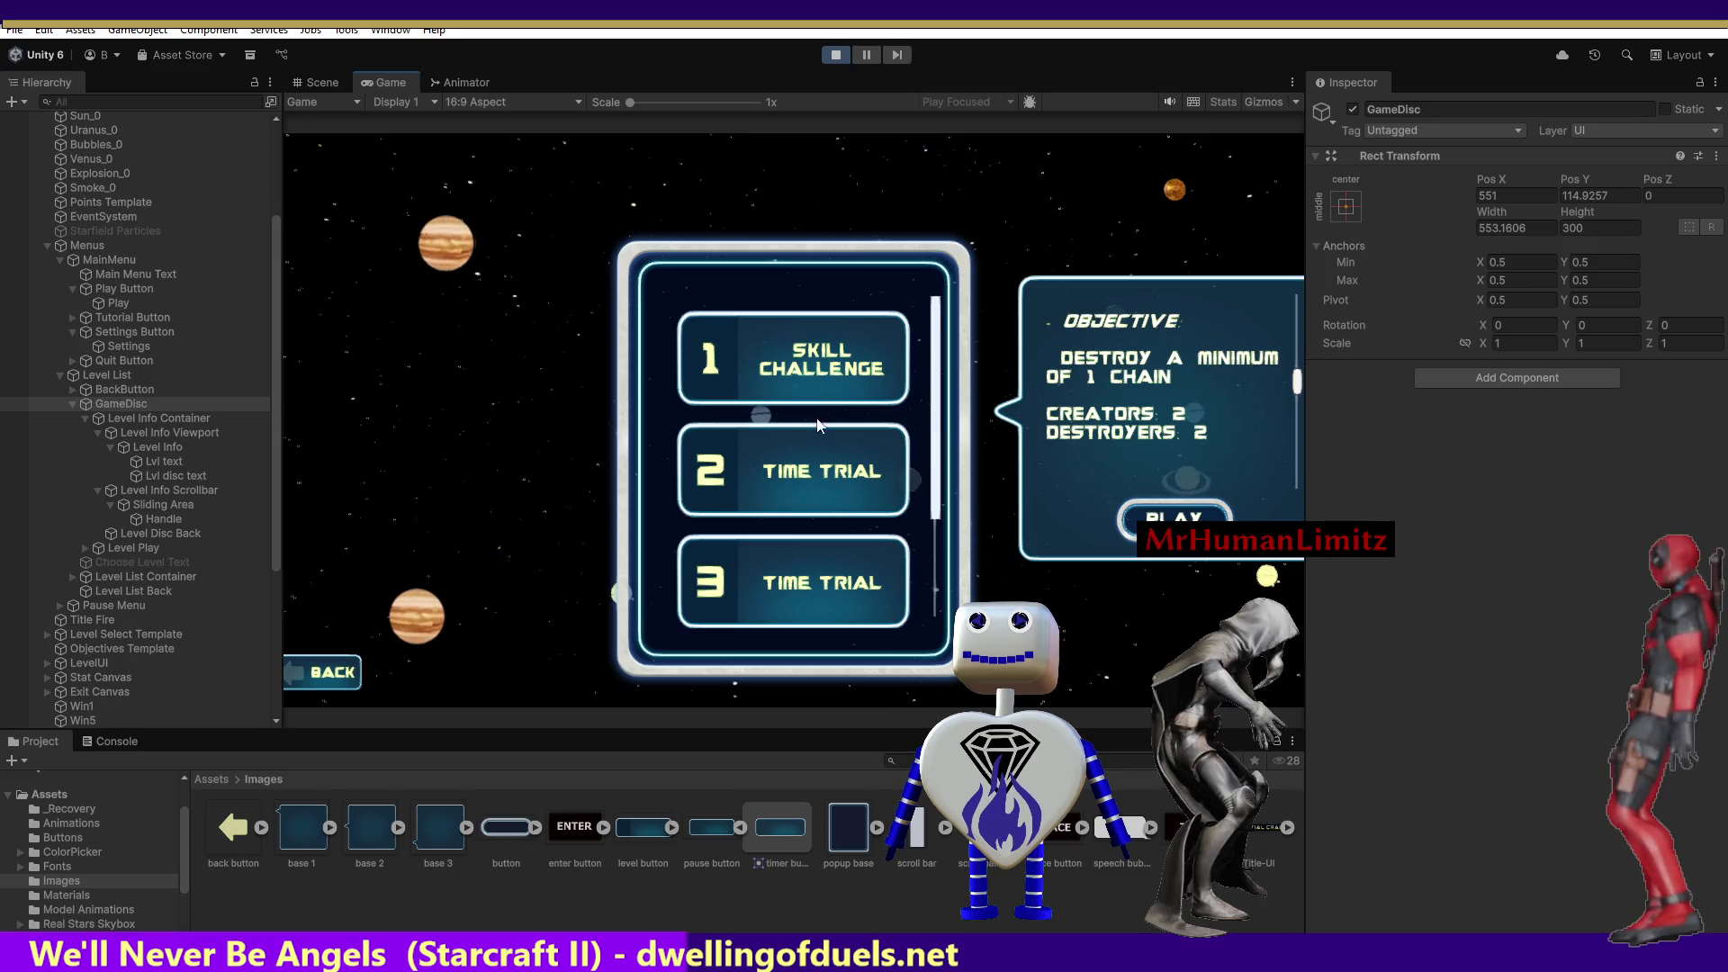
left_click(821, 465)
left_click(806, 380)
left_click(807, 483)
left_click(806, 483)
left_click(803, 482)
left_click(781, 376)
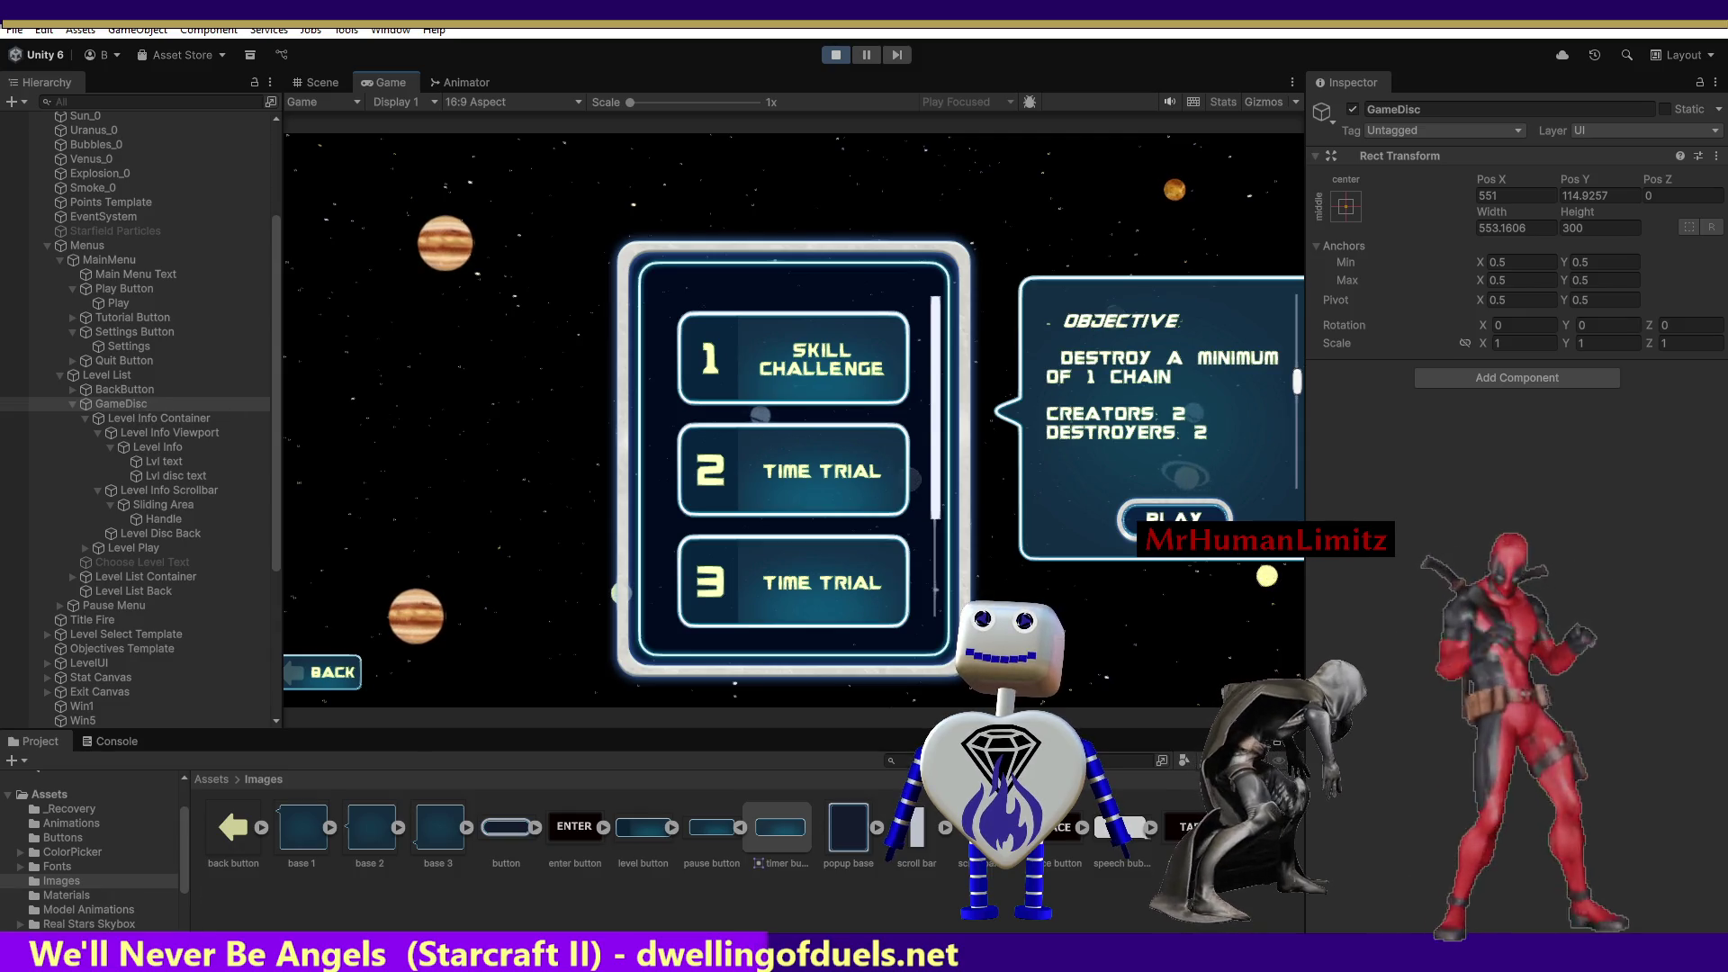
key("alt+Tab")
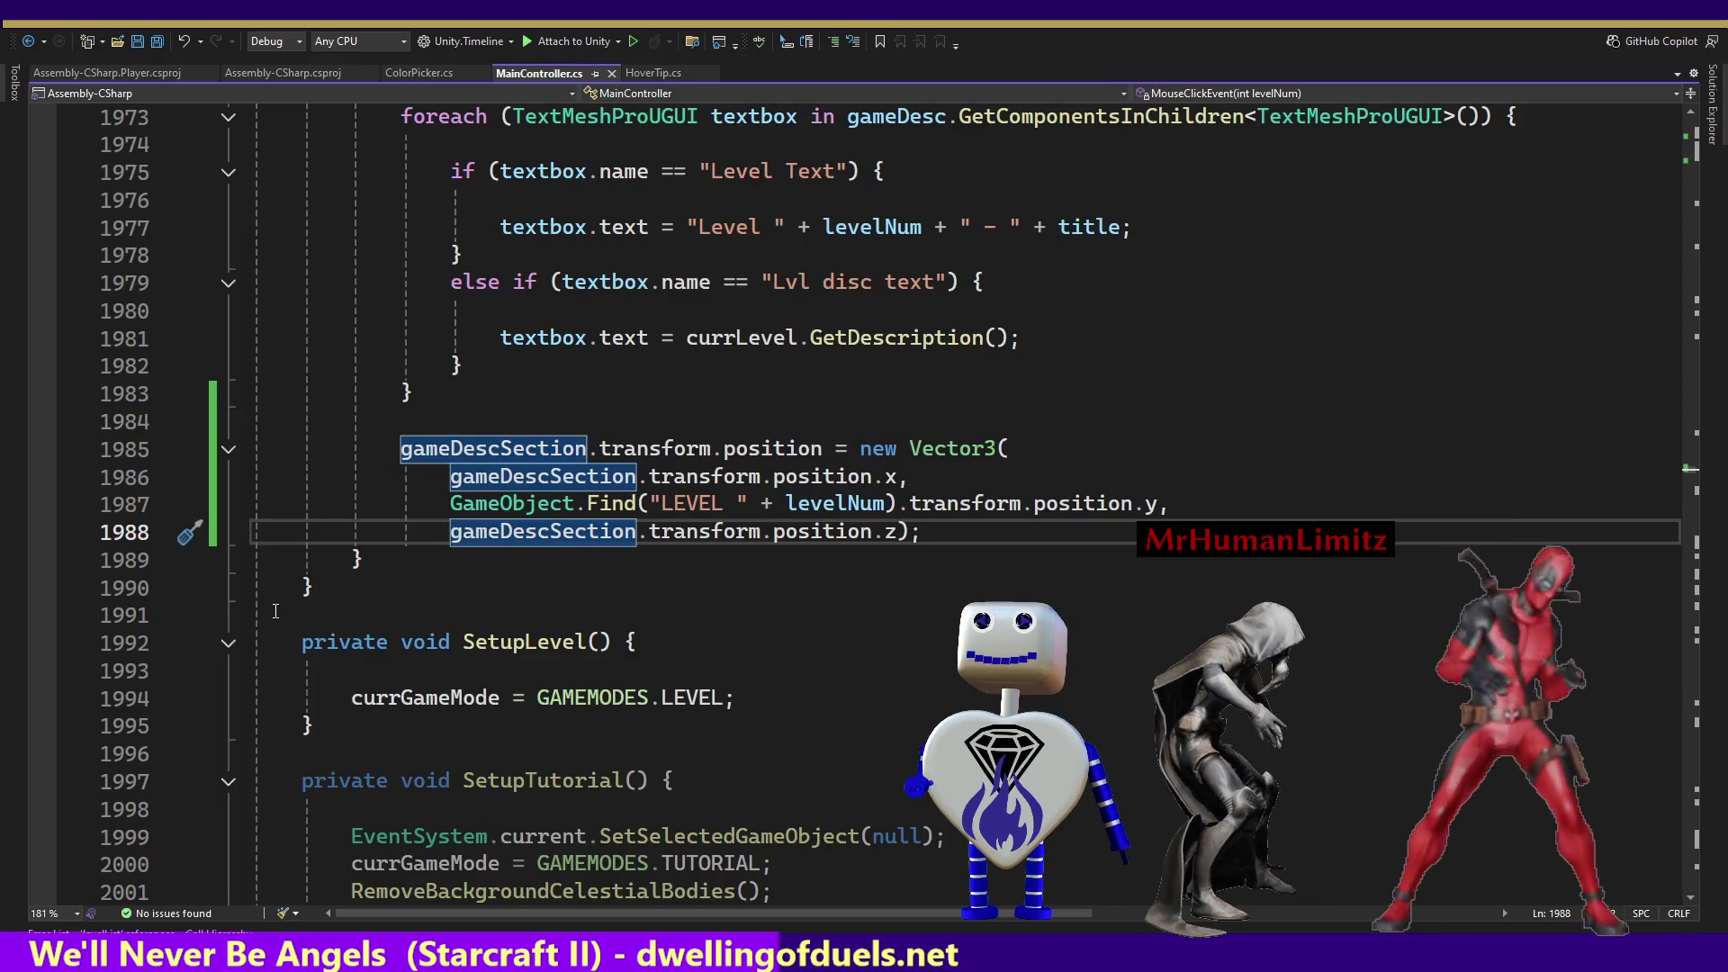
Find gameDescSection's assignment on line 239, change it to GameObject.Find("GameDisc"), save, and return to Unity.
left_click(502, 448)
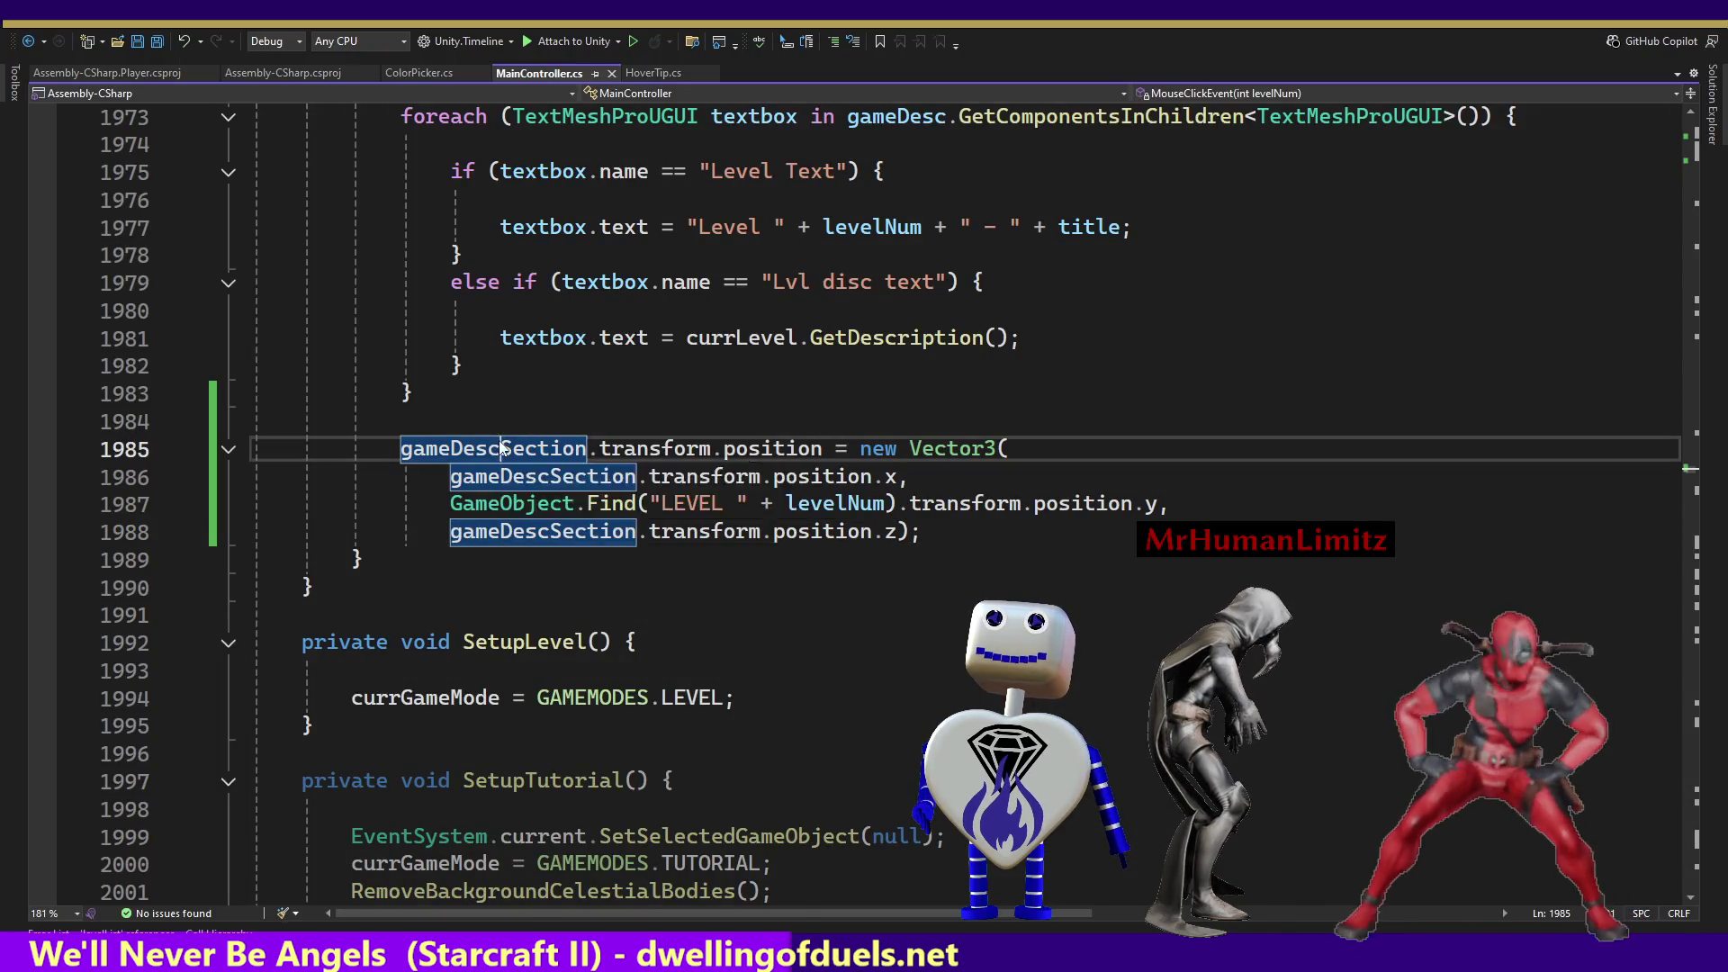
right_click(502, 448)
left_click(572, 605)
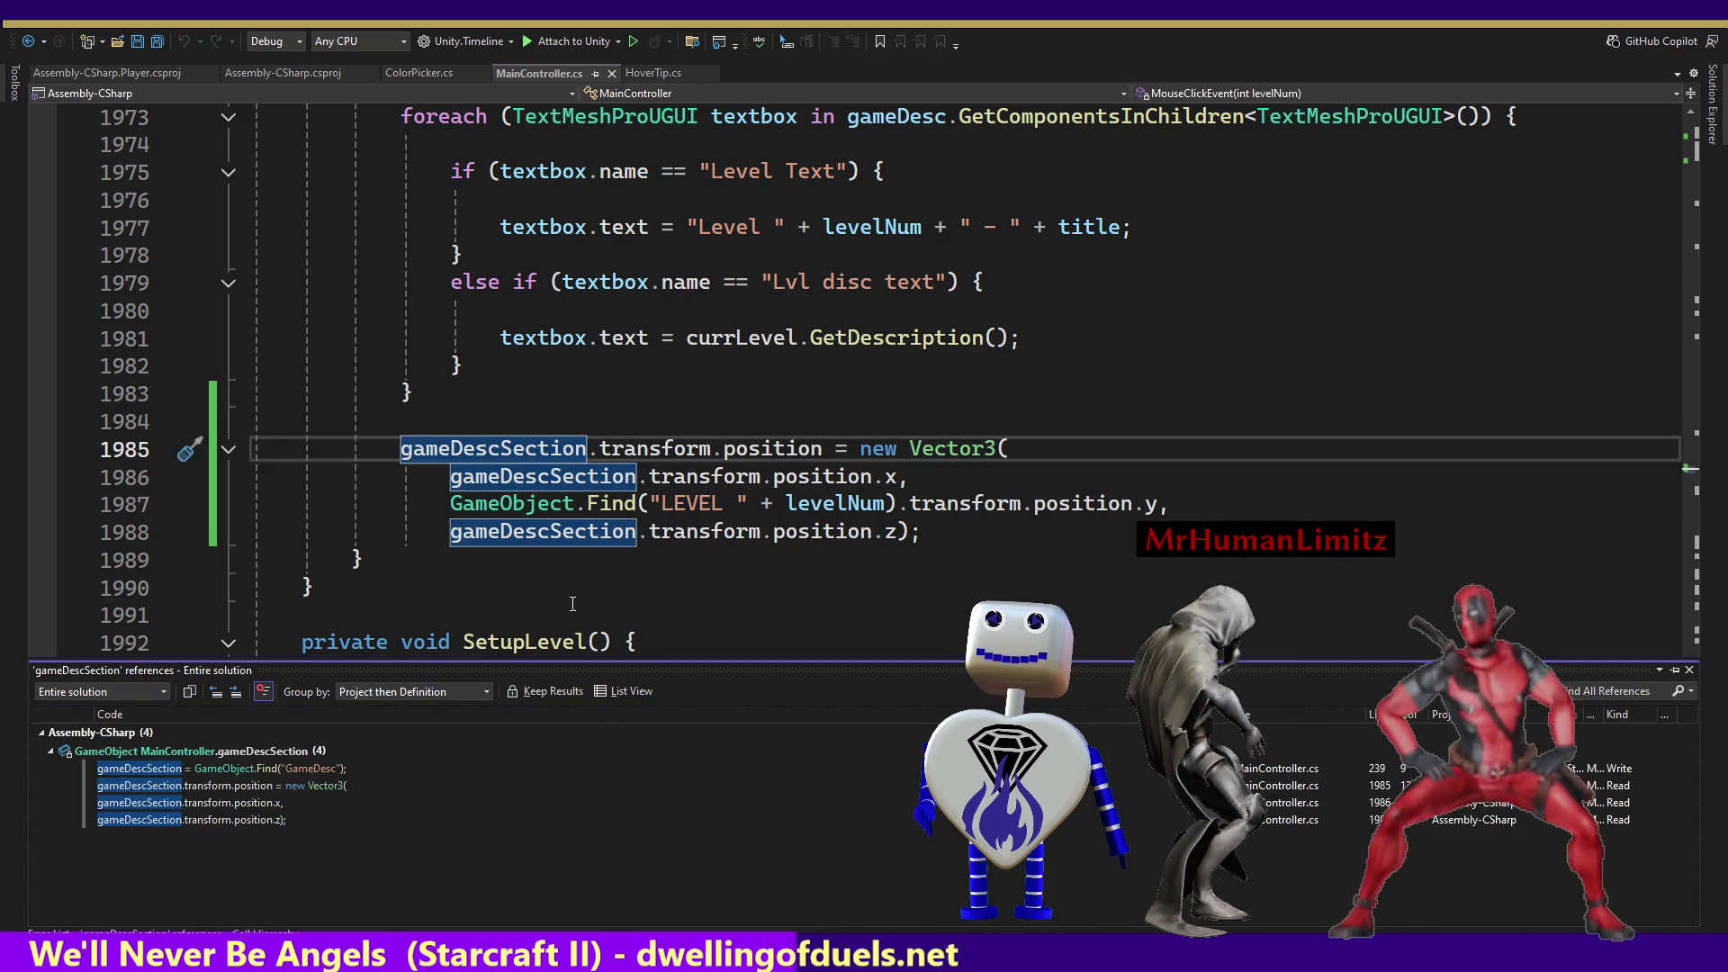
double_click(305, 768)
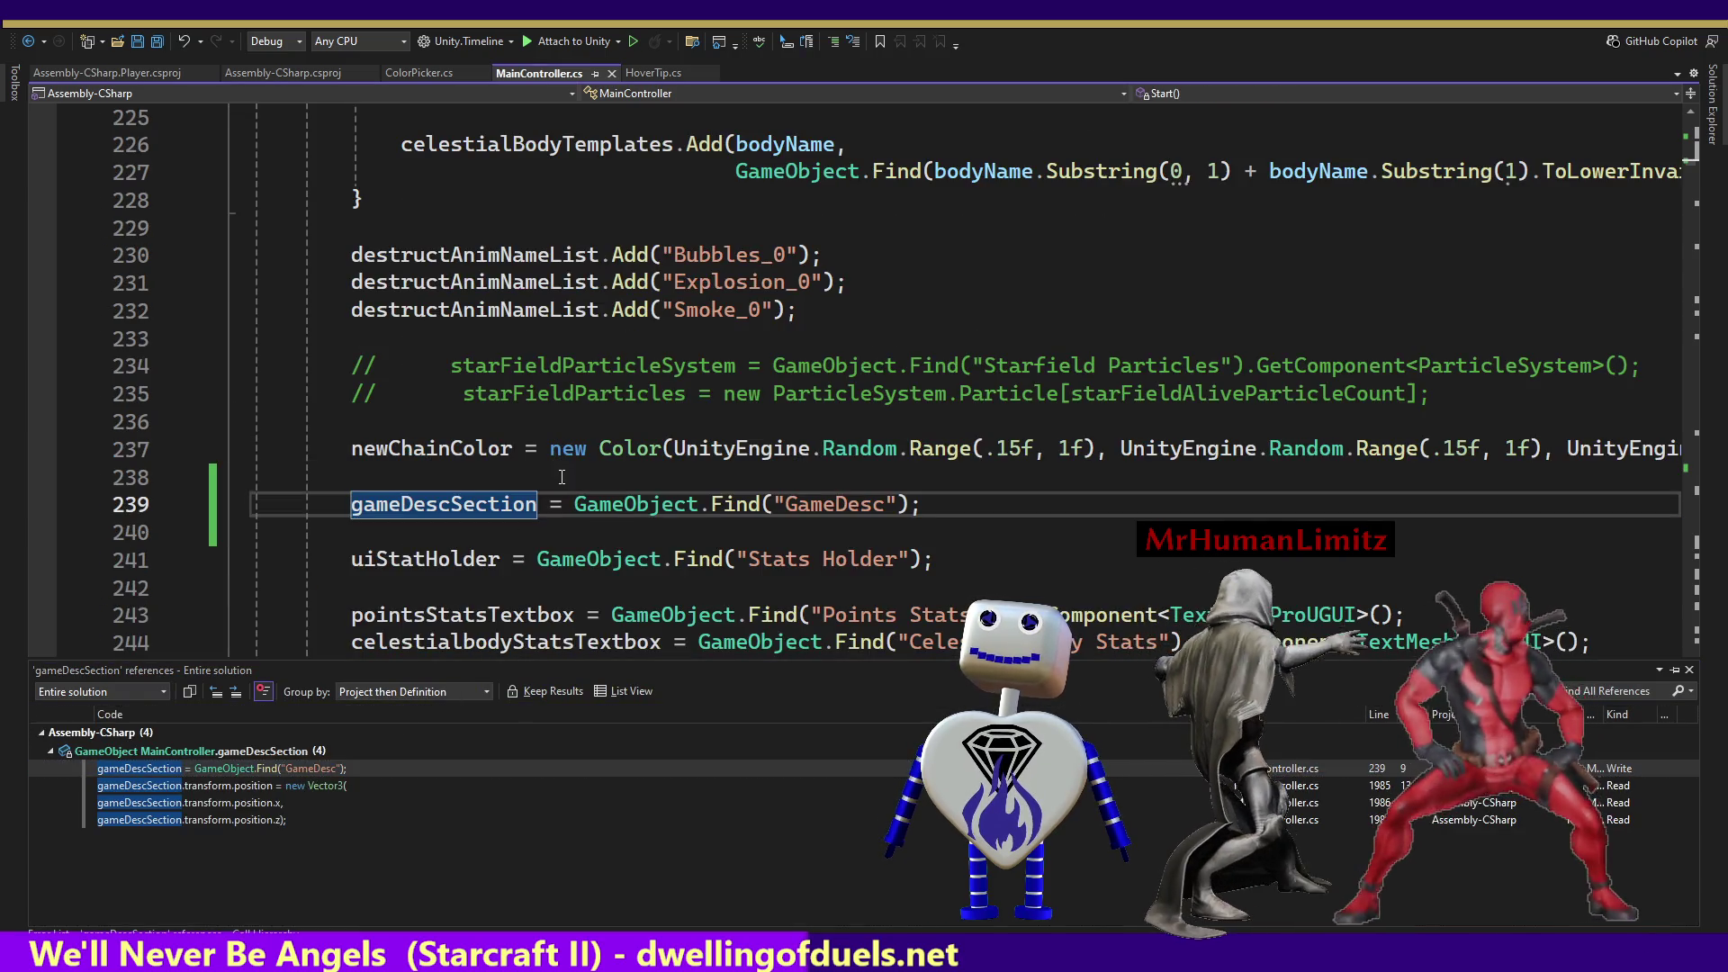
left_click(849, 504)
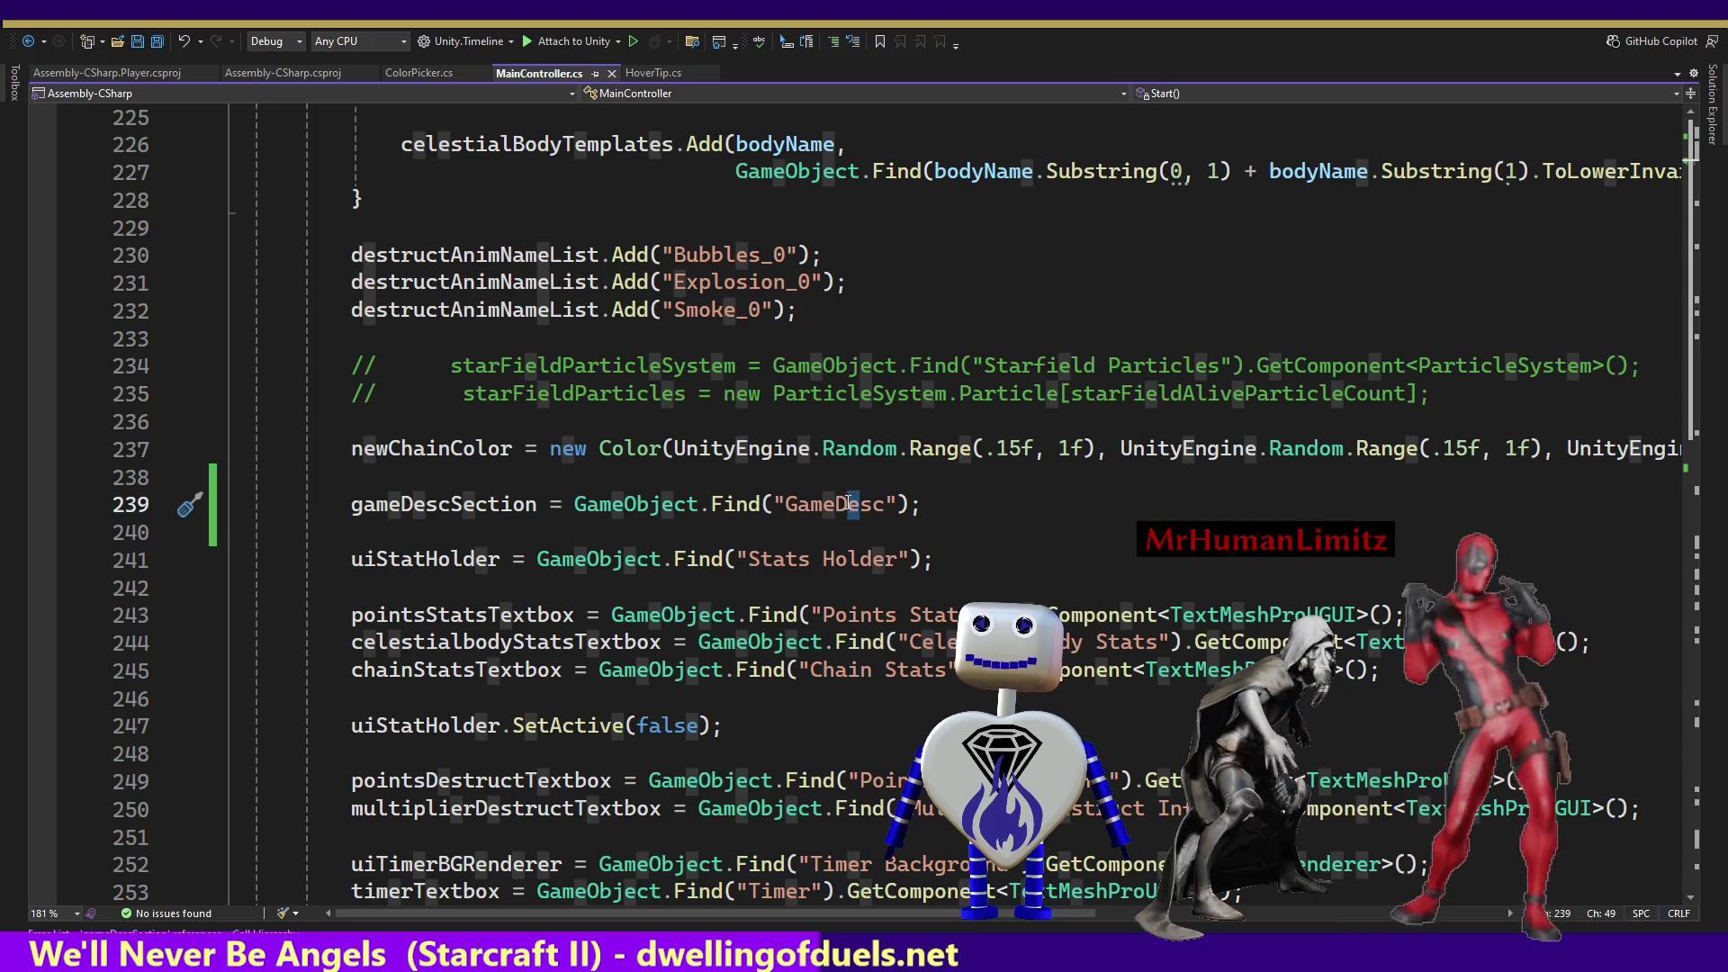
type("i")
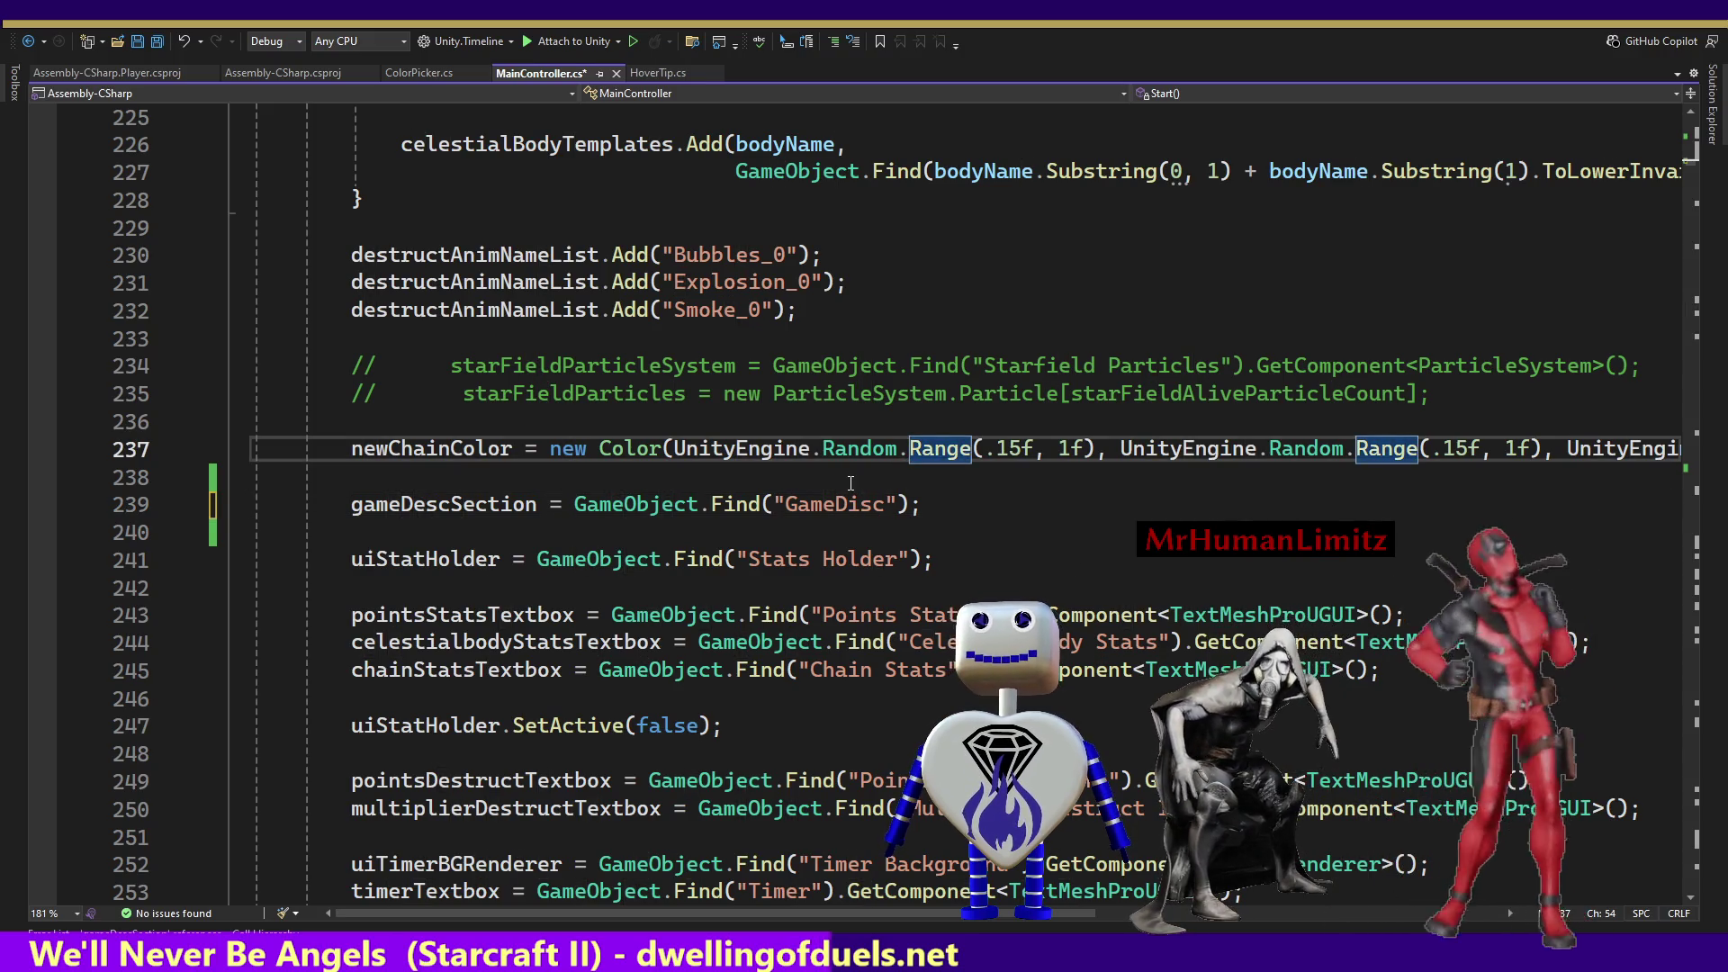
key("ctrl+s")
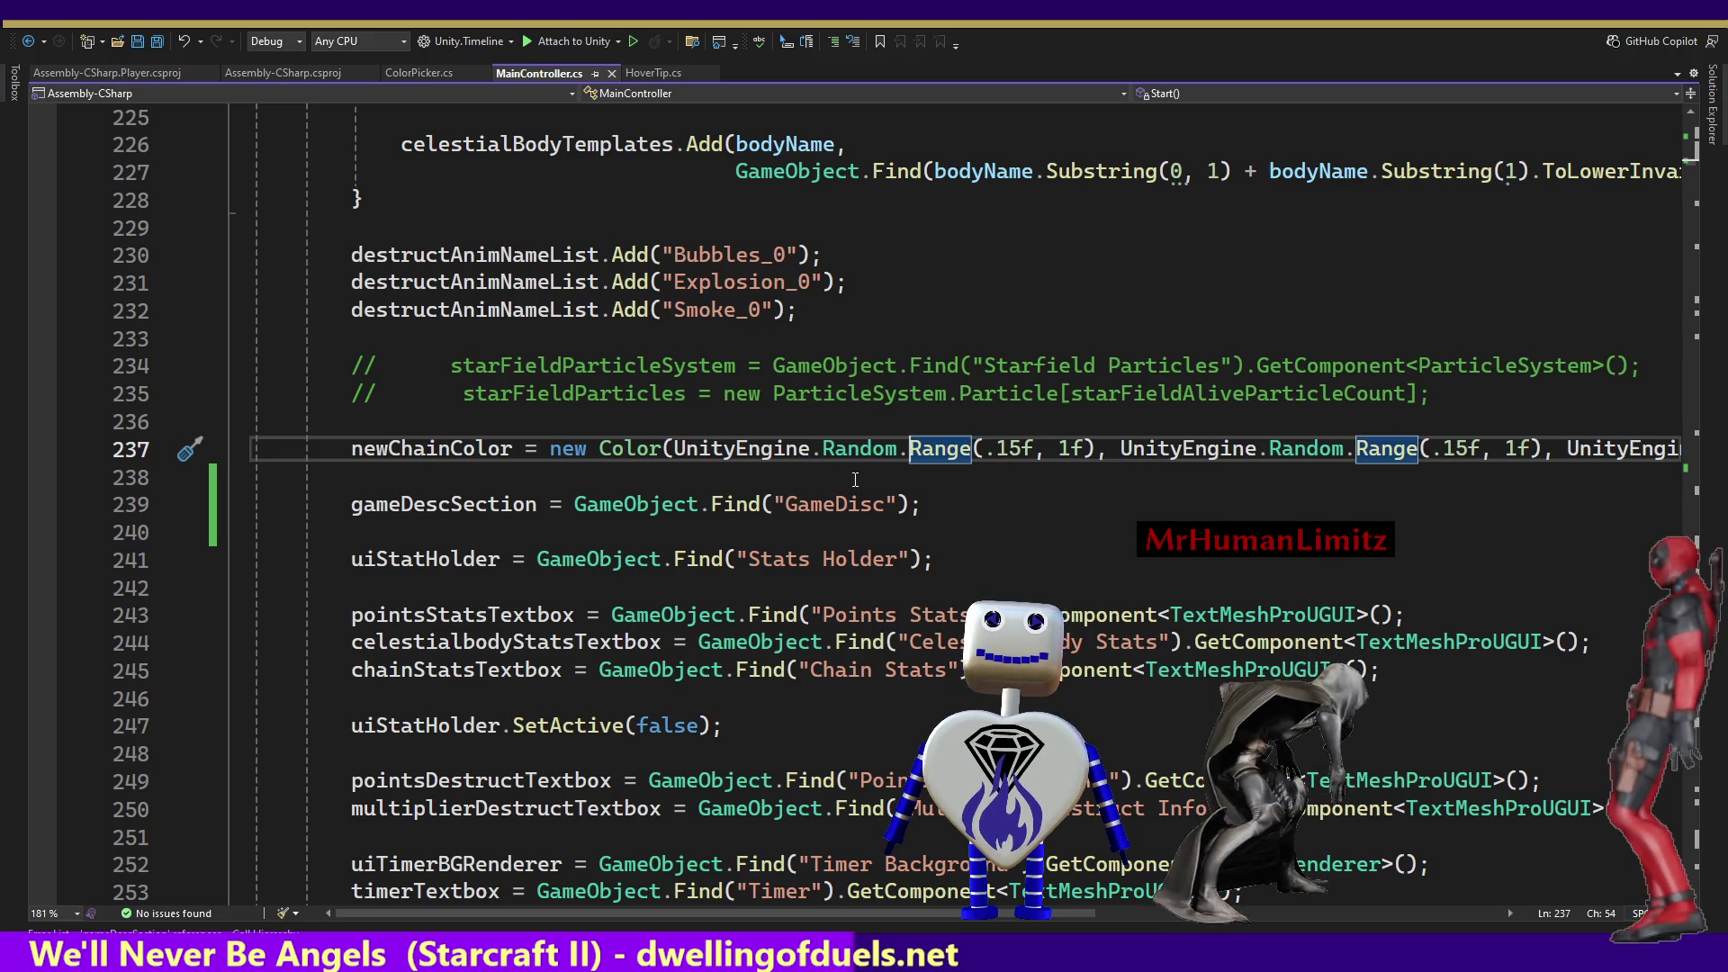
key("alt+Tab")
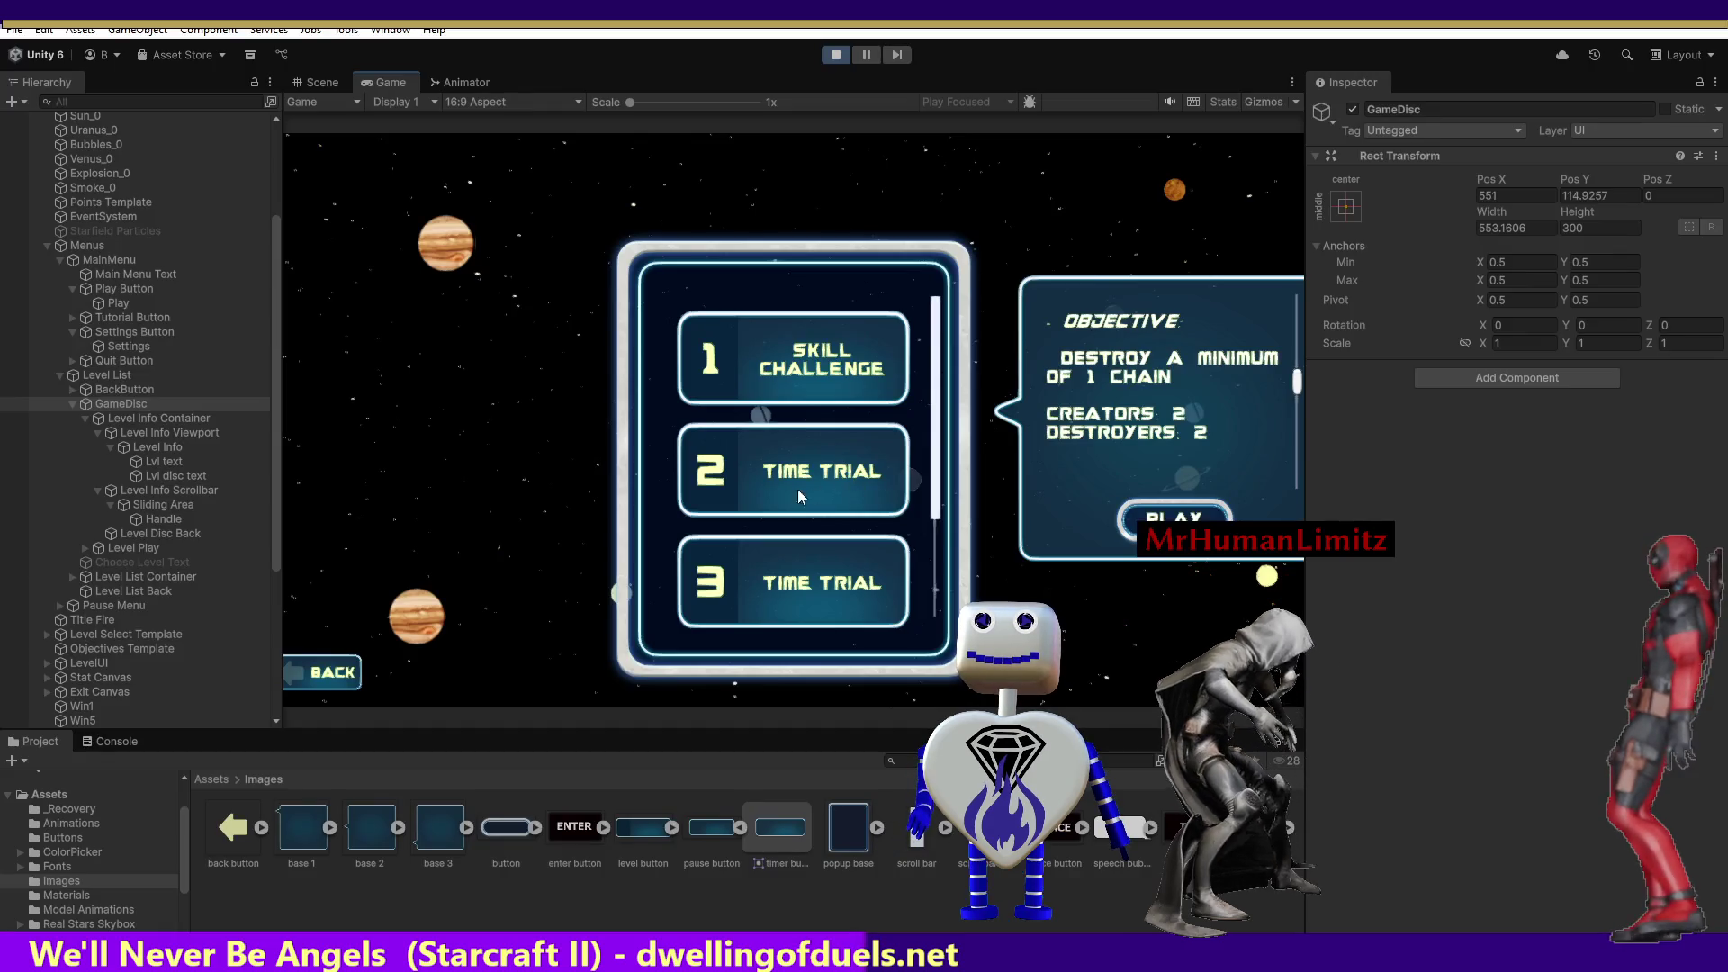
Restart Play mode and open Skill Challenge's objective panel, which logs a NullReferenceException.
left_click(828, 55)
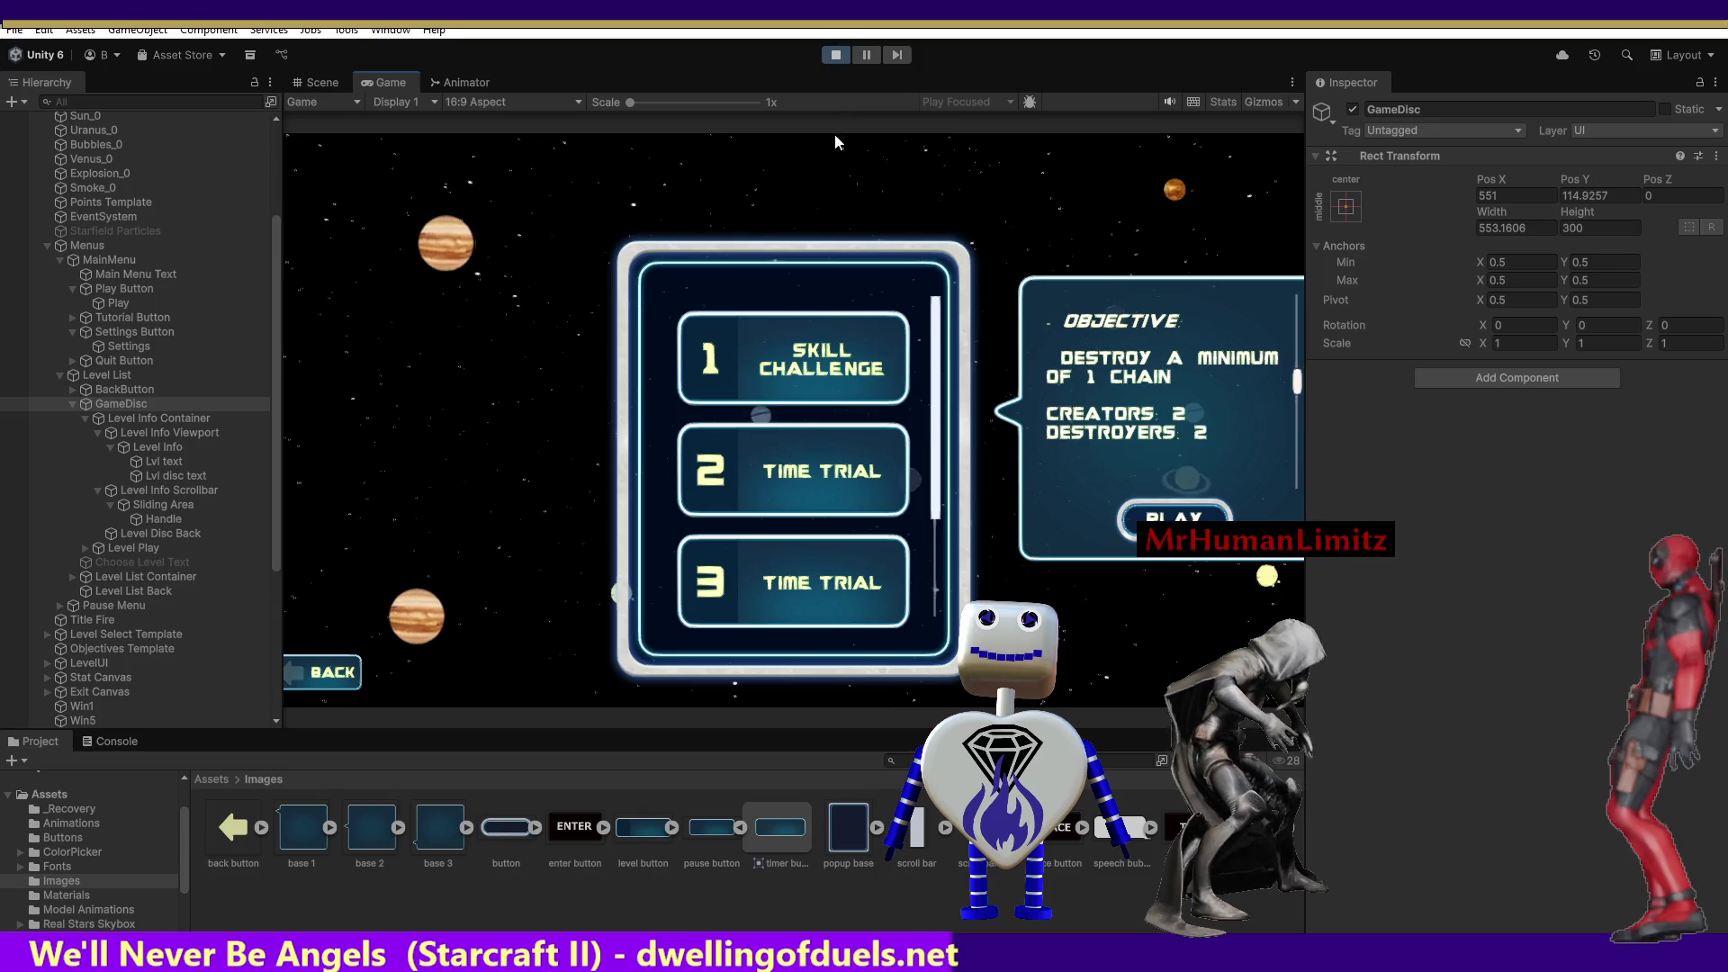
left_click(830, 56)
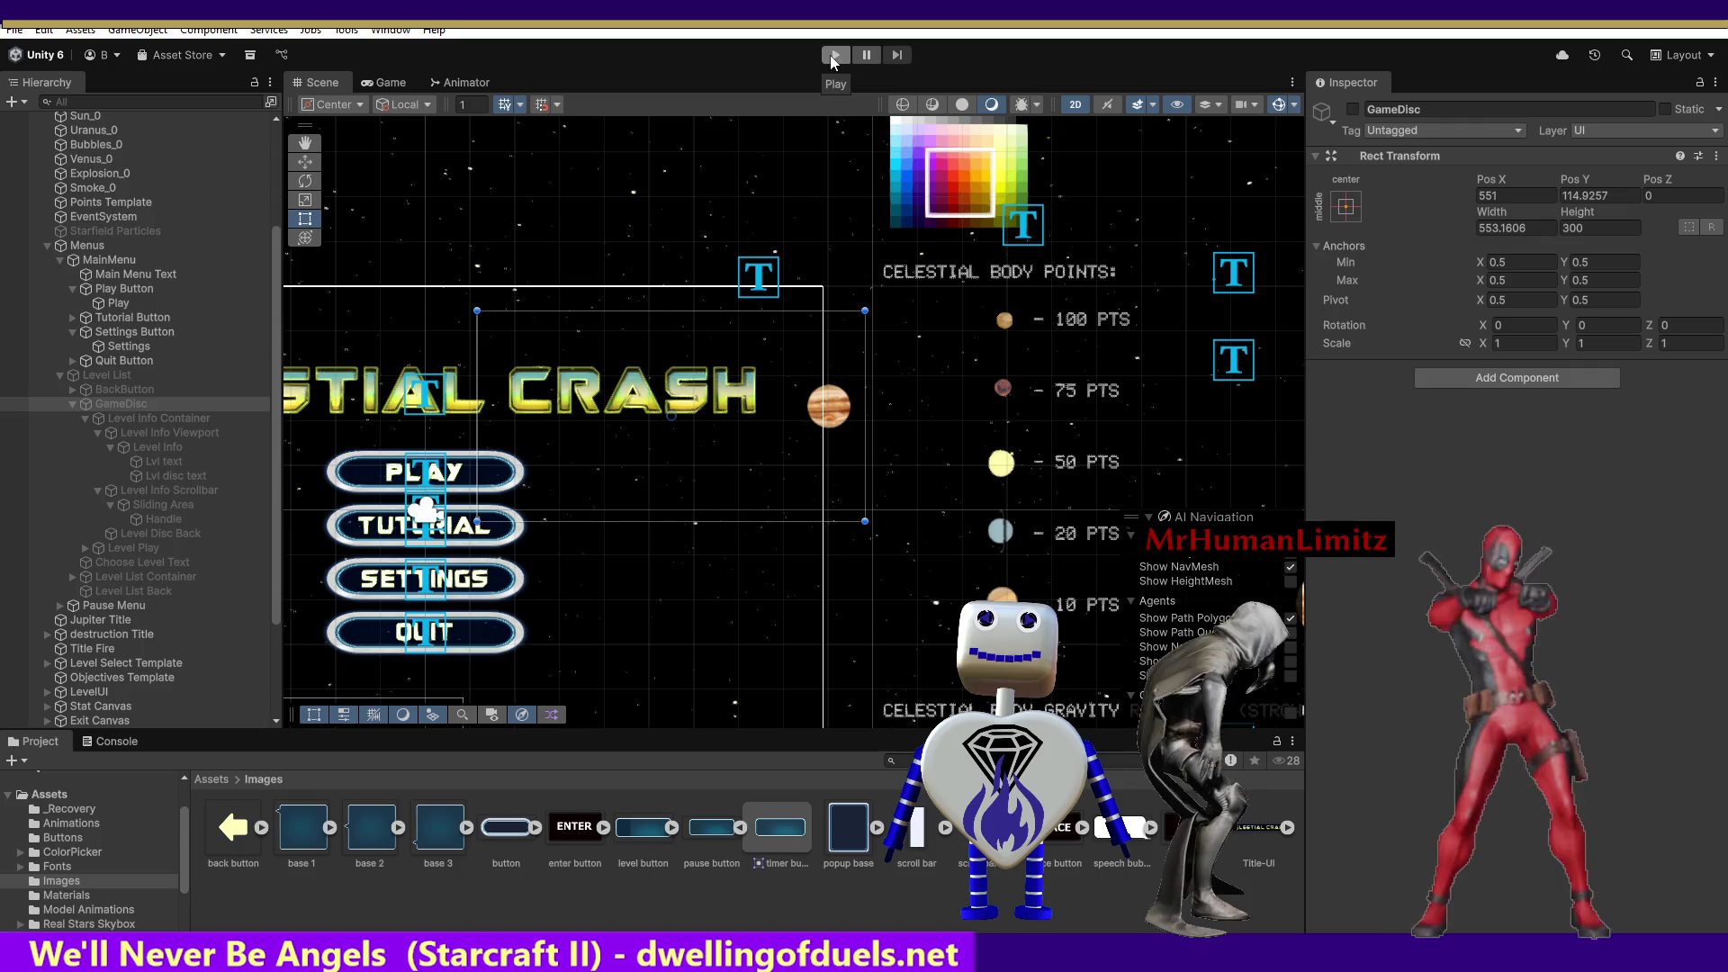
left_click(830, 56)
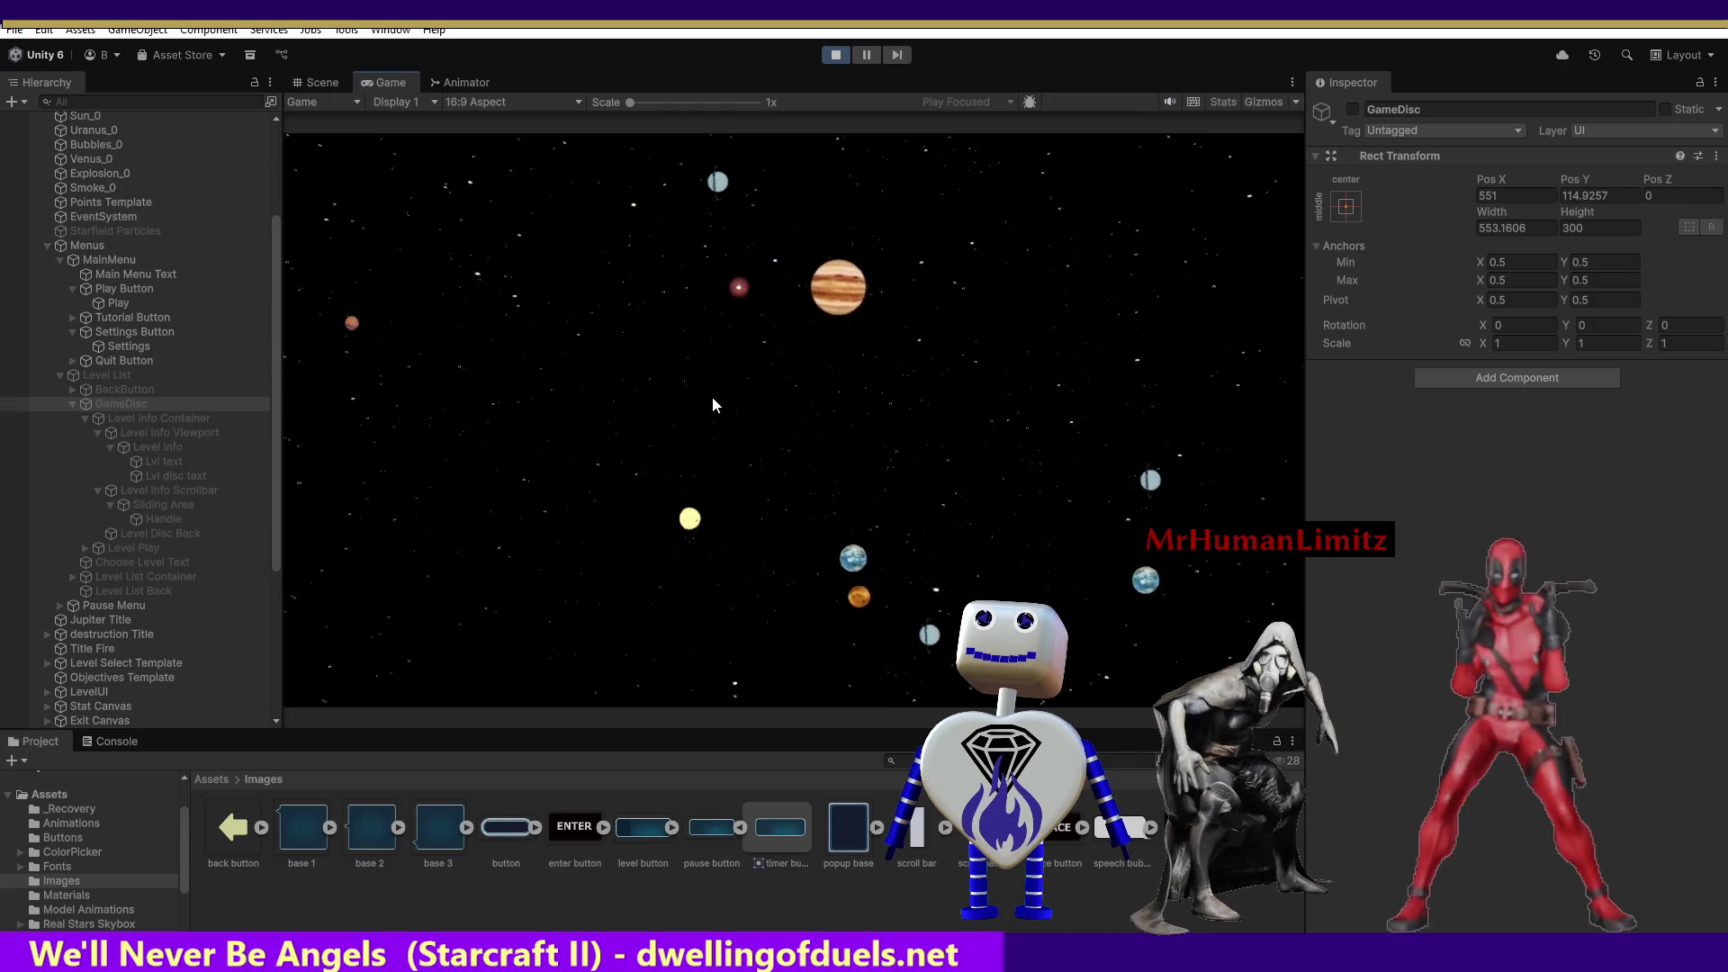
left_click(786, 372)
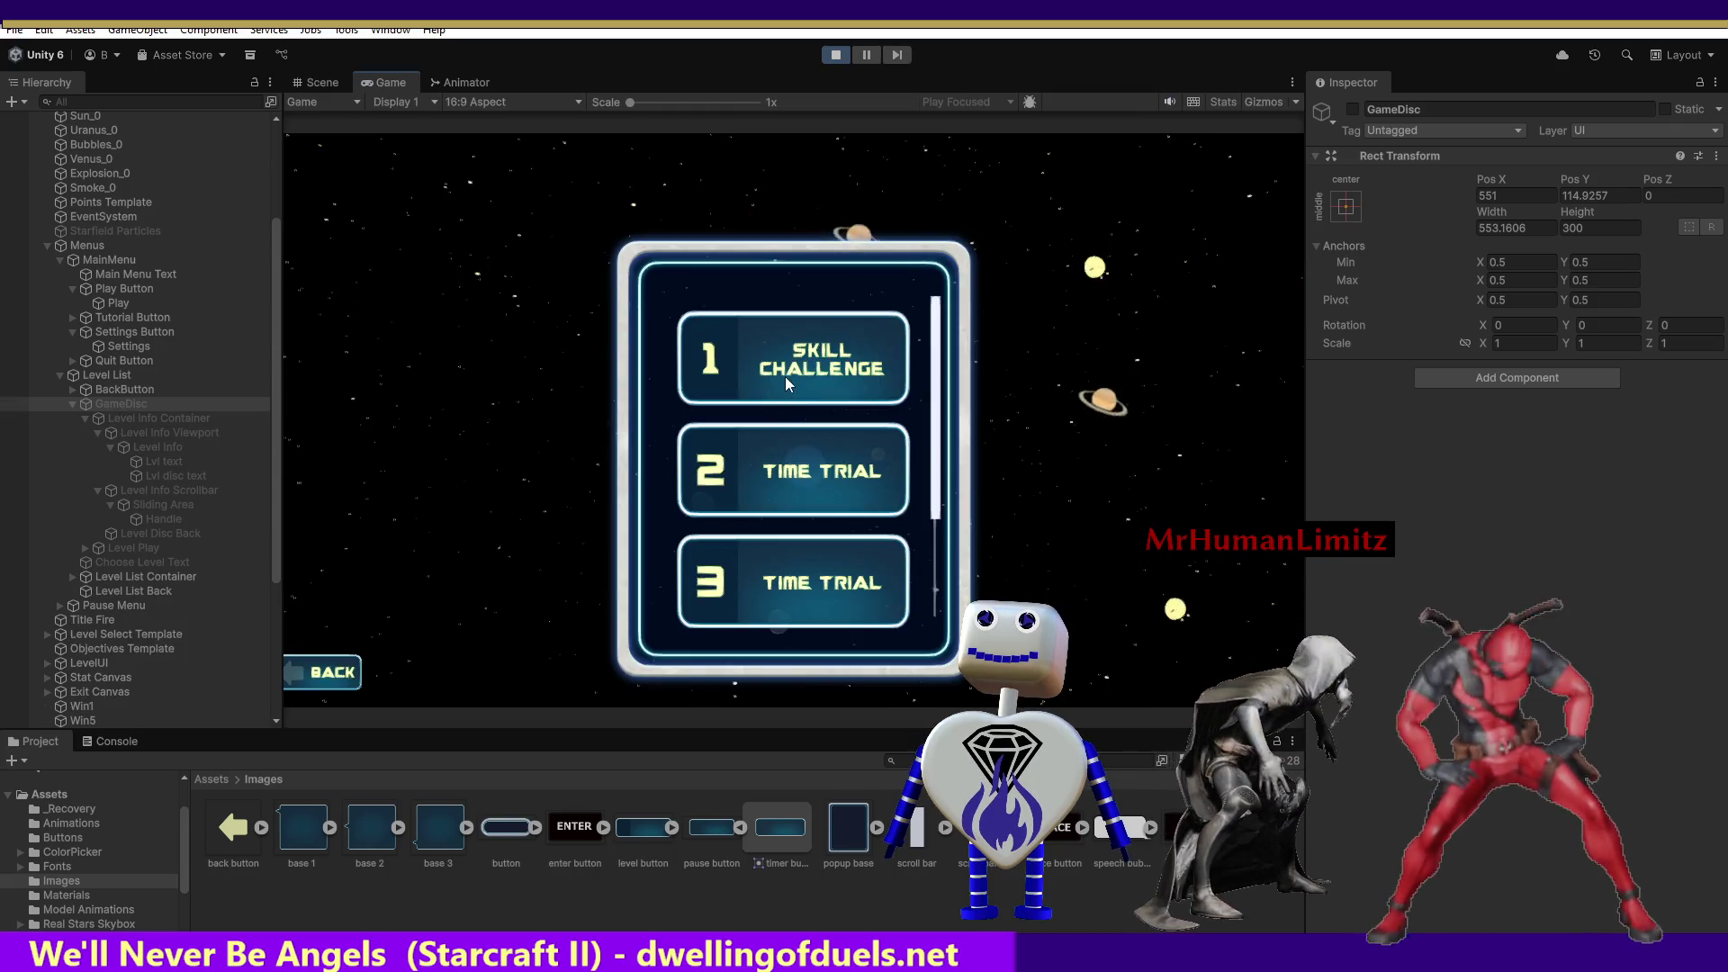
left_click(785, 376)
left_click(117, 741)
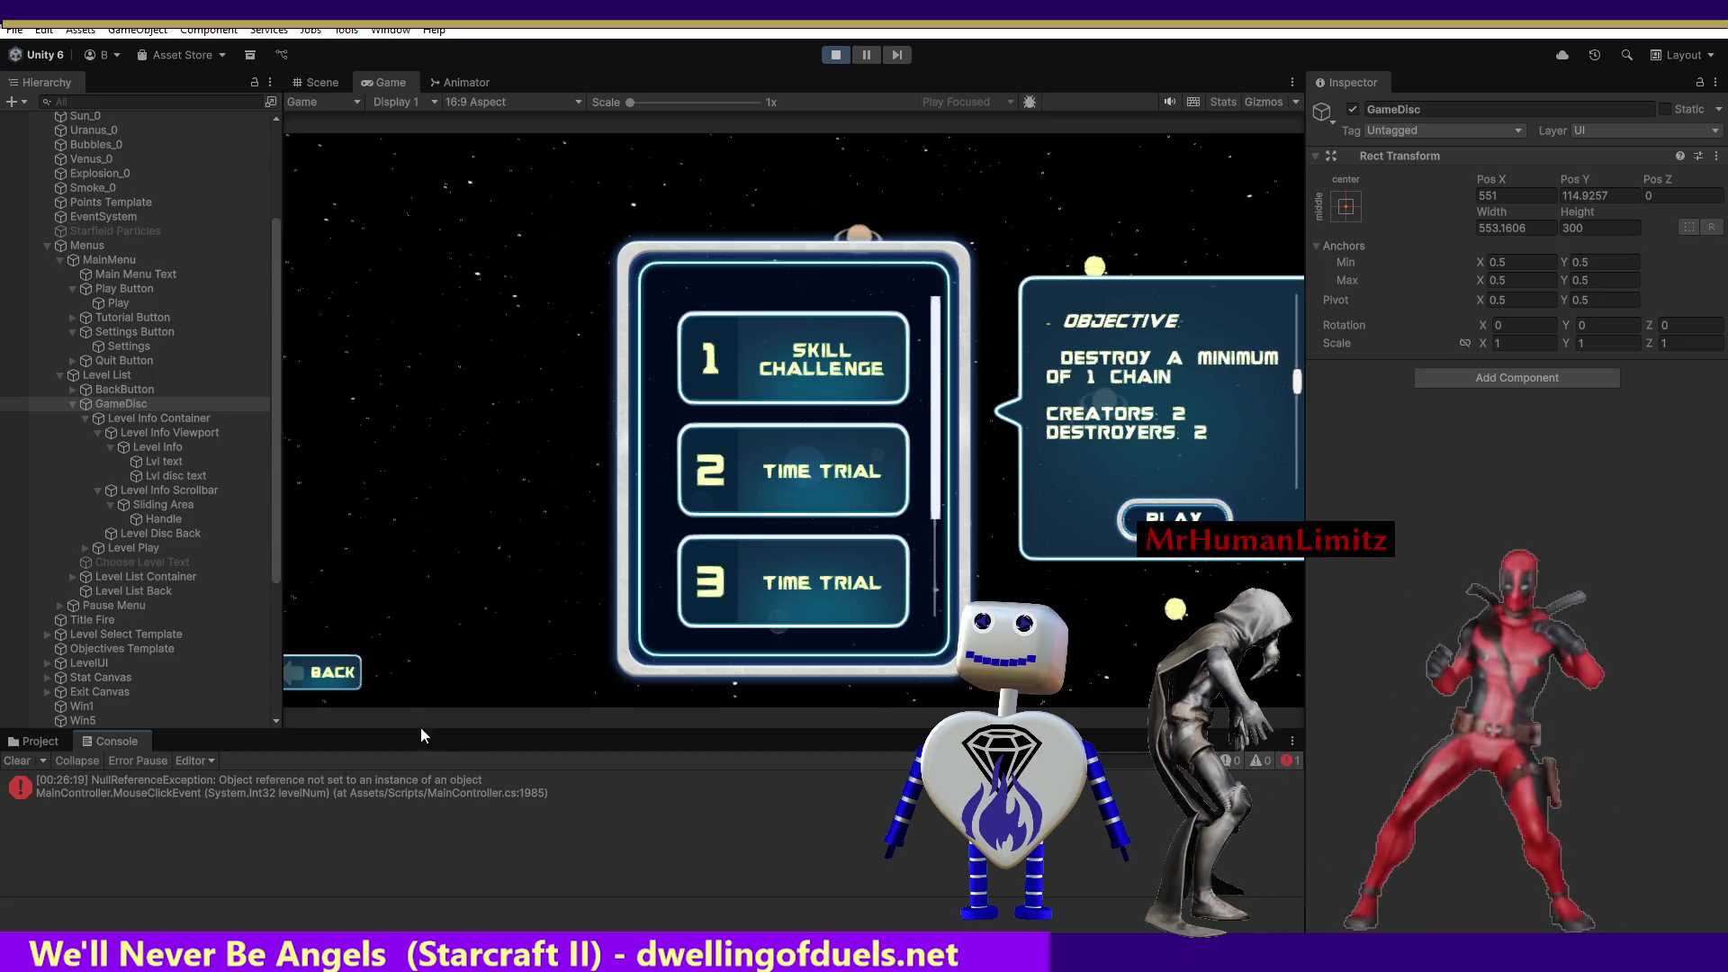
Inspect the GameDisc object's name in the Hierarchy, then return to Visual Studio.
right_click(129, 403)
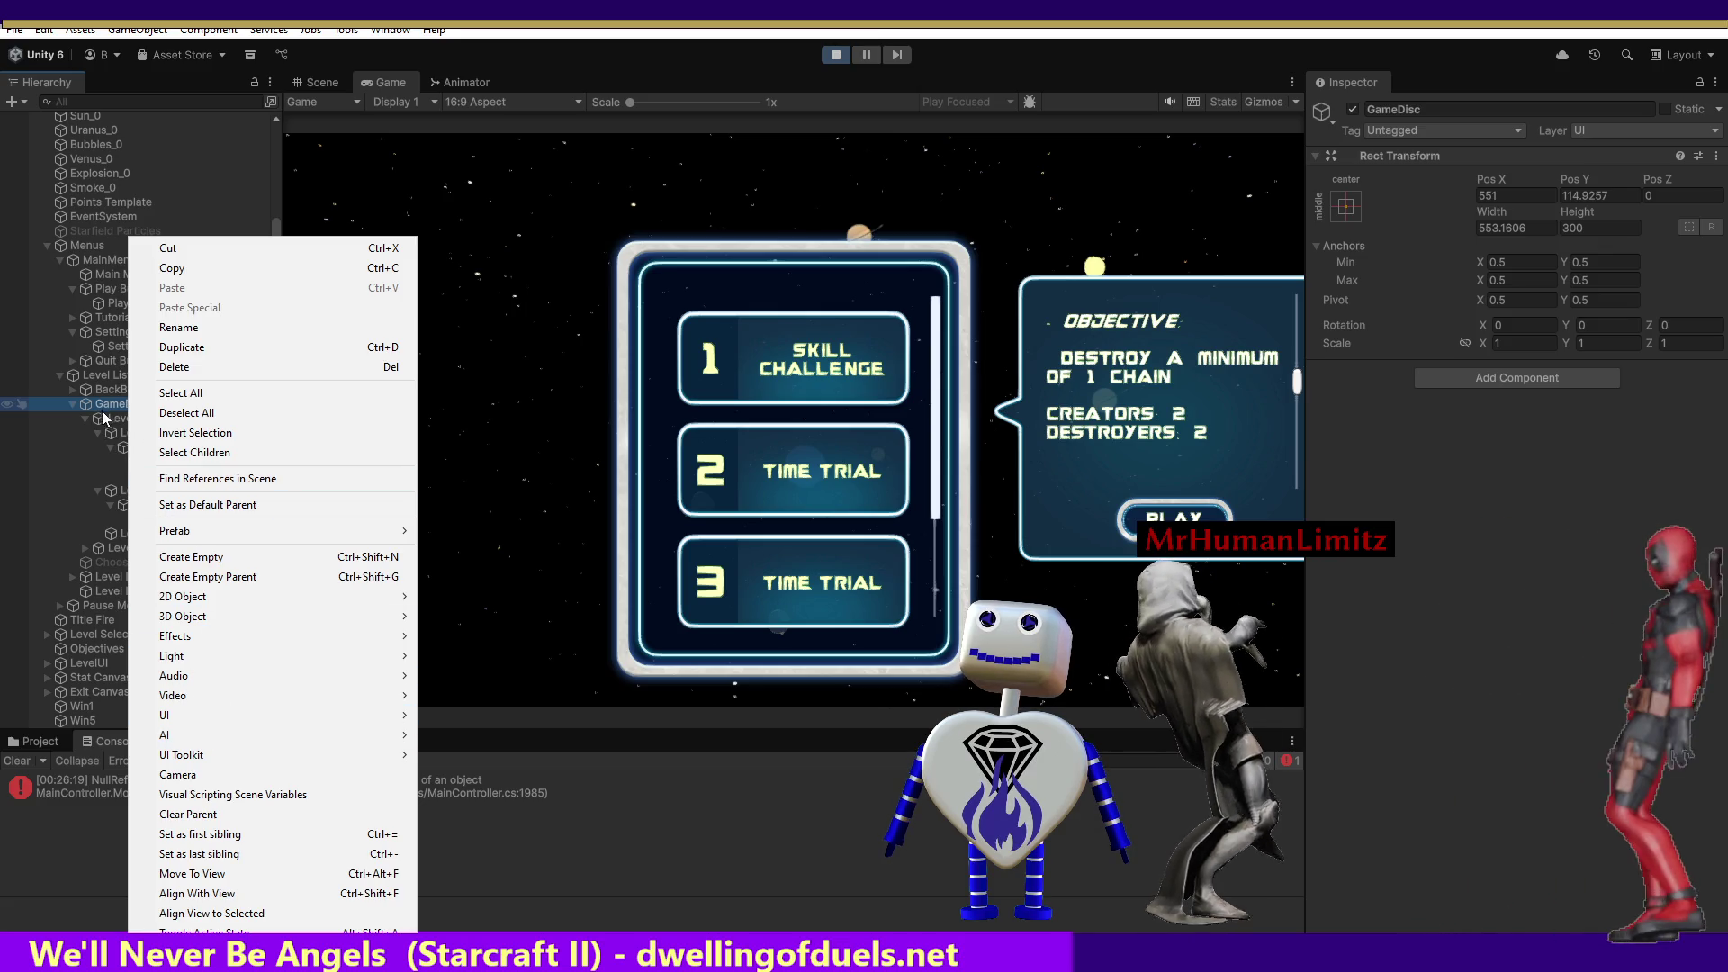
left_click(104, 404)
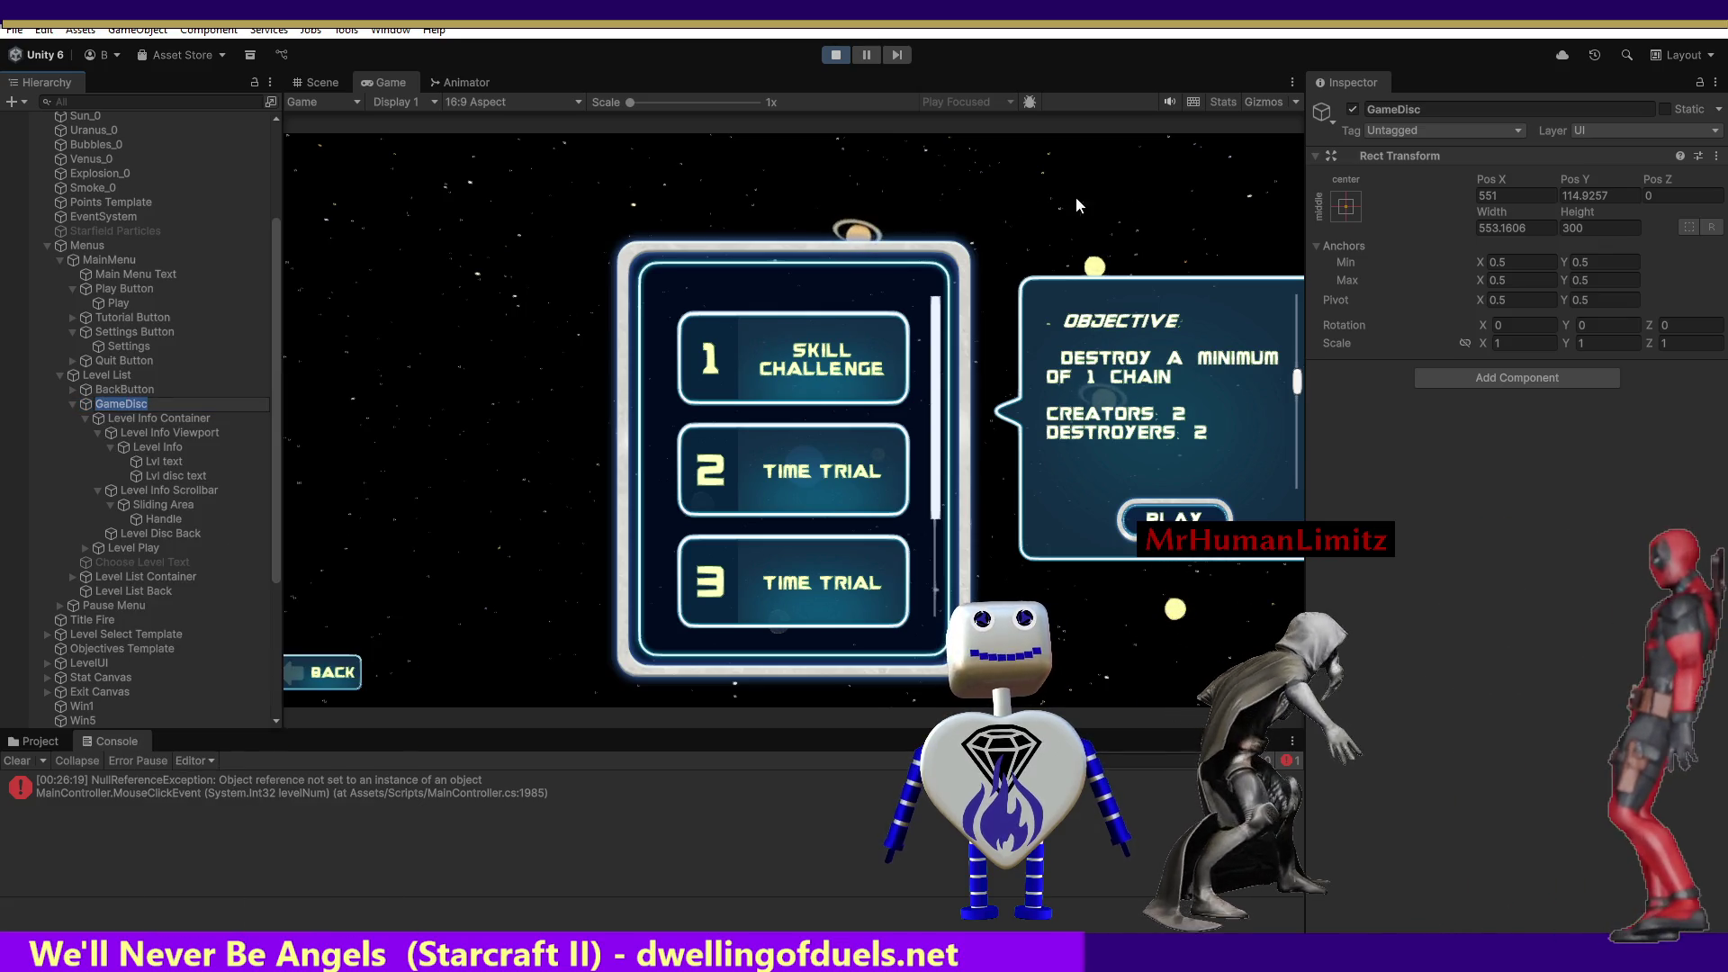
left_click(1422, 109)
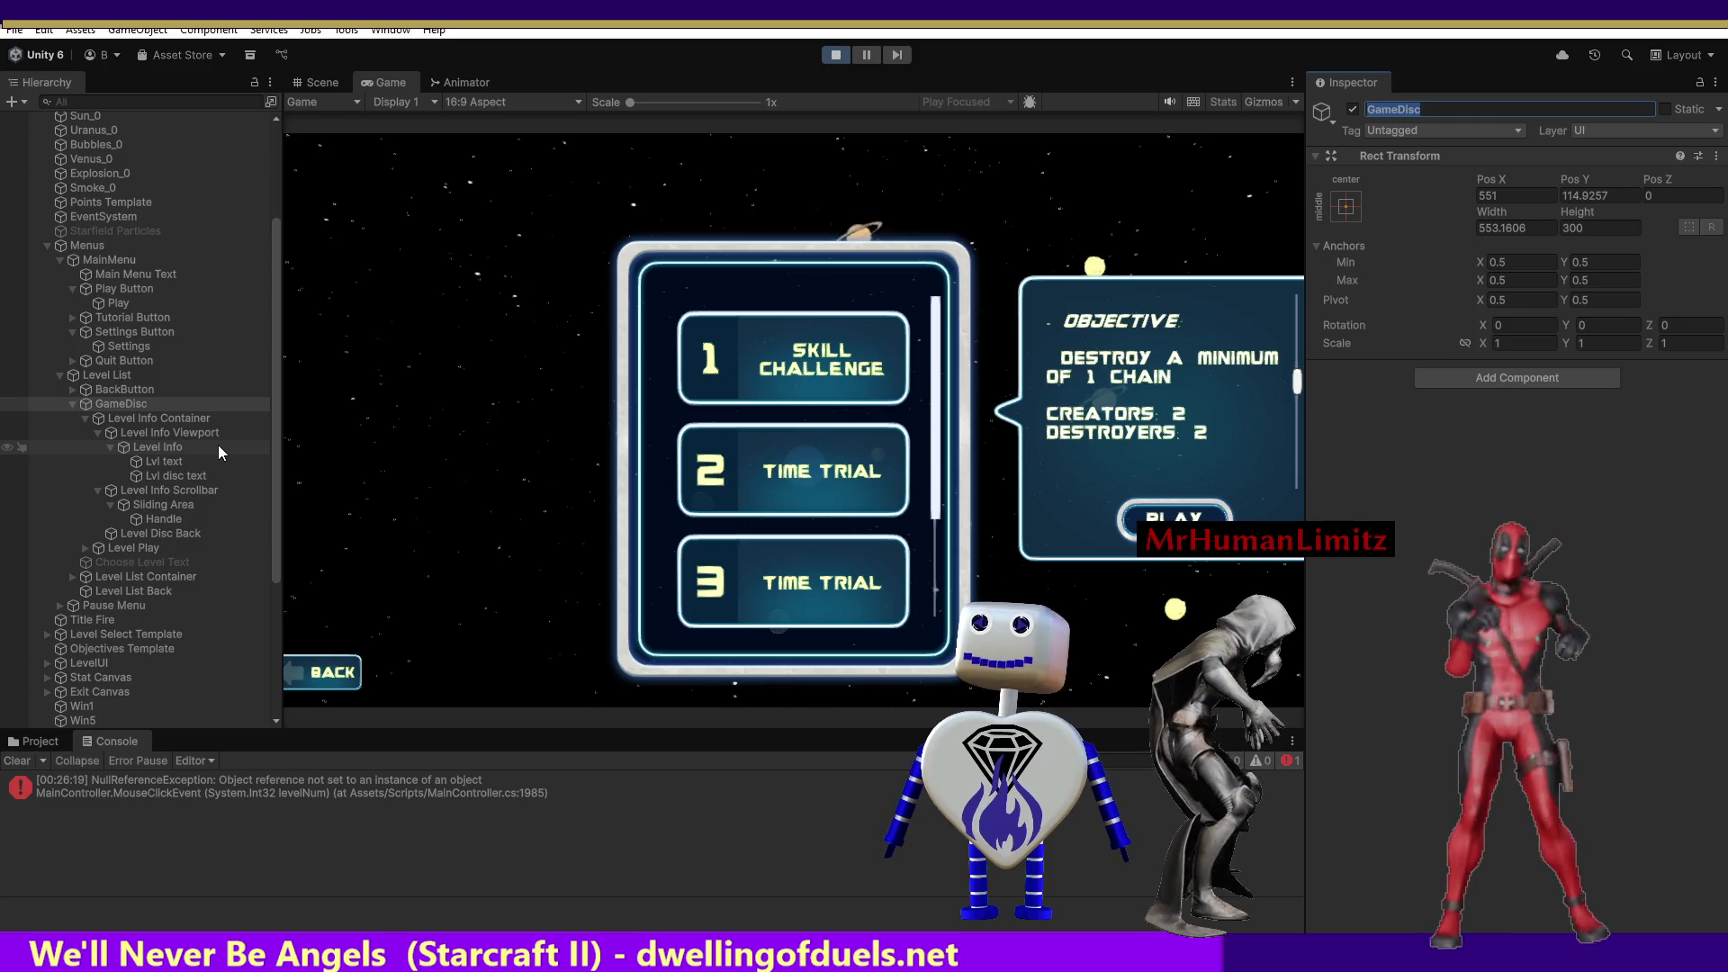
key("alt+Tab")
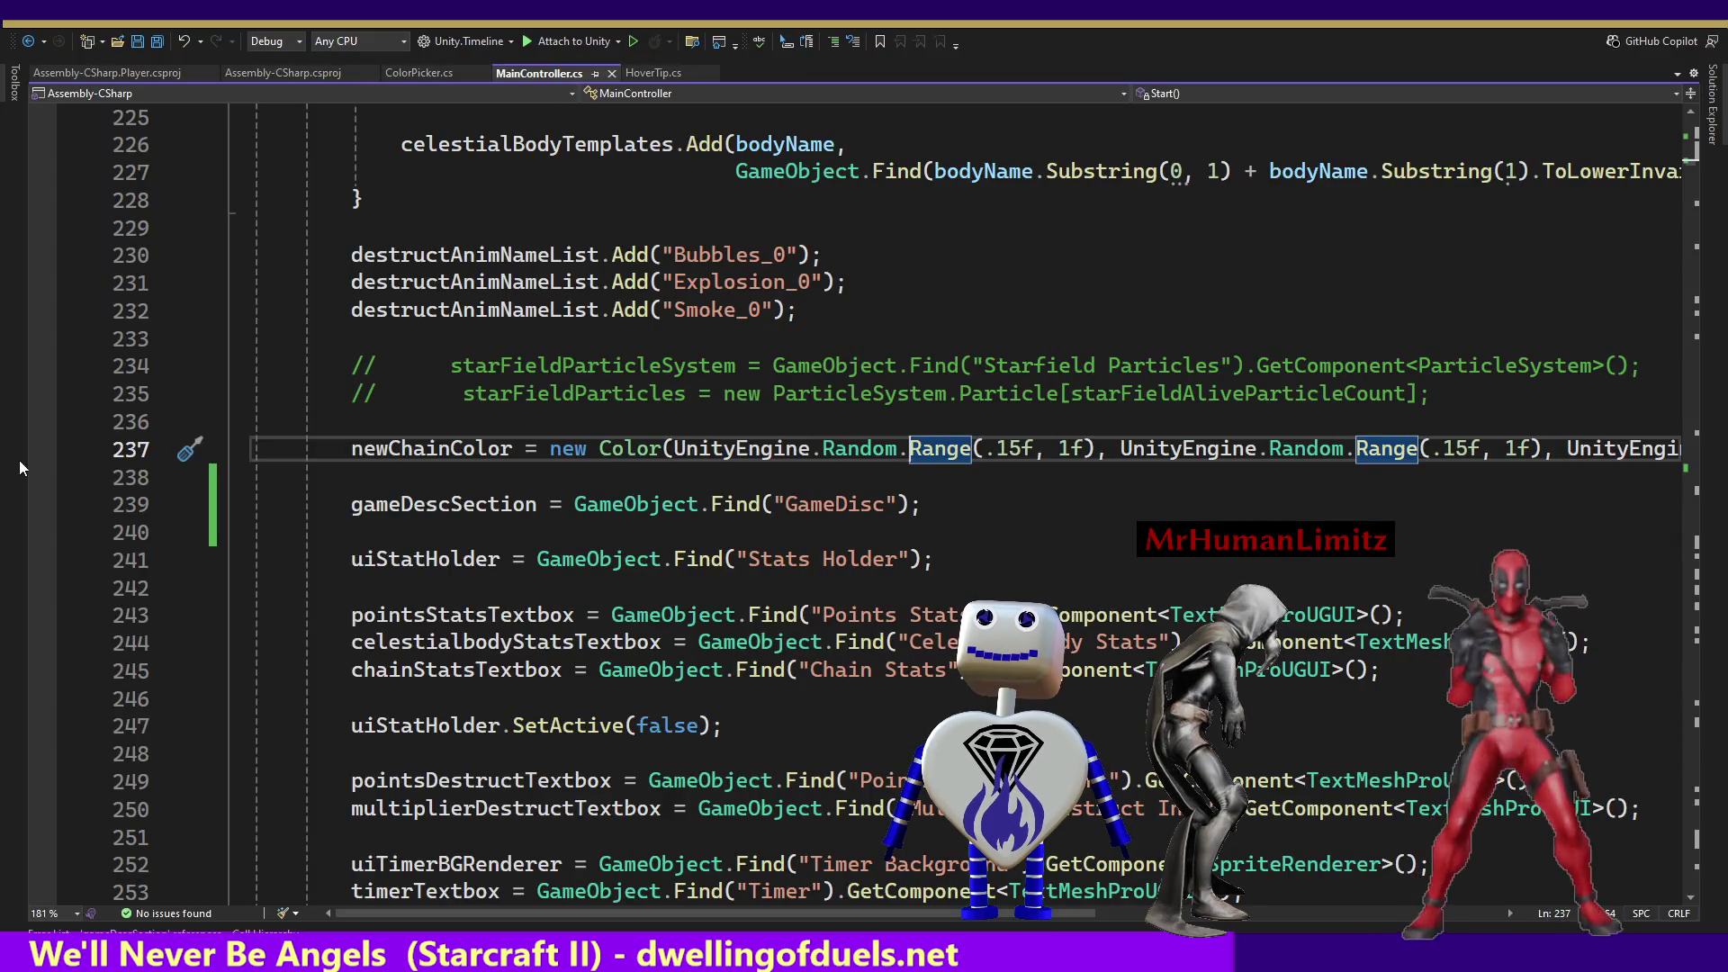
Delete the gameDescSection GameDisc lookup line from Start, including its blank line.
left_click_drag(999, 504, 946, 483)
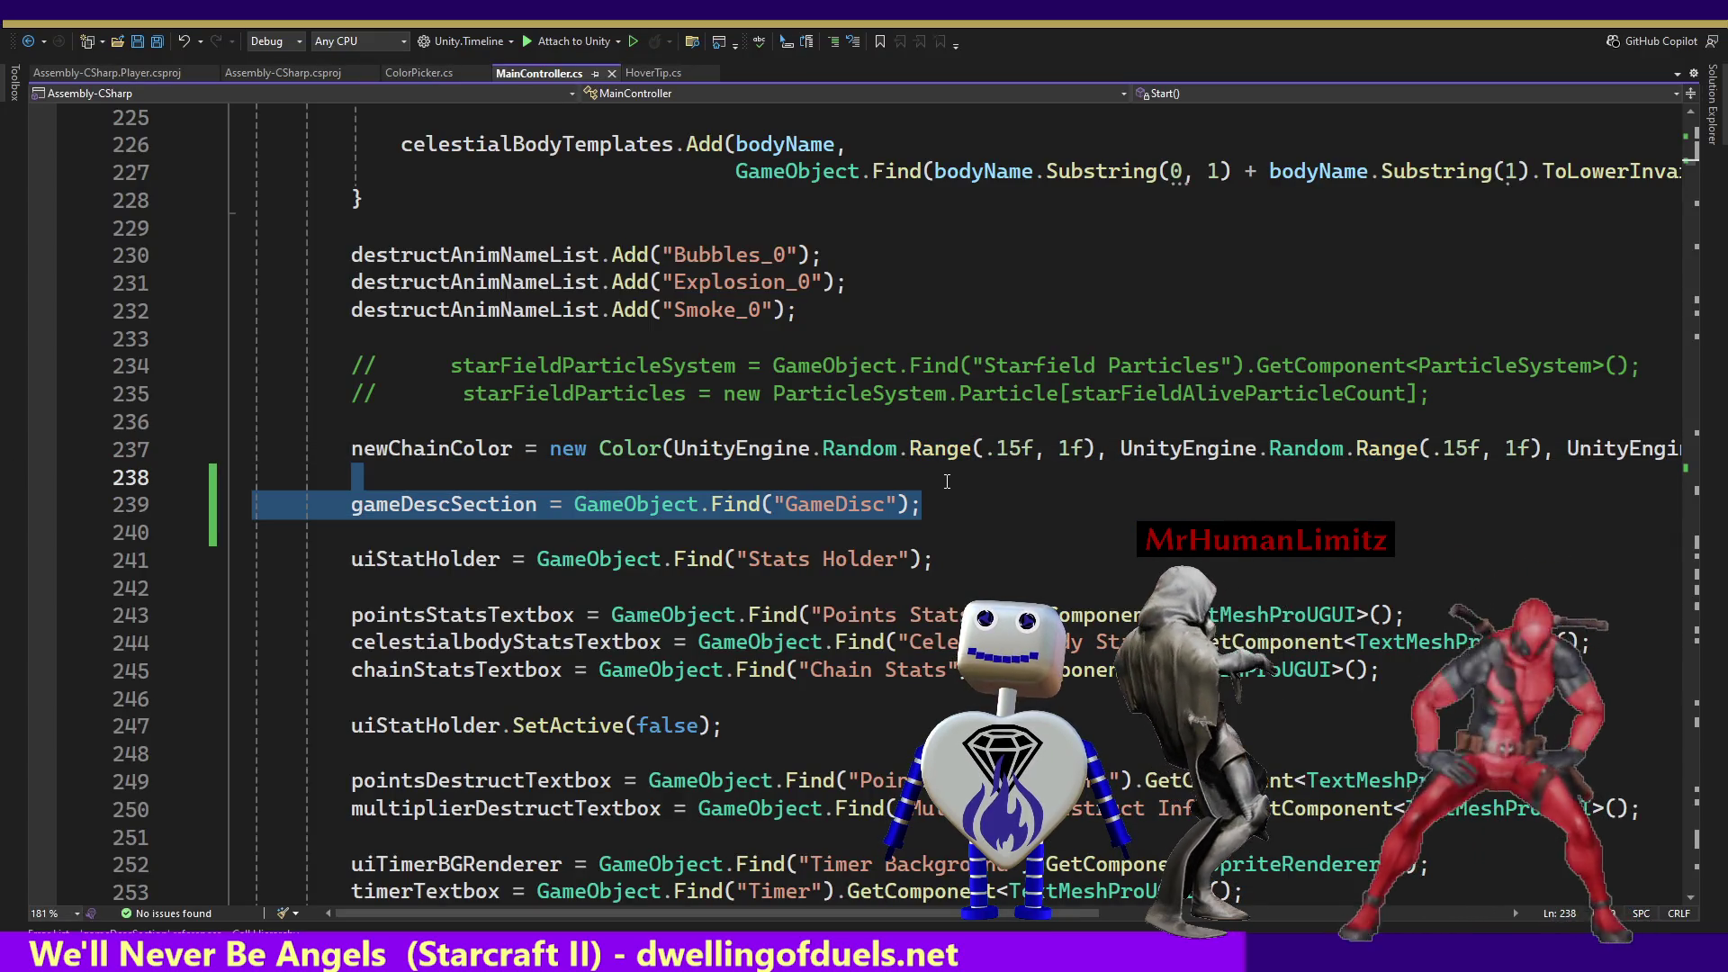
key("Delete")
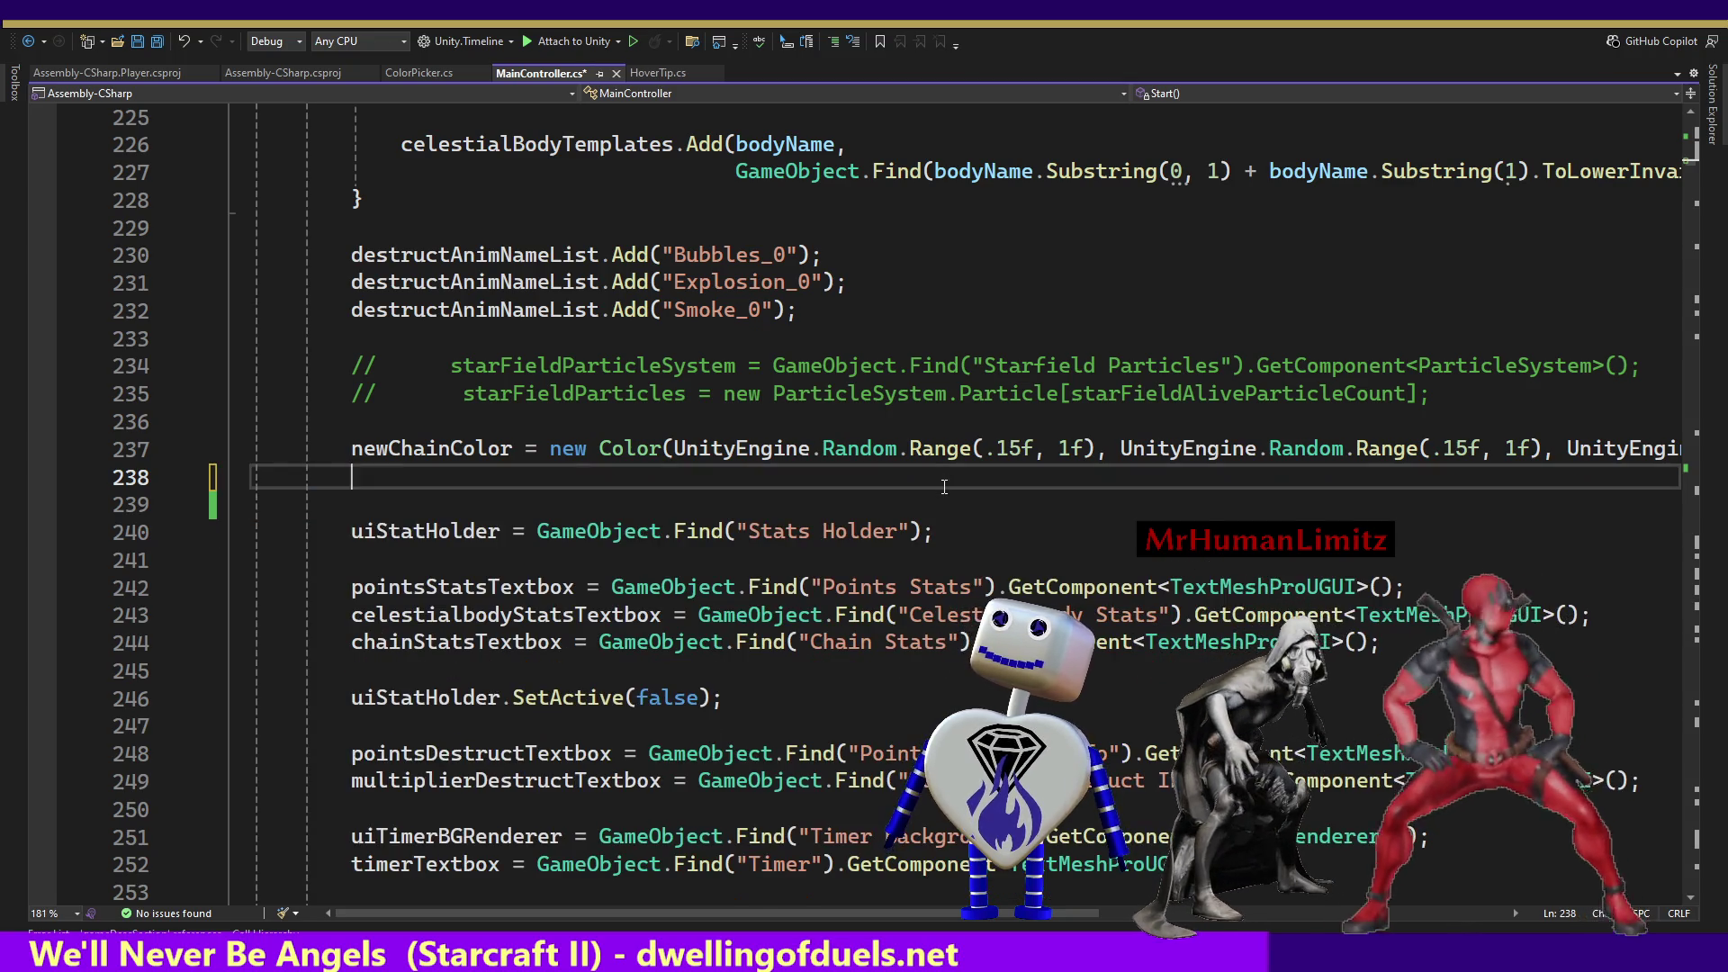
key("BackSpace")
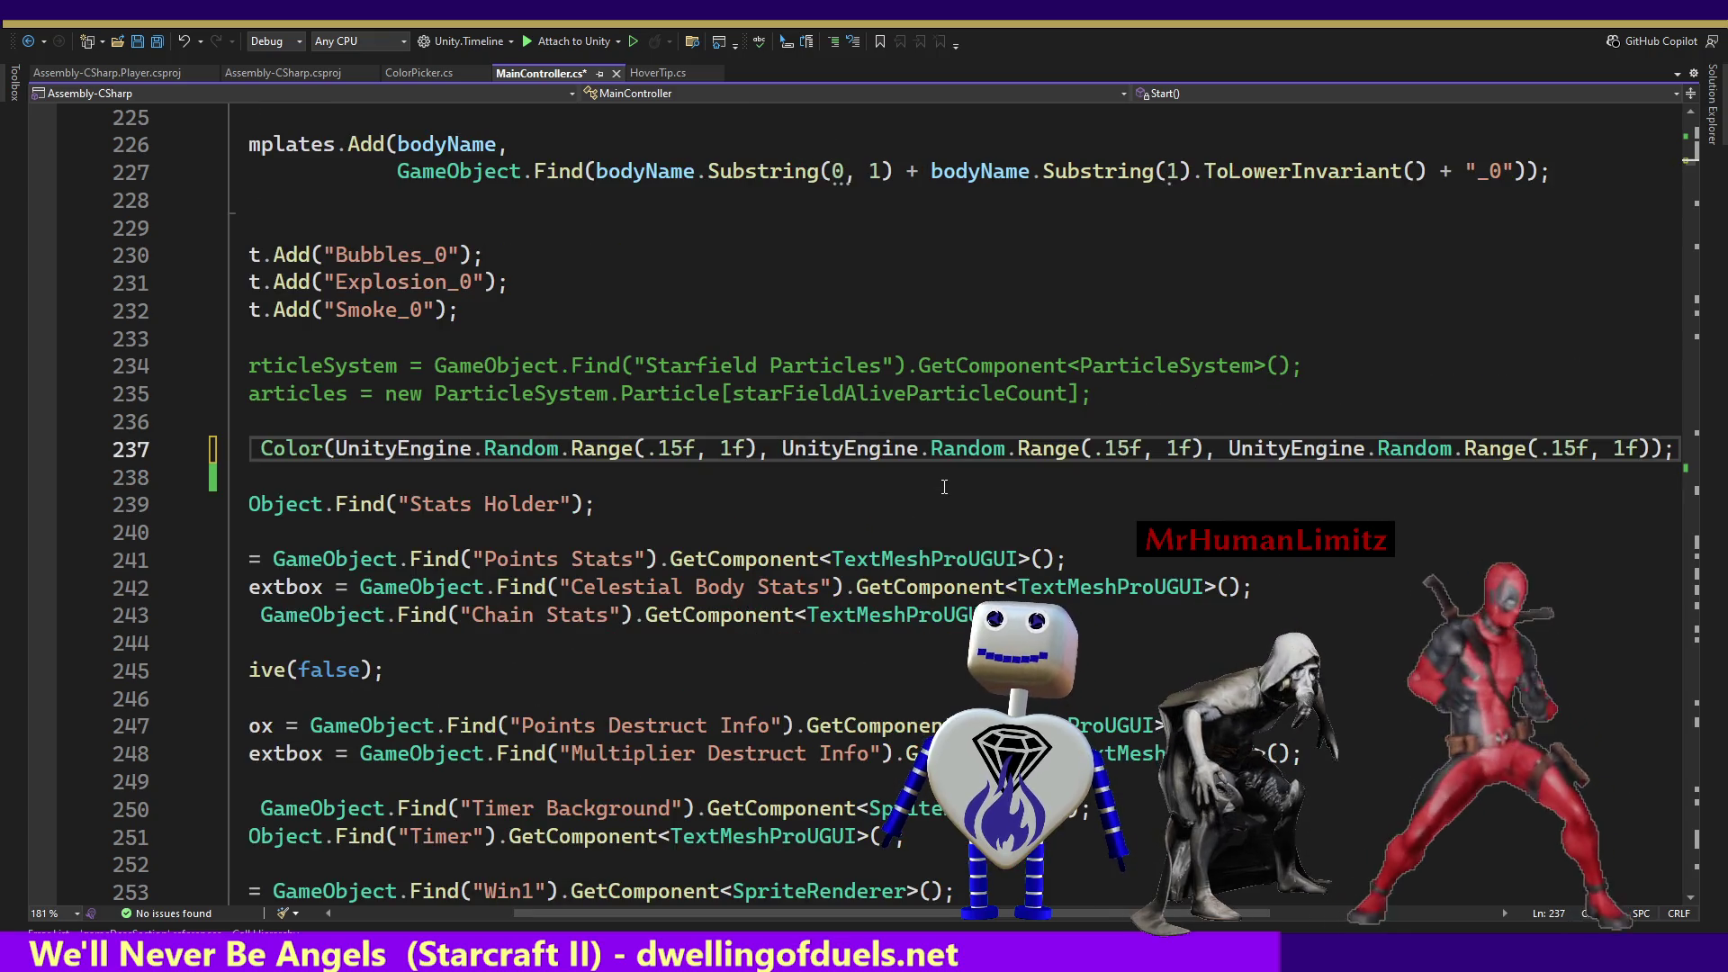
Initialise the gameDescSection field declaration to "= null" and save the script.
scroll(630, 911, "left", 3)
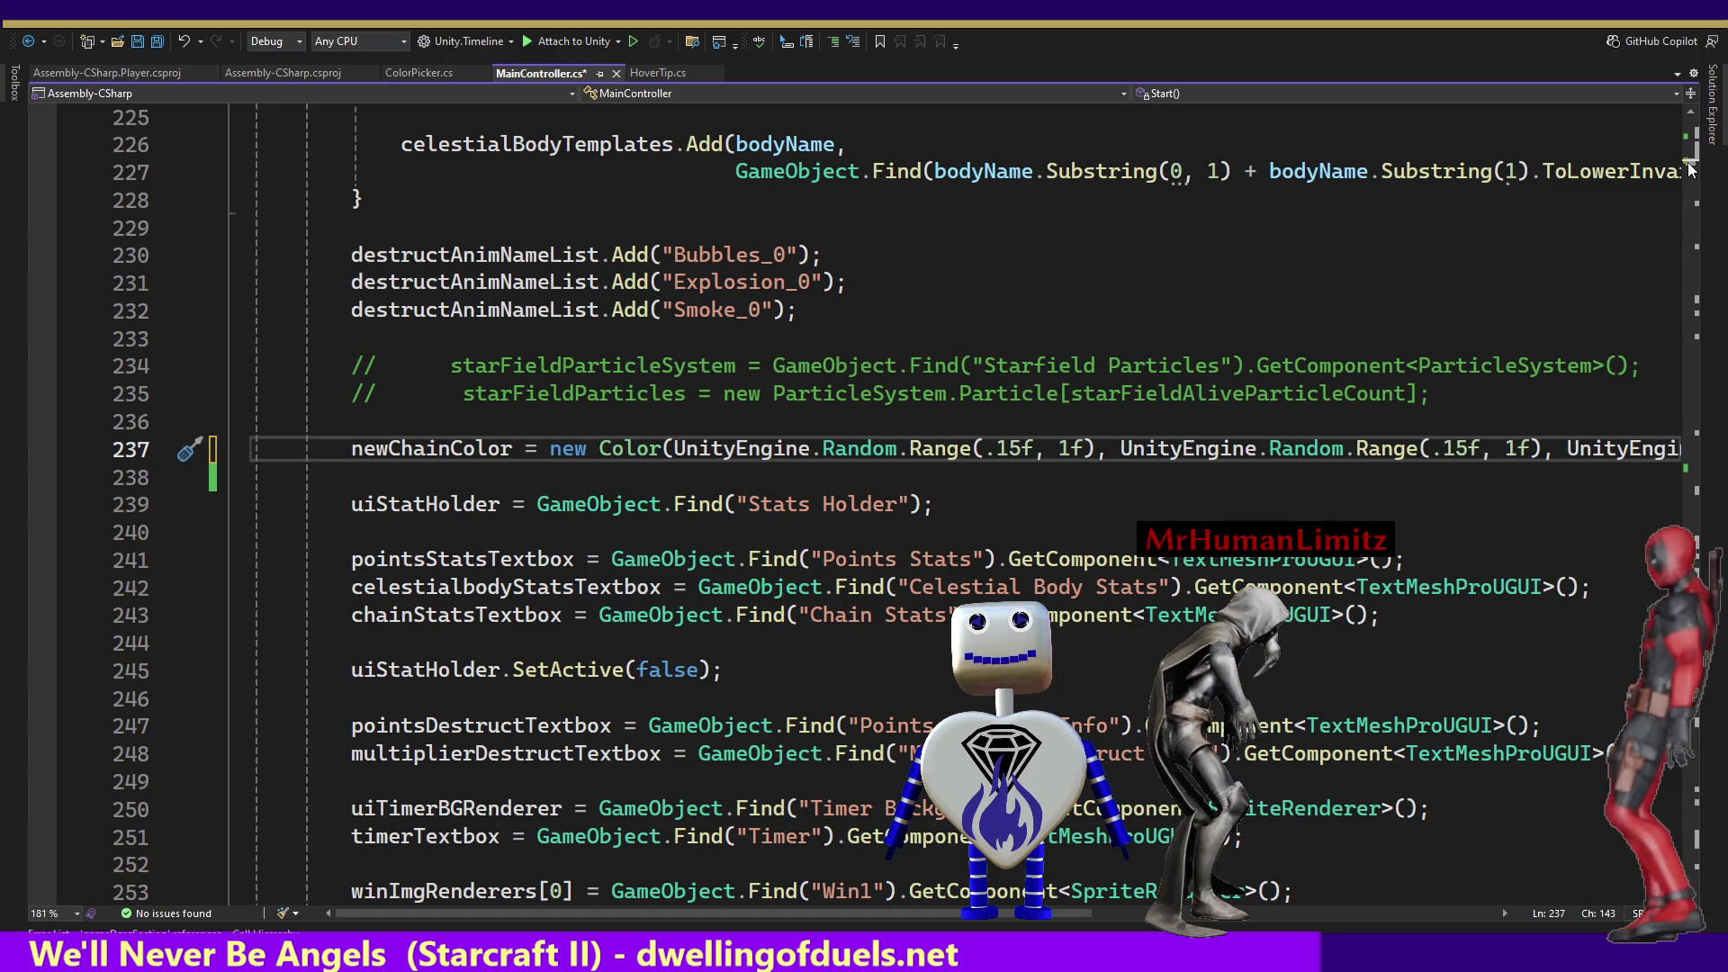
mouse_move(1689, 169)
left_mouse_down()
mouse_move(1689, 198)
mouse_move(1689, 135)
left_mouse_up()
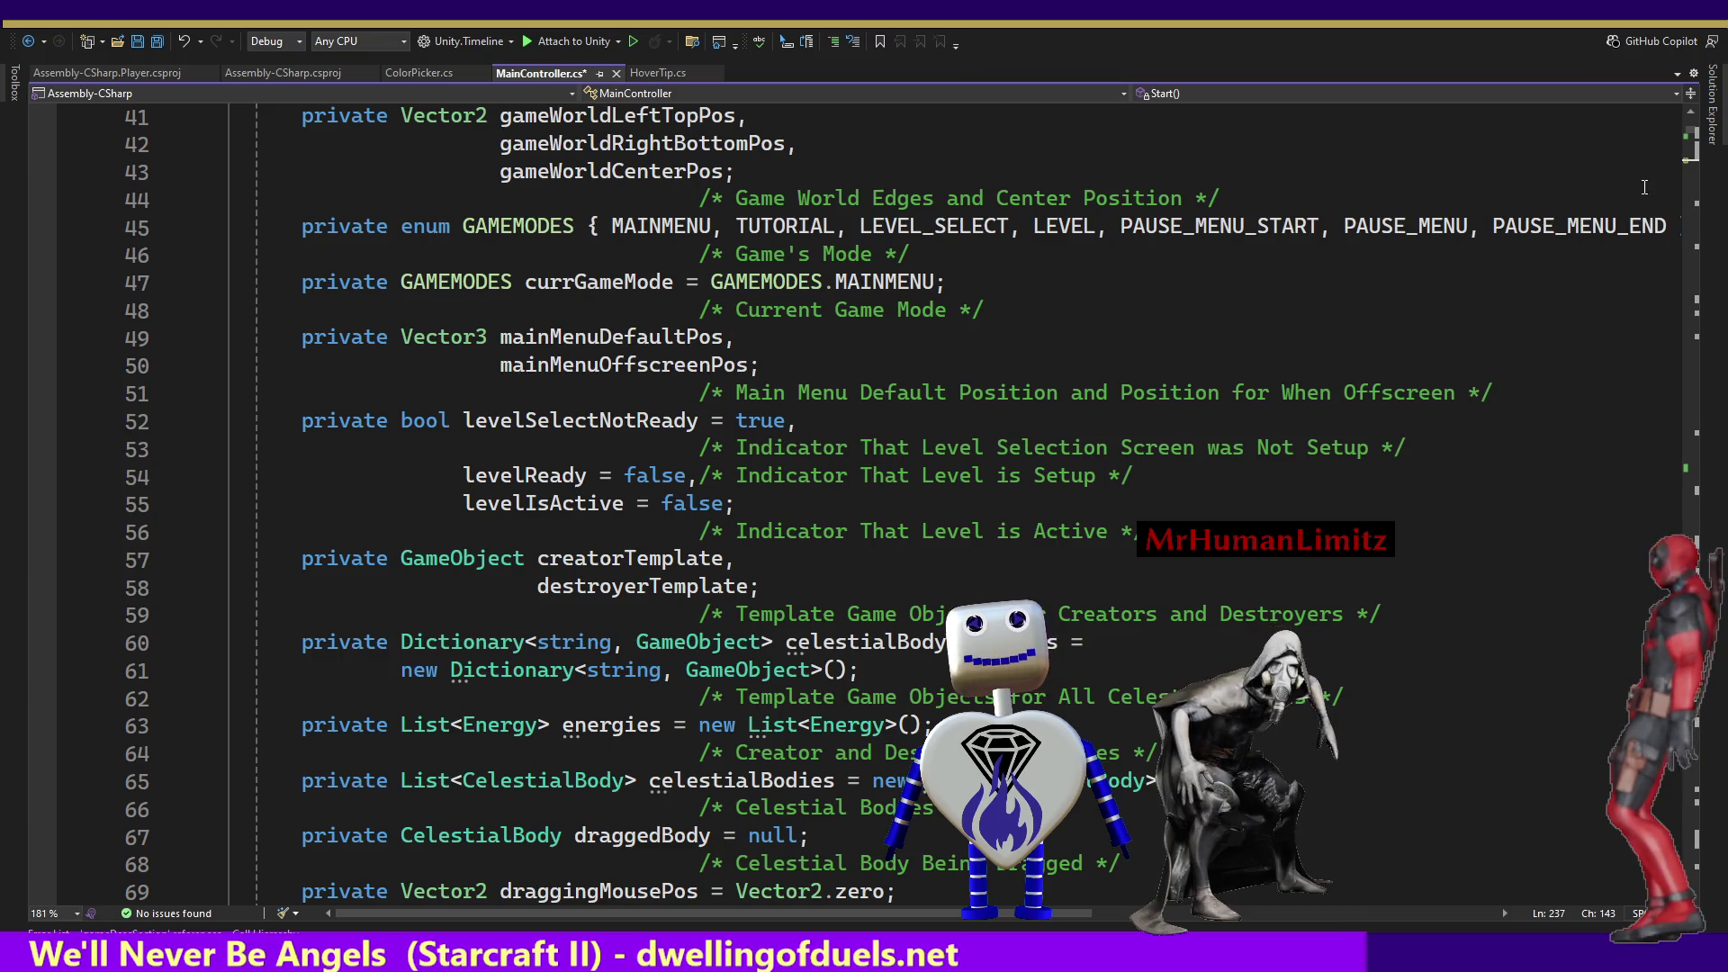
left_click_drag(1689, 135, 1689, 137)
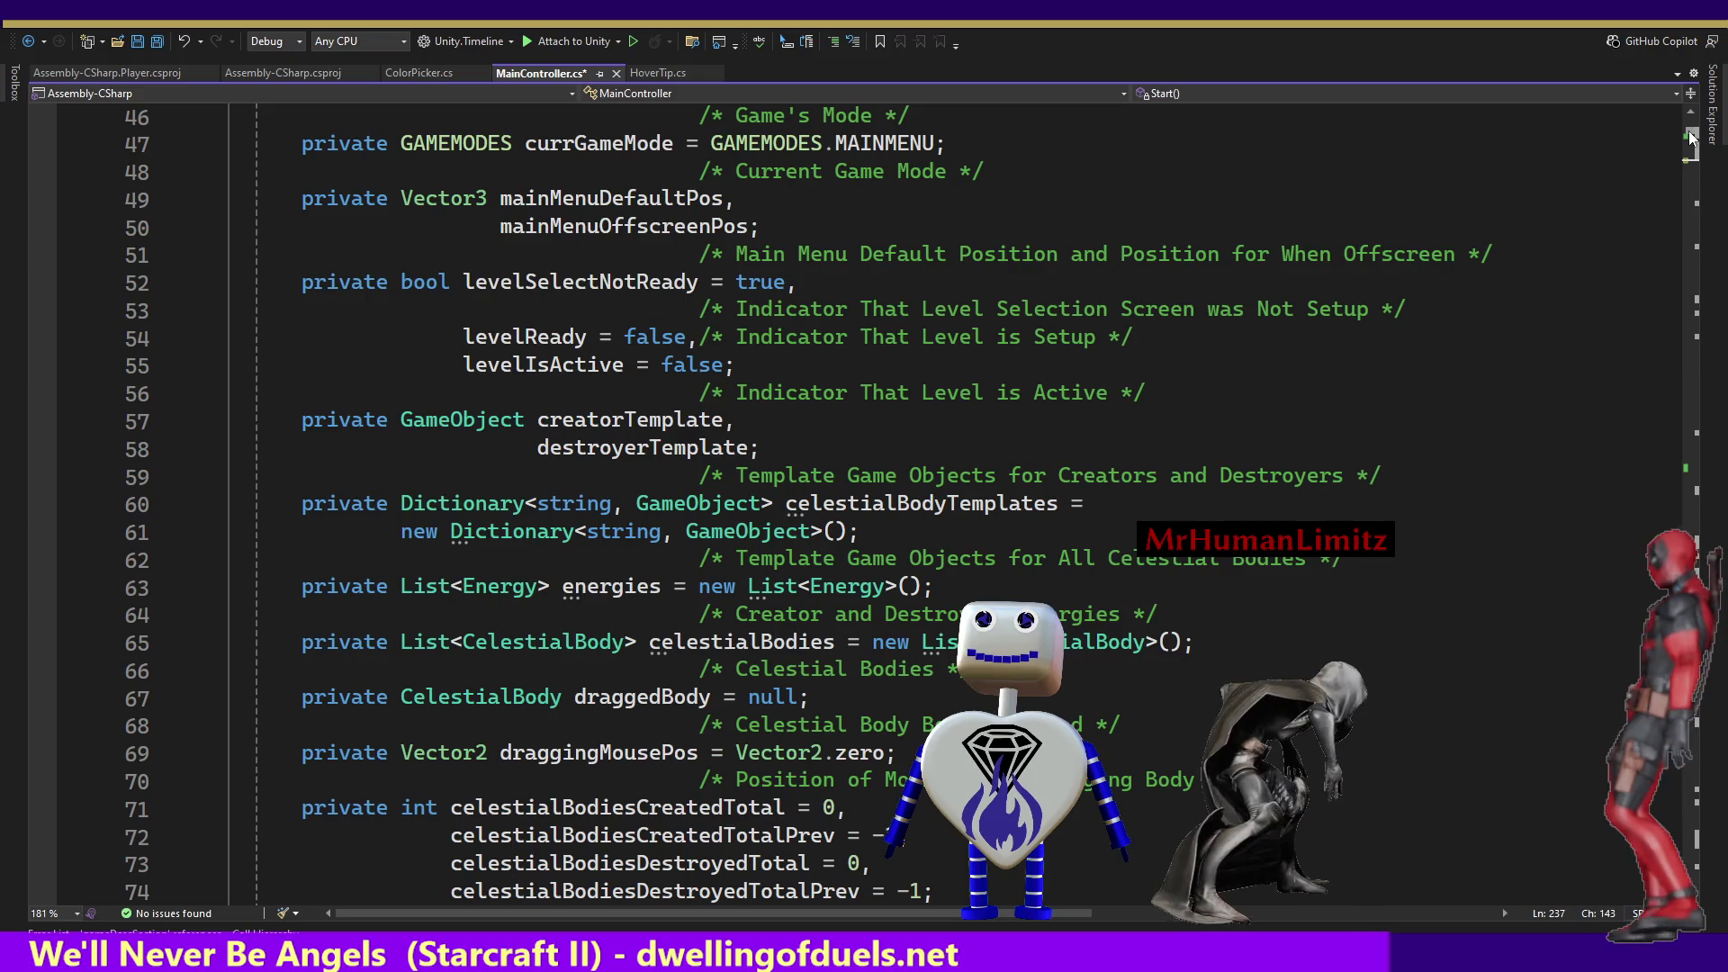
left_click_drag(1690, 135, 1689, 141)
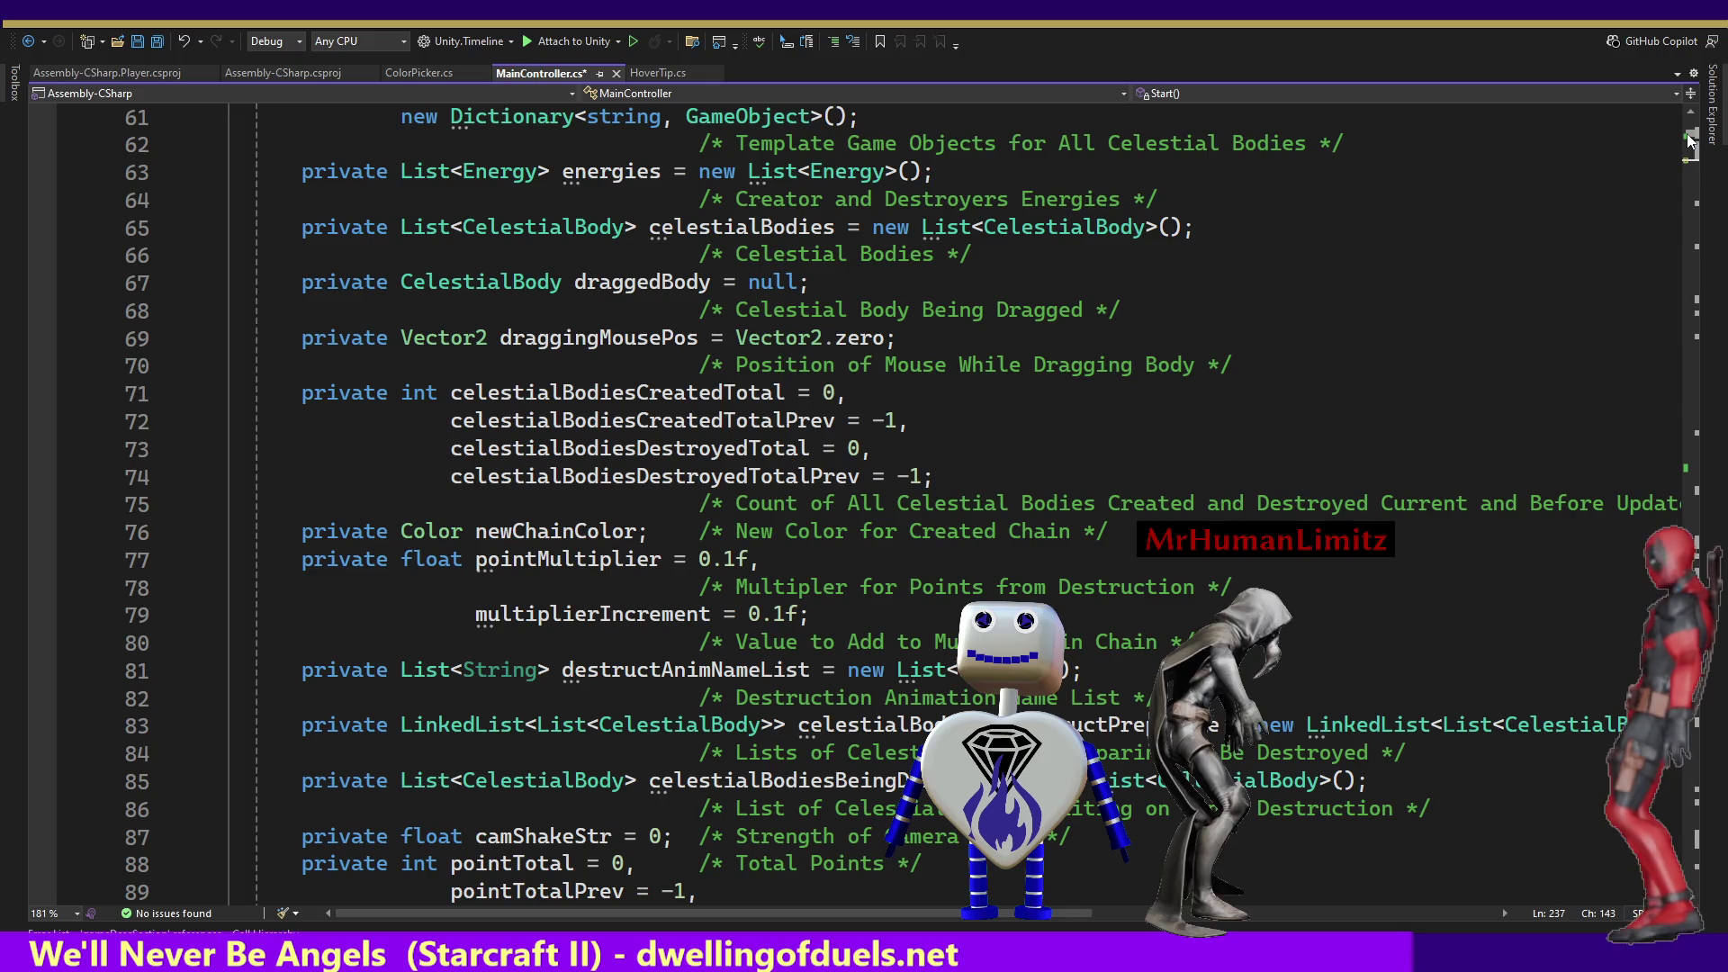
scroll(874, 654, "down", 5)
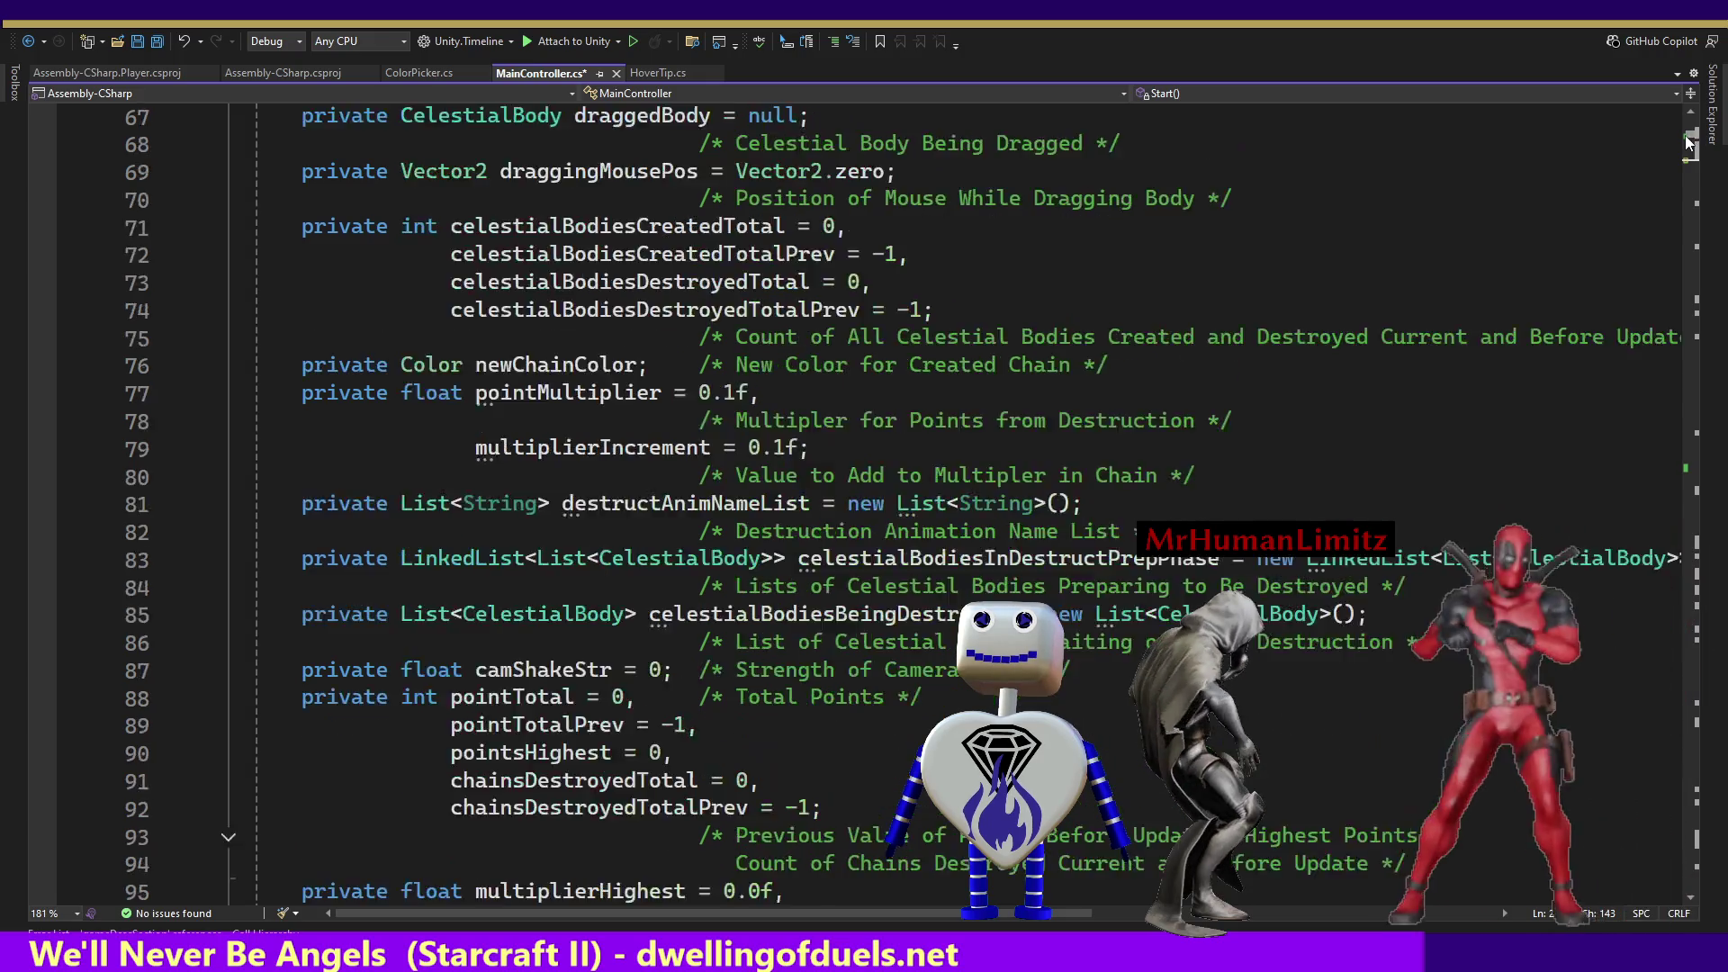
left_click(726, 753)
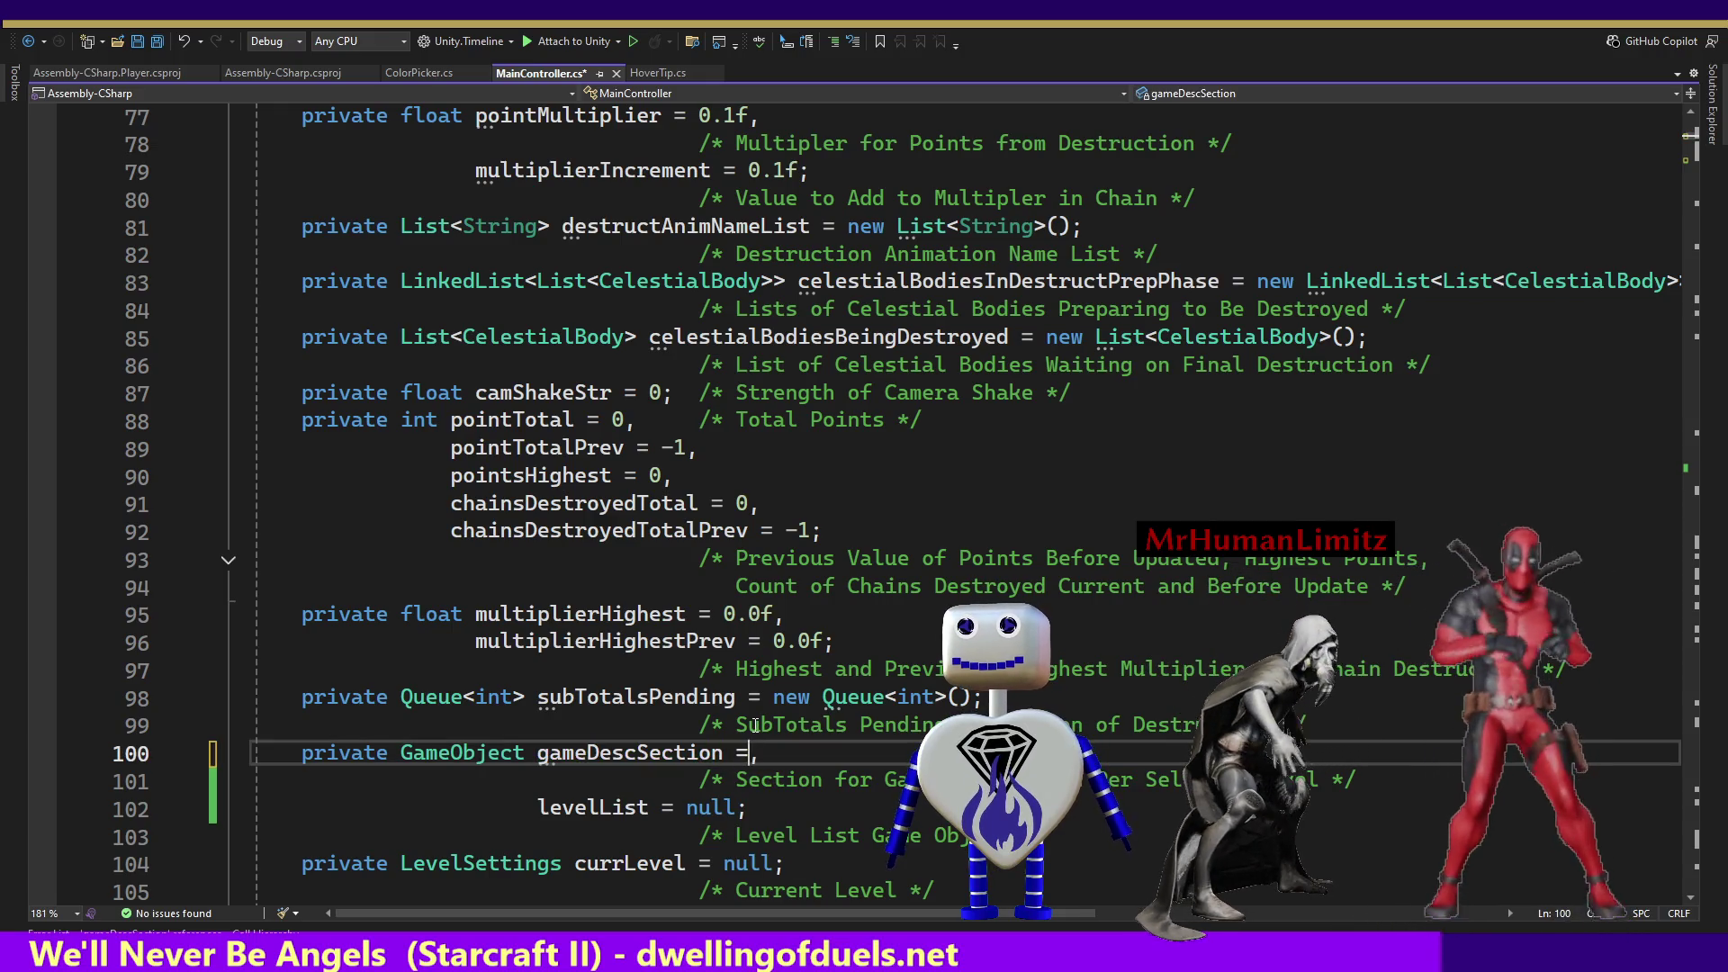
type("= n")
type("ull")
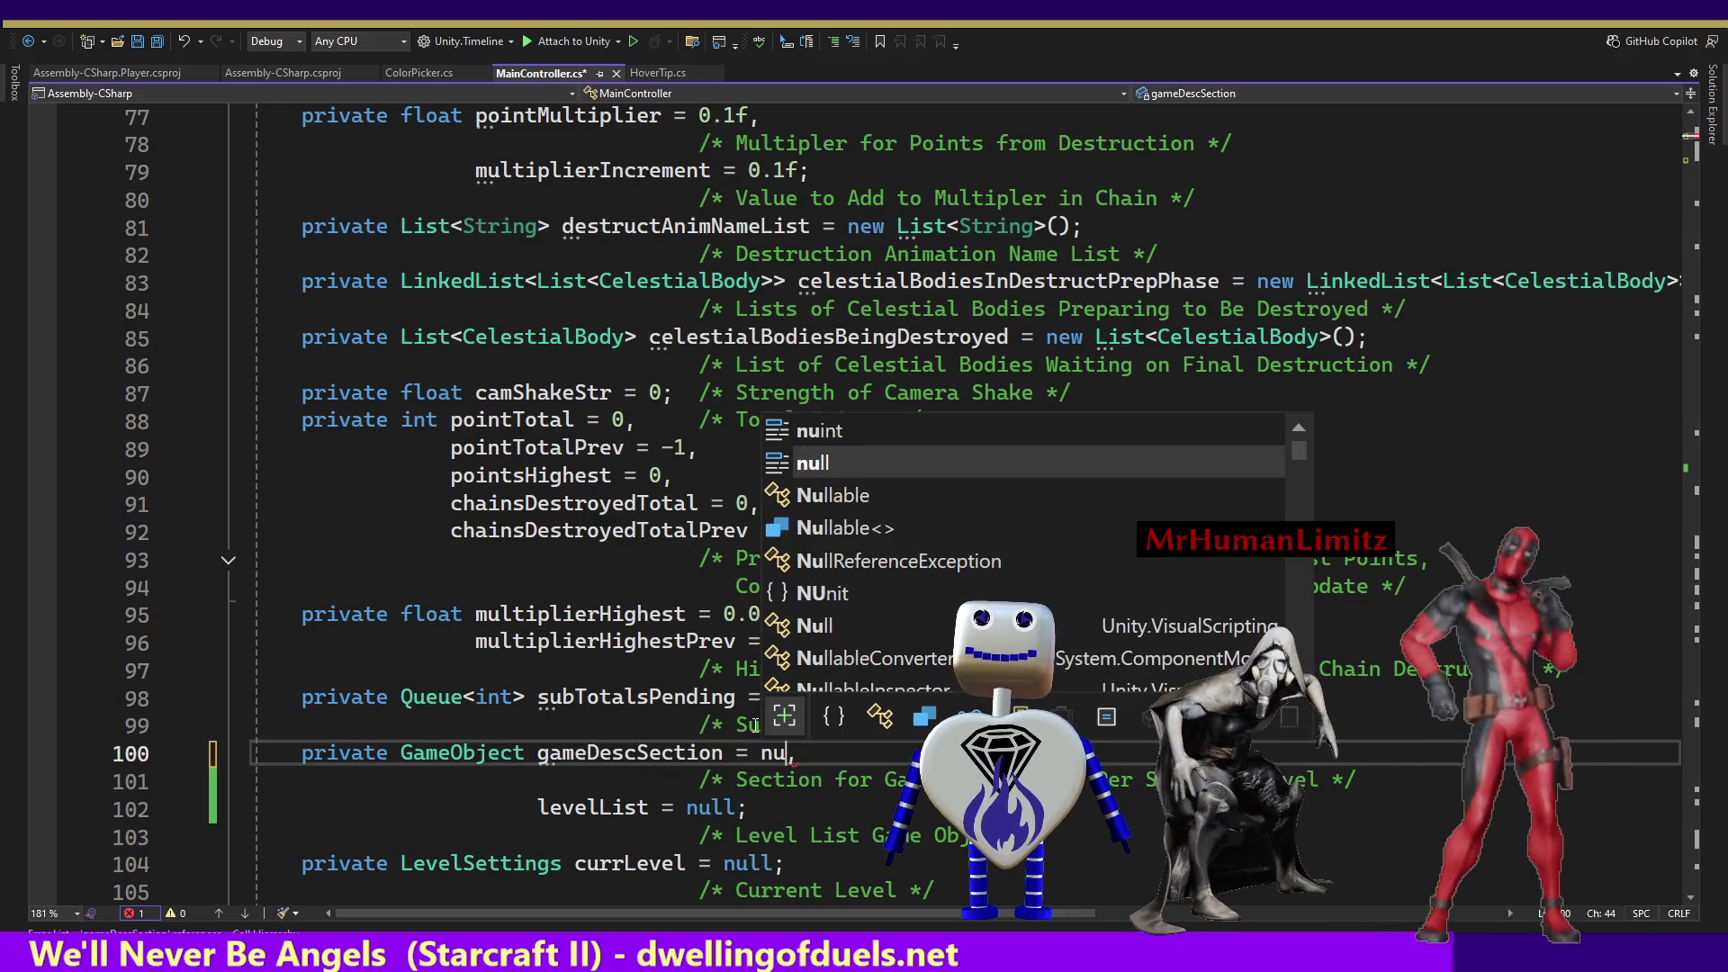
key("ctrl+s")
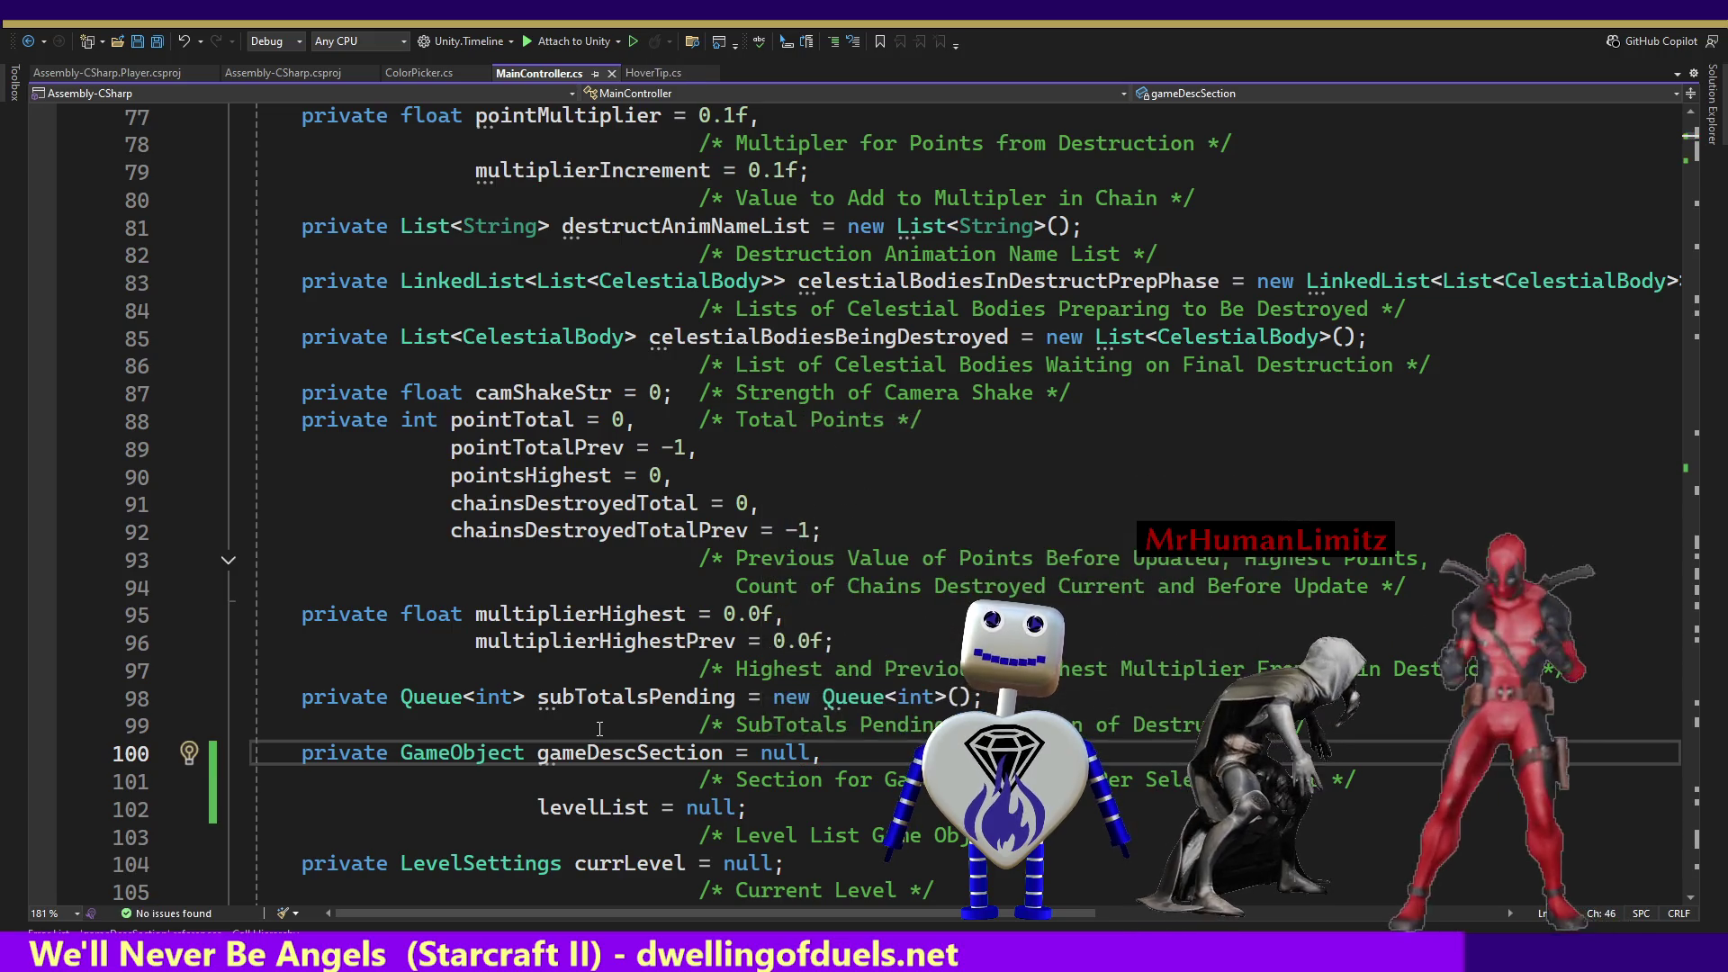
left_click_drag(1695, 177, 1689, 474)
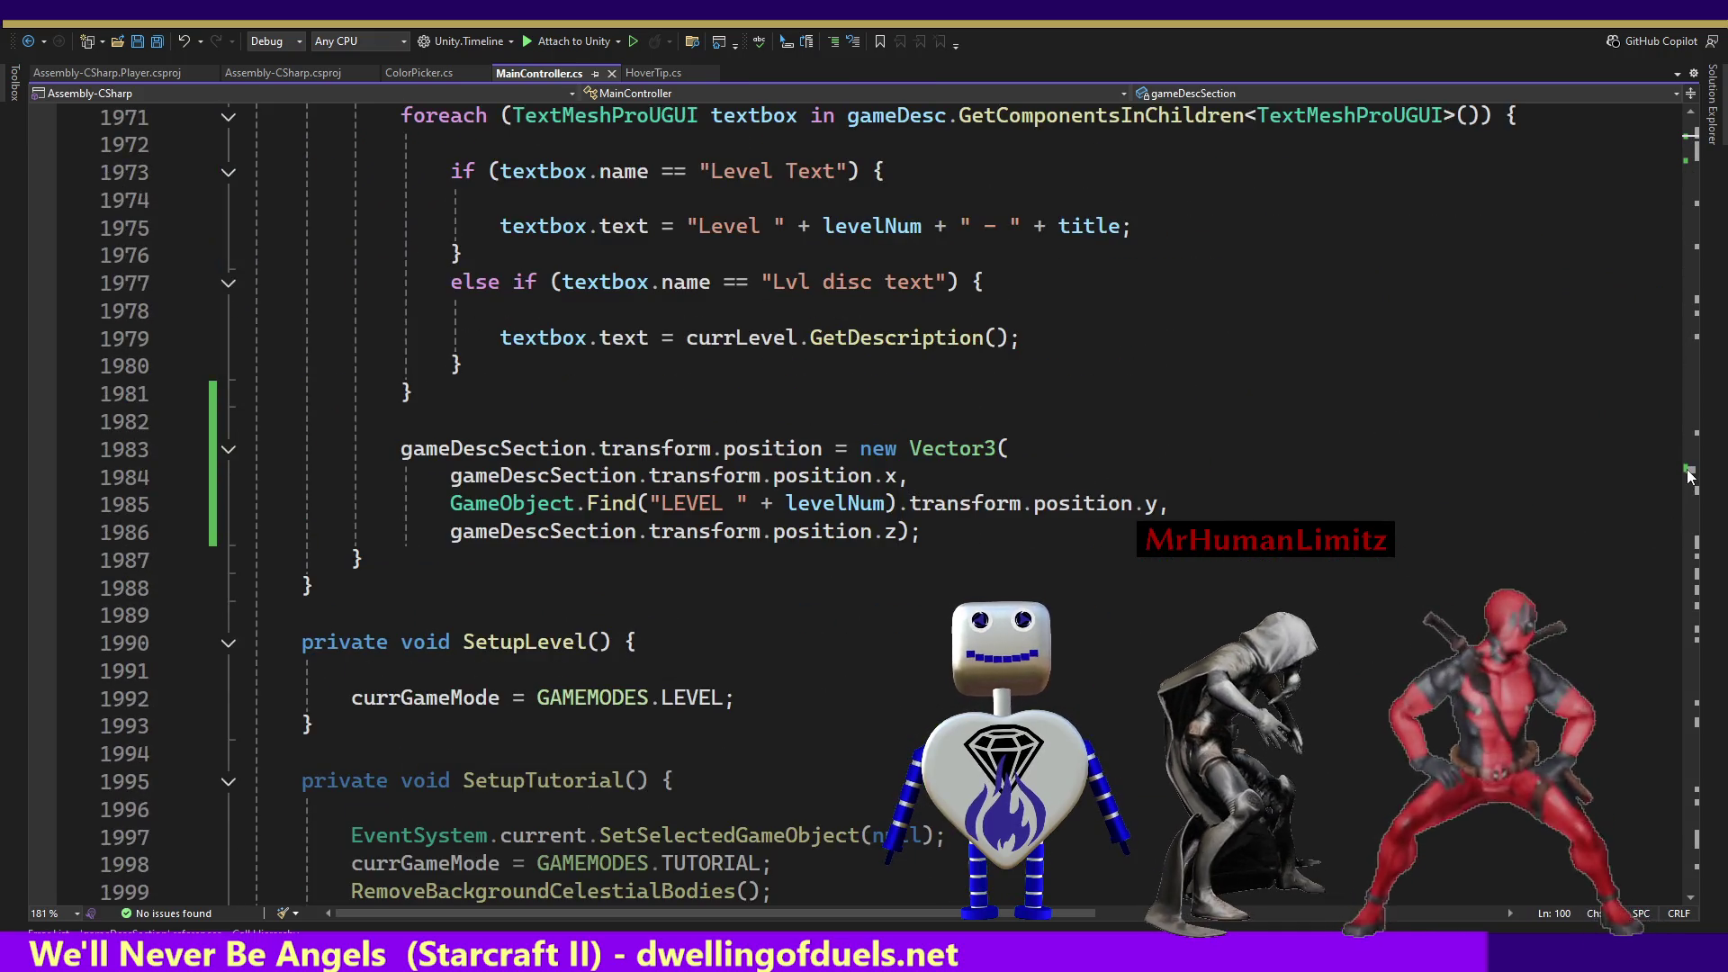
Add an if (gameDescSection != null) condition after the Select Level's Title comment.
left_click(833, 443)
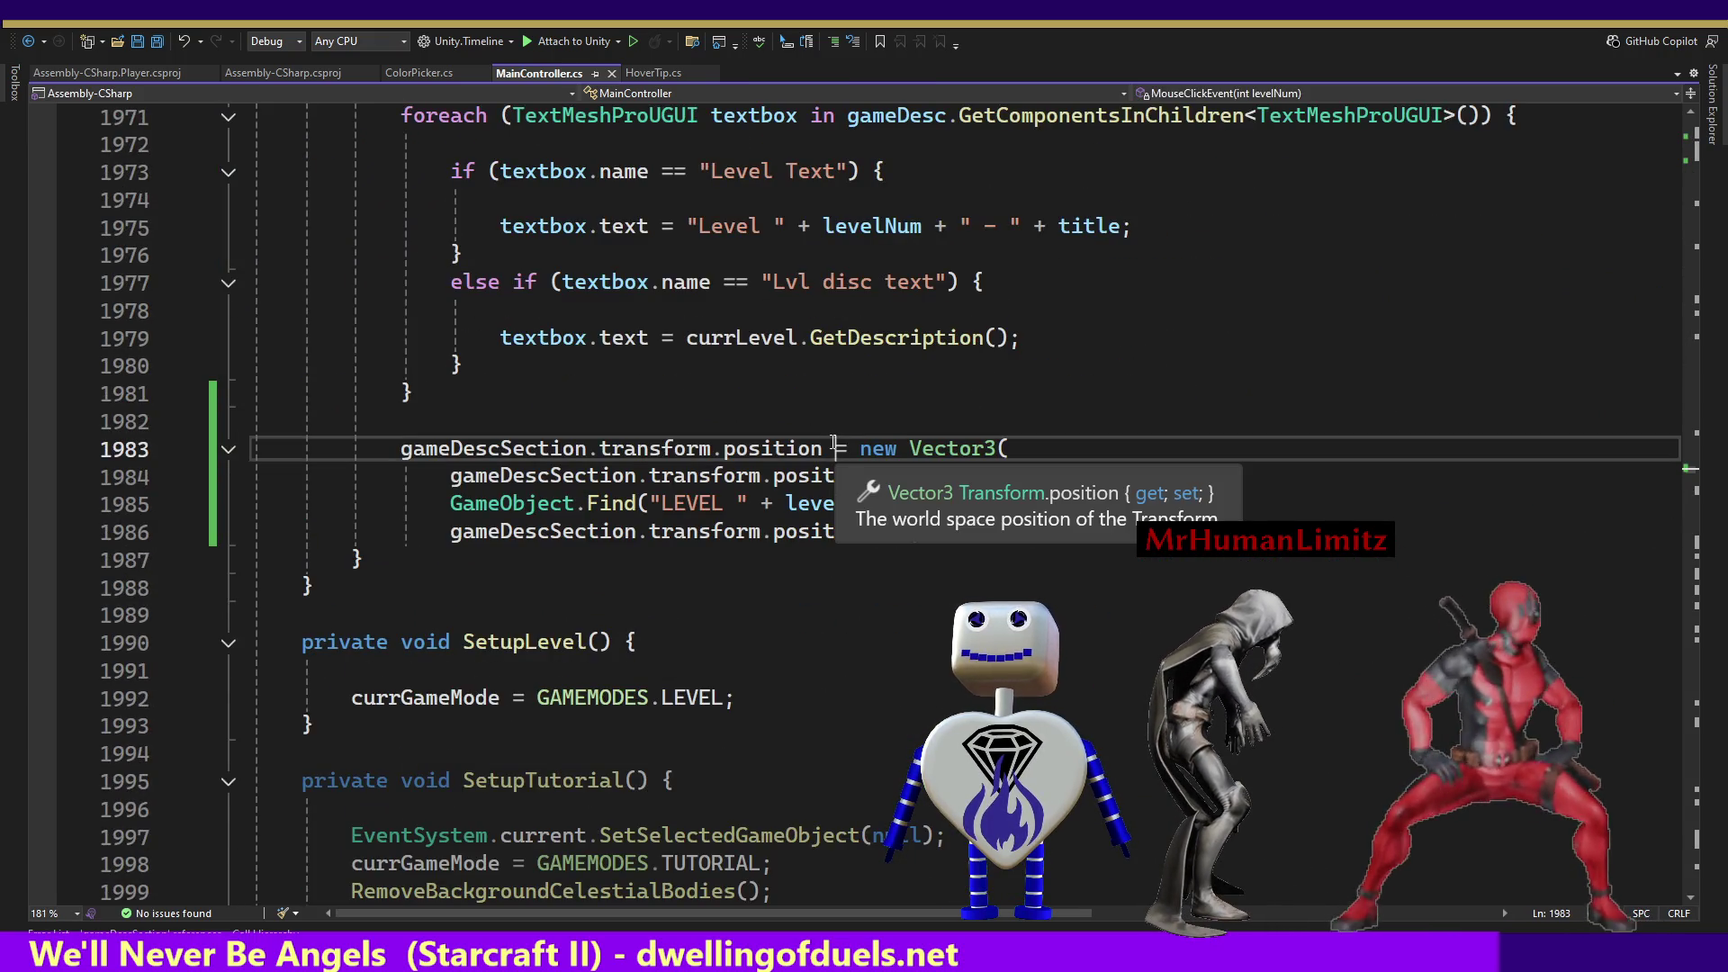
key("Up")
key("Up")
key("Up")
key("Up")
key("Up")
key("Up")
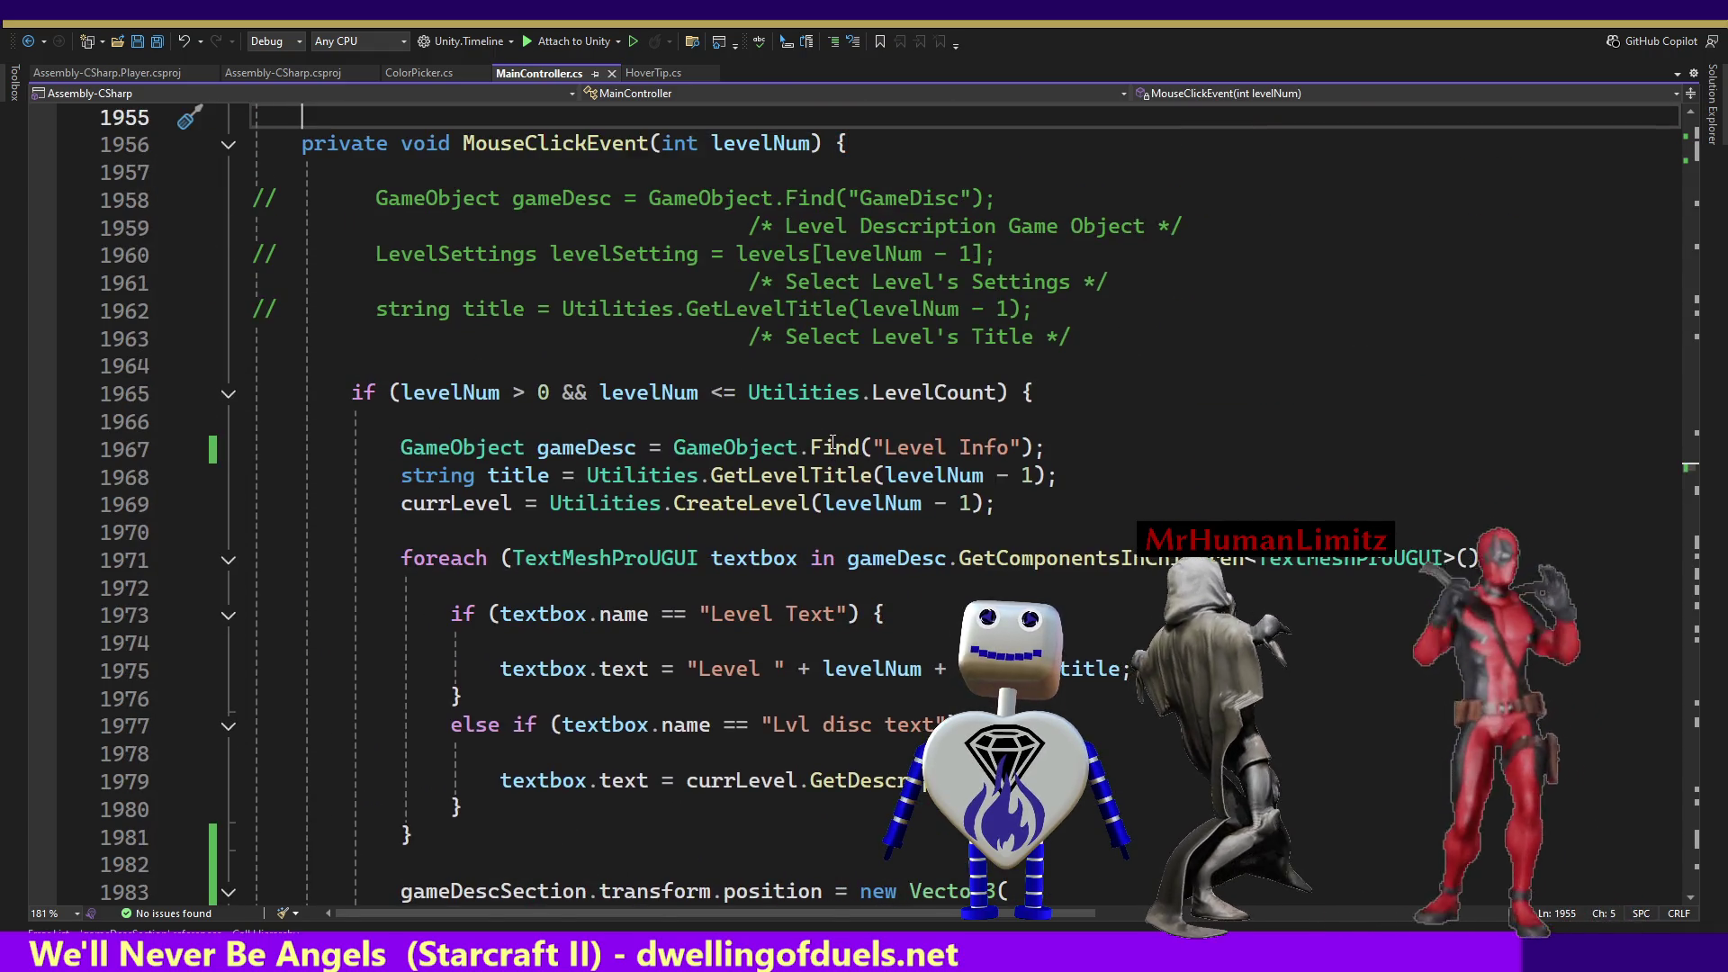
mouse_move(1021, 573)
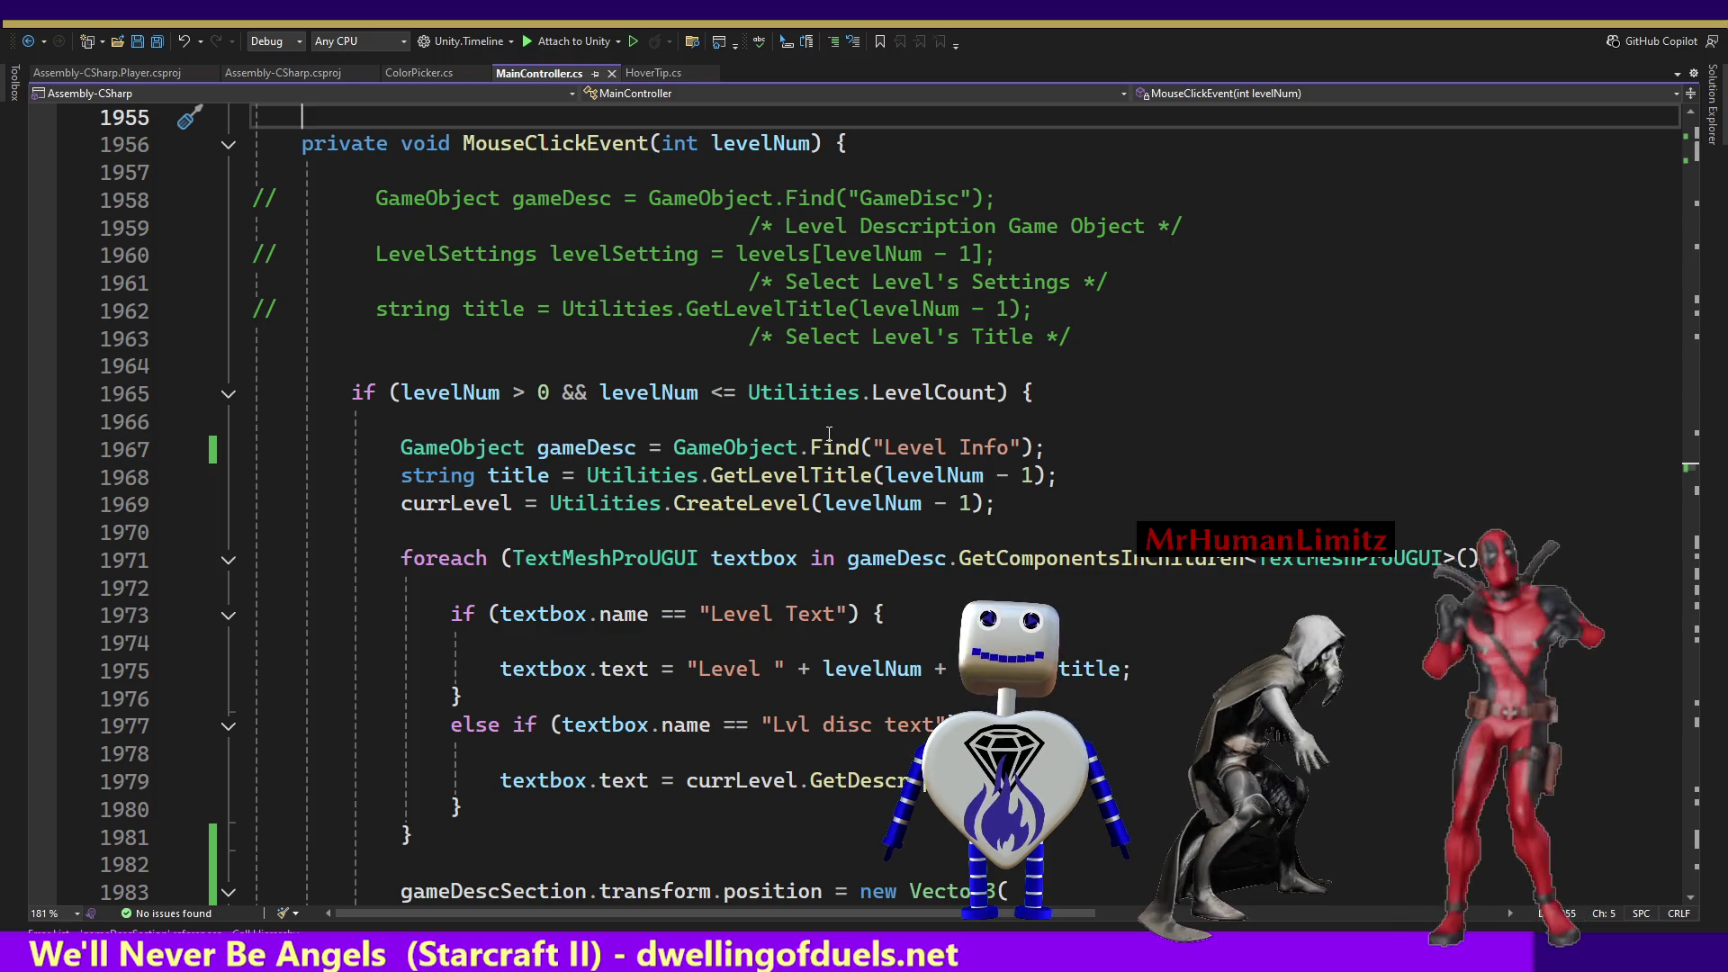
left_click(1098, 341)
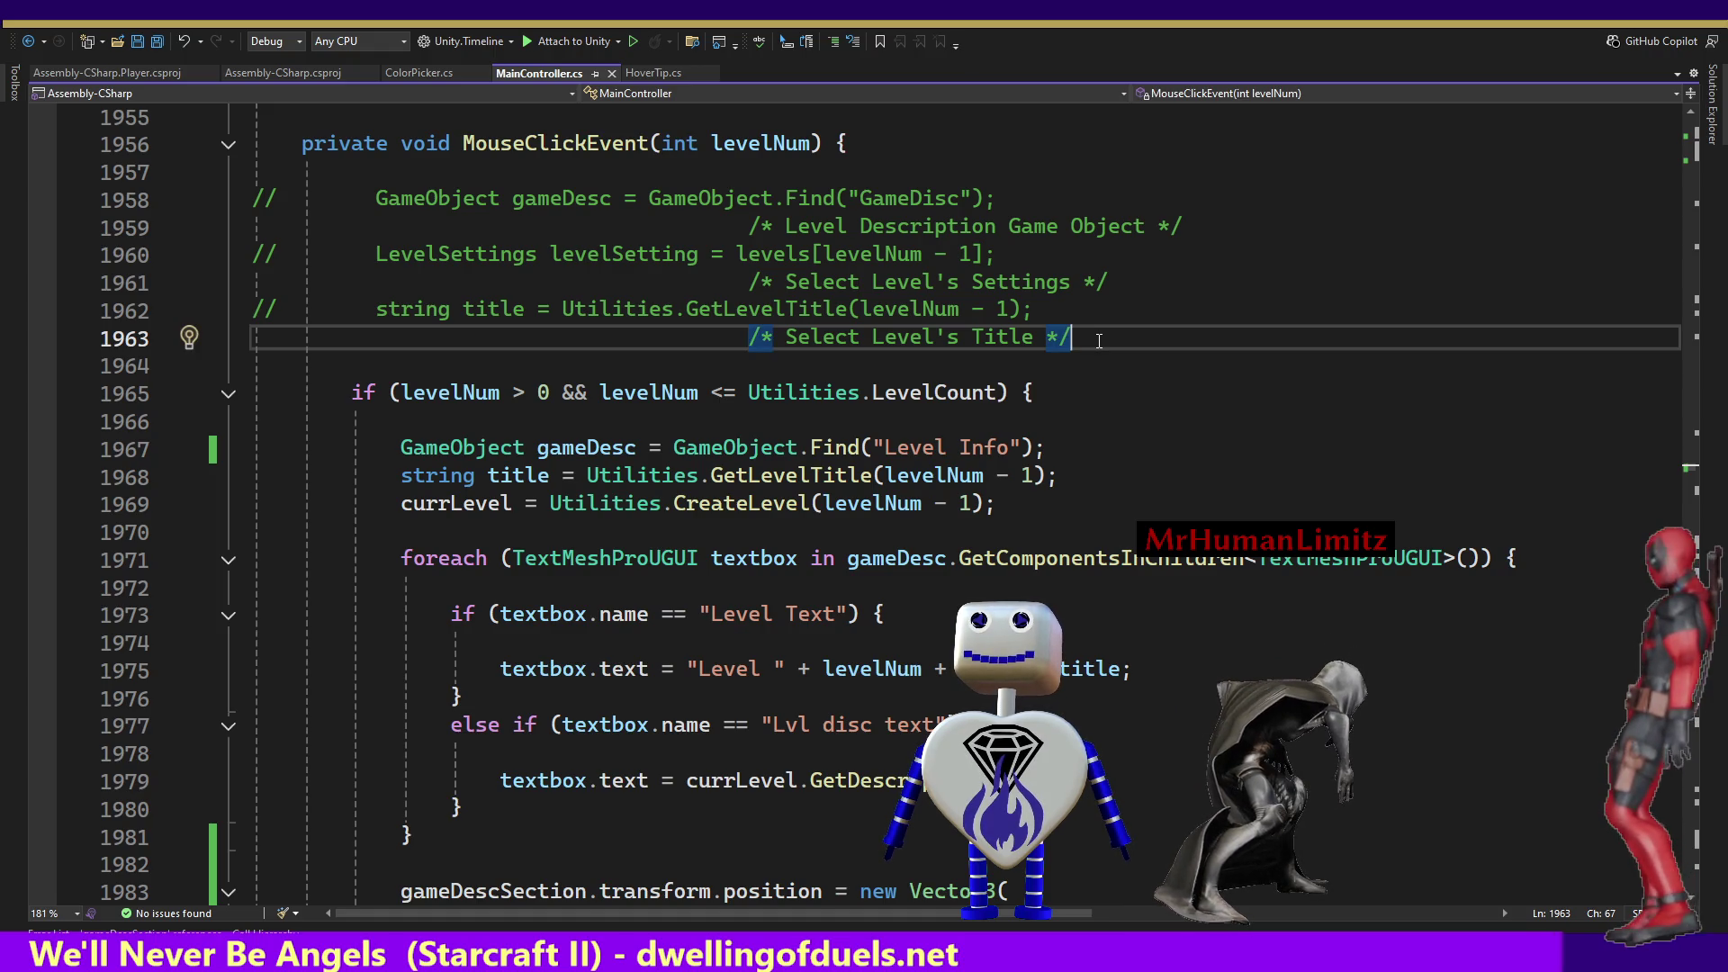
key("Return")
key("Return")
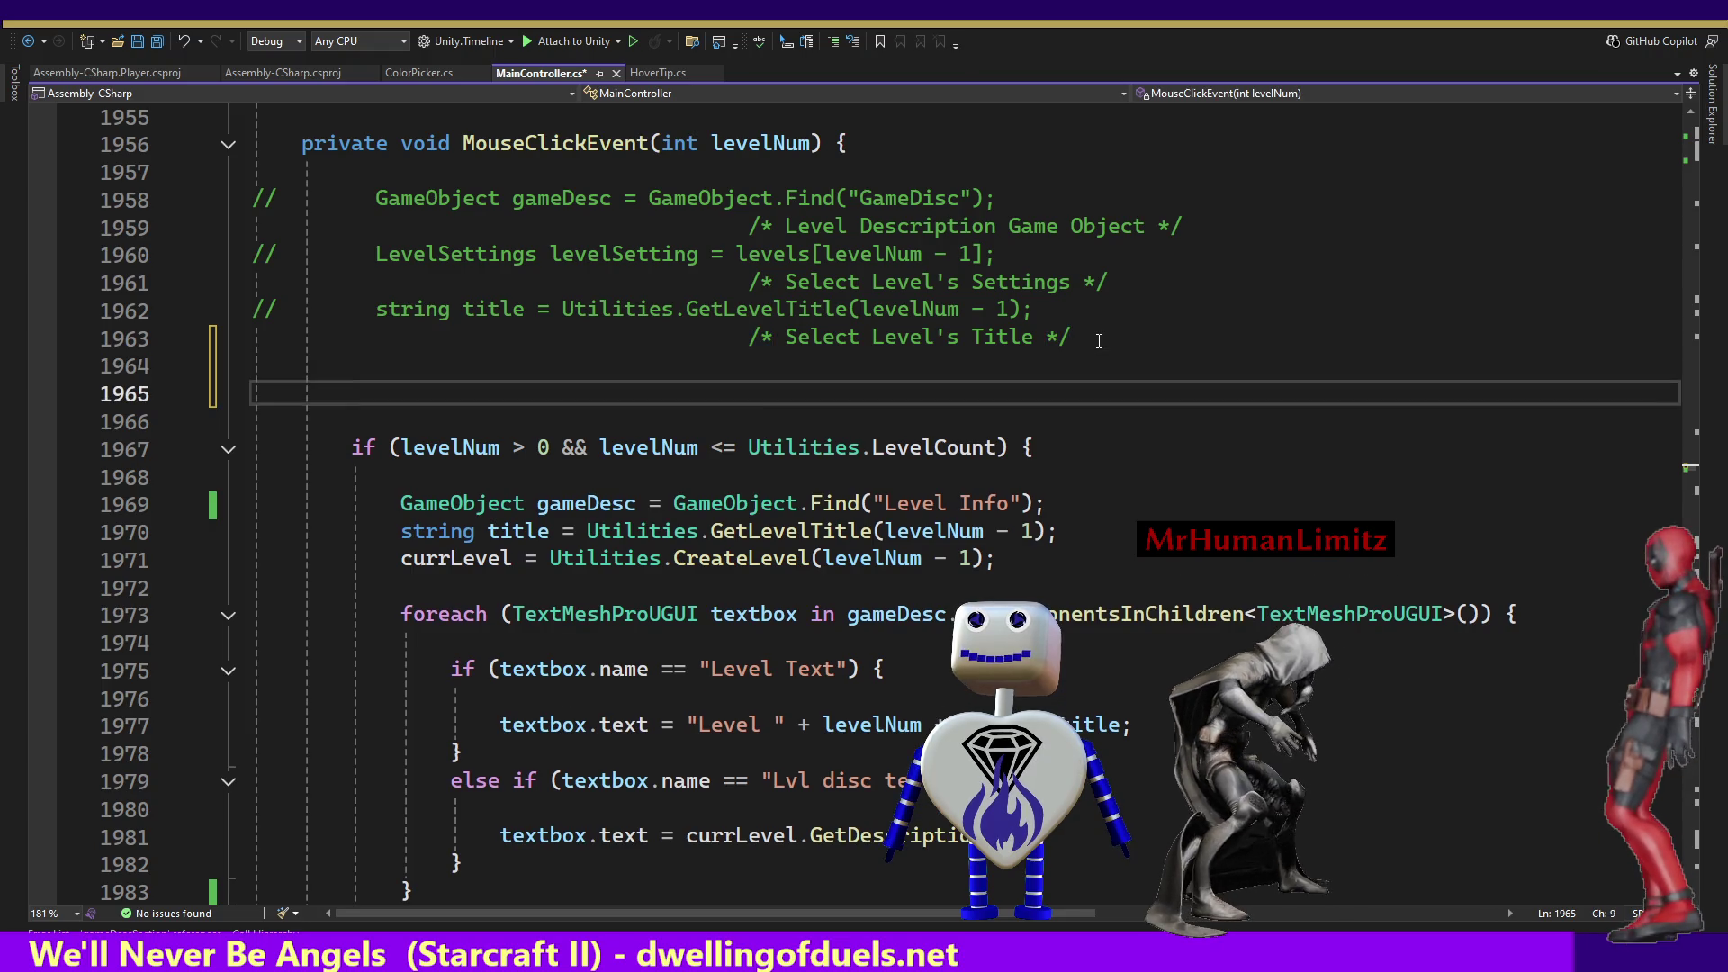
type("if (")
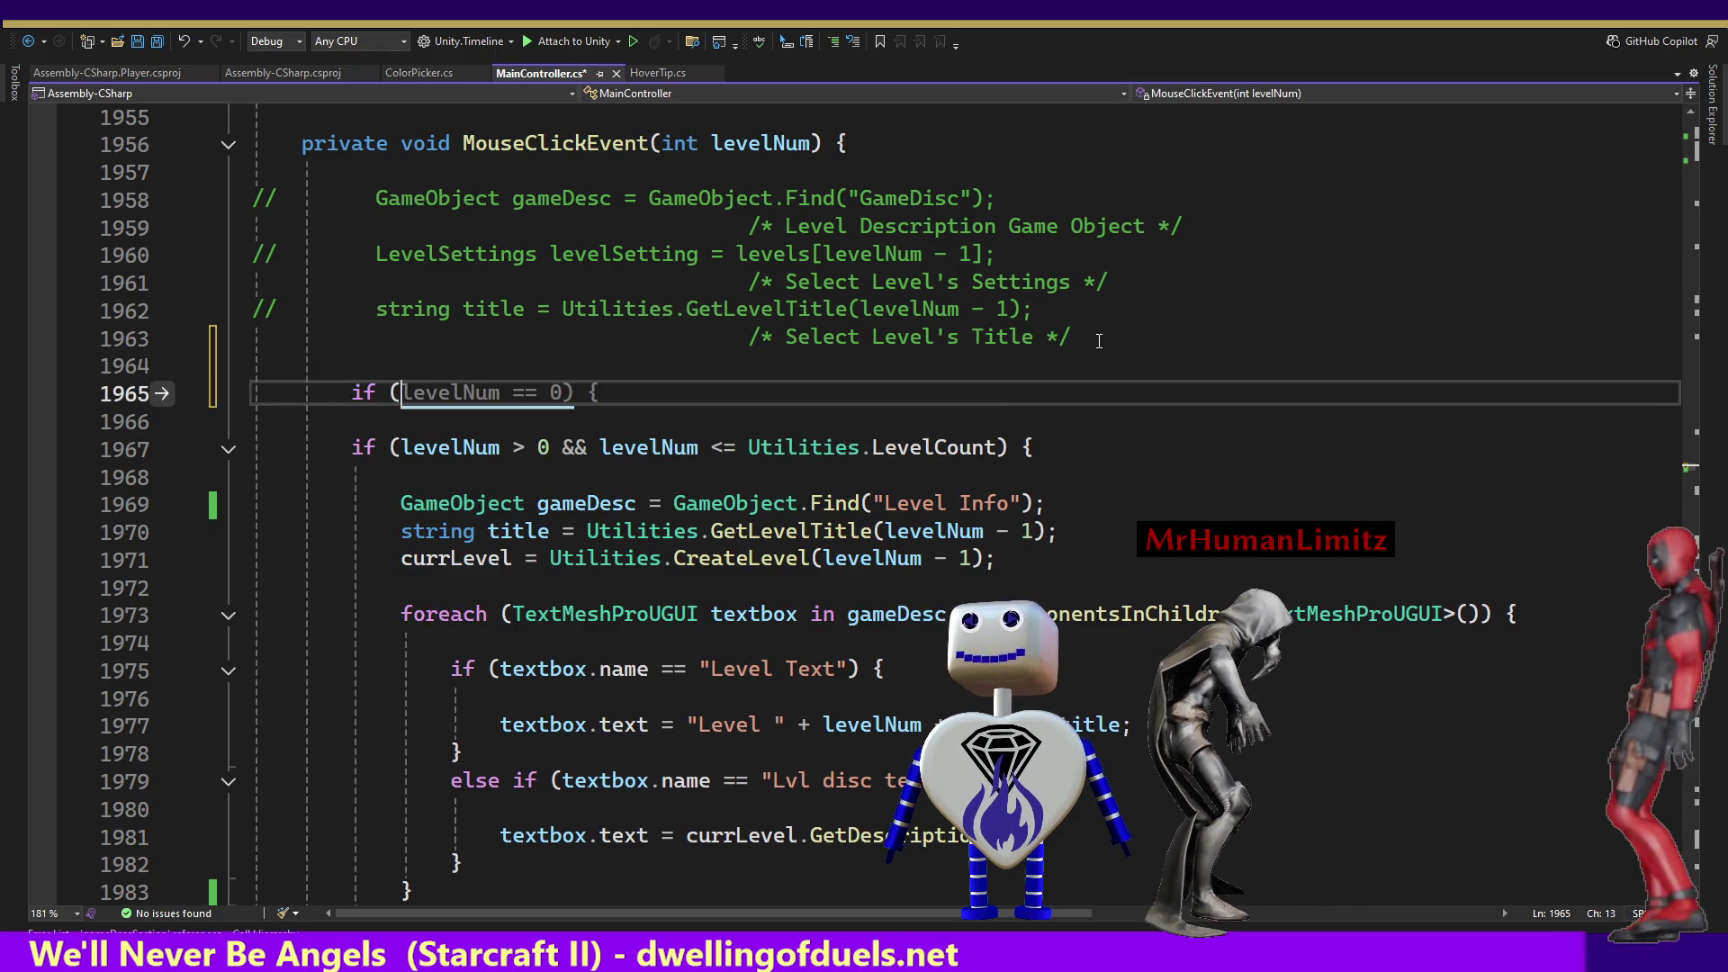
type("ga")
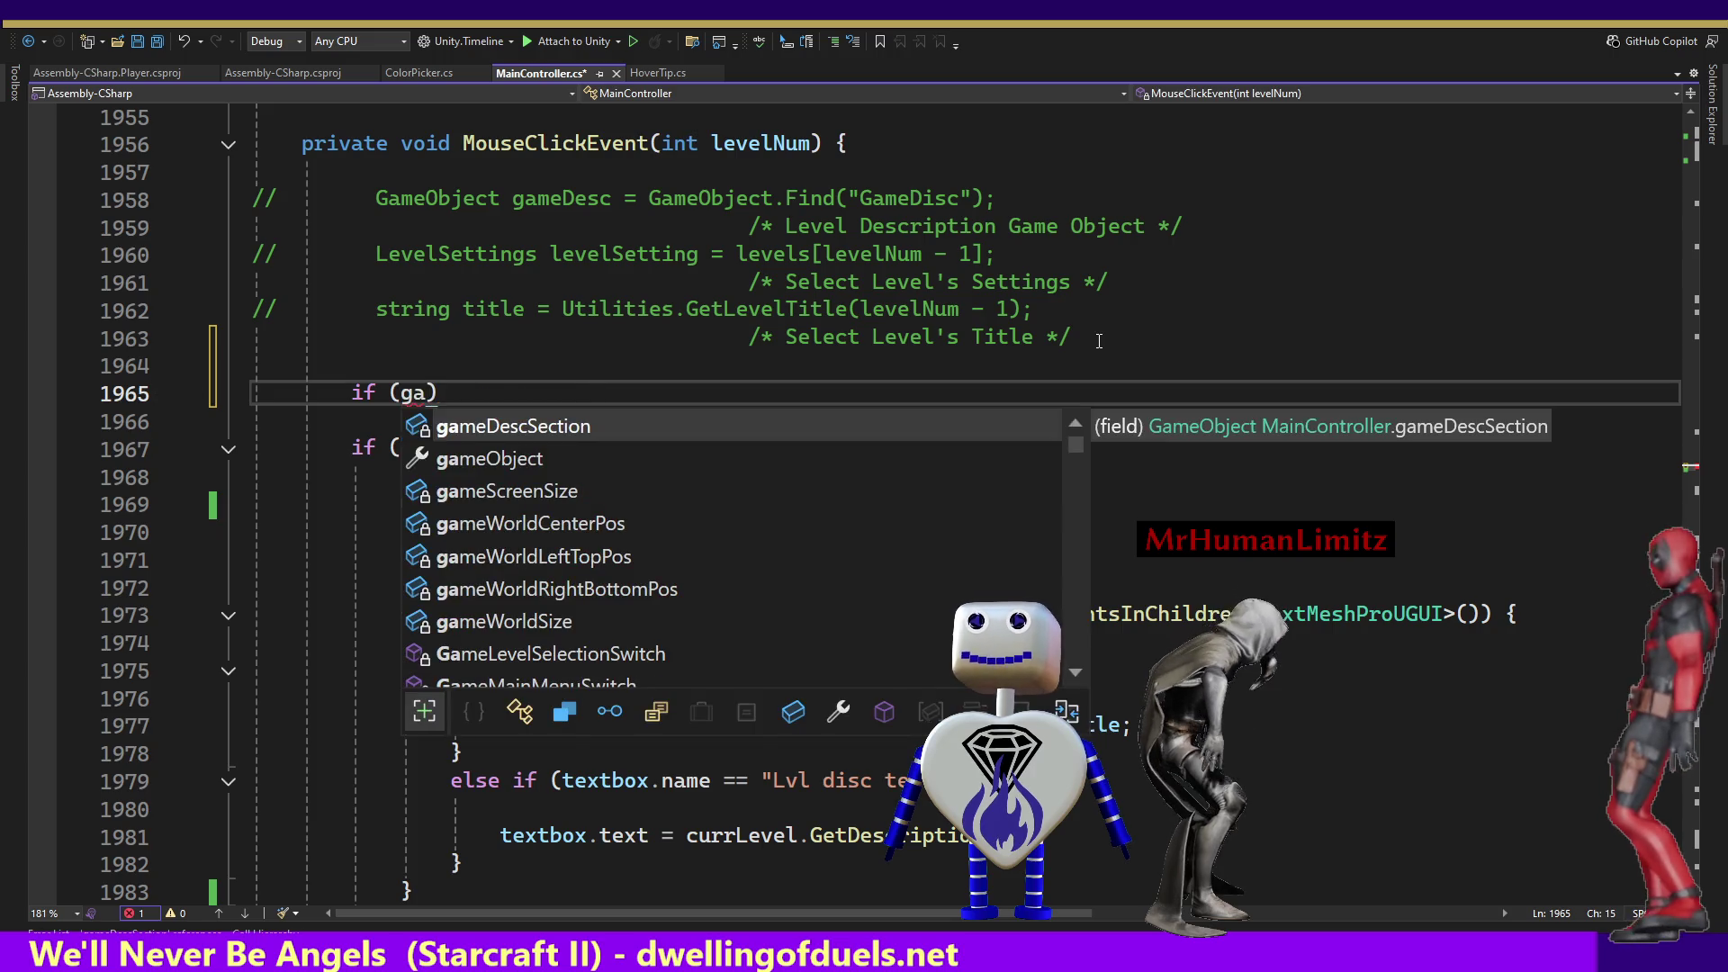
key("Tab")
type("!= nu")
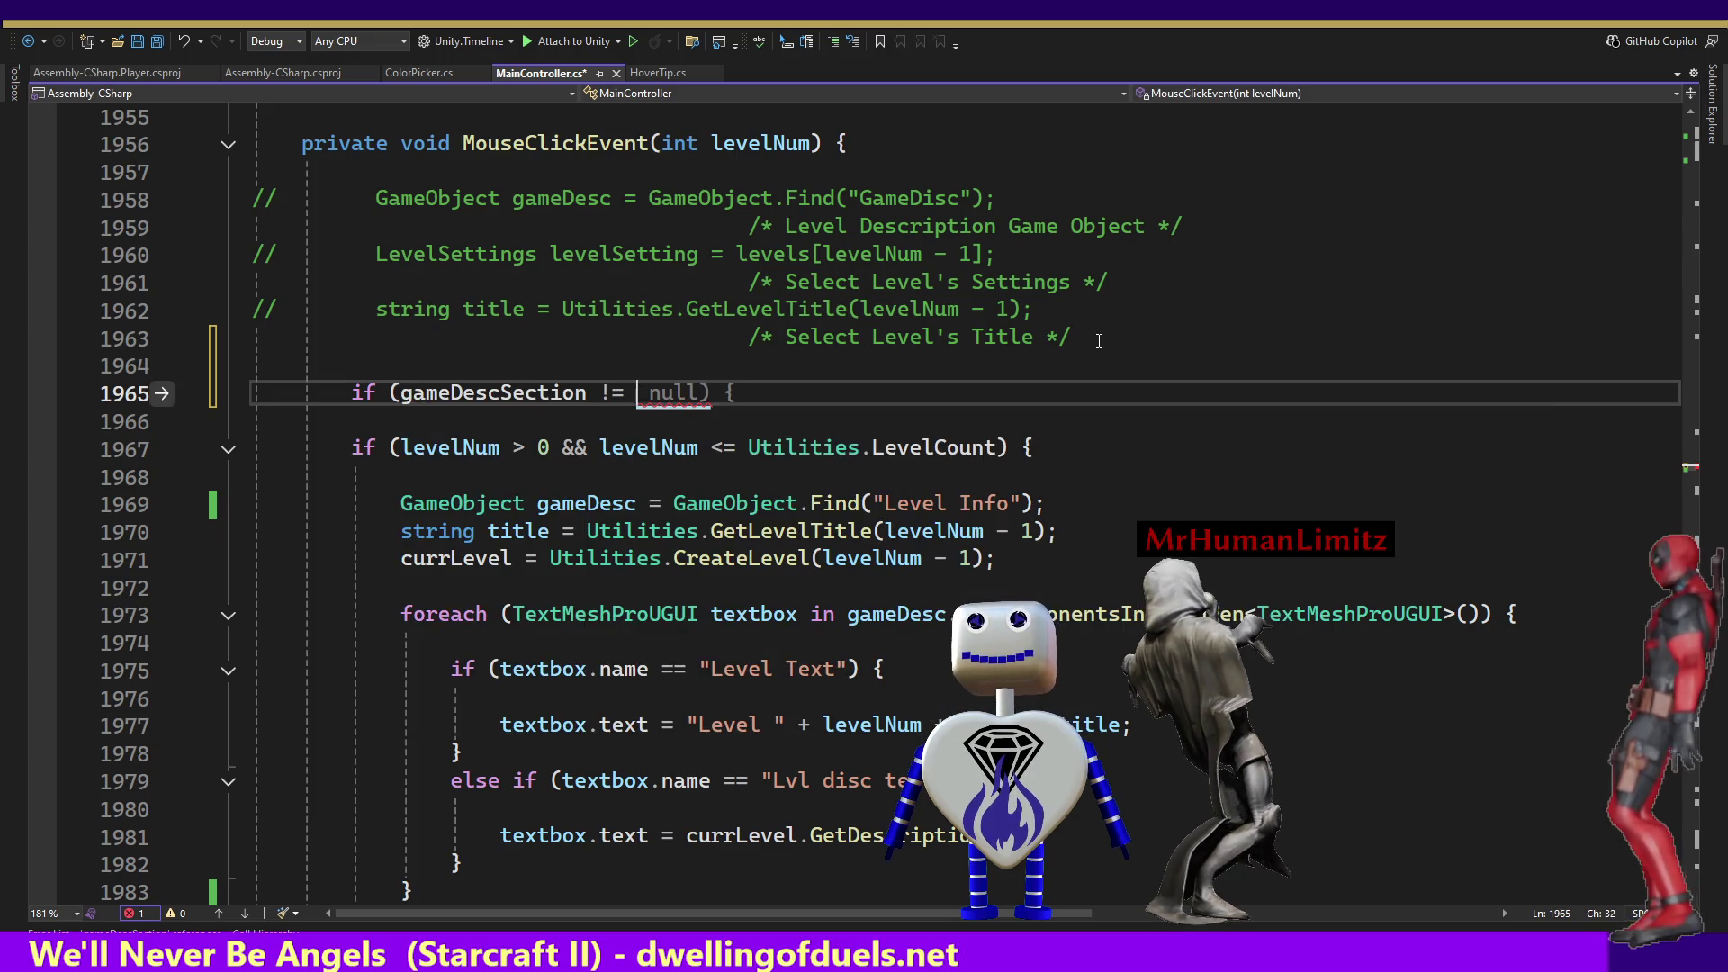
type("ll) {")
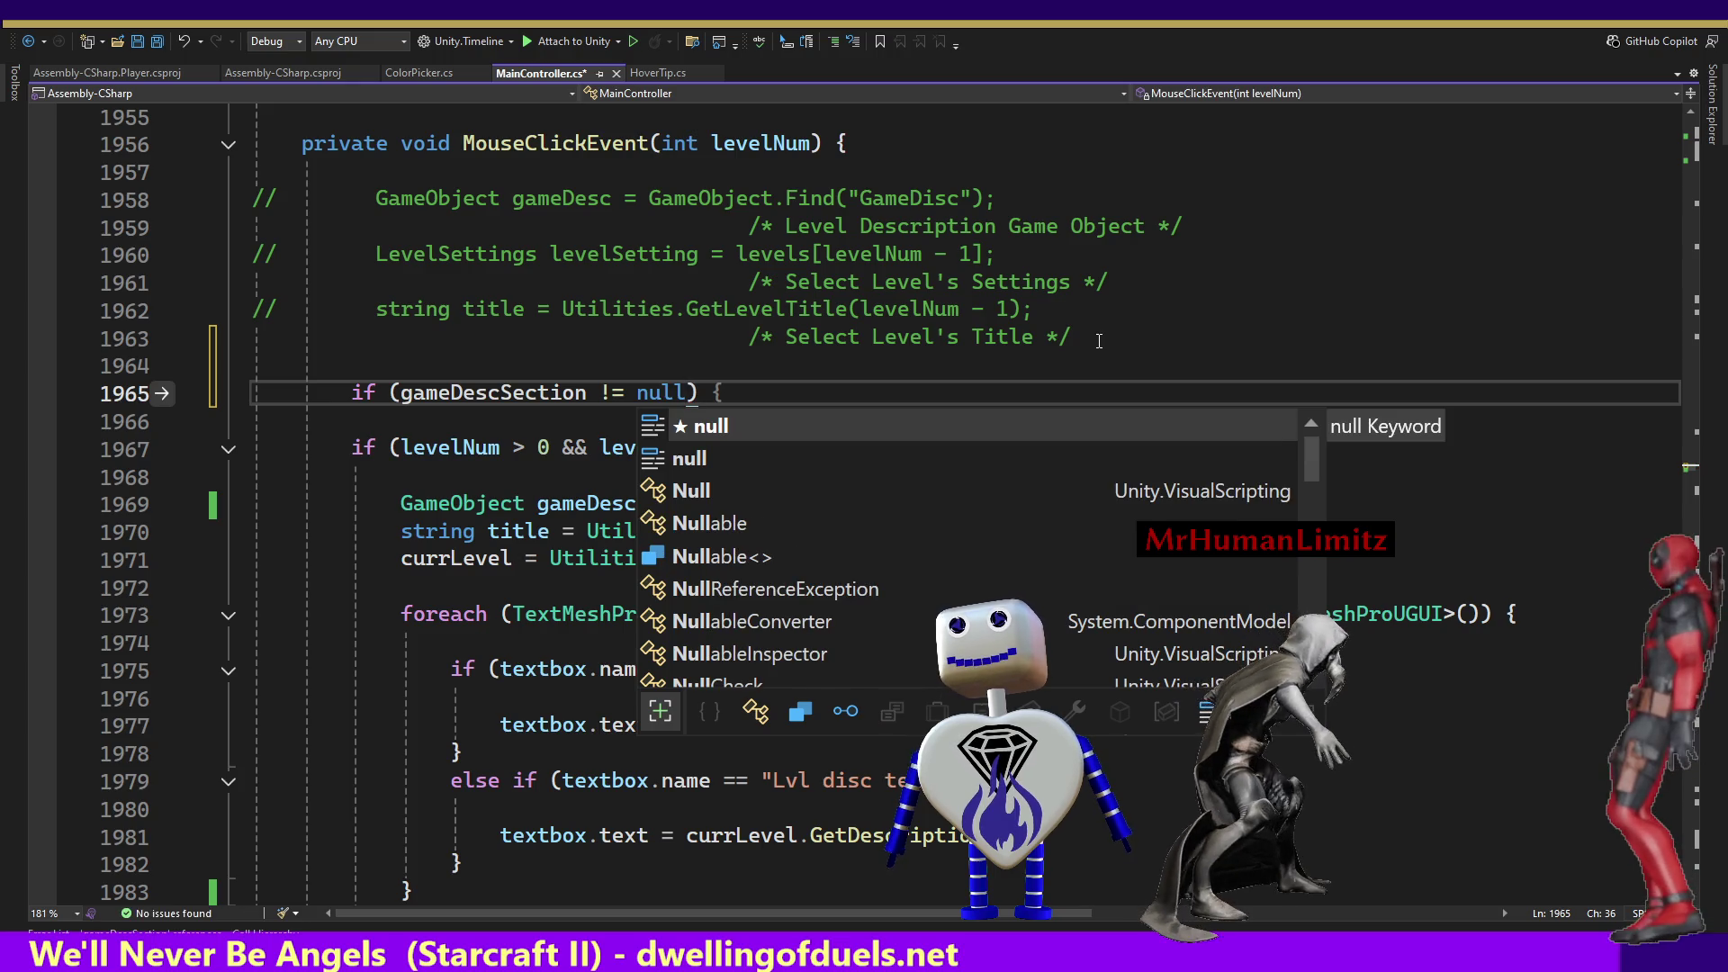
key("Escape")
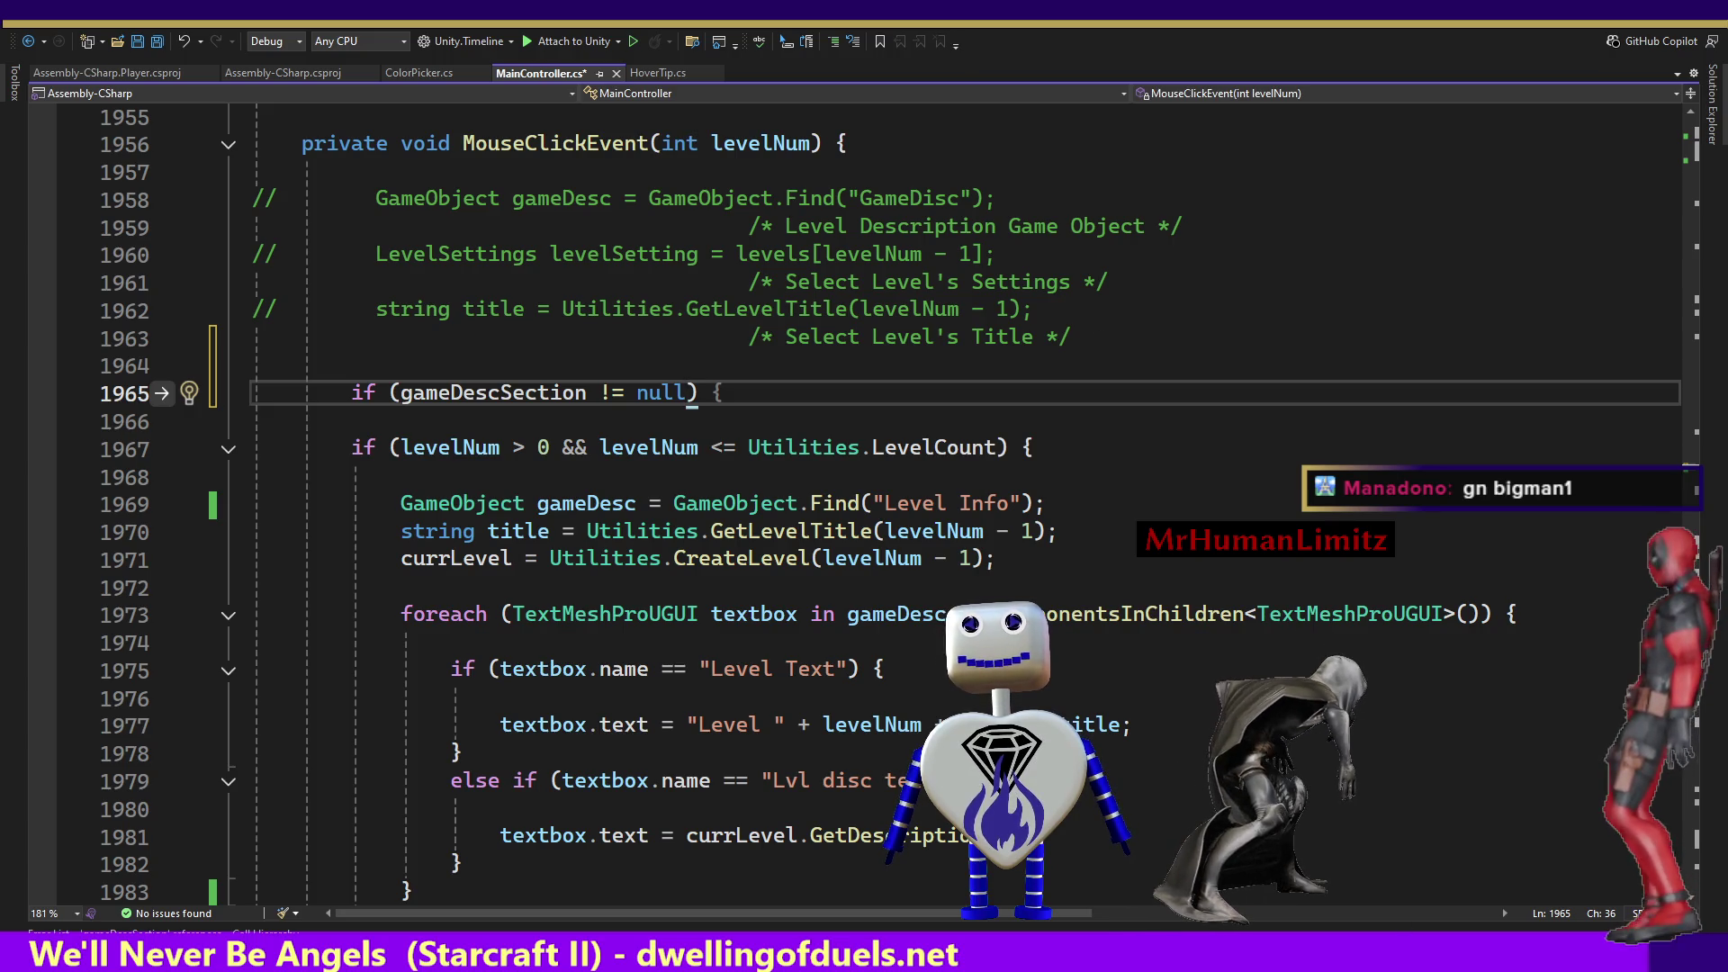
key("Escape")
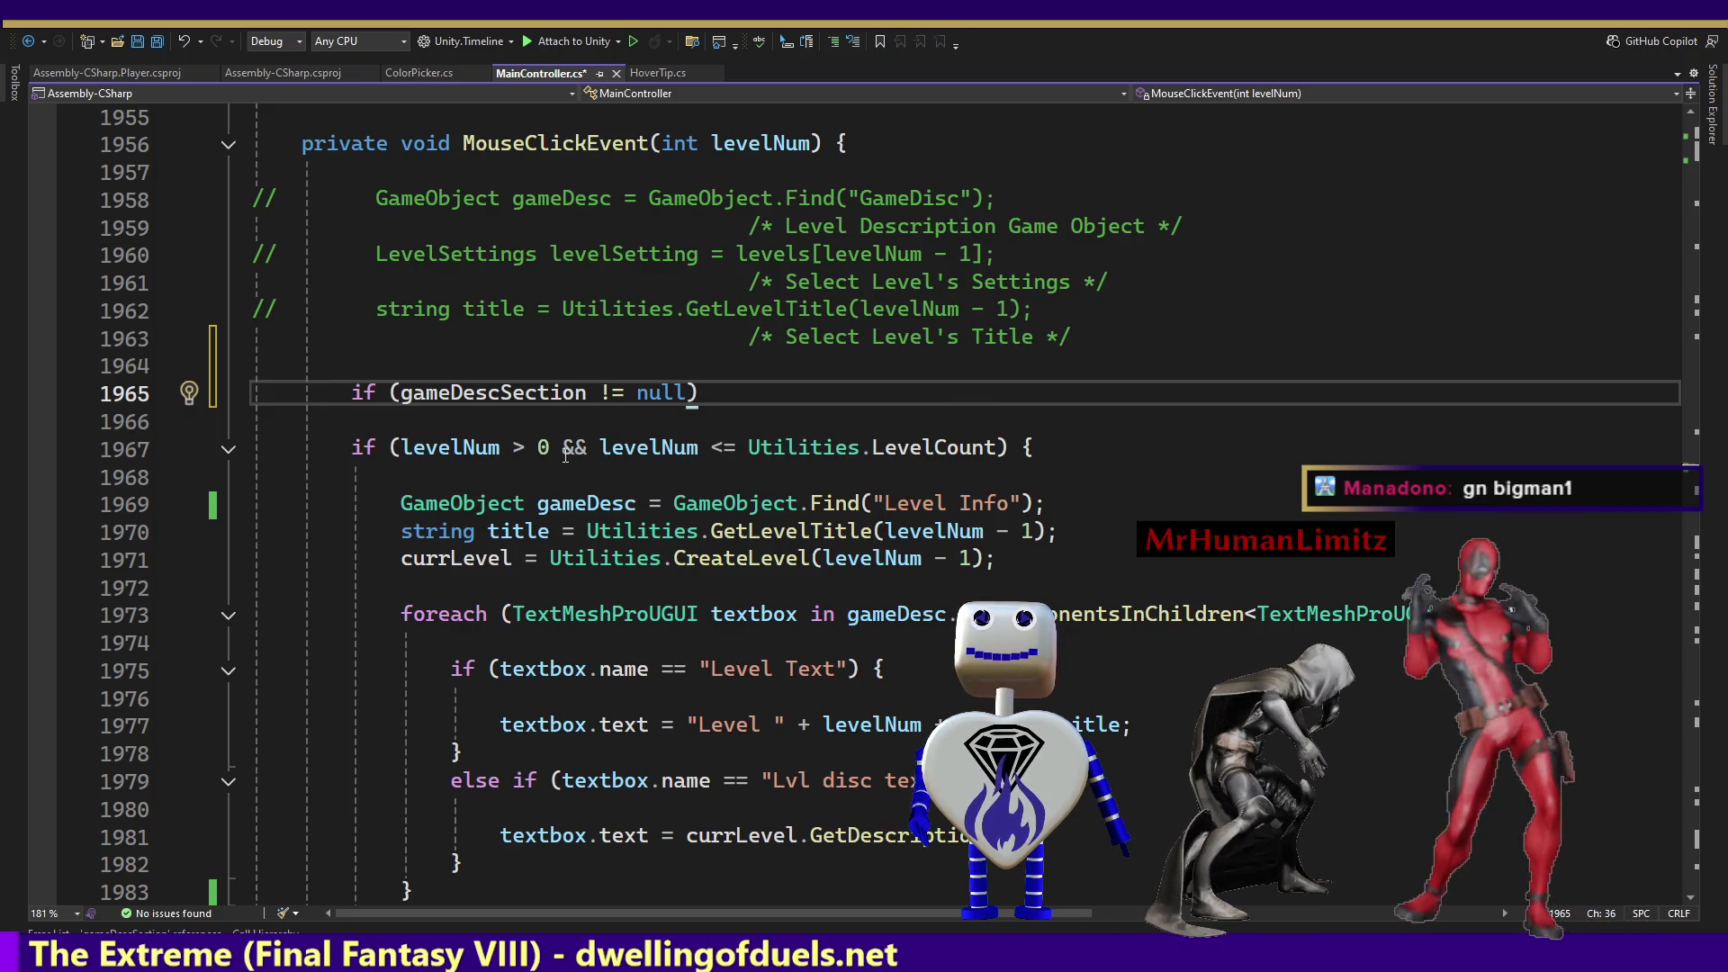
Give the if braces and paste the GameObject.Find("GameDisc") assignment inside them.
left_click(776, 394)
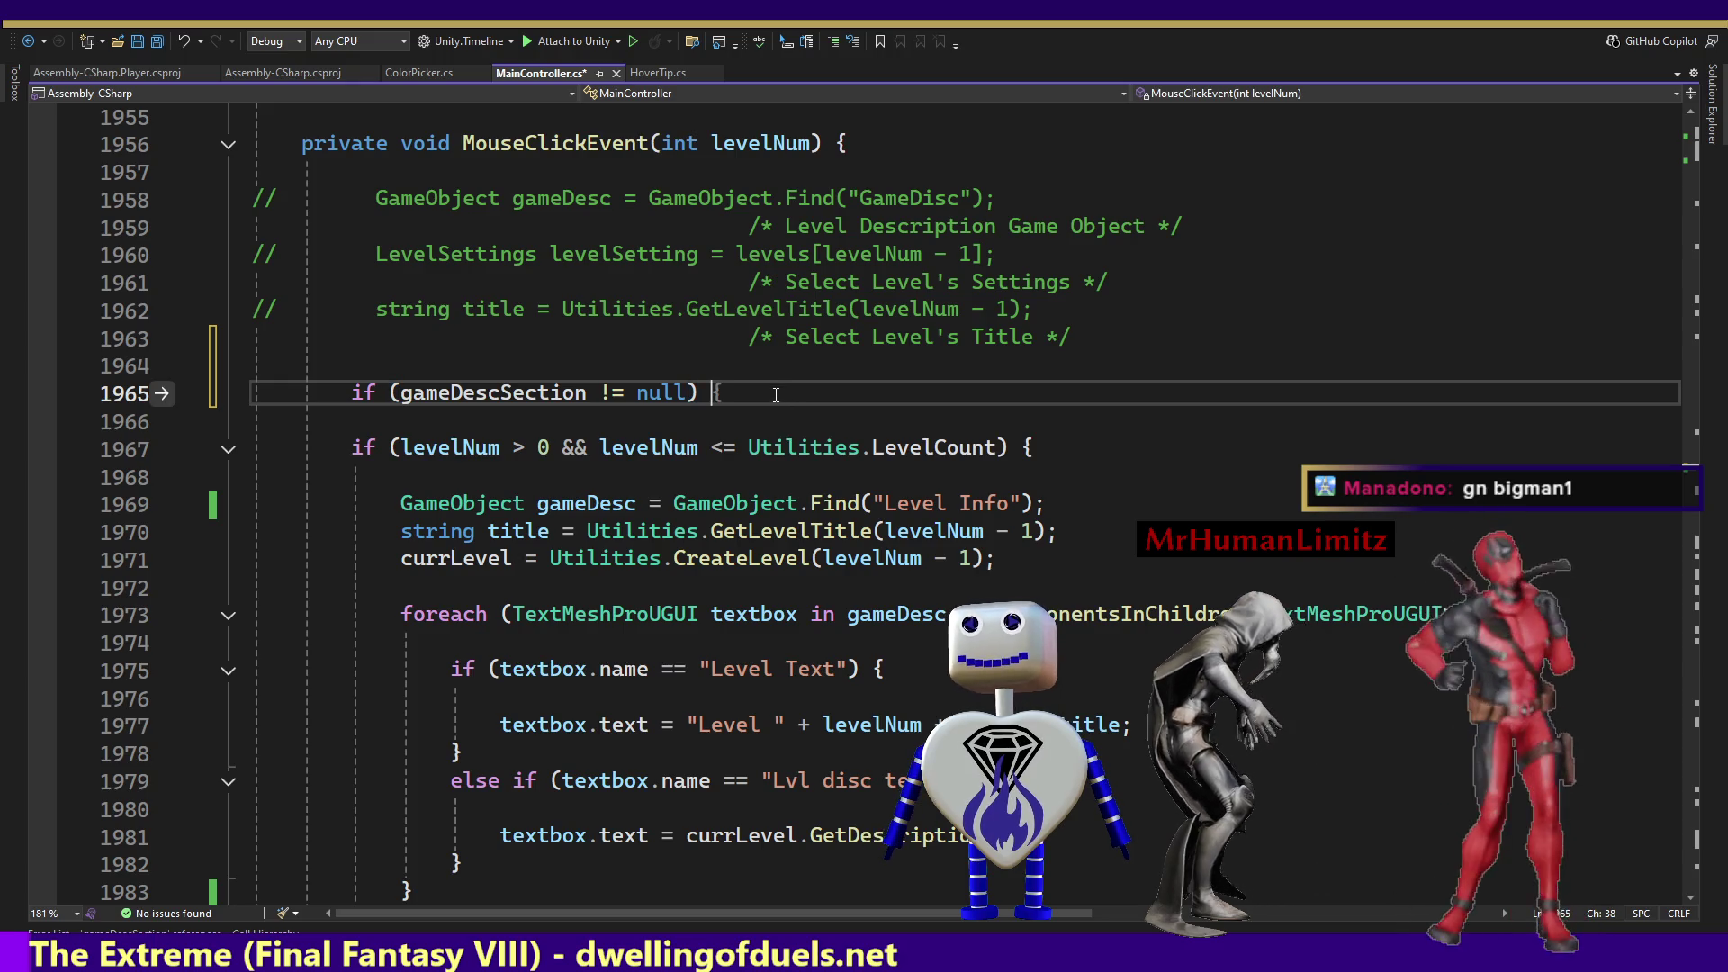
type("{")
key("Return")
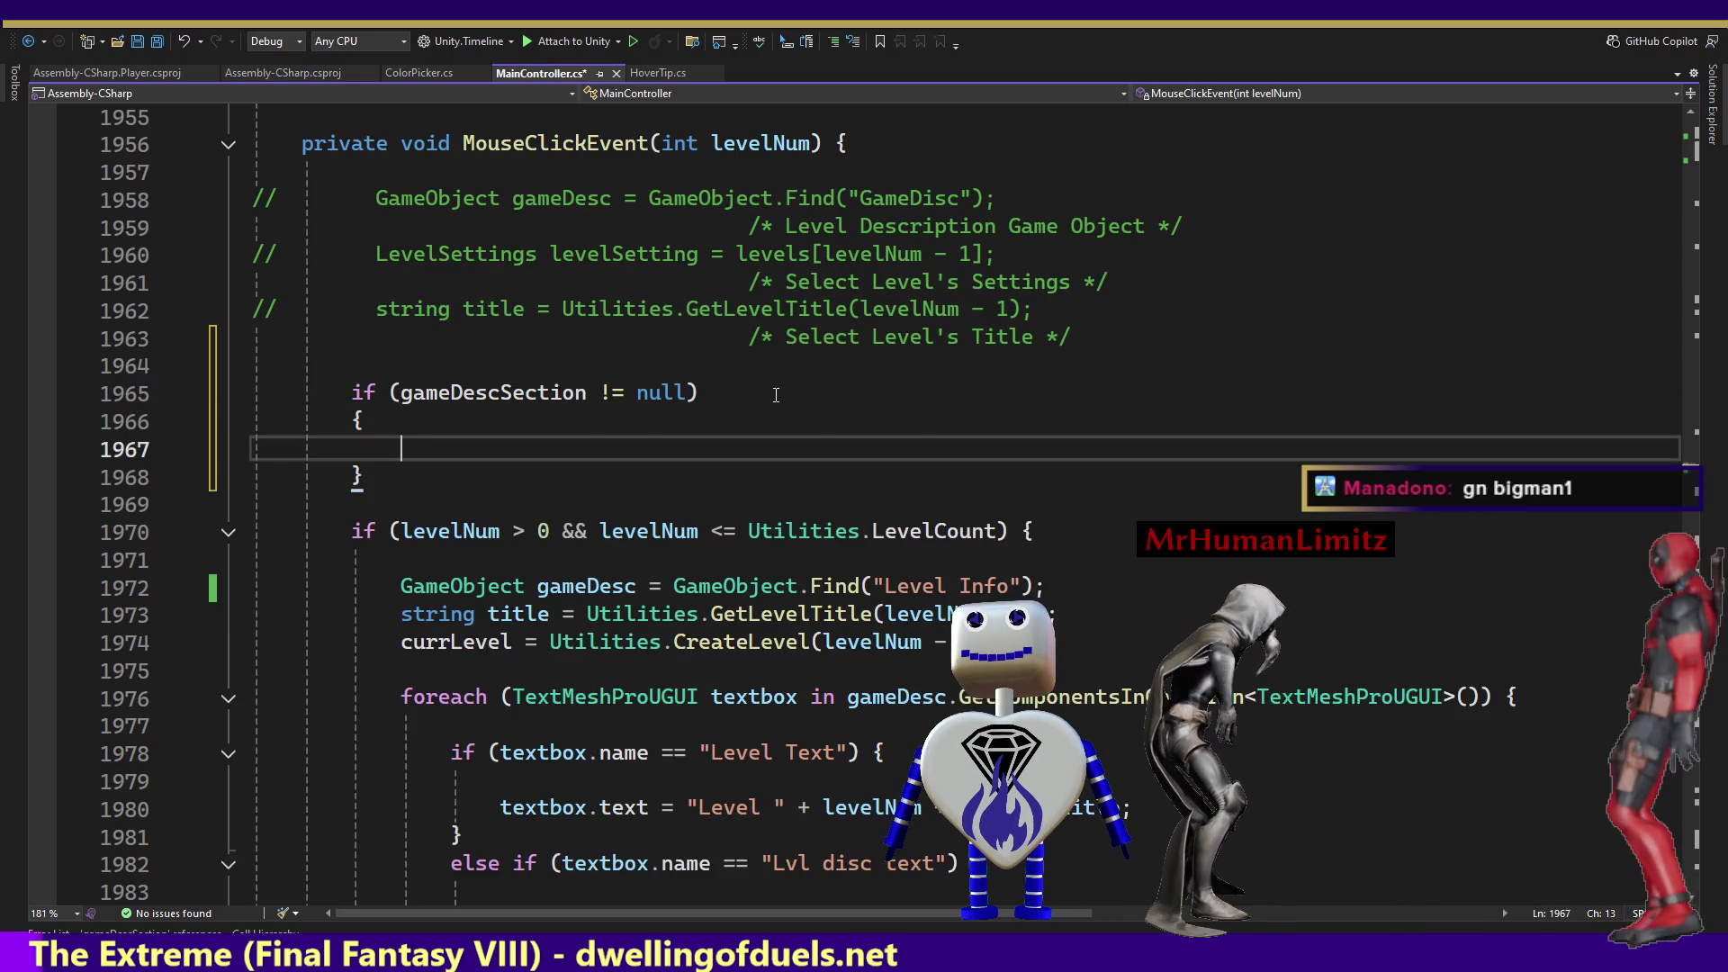
key("ctrl+z")
key("Return")
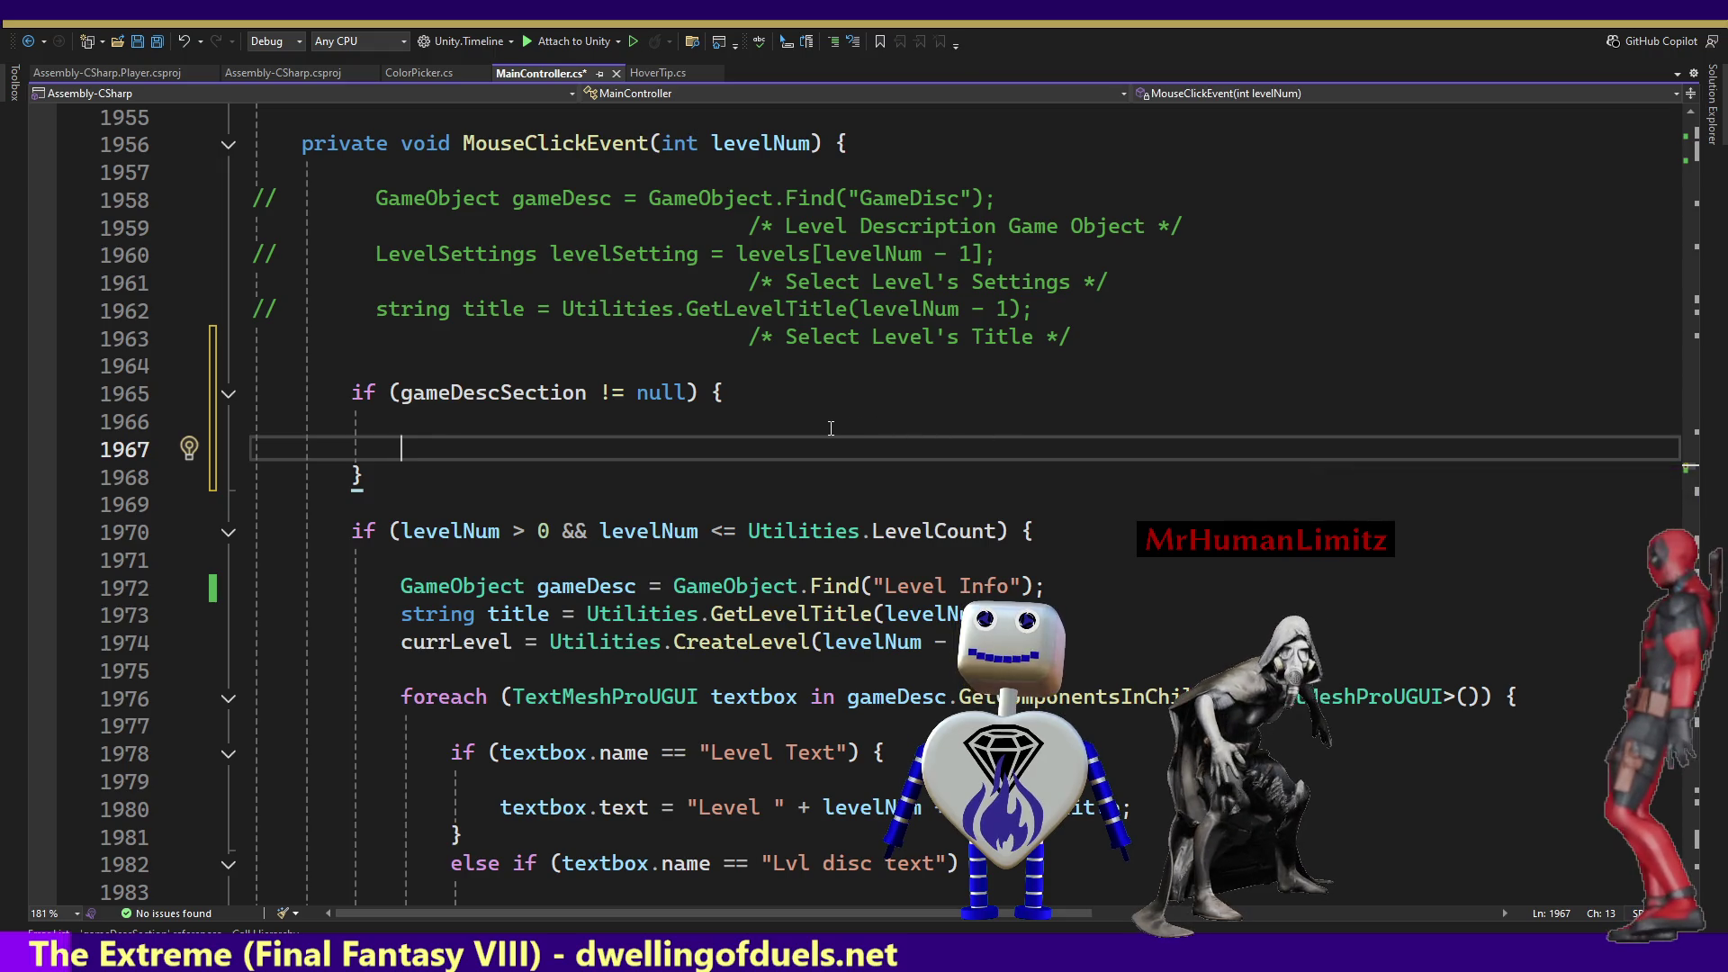
type("gameDescSection = GameObject.Find(\"GameDisc\");")
left_click(531, 459)
left_click_drag(531, 460, 531, 433)
key("BackSpace")
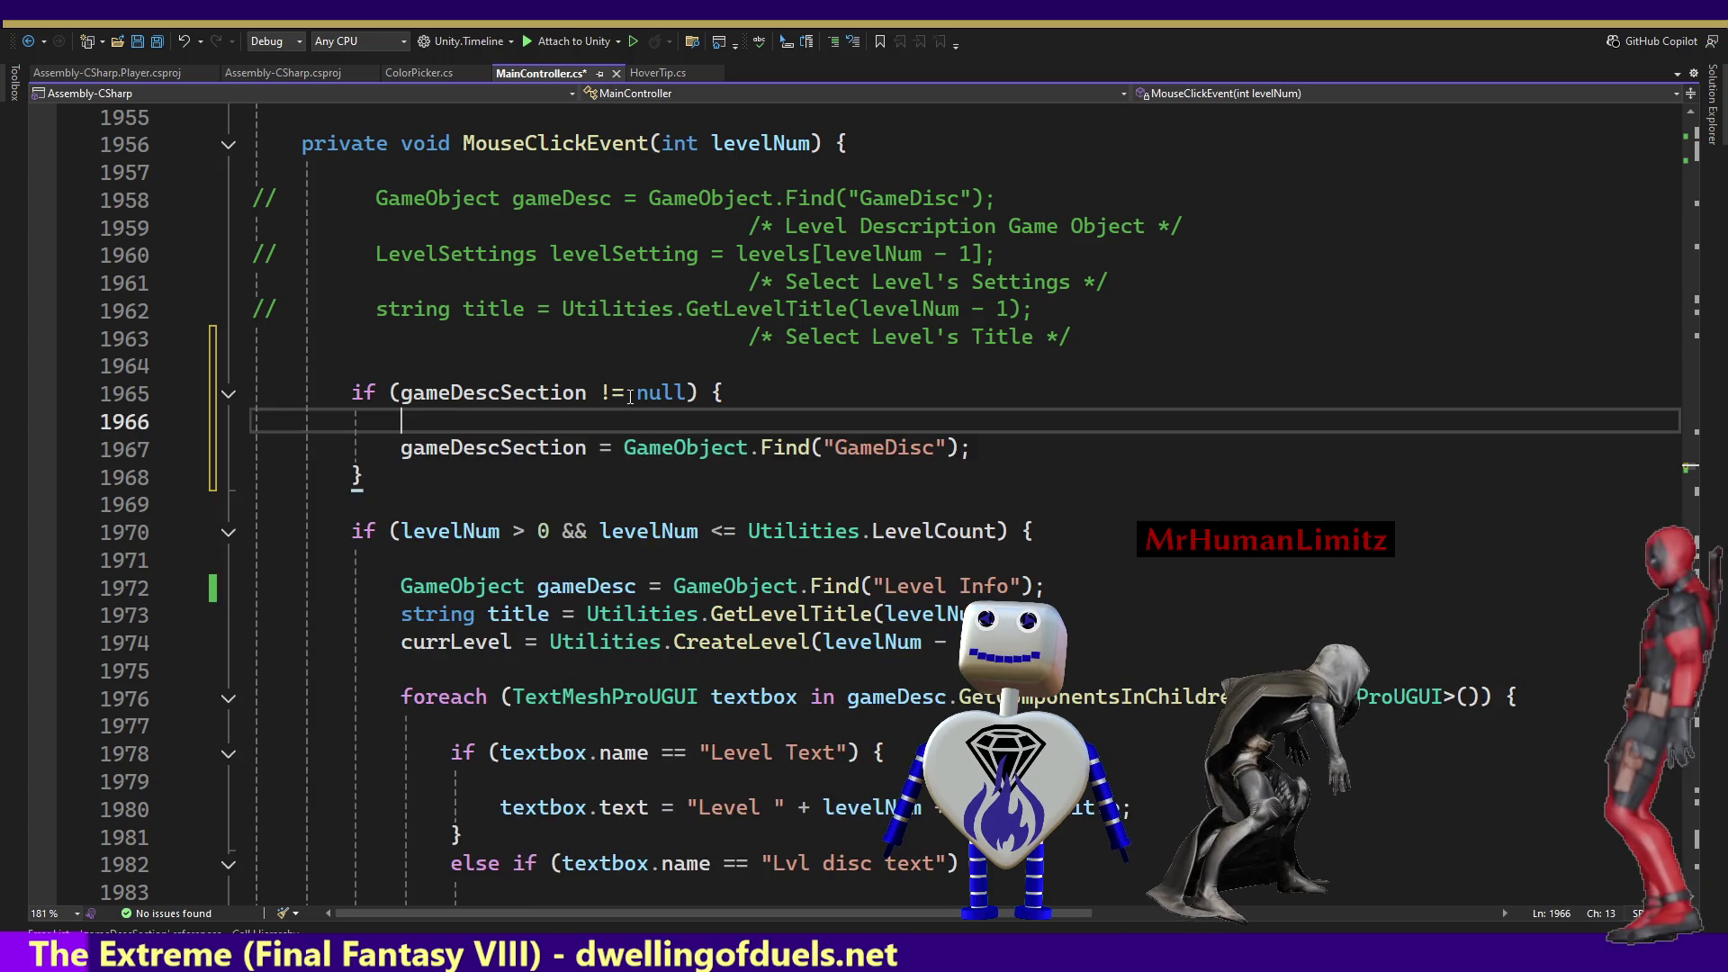
Edit the comparison operator so the check runs when gameDescSection is null, save, and switch to Unity.
left_click_drag(615, 393, 603, 393)
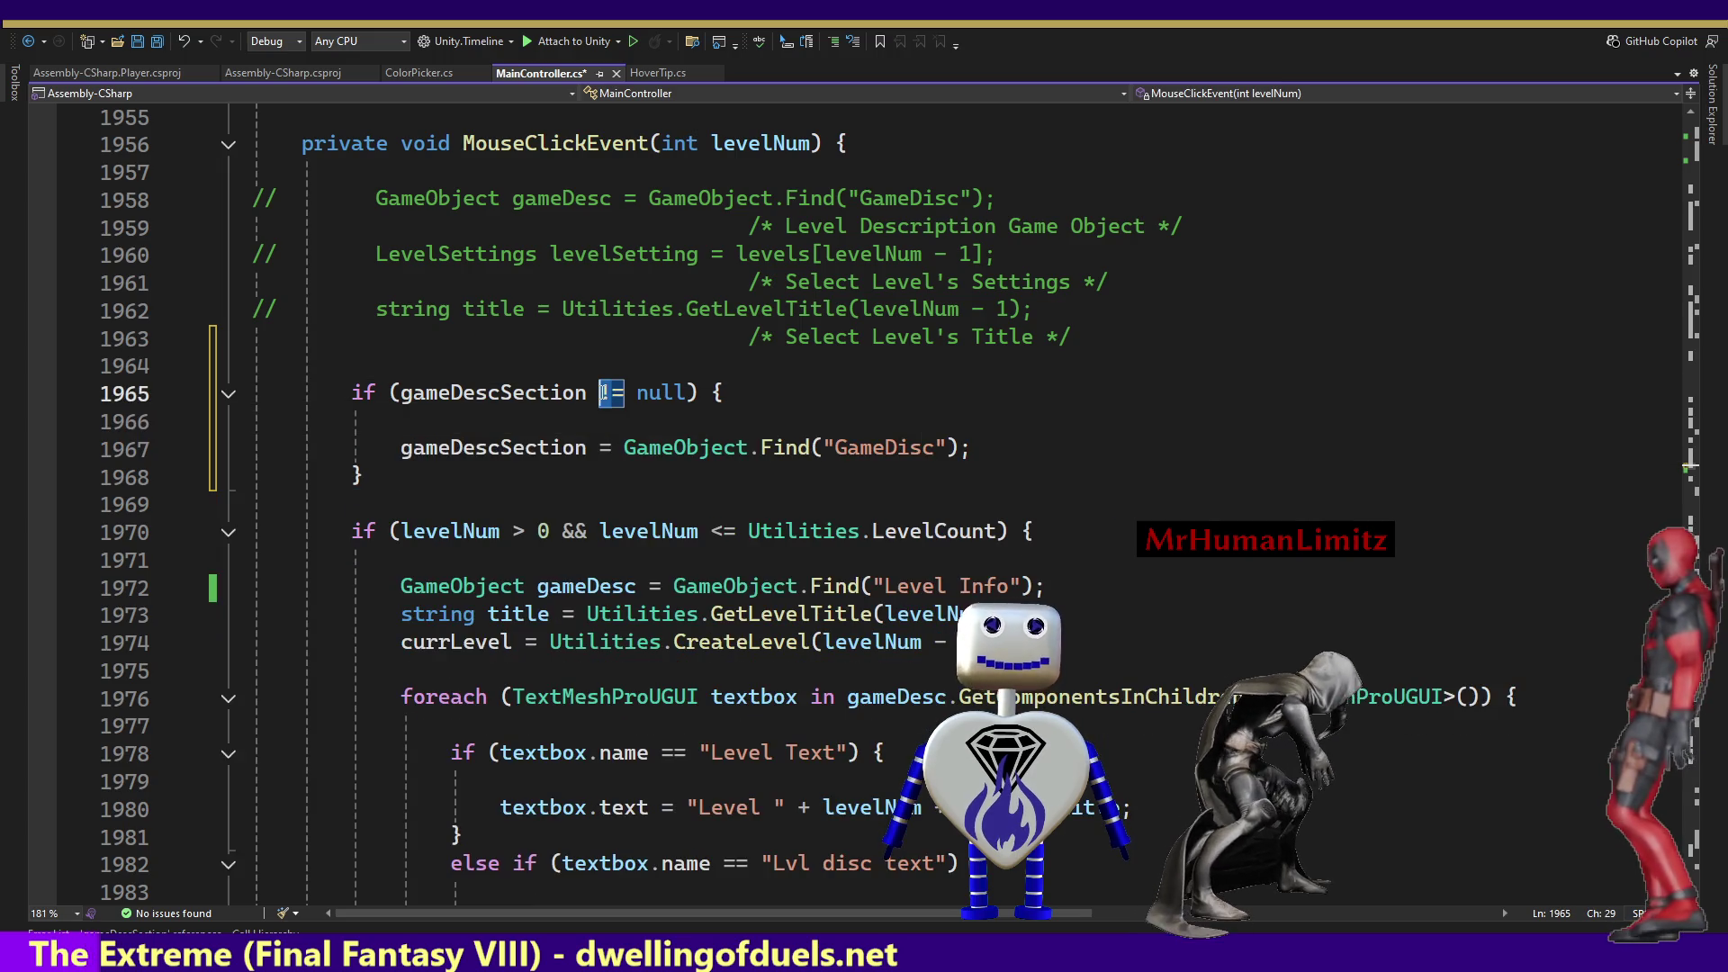
left_click(609, 394)
type("=")
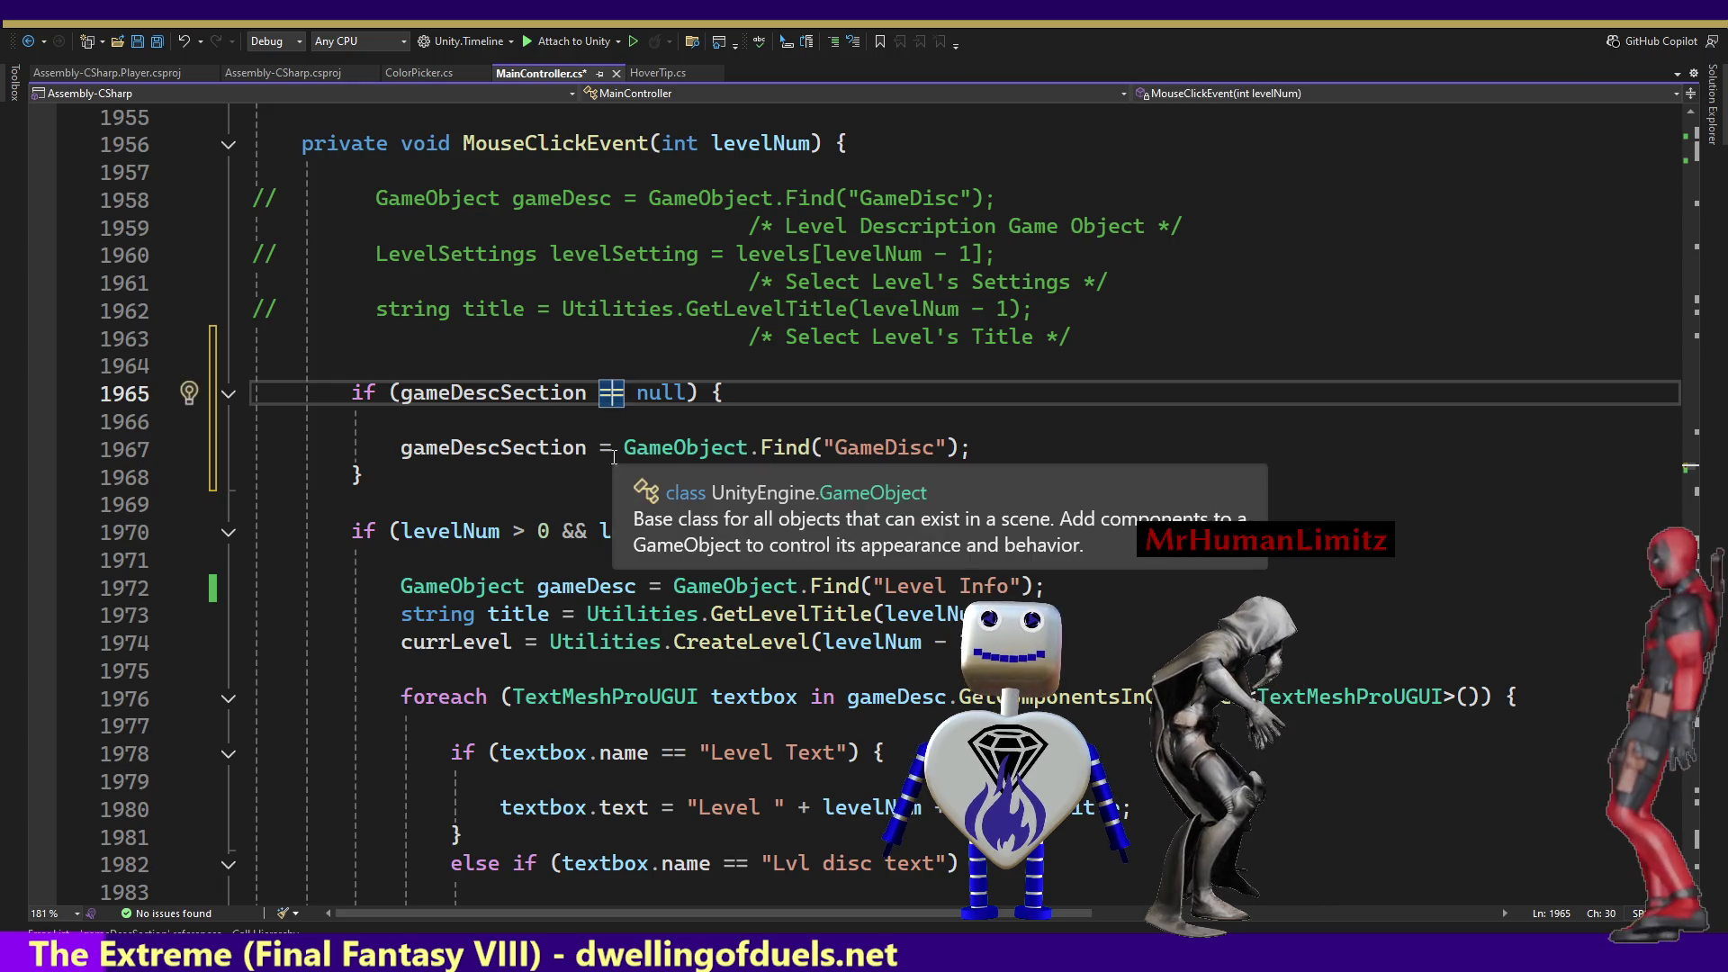
key("ctrl+s")
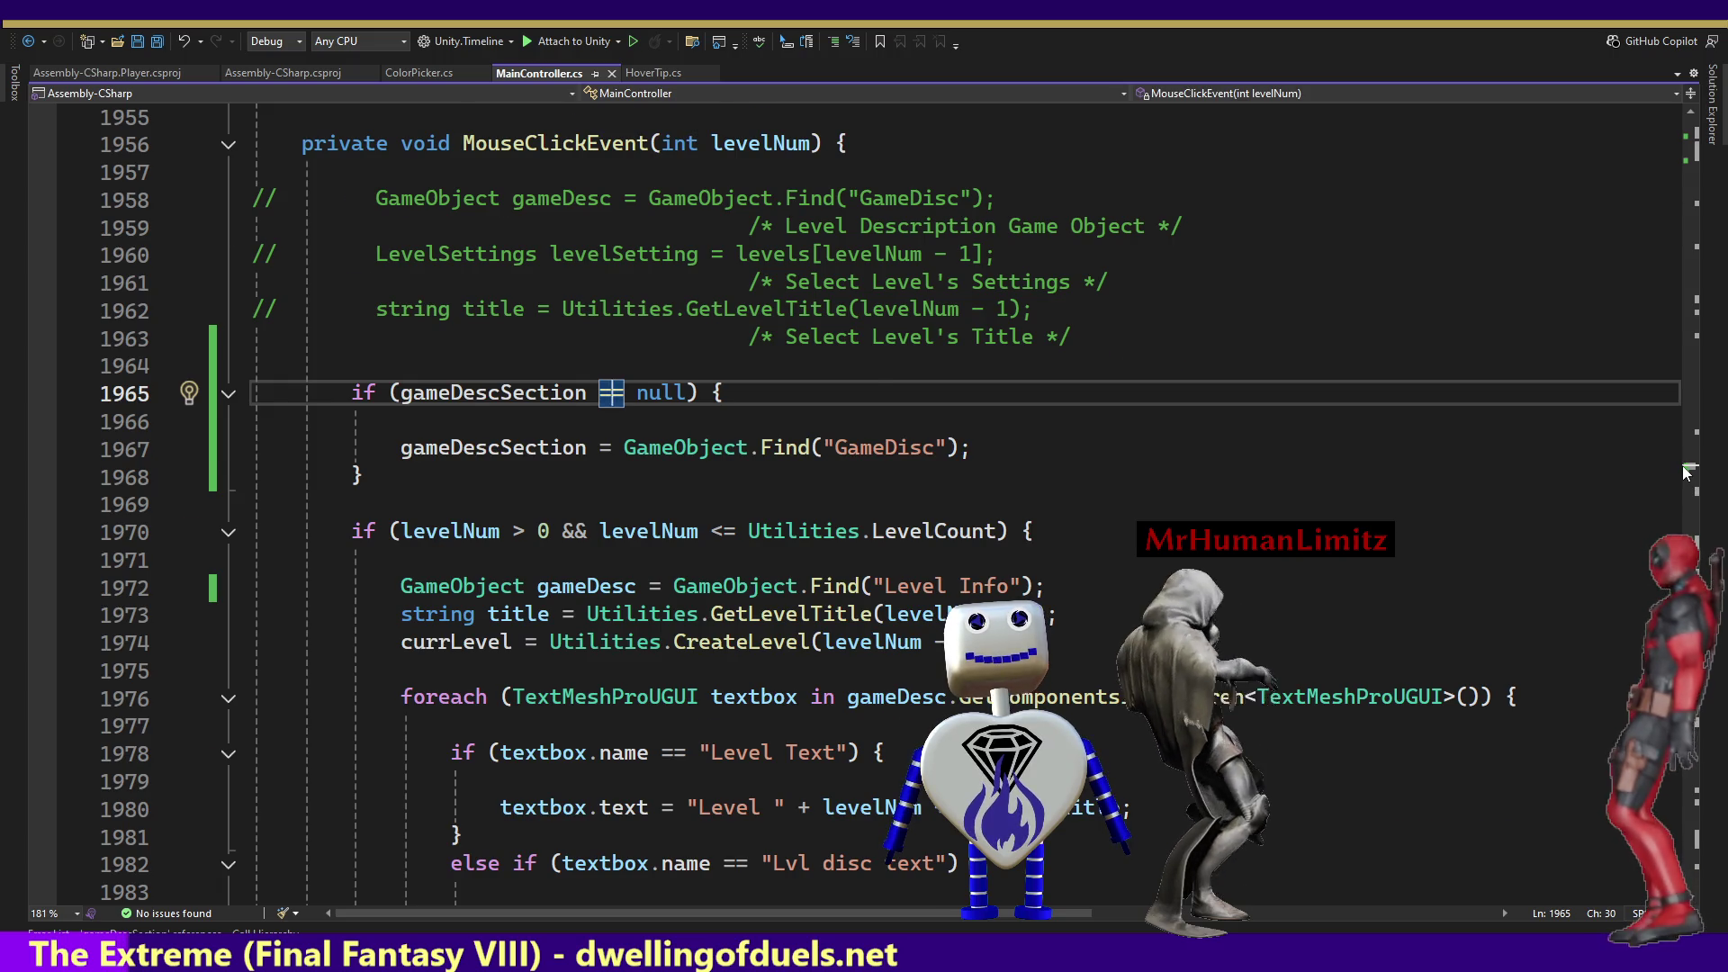
scroll(1686, 475, "up", 2)
scroll(1686, 477, "down", 13)
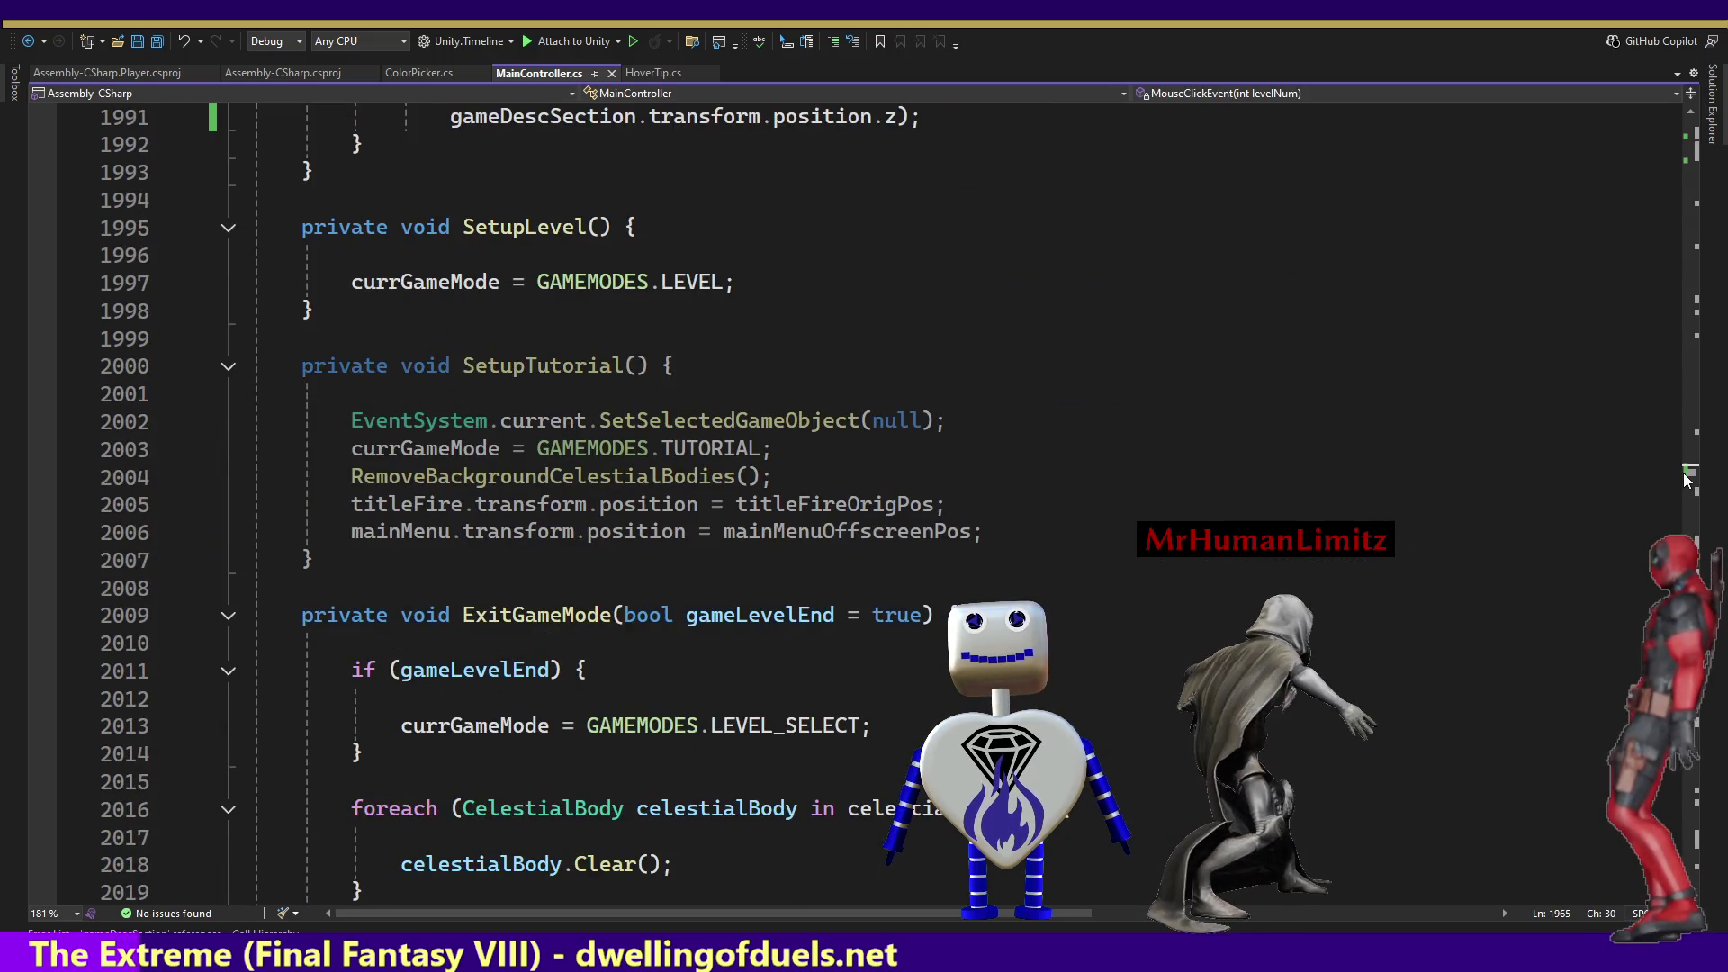
scroll(1686, 479, "up", 7)
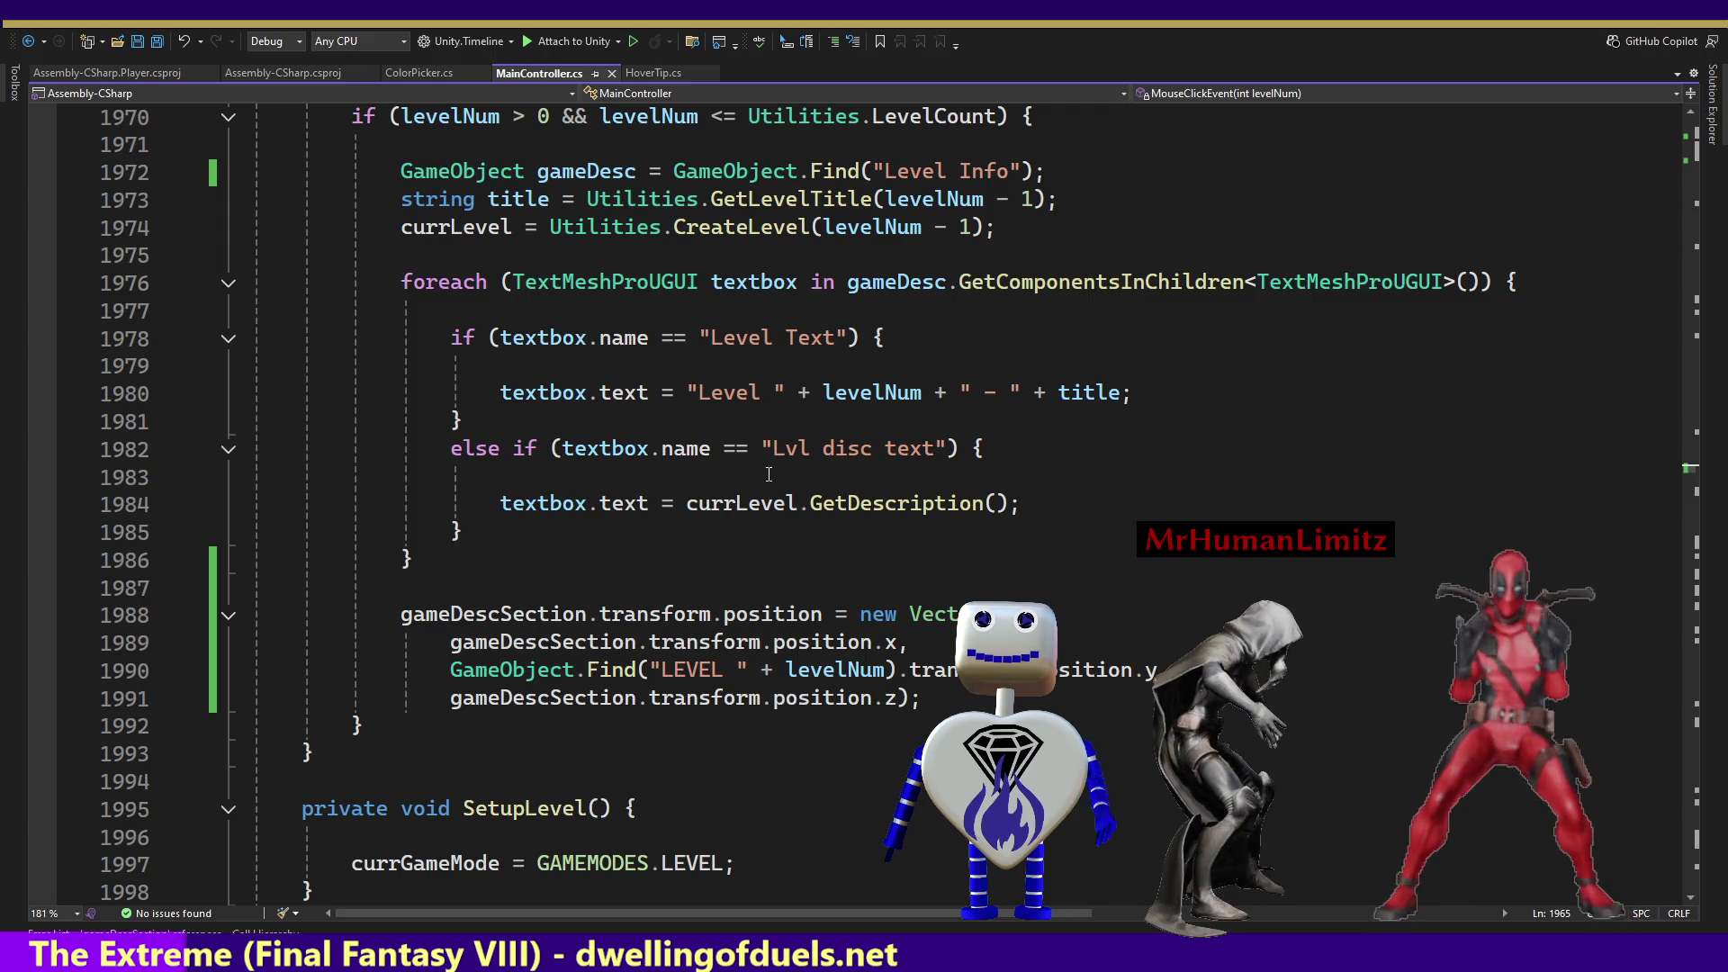
key("alt+Tab")
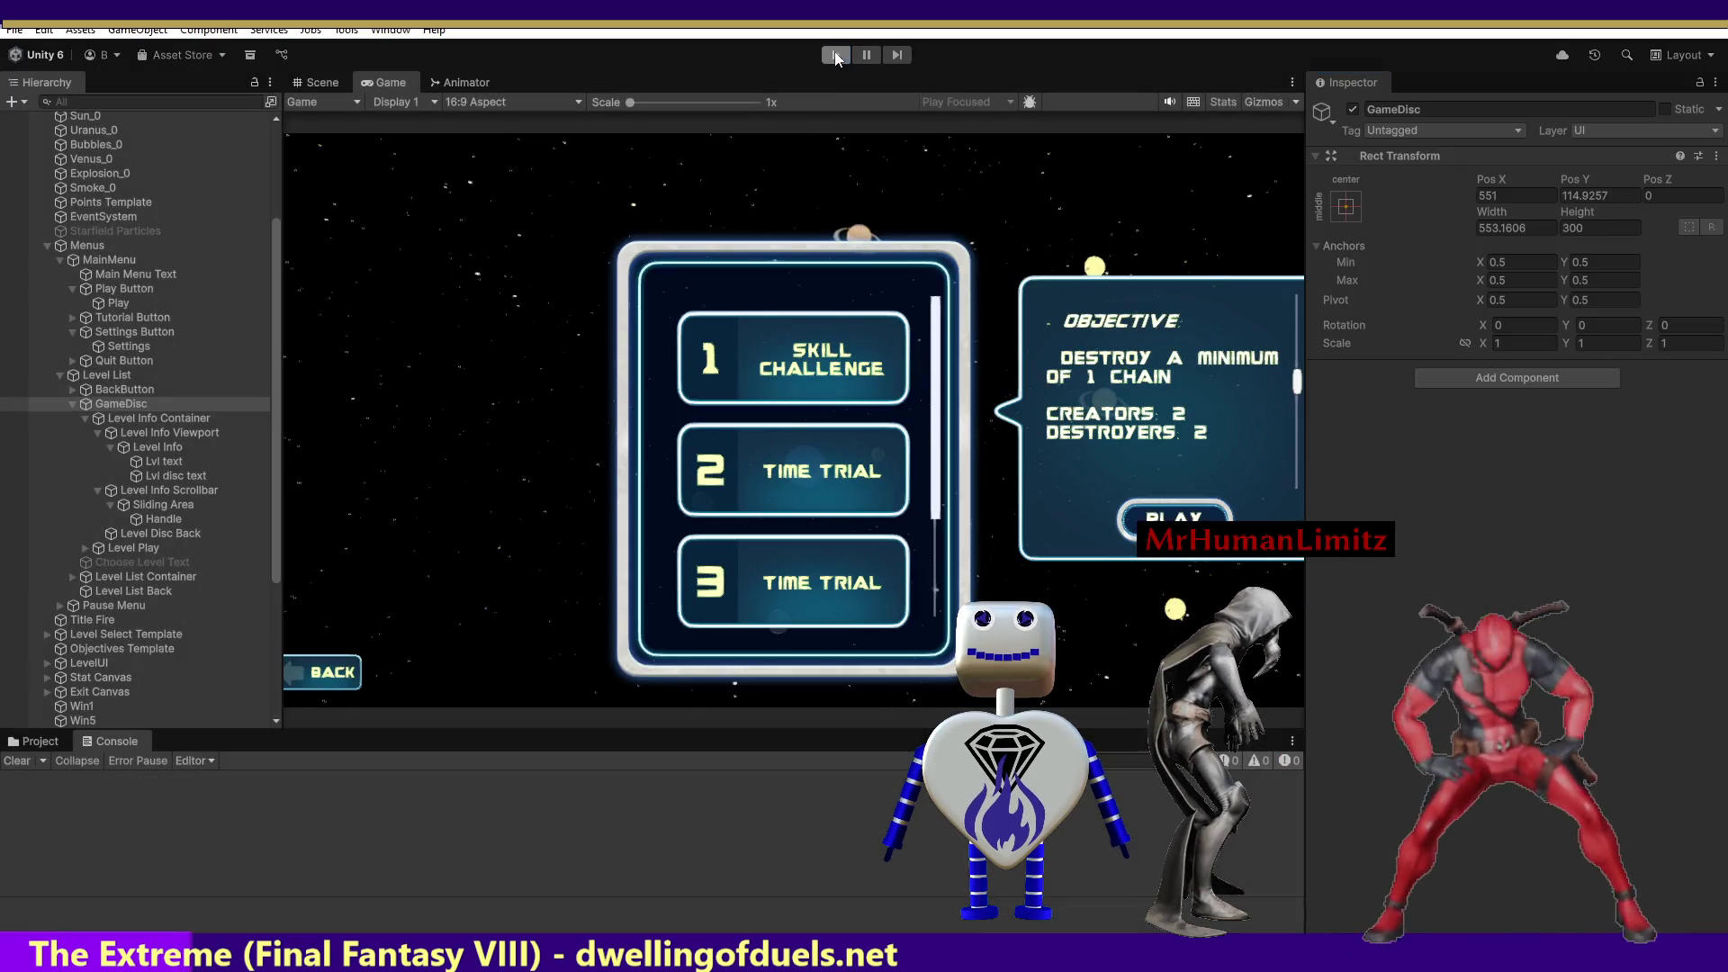
Restart Play mode and select levels 2, 1, 2, 3 and 1 to check the Objective panel's position.
key("ctrl+p")
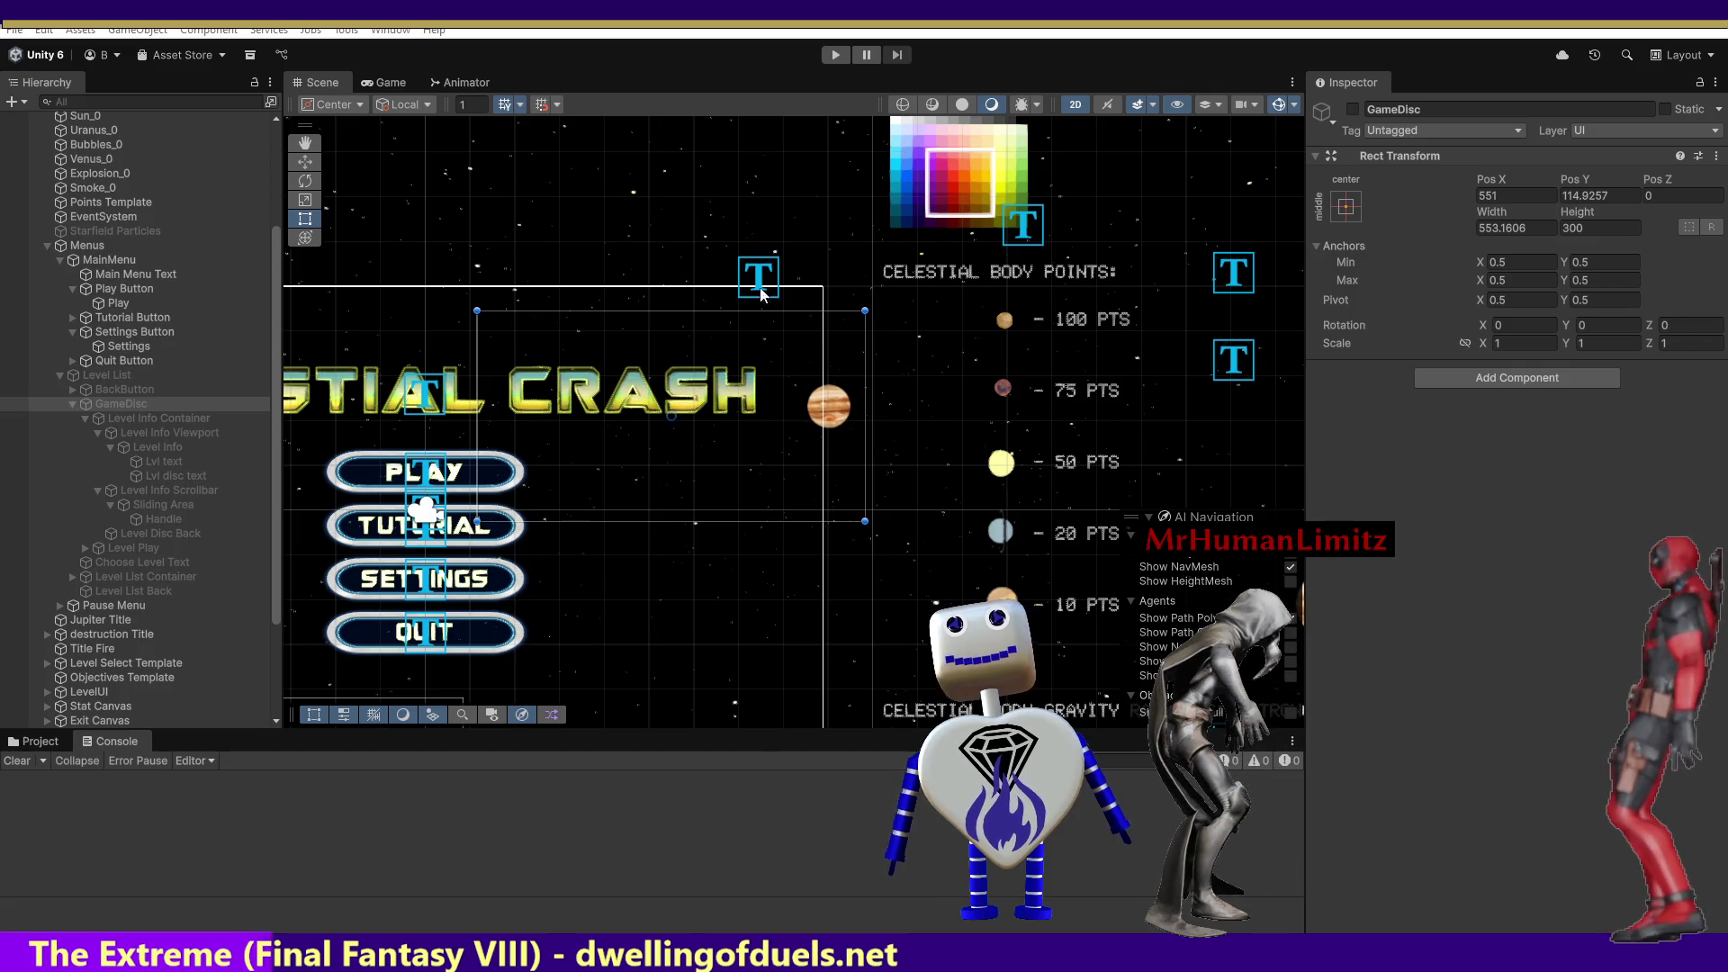
left_click(835, 56)
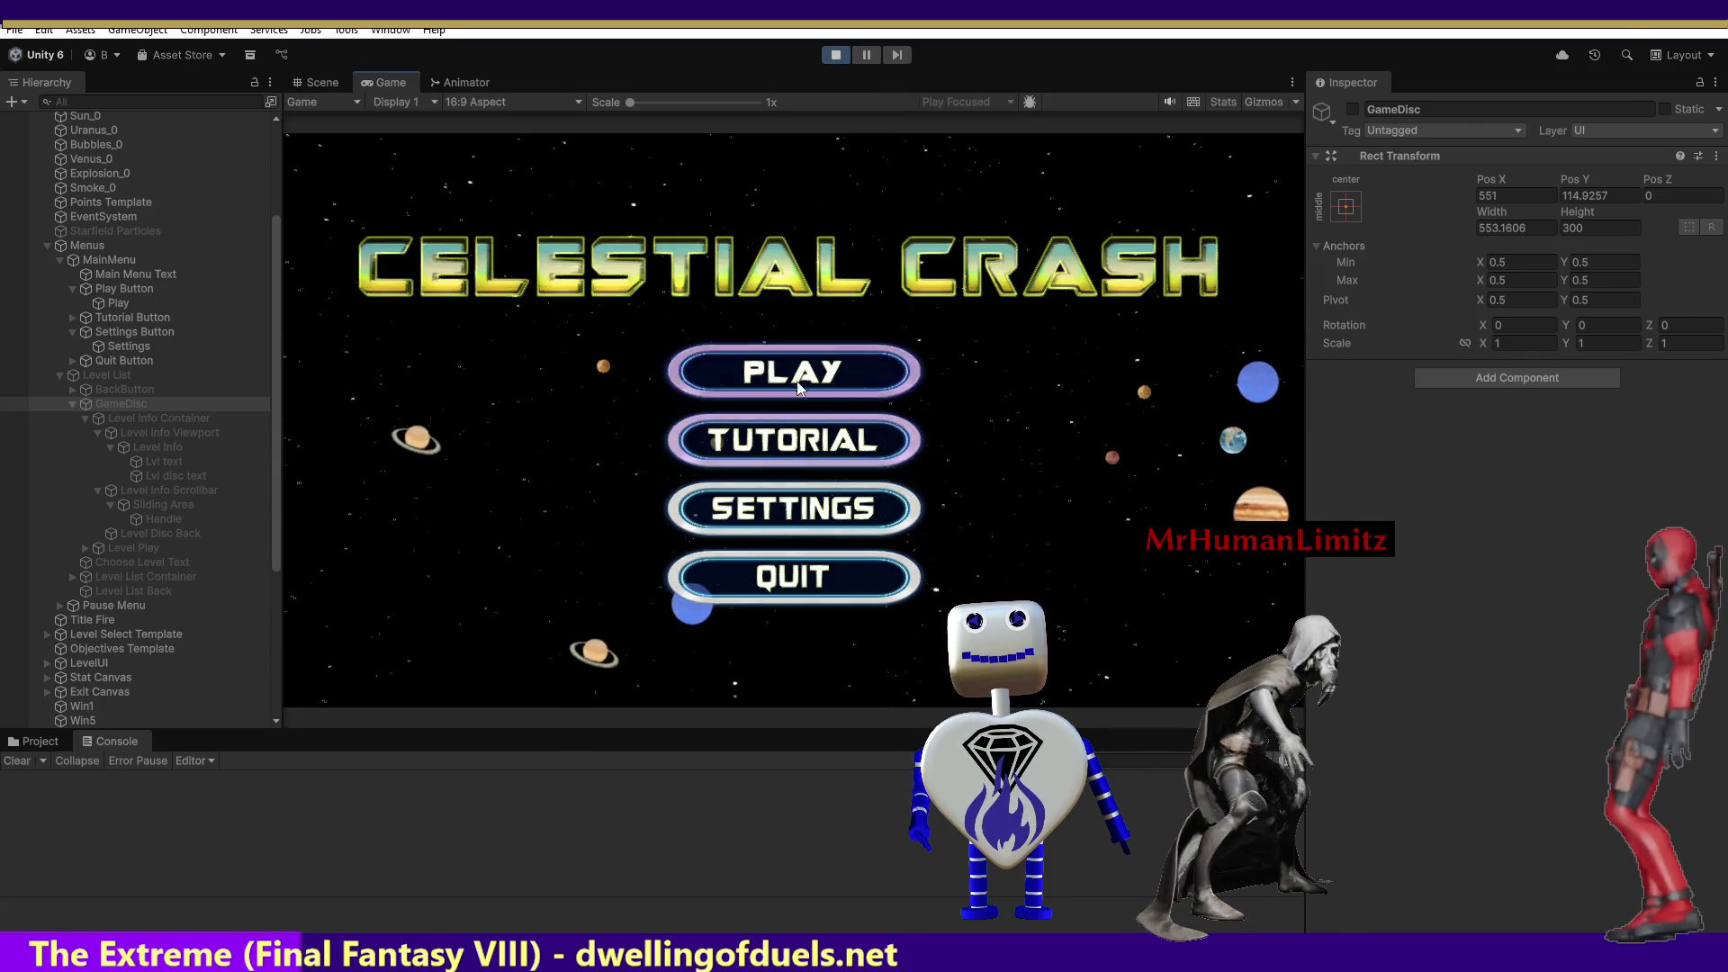
left_click(797, 387)
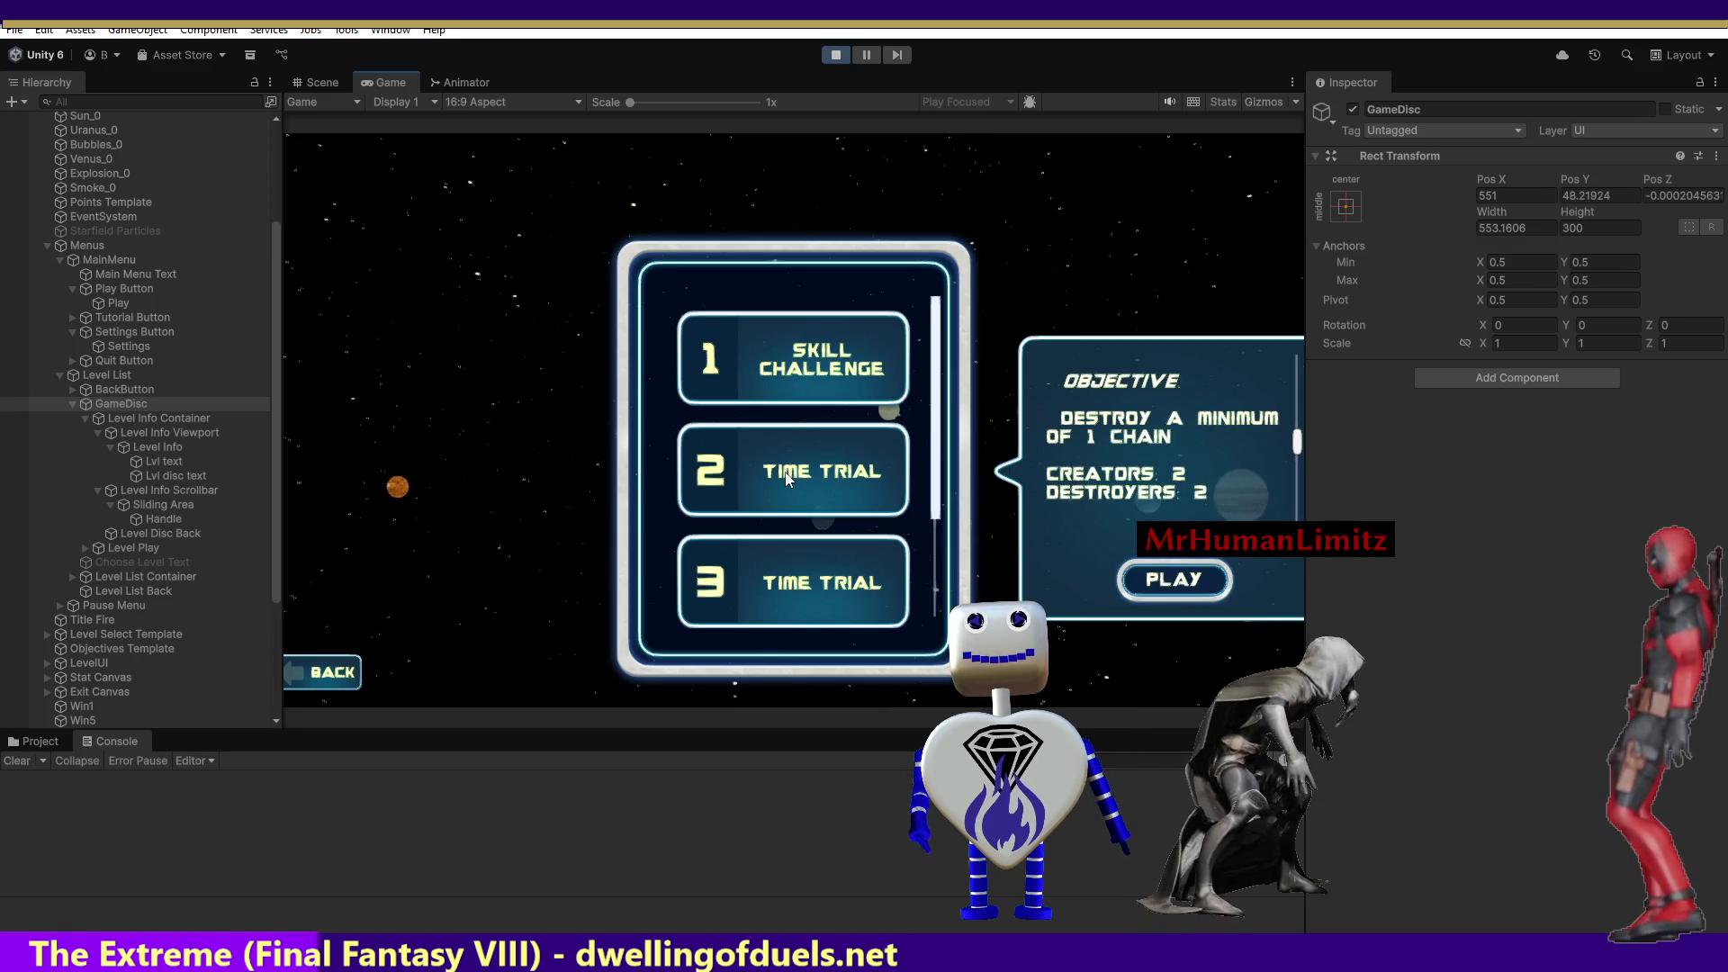
left_click(785, 478)
left_click(781, 375)
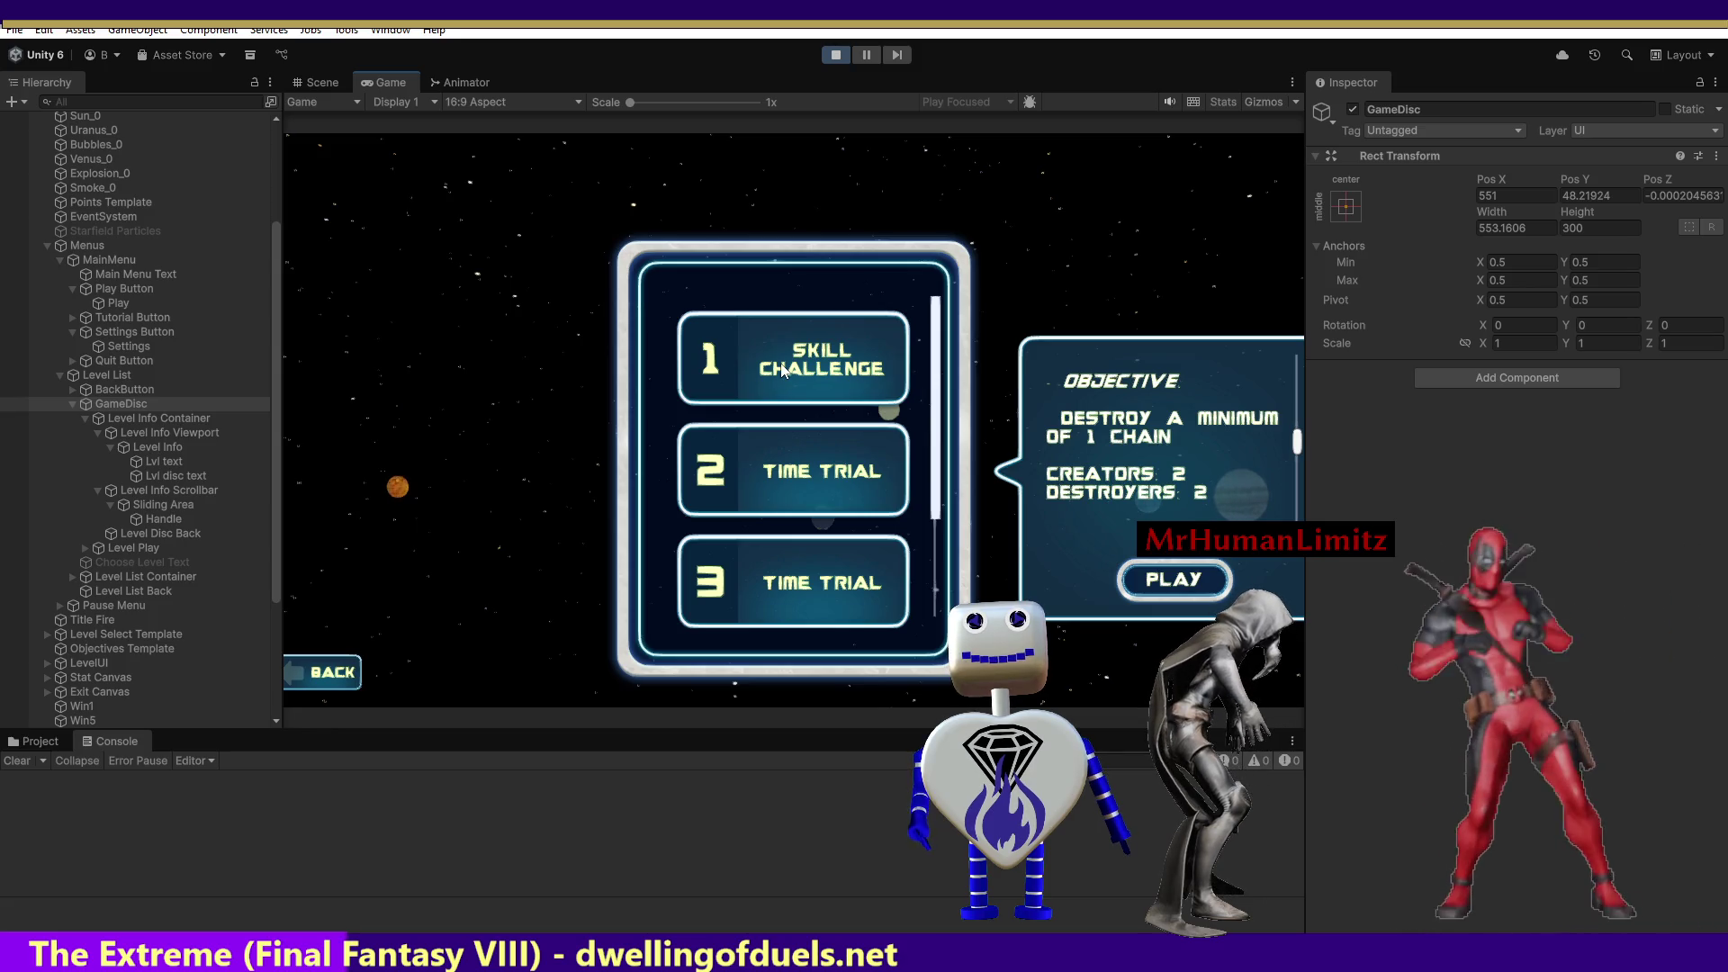
left_click(781, 450)
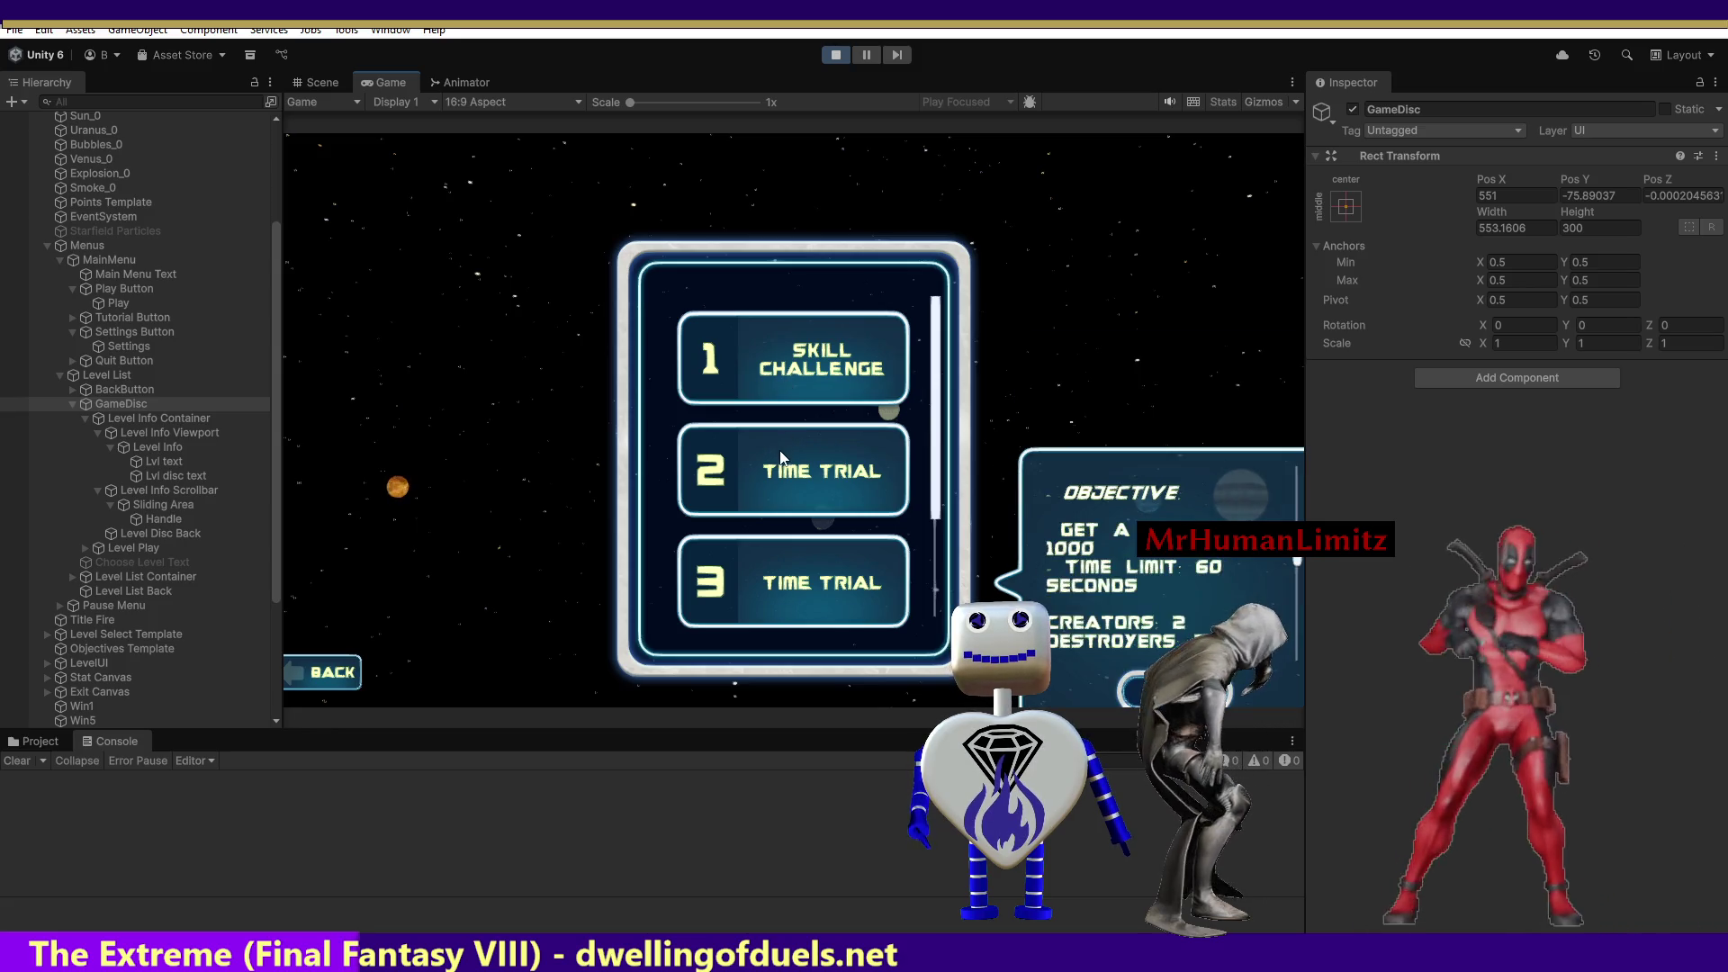
left_click(773, 581)
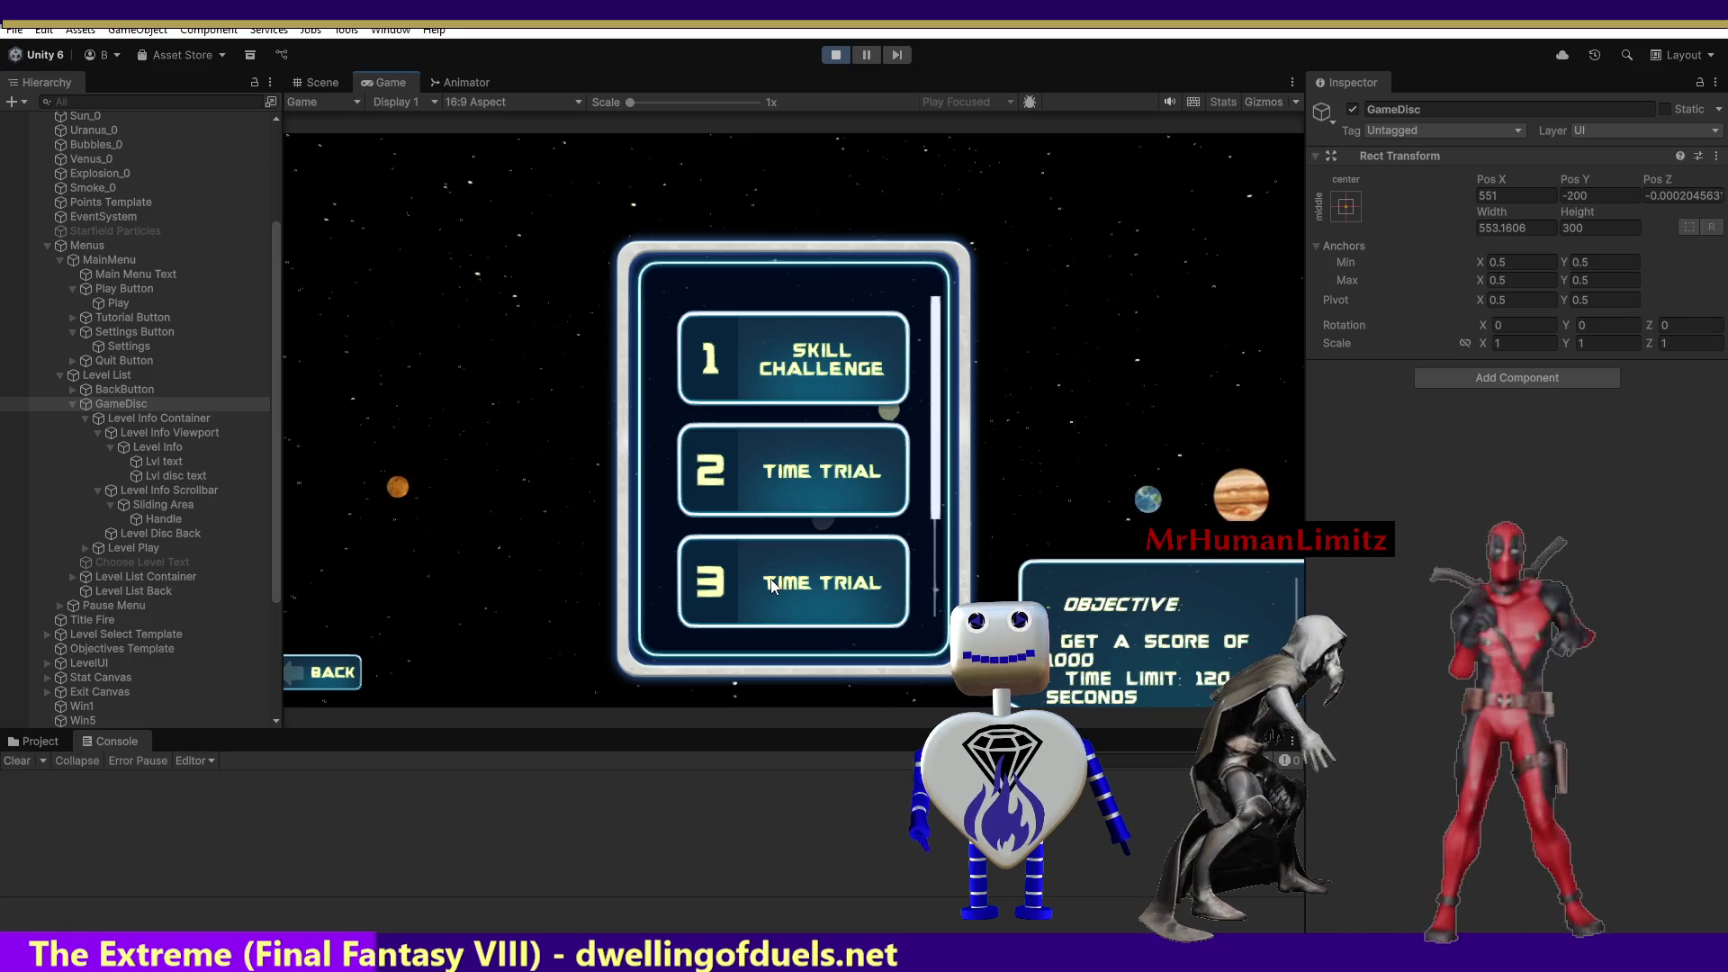
left_click(781, 393)
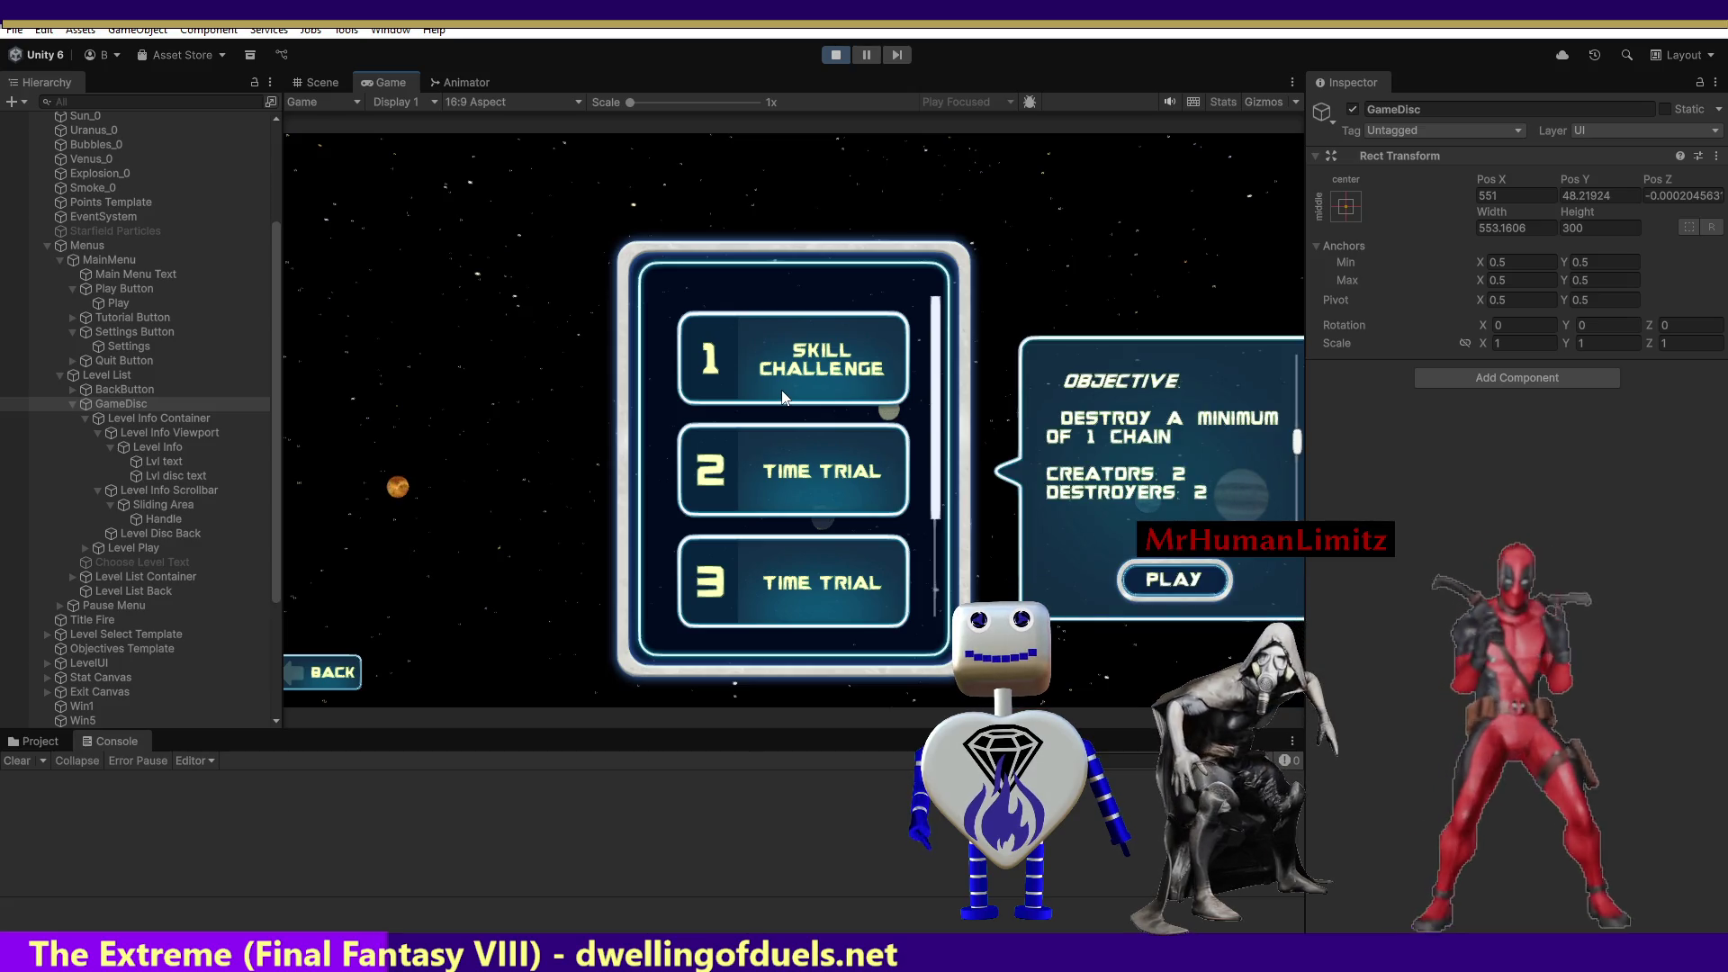
key("alt+Tab")
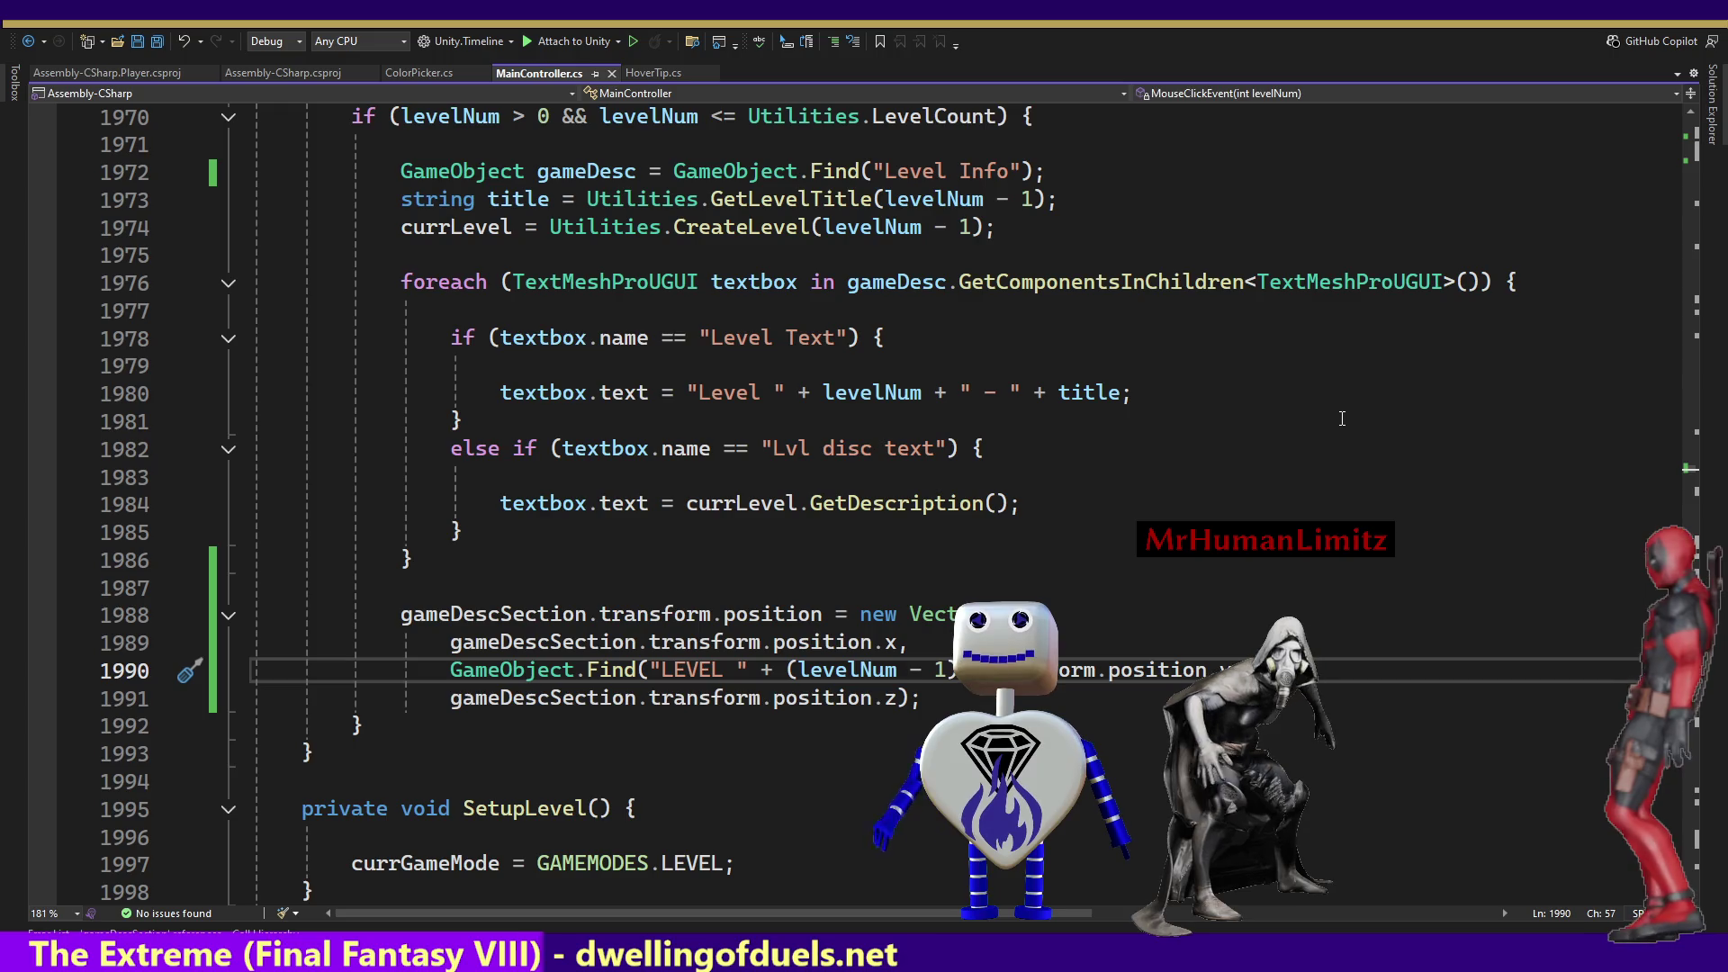
Switch back to Unity to retest the "LEVEL " + (levelNum - 1) alignment.
key("alt+Tab")
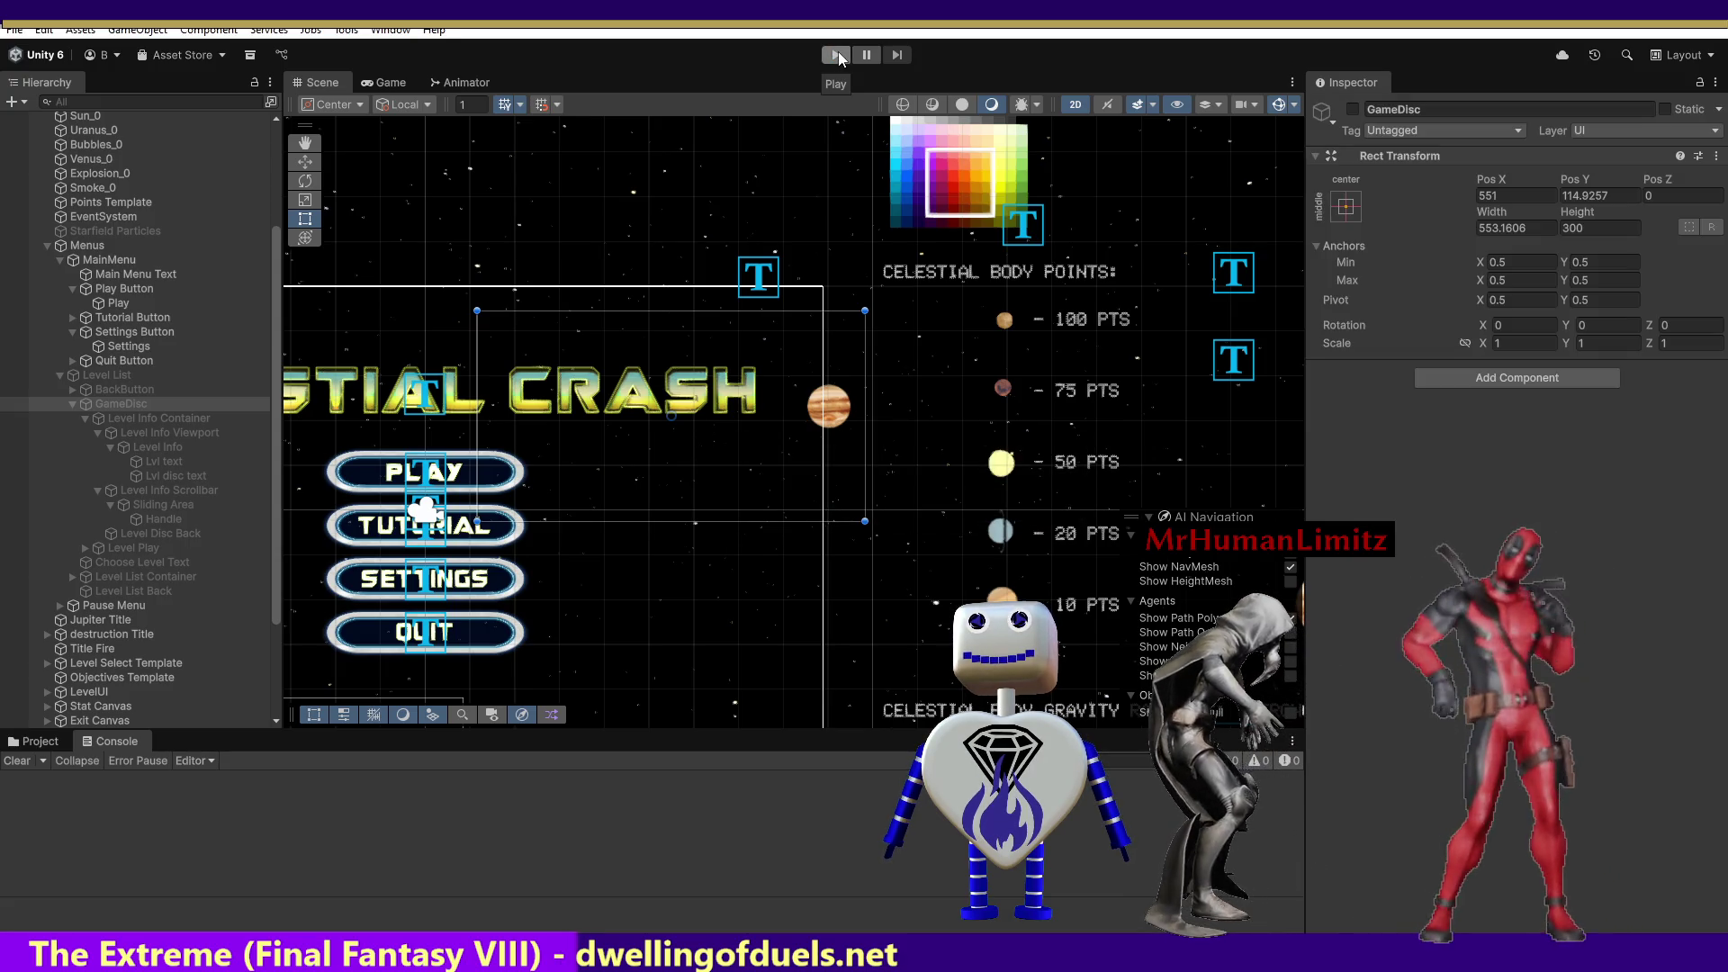
Play-test selecting a level, which logs a NullReferenceException at line 1988, then stop Play mode.
left_click(836, 54)
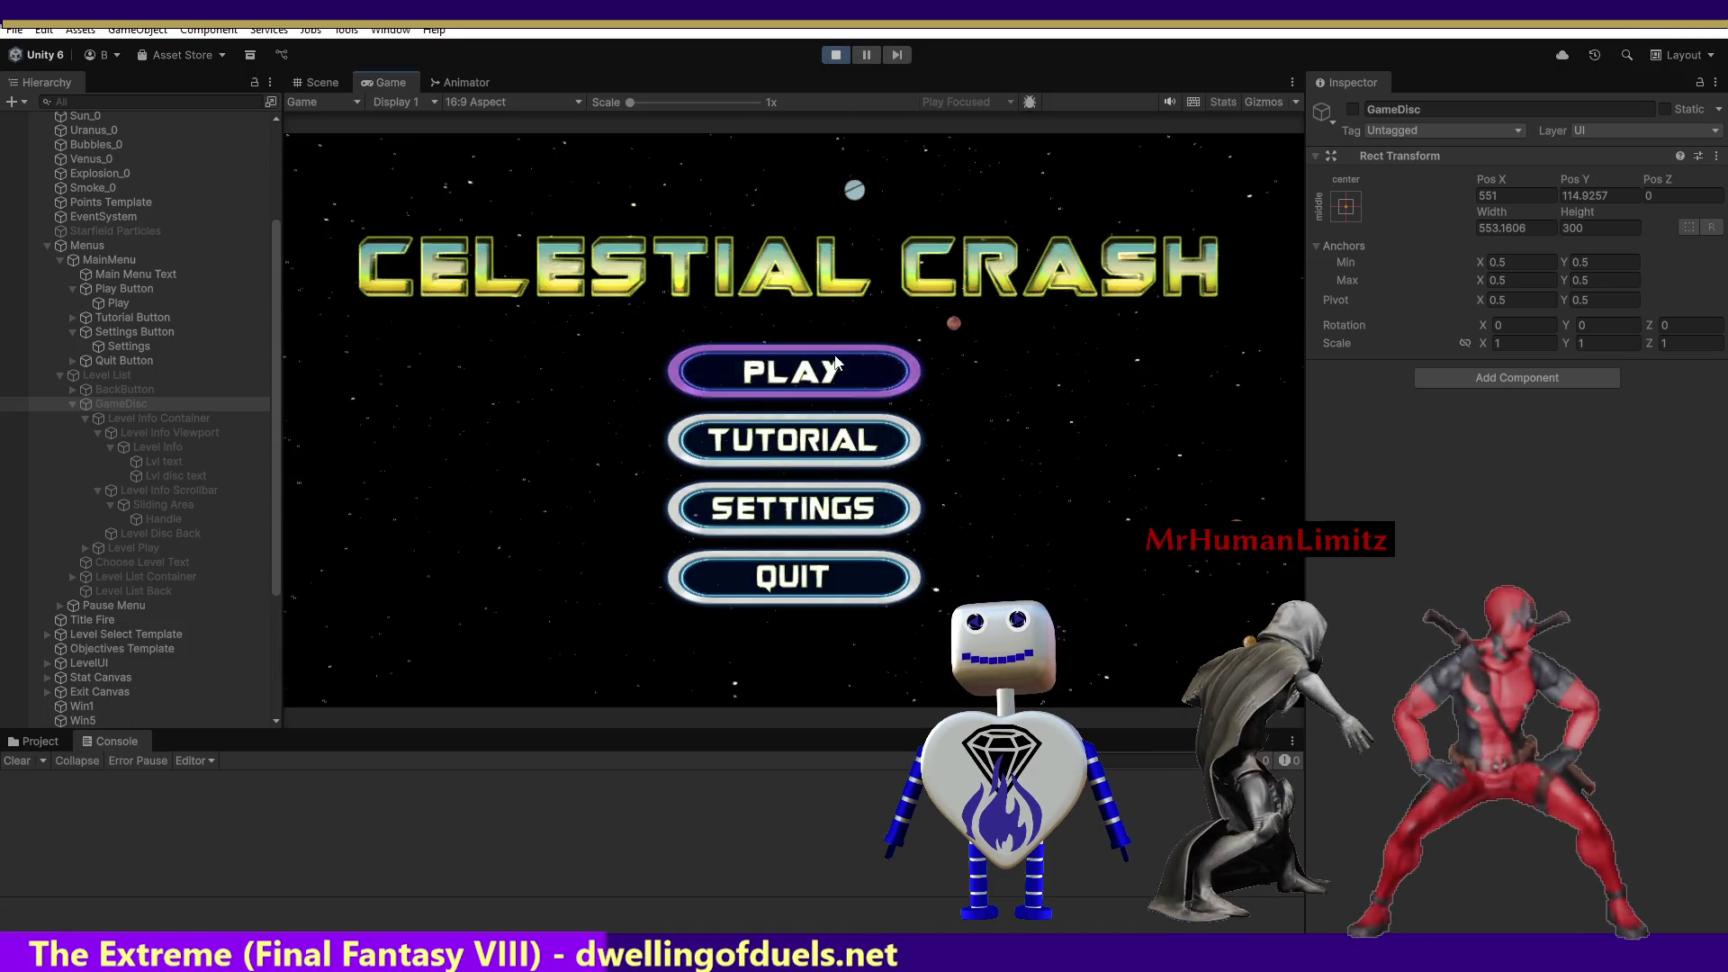
left_click(836, 369)
left_click(829, 360)
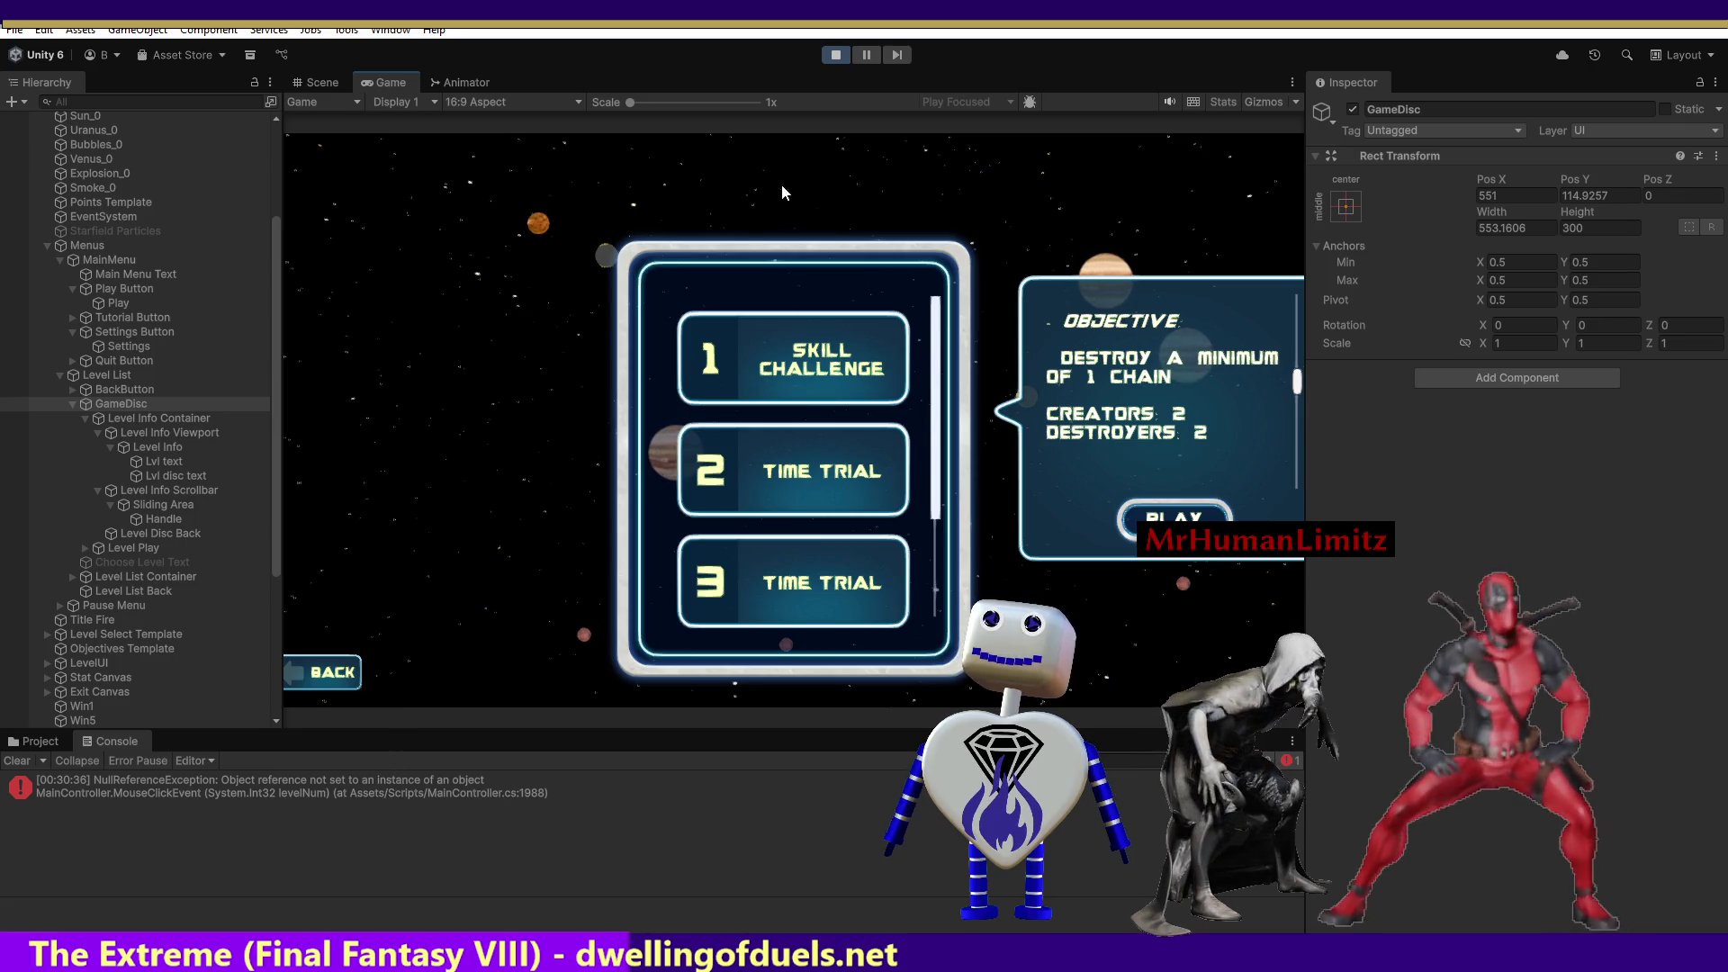
left_click(839, 56)
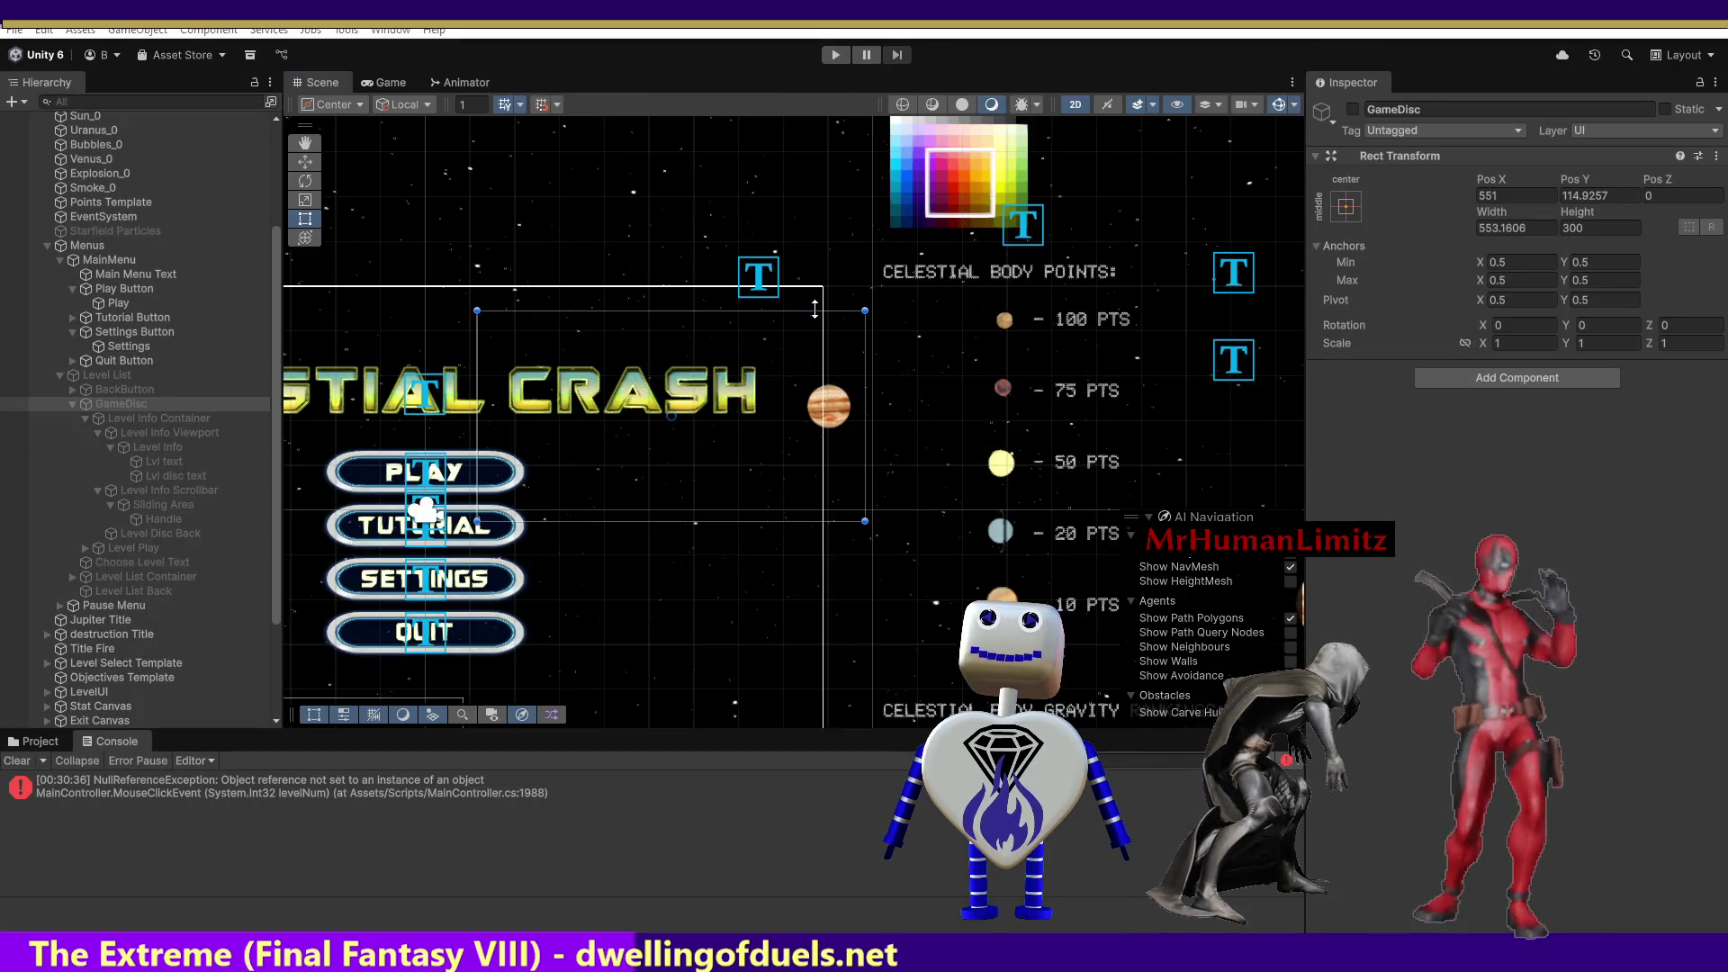
key("alt+Tab")
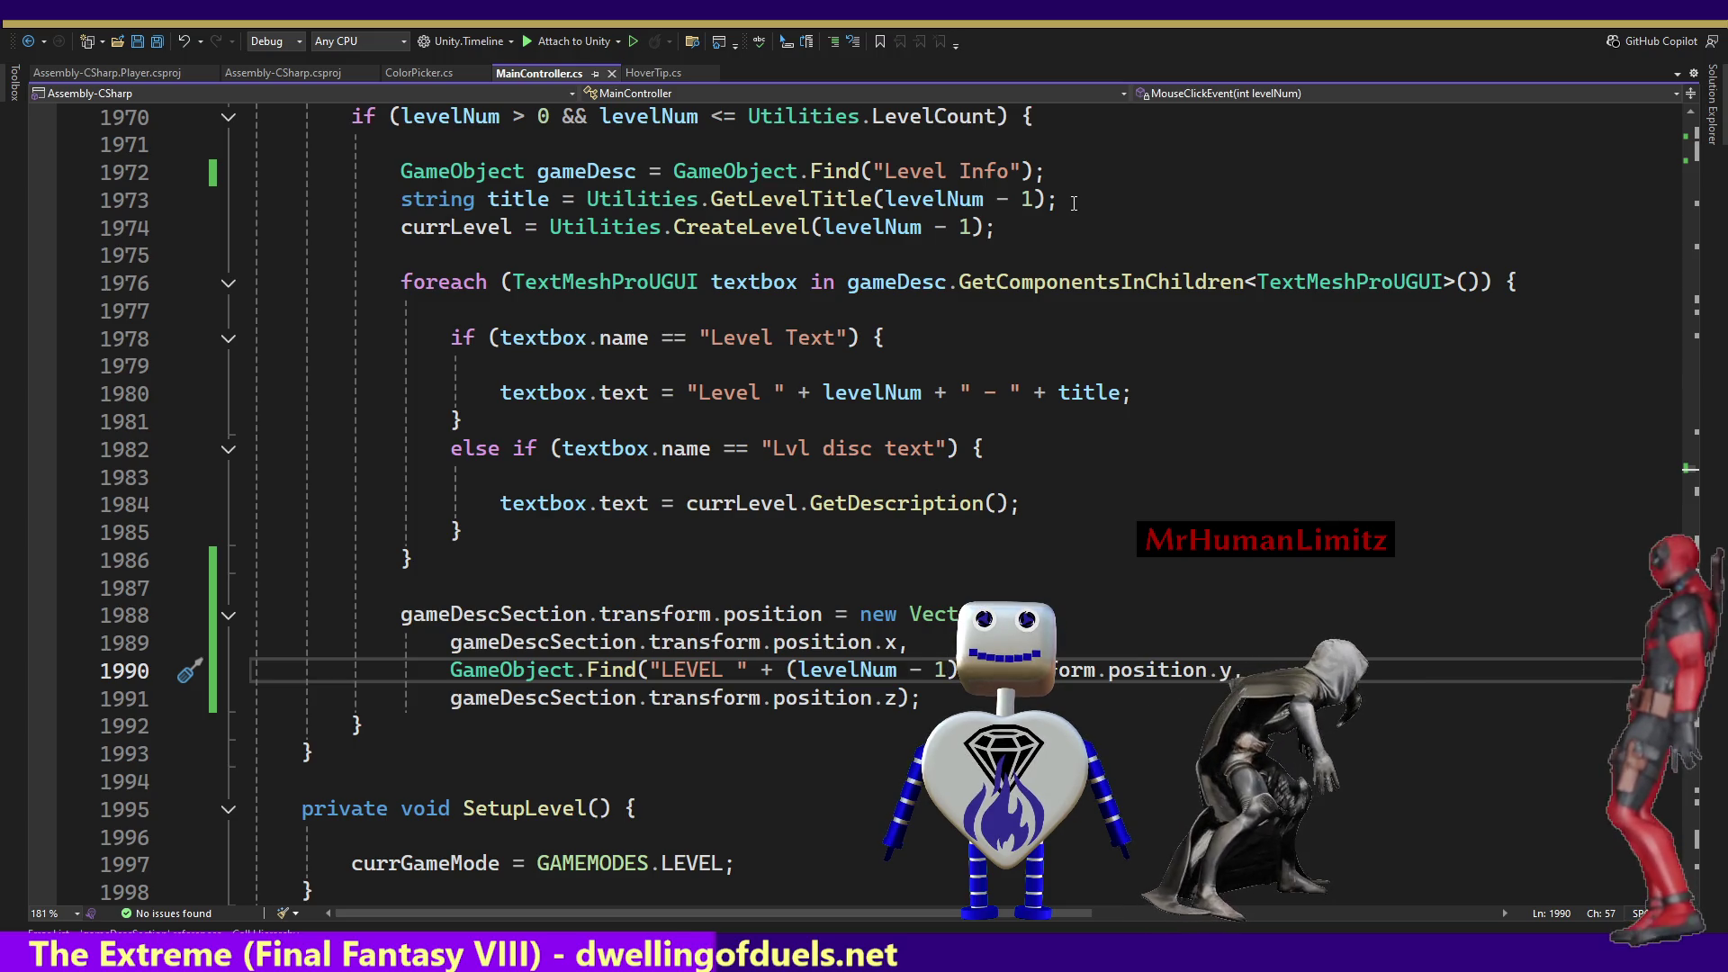
left_click(756, 200, "ctrl")
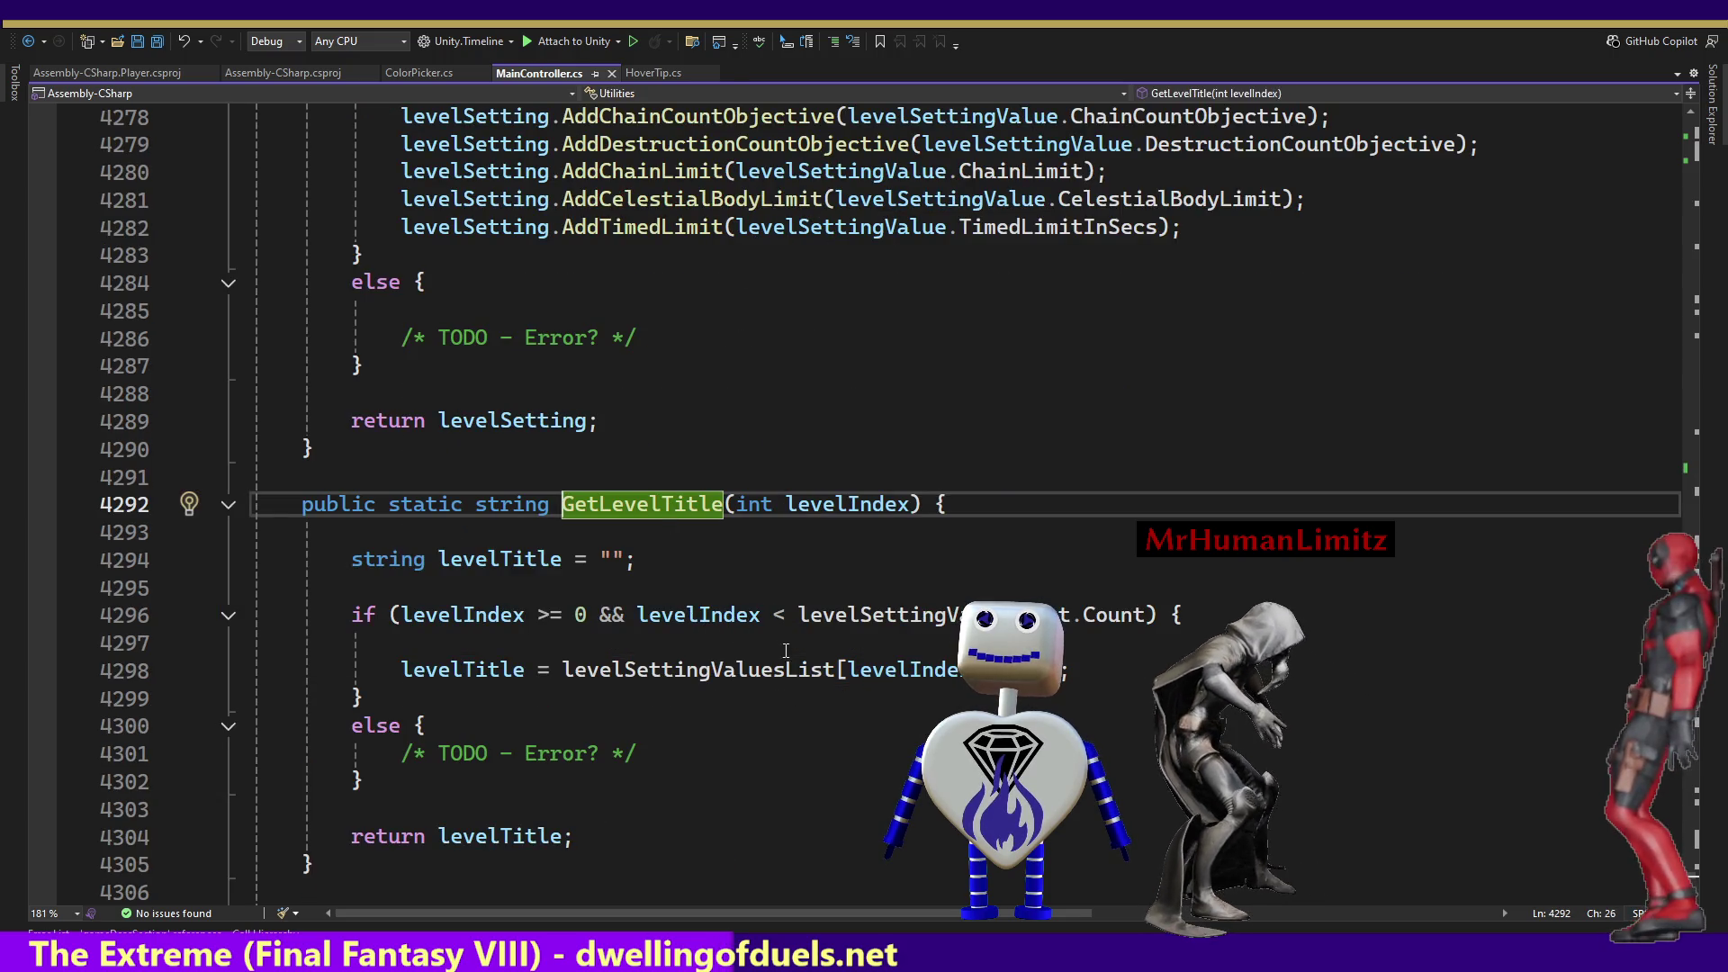
mouse_move(756, 670)
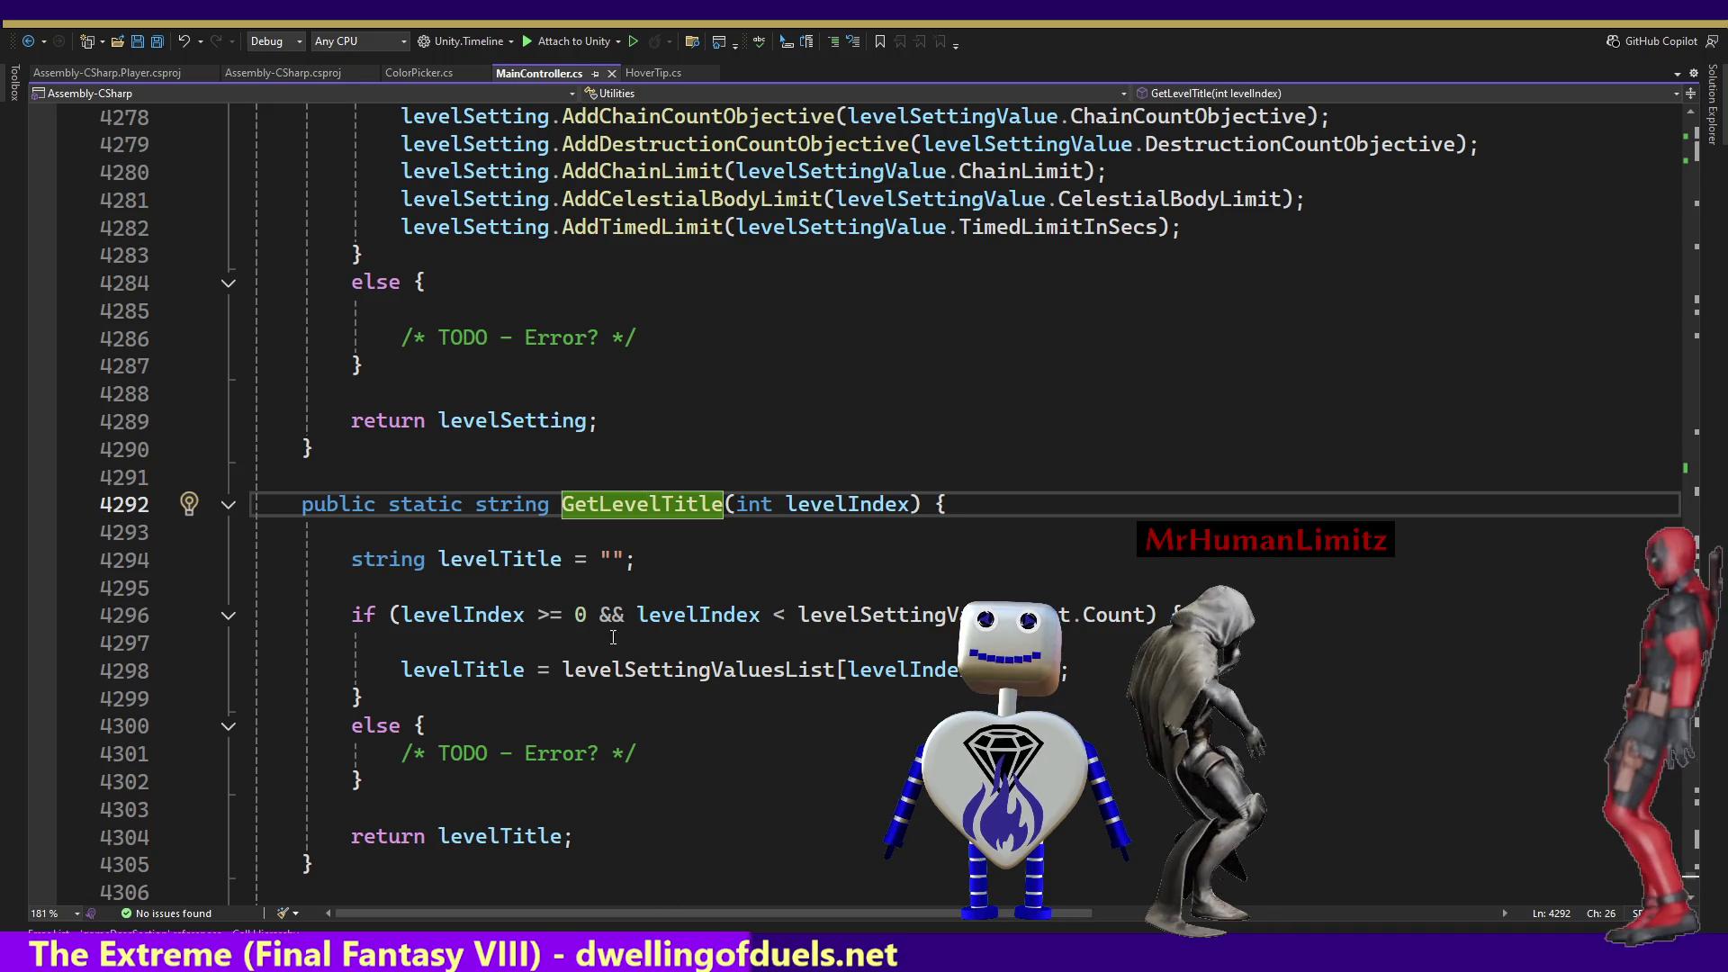
key("ctrl+minus")
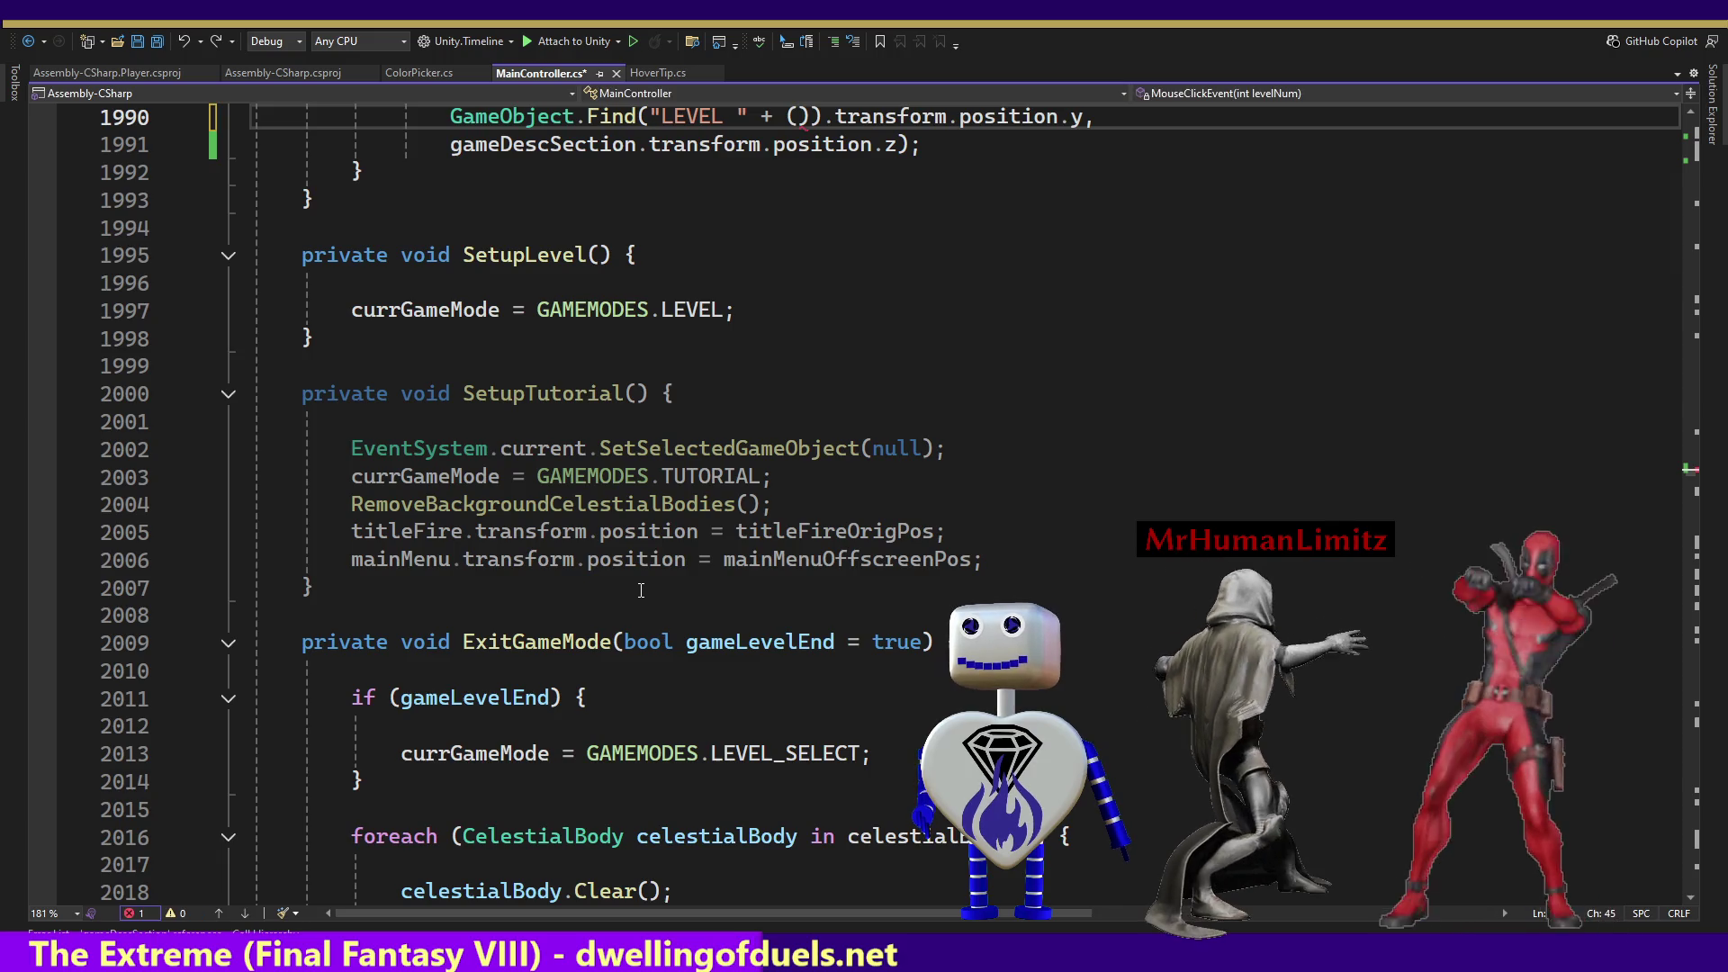
type("levelNum - 1")
key("ctrl+s")
left_click(909, 447)
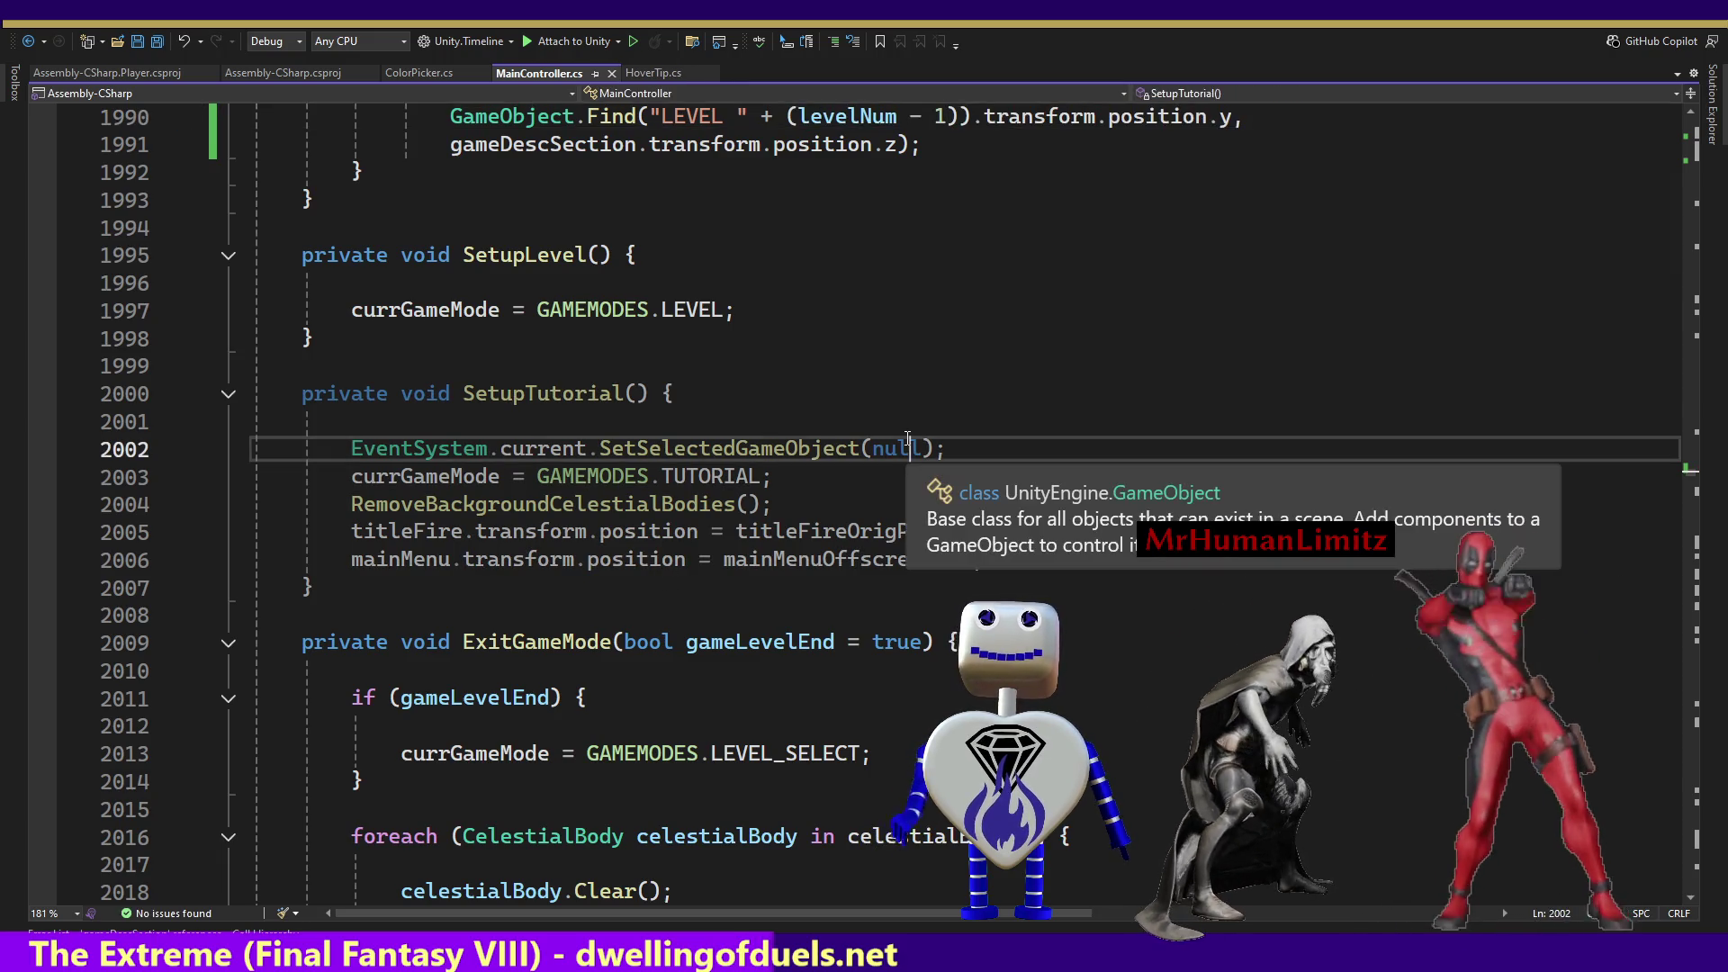
key("Up")
key("Up")
key("Up")
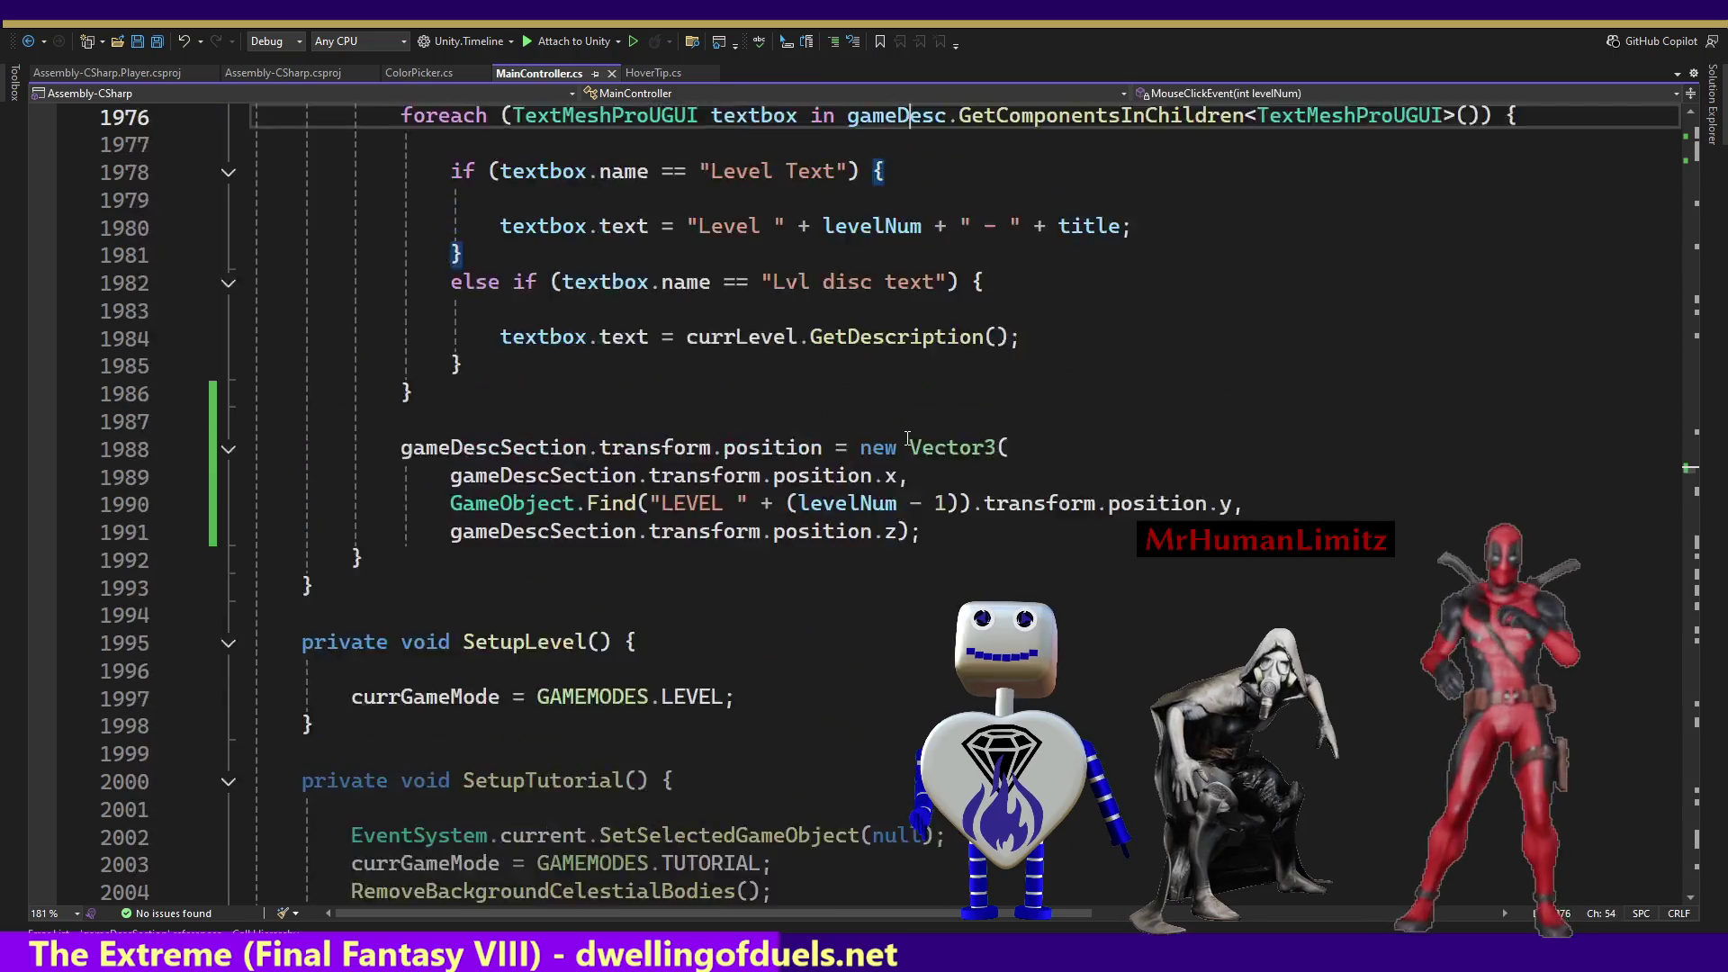
key("Up")
key("Up")
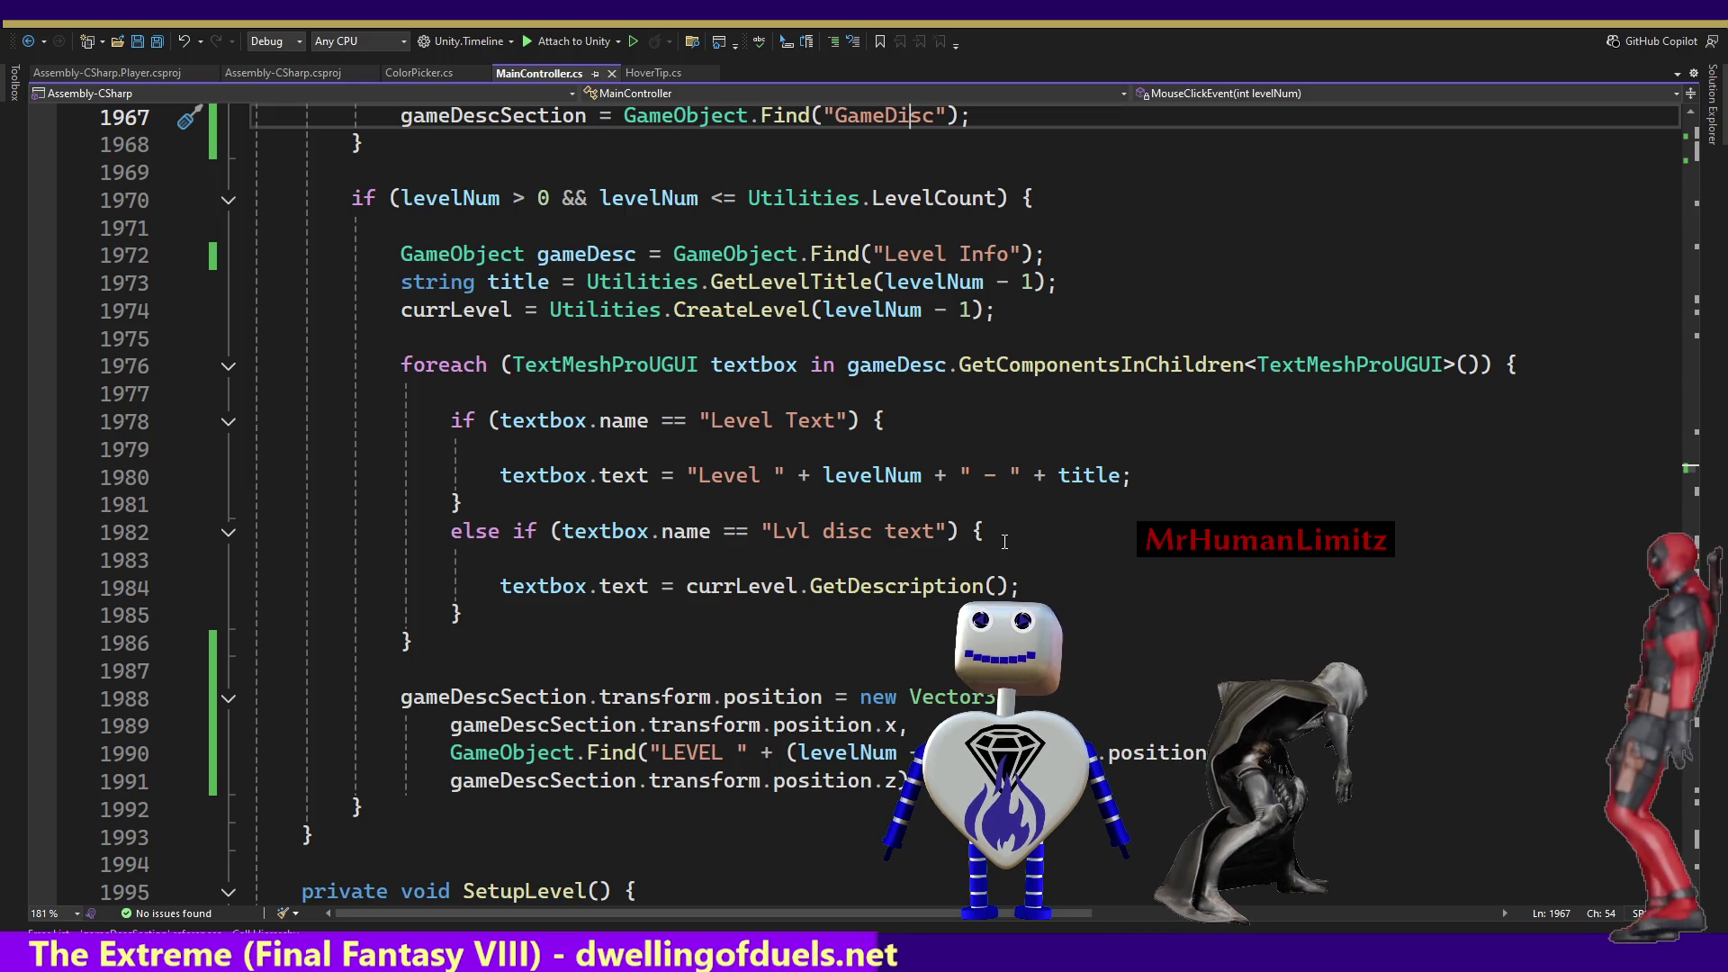
double_click(699, 752)
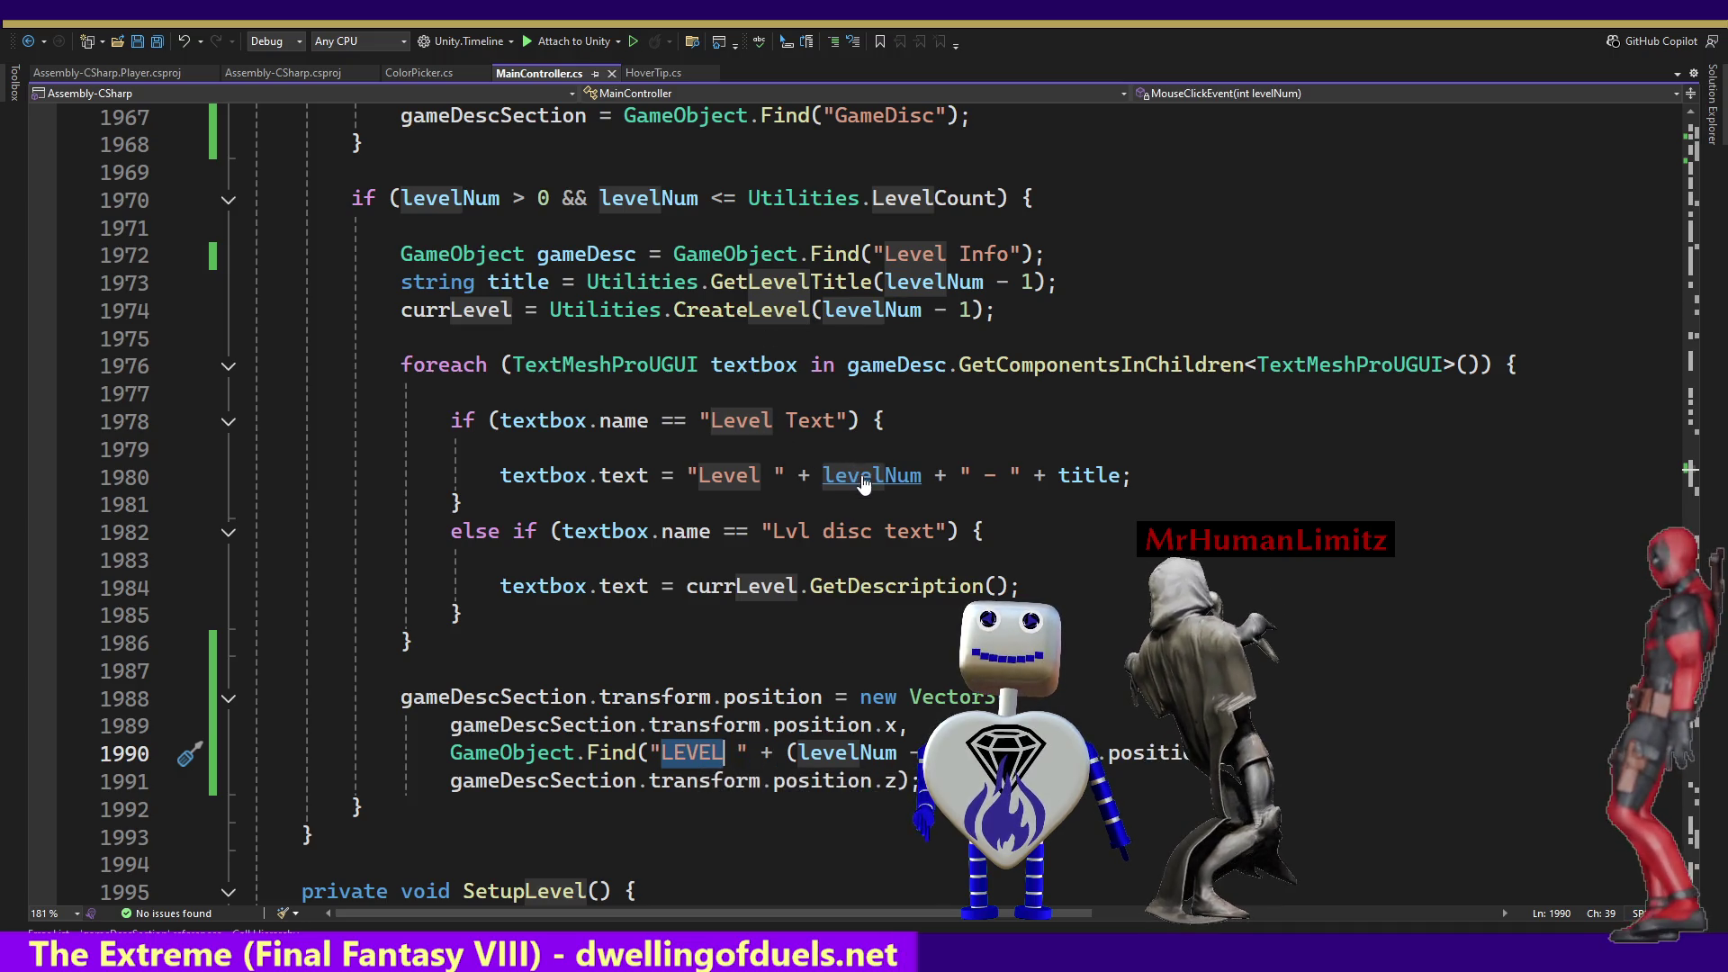
Replace (levelNum - 1) with levelNum on line 1990, save, and return to Unity.
key("Delete")
key("BackSpace")
key("Delete")
type("levelNum")
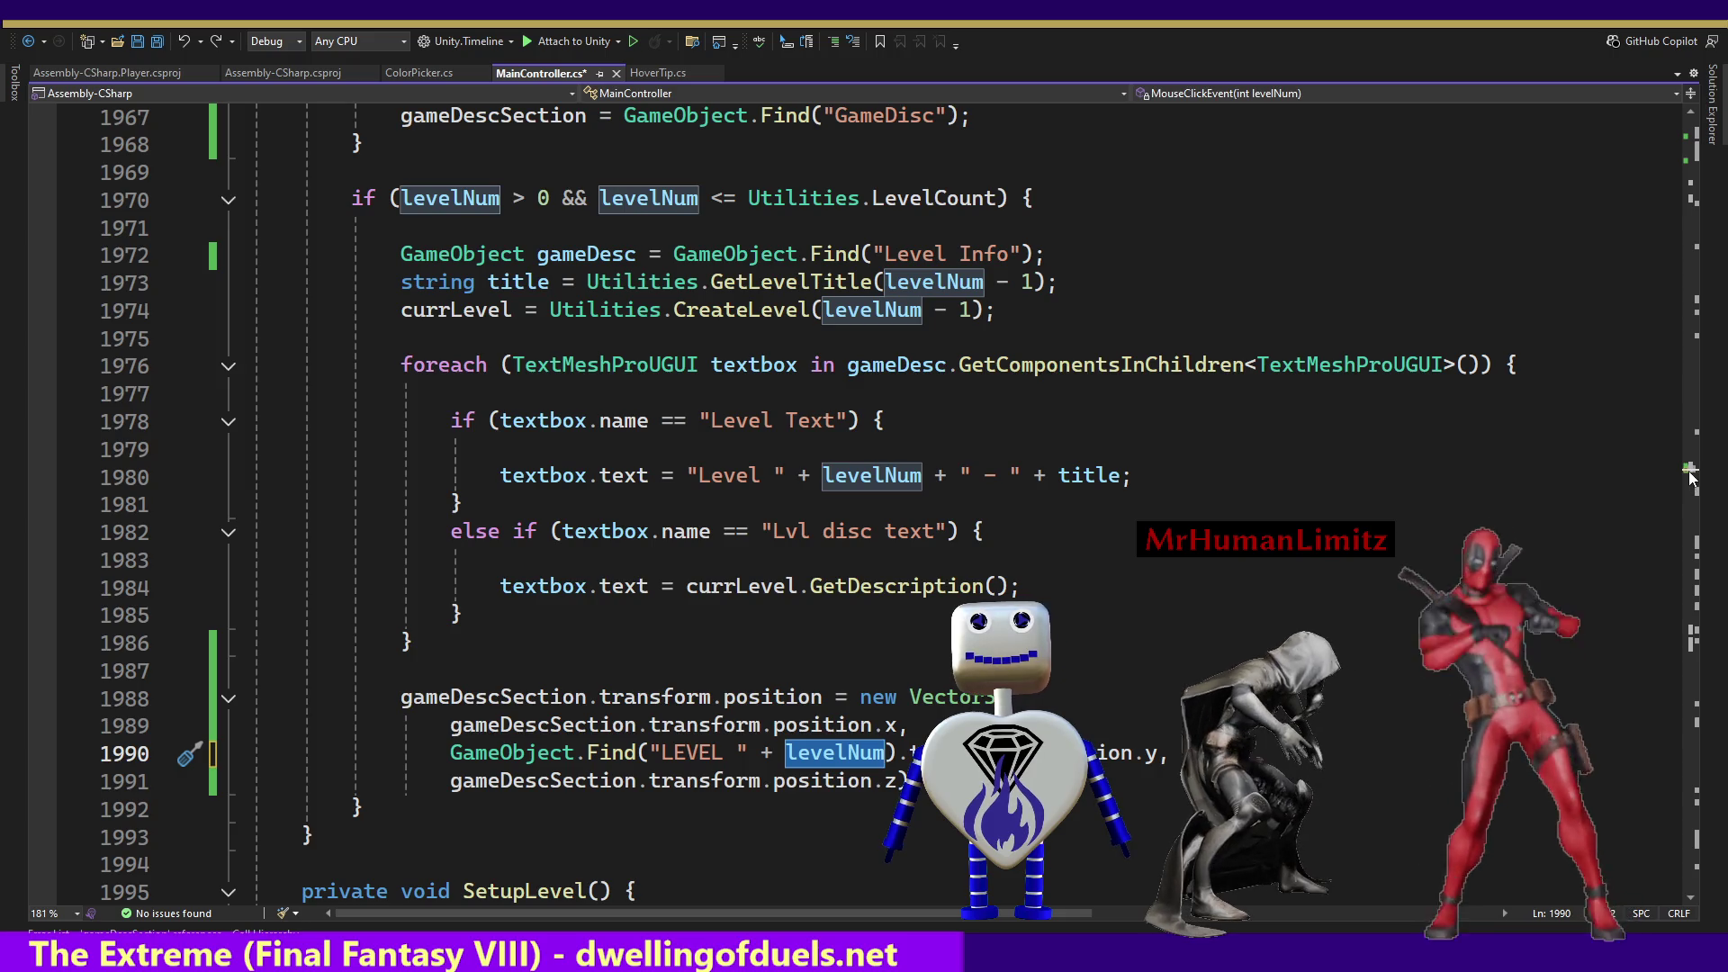
key("ctrl+s")
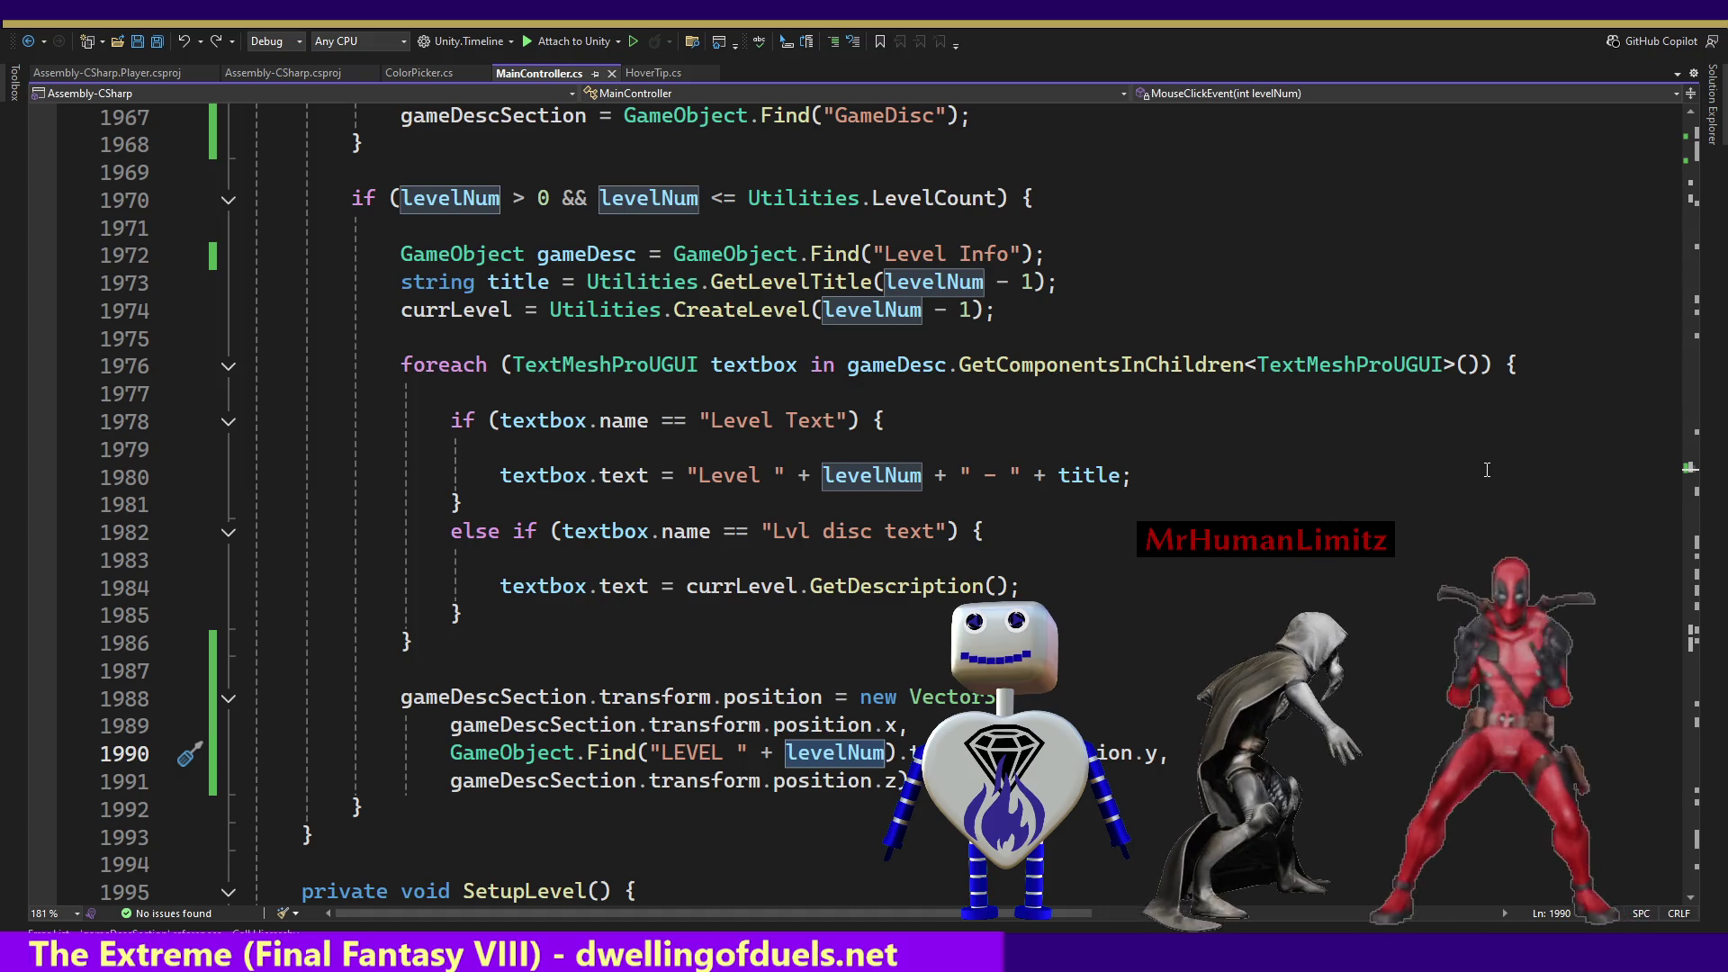
key("alt+Tab")
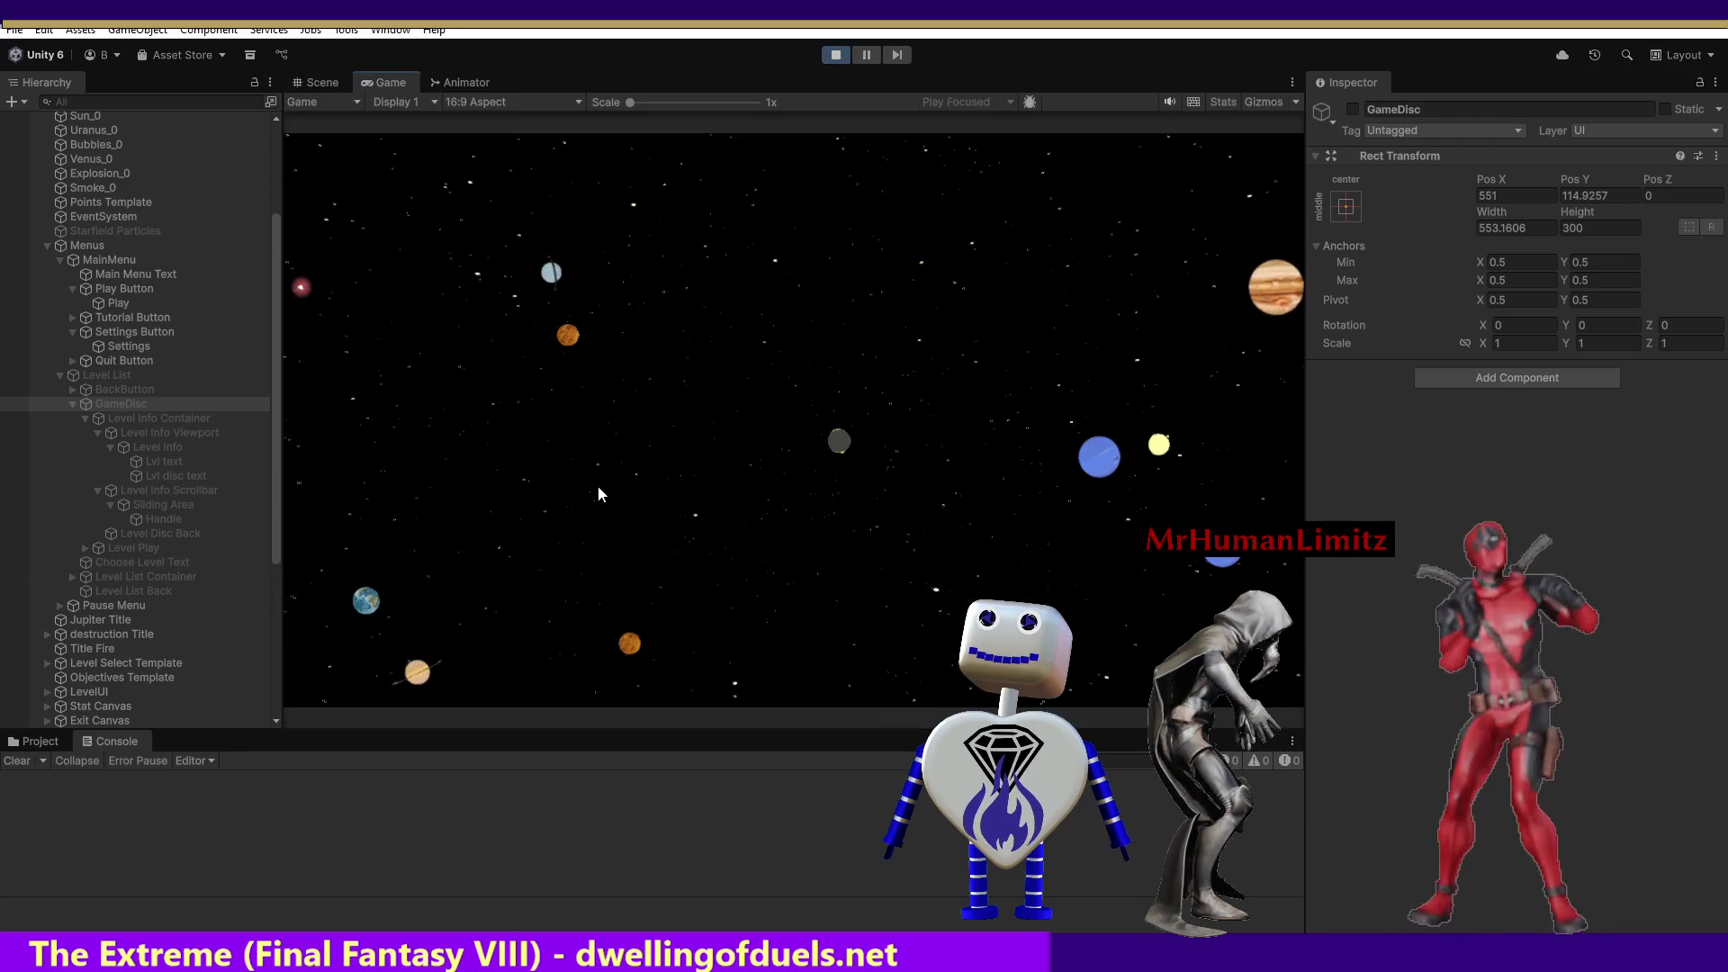
Open the level list in the running game and inspect the LEVEL 1 to LEVEL 5 buttons under Level List Items.
left_click(785, 371)
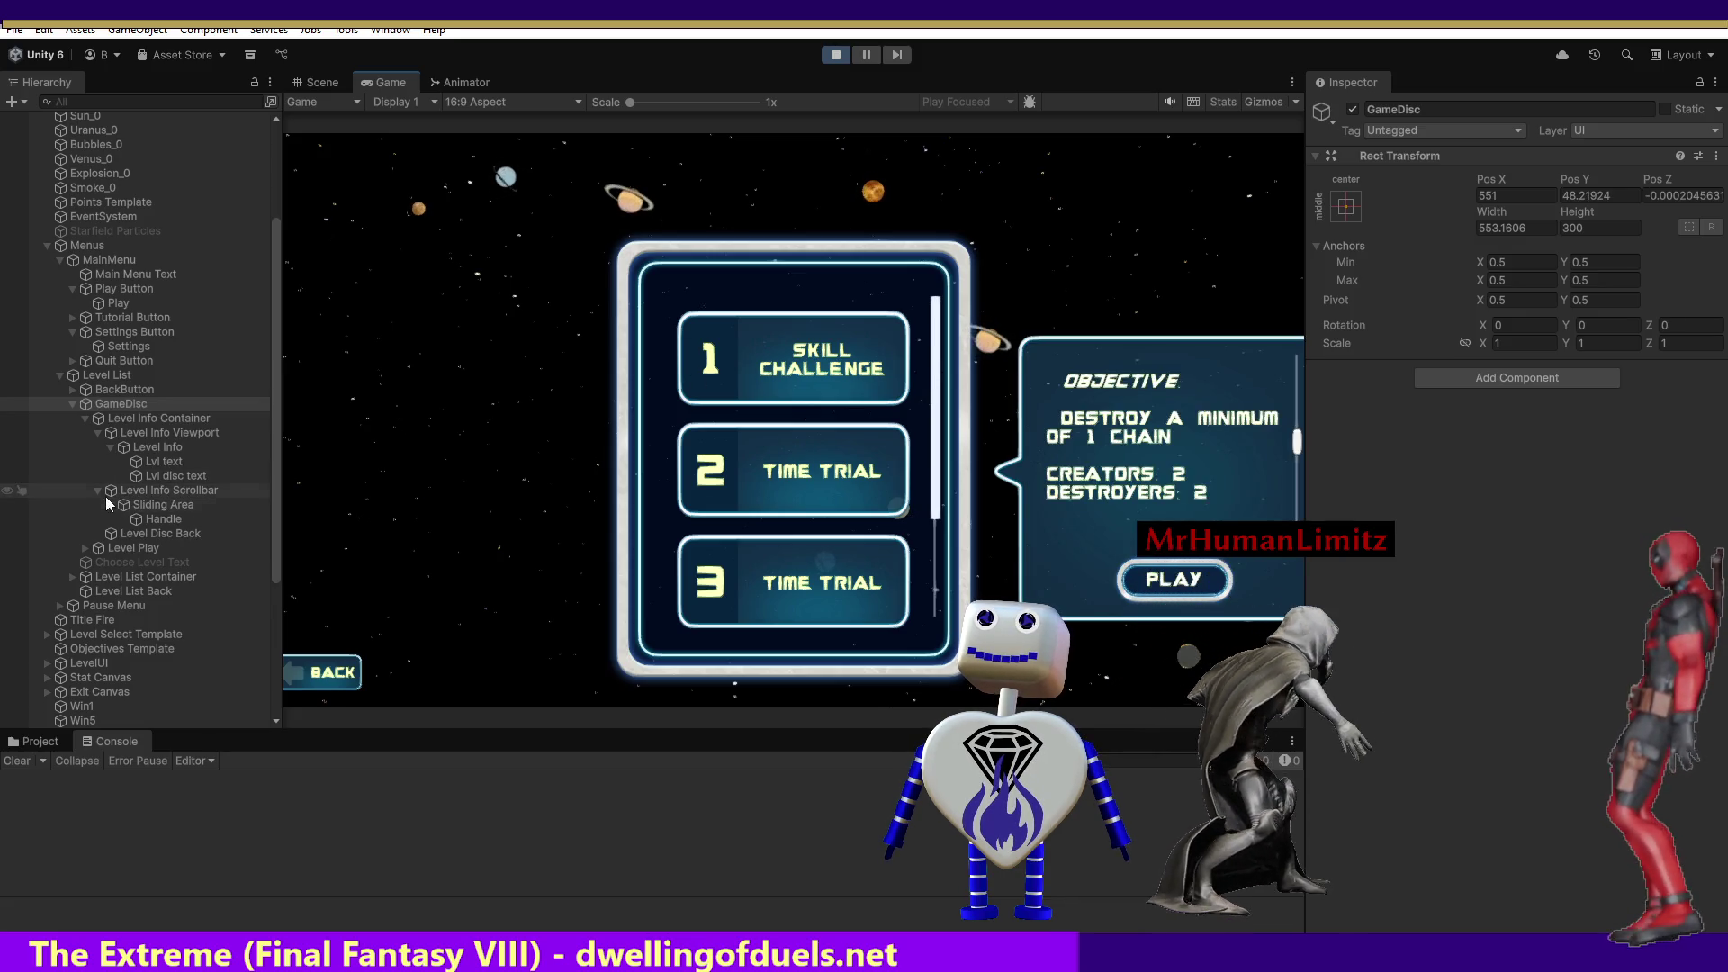
left_click(72, 577)
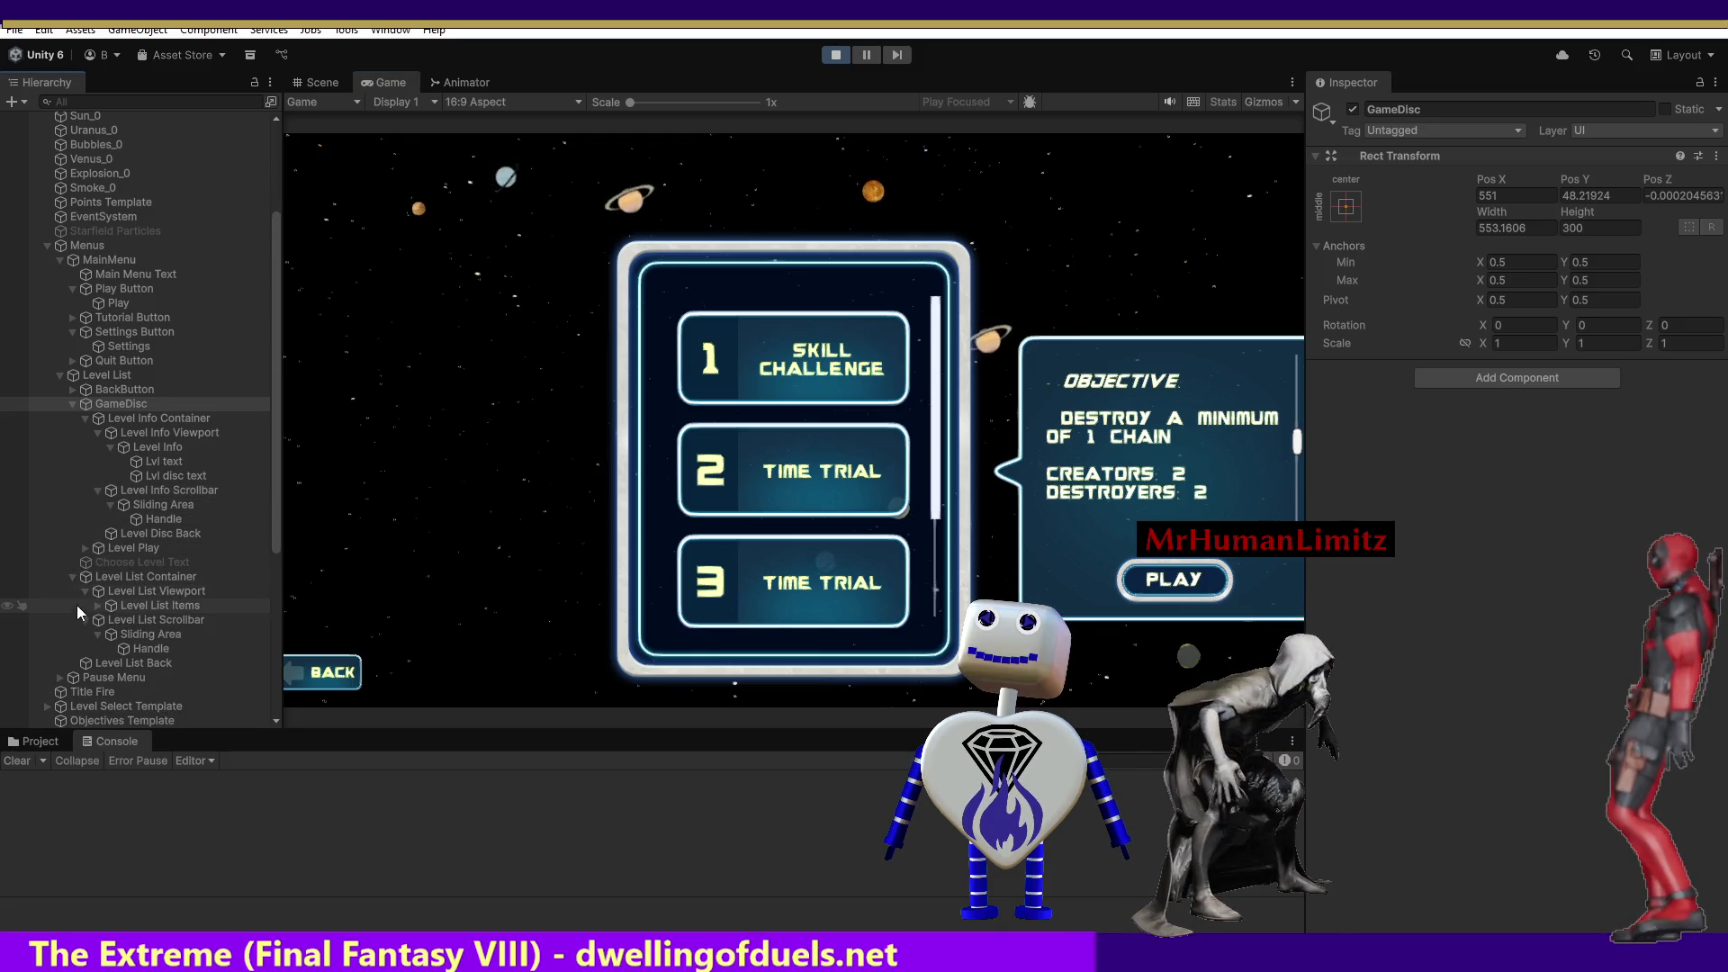
left_click(96, 606)
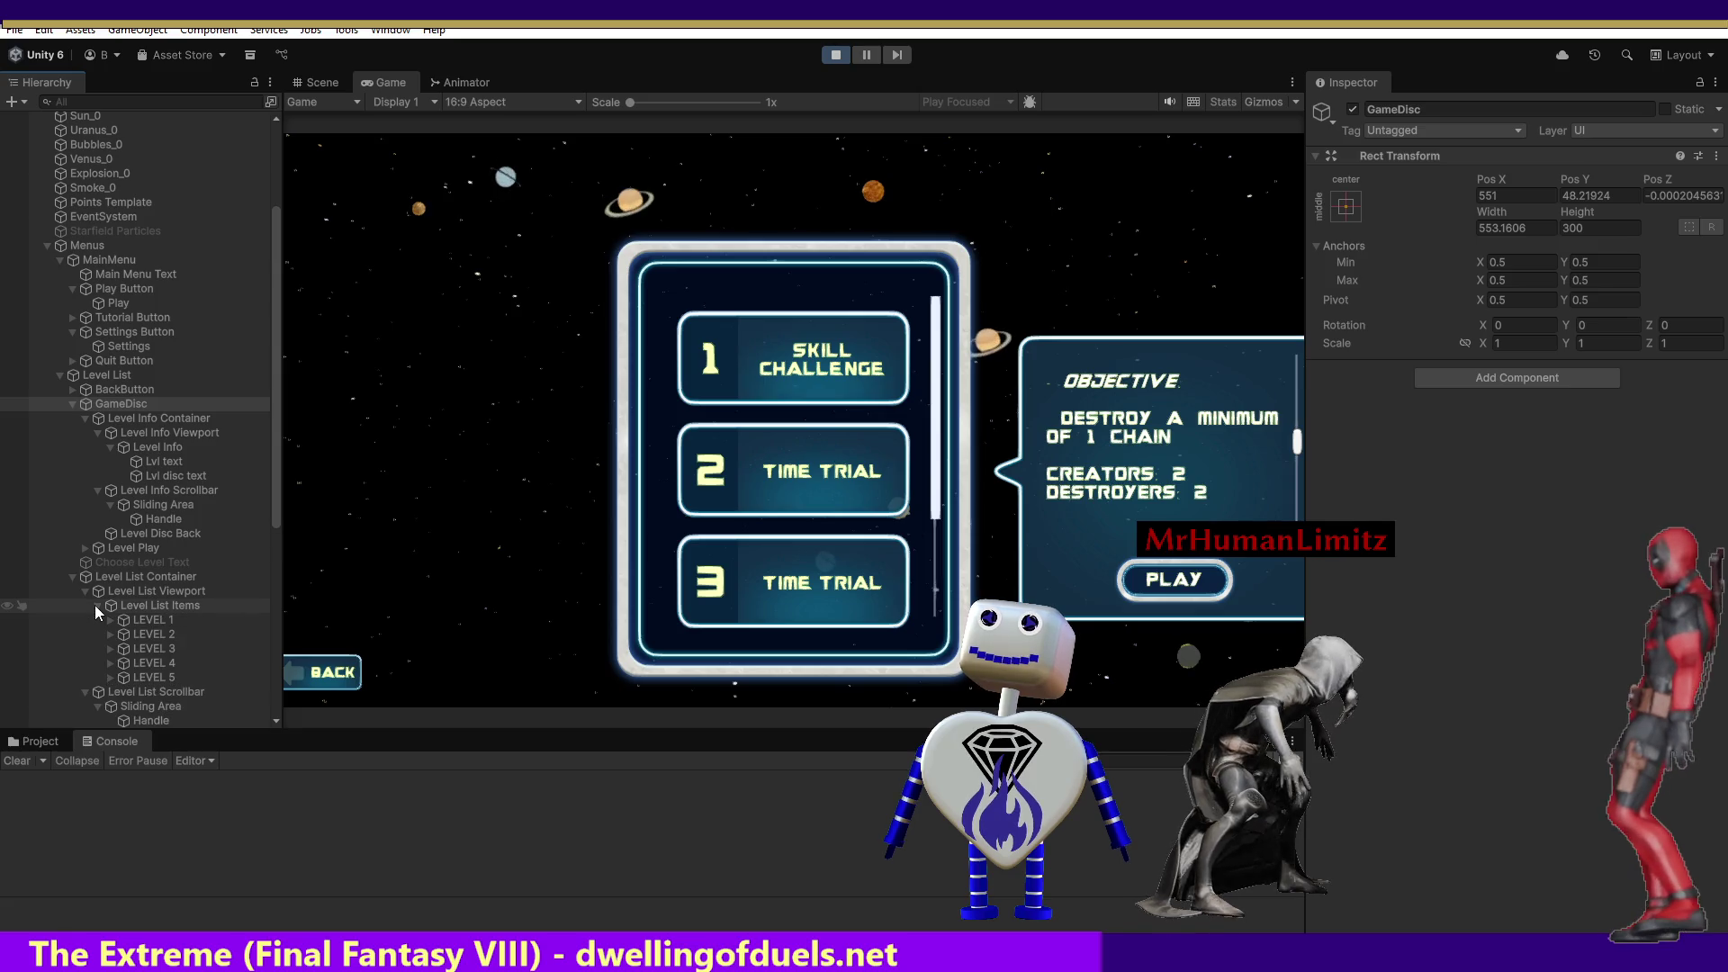
left_click(144, 619)
left_click(159, 636)
left_click(153, 650)
left_click(151, 664)
left_click(155, 634)
left_click(156, 621)
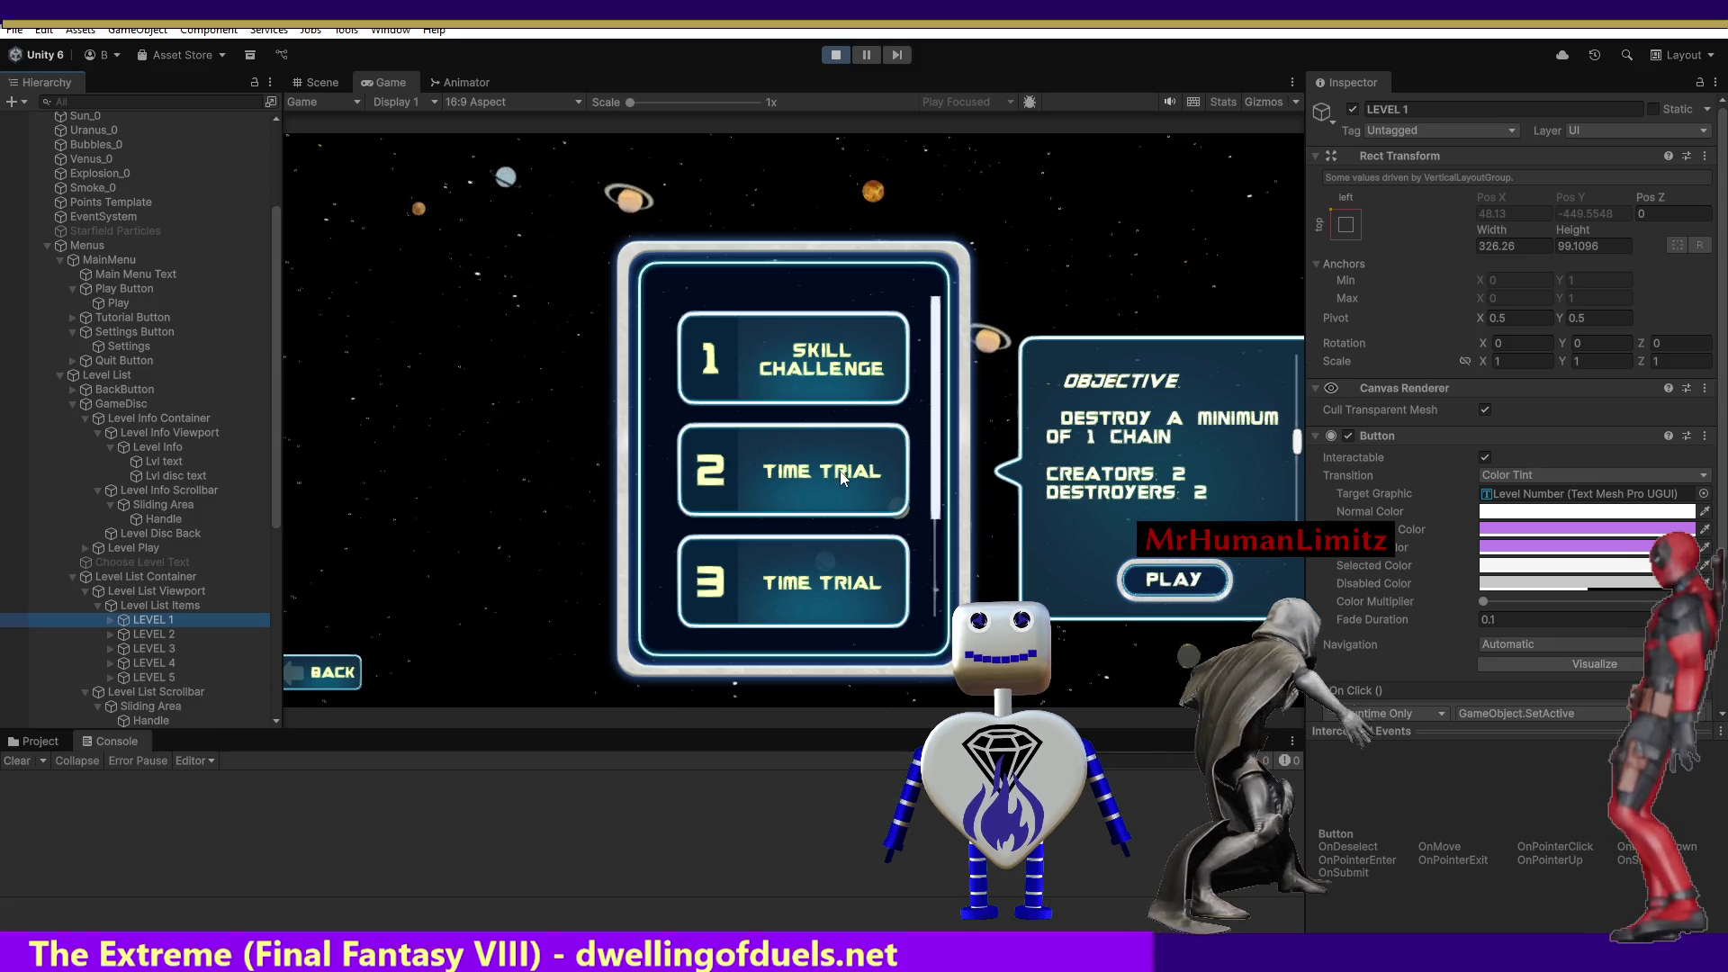
Choose level 3 to check where the Objective panel moves.
left_click(804, 388)
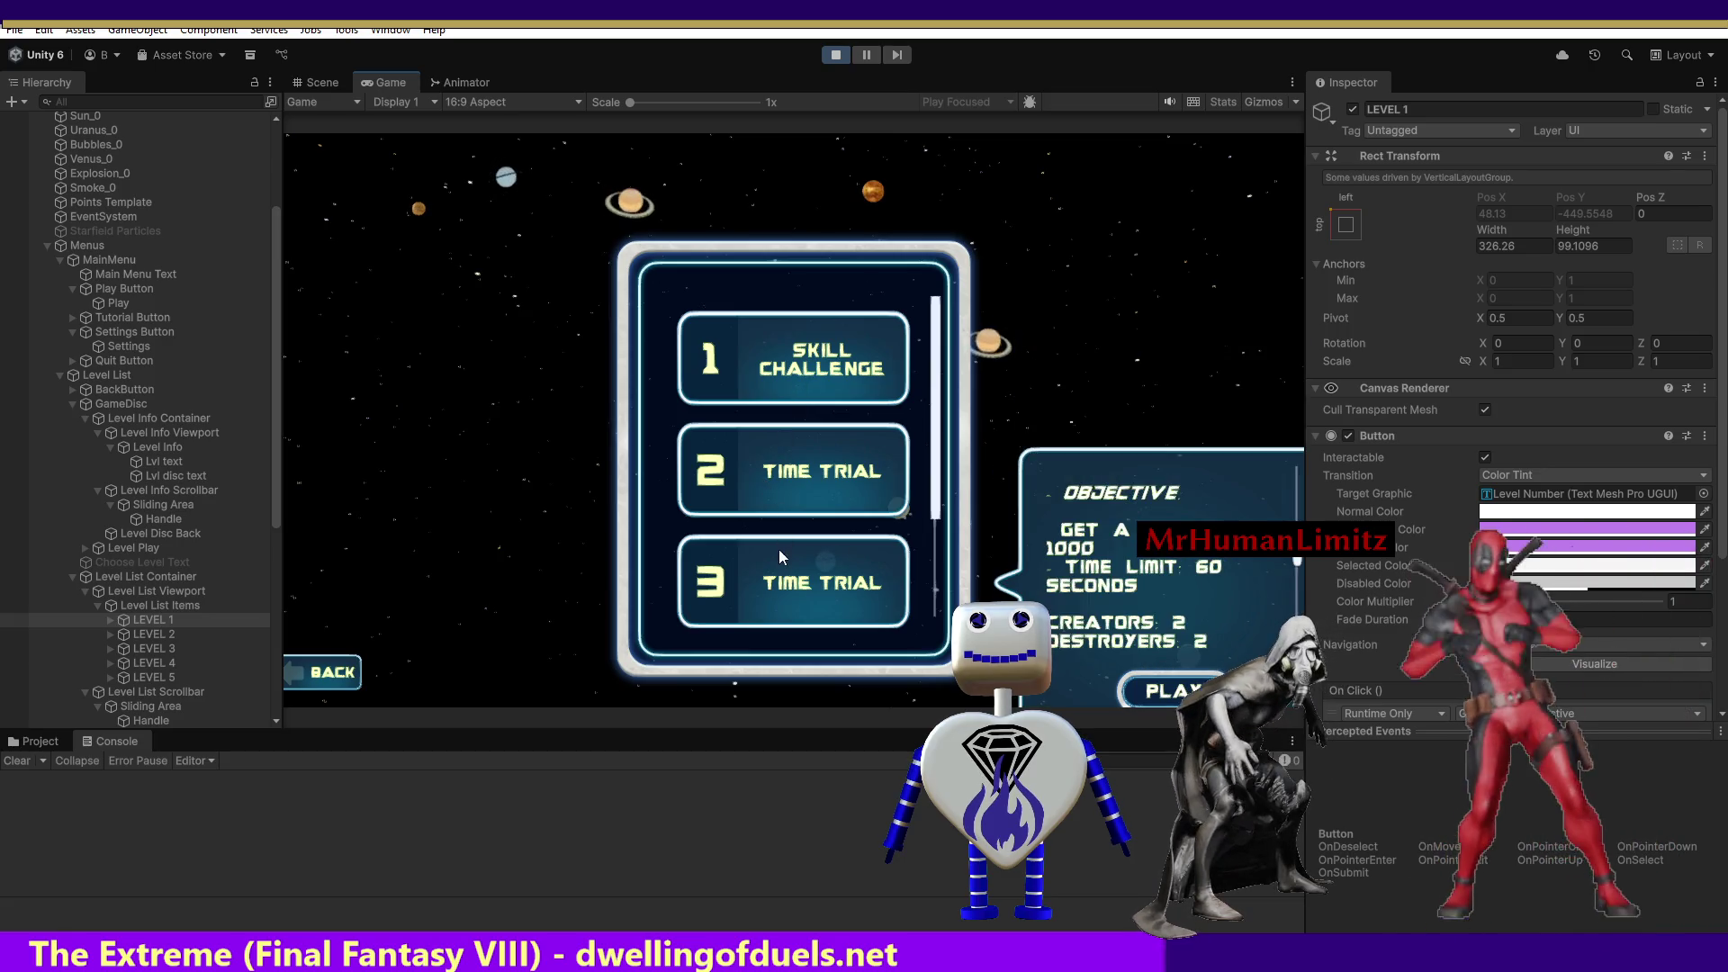
mouse_move(779, 574)
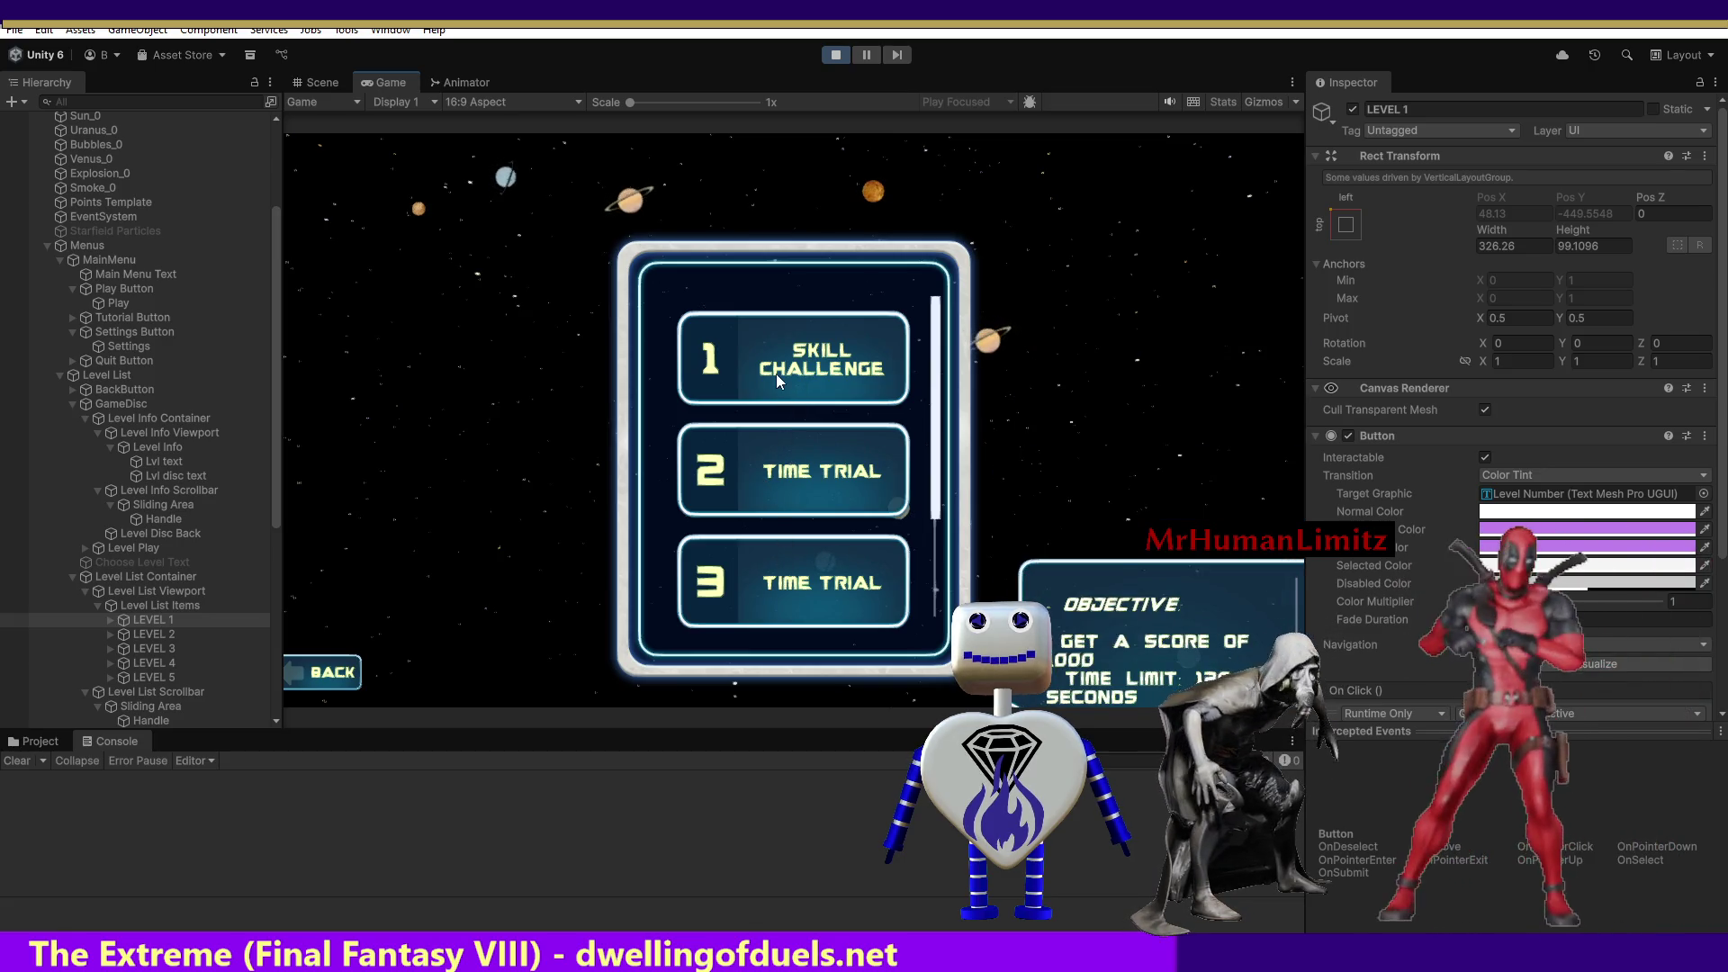
mouse_move(779, 378)
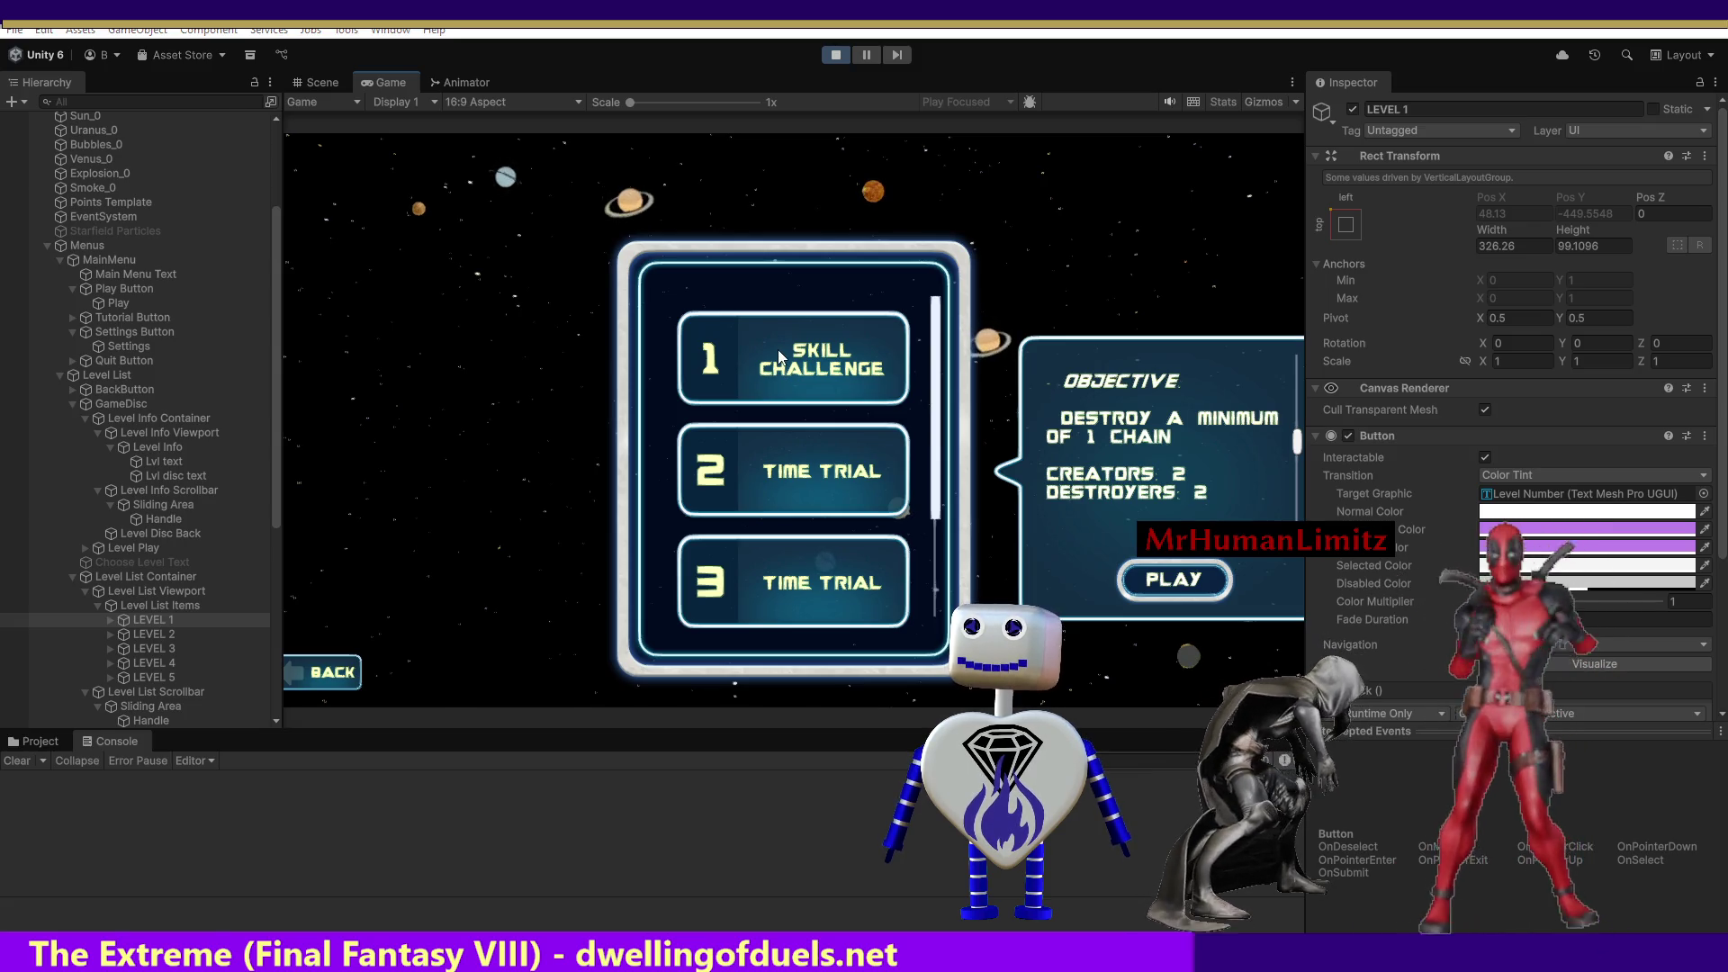
key("alt+Tab")
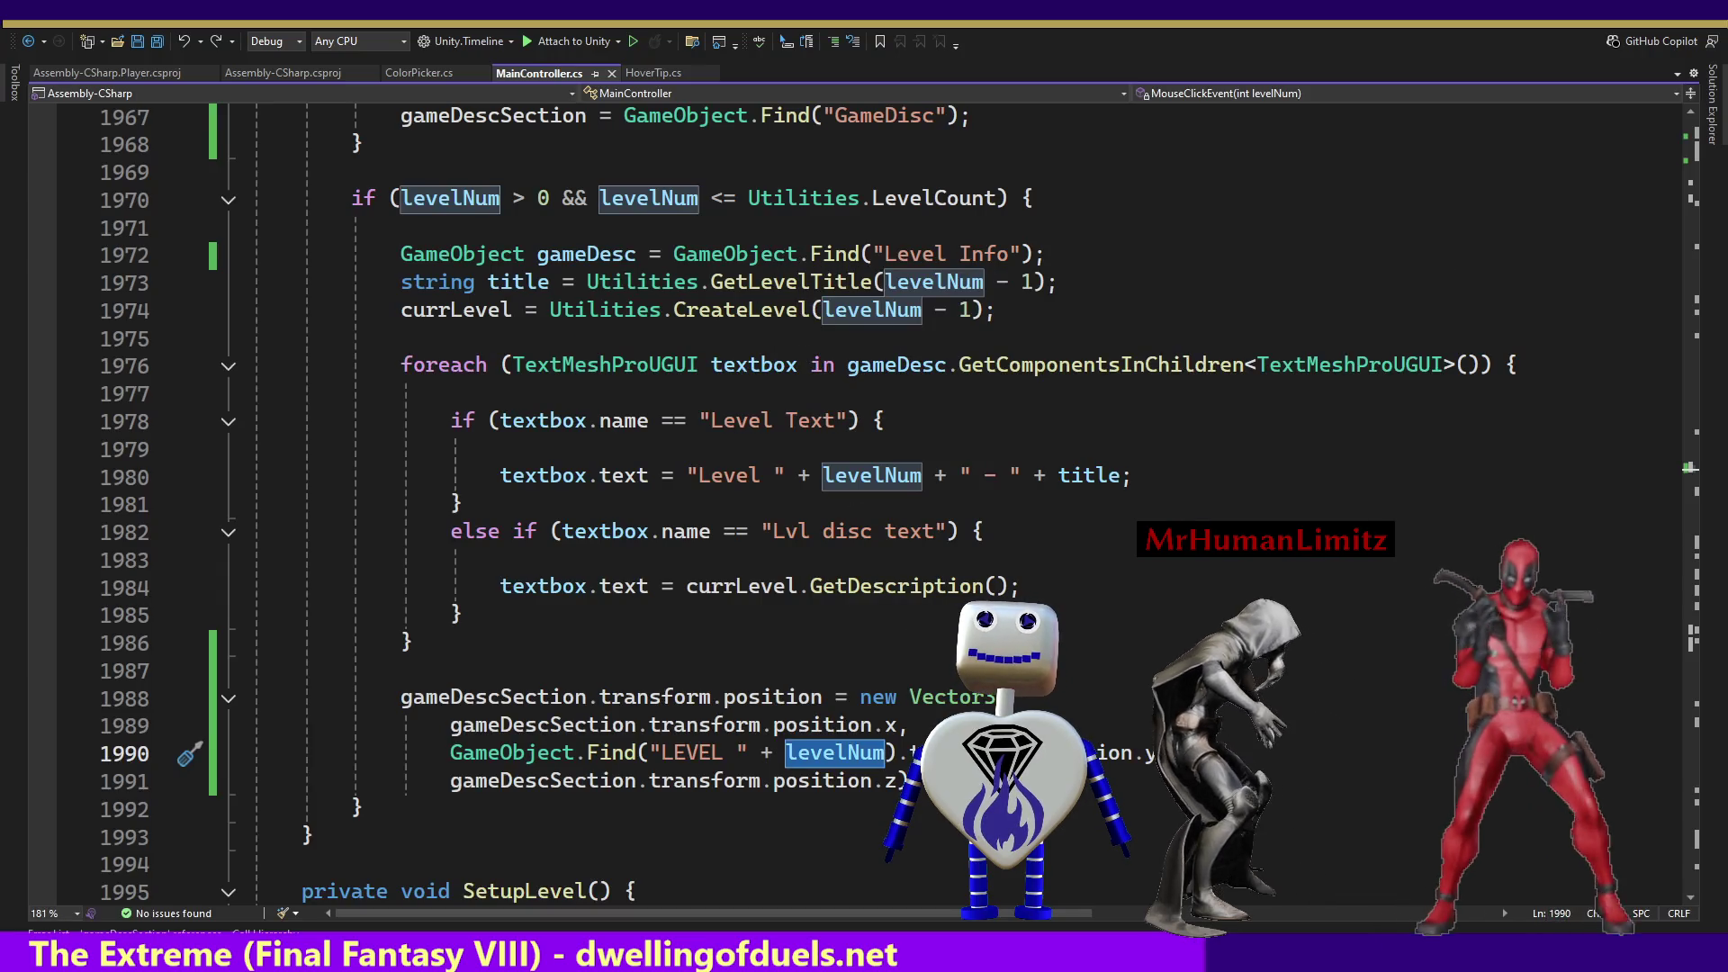
Add Debug.Log(levelNum); after the panel-positioning line in MouseClickEvent and save MainController.cs.
key("Down")
key("End")
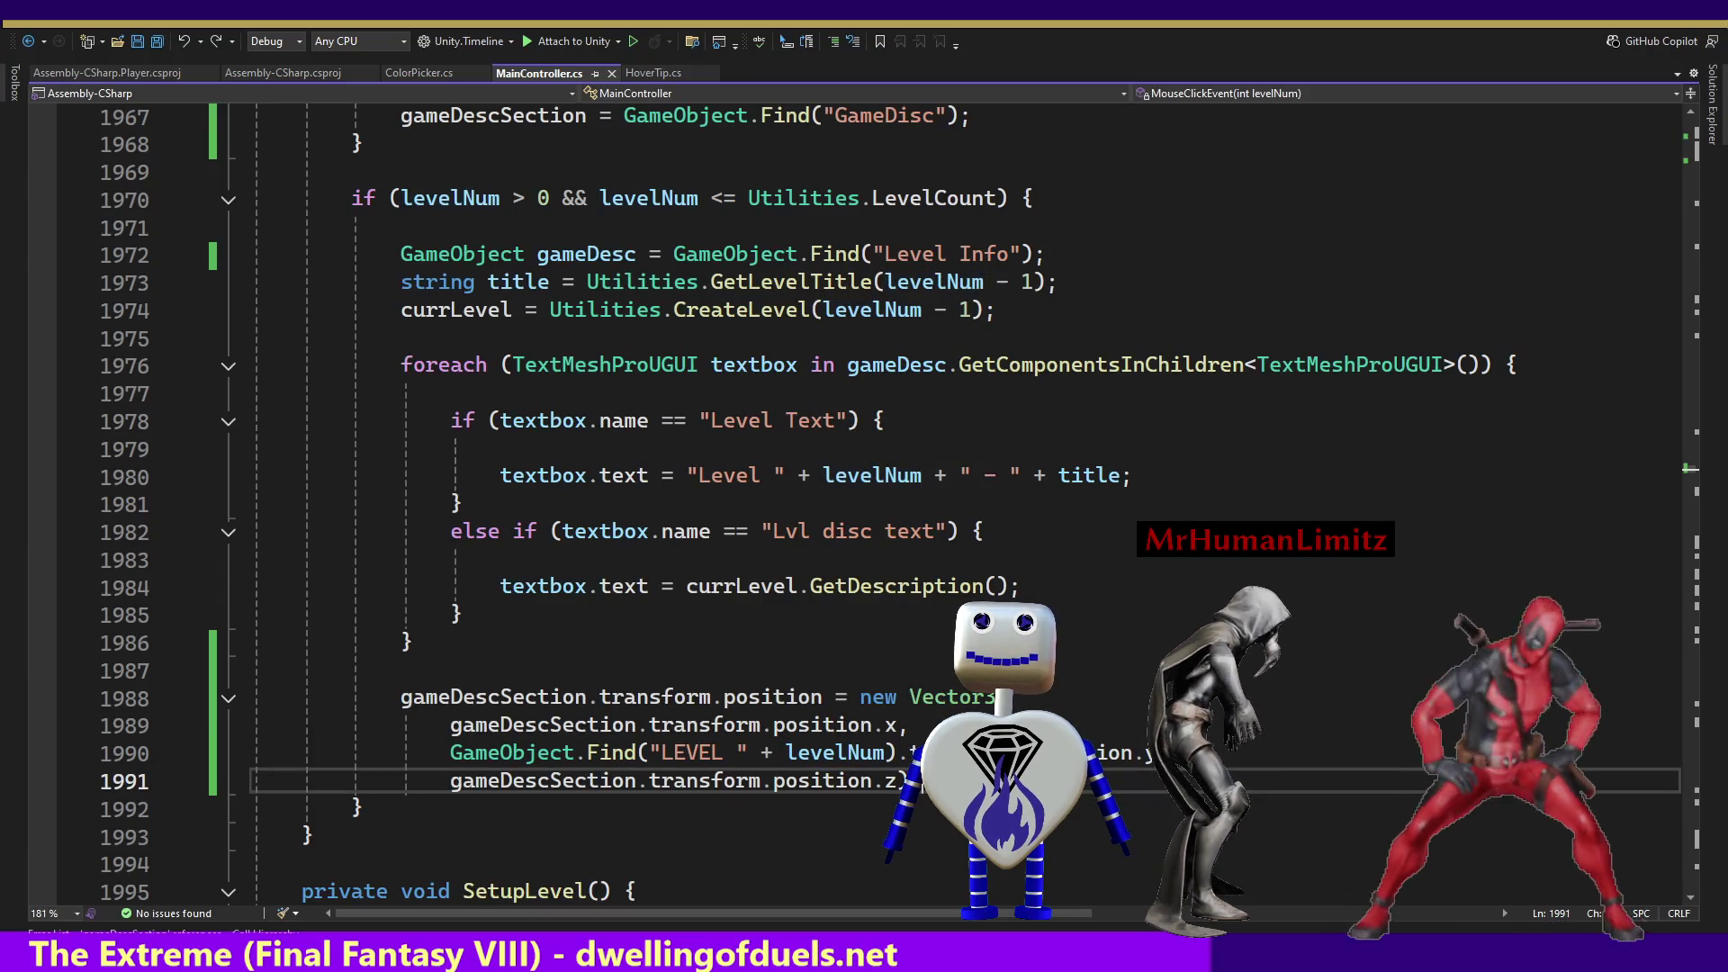
key("Return")
type("co")
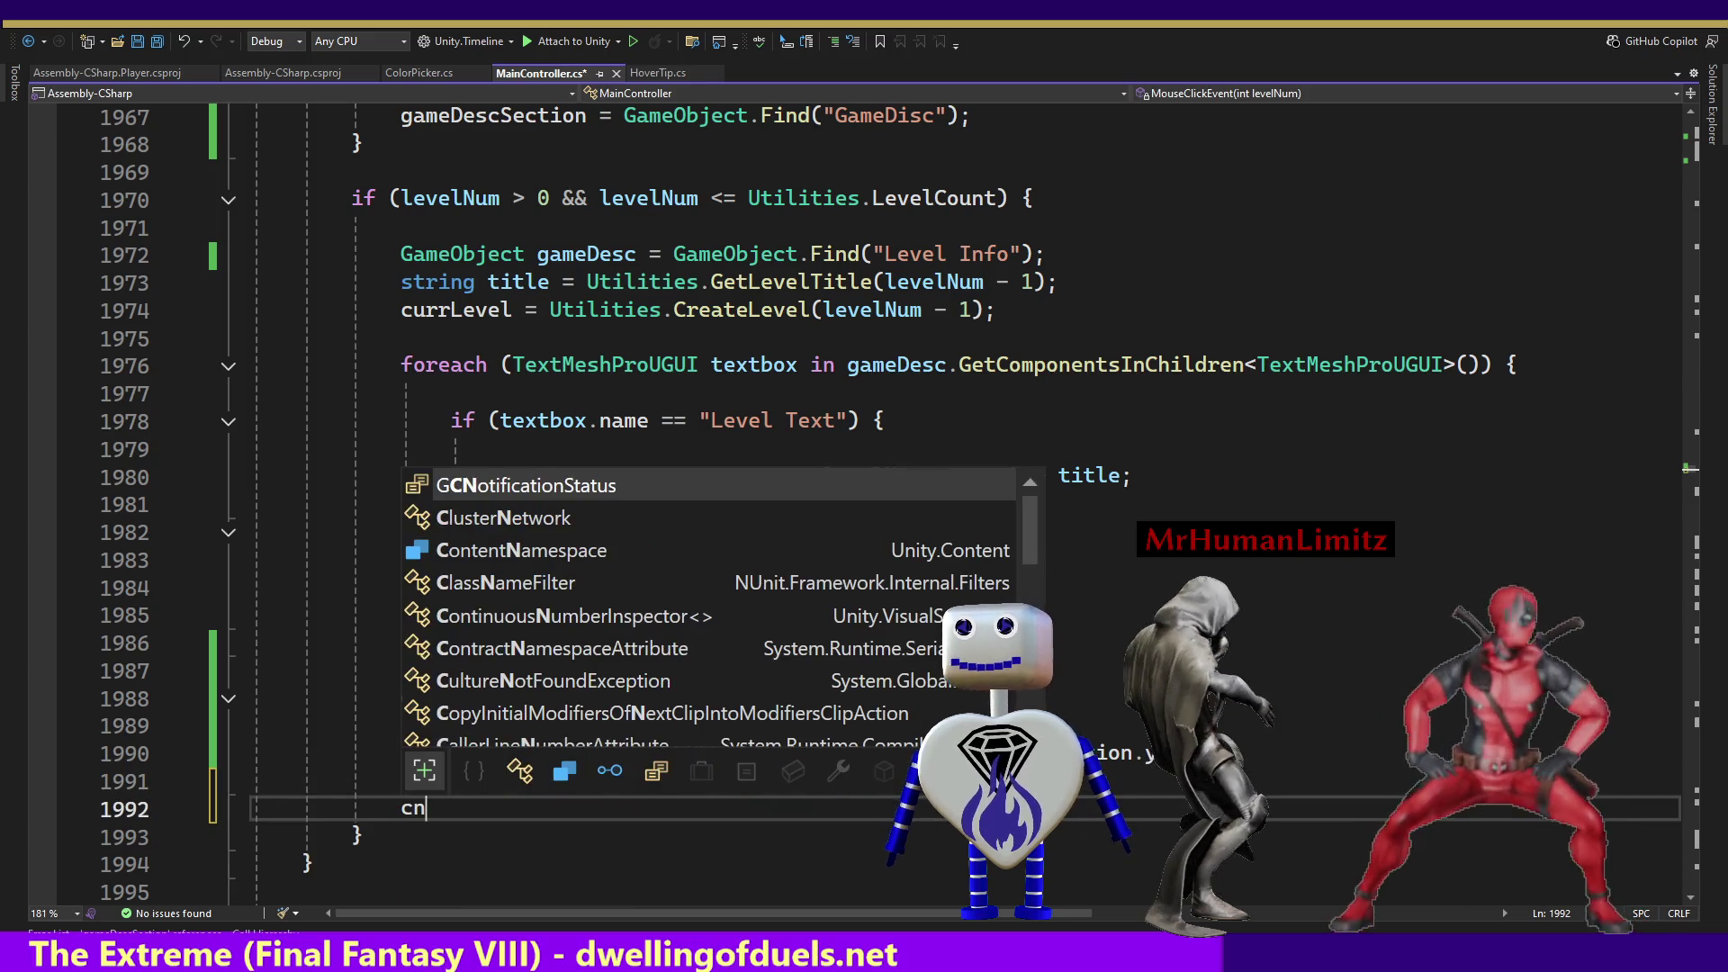
key("BackSpace")
key("BackSpace")
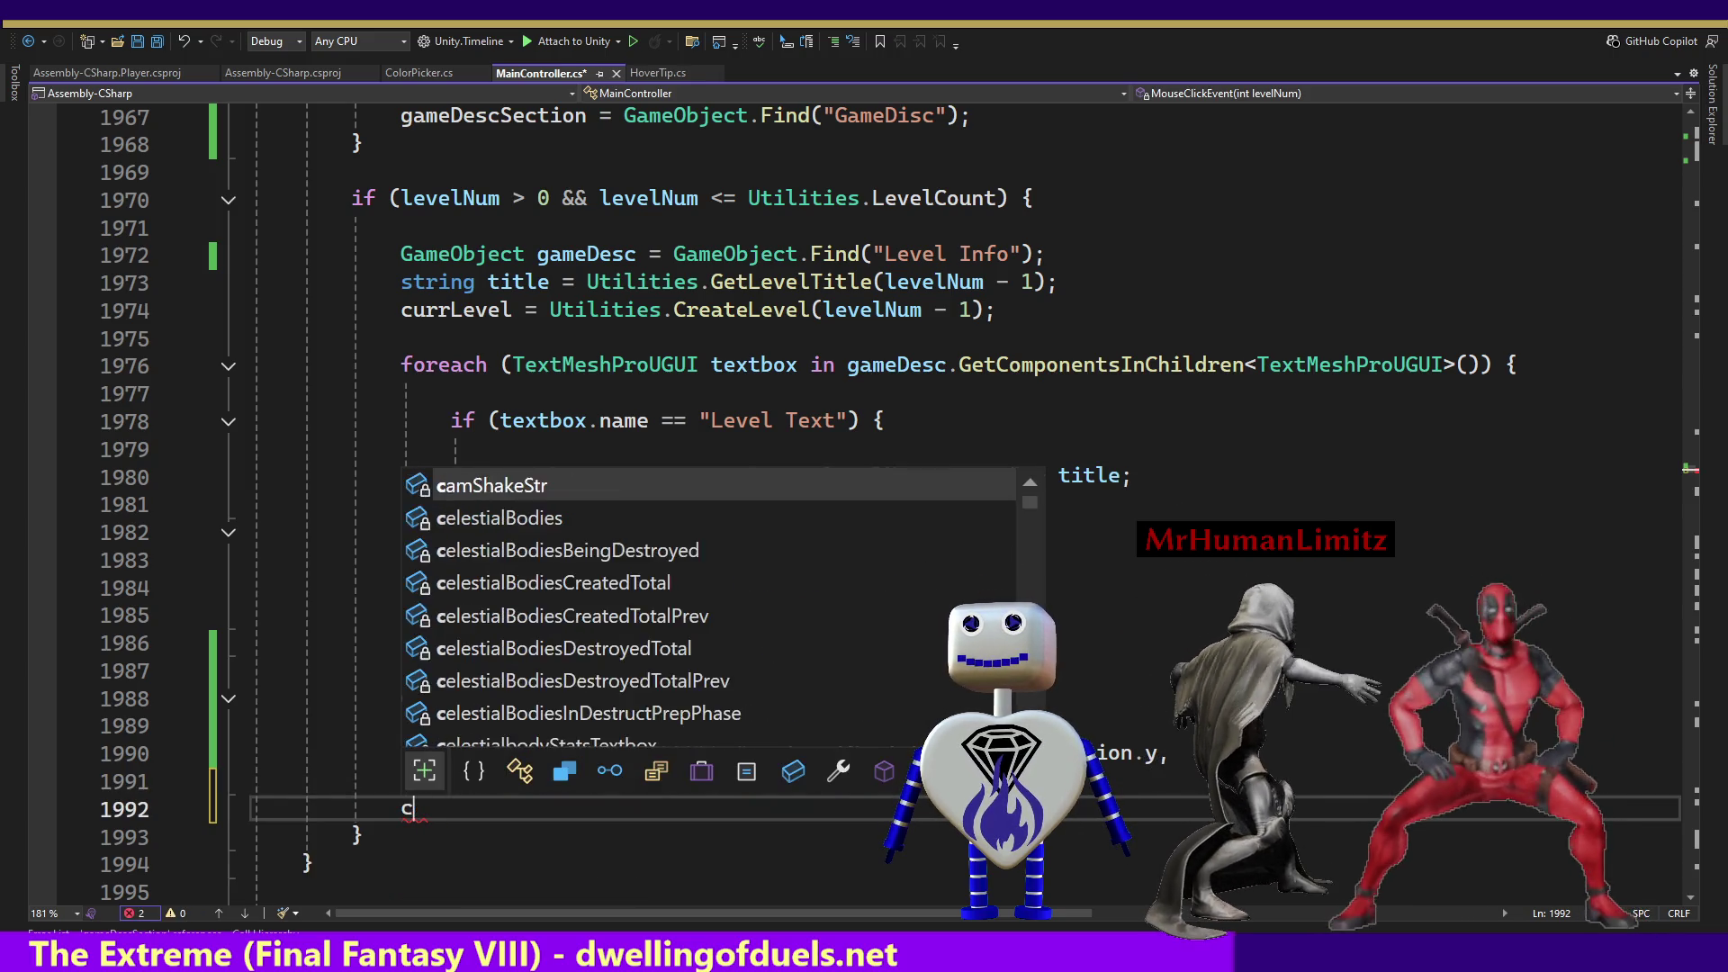
type("d")
type("e")
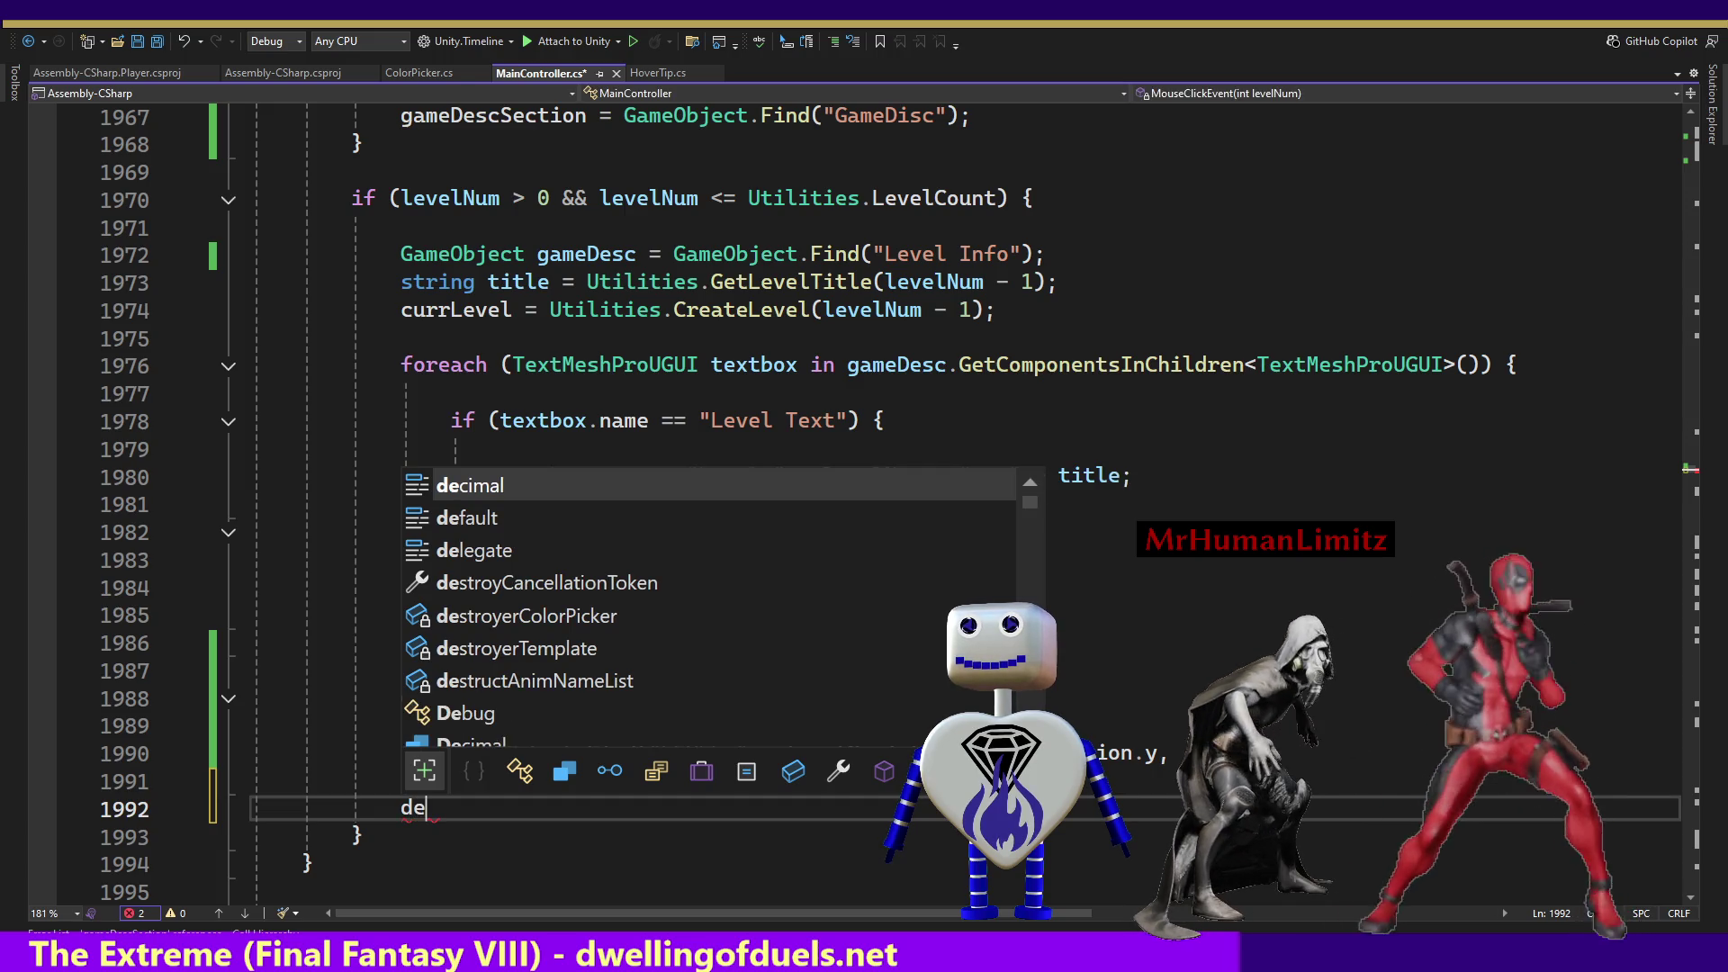
key("BackSpace")
key("BackSpace")
type("Debug.")
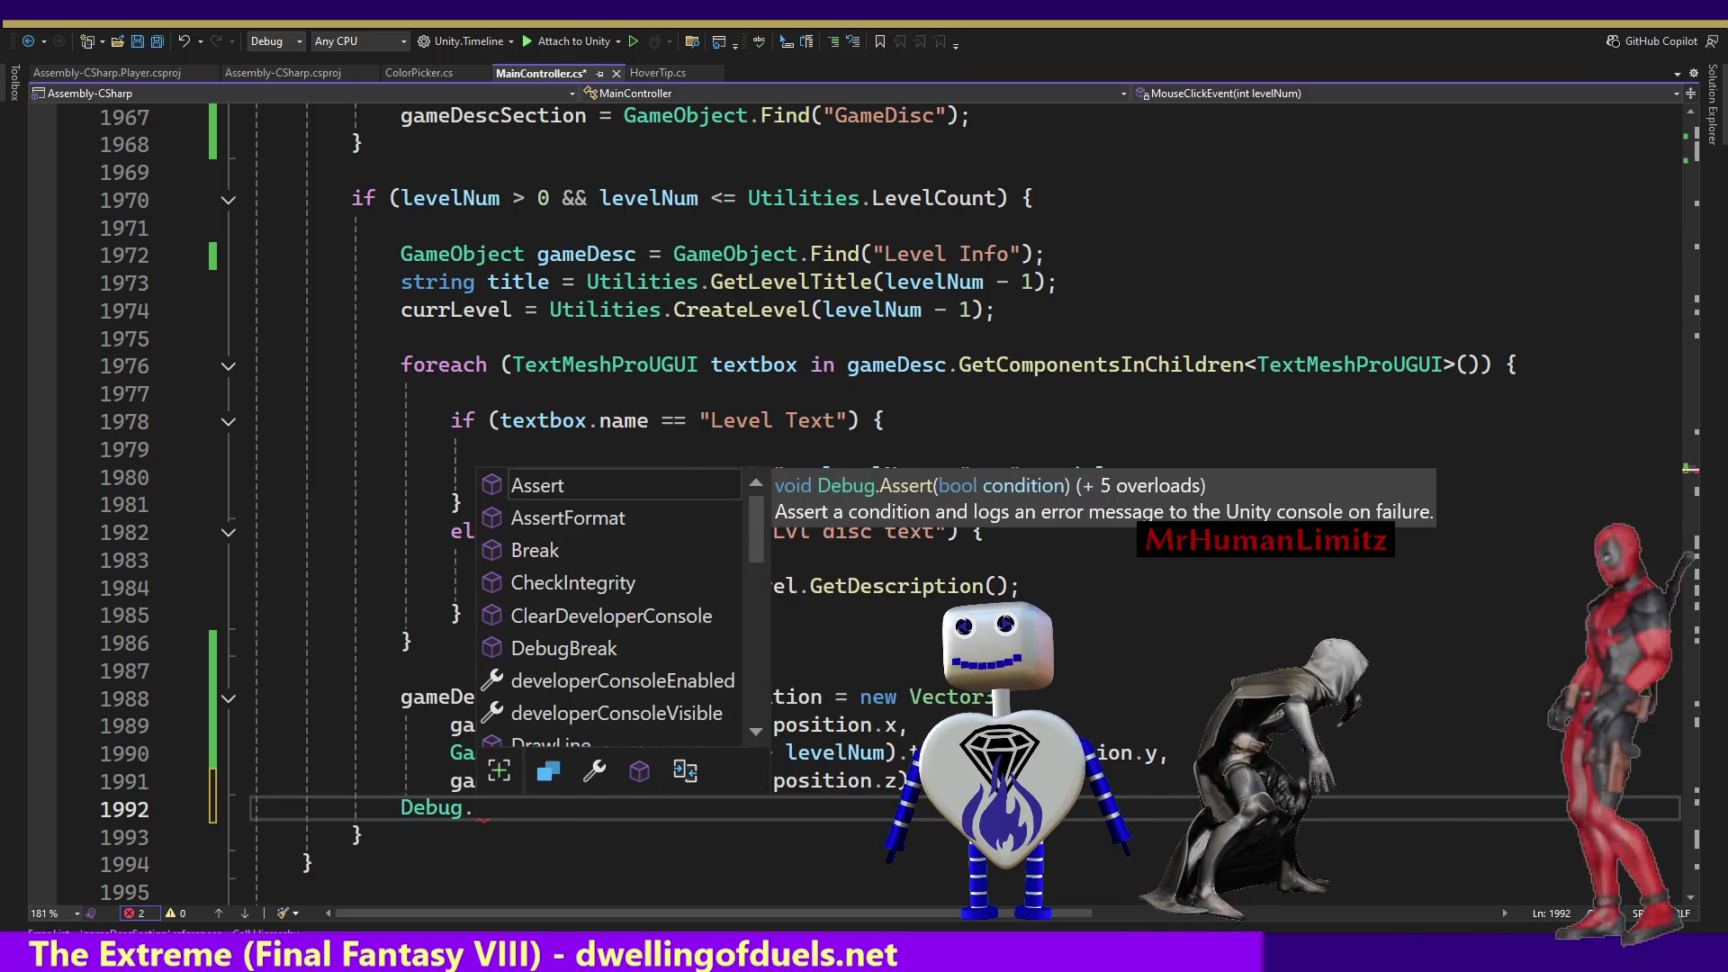
type("Lo")
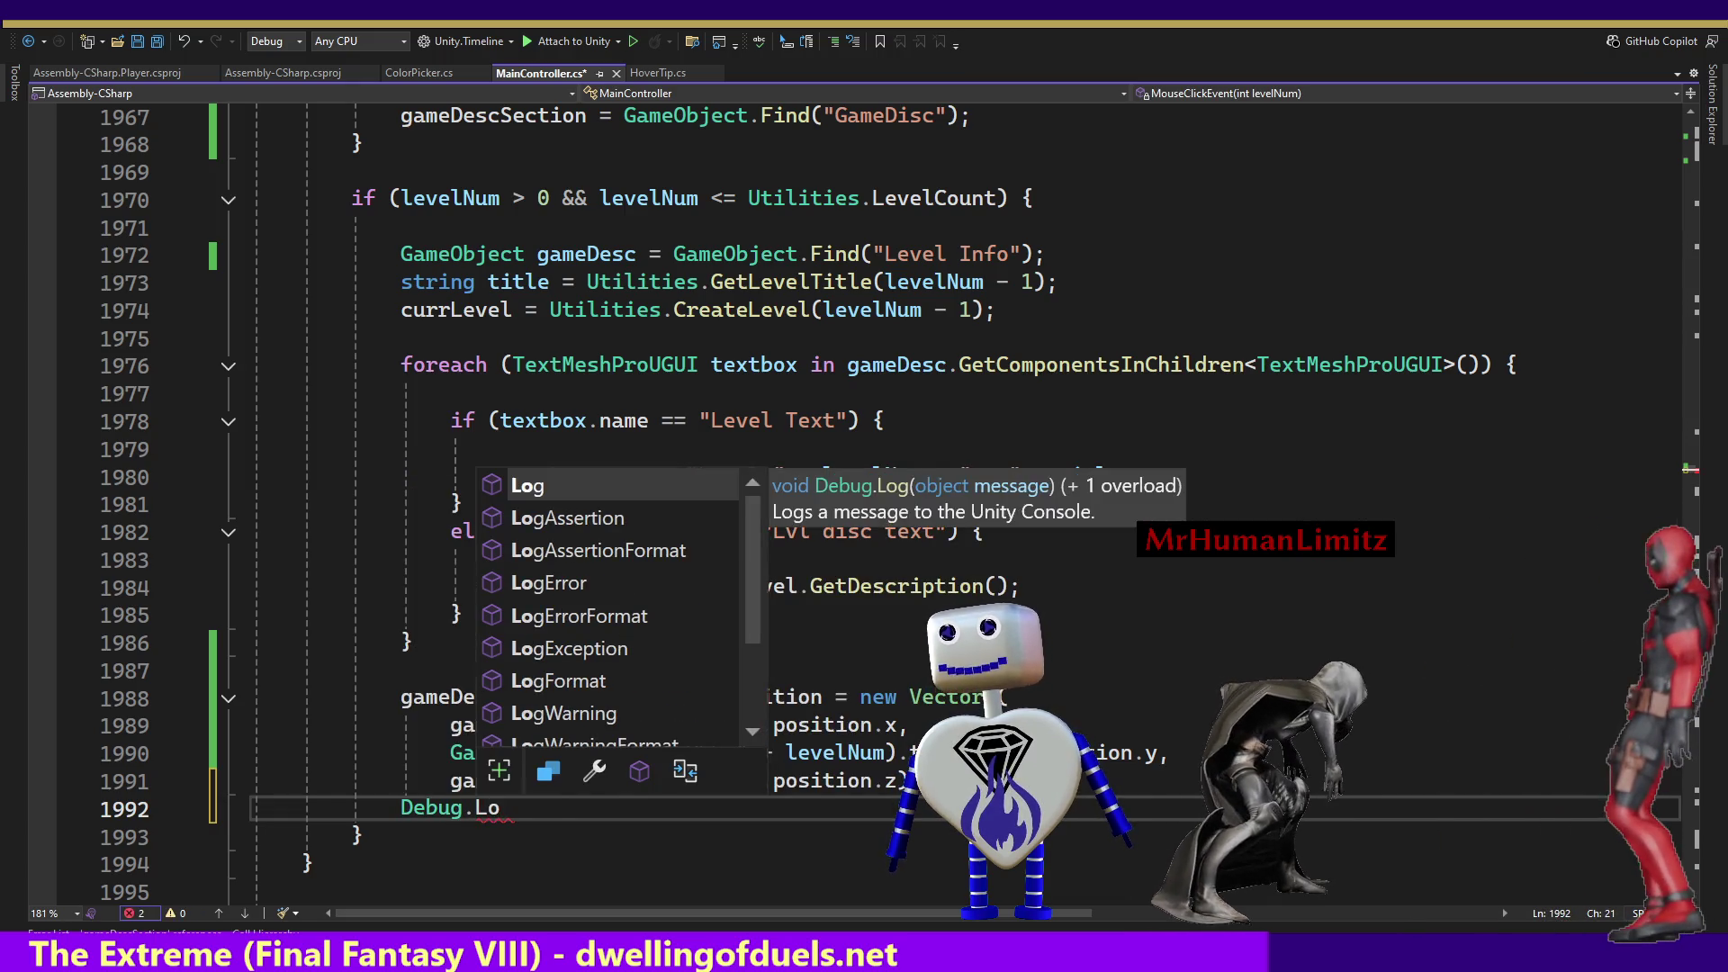
key("Tab")
type("(")
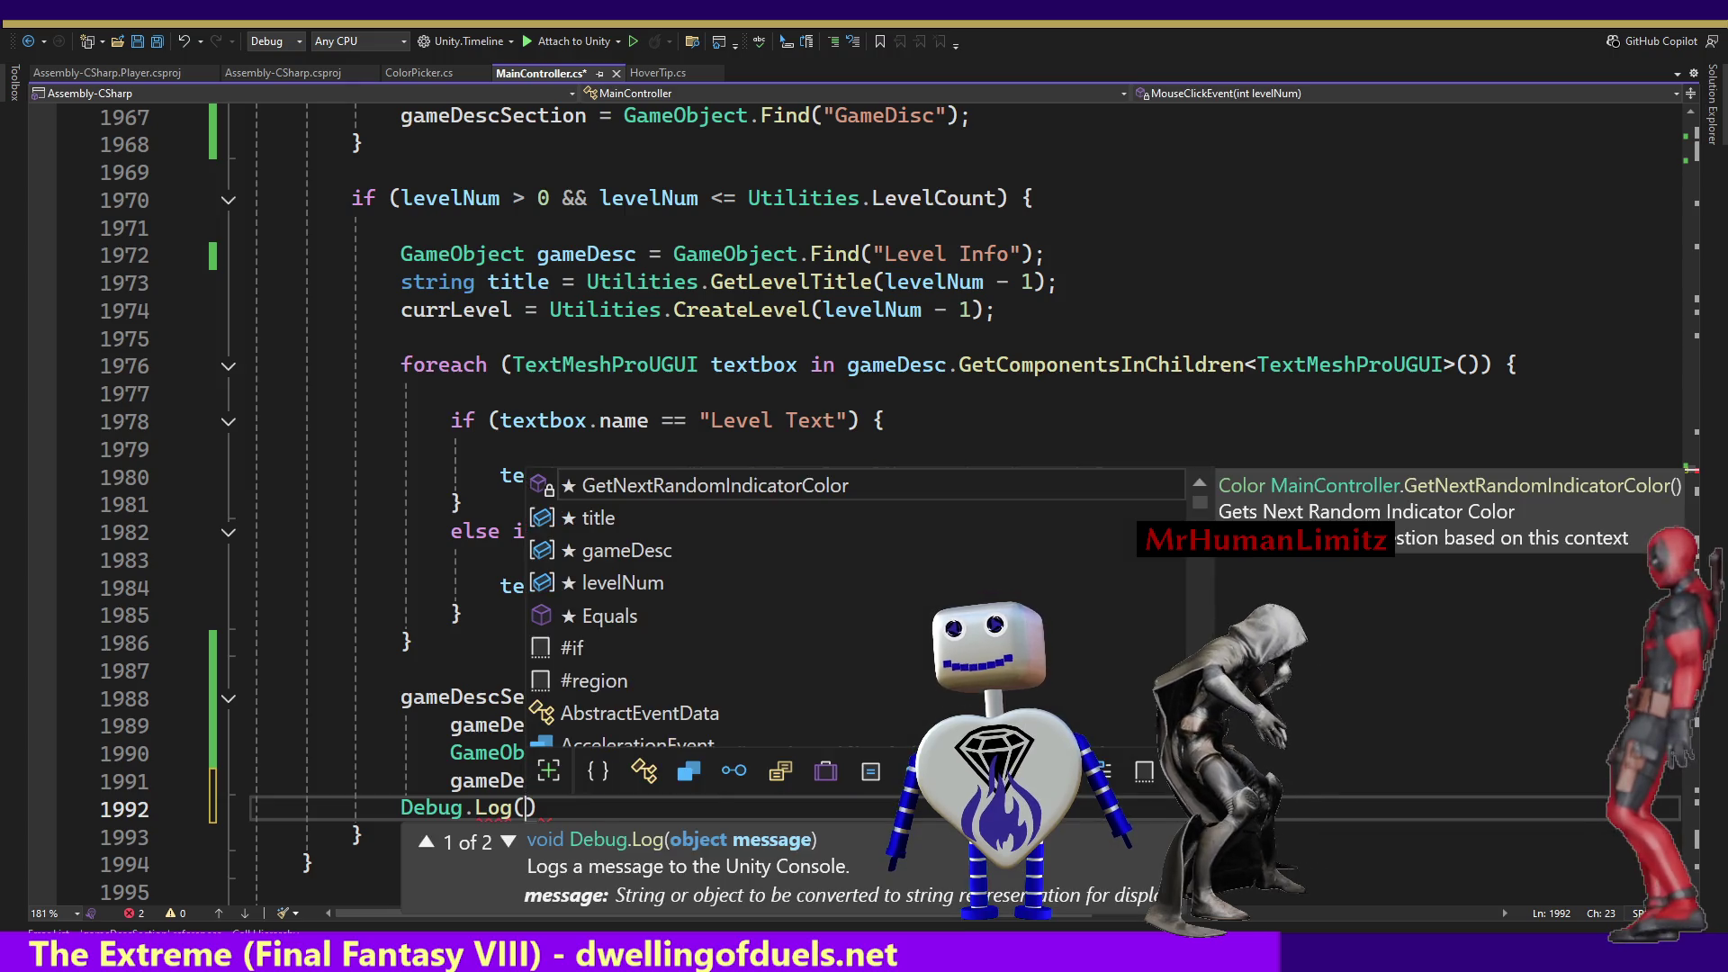
type("levelNum")
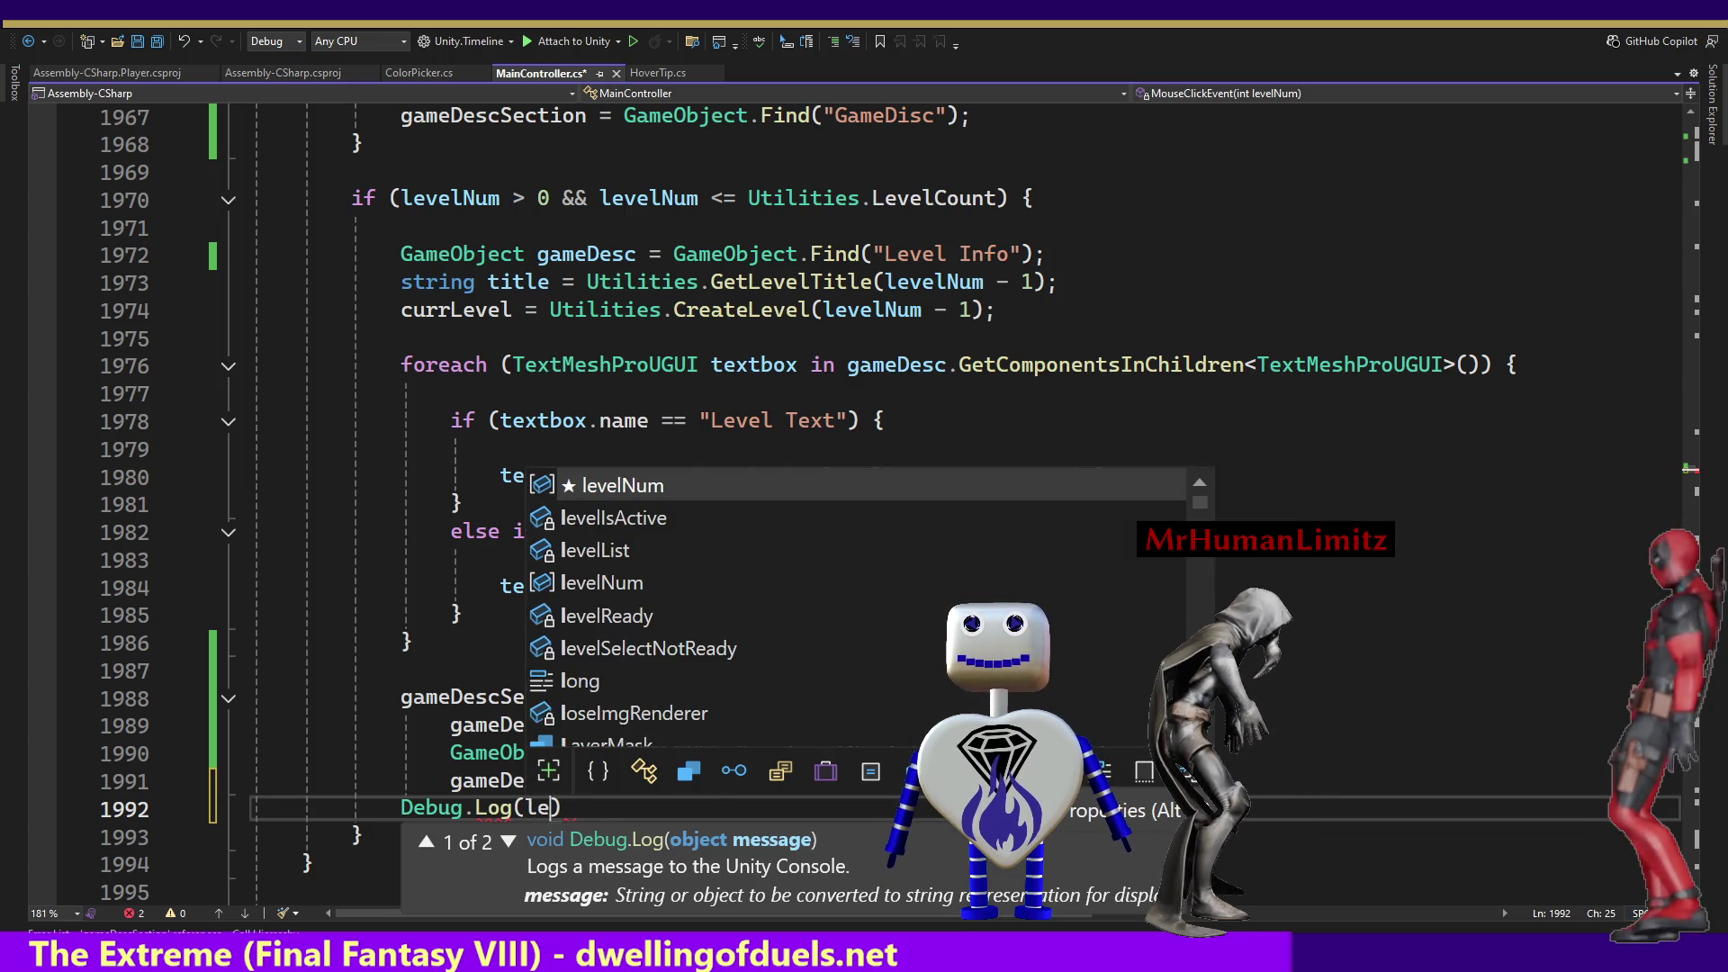
type(");")
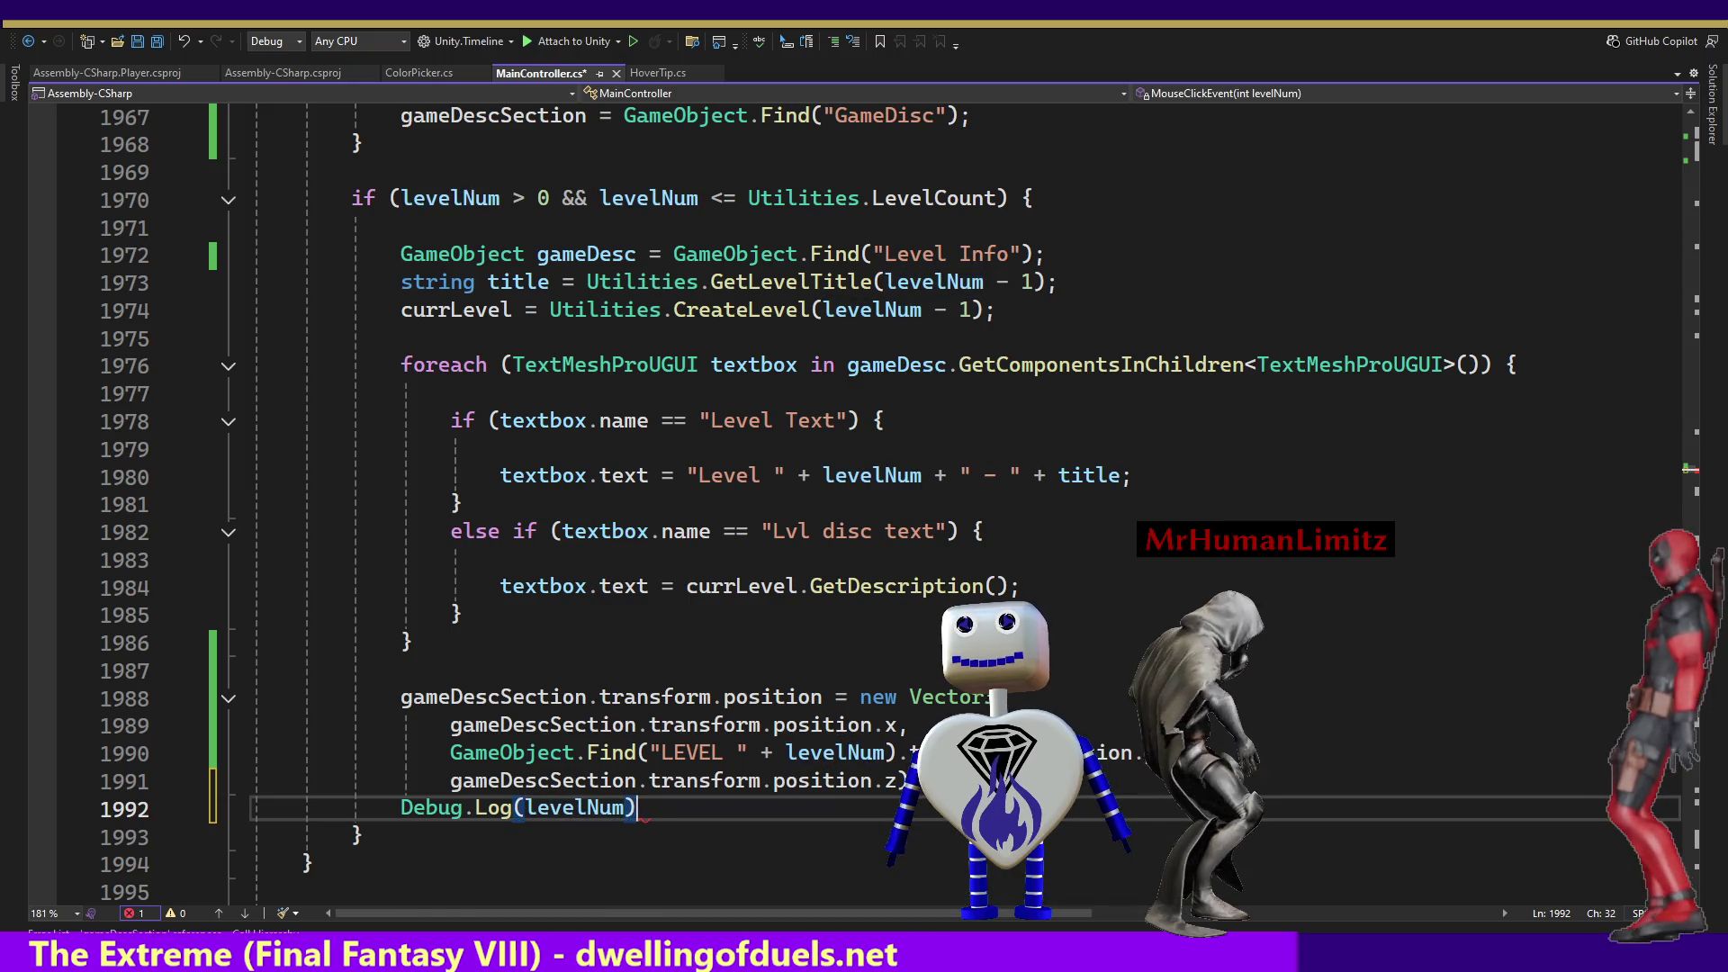
key("ctrl+s")
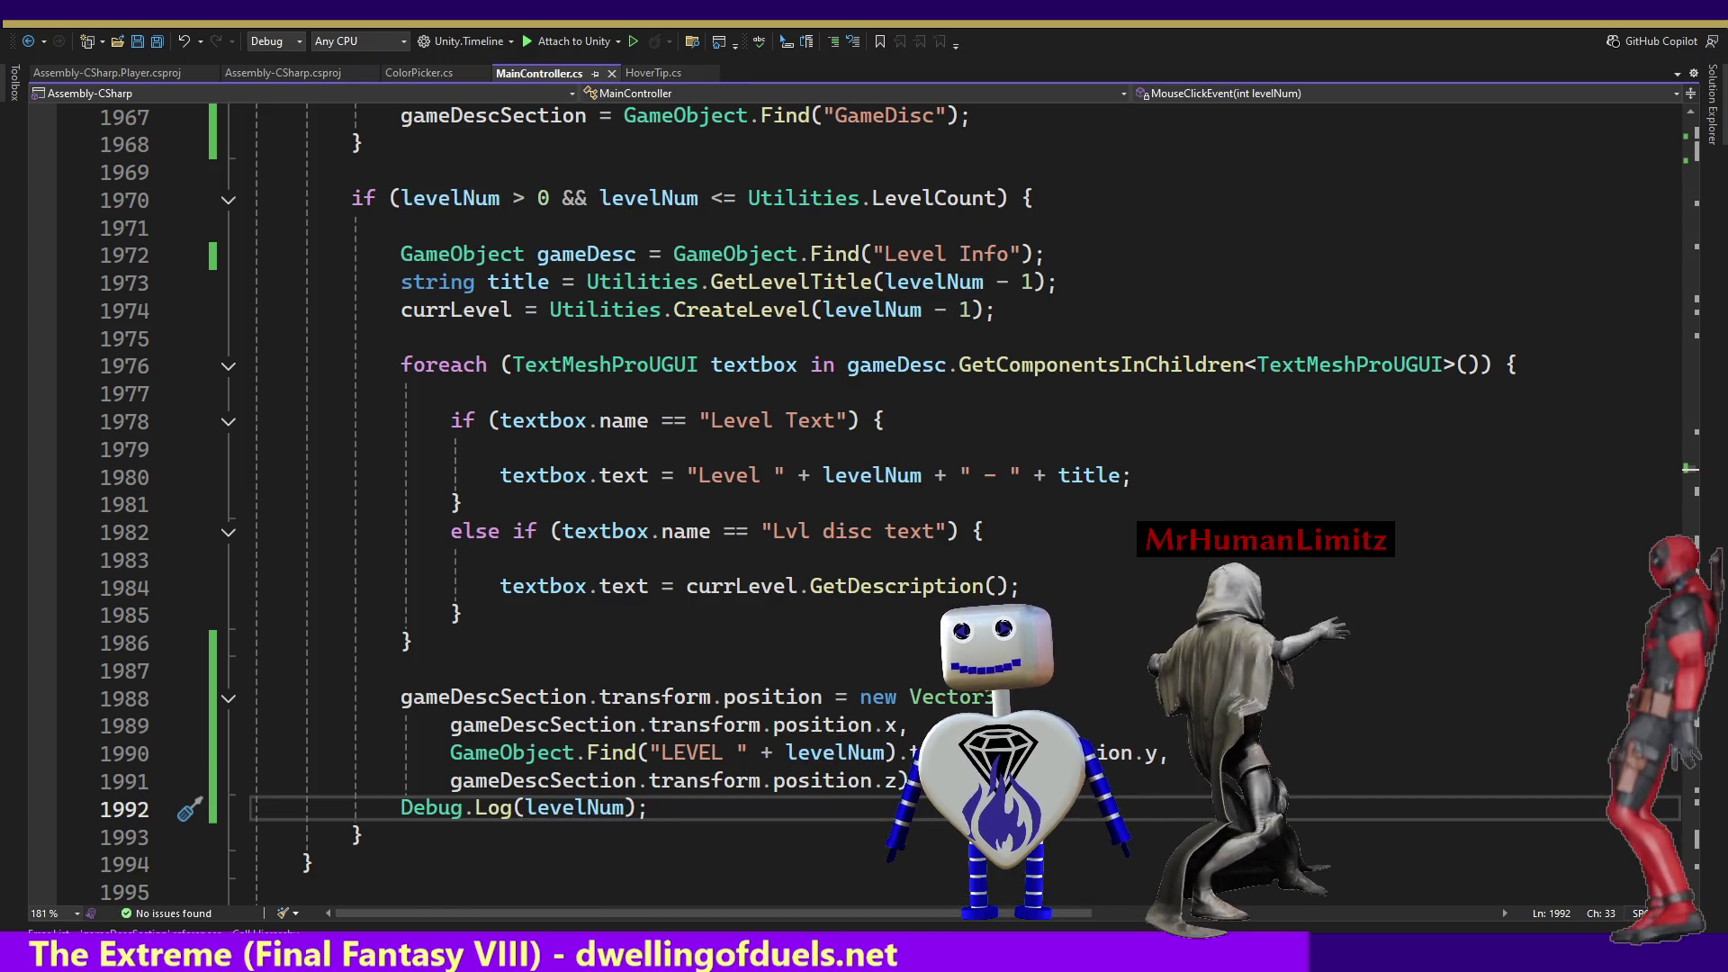
key("alt+Tab")
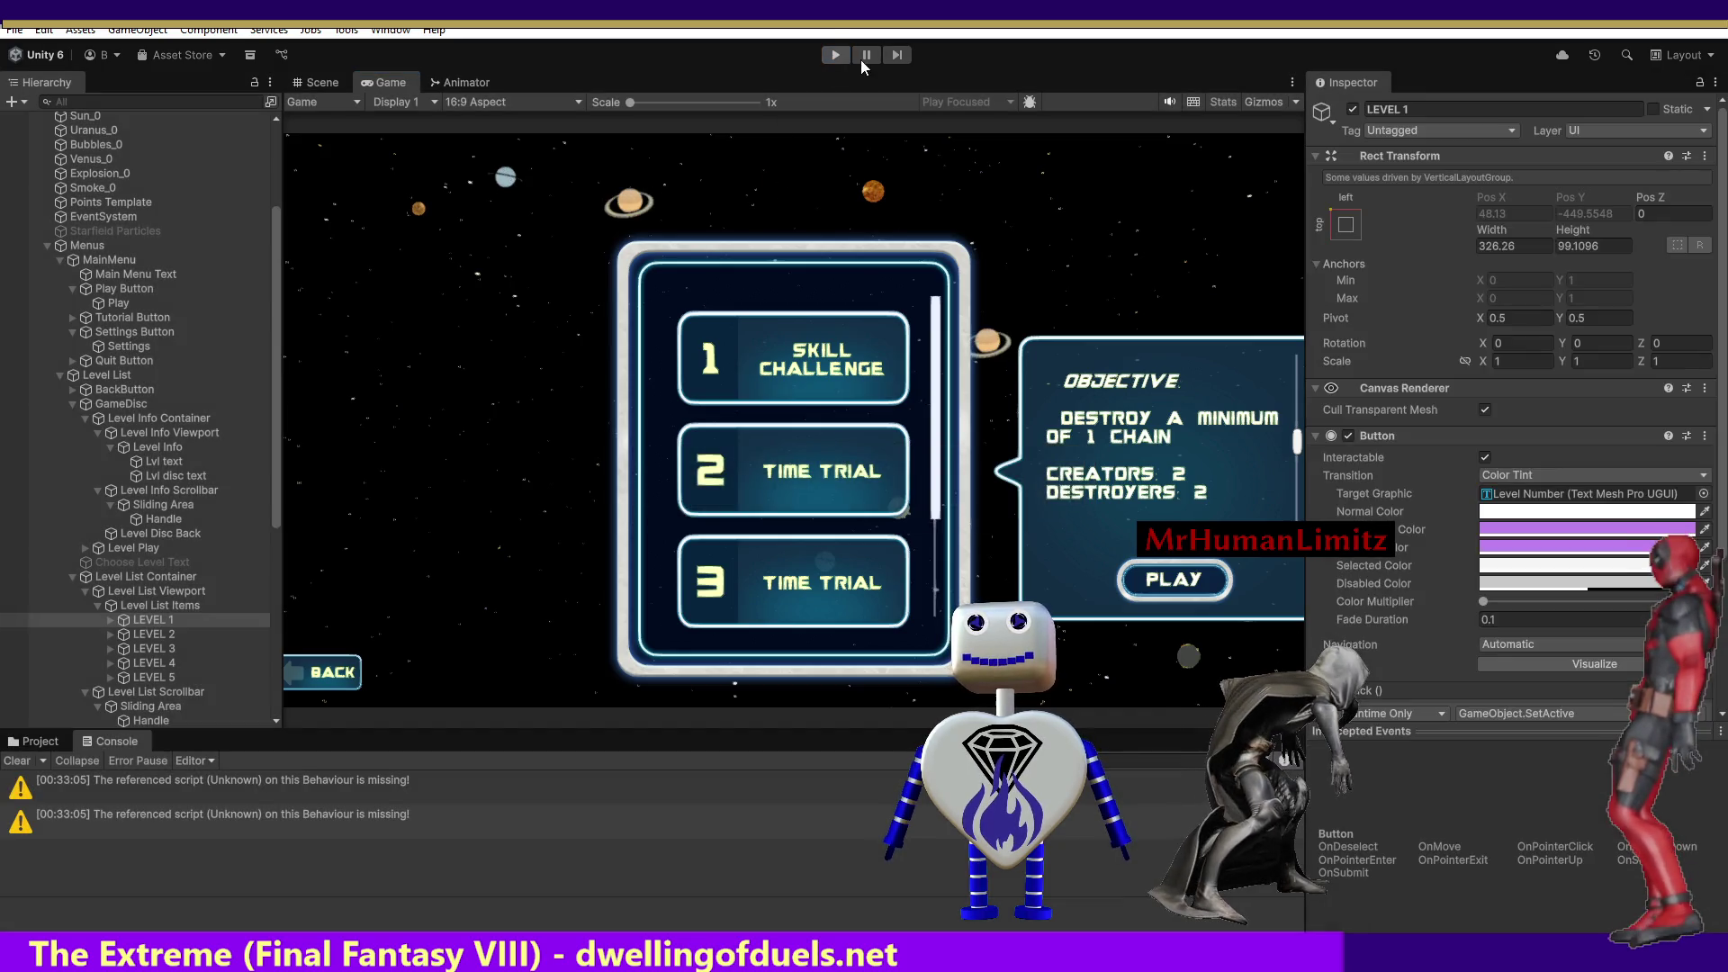
Restart the game and choose level 1 from the level list.
left_click(835, 54)
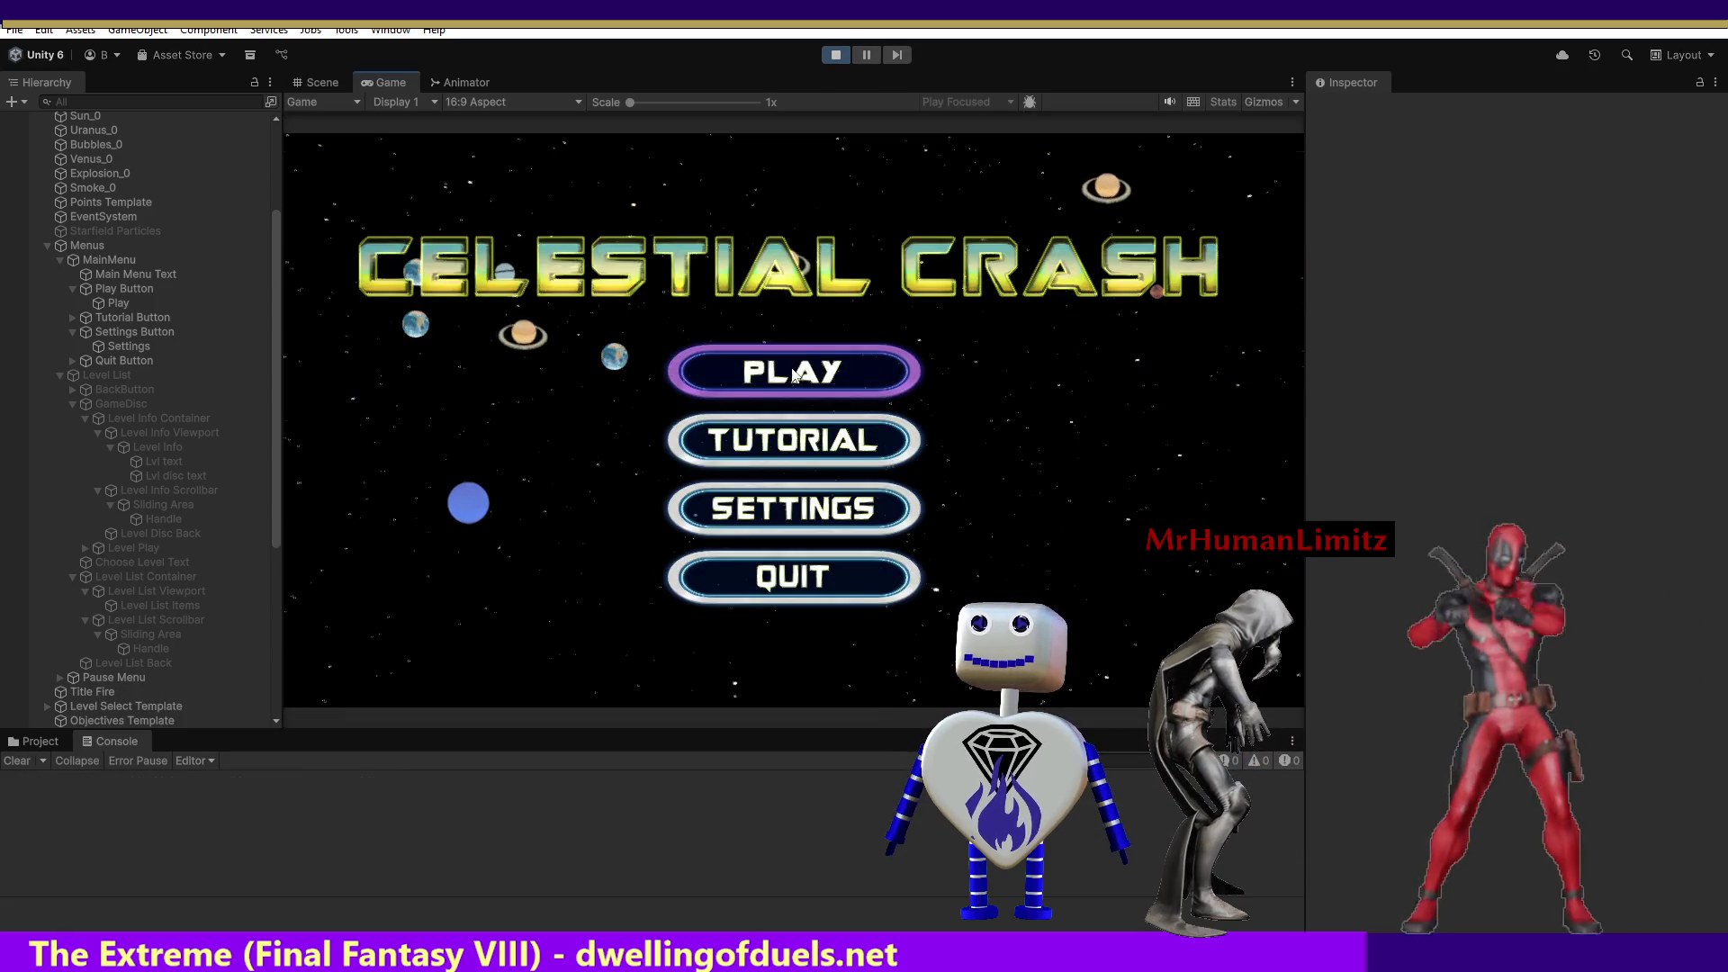
left_click(810, 371)
left_click(810, 367)
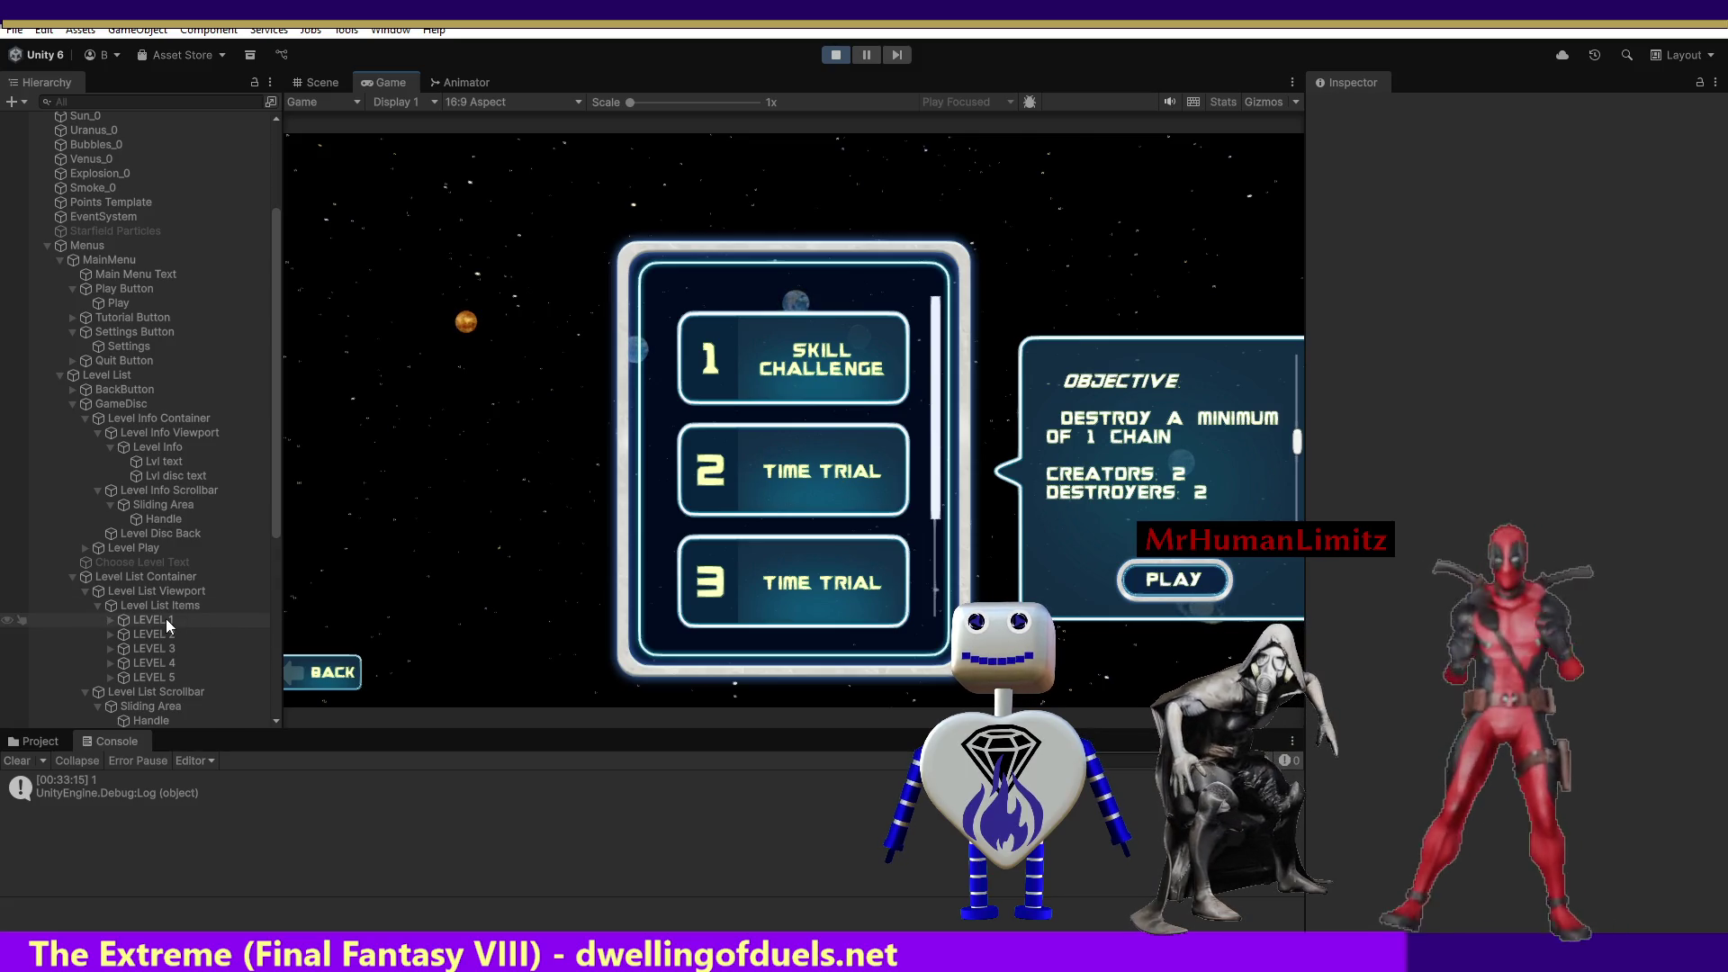
Inspect LEVEL 1 and its Level Select Back, Level Number and Level Text children.
left_click(123, 619)
left_click(108, 619)
left_click(144, 634)
left_click(170, 647)
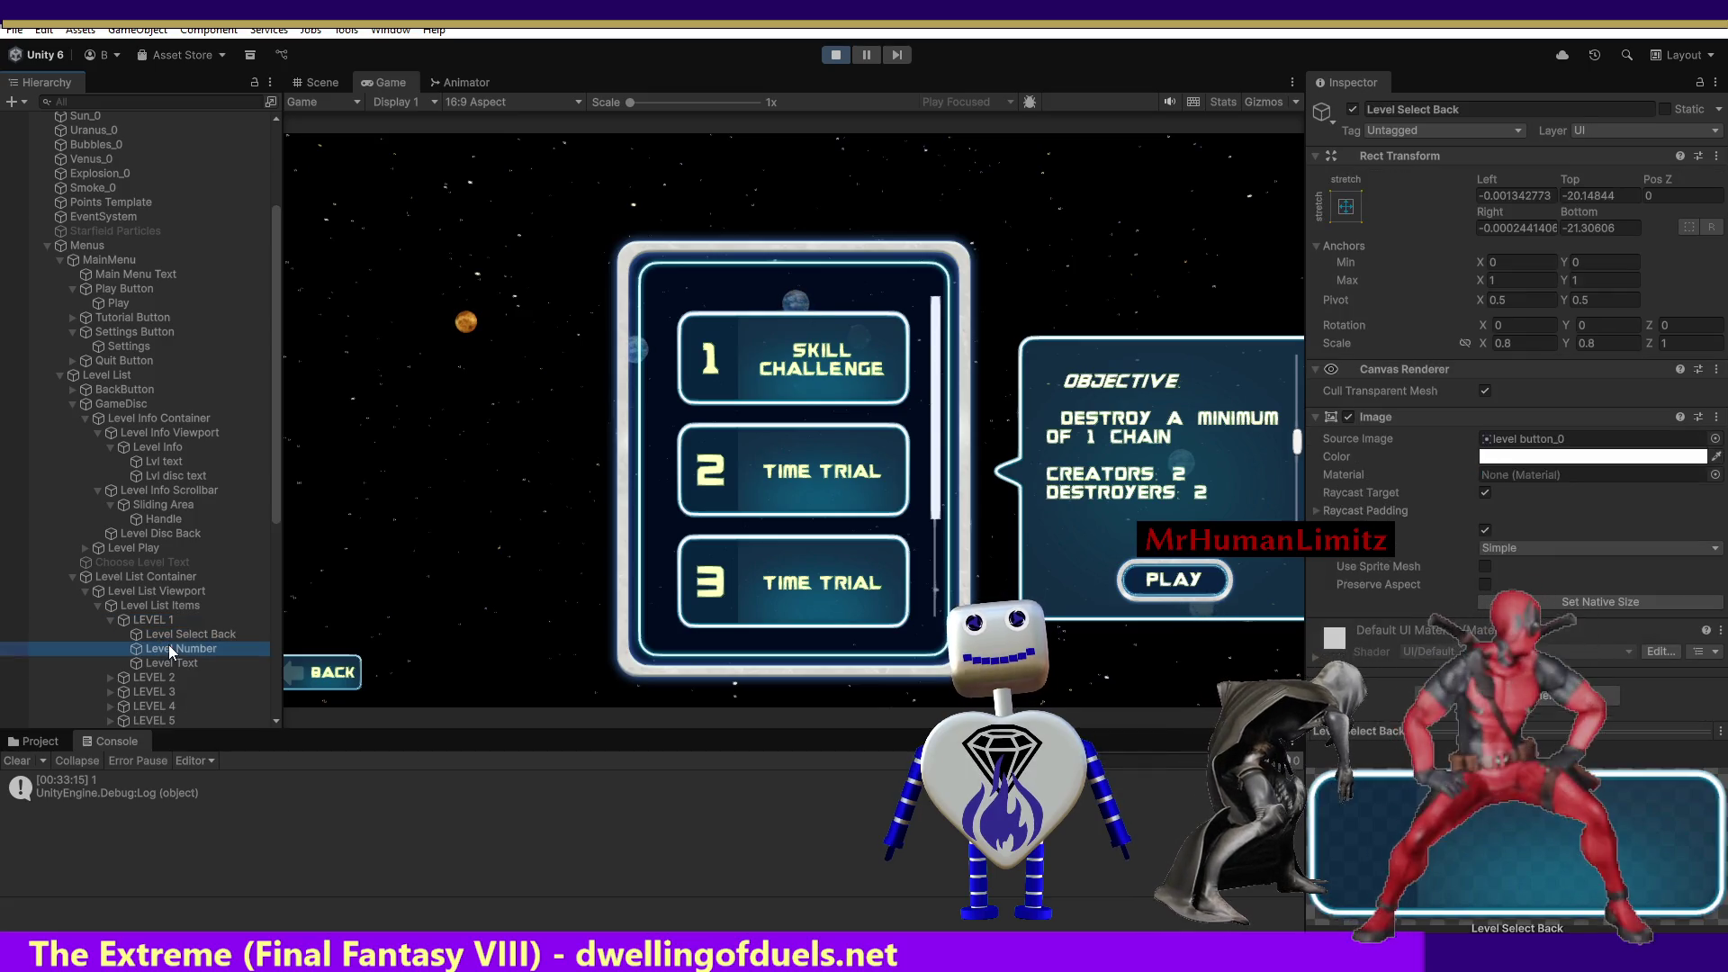
left_click(170, 661)
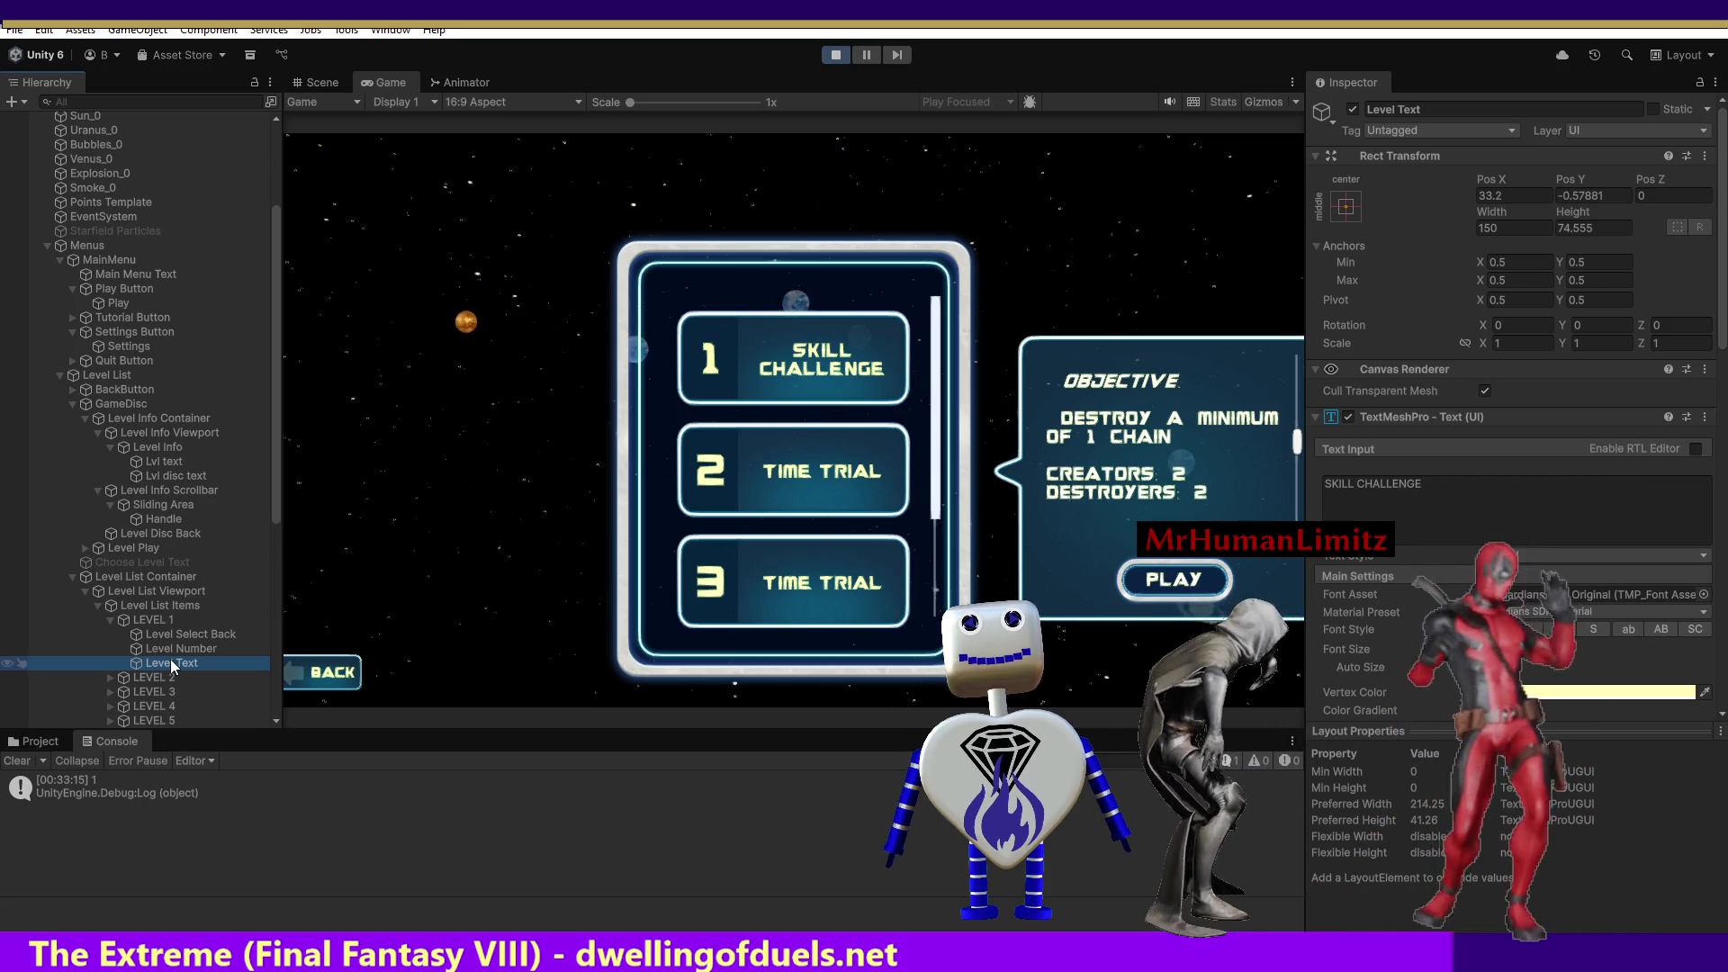
left_click(162, 621)
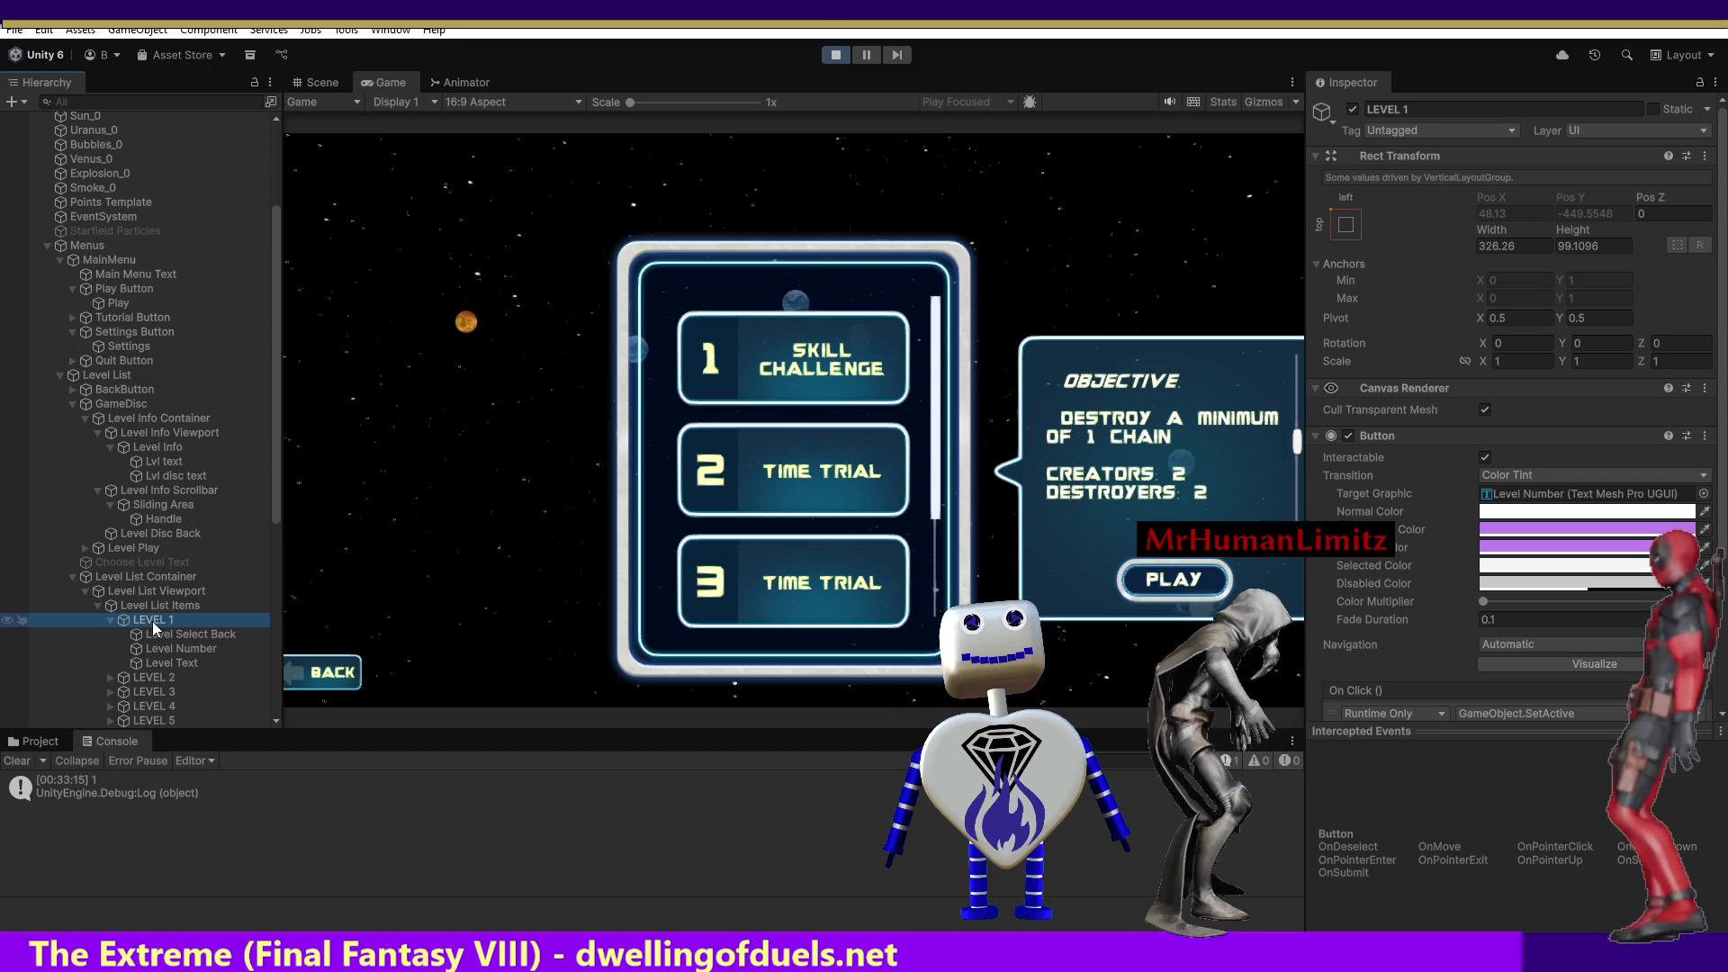
Compare the positions of the LEVEL 2 and LEVEL 1 buttons in the Hierarchy.
left_click_drag(272, 474, 274, 543)
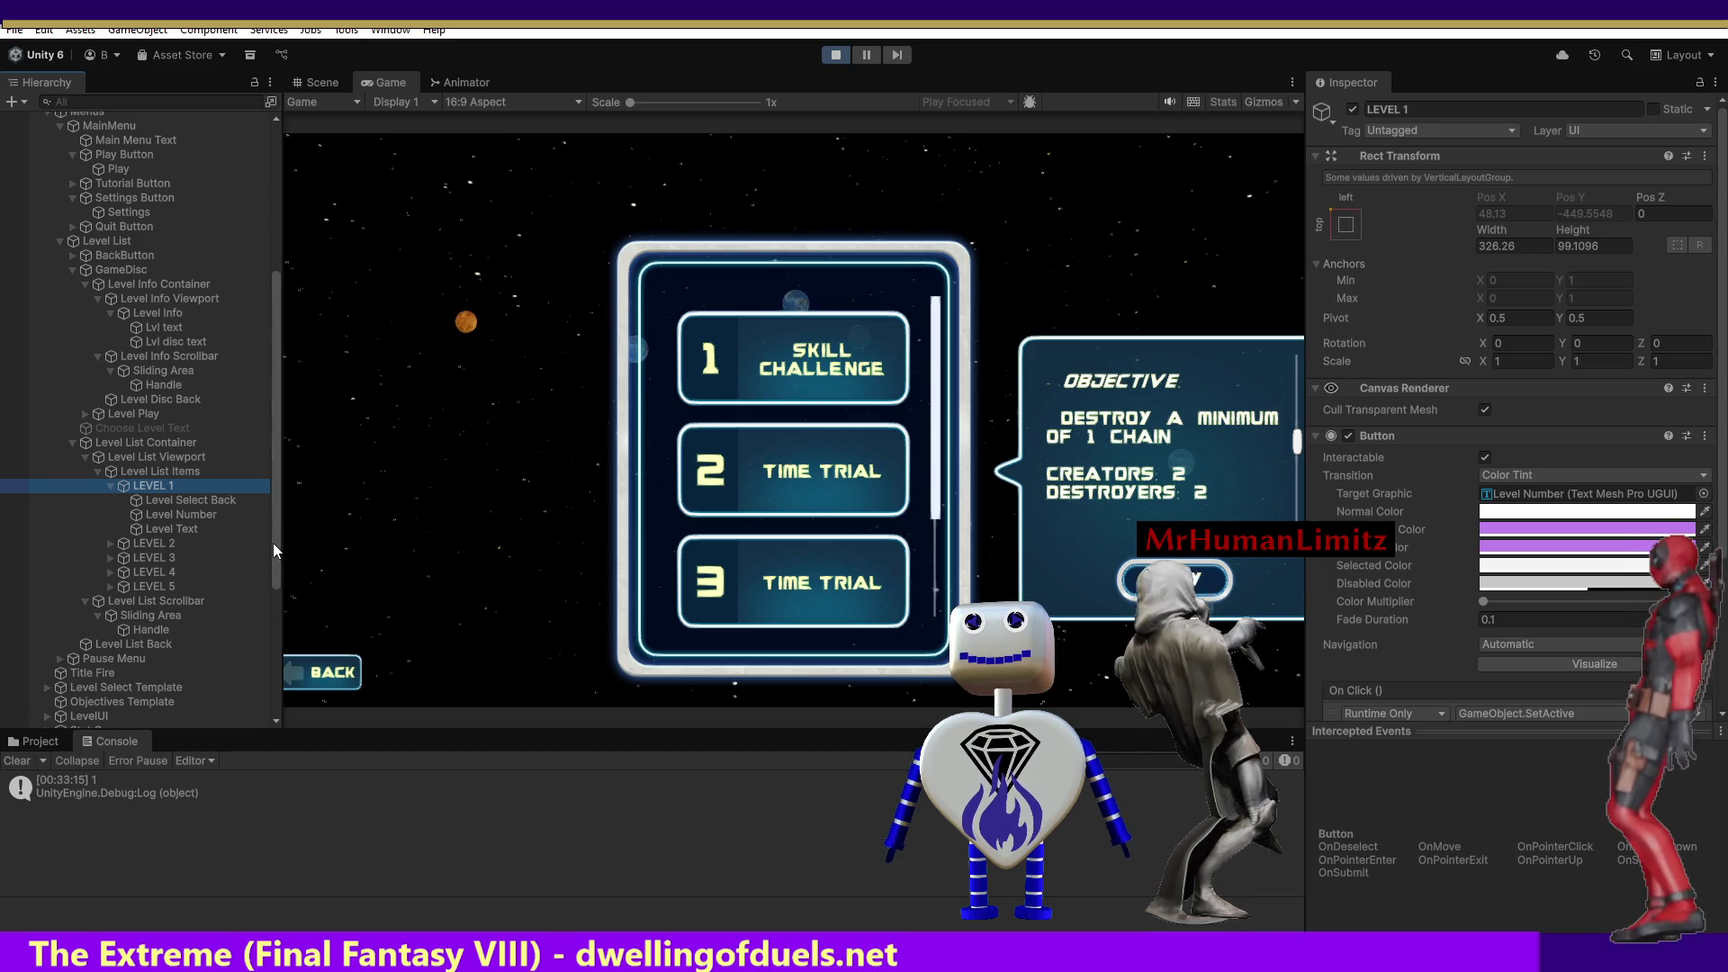
left_click(147, 542)
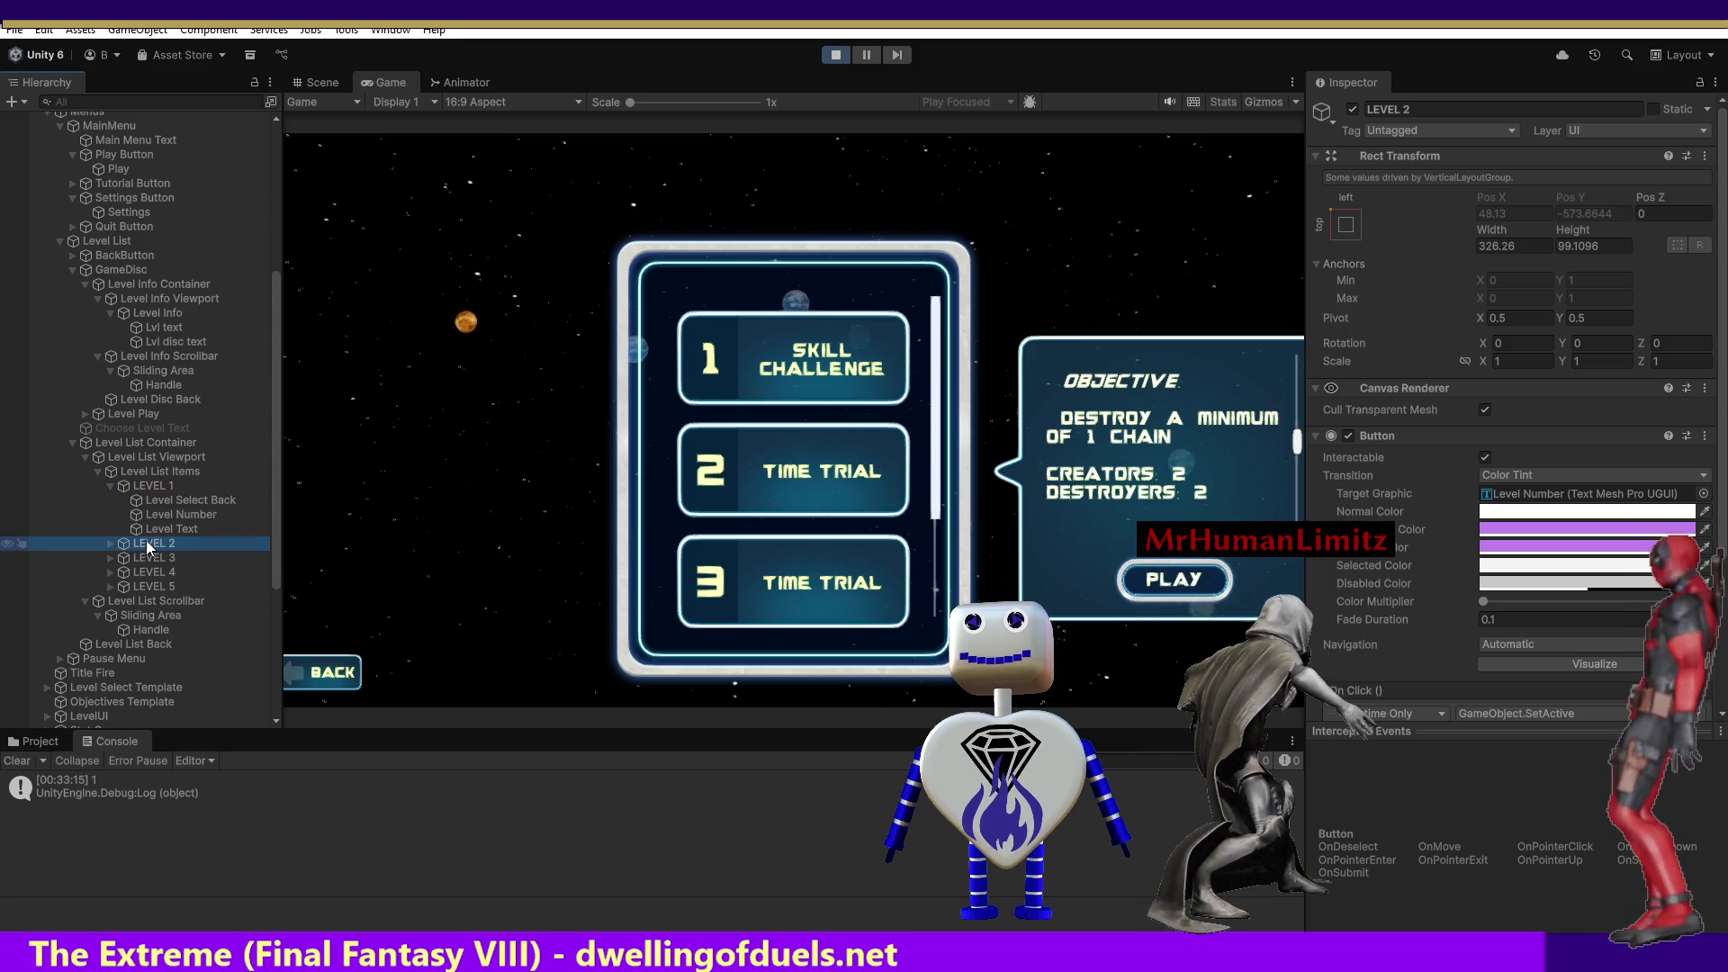
left_click(152, 486)
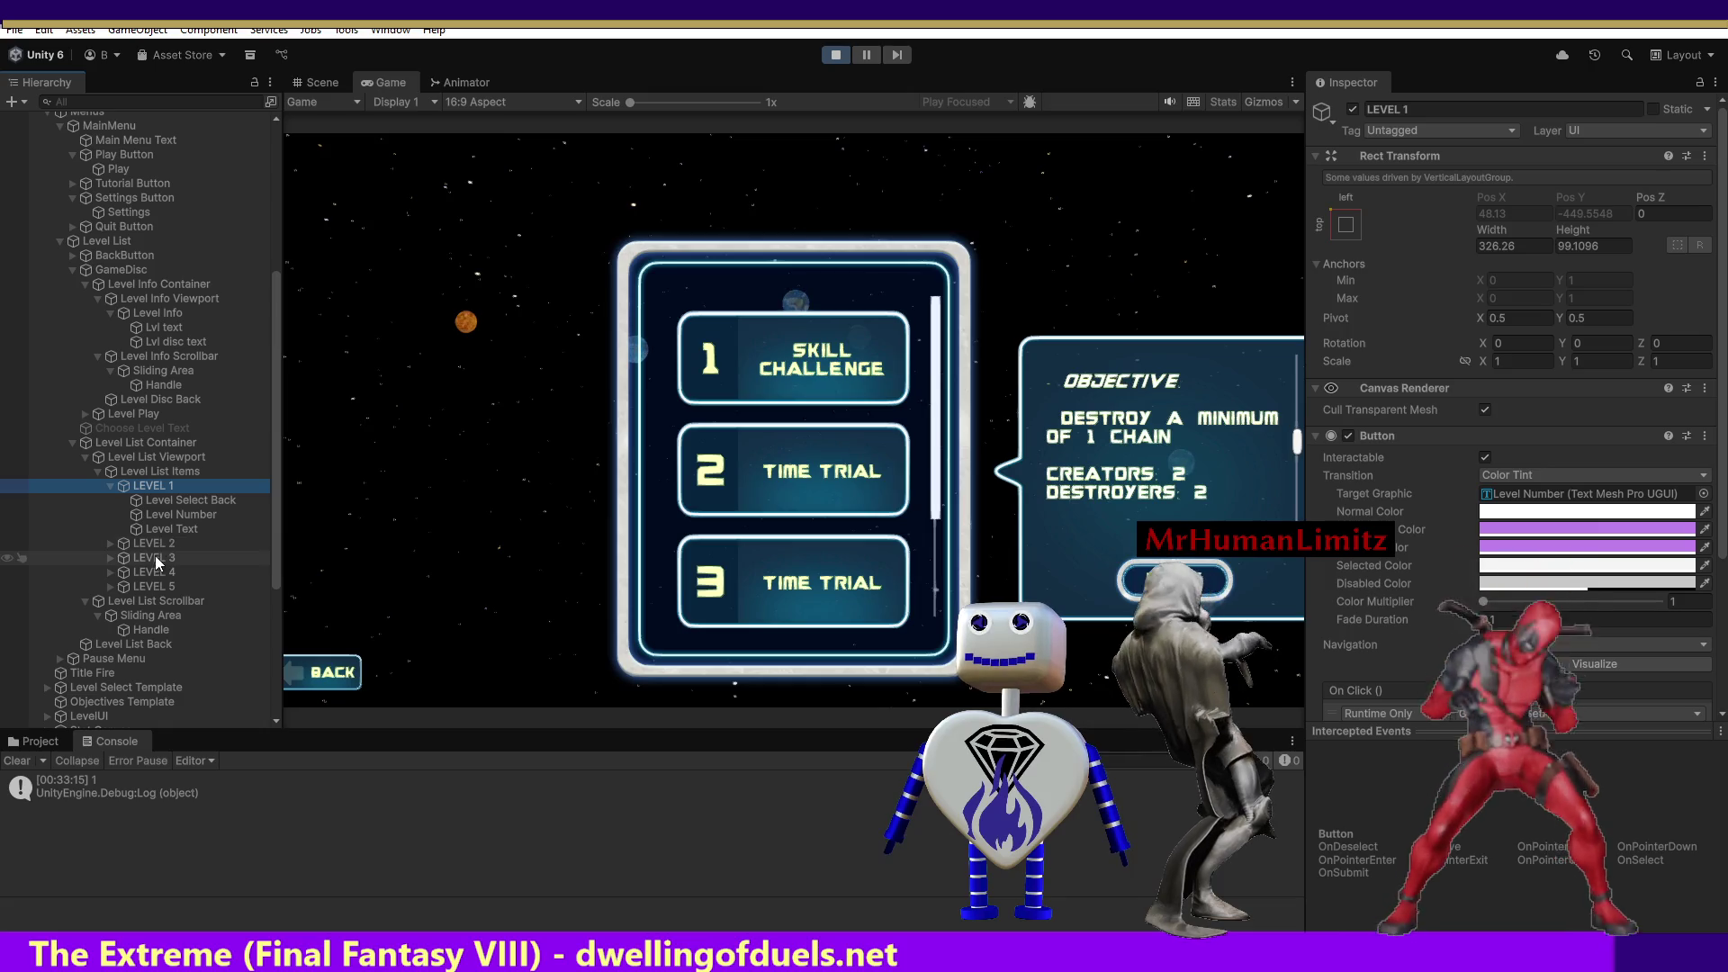
Collapse Level List Scrollbar, then expand and fold LEVEL 2, LEVEL 3 and LEVEL 1.
left_click(85, 599)
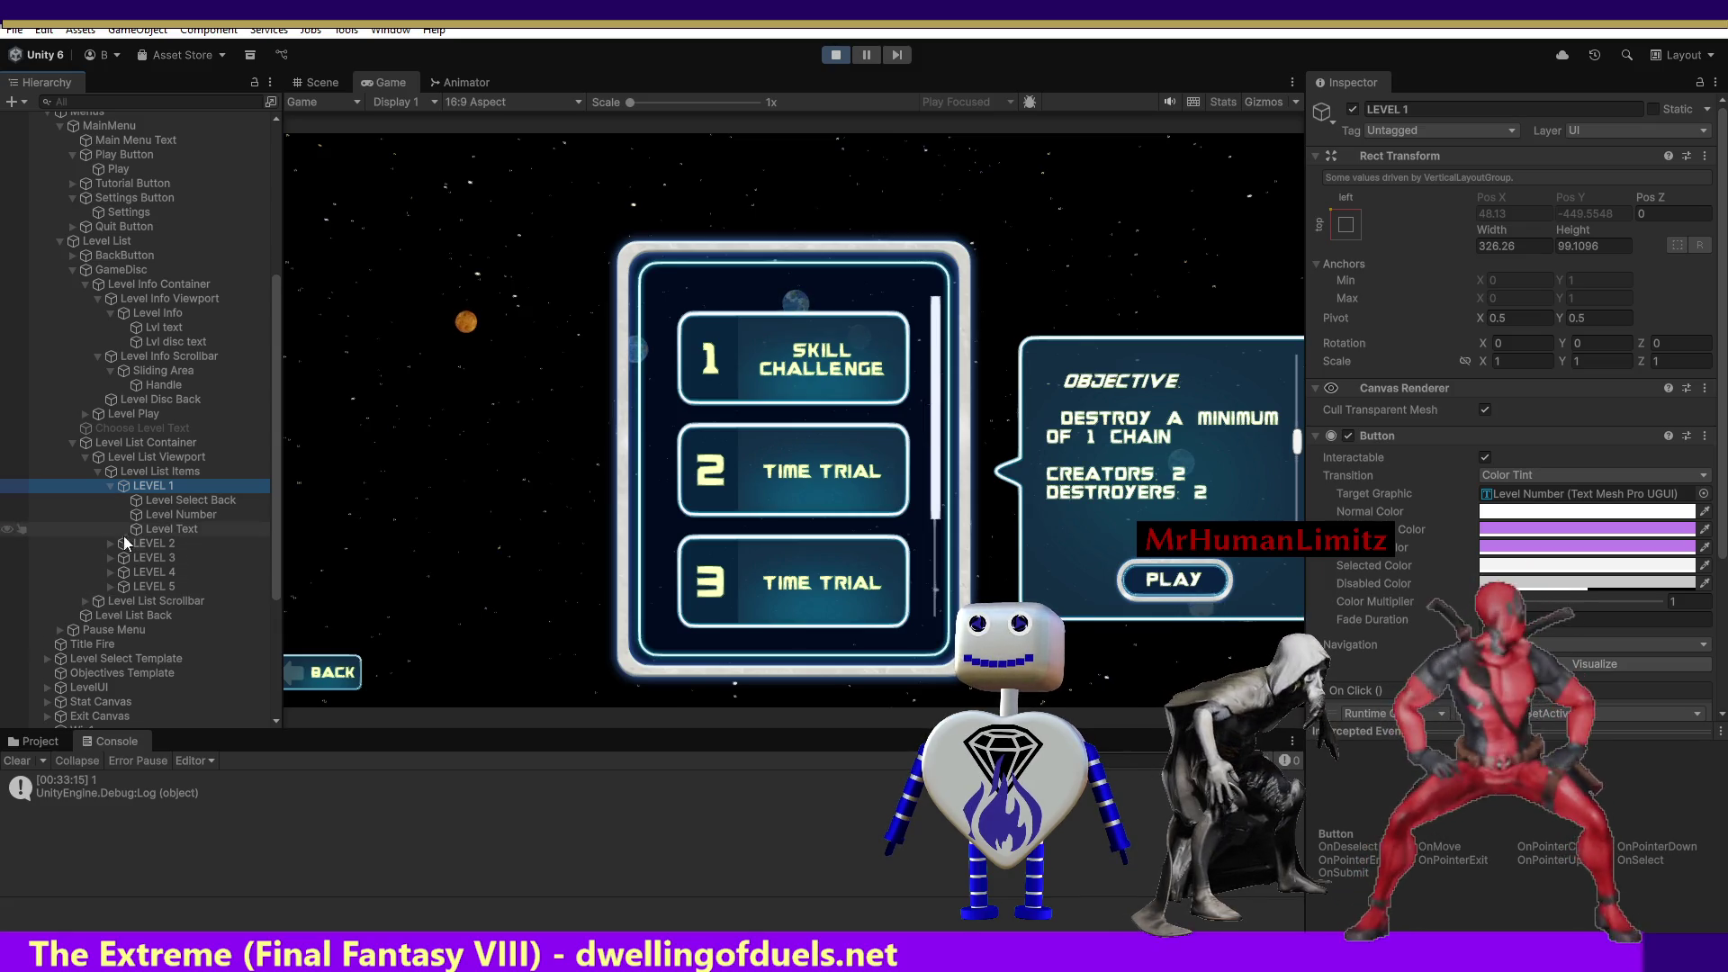
left_click(111, 543)
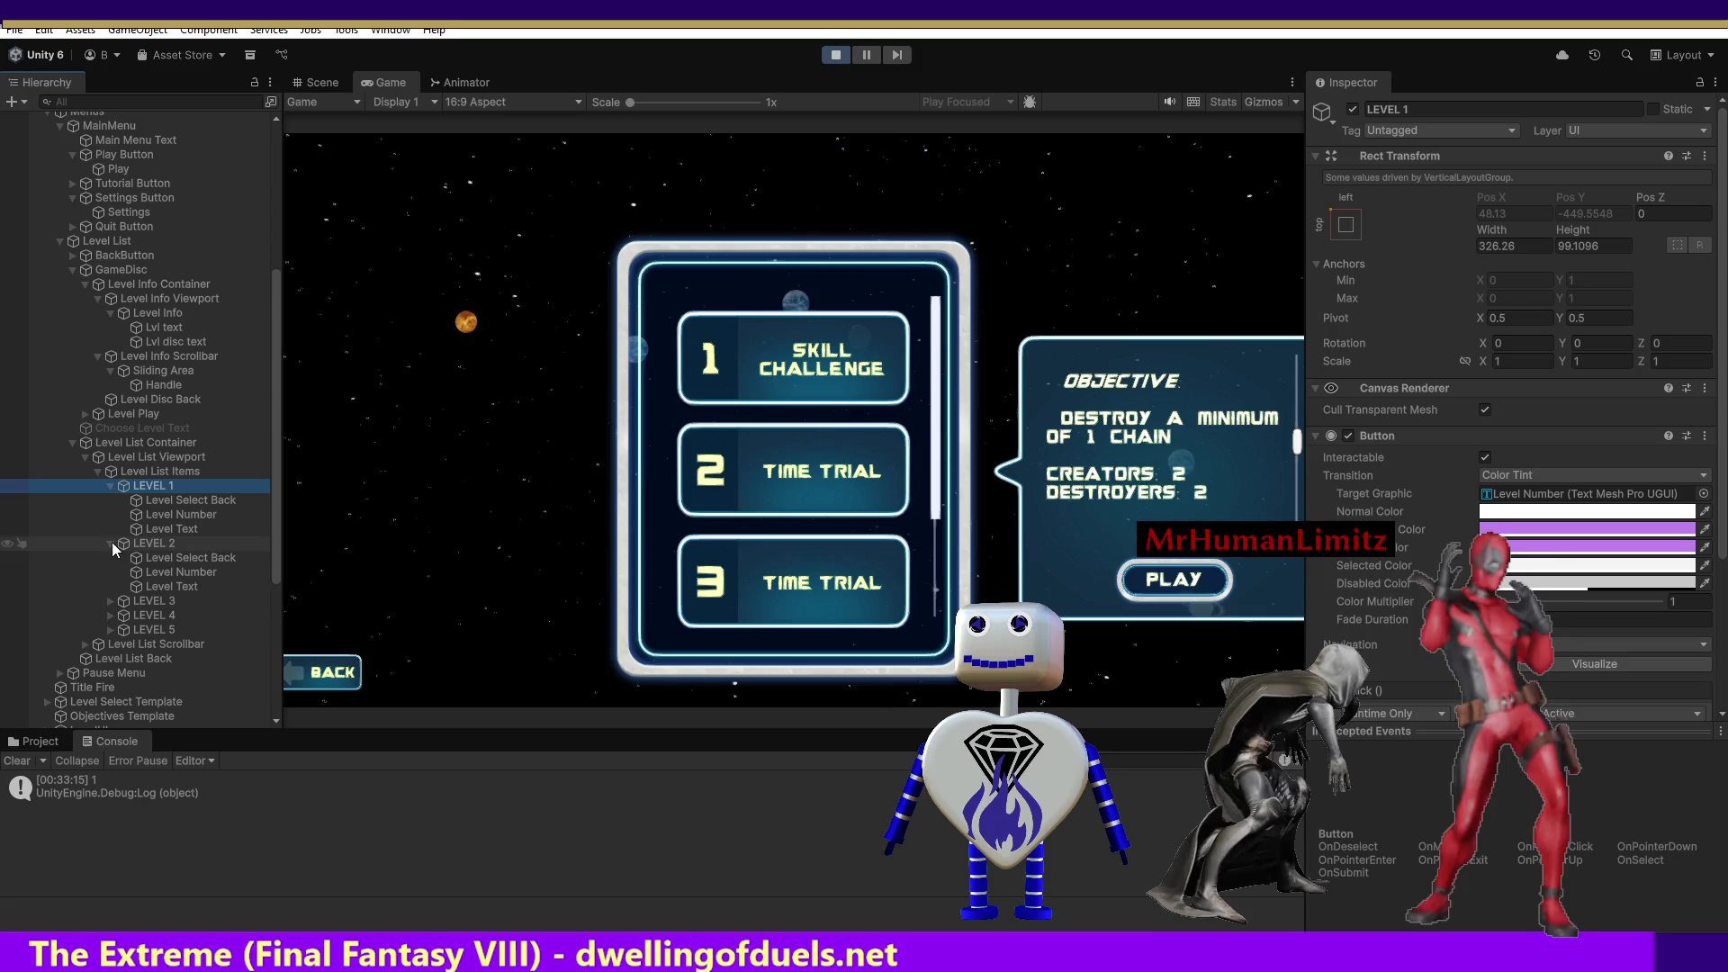
left_click(109, 601)
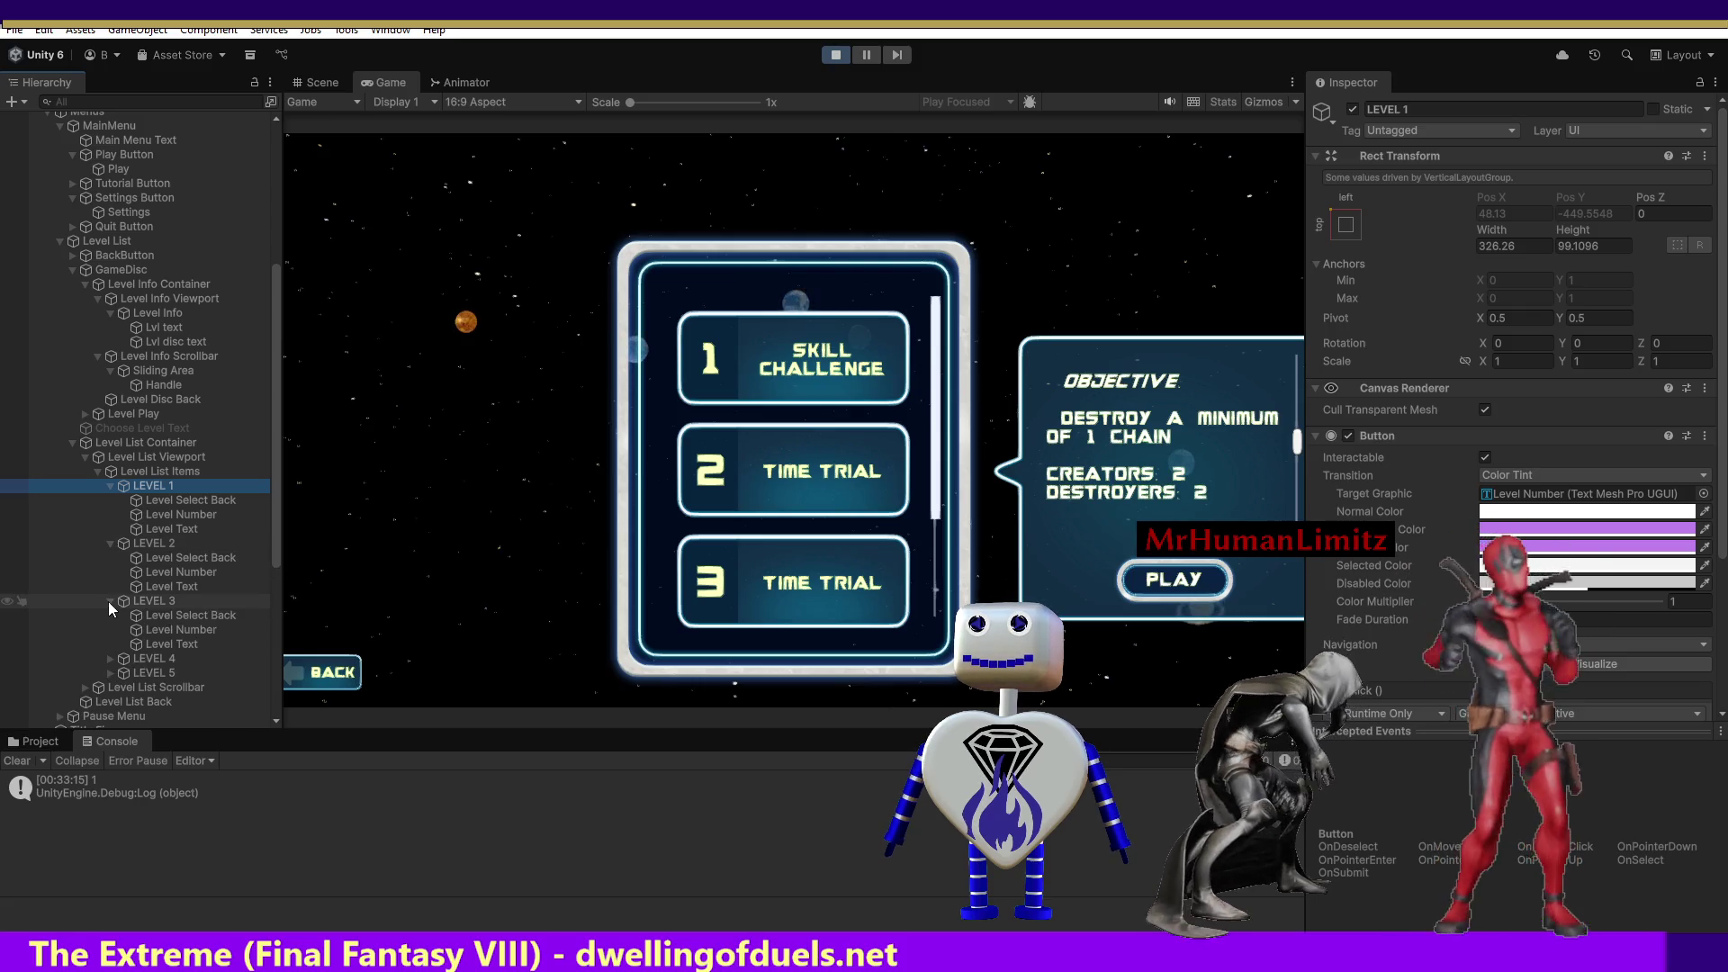
left_click(108, 601)
left_click(110, 543)
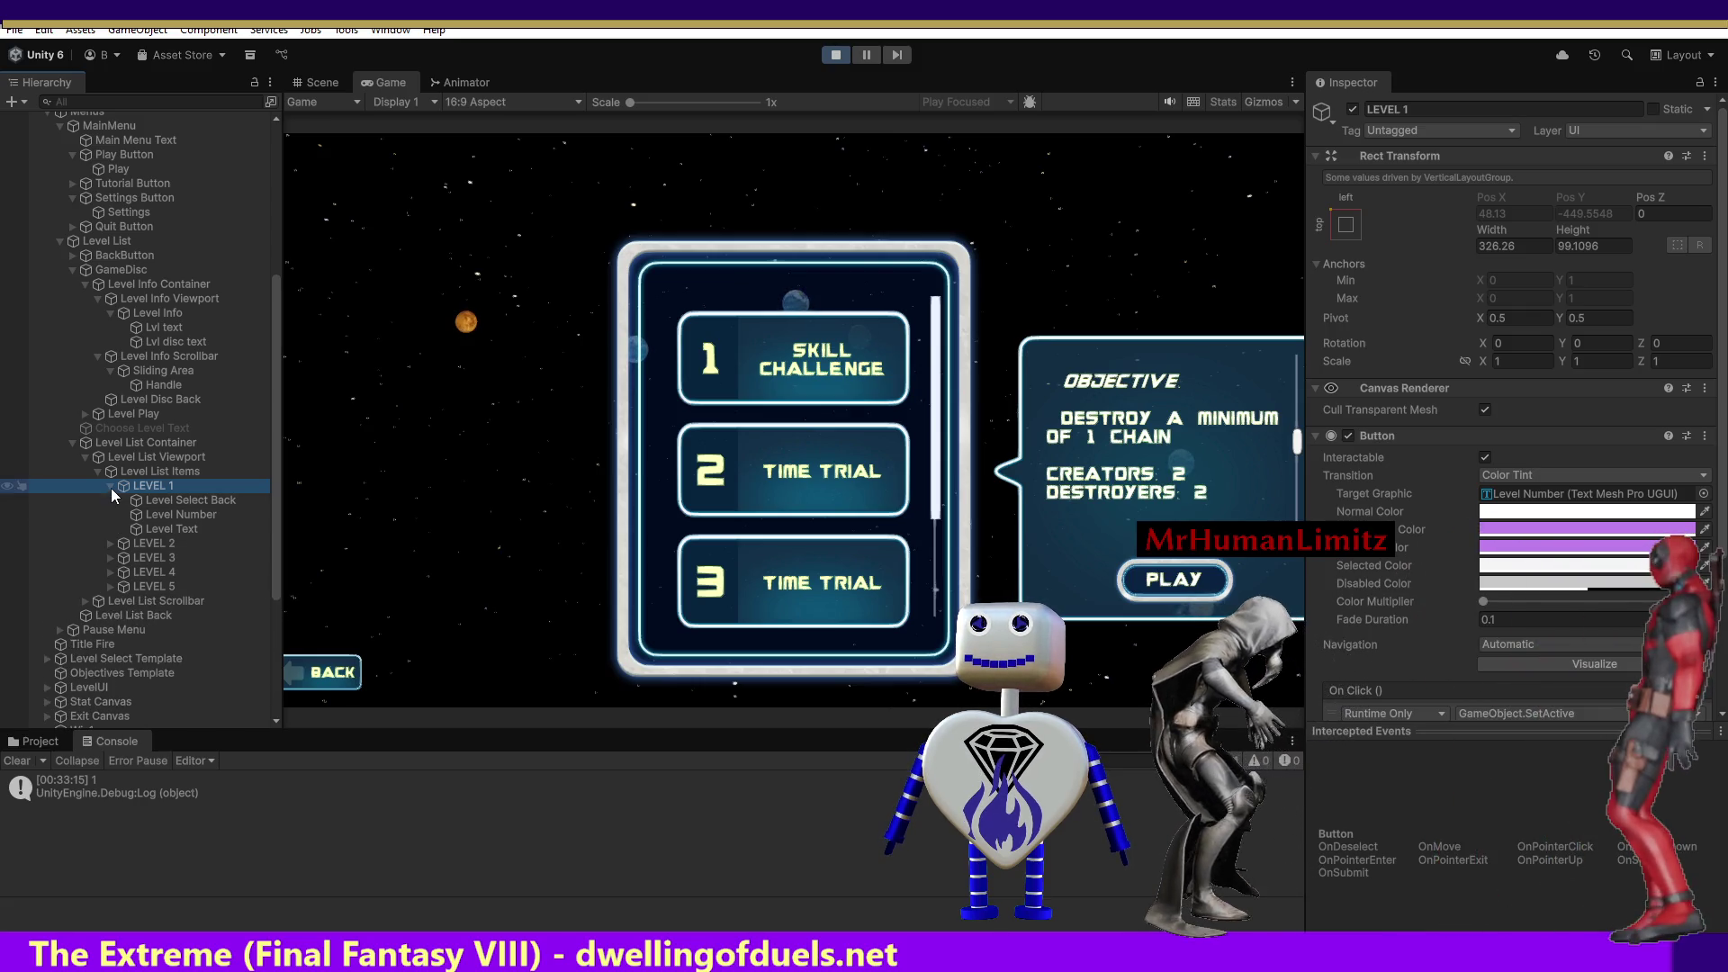
left_click(110, 487)
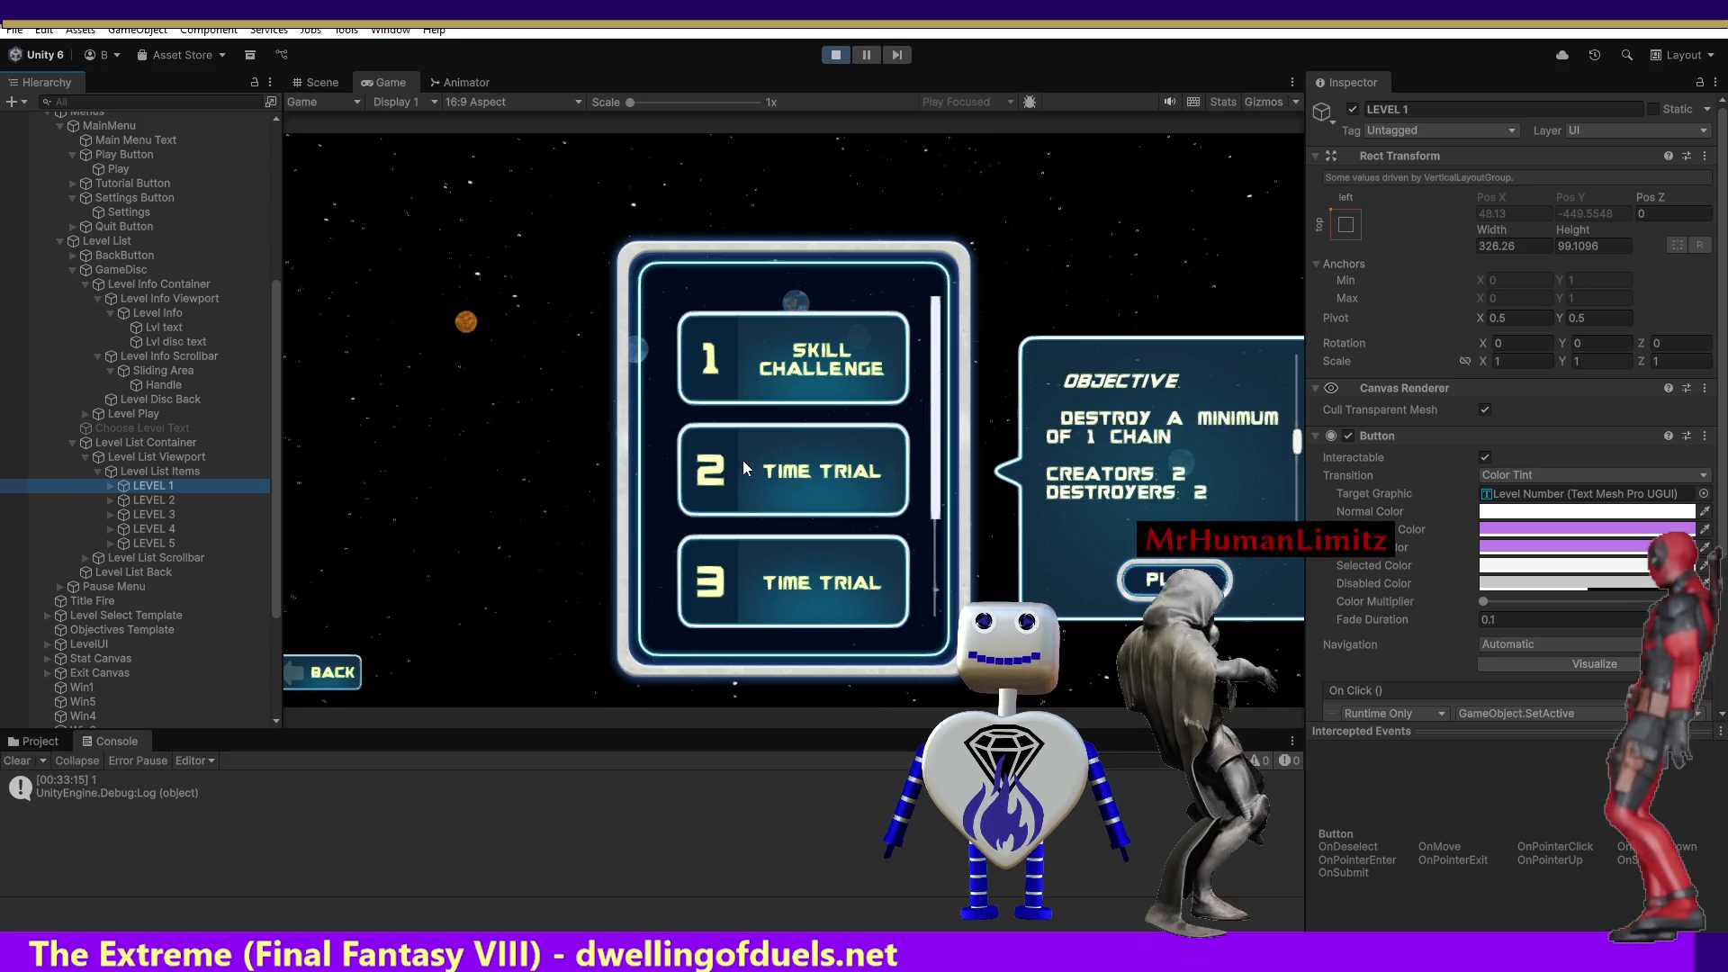
Switch between Skill Challenge and the second level, checking GameDisc's position values.
left_click(742, 384)
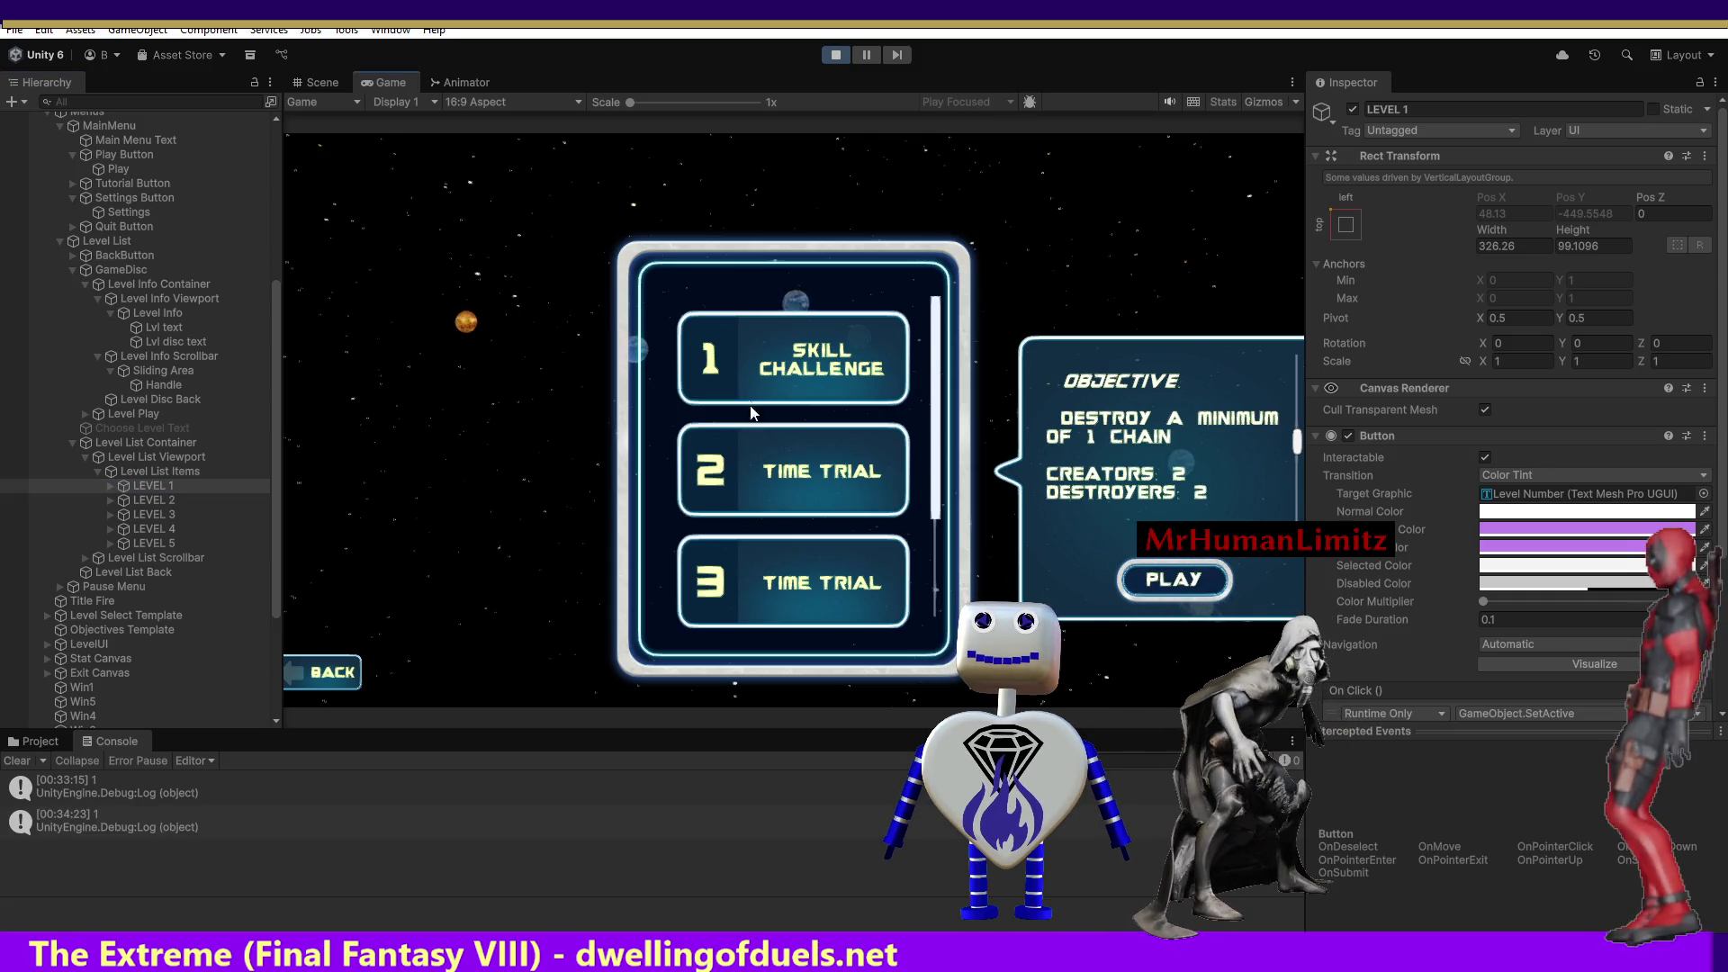
left_click(754, 474)
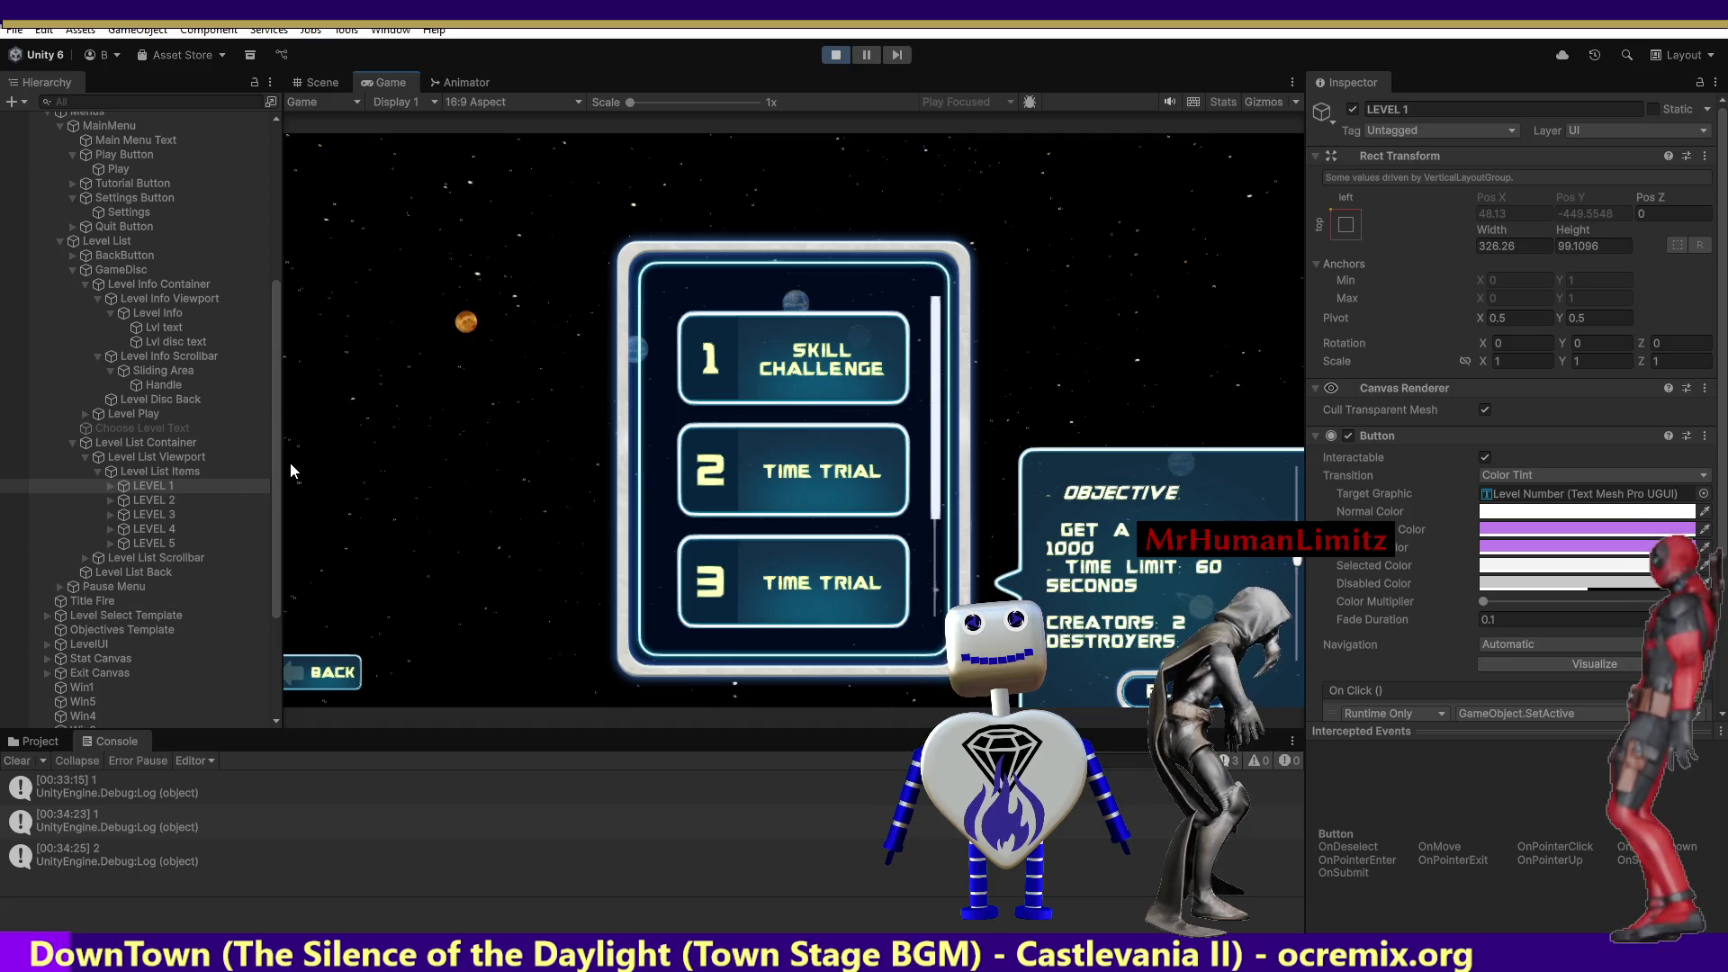
left_click(130, 267)
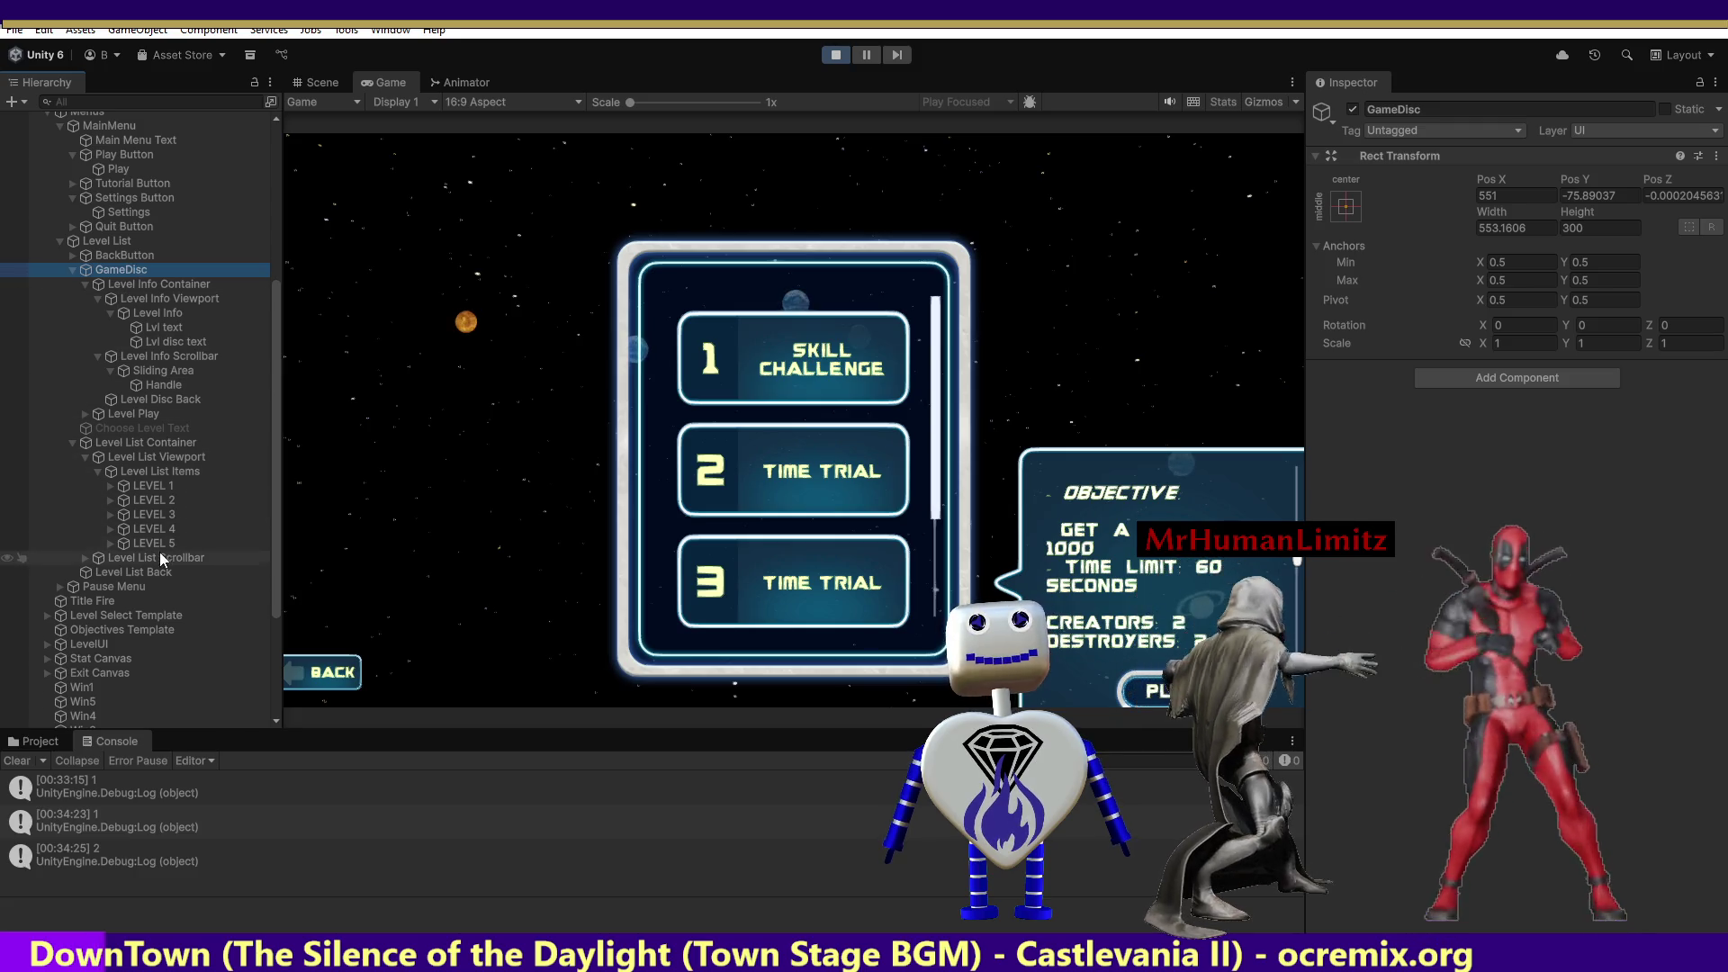
left_click(747, 450)
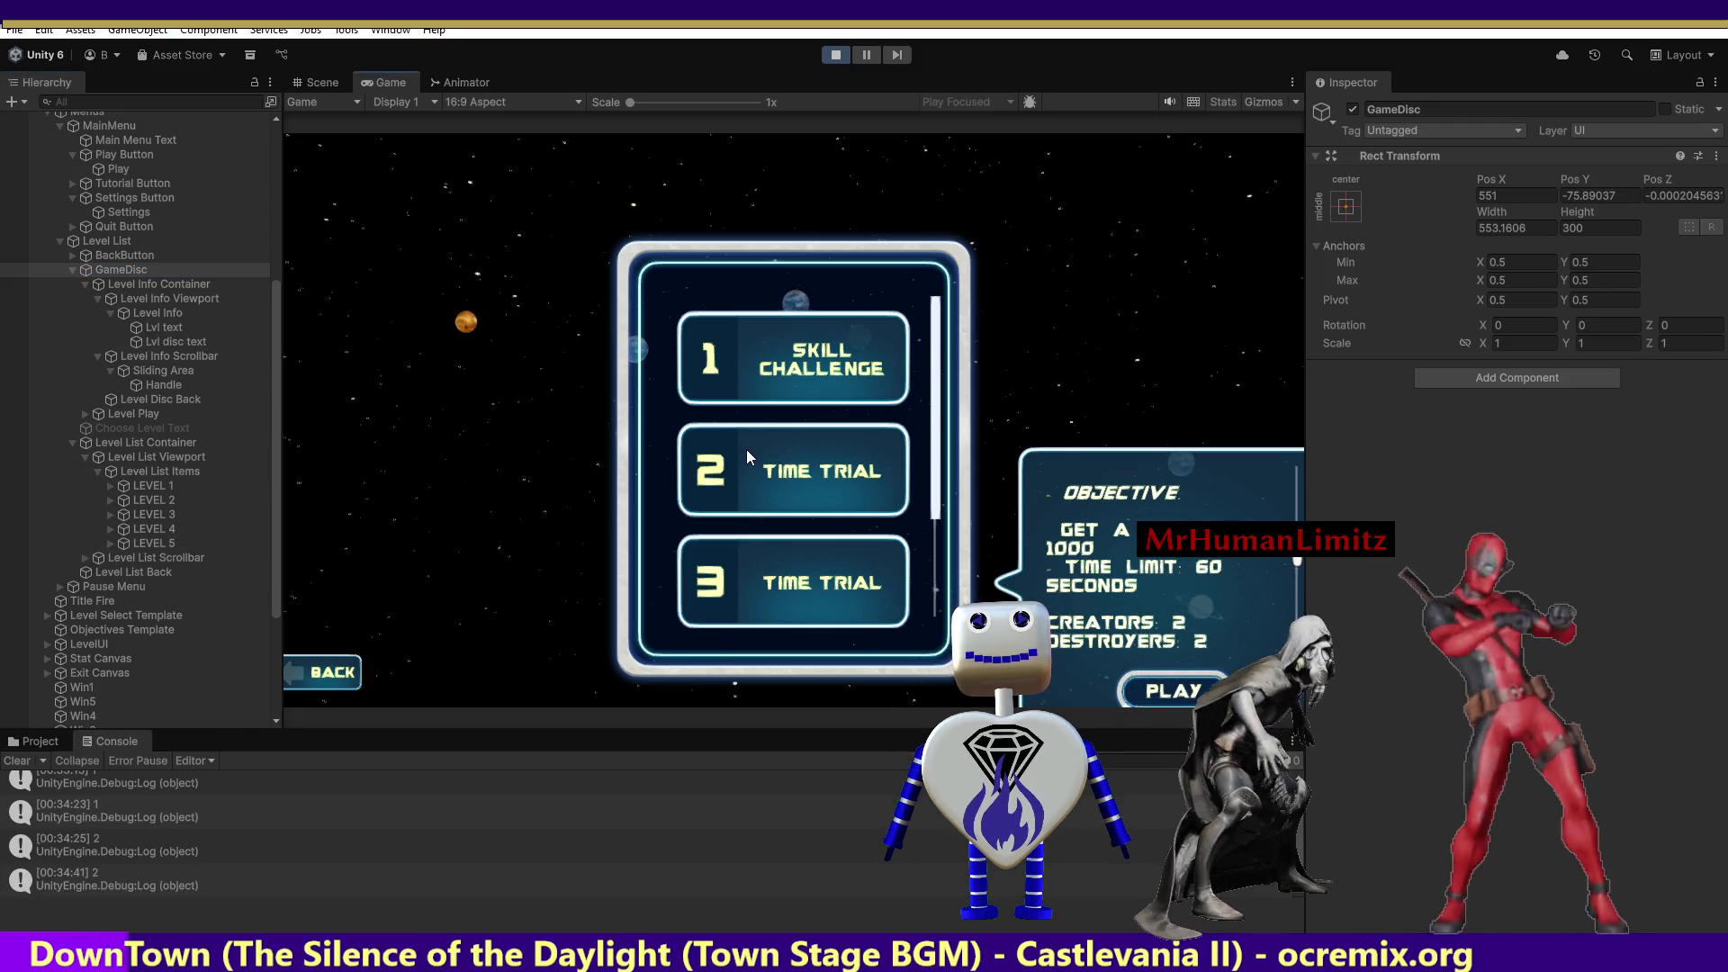
left_click(753, 360)
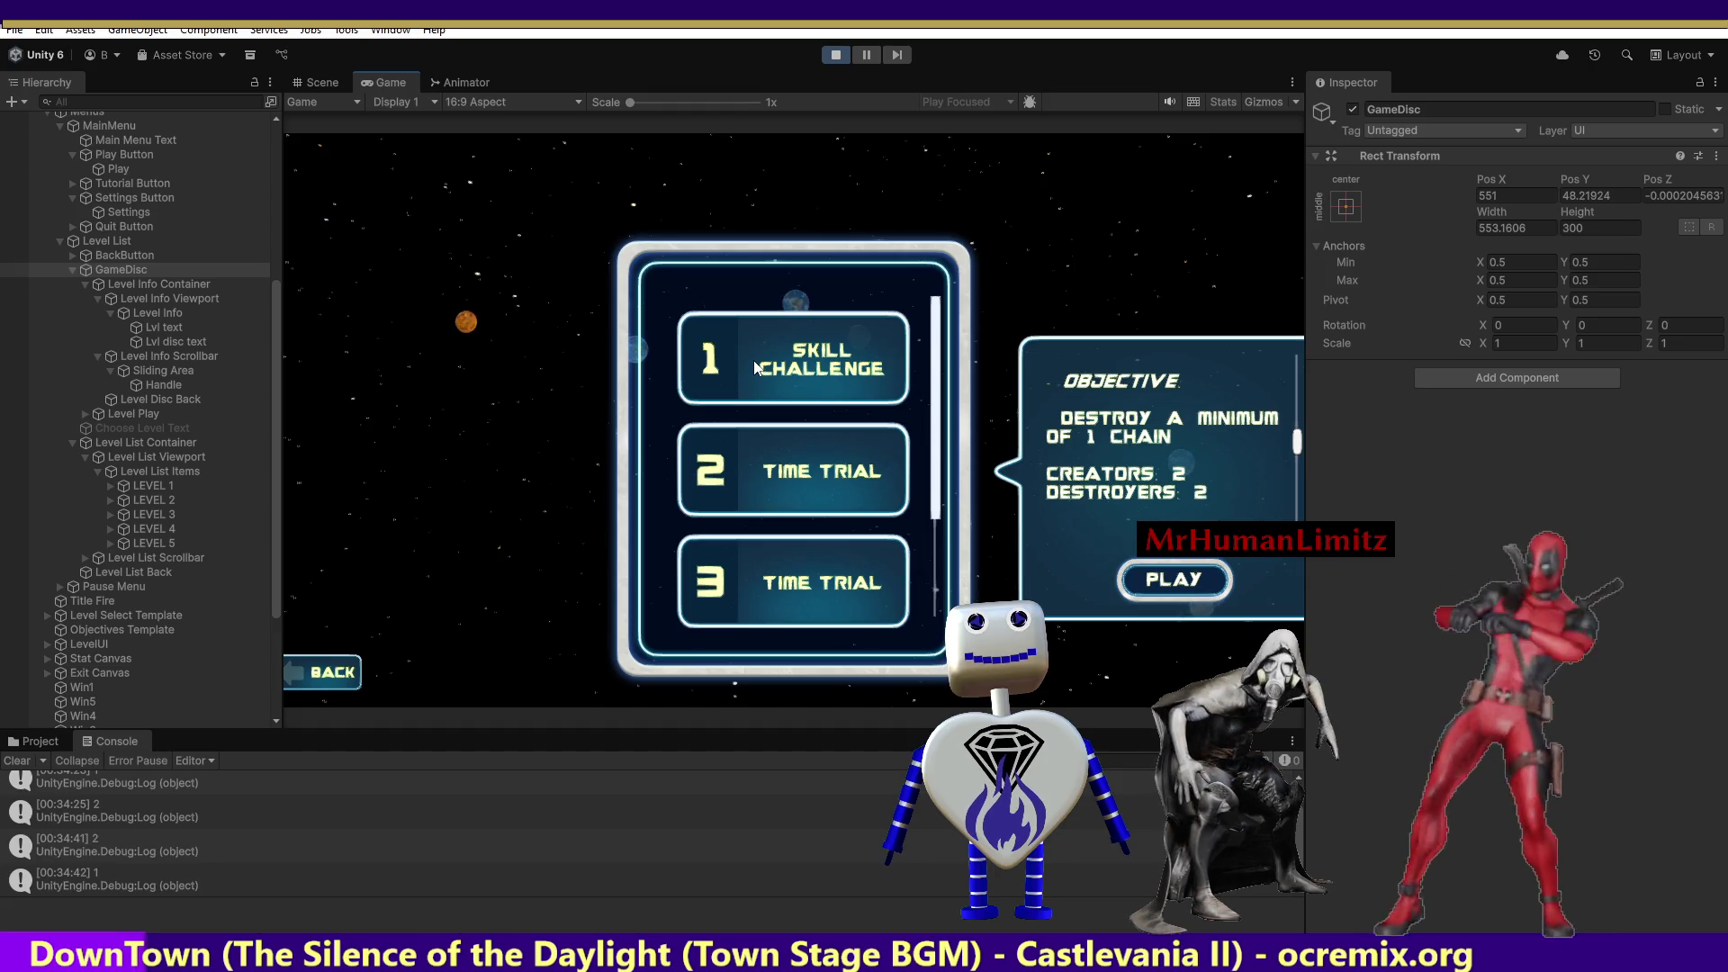
Inspect LEVEL 1's settings, try the third level and Skill Challenge, then stop the game.
left_click(160, 486)
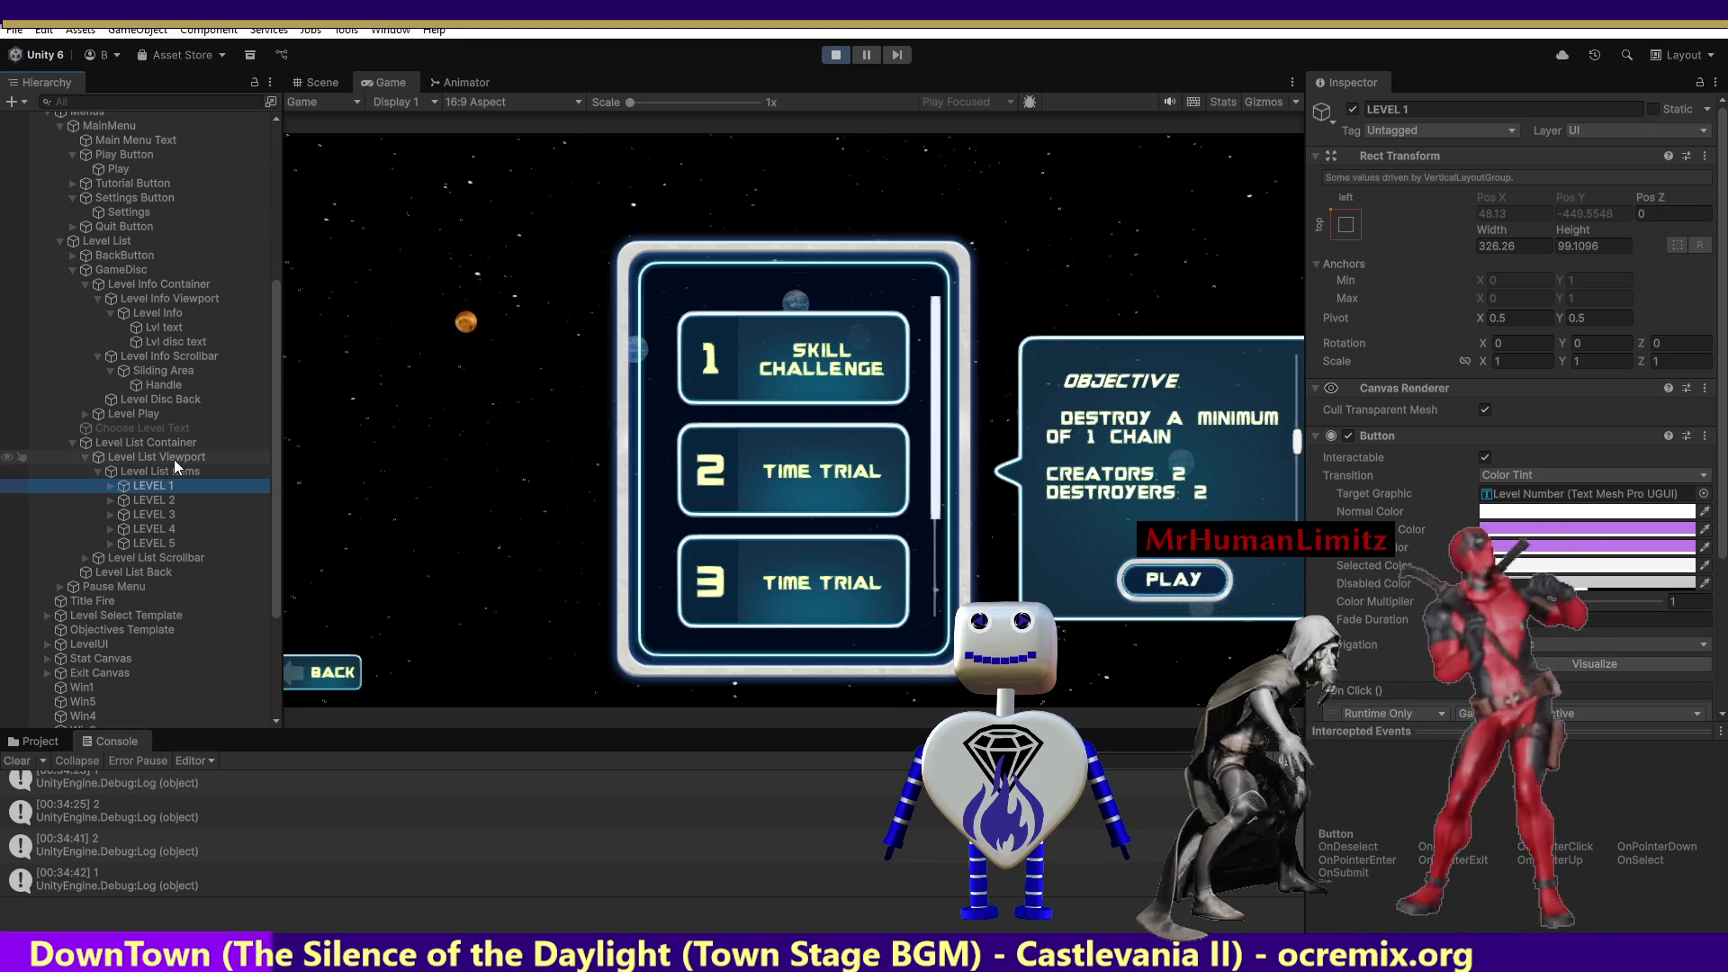
left_click(745, 548)
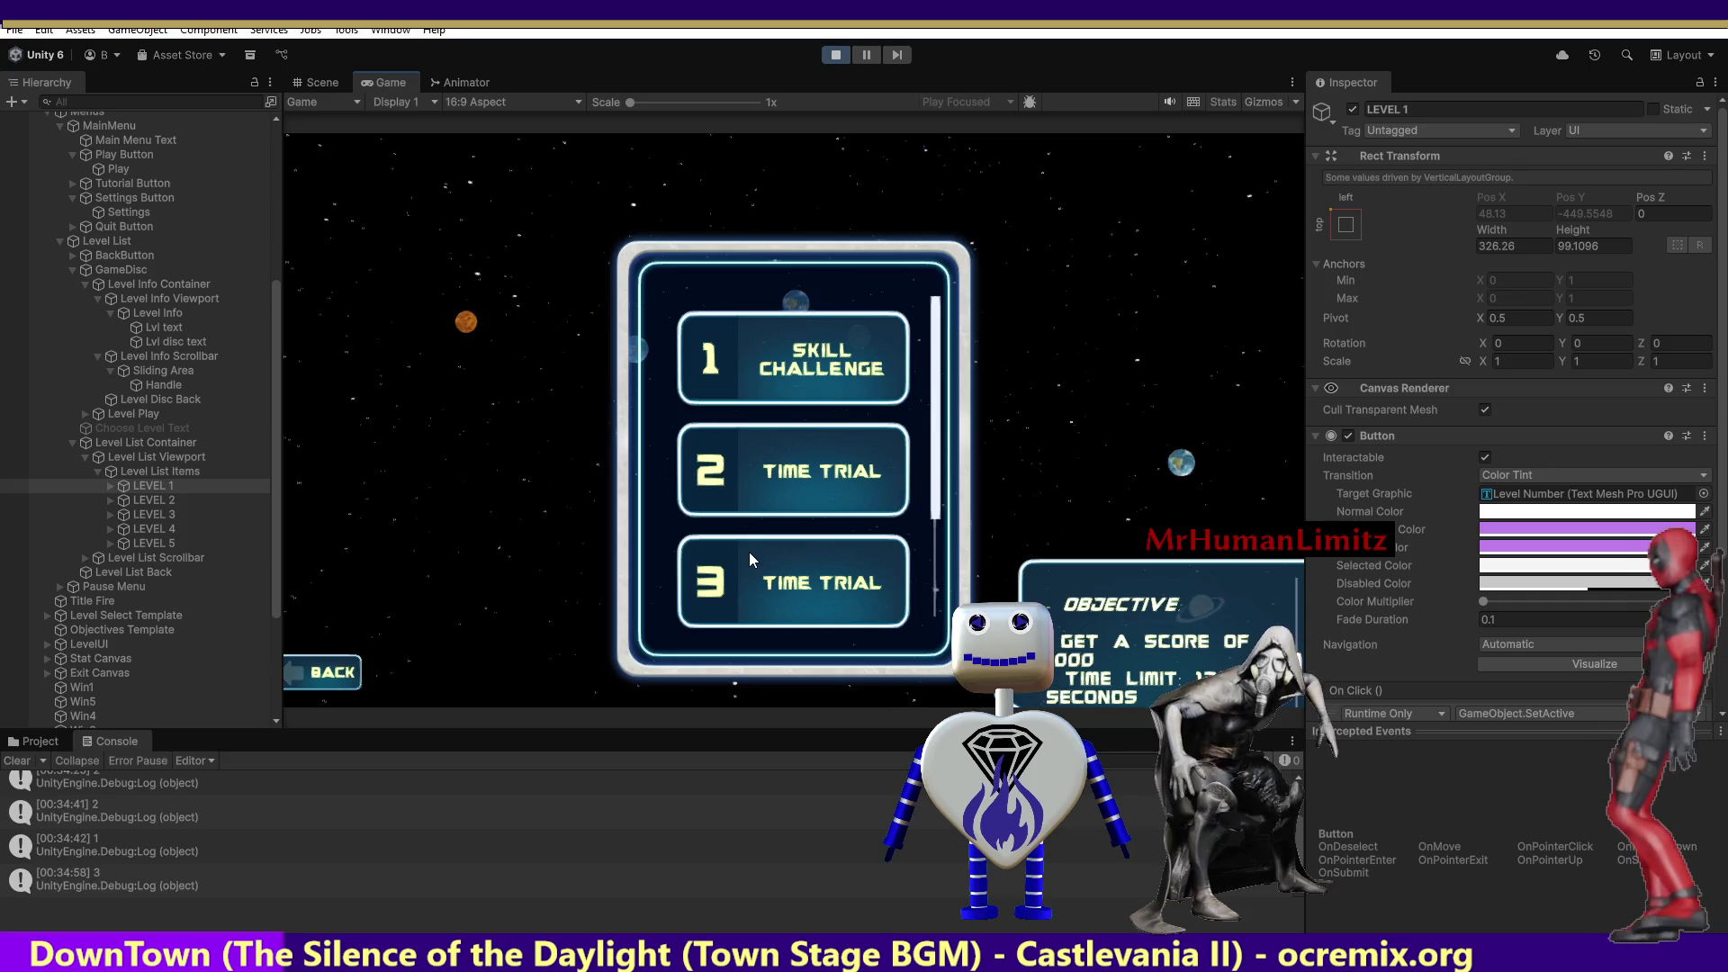
left_click(744, 368)
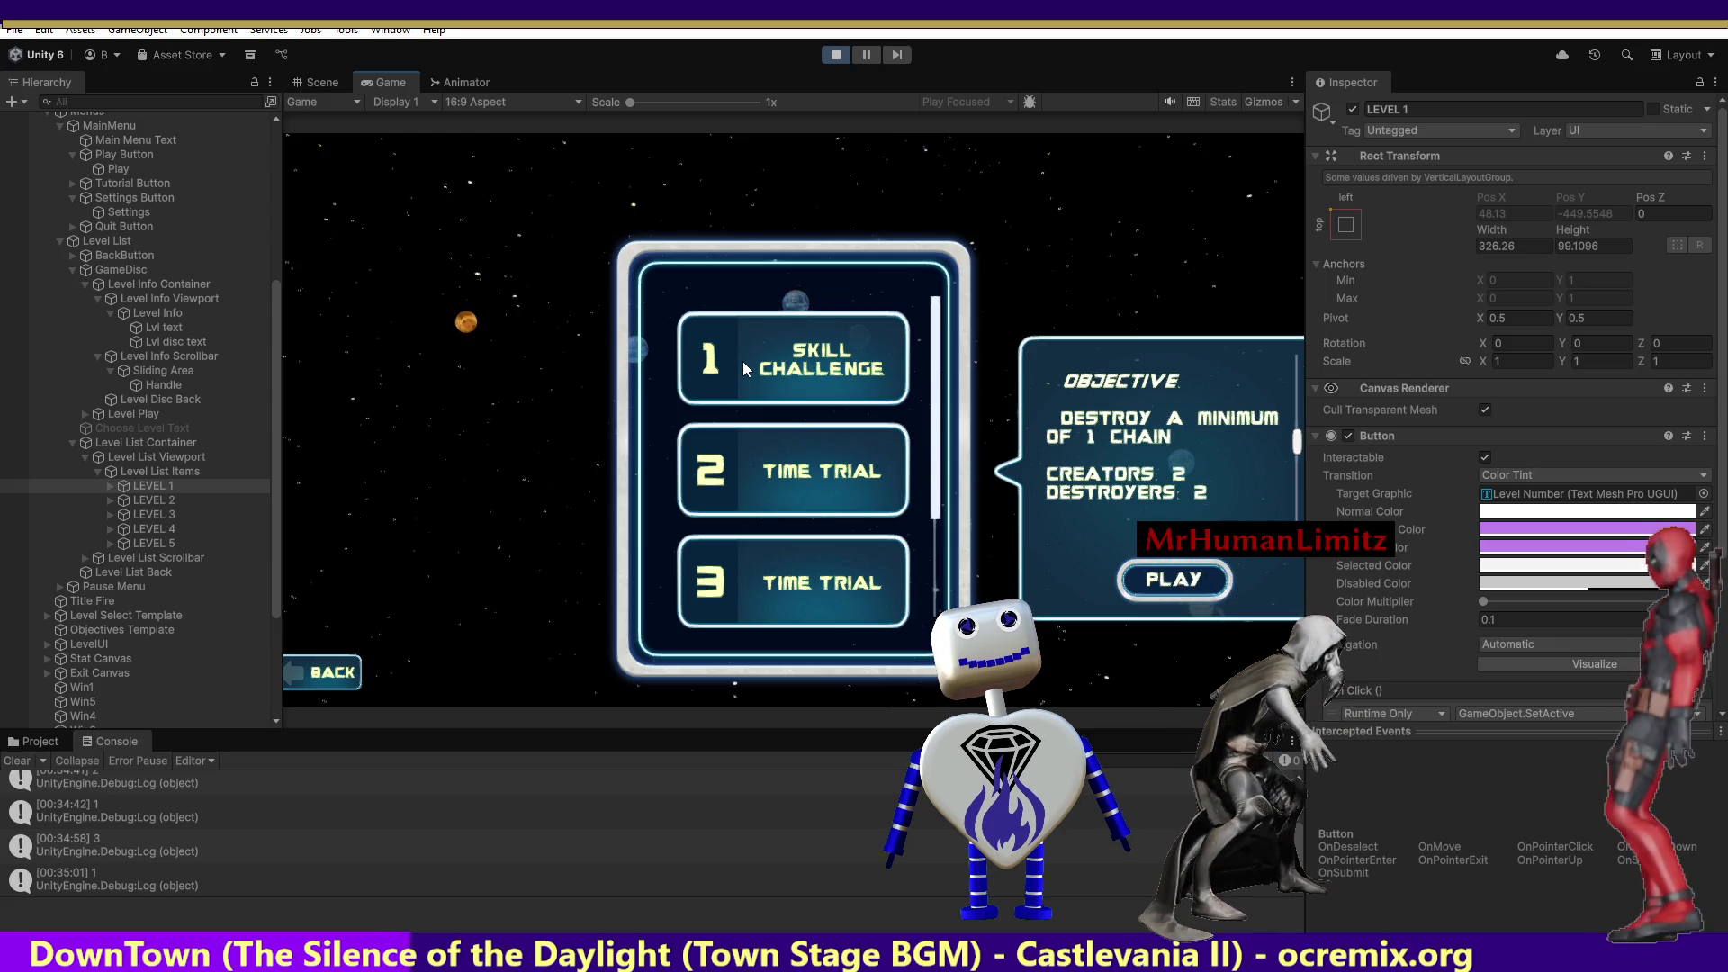
left_click(828, 53)
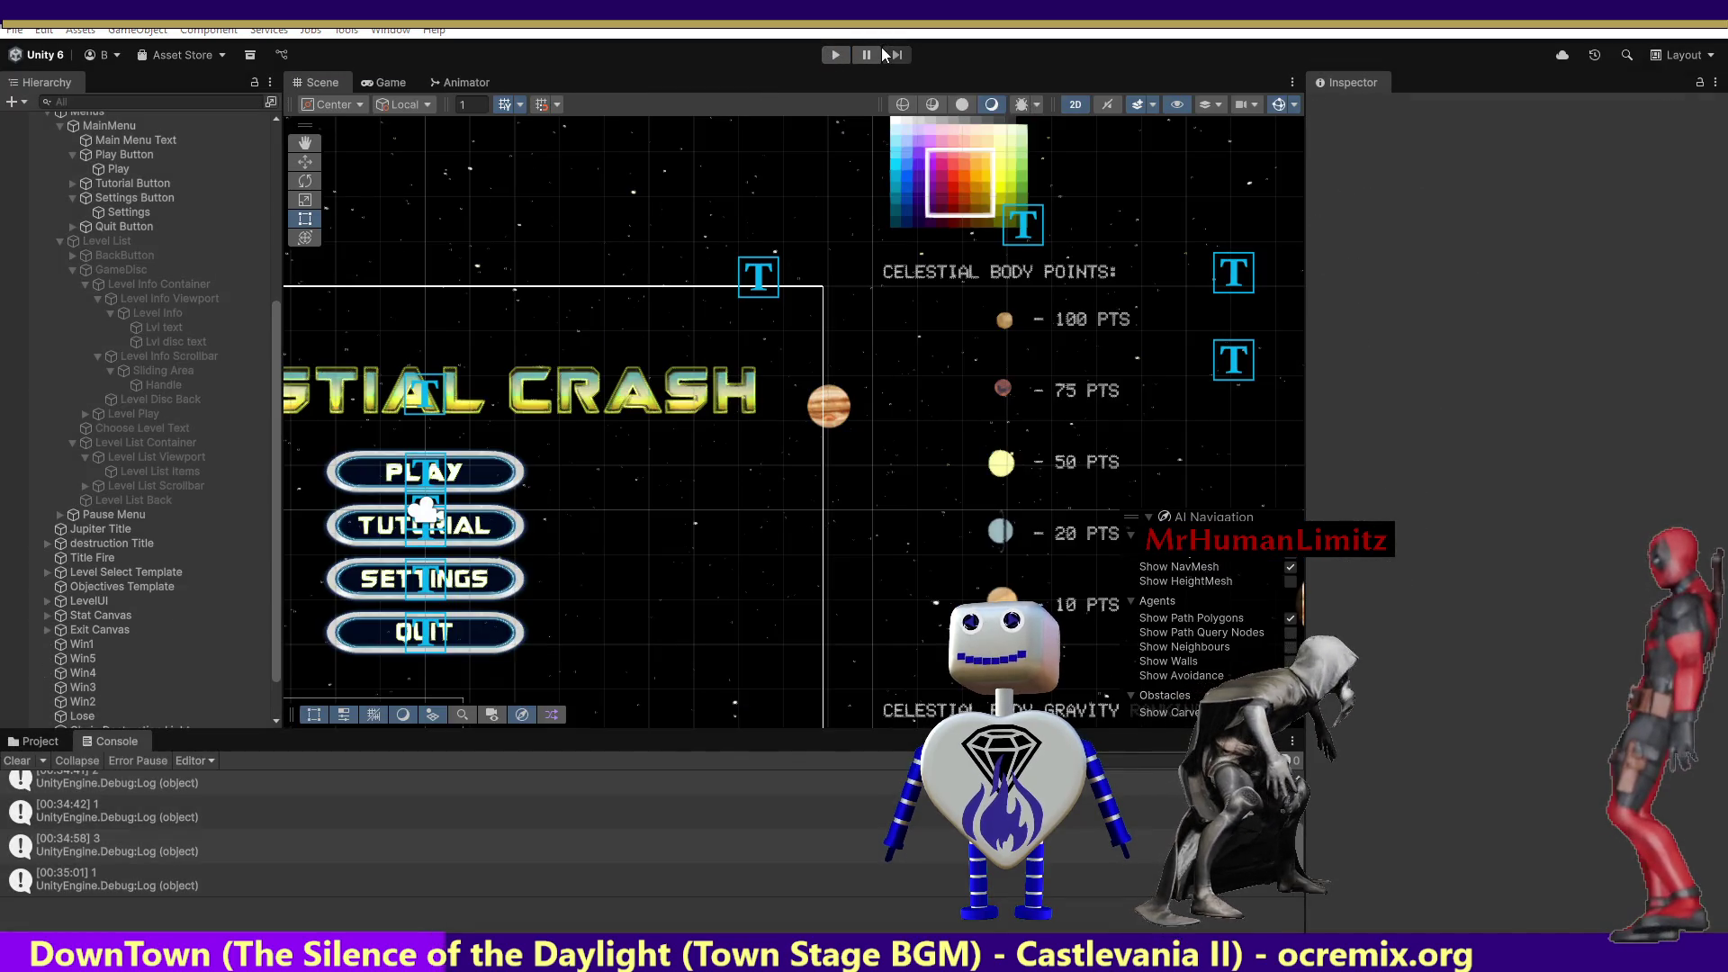
Wrap levelNum on line 1990 in parentheses as (levelNum - 1).
key("alt+Tab")
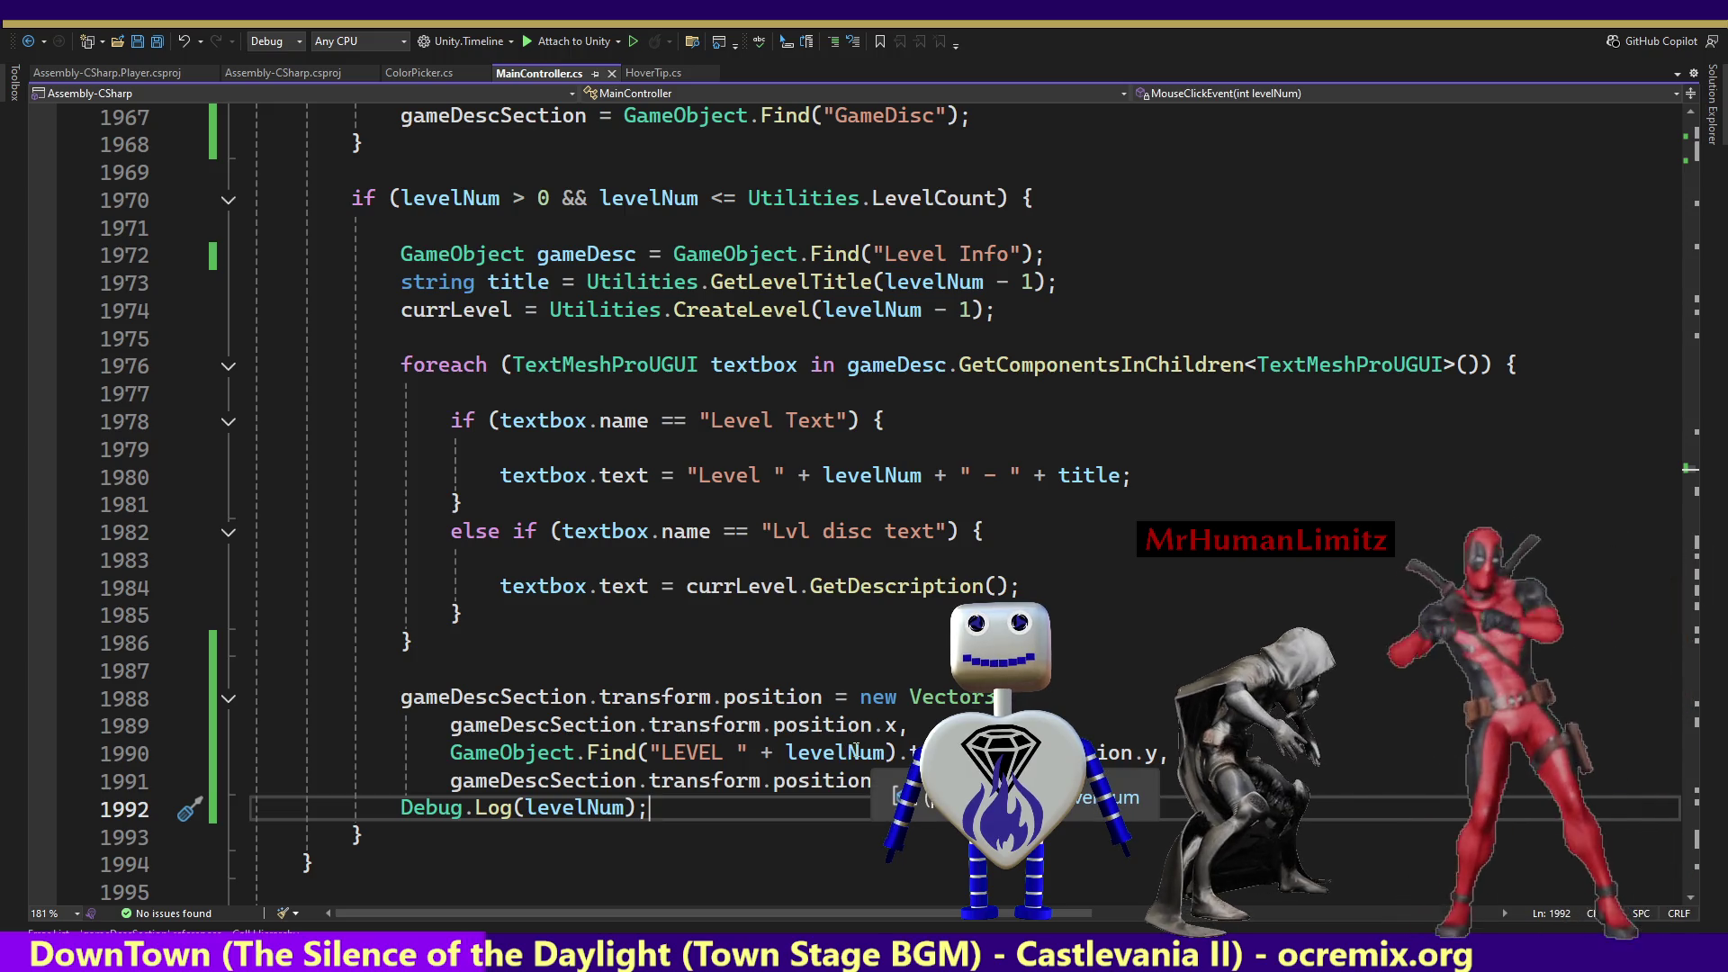
left_click(880, 751)
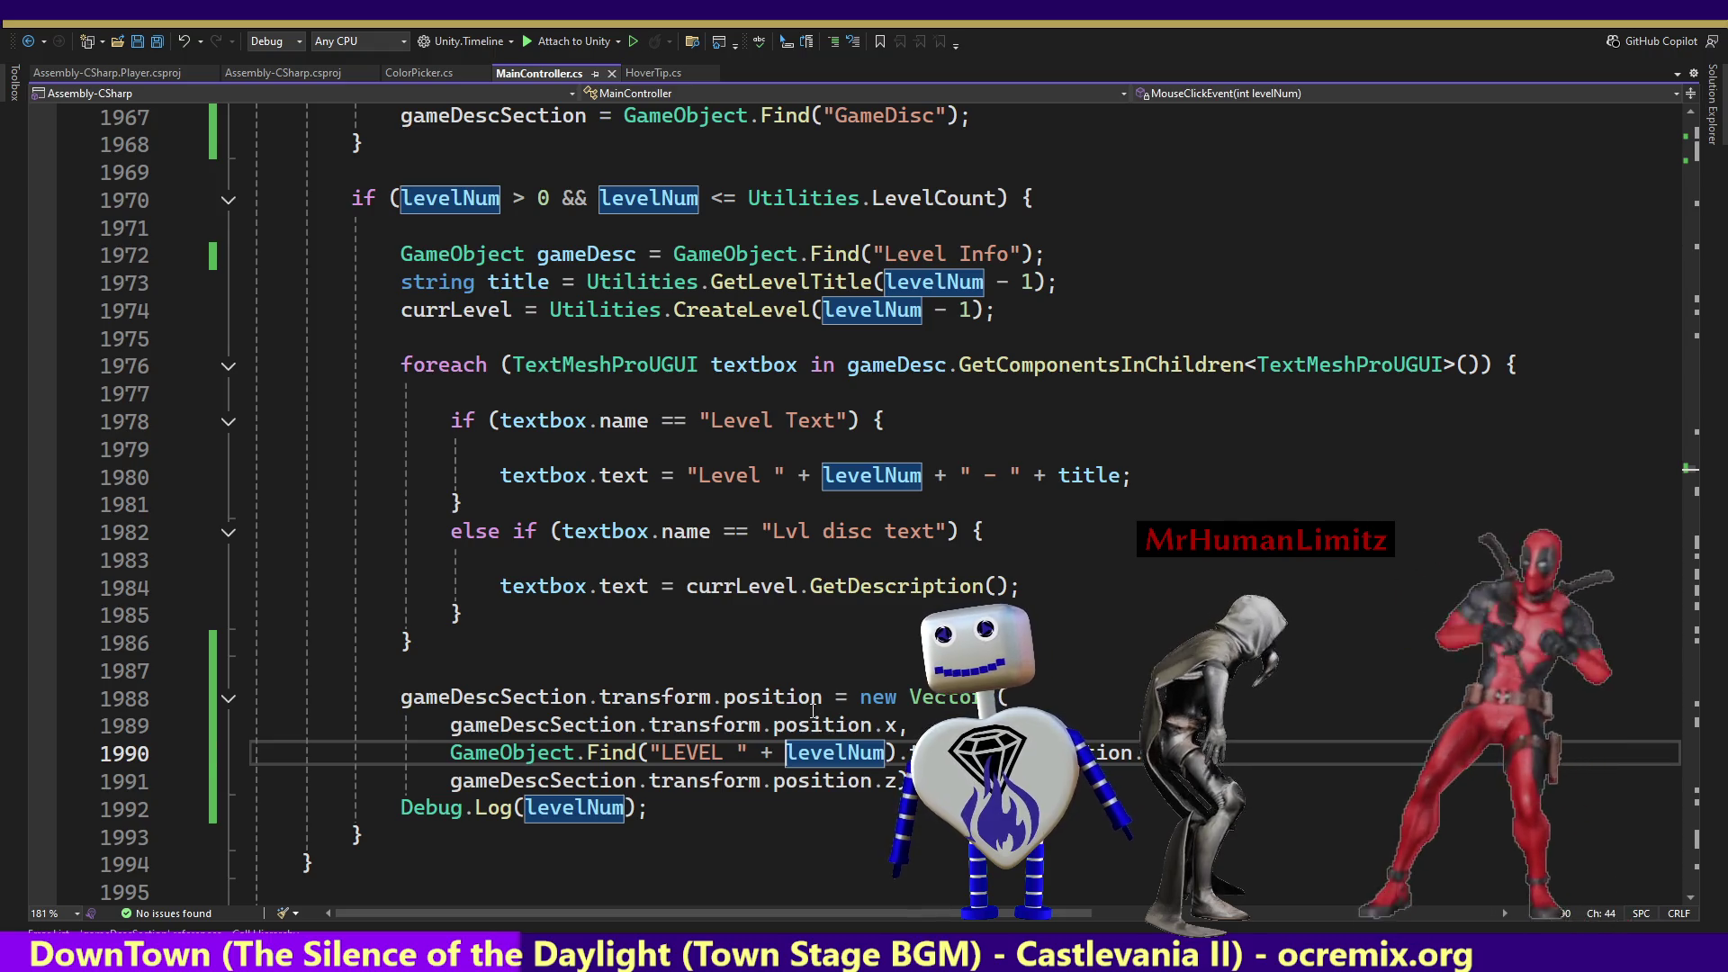
type("(")
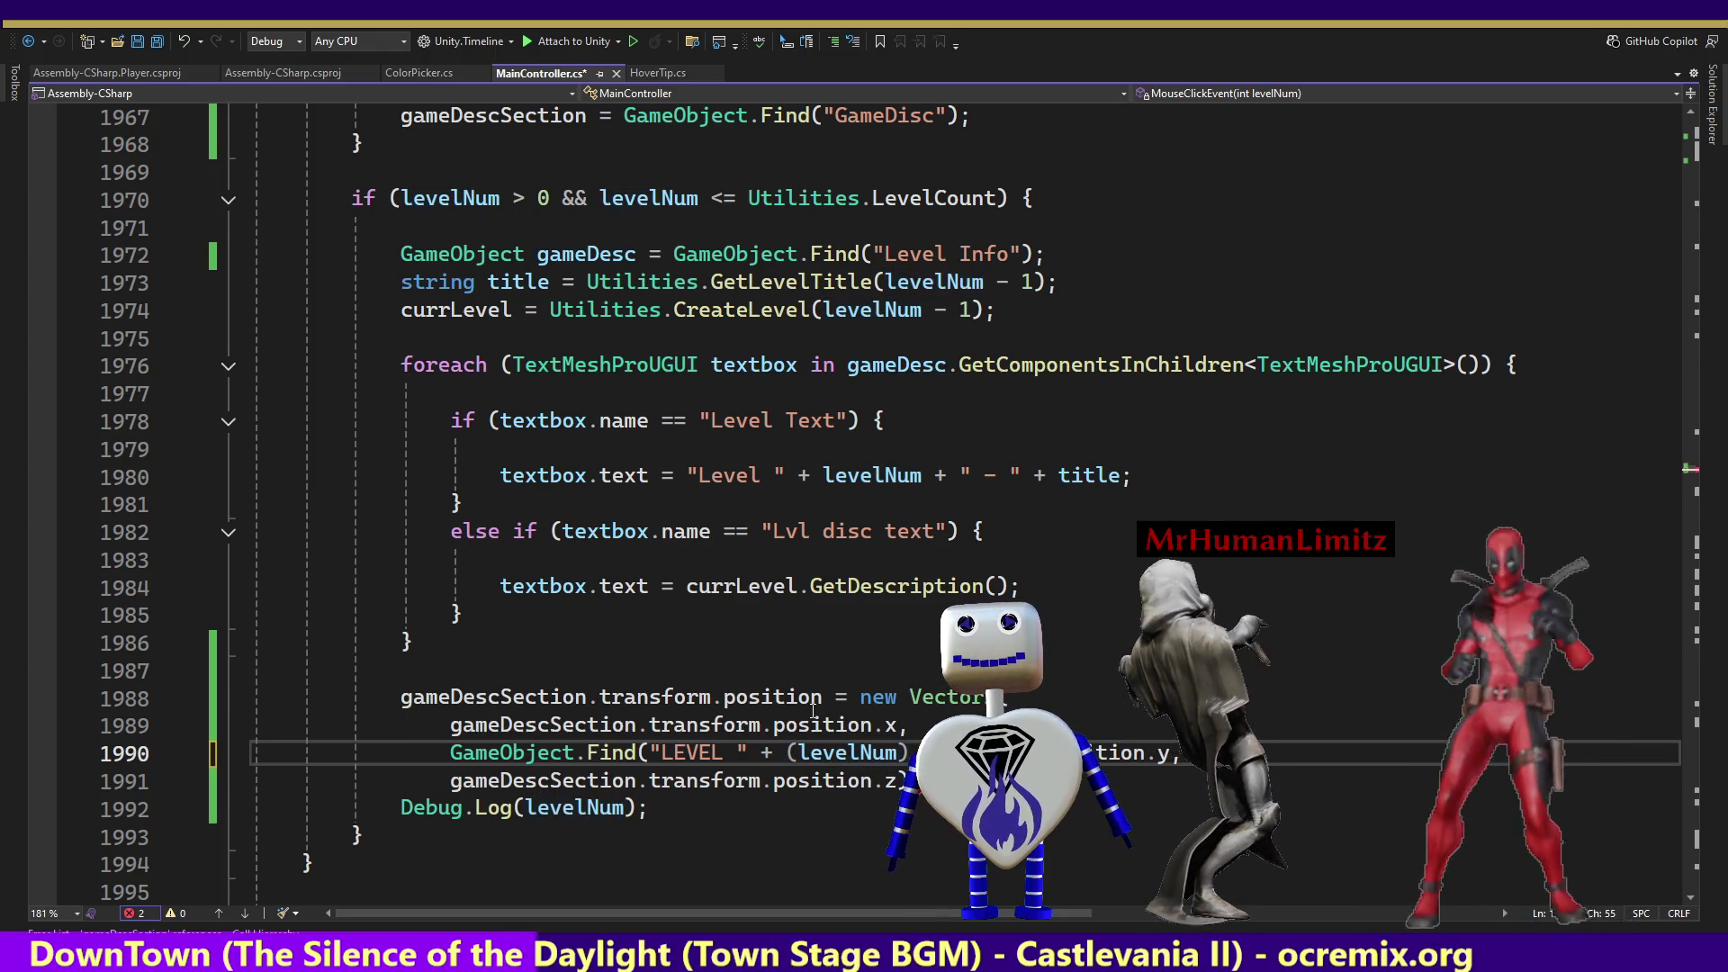
type(" )")
key("shift+Left")
key("shift+Left")
key("shift+Left")
key("shift+Right")
key("ctrl+c")
Make the Debug.Log on line 1992 print (levelNum - 1) and save MainController.cs.
double_click(573, 809)
key("ctrl+v")
key("ctrl+s")
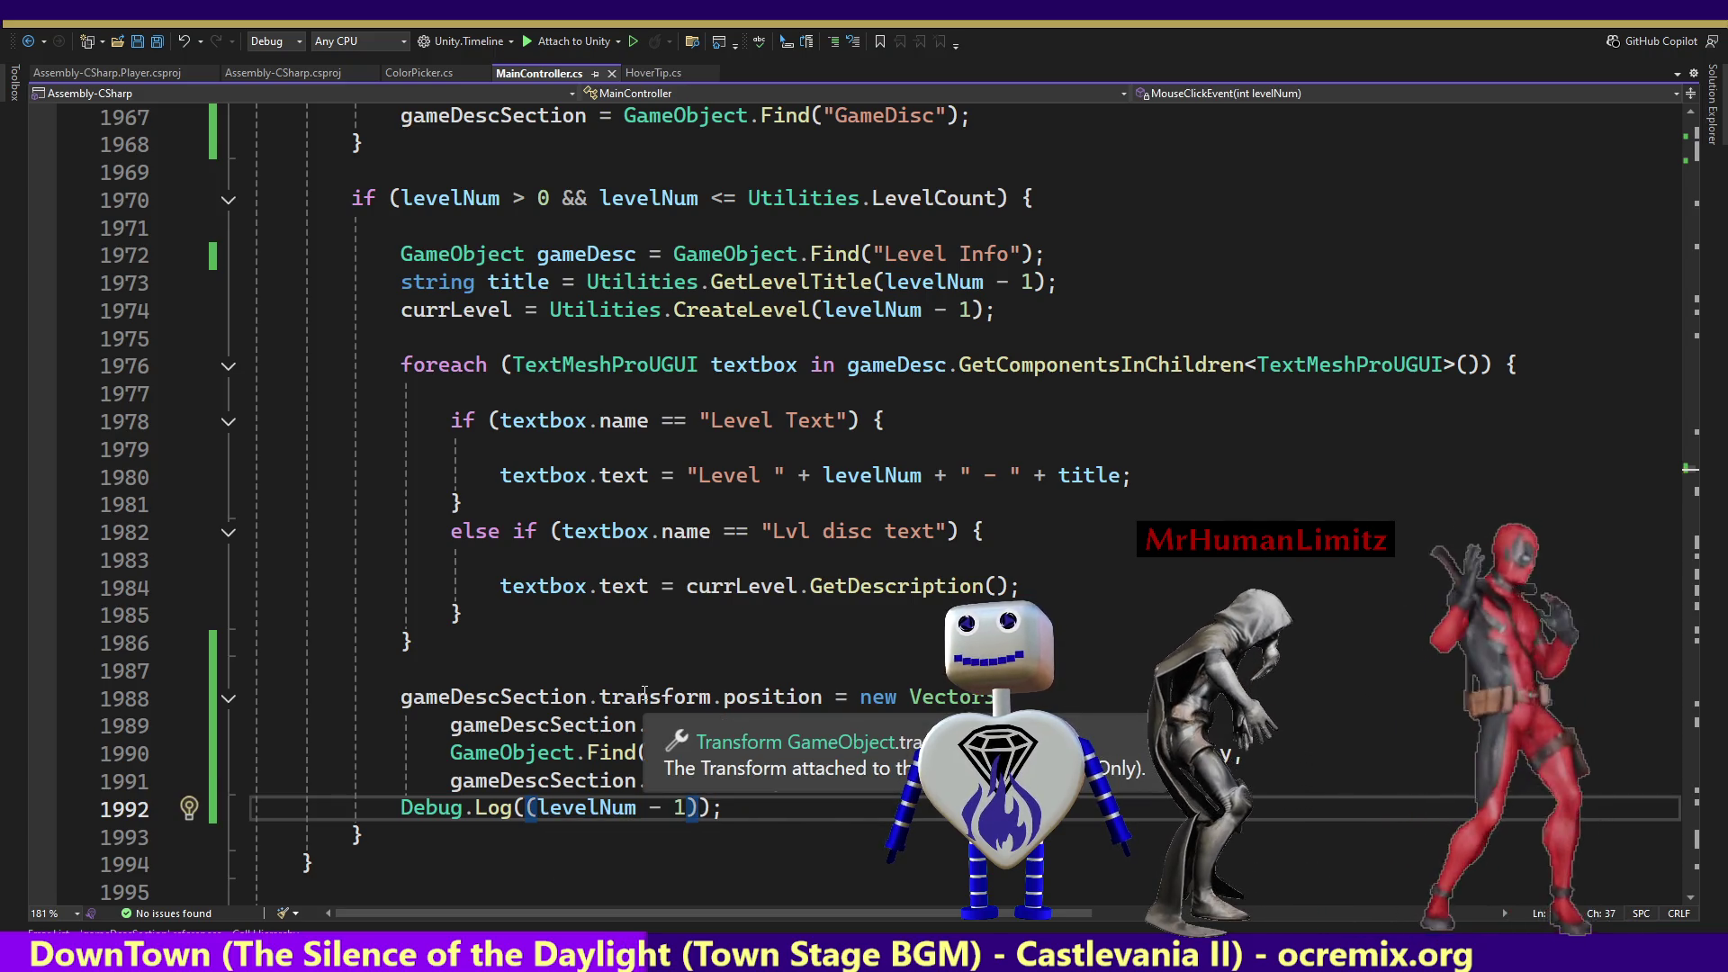
key("alt+Tab")
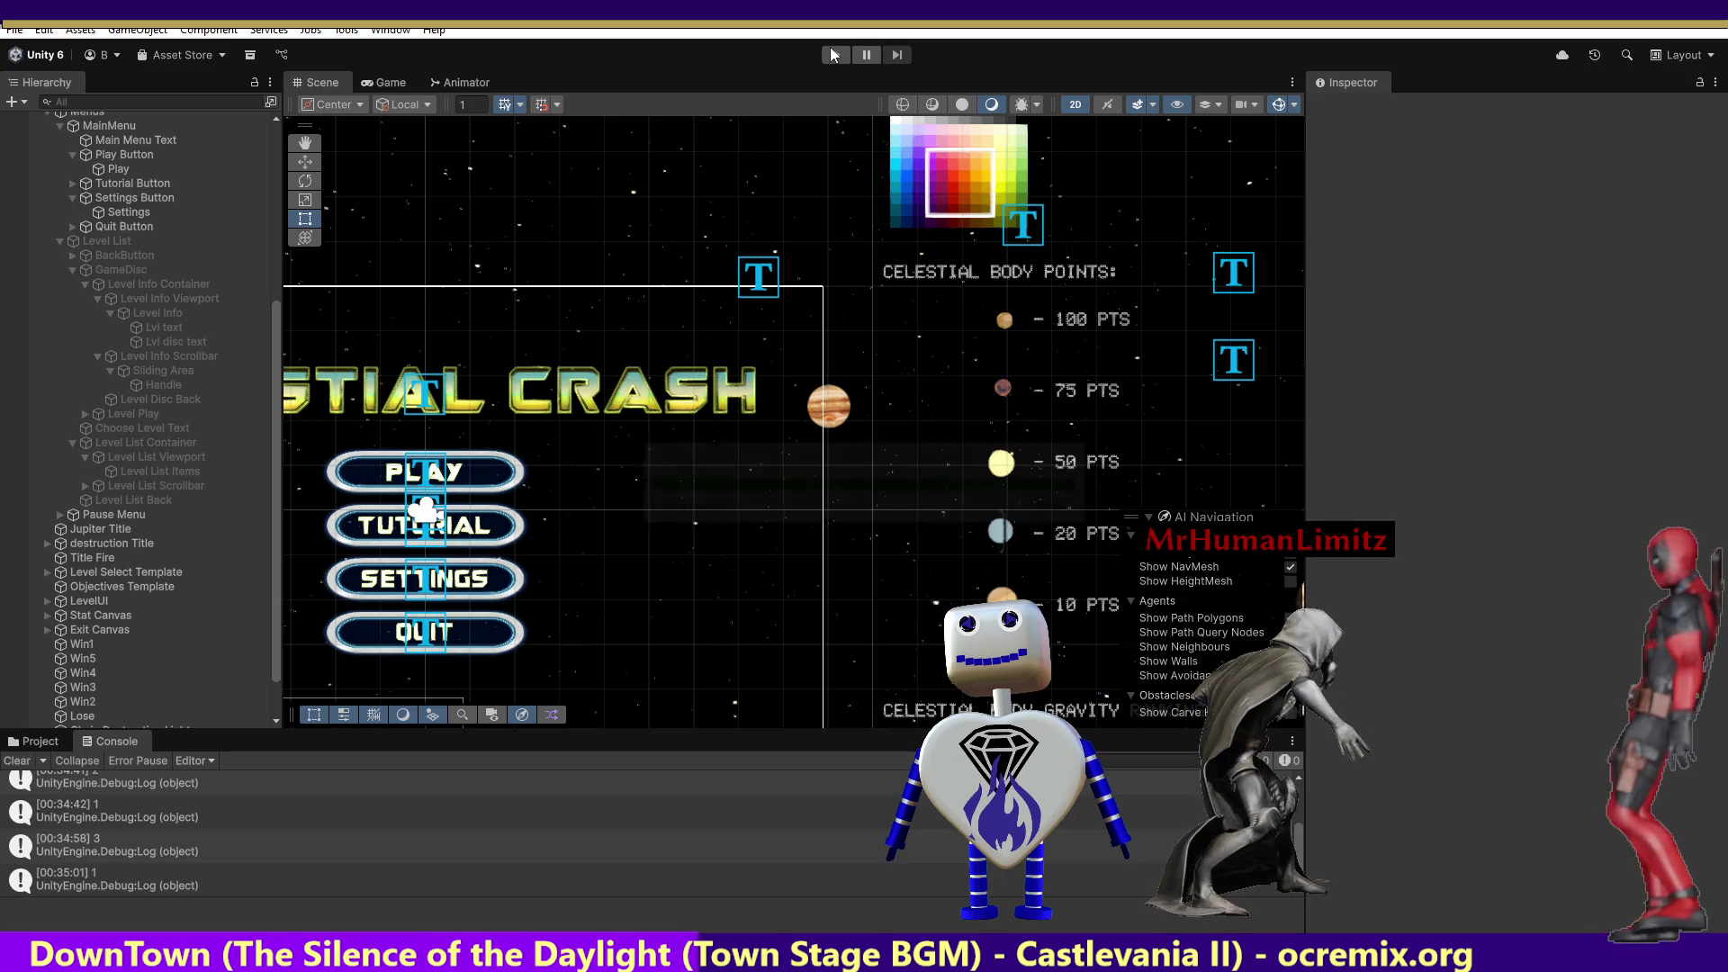
Start the game, open the level list and choose Skill Challenge.
left_click(834, 56)
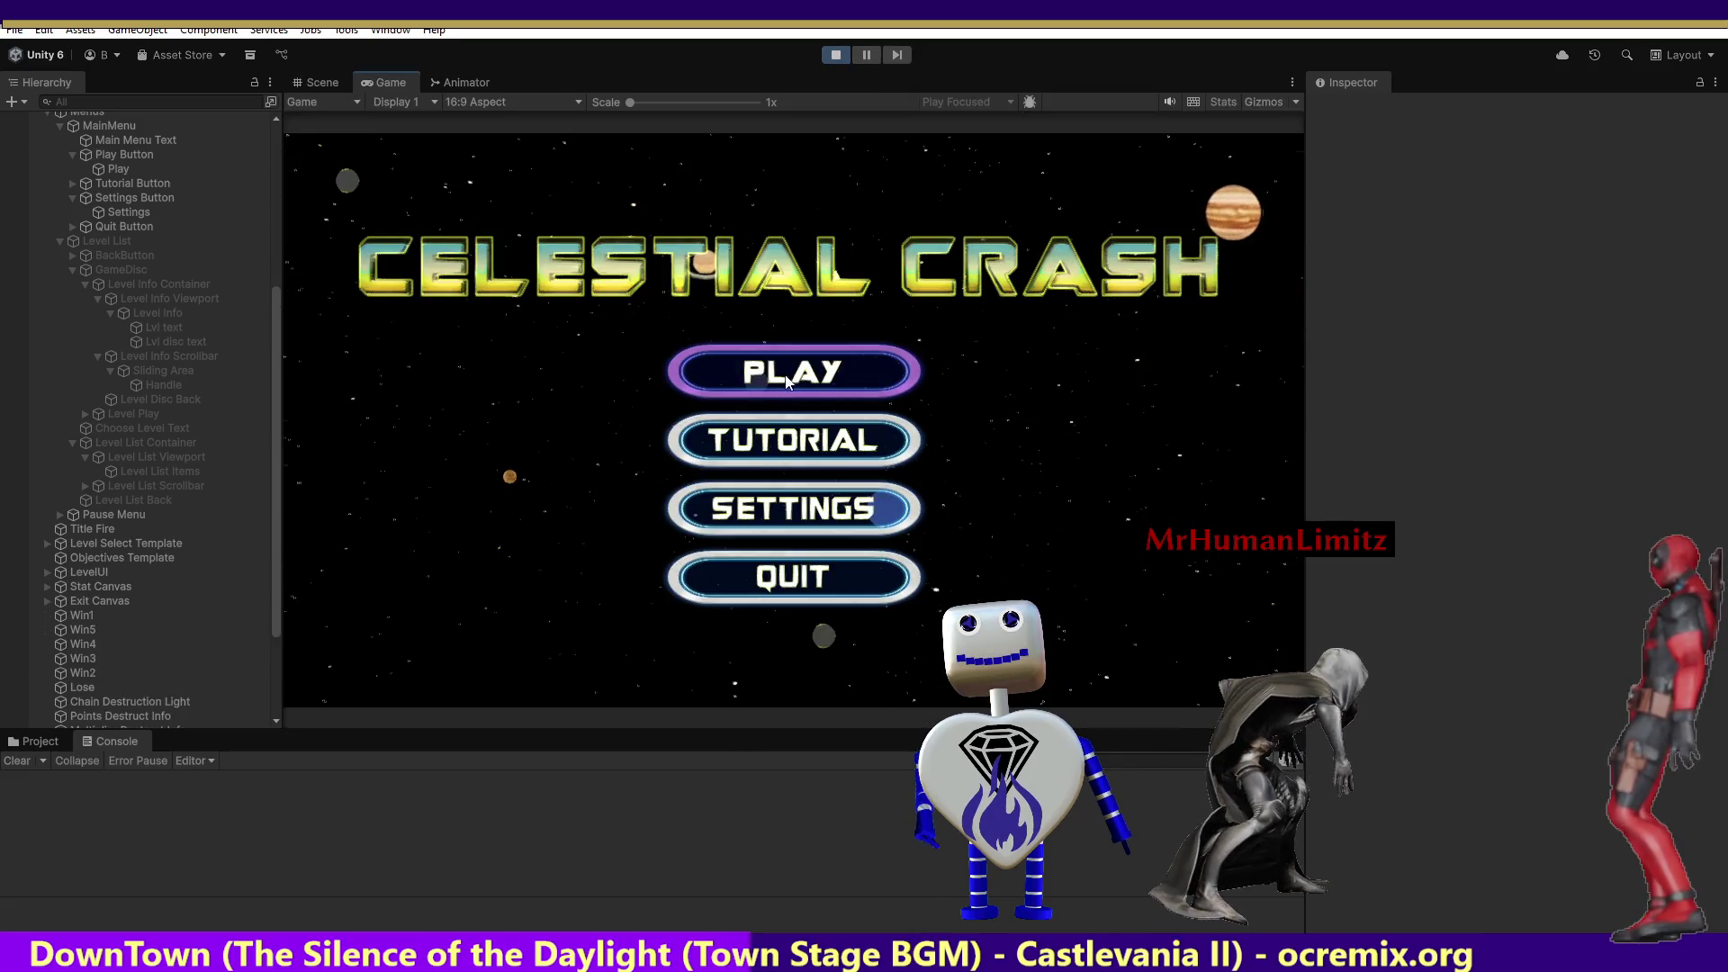
left_click(786, 382)
left_click(786, 366)
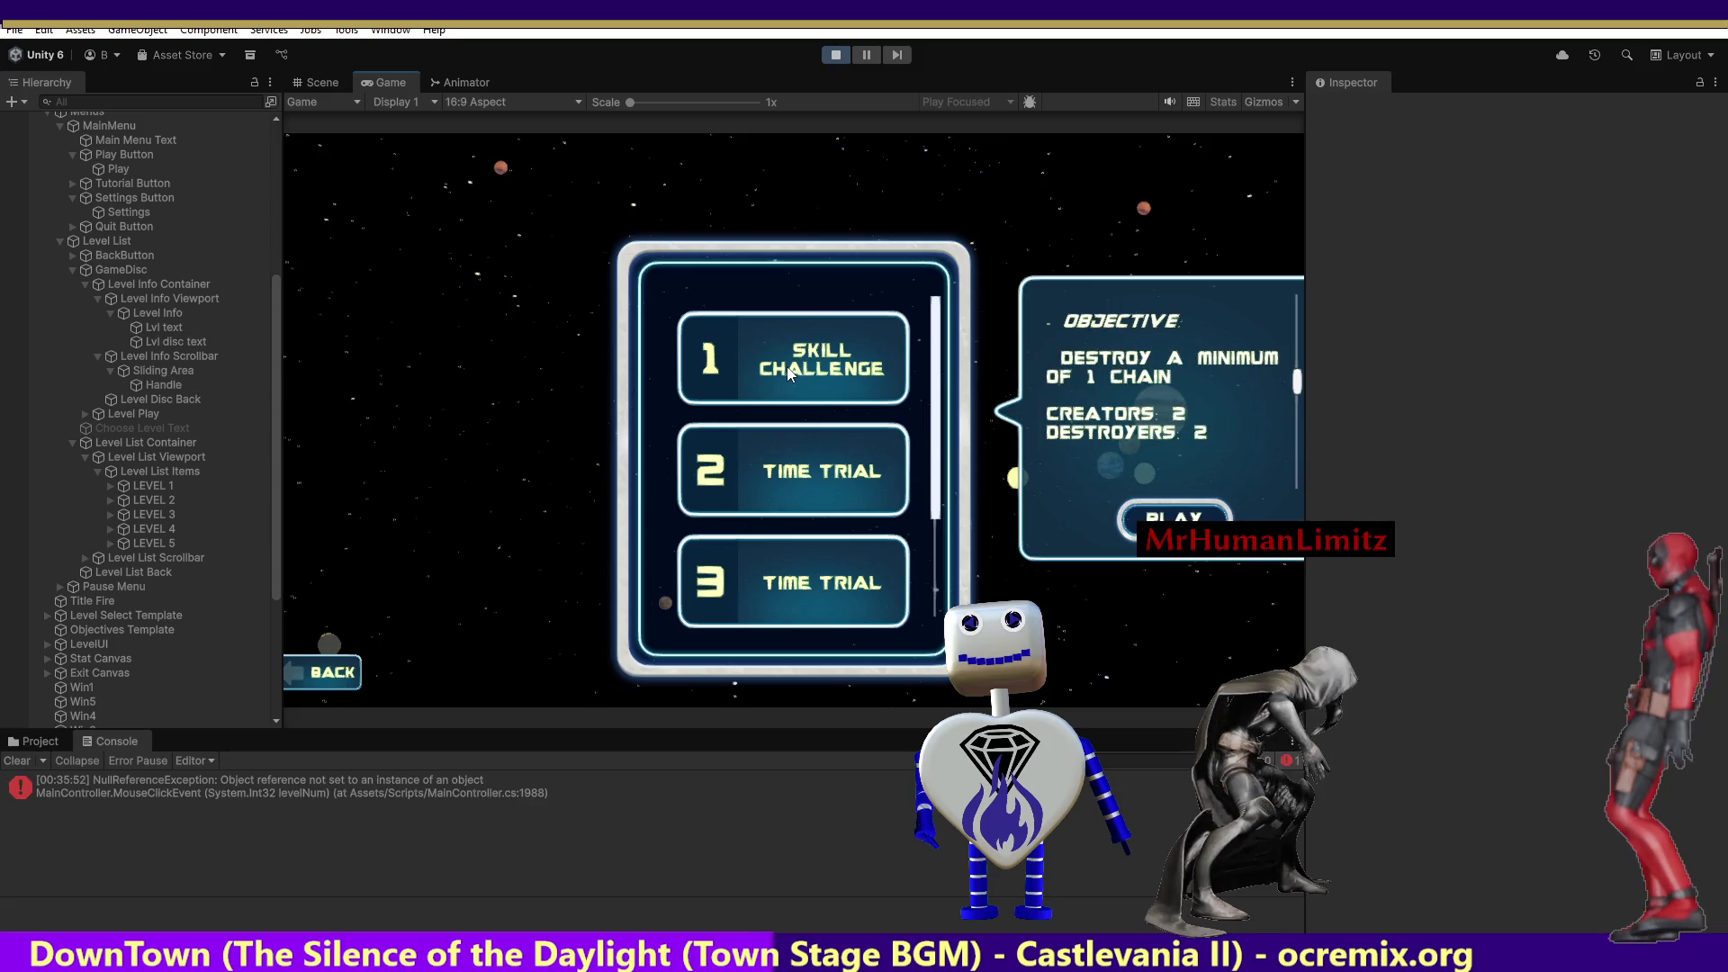
Alternate between the Time Trial levels and Skill Challenge while watching the Console output.
left_click(803, 472)
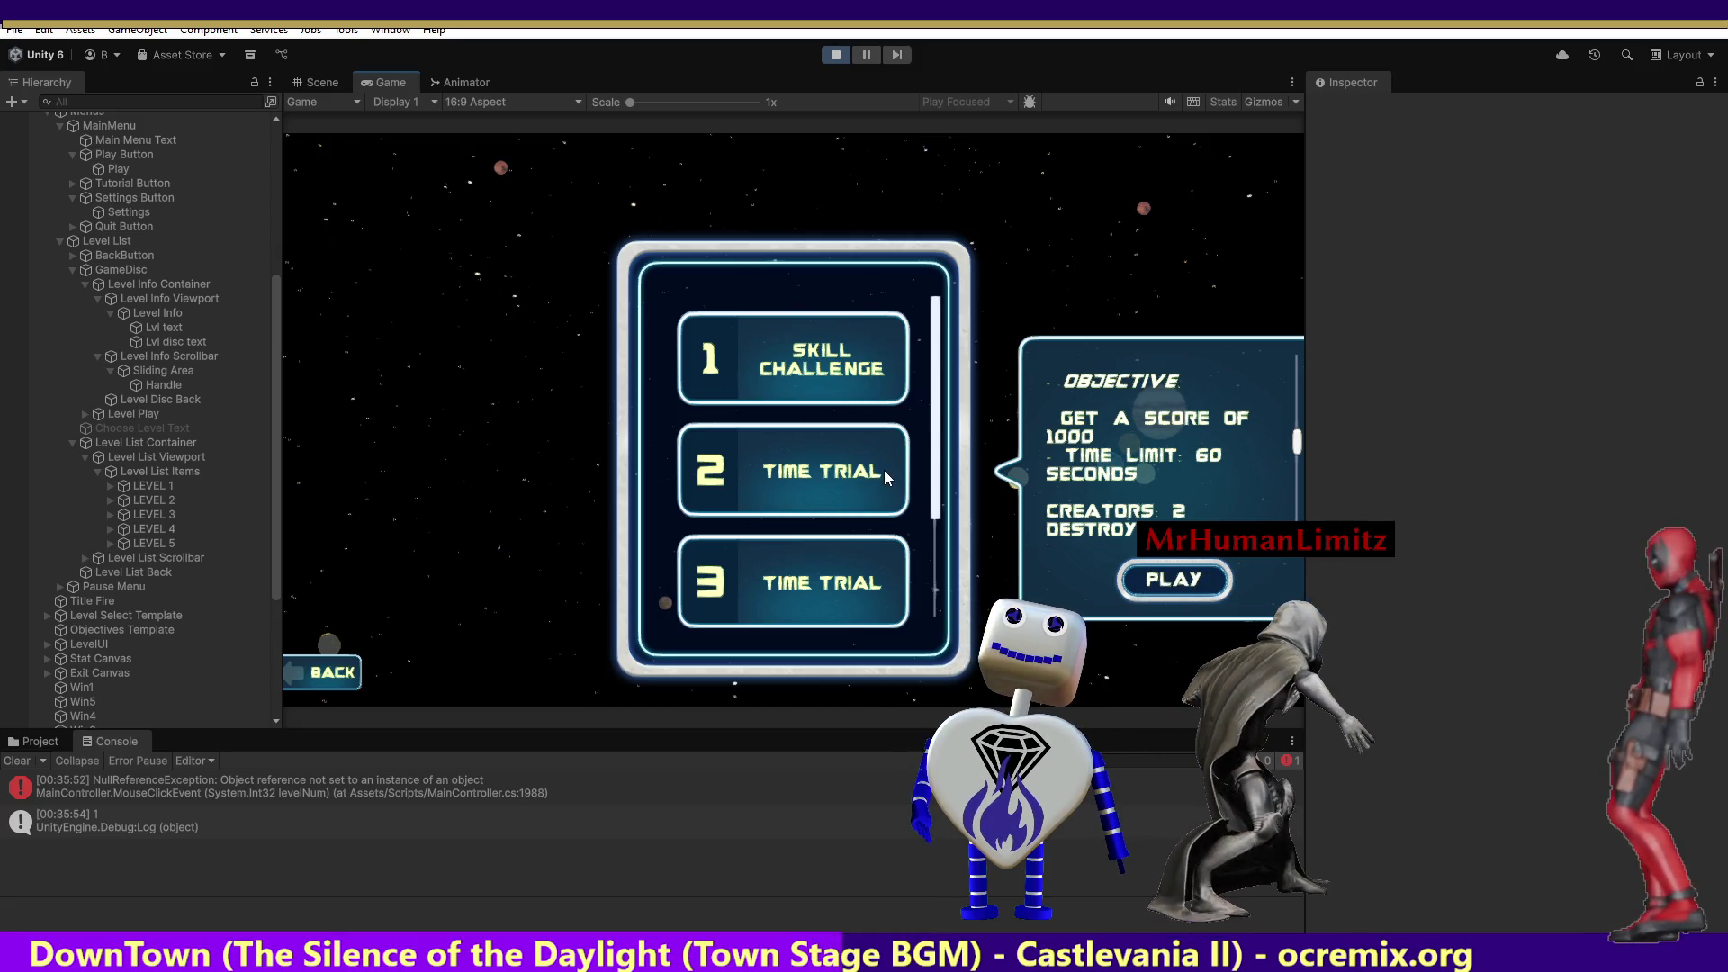
left_click(814, 376)
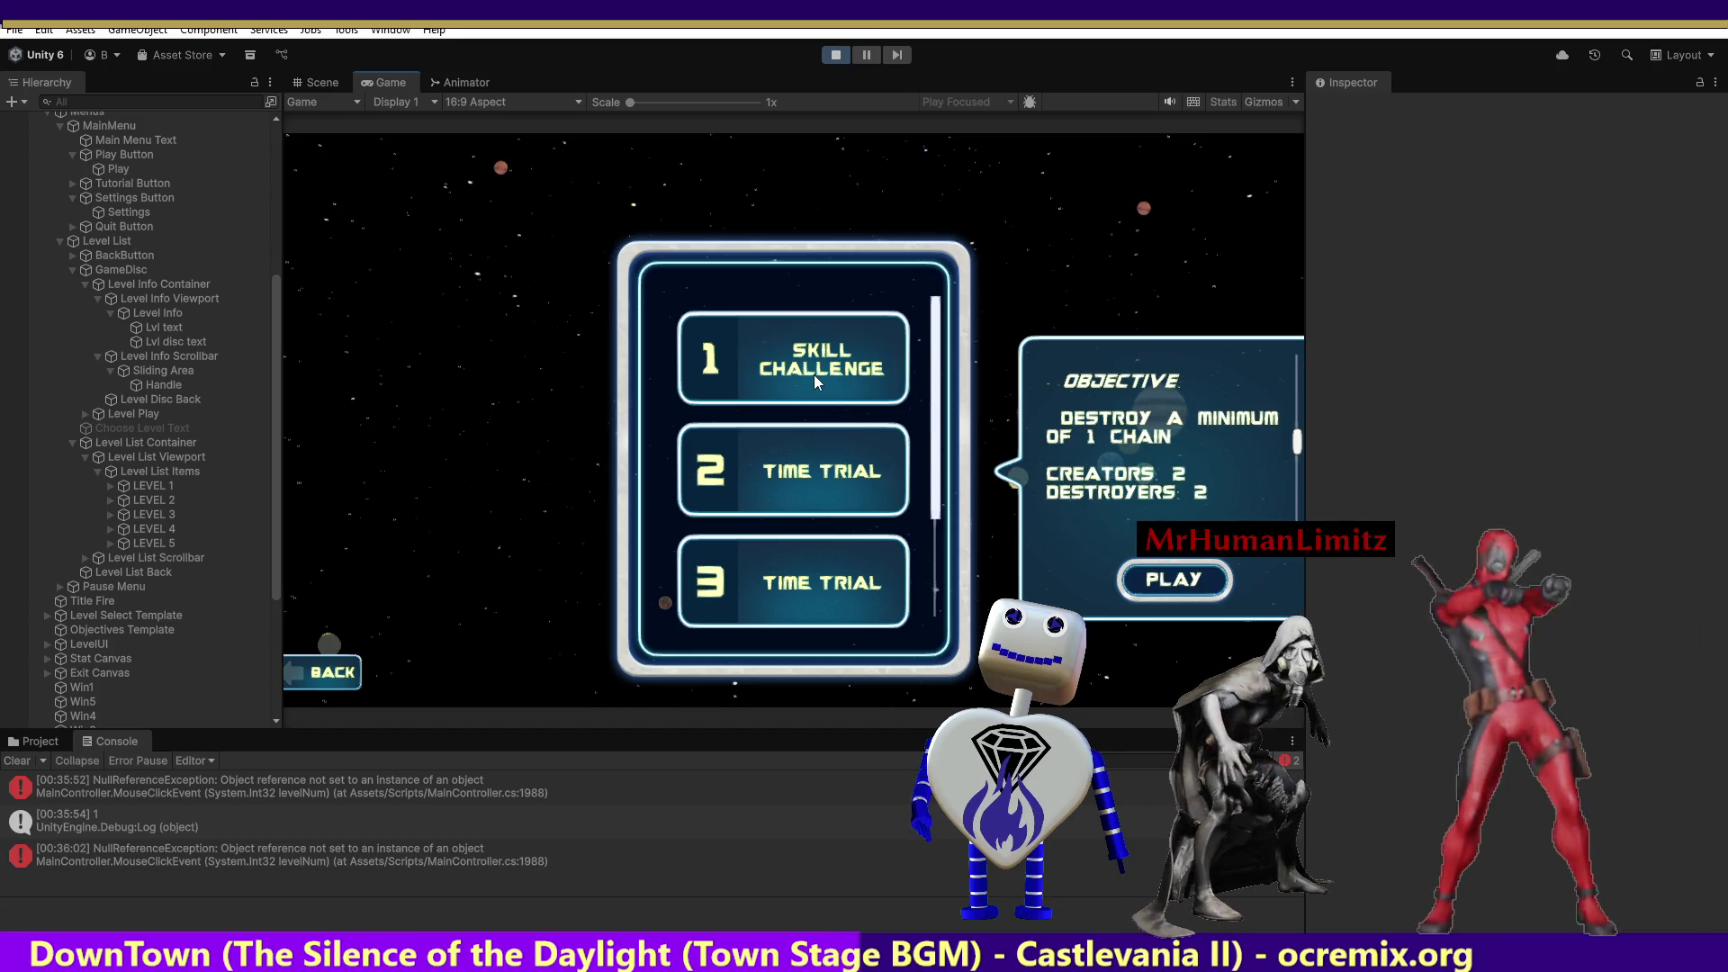
left_click(829, 554)
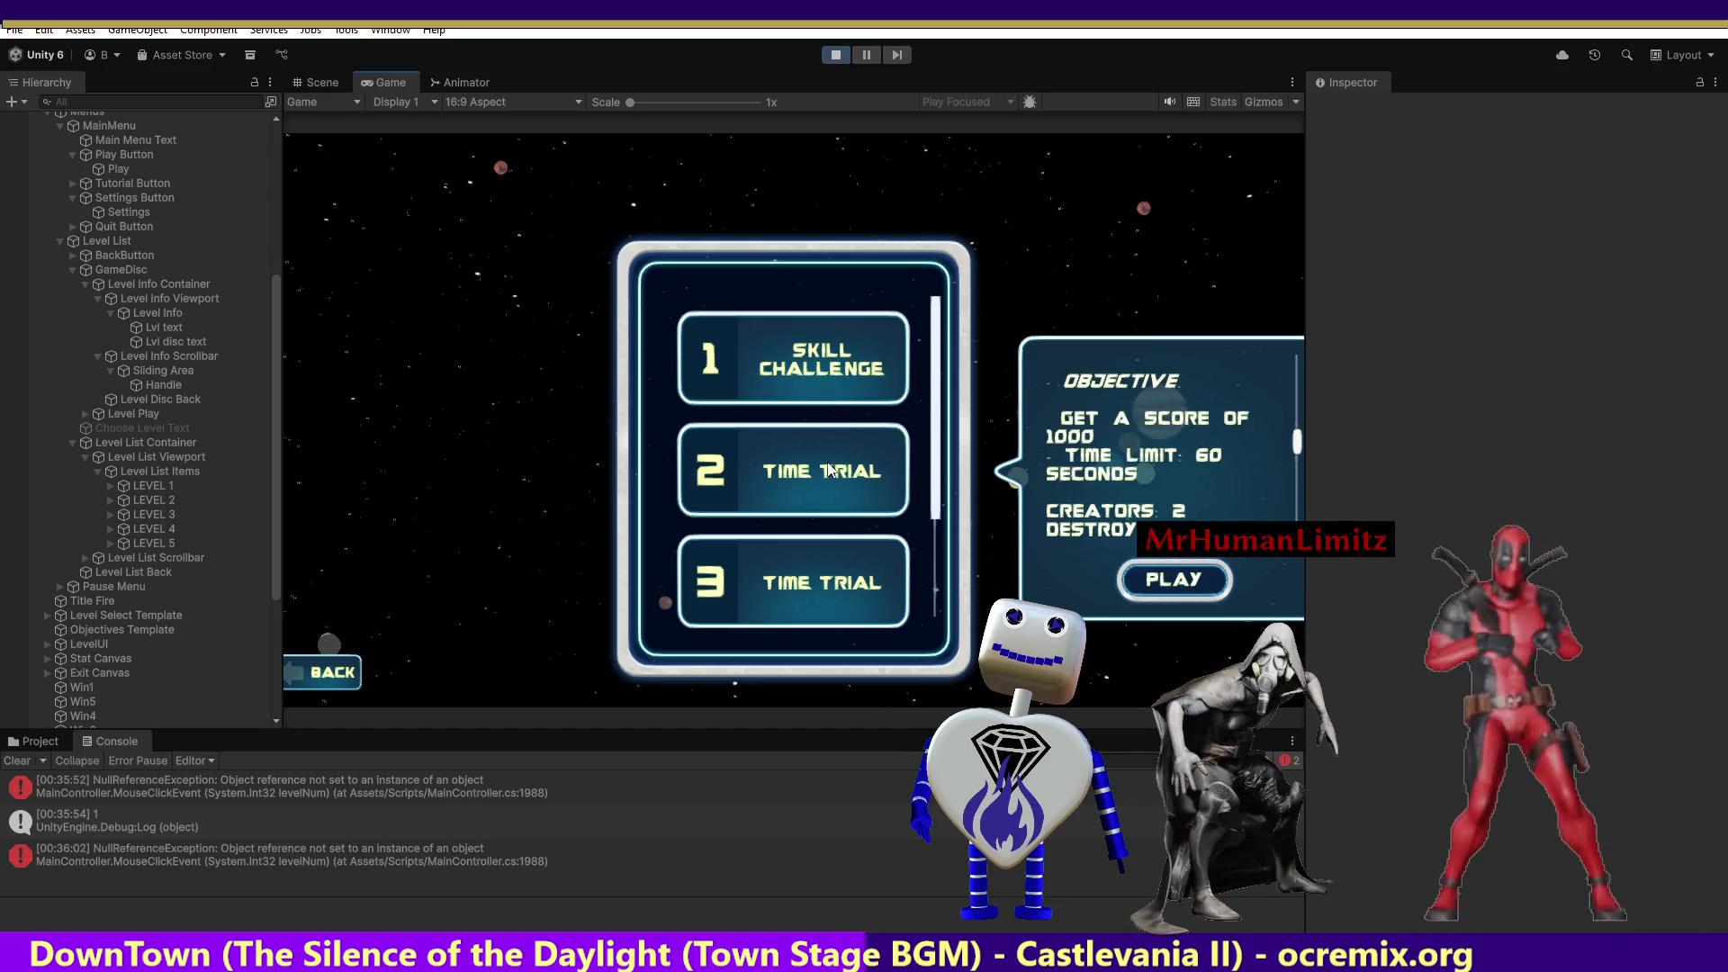
left_click(828, 576)
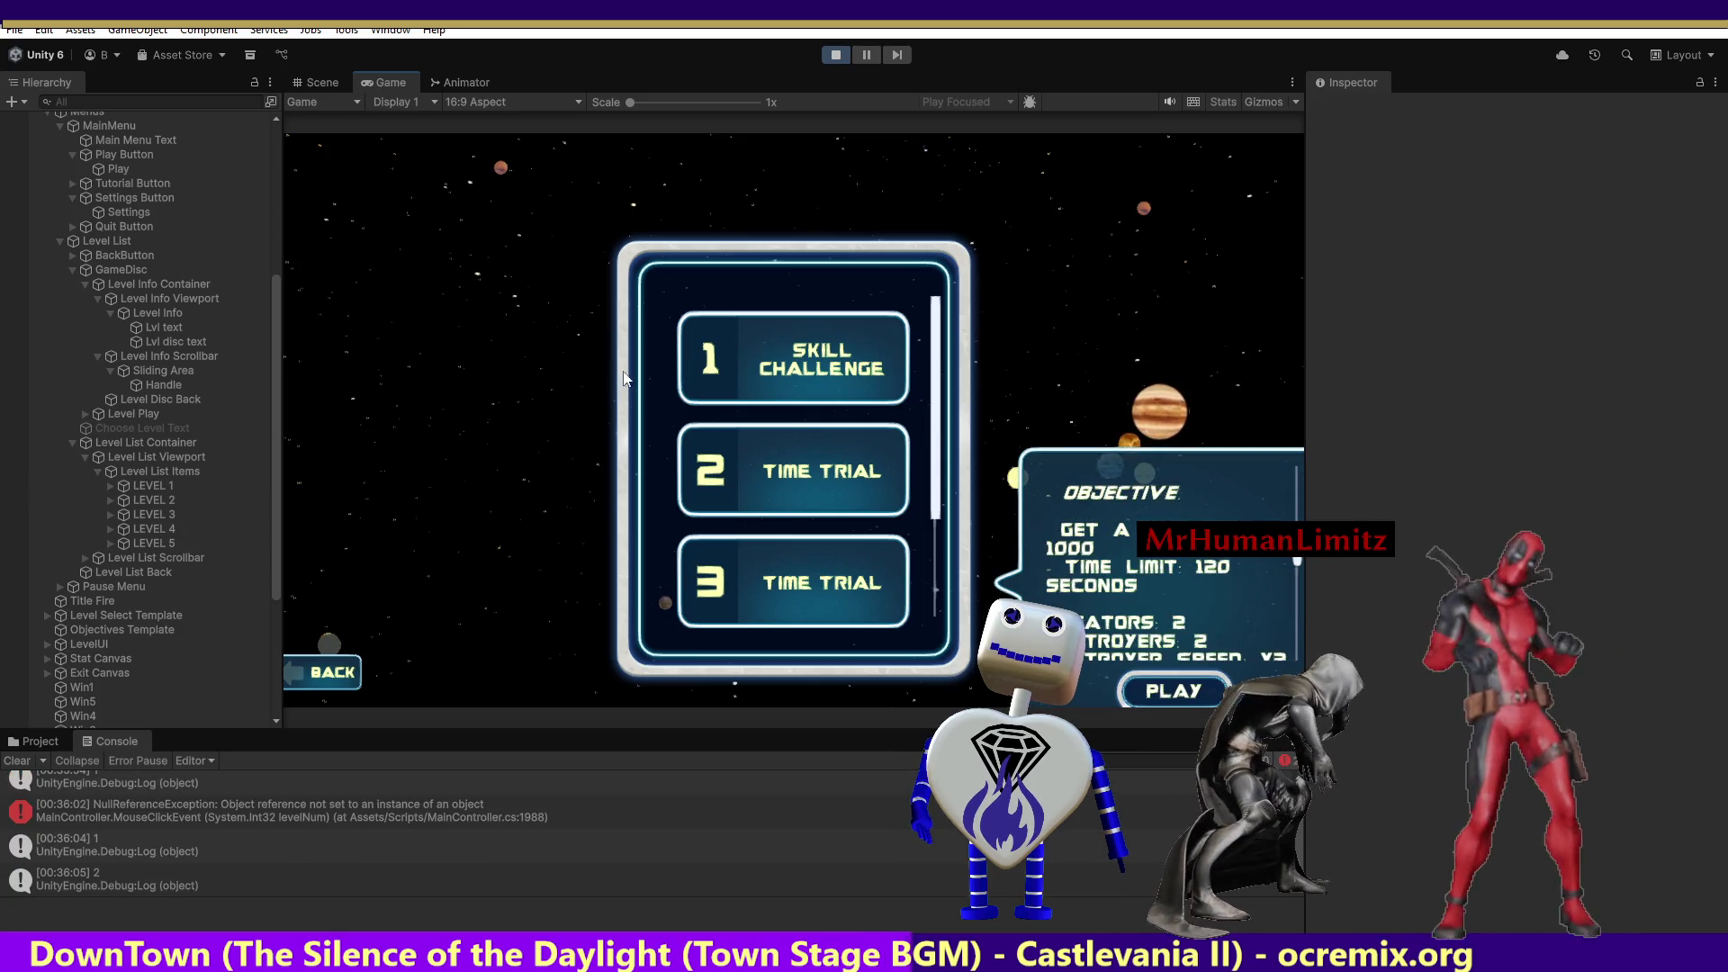
left_click(775, 339)
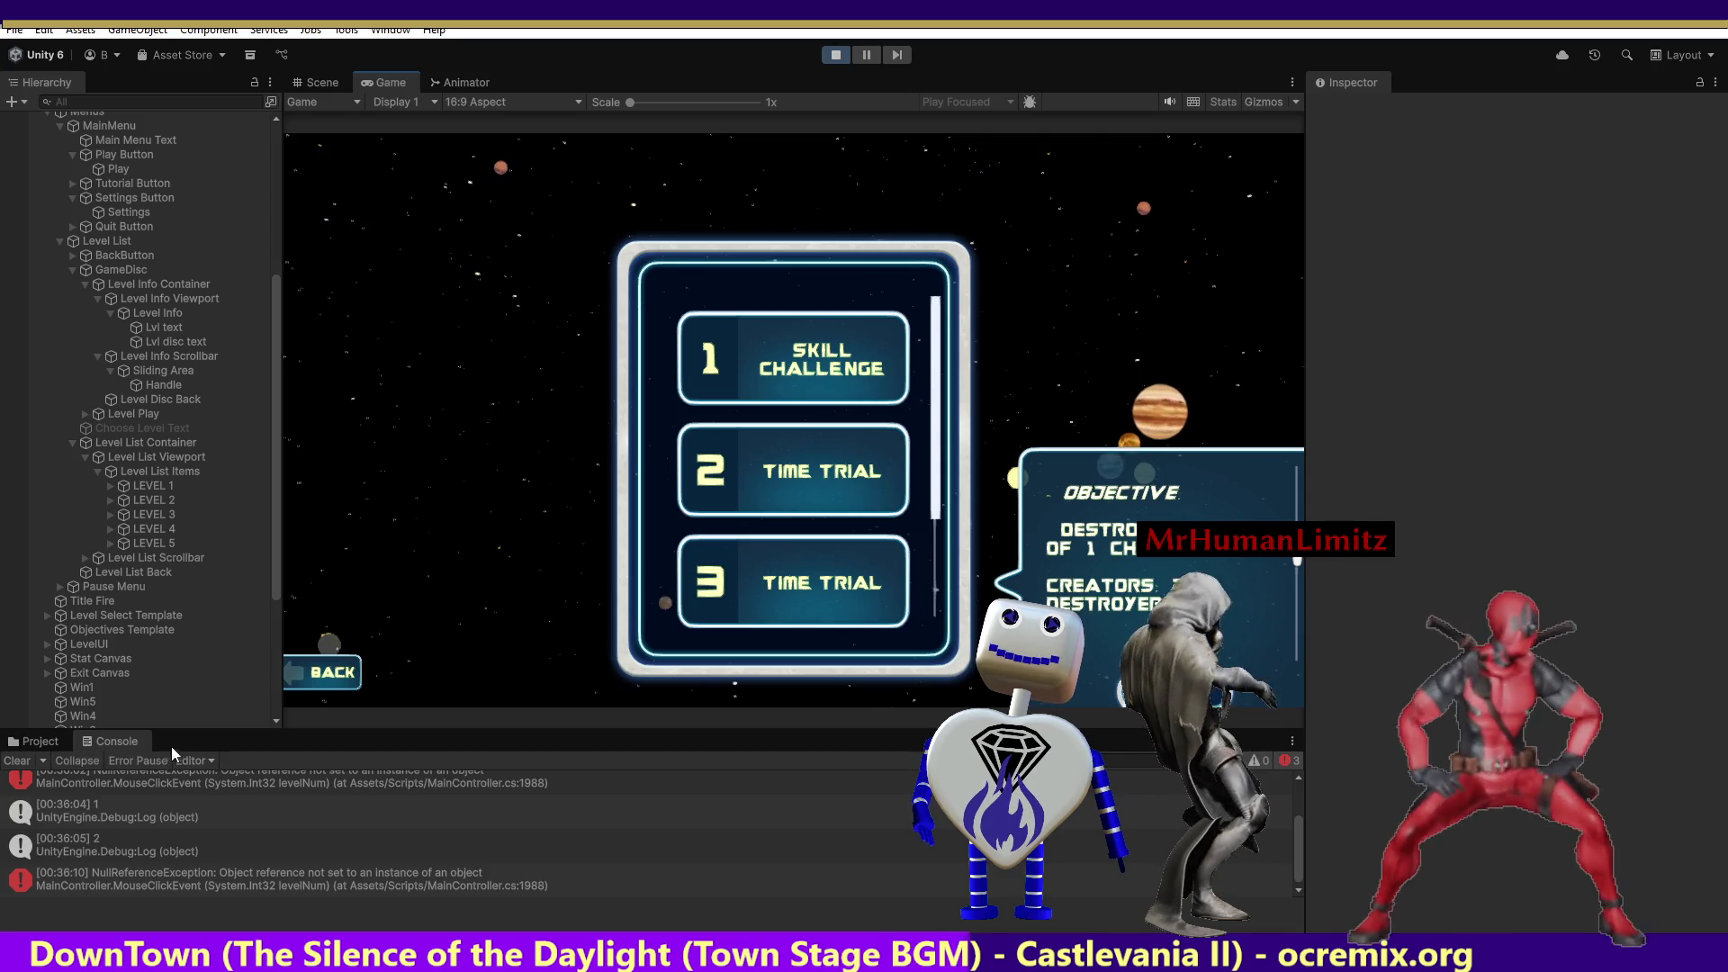
left_click(780, 471)
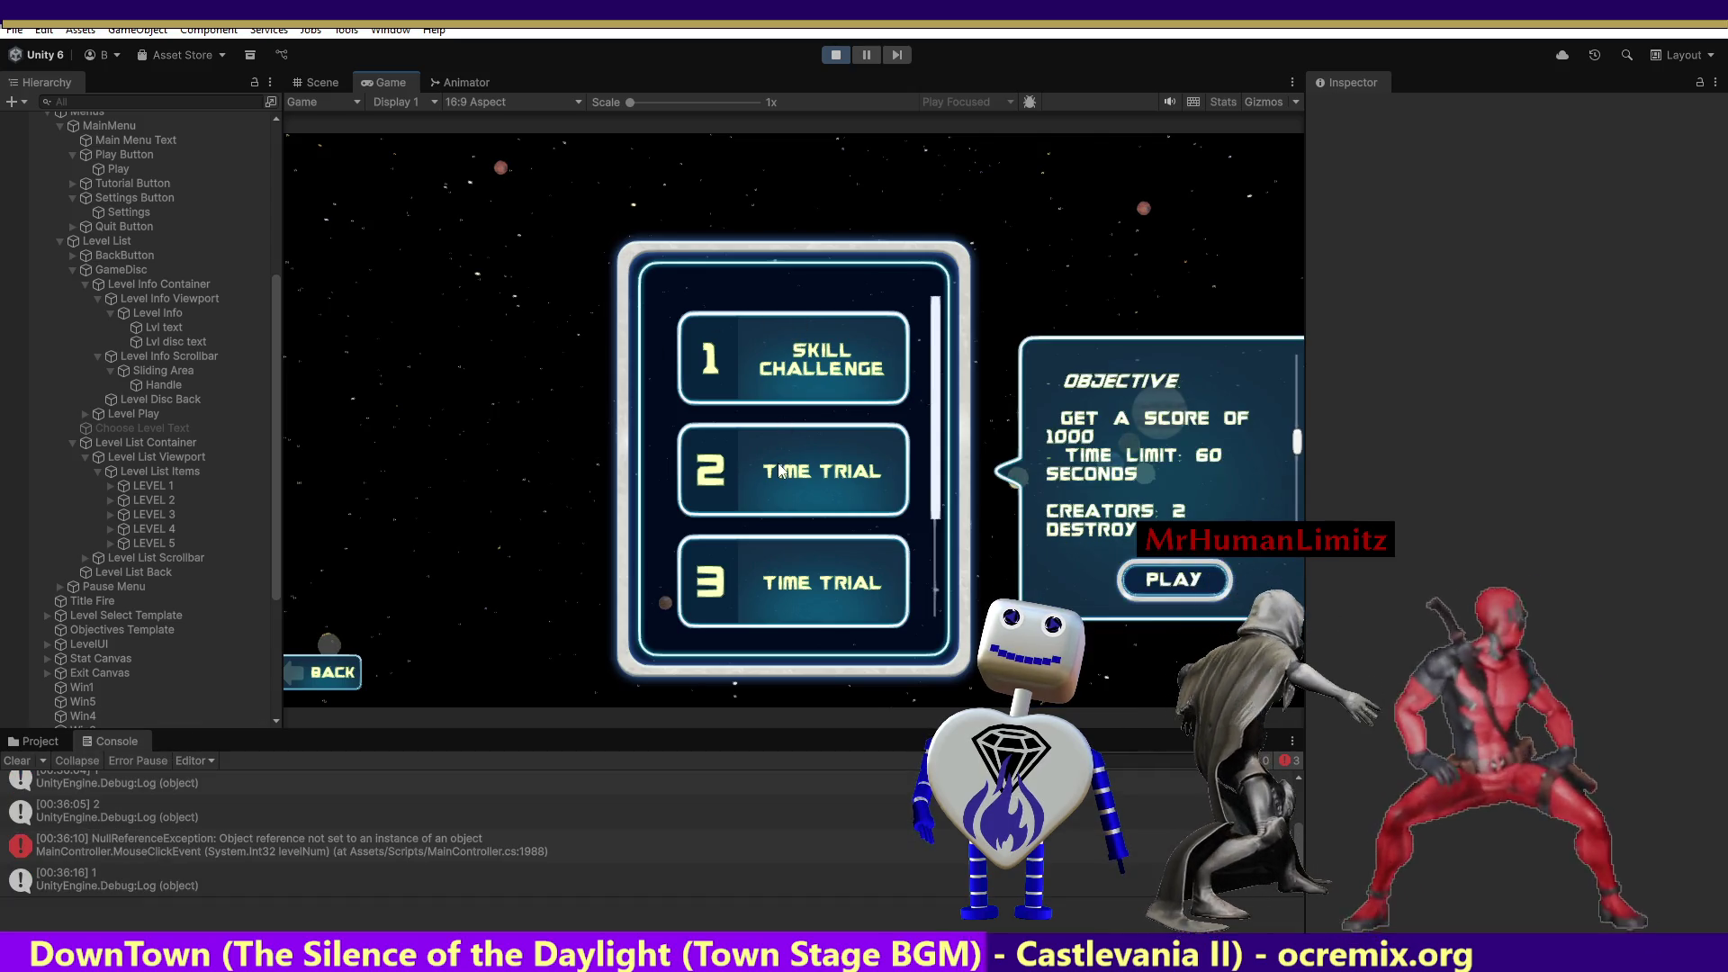
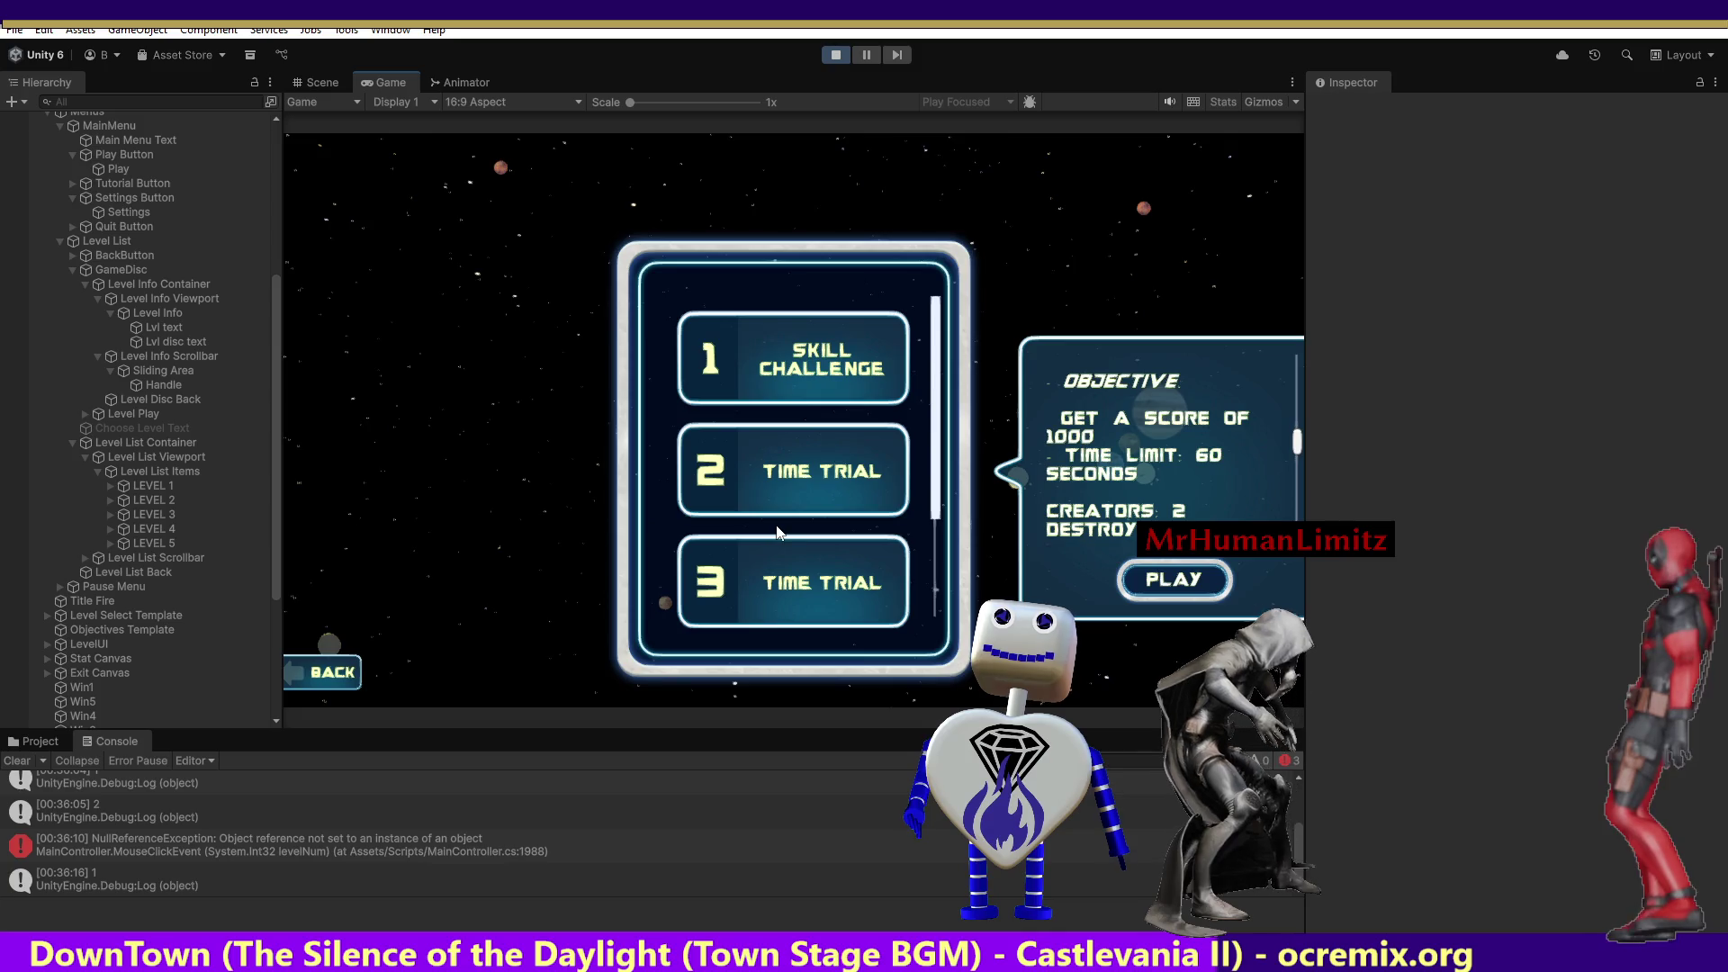
Click through levels 1, 2 and 3, checking each one's objectives in the panel.
left_click(773, 552)
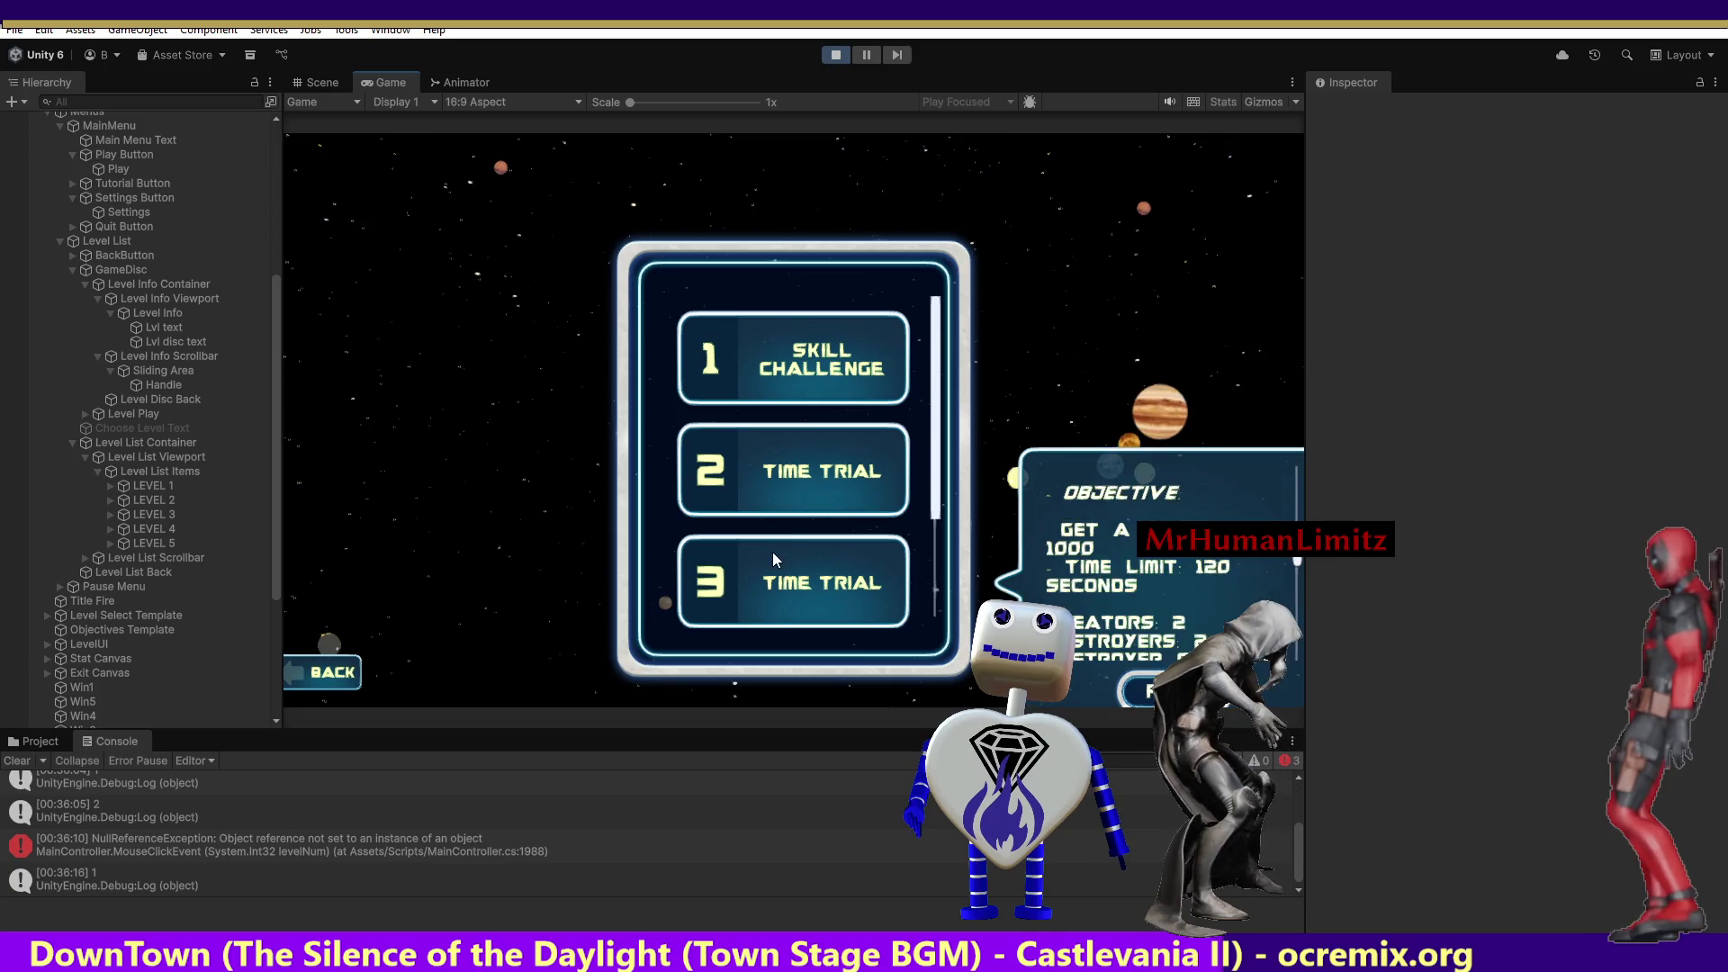
left_click(824, 351)
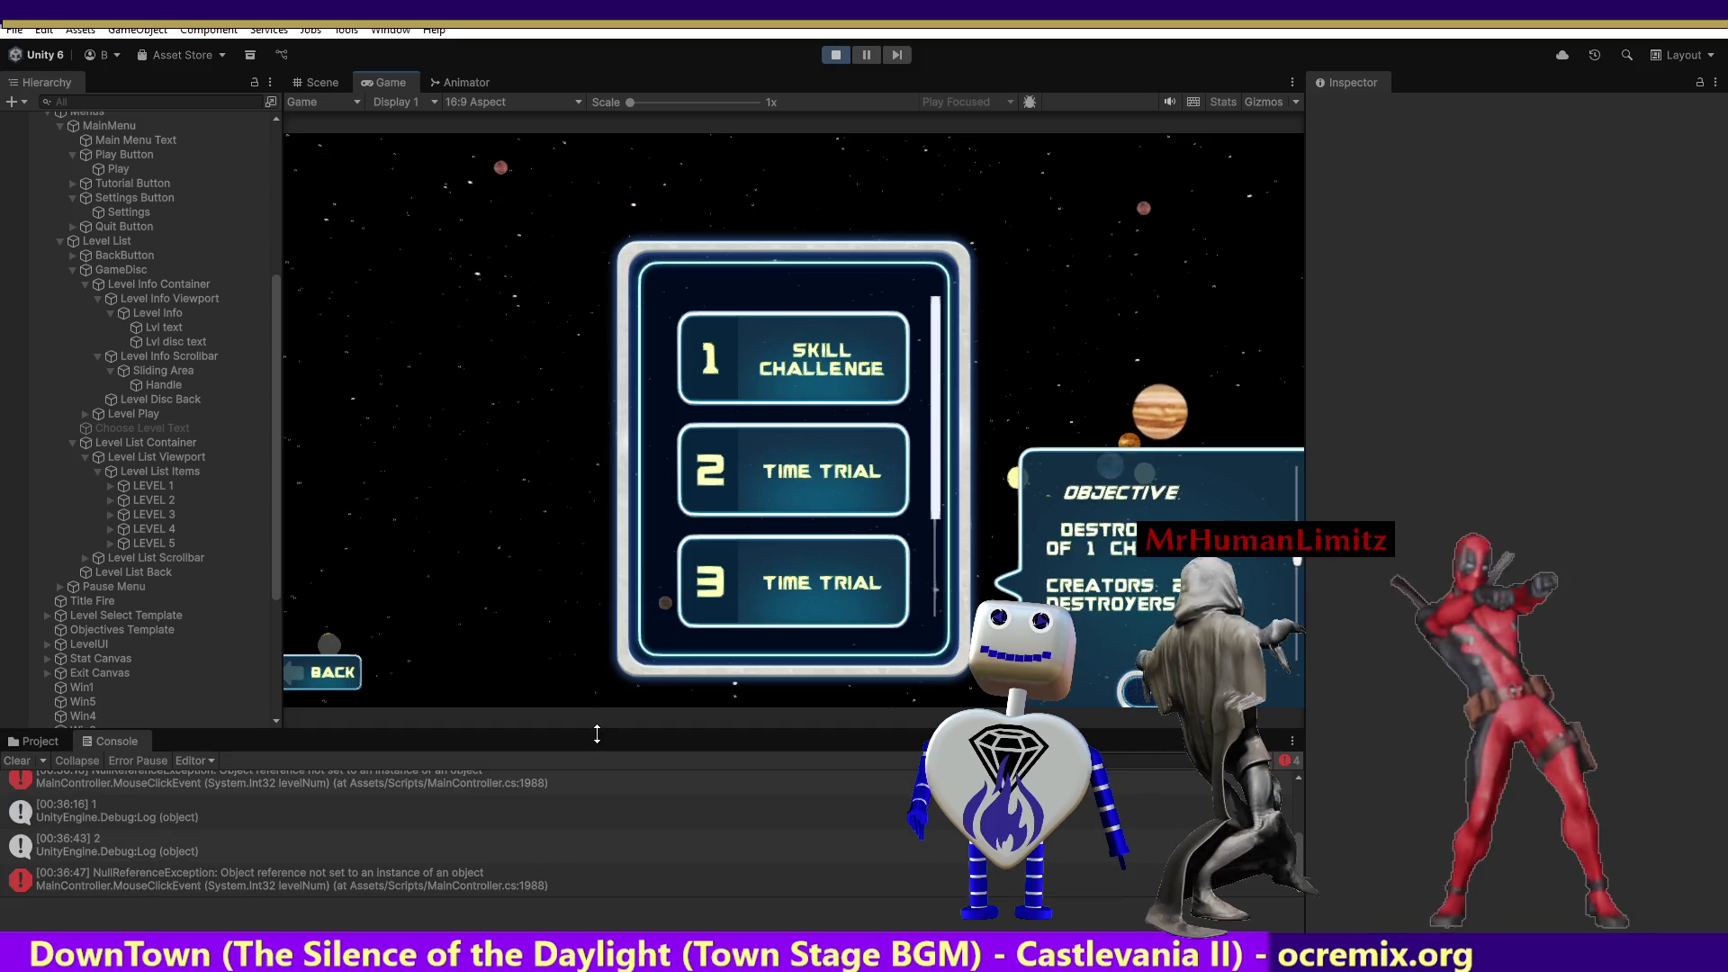
left_click(774, 589)
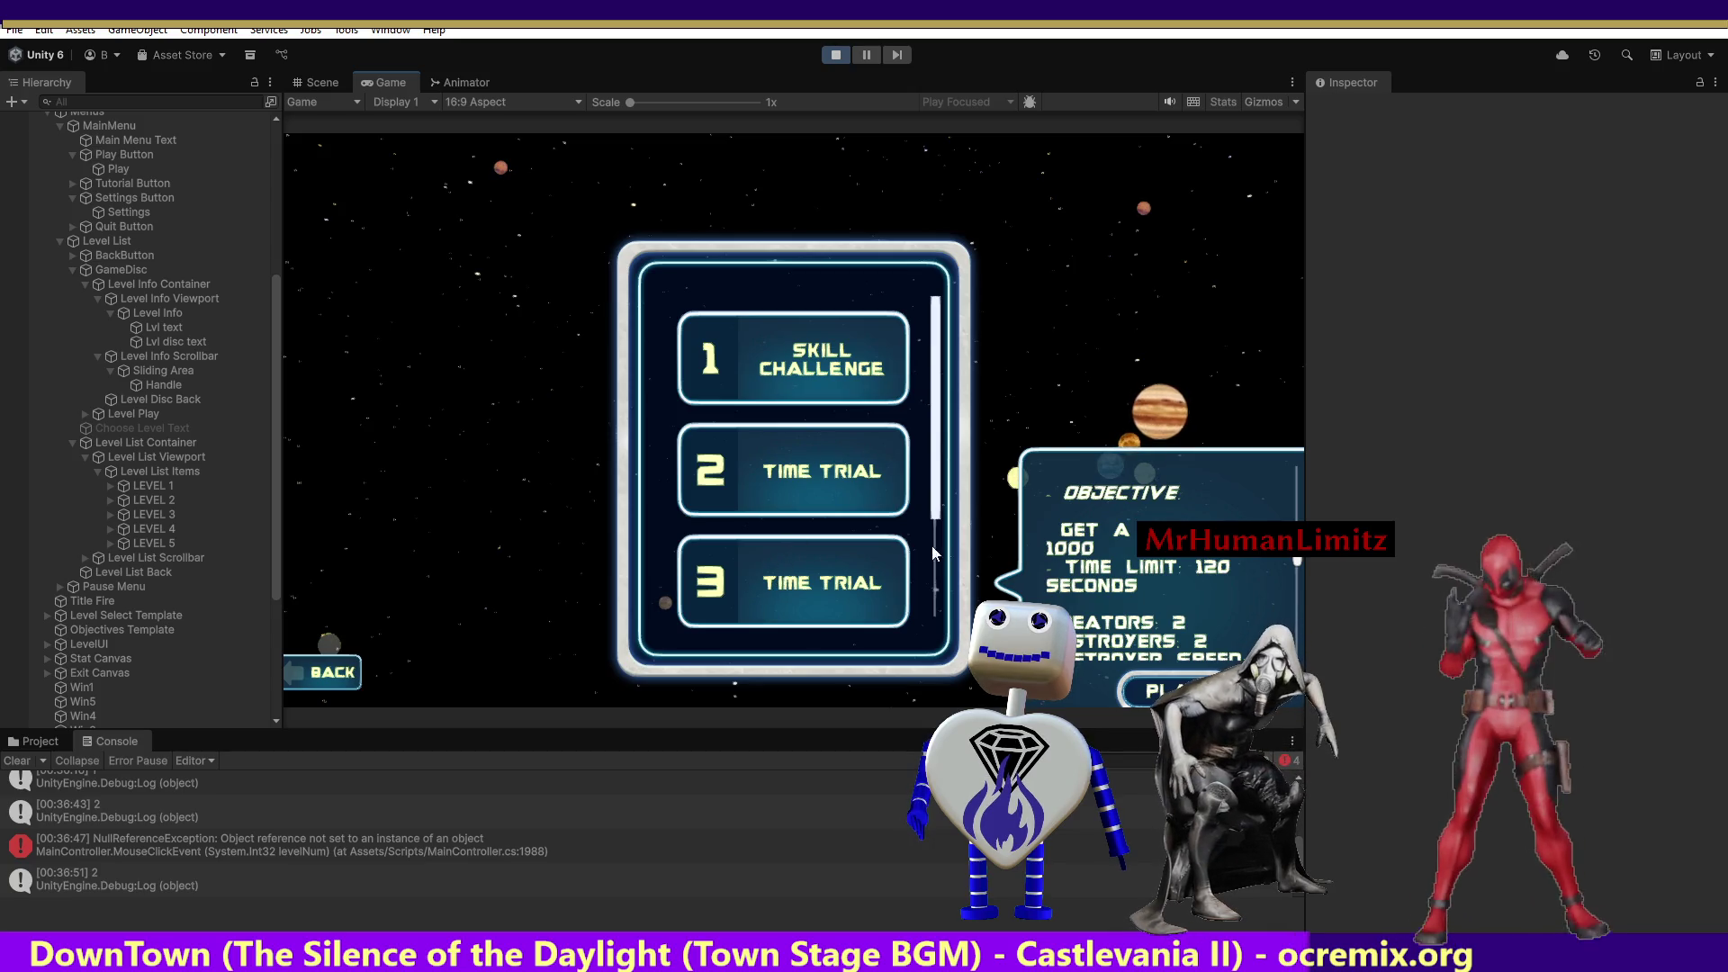
left_click(792, 471)
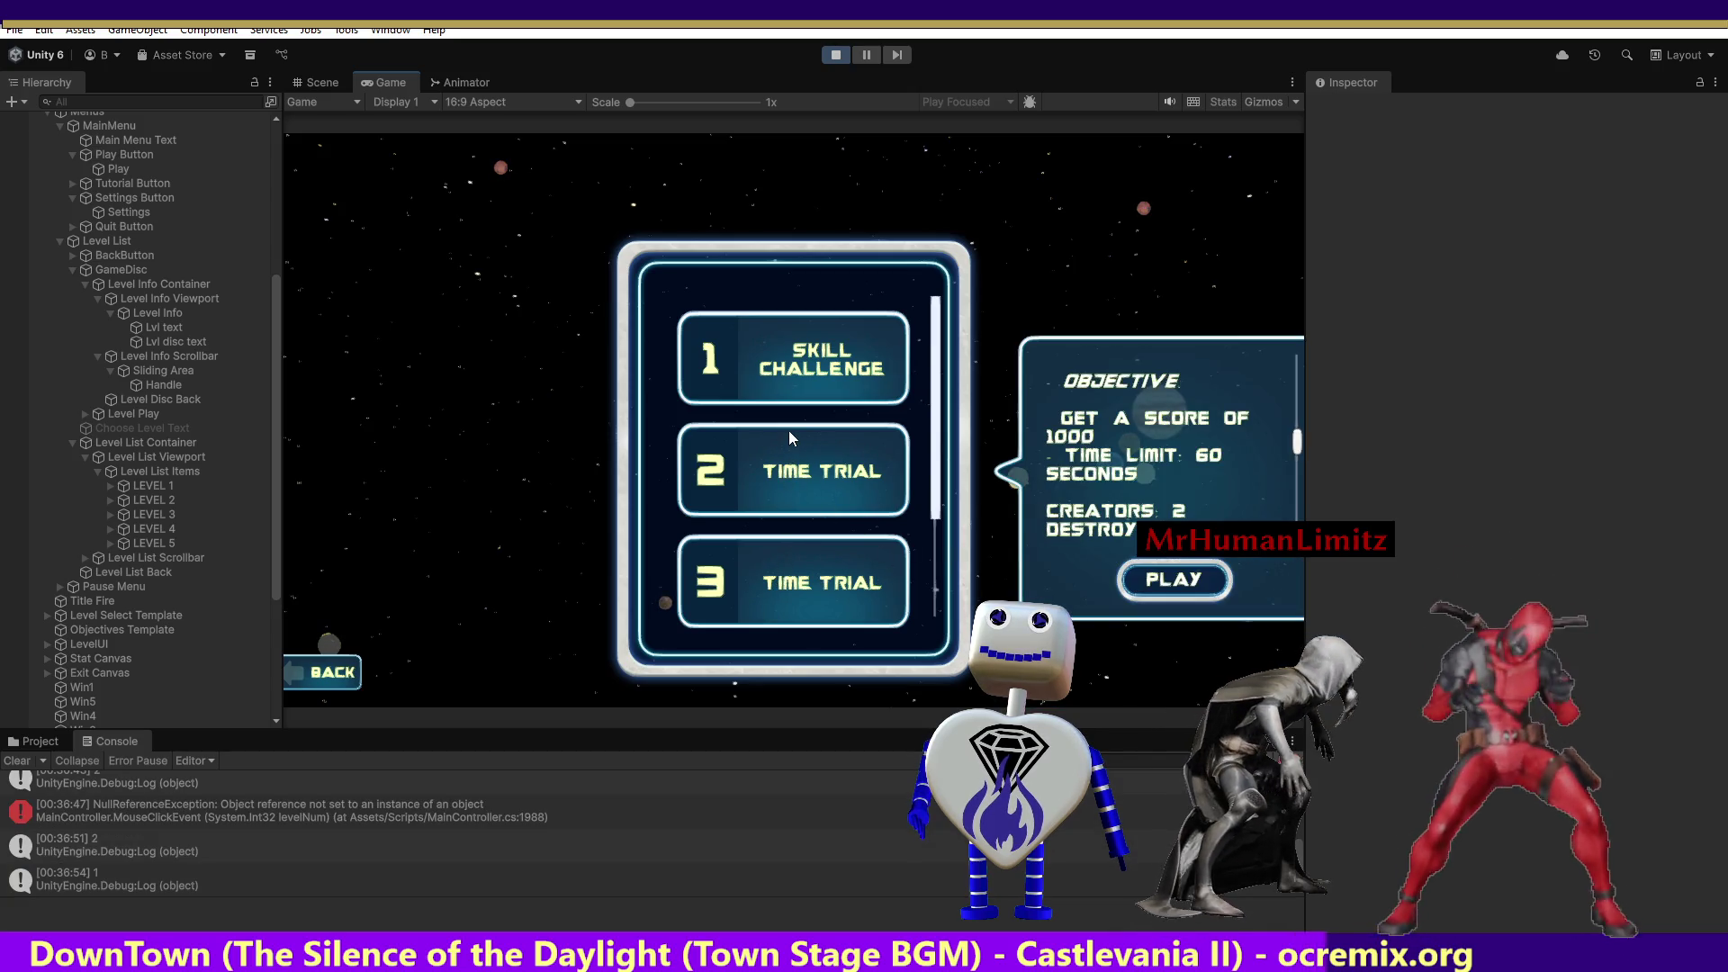
left_click(787, 372)
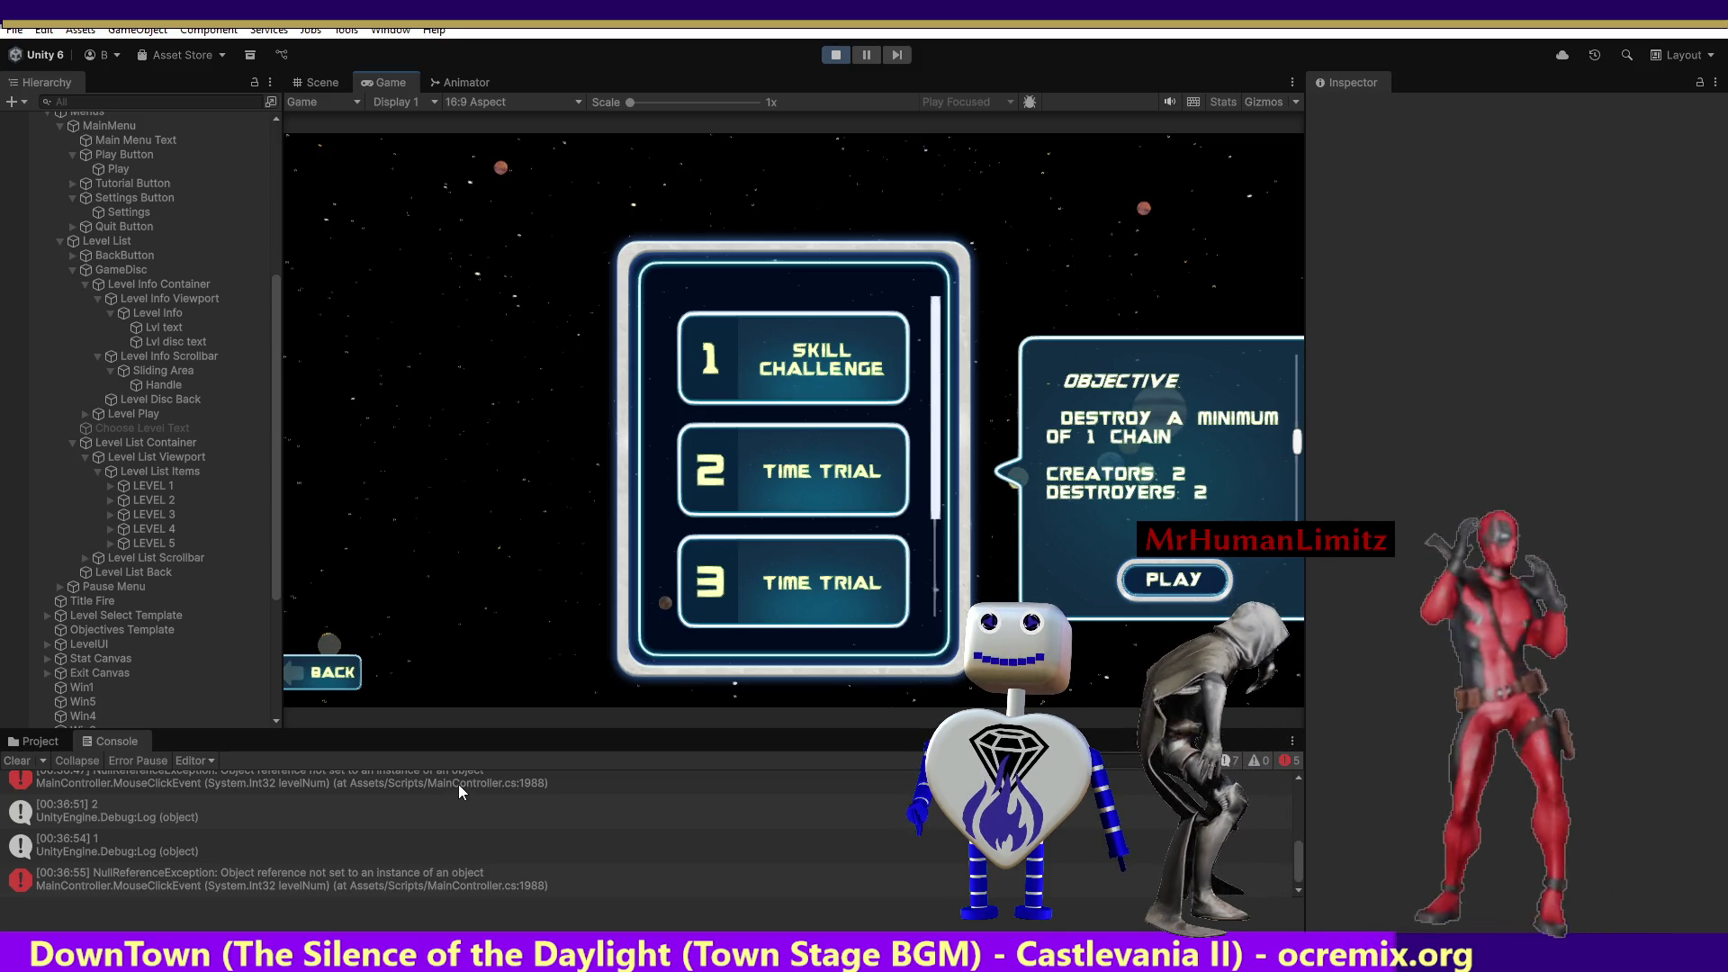
left_click(768, 380)
left_click(761, 495)
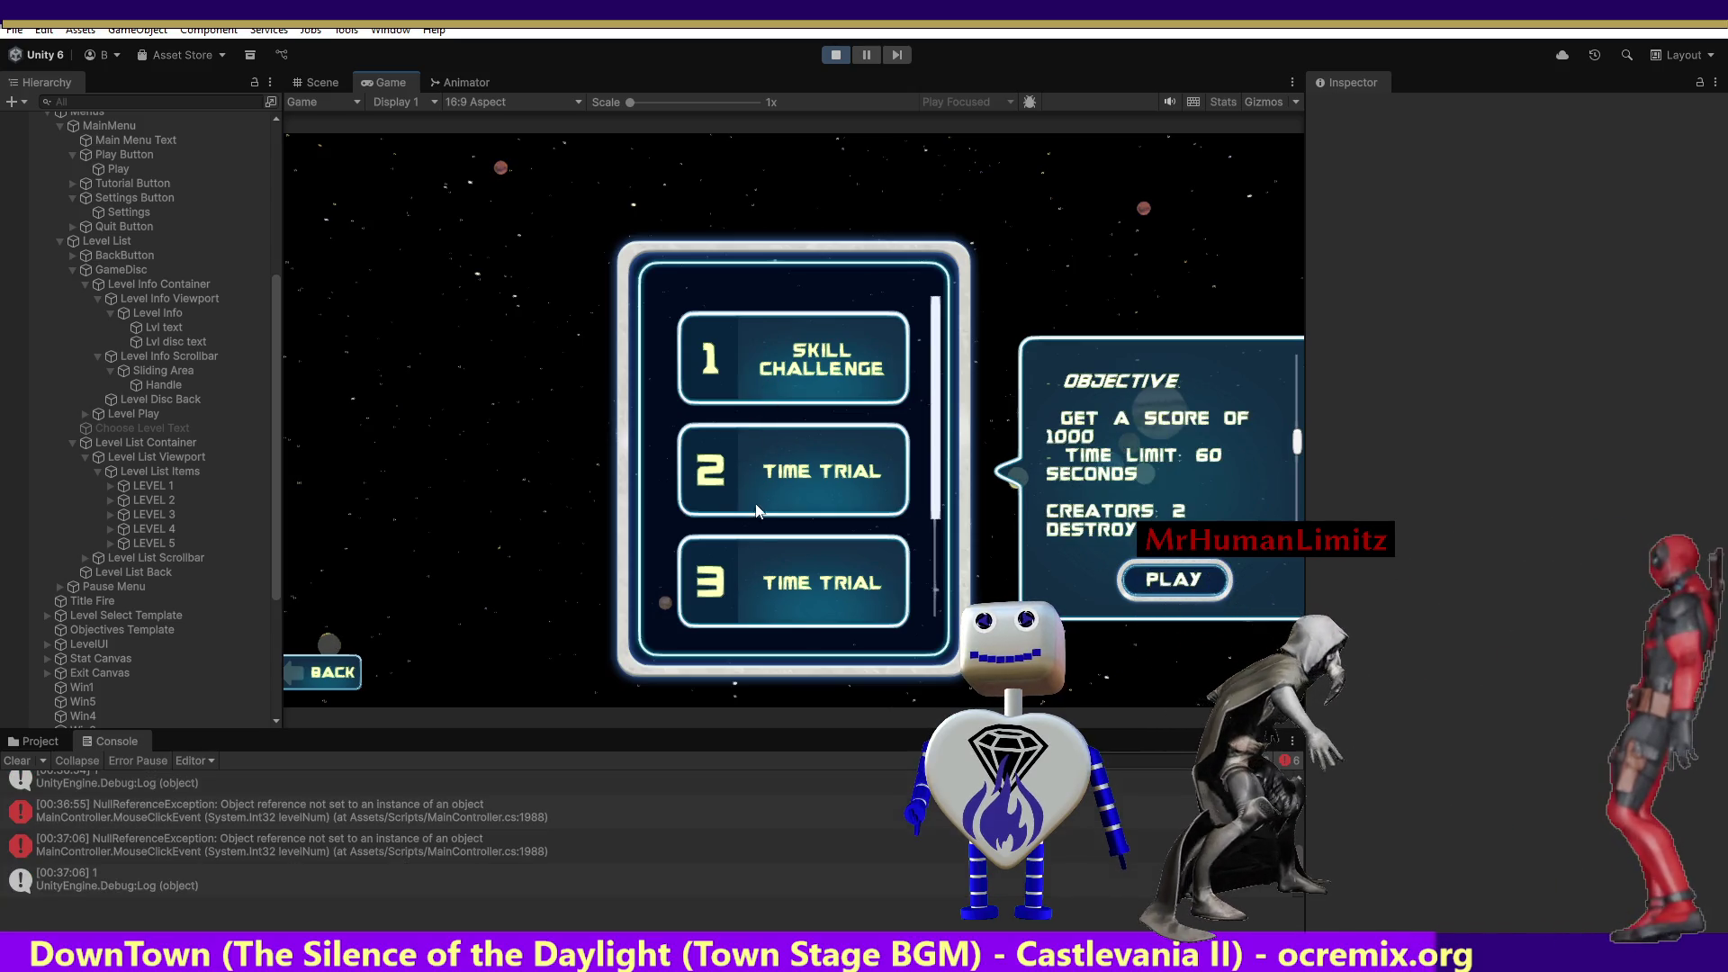
left_click(754, 586)
left_click(756, 500)
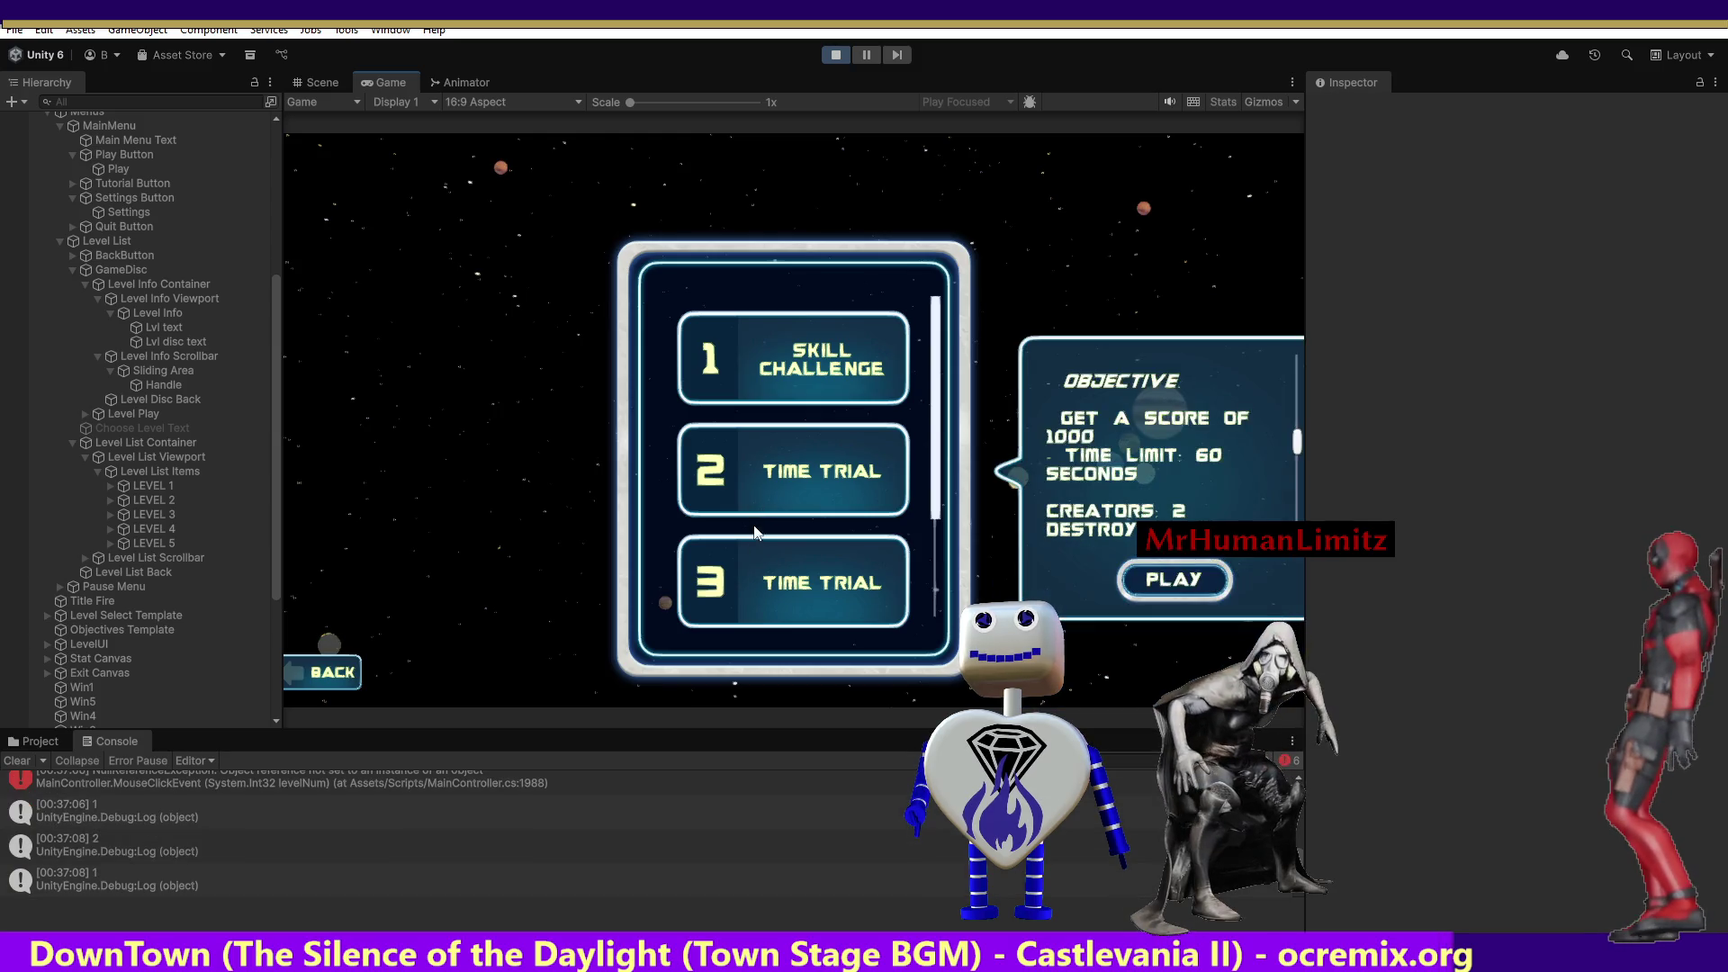
left_click(748, 567)
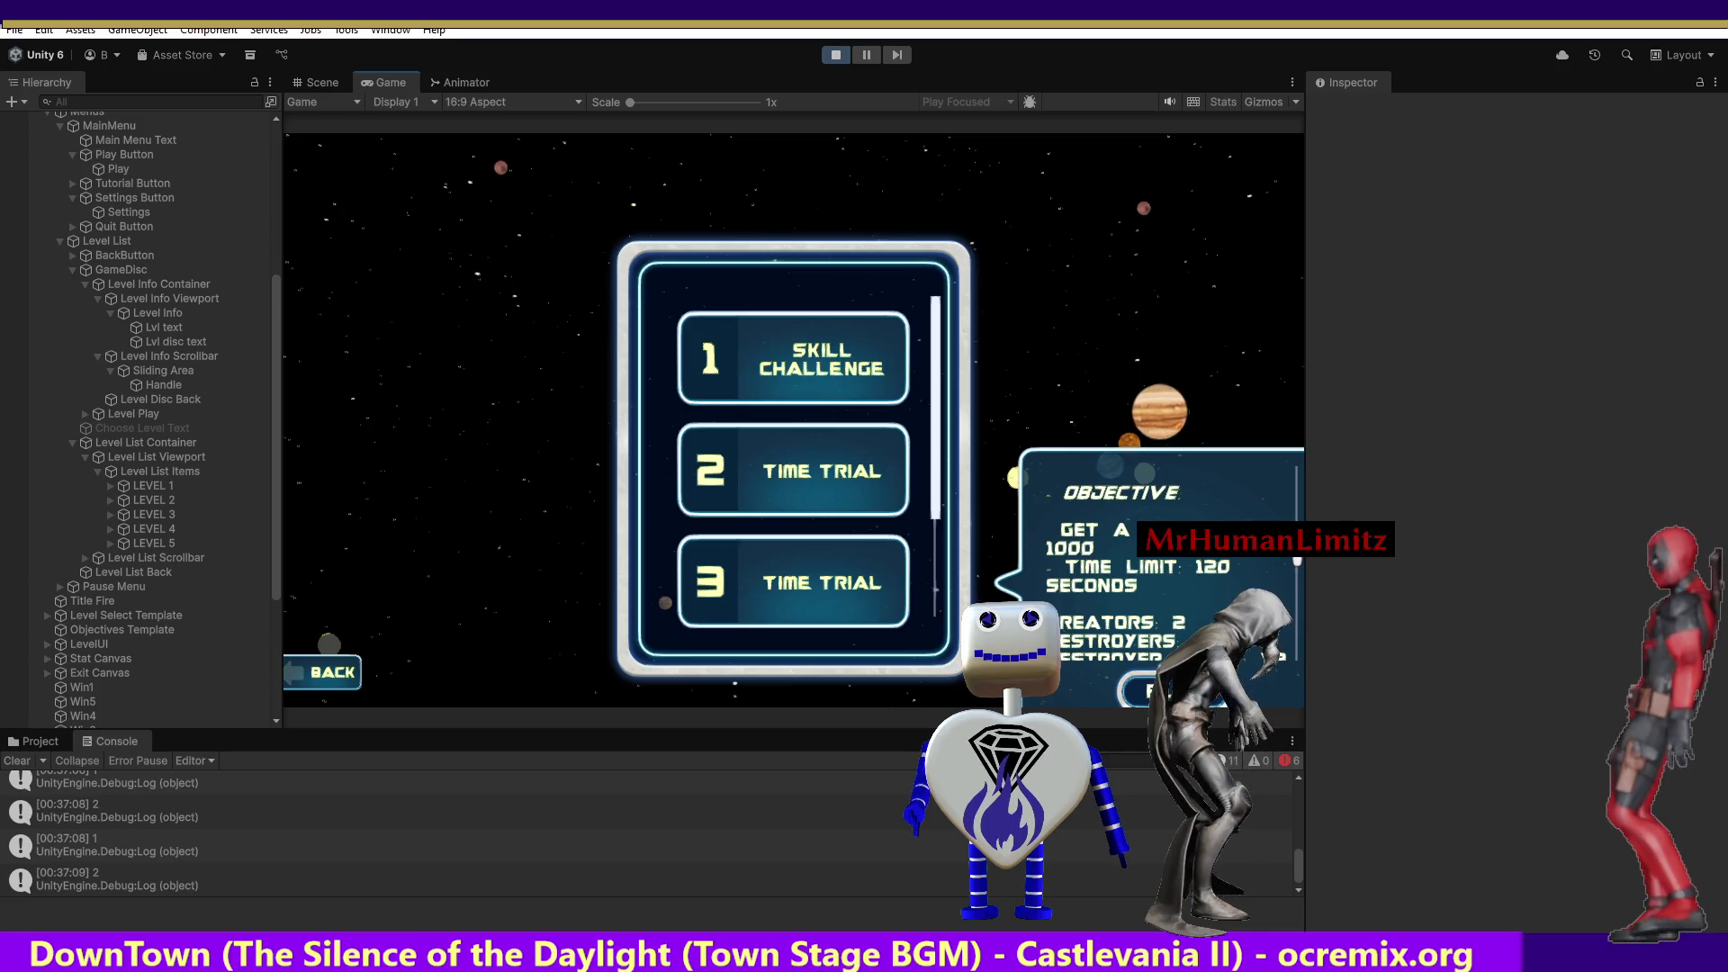
Scroll the level list and cycle through levels 1–3 again, ending on level 1.
scroll(1297, 559, "down", 1)
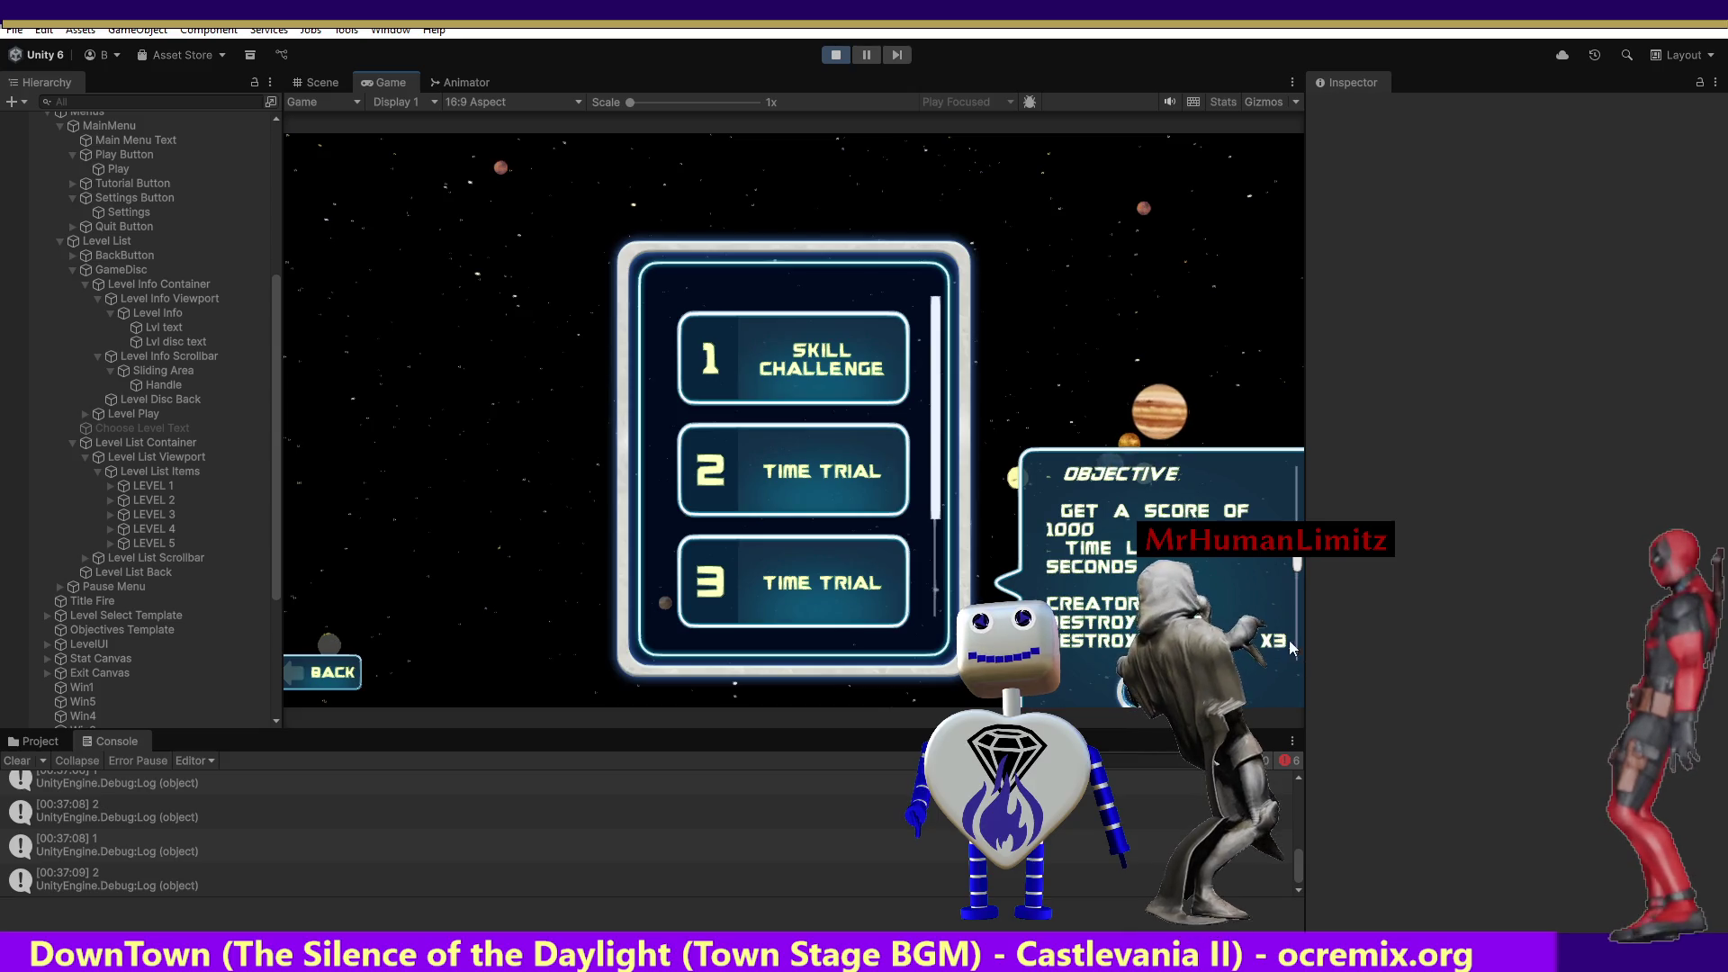
left_click(776, 491)
left_click(785, 414)
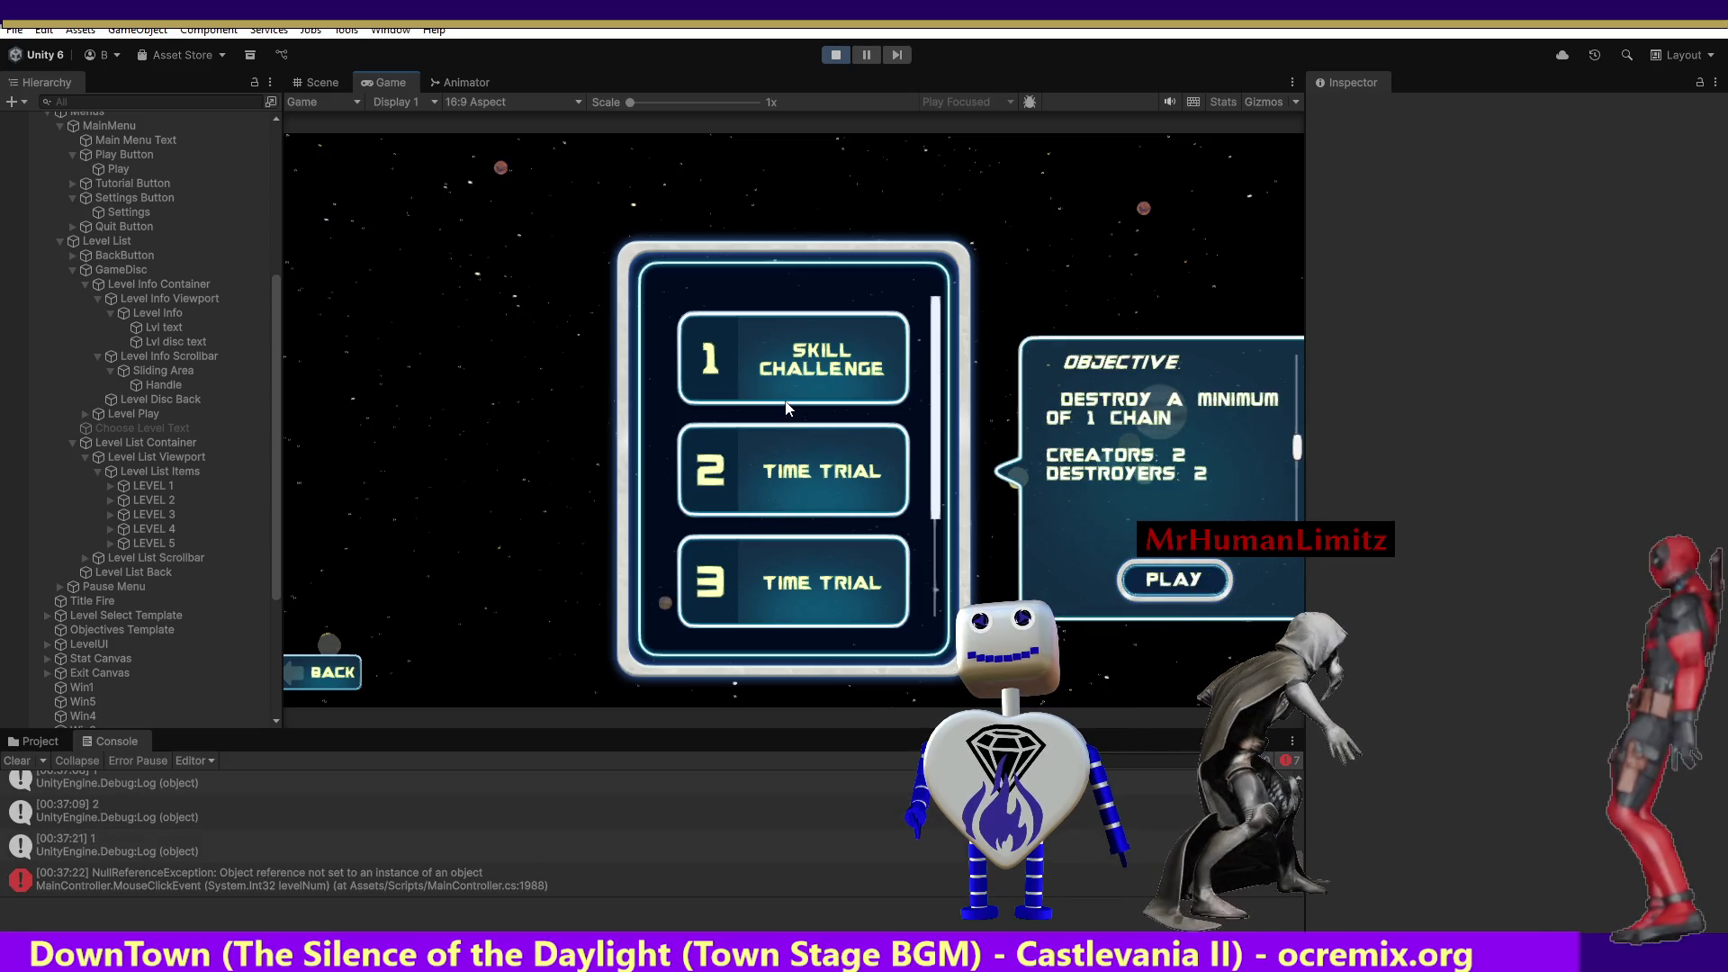
left_click(792, 500)
left_click(792, 563)
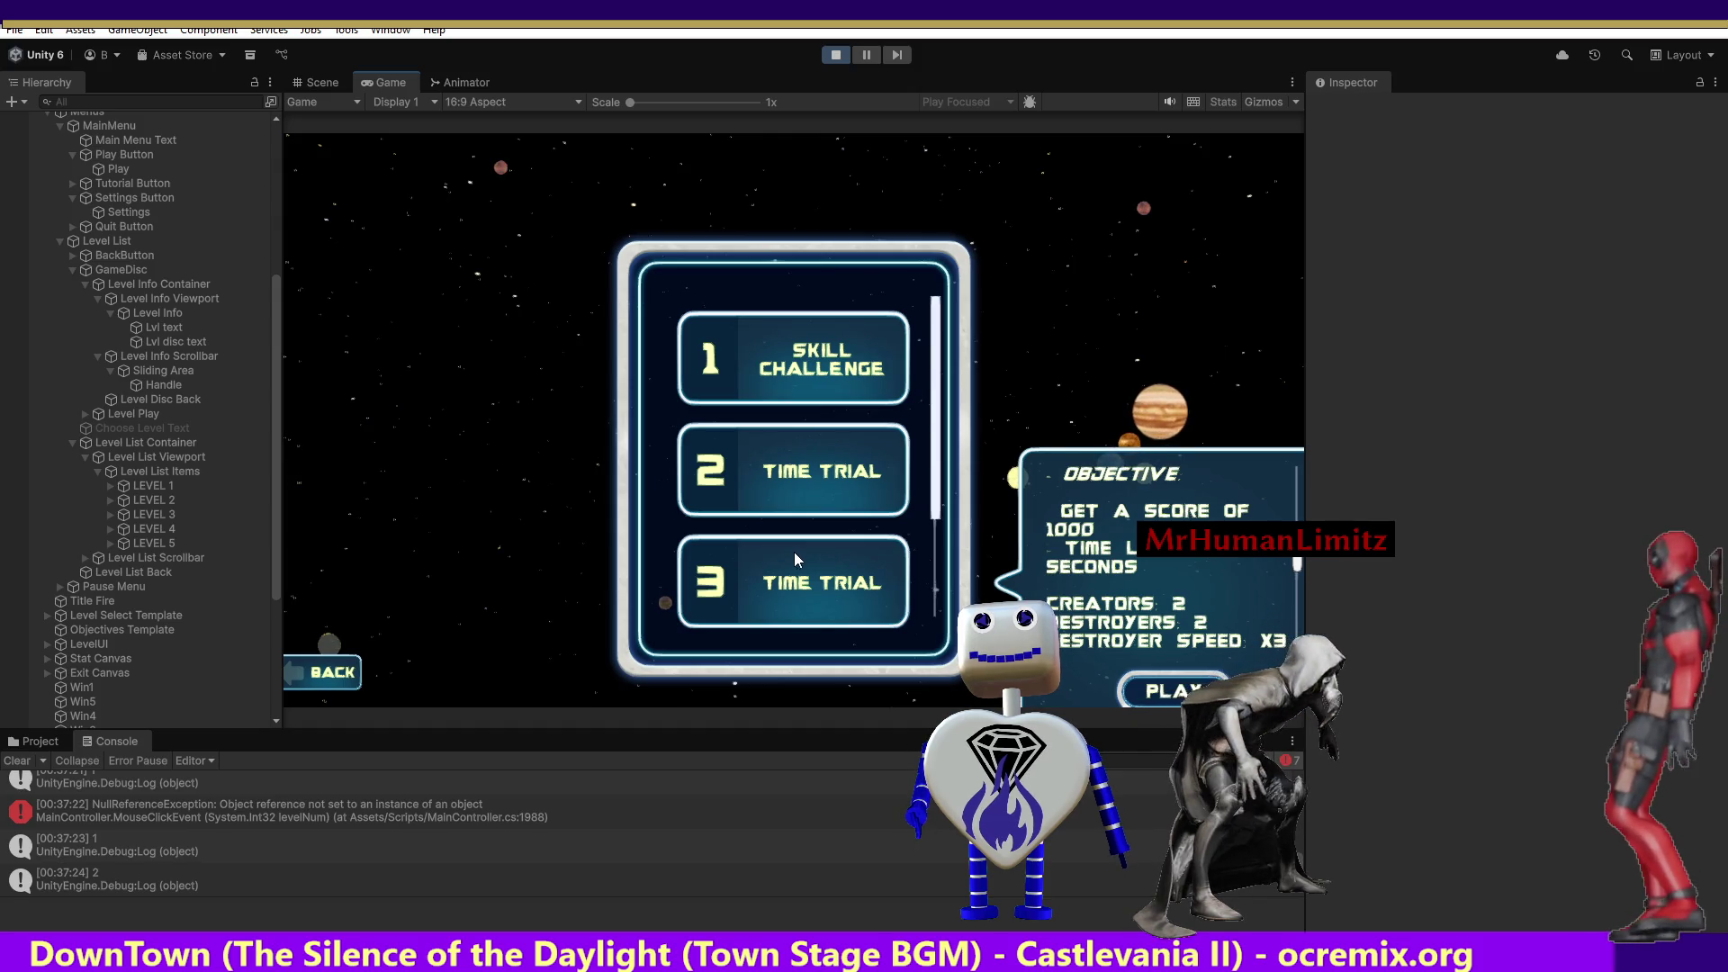
left_click(806, 473)
left_click(813, 385)
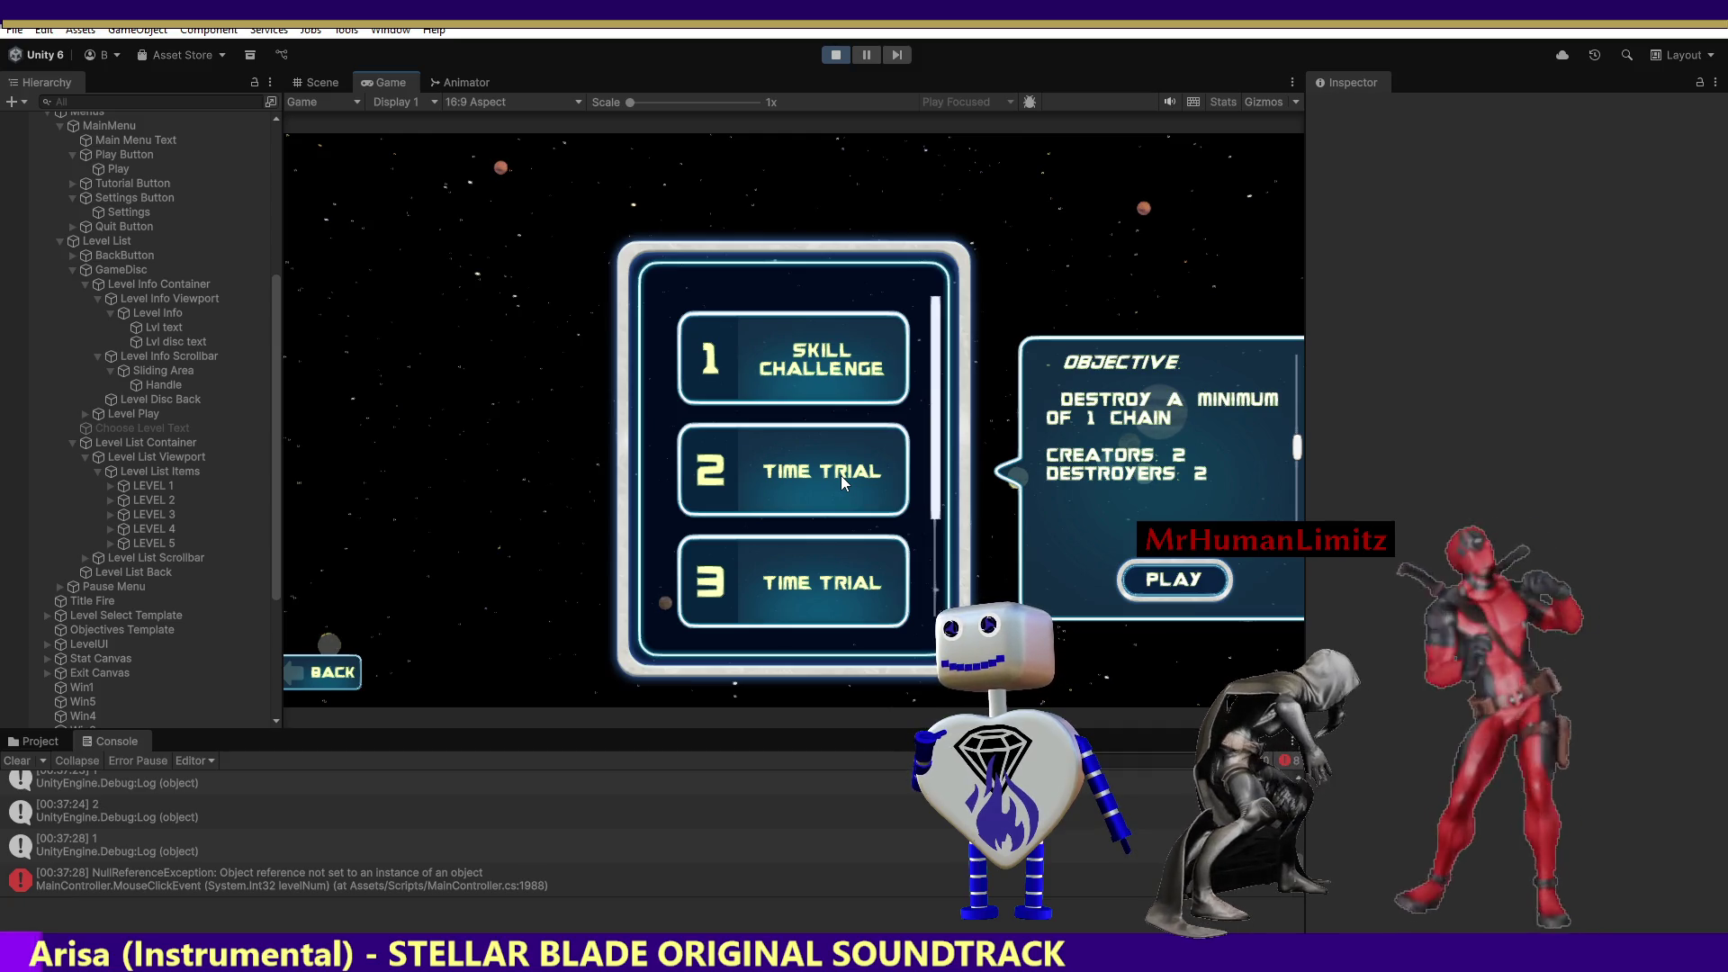
left_click(737, 371)
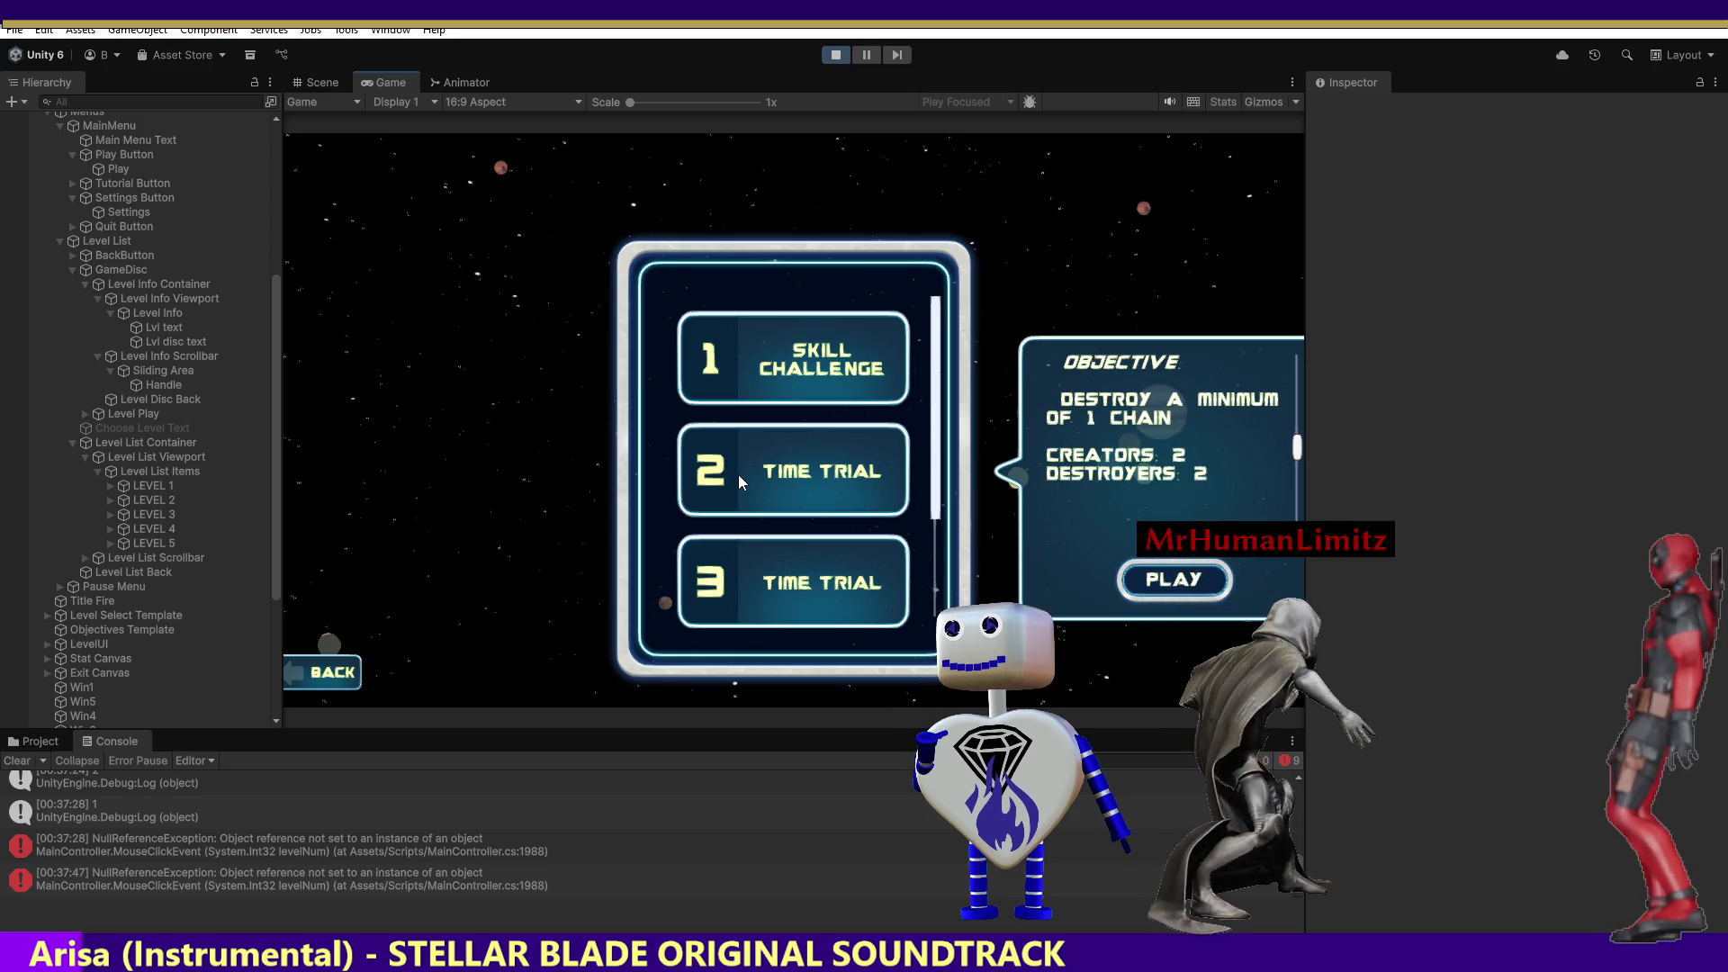
Pick levels 3, 2 and 3 again, then select the GameDisc objective panel object.
left_click(744, 488)
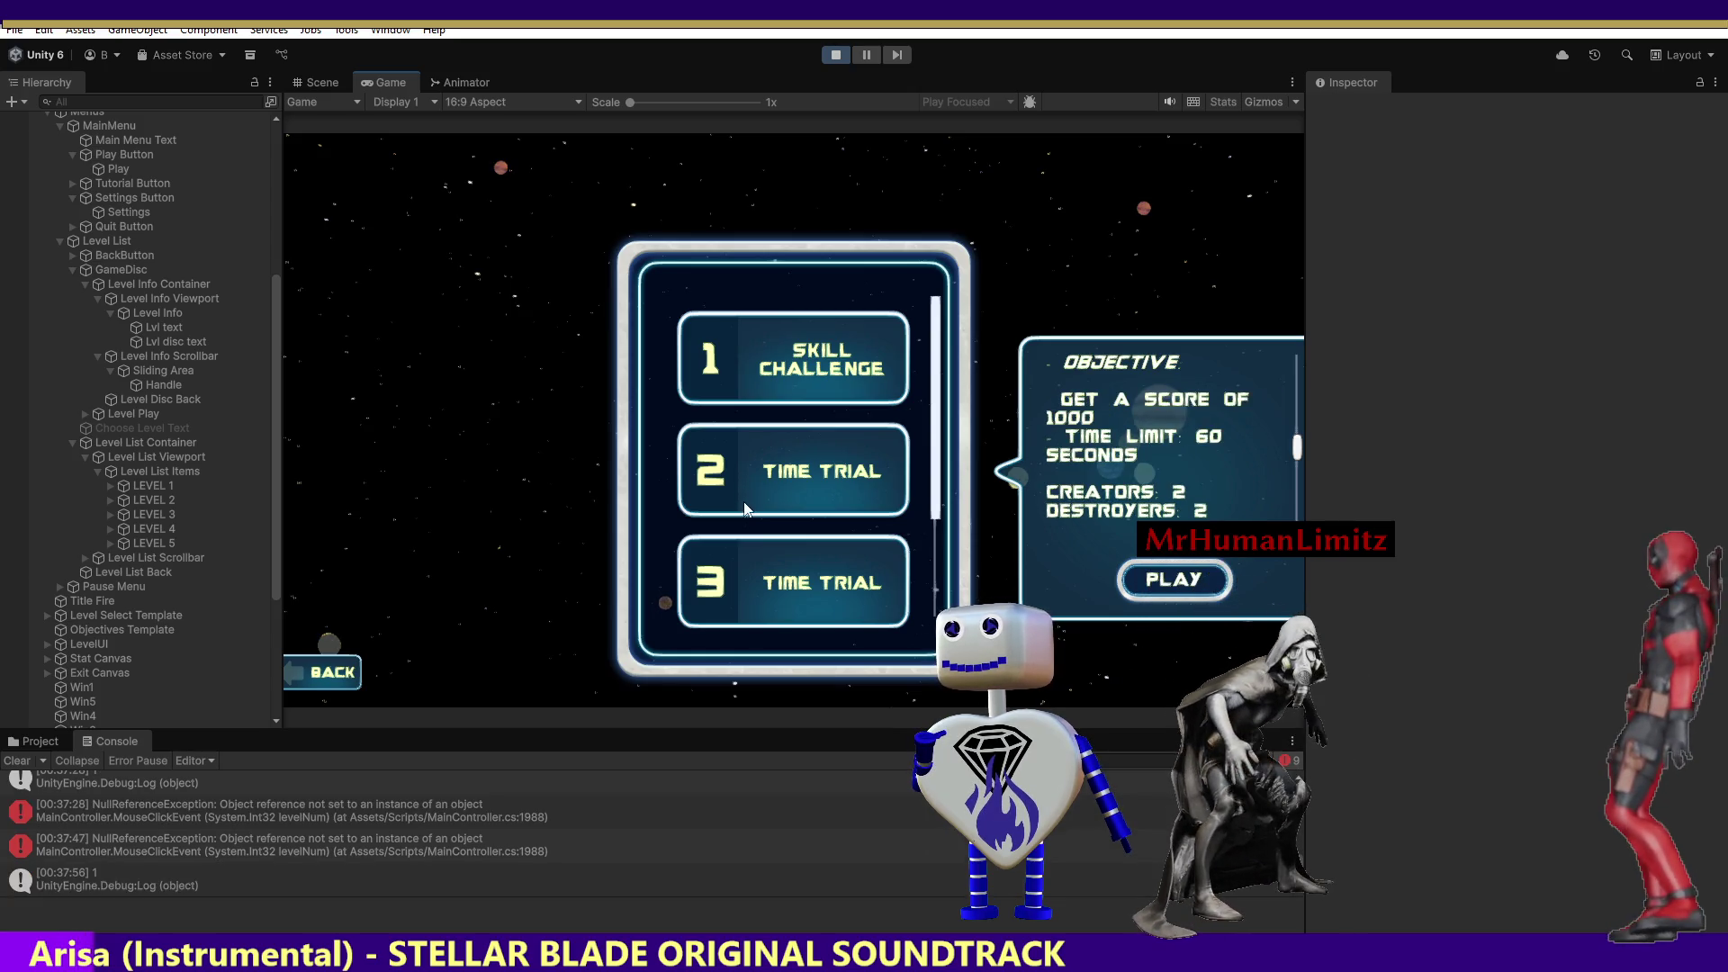
left_click(749, 559)
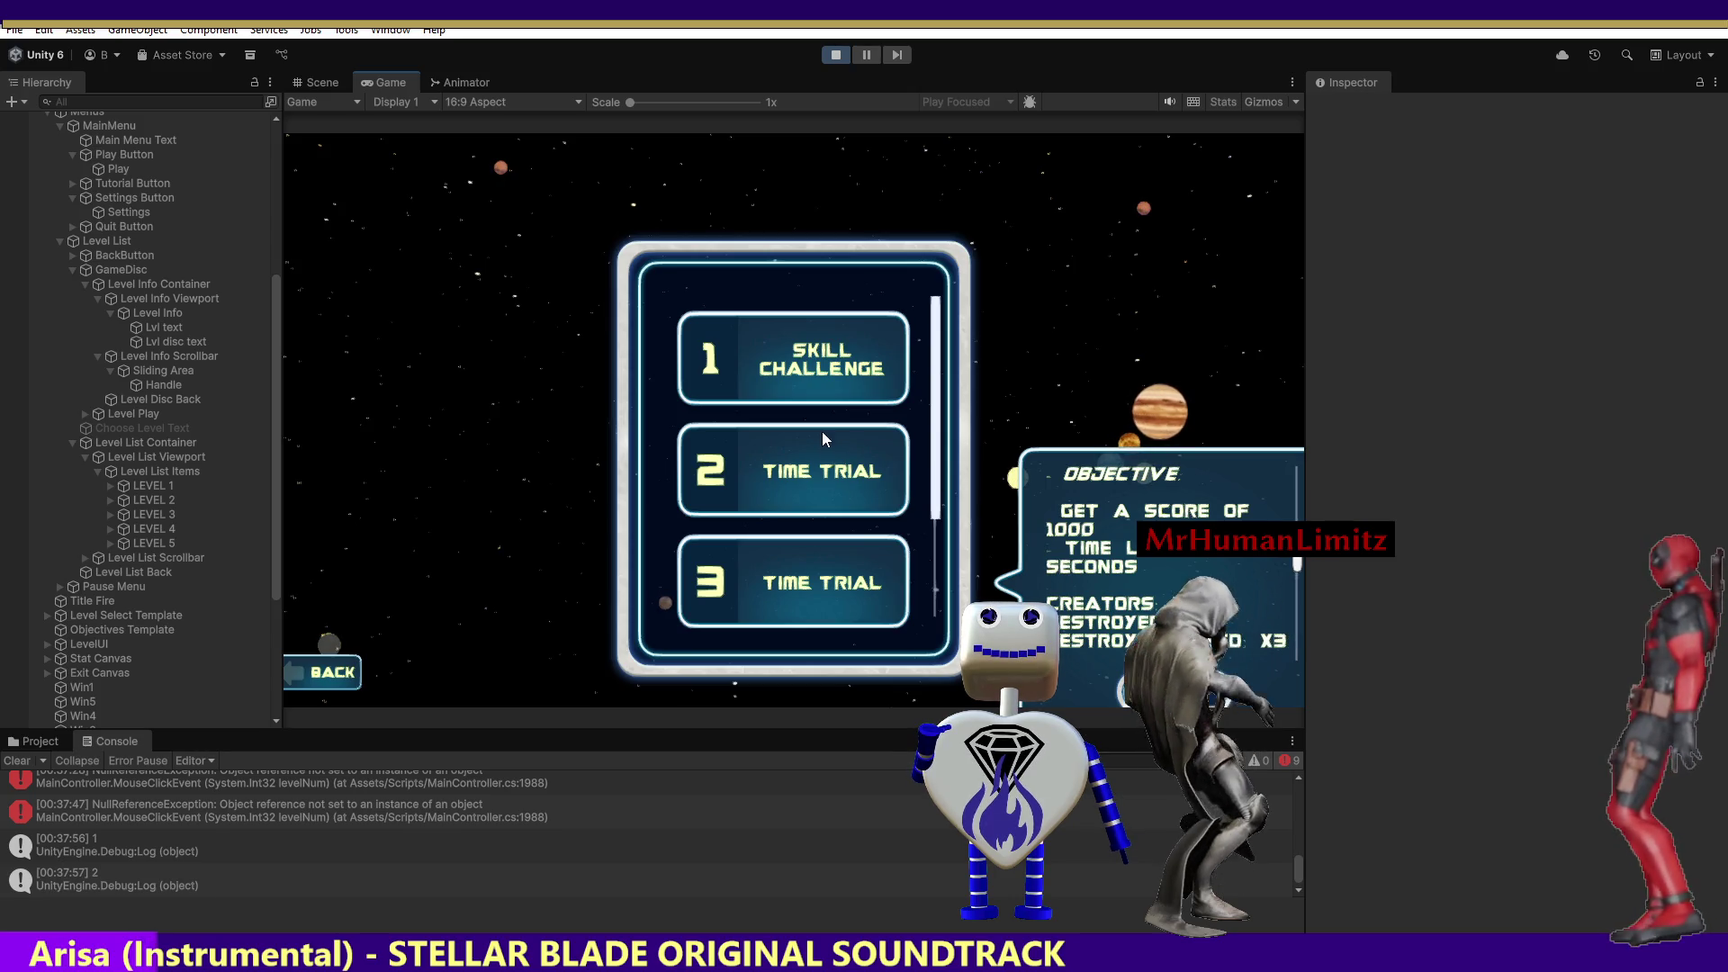
left_click(823, 470)
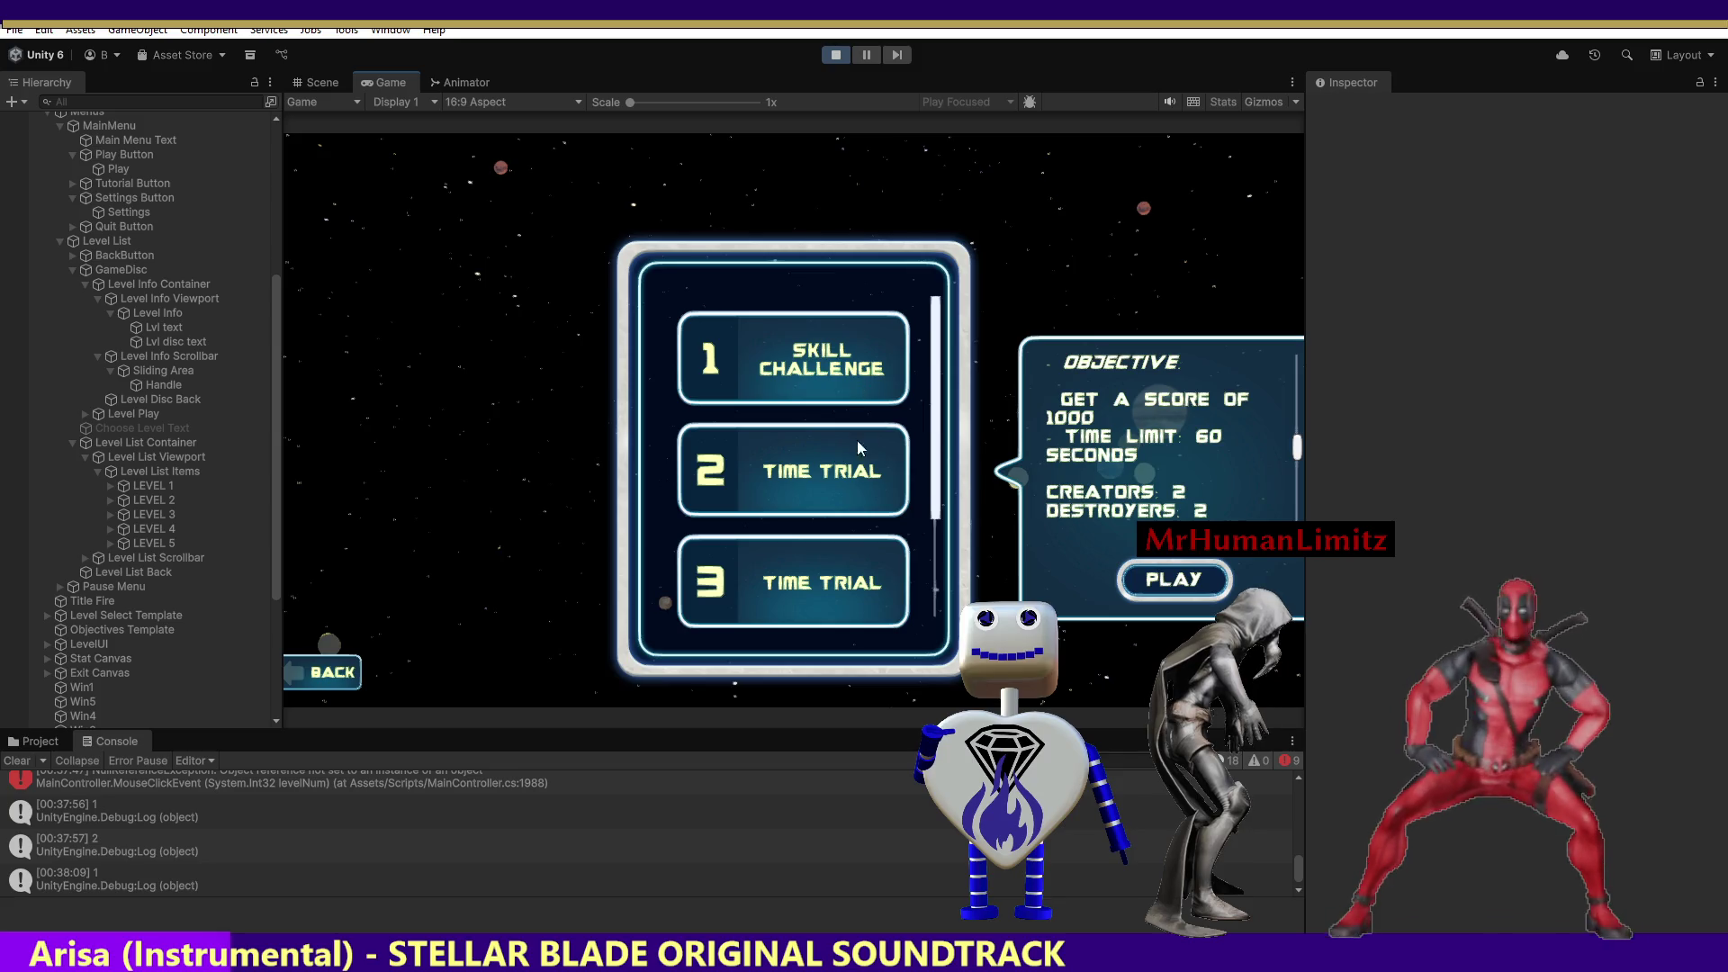
left_click(826, 583)
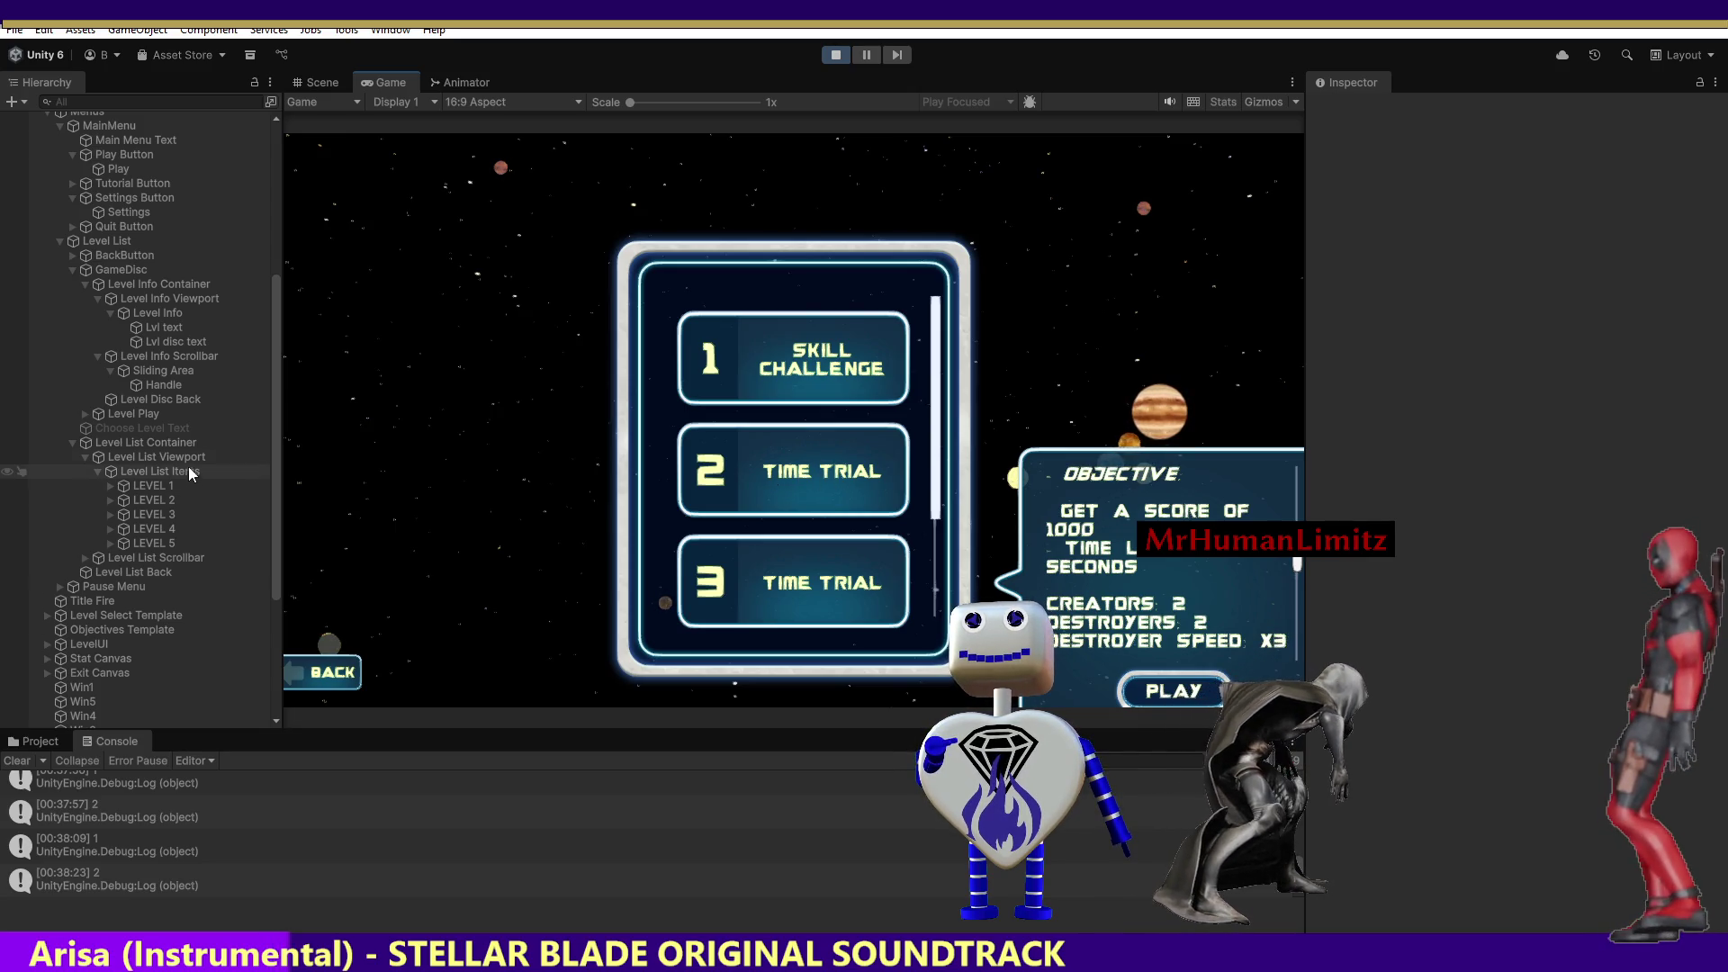
left_click(143, 270)
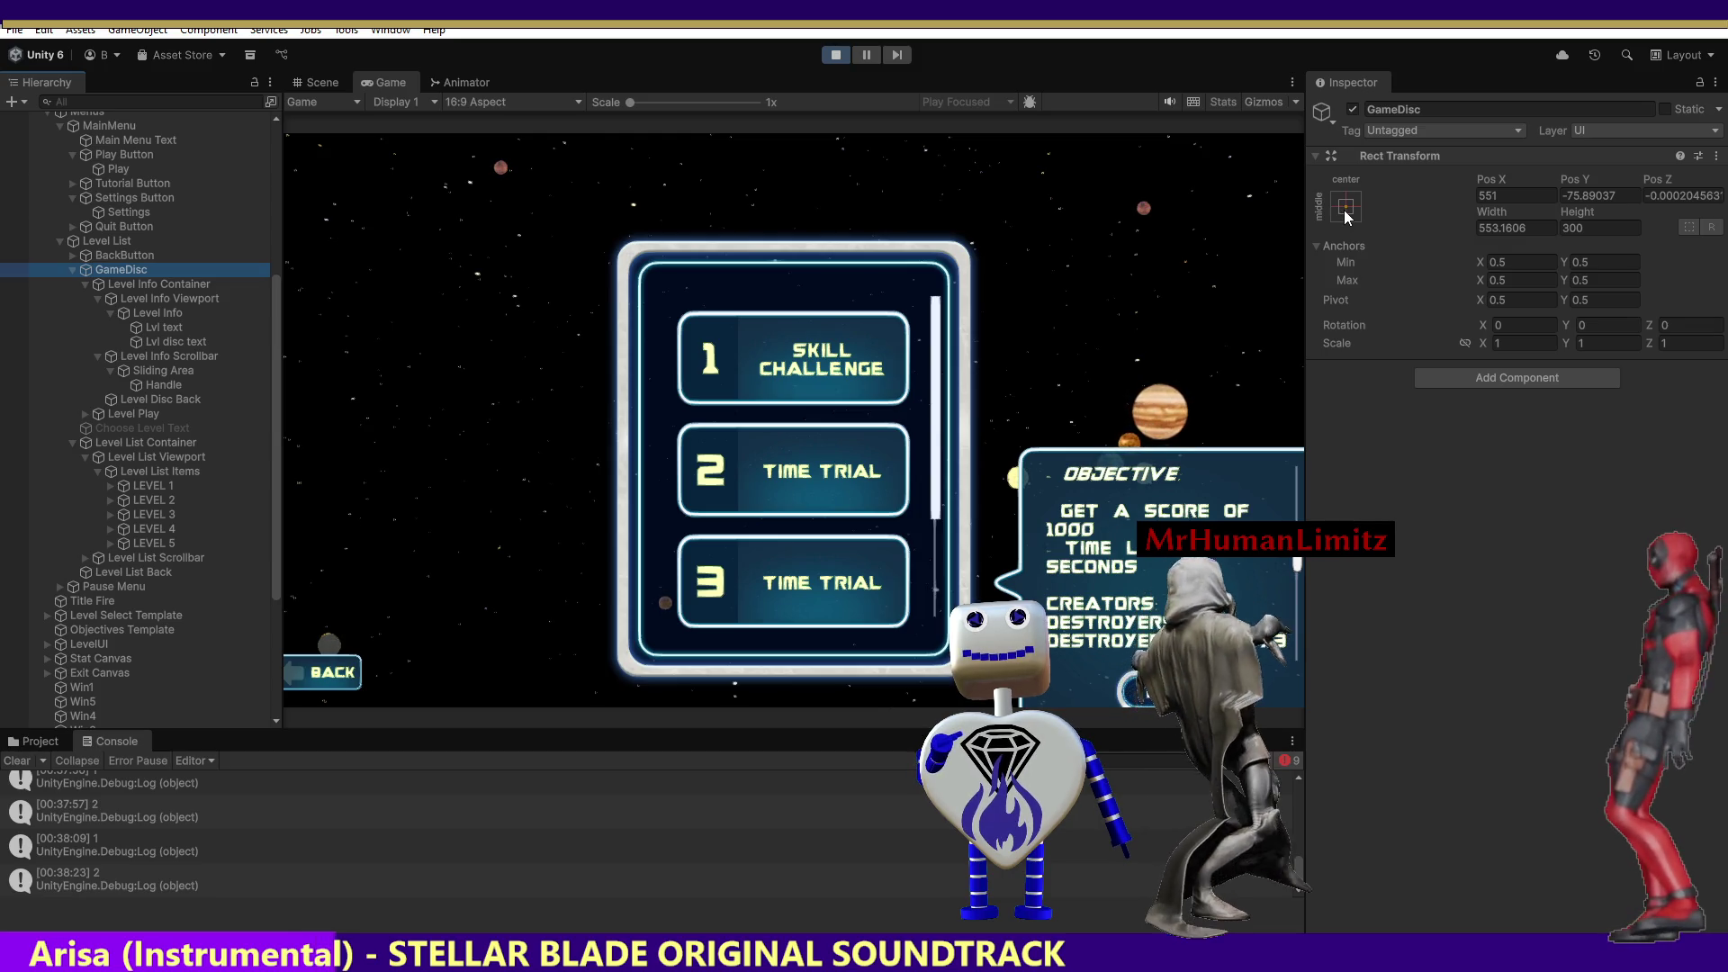
Try GameDisc anchor presets top-left, top-right, then bottom-right, and exit Play mode.
left_click(1347, 210)
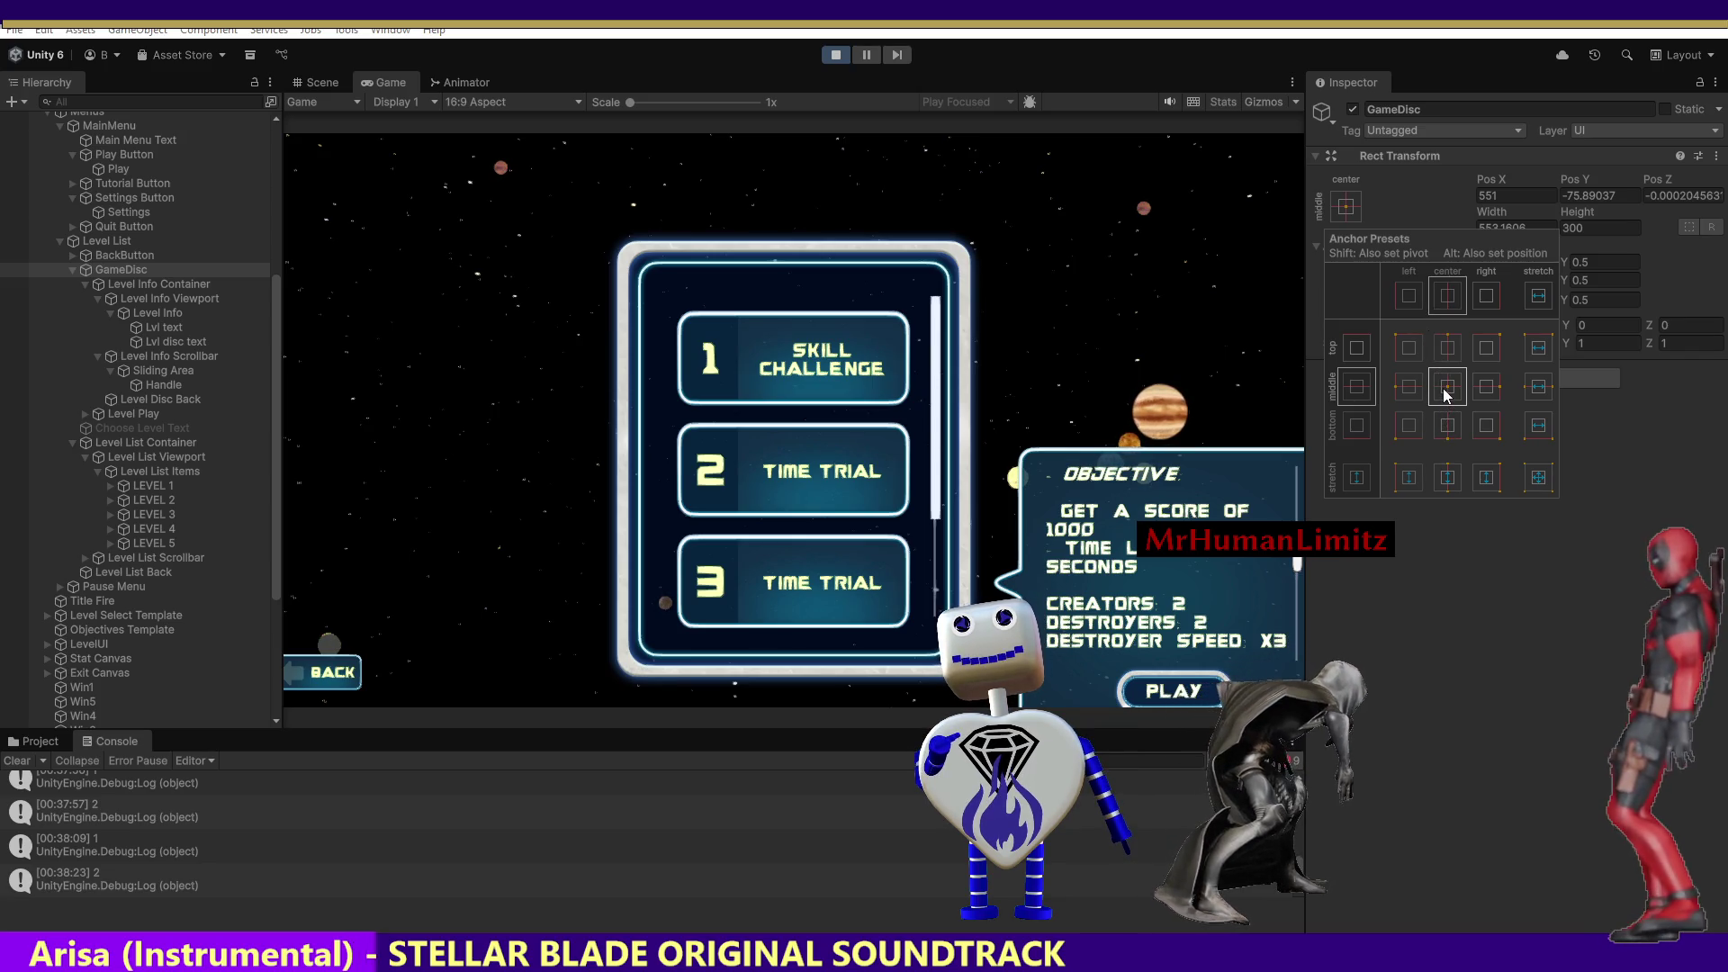
left_click(1409, 347)
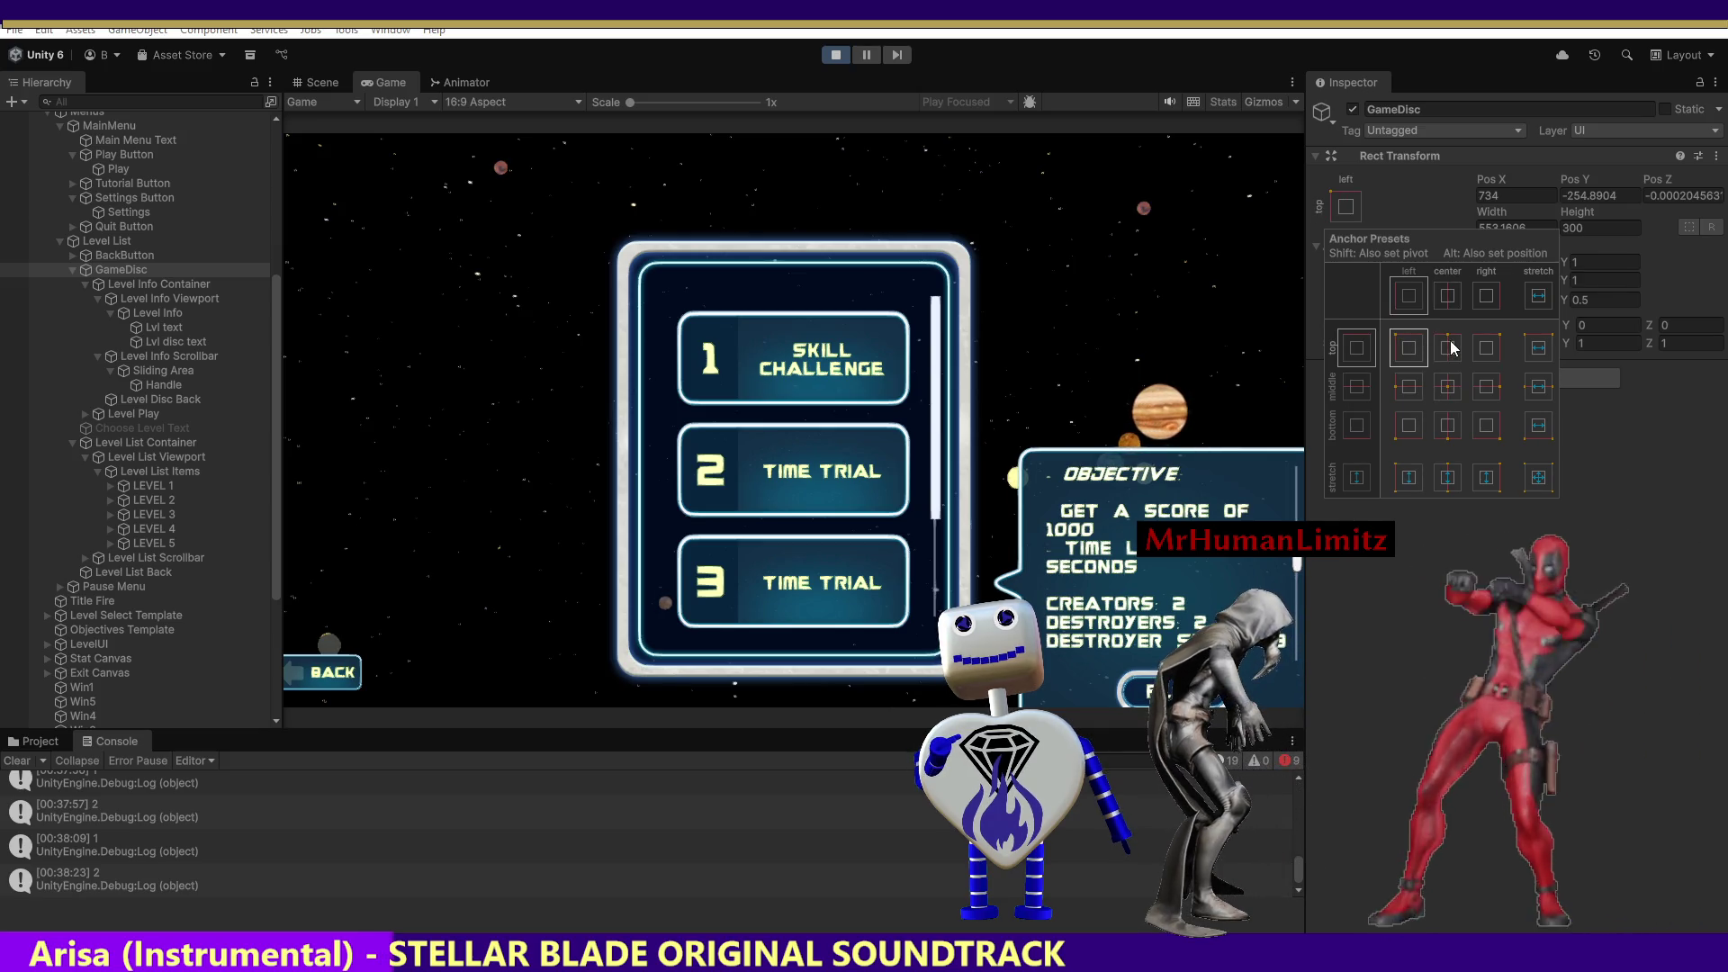
left_click(1483, 357)
left_click(1486, 425)
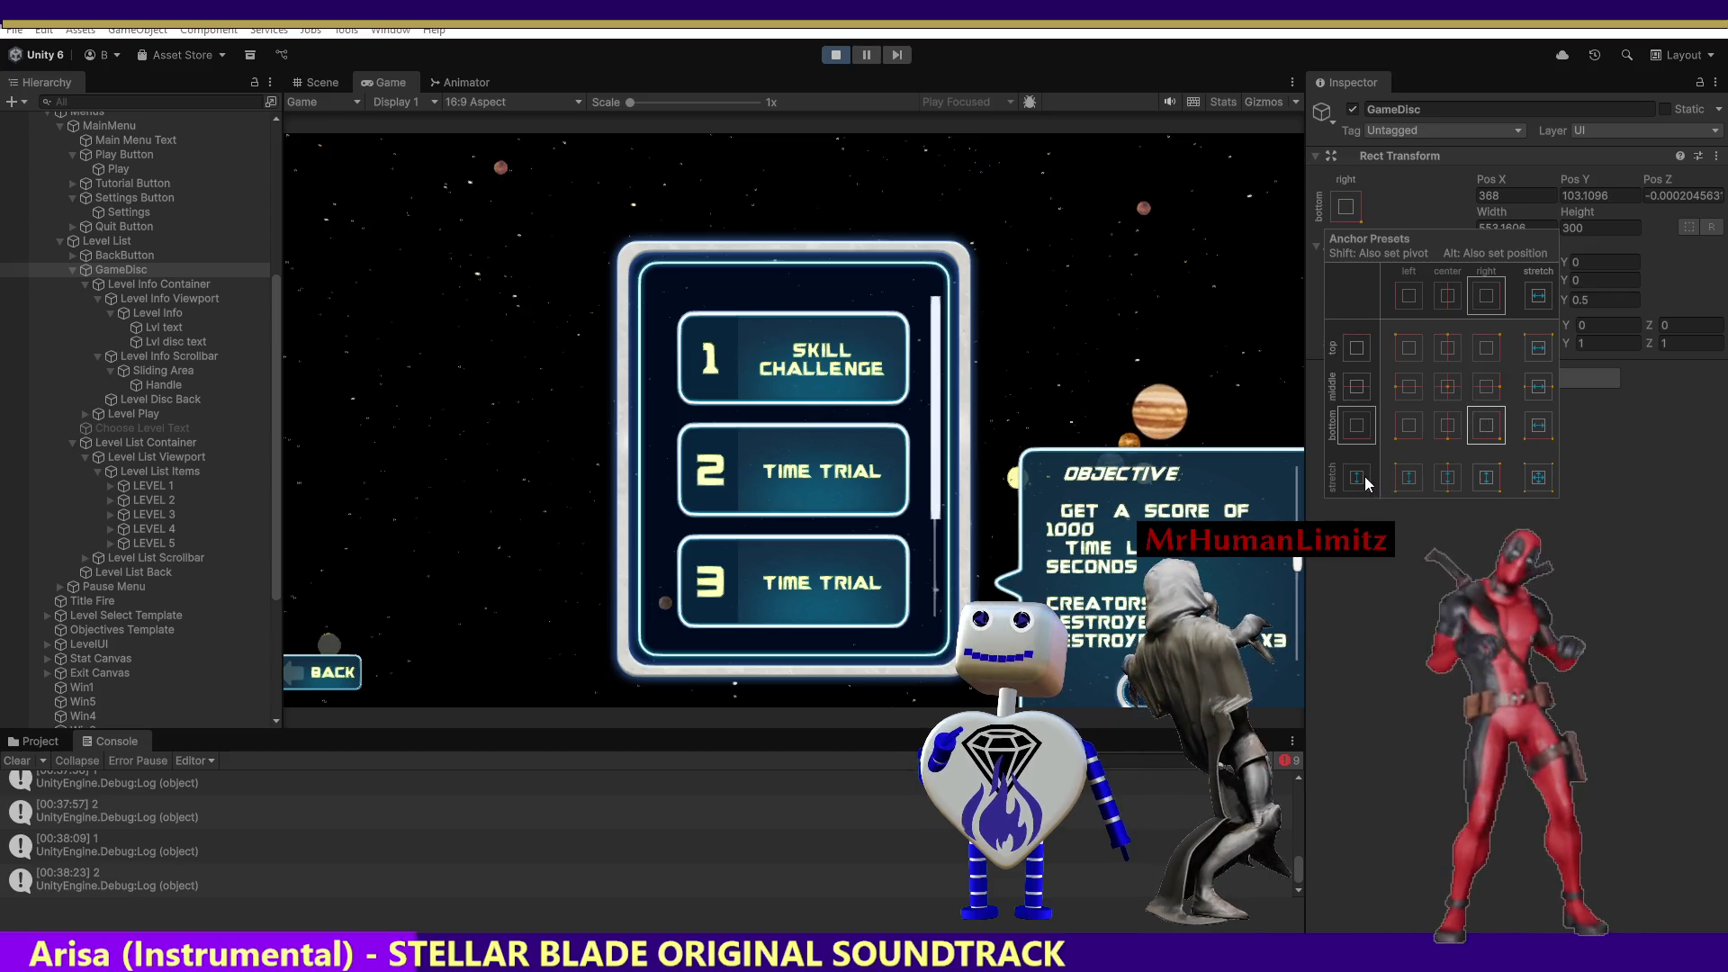
left_click(1646, 515)
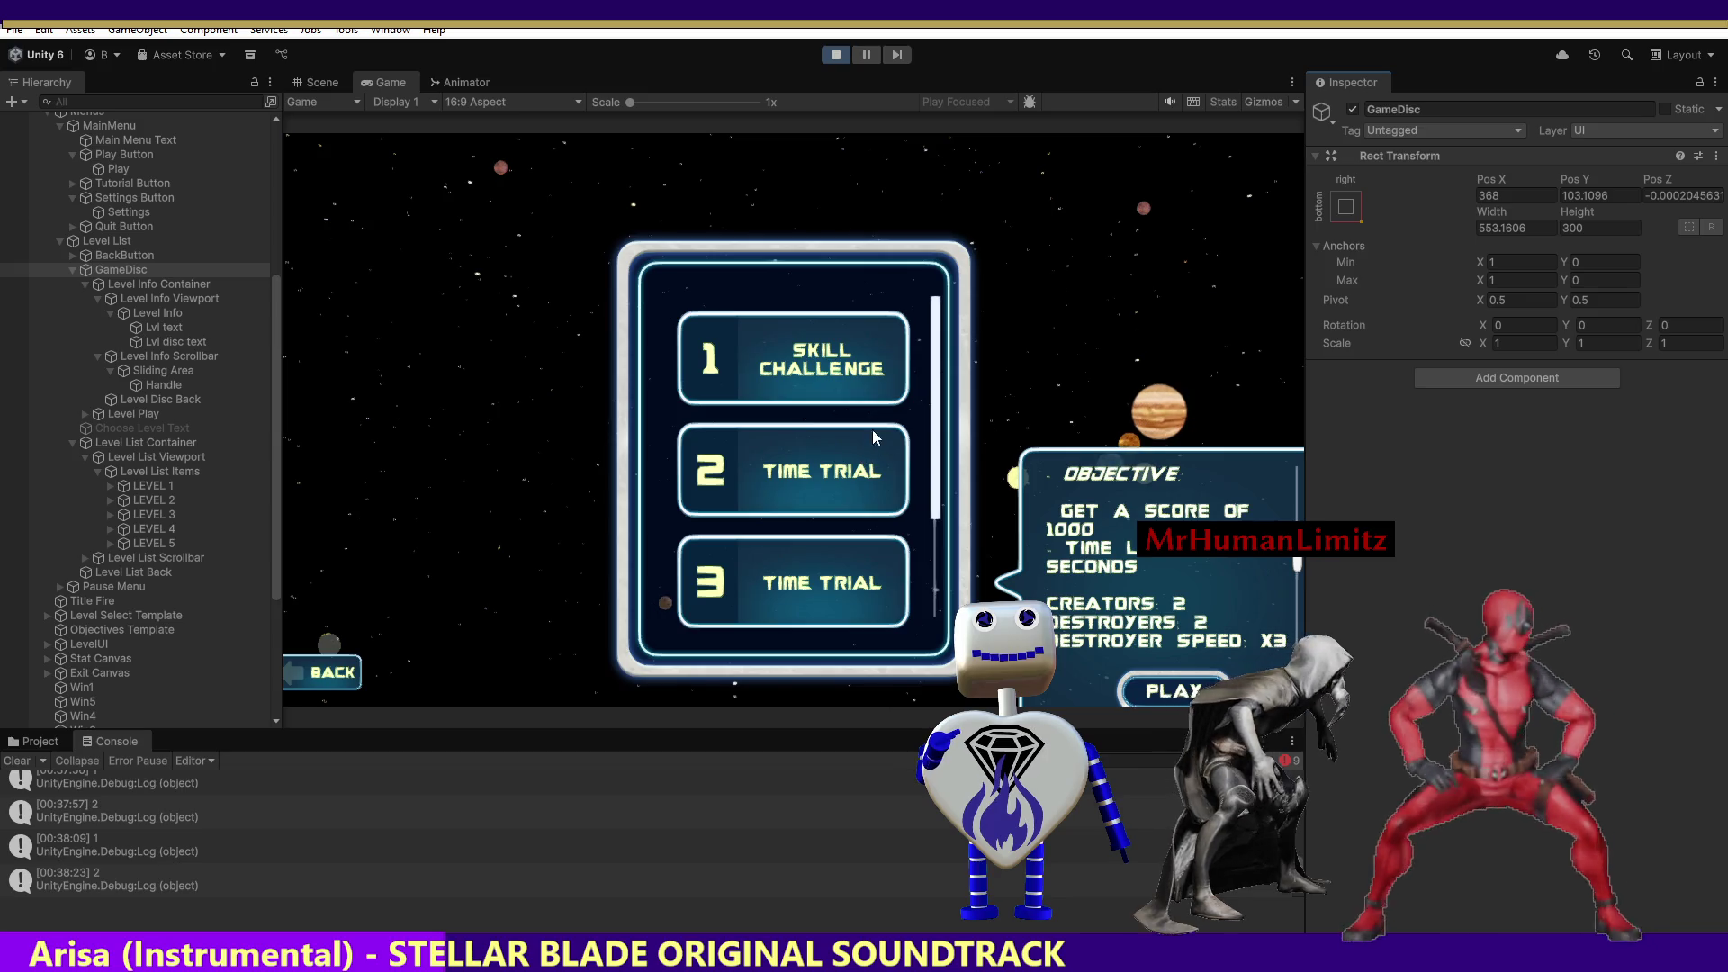
left_click(833, 56)
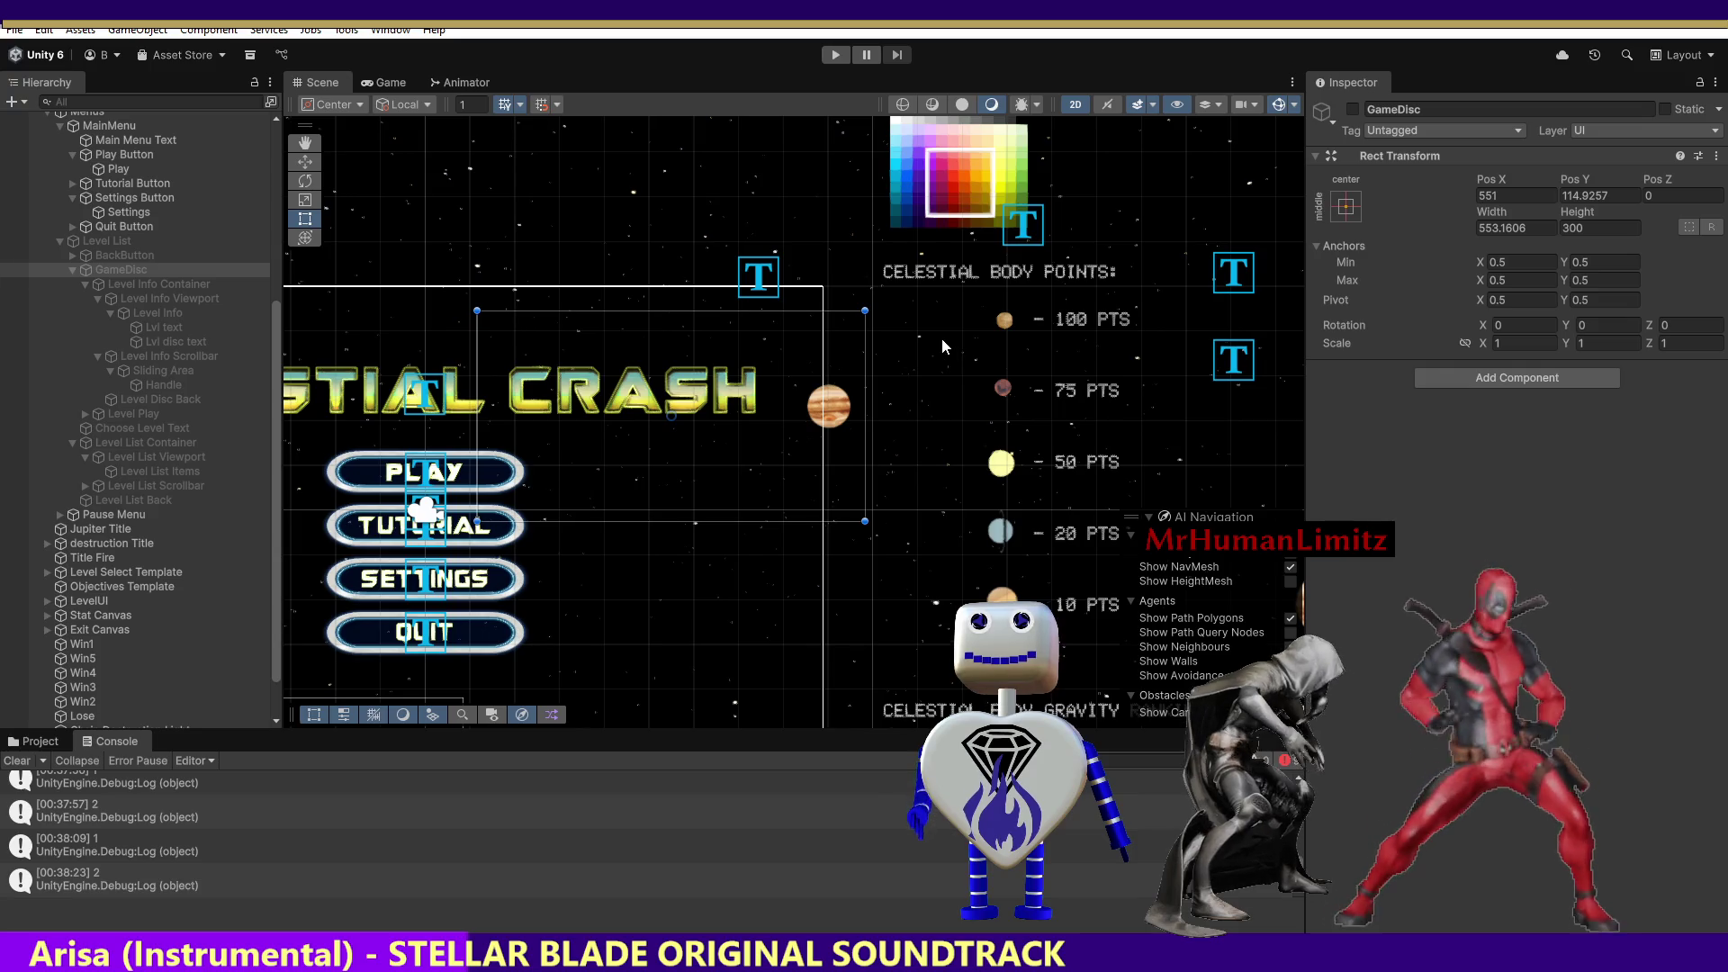
Undo the recent edits around line 1990 of MainController.cs and save the script.
key("alt+Tab")
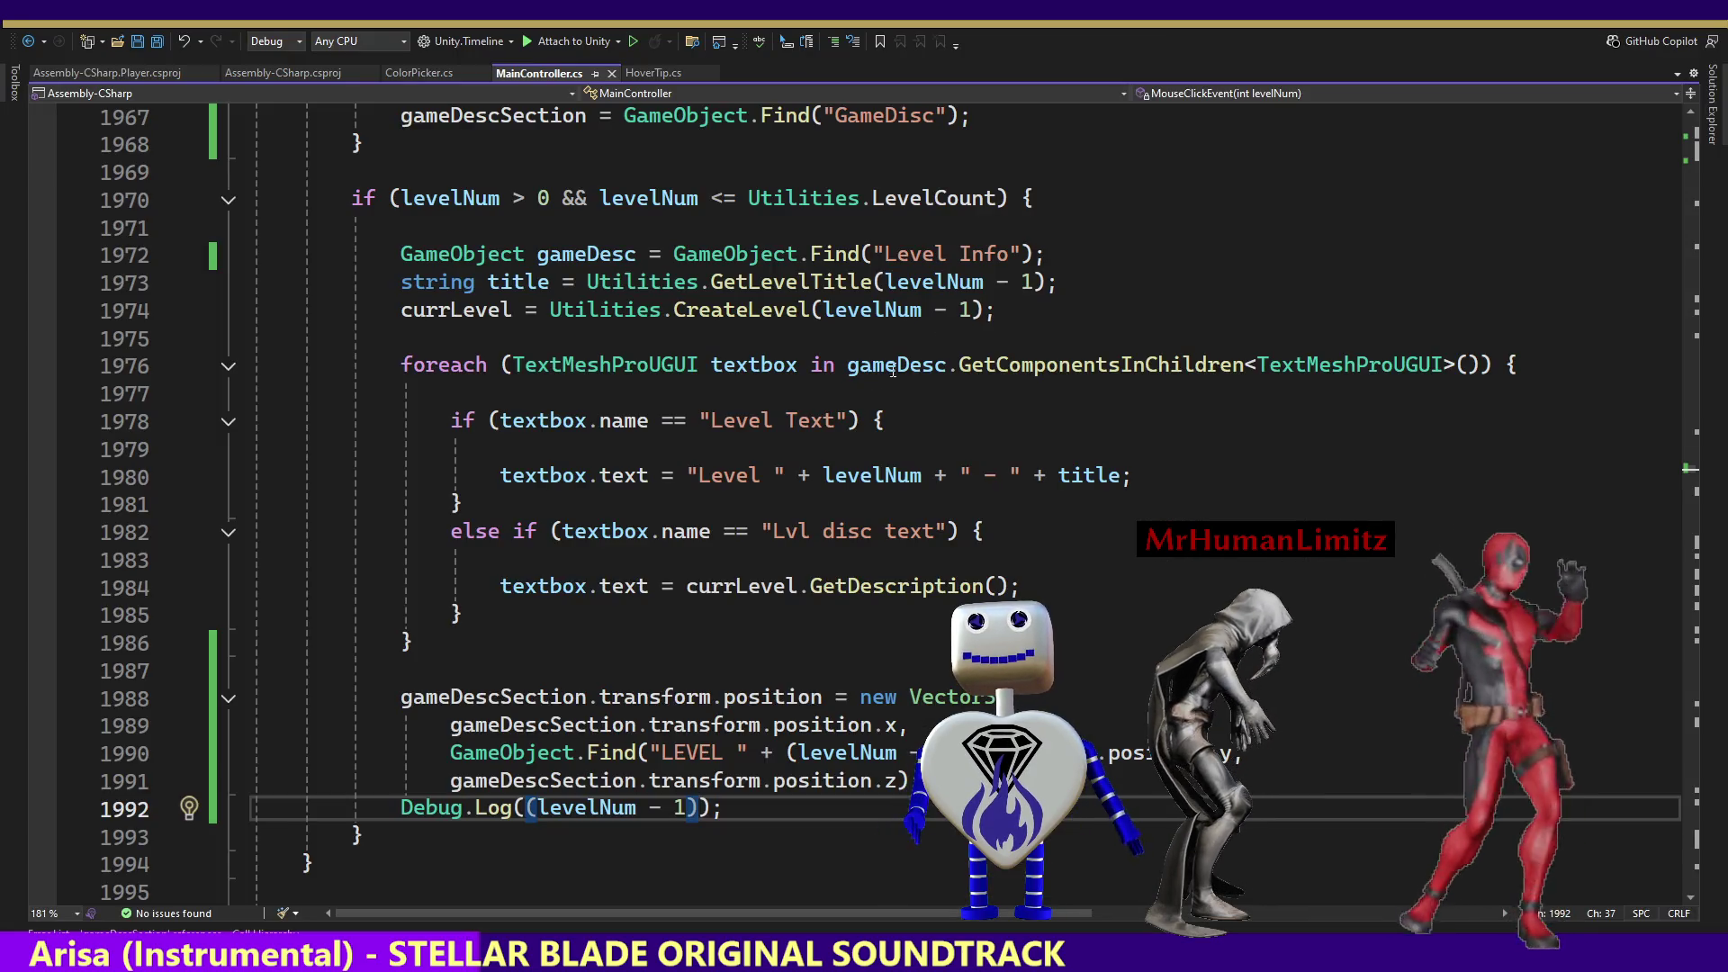
key("ctrl+z")
key("ctrl+z")
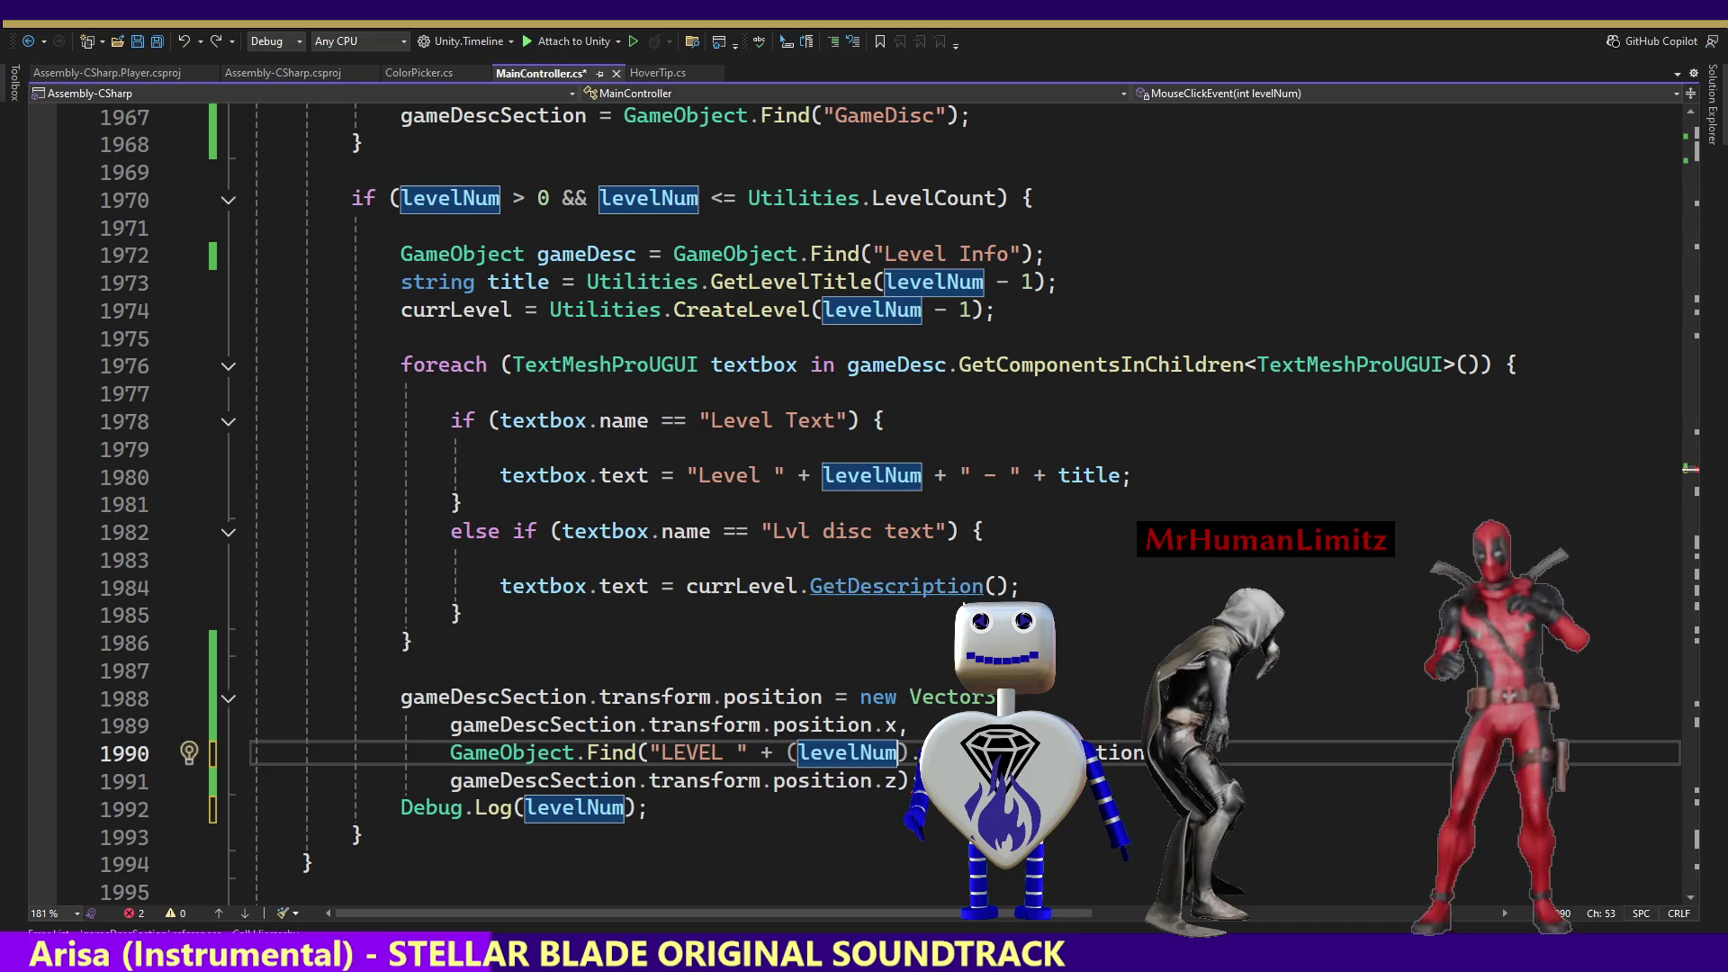
key("ctrl+z")
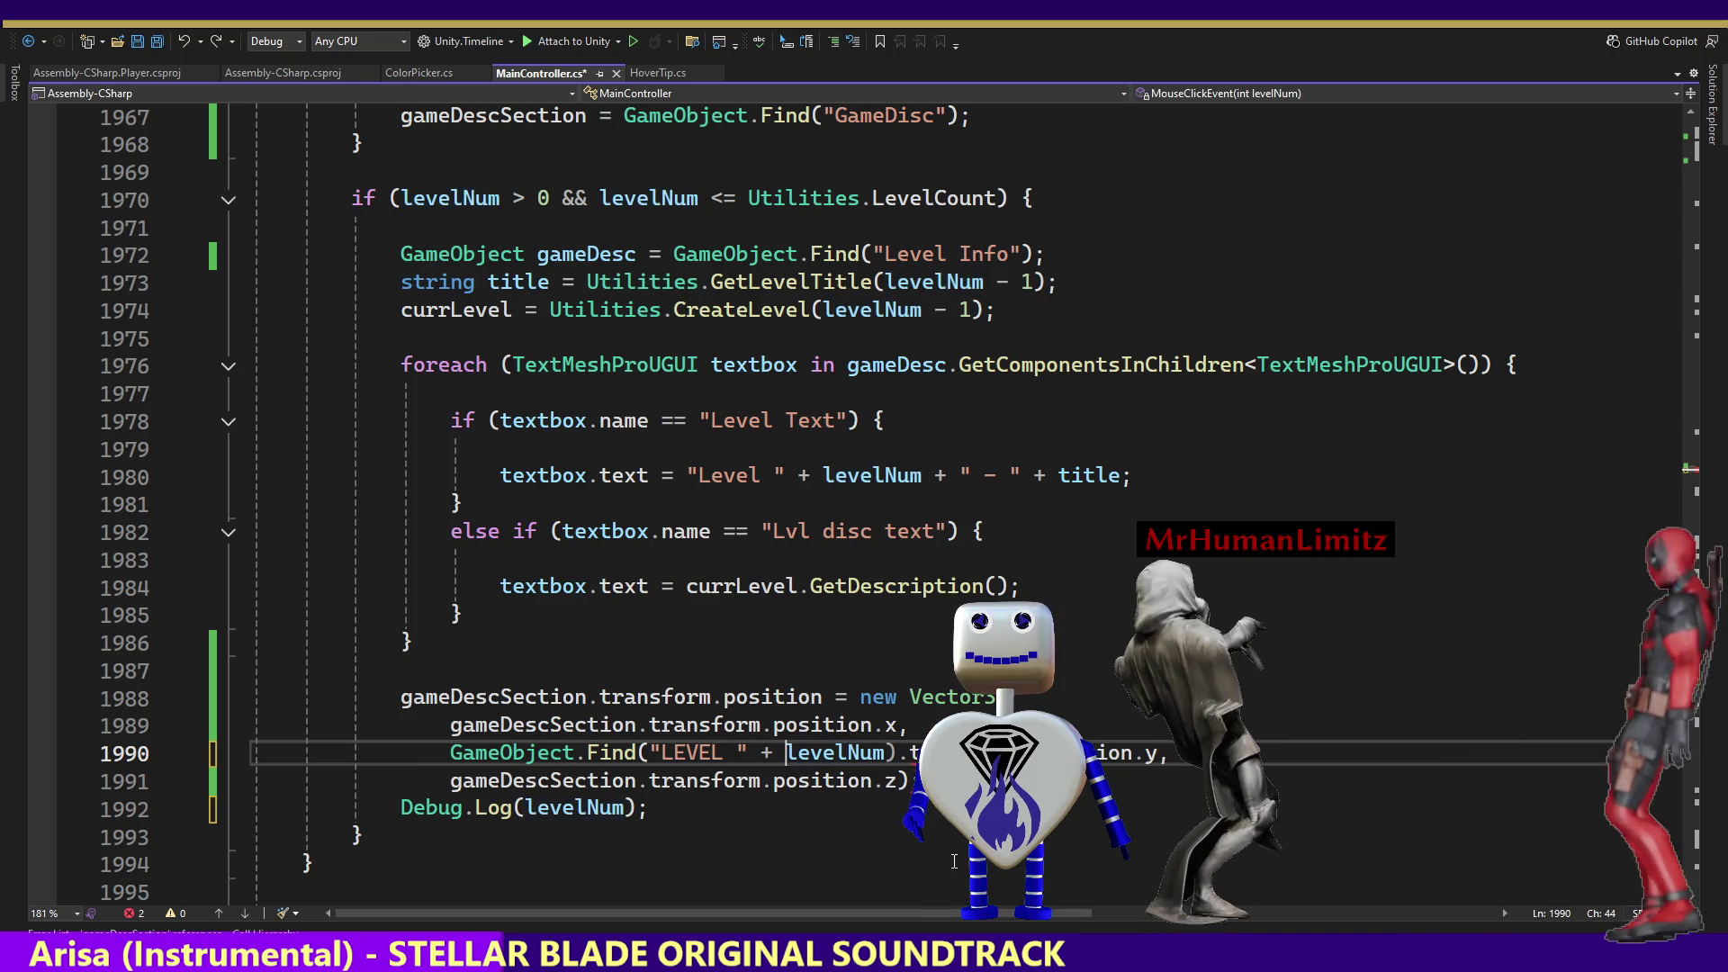
key("ctrl+z")
key("ctrl+z")
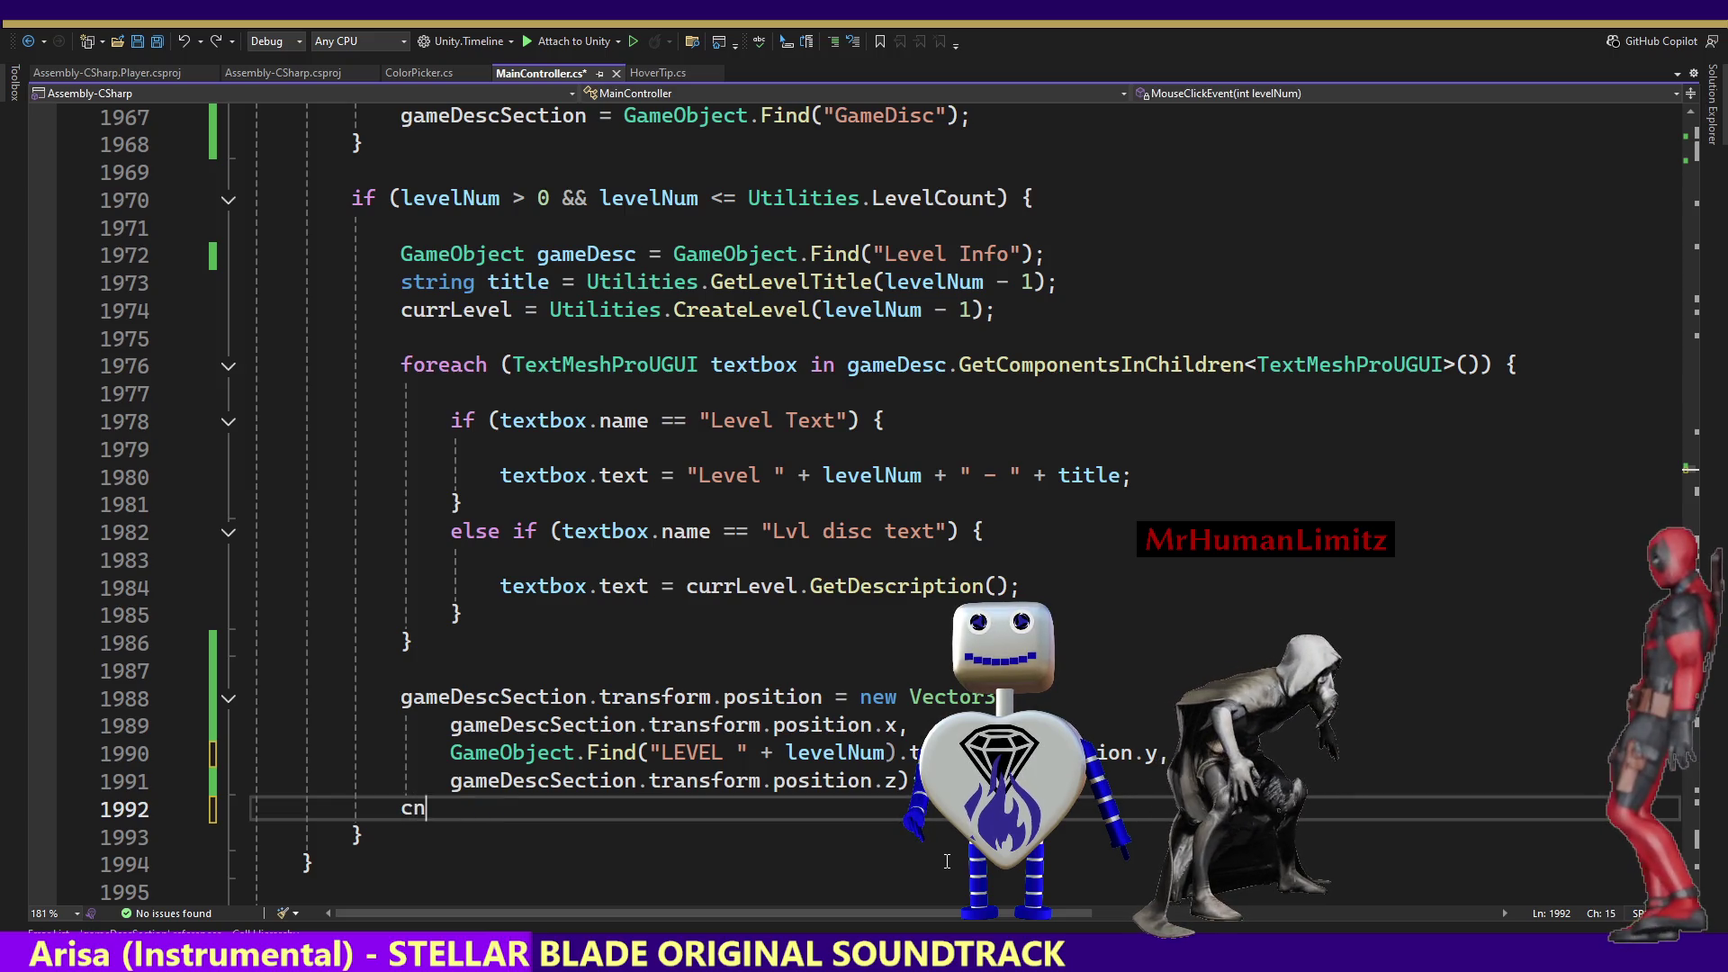
key("ctrl+z")
left_click(1157, 747)
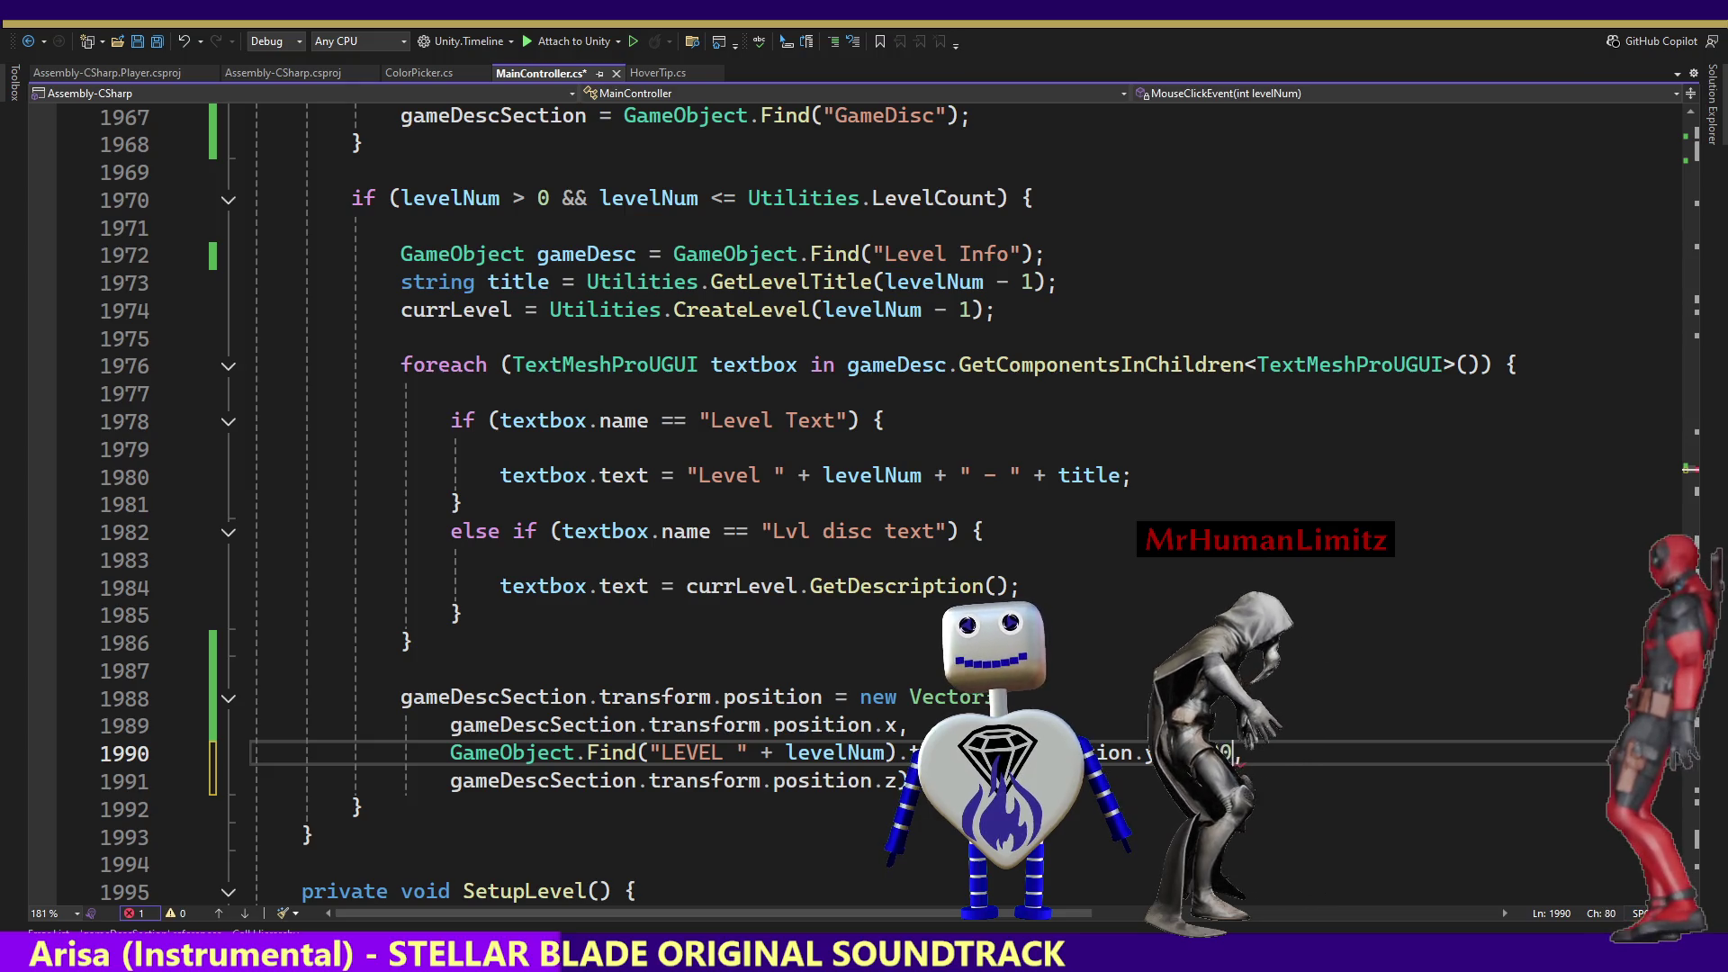
key("ctrl+s")
key("alt+Tab")
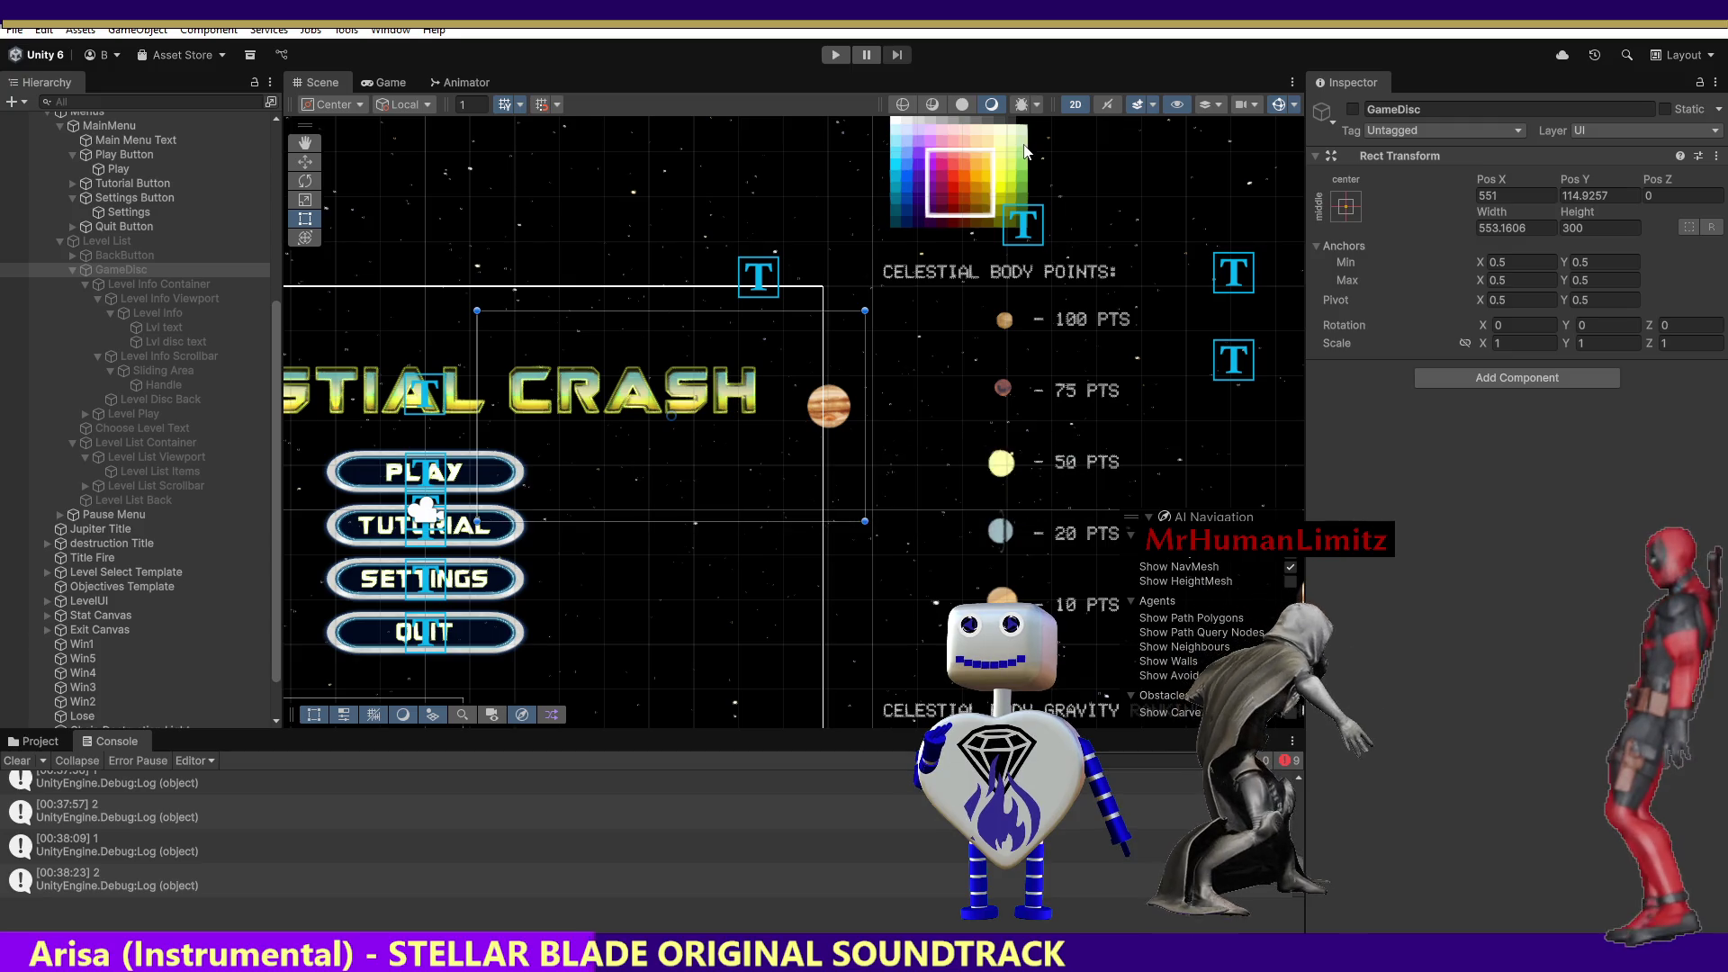
Run the game, open the level list, scroll to levels 3–5 and select GameDisc.
left_click(835, 56)
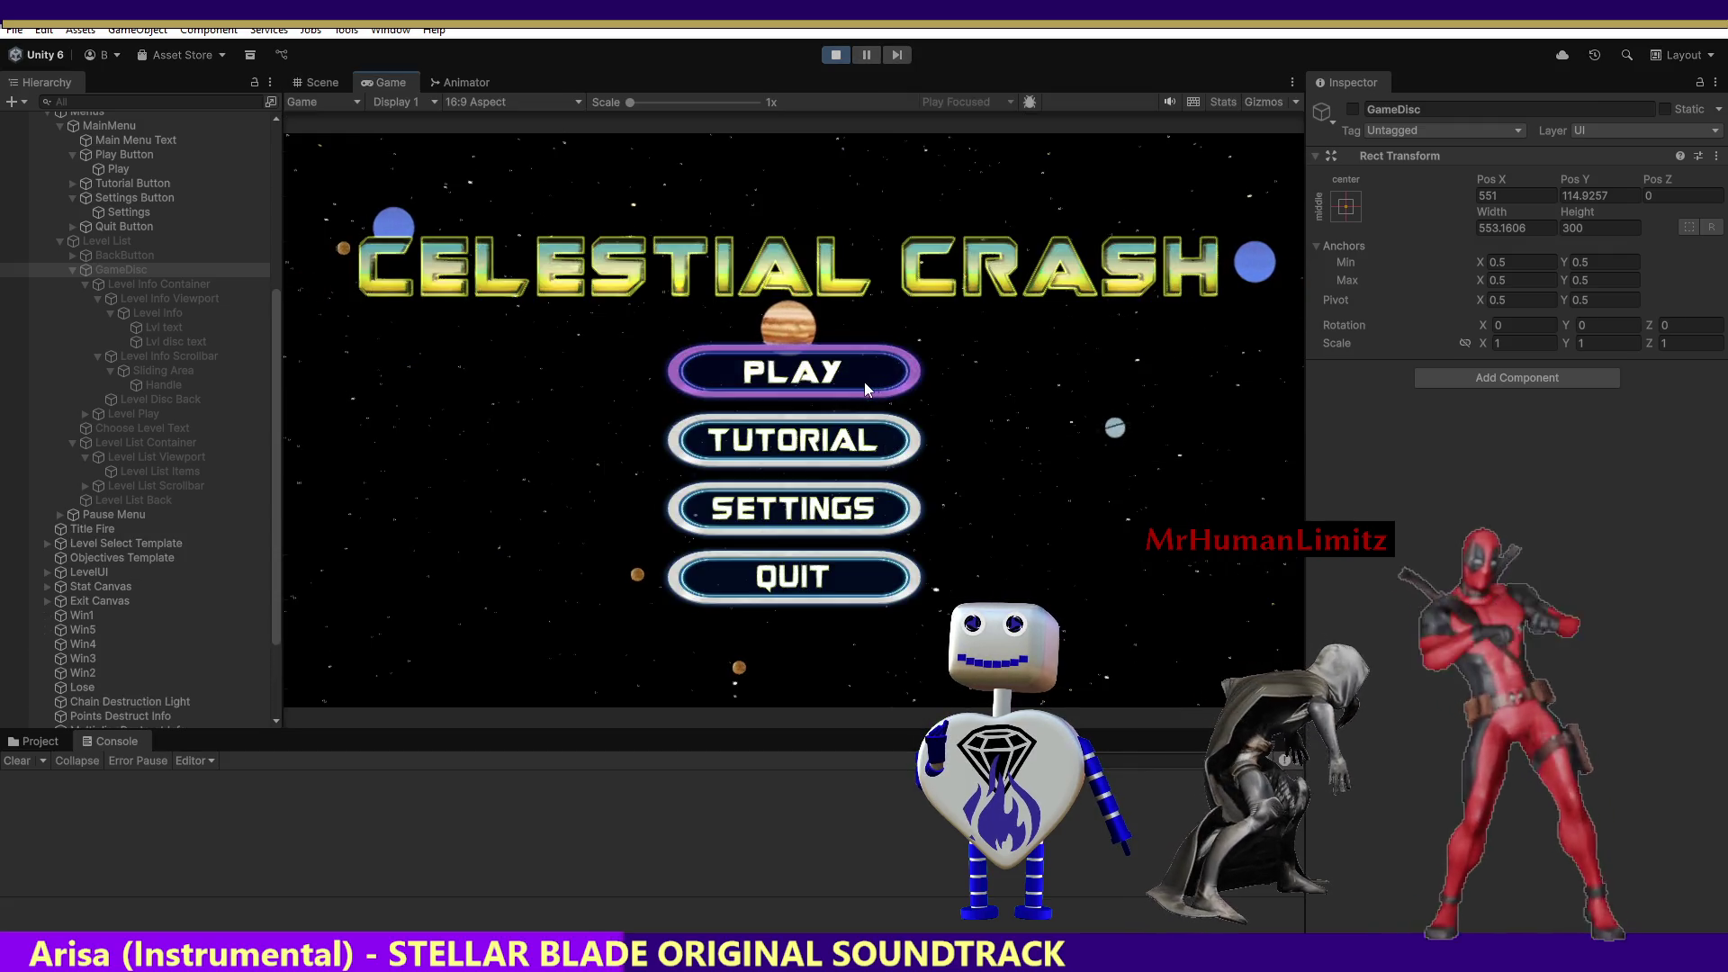
left_click(864, 383)
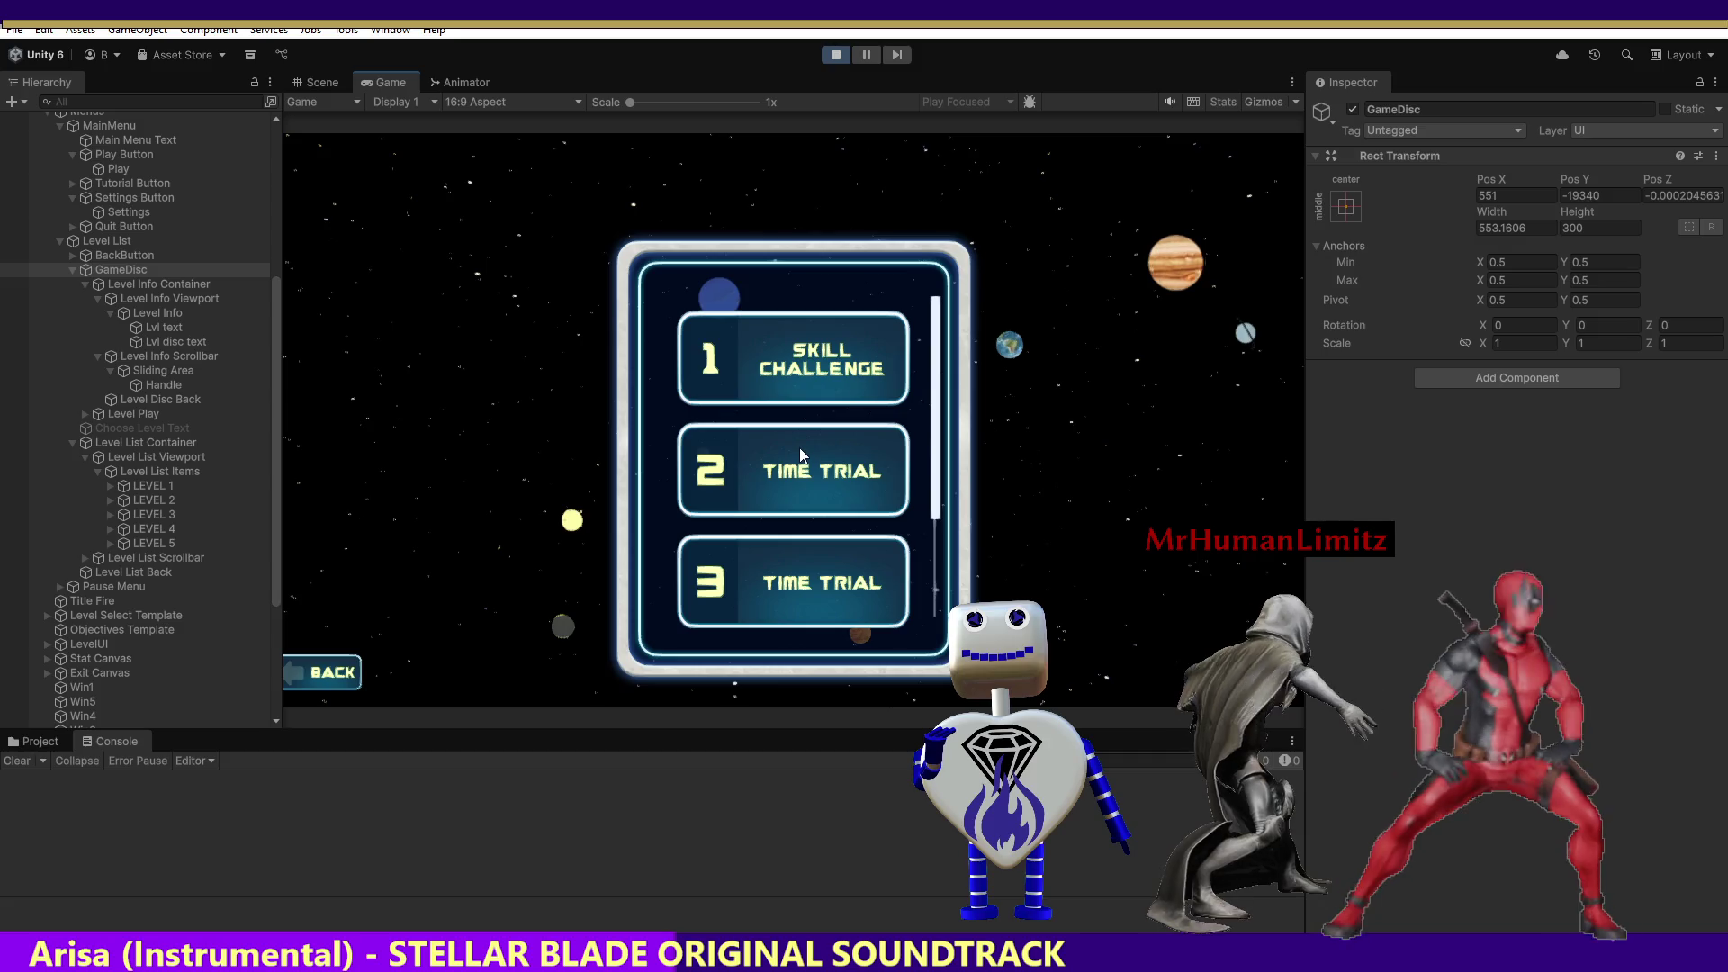
left_click(317, 82)
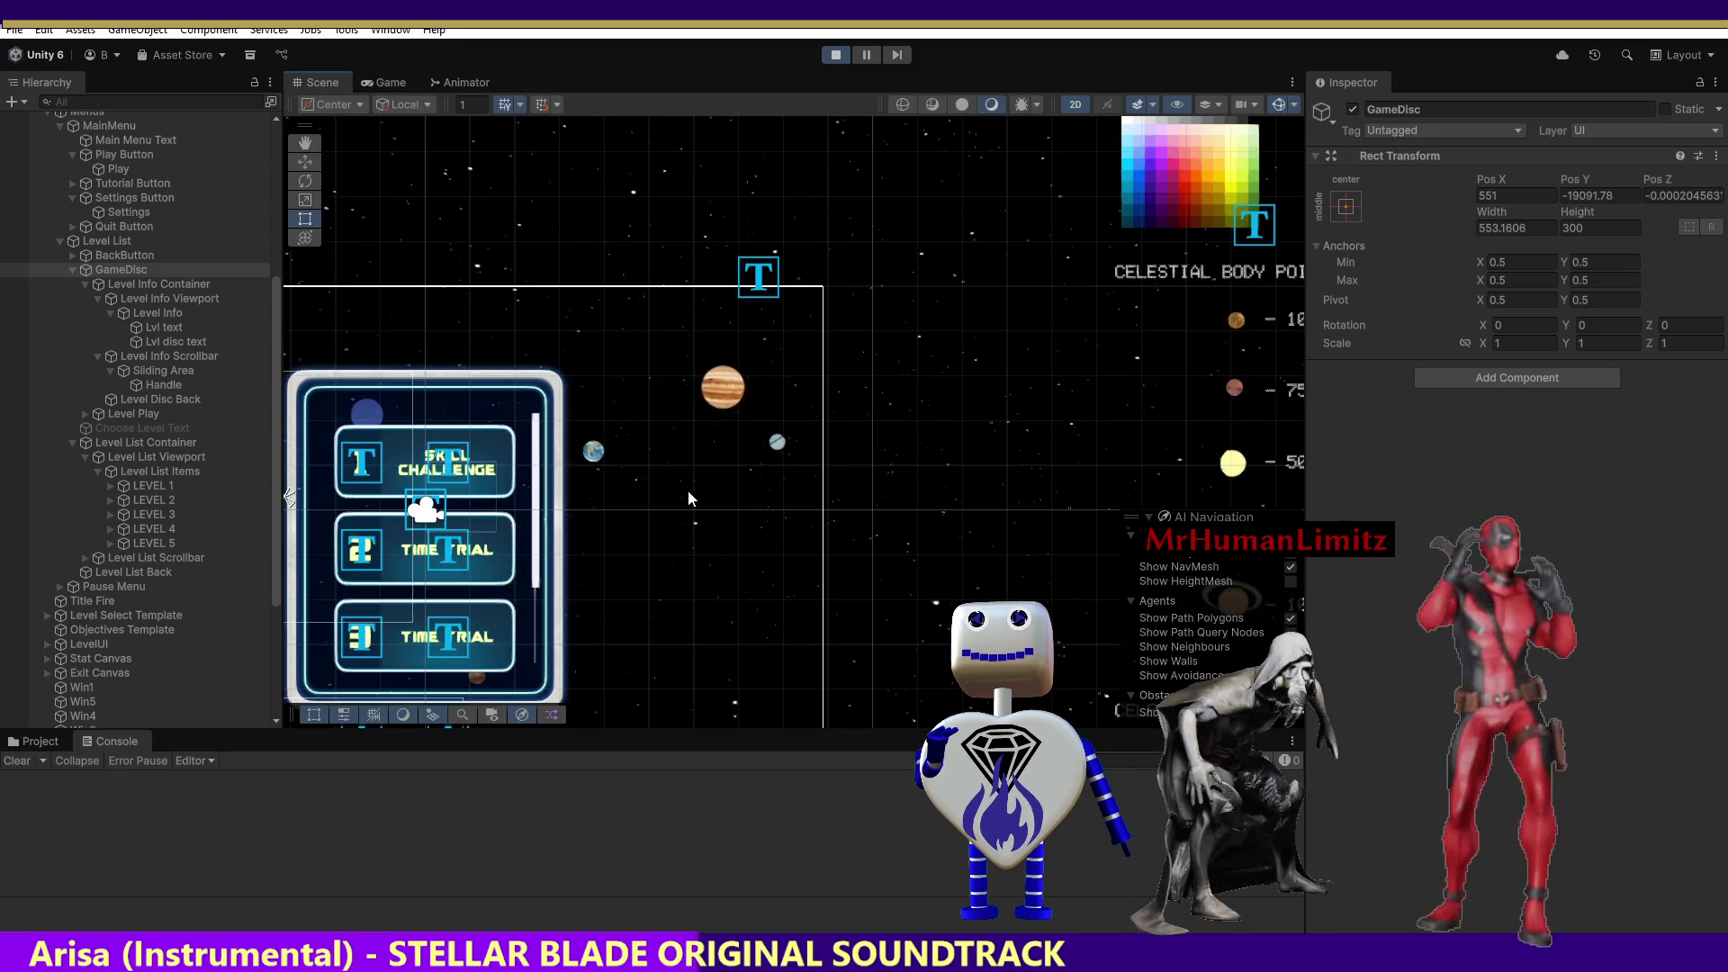
left_click(387, 439)
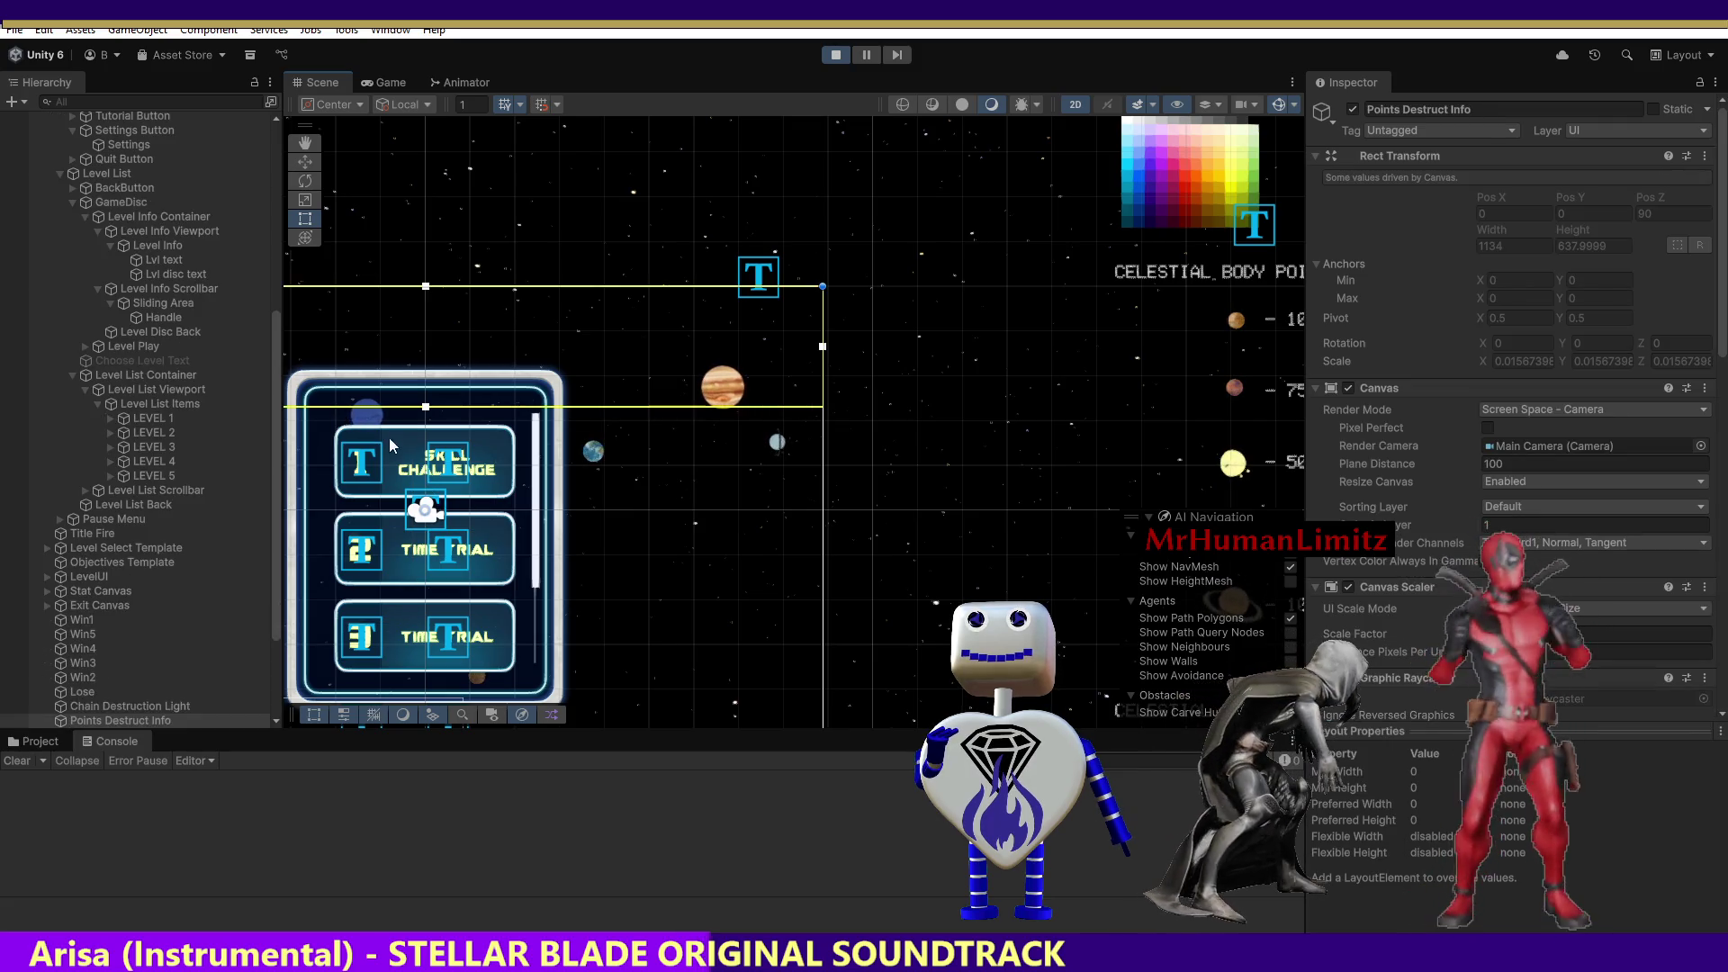
left_click(385, 83)
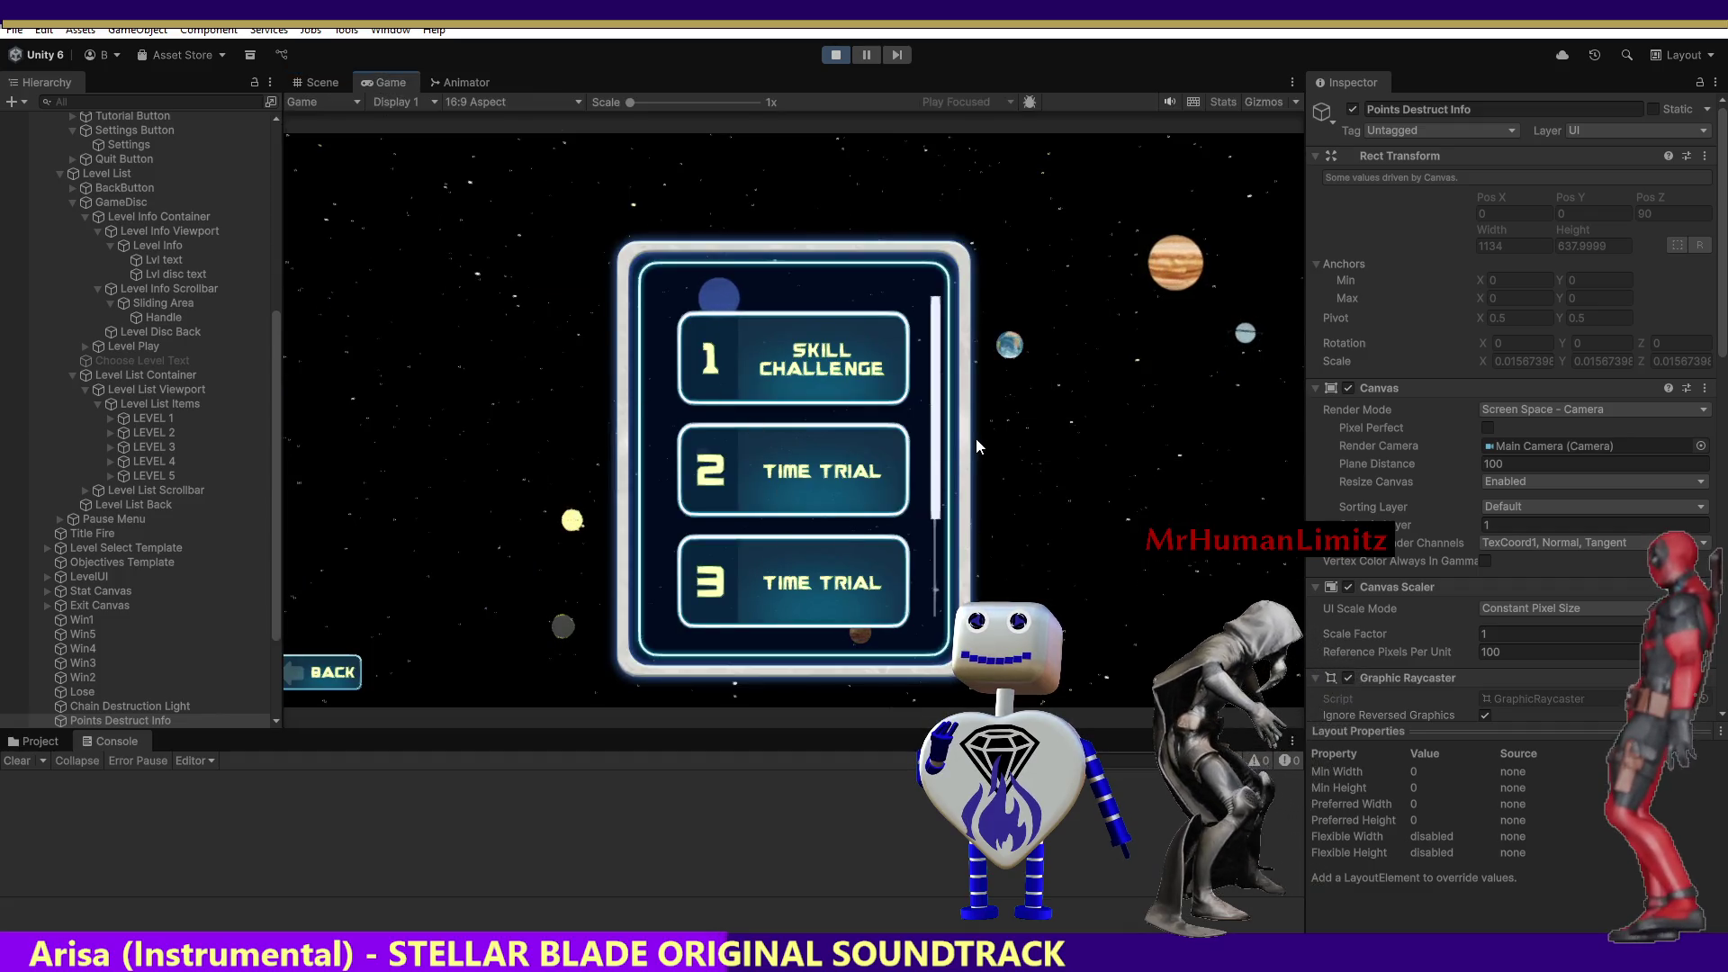
left_click_drag(936, 497, 936, 594)
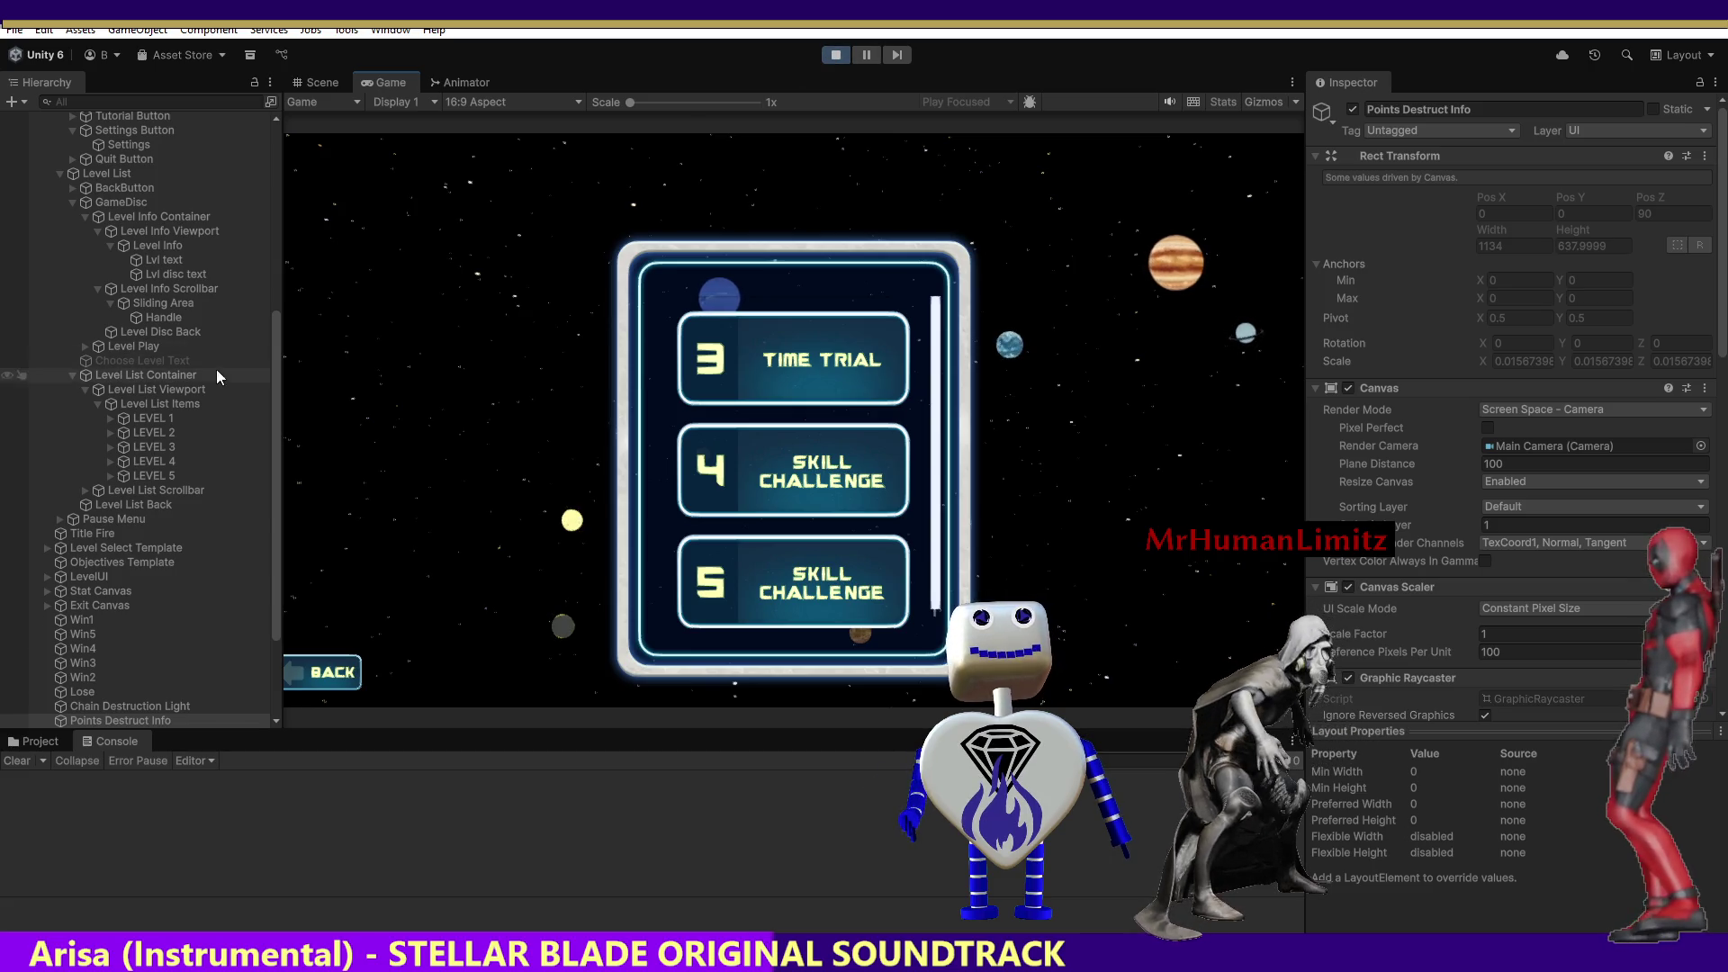
left_click(122, 200)
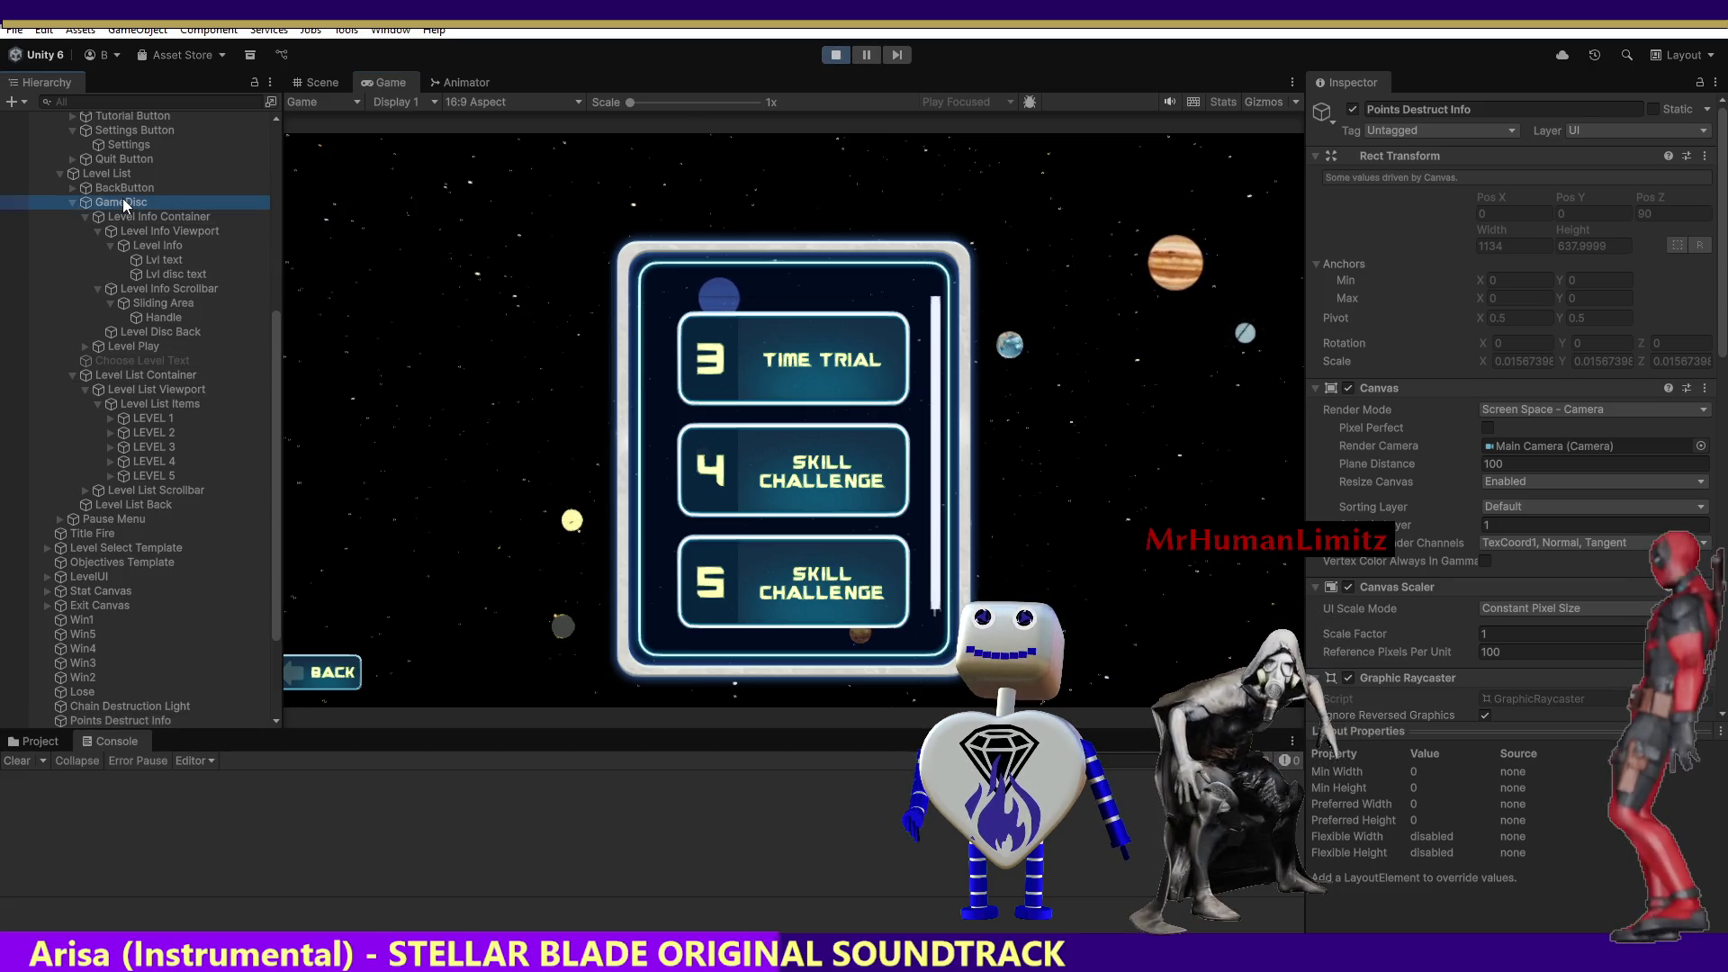
Stop Play mode and change the '-' on line 1990 to '+' so the offset is added.
left_click(833, 59)
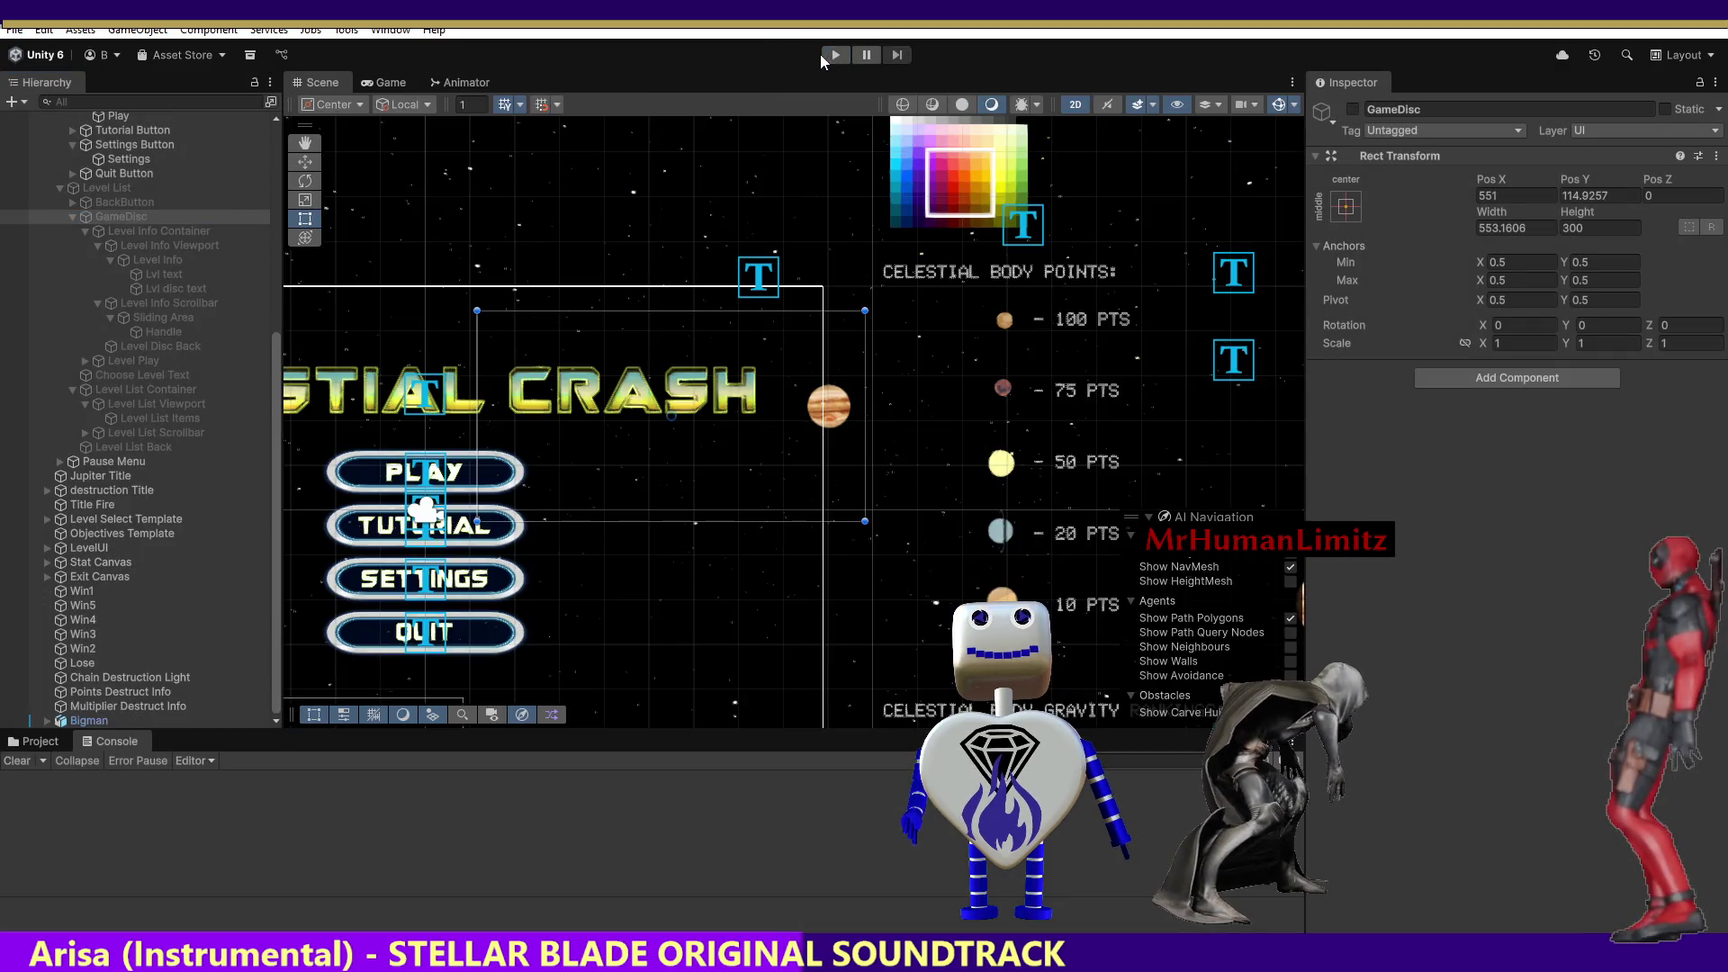
key("alt+Tab")
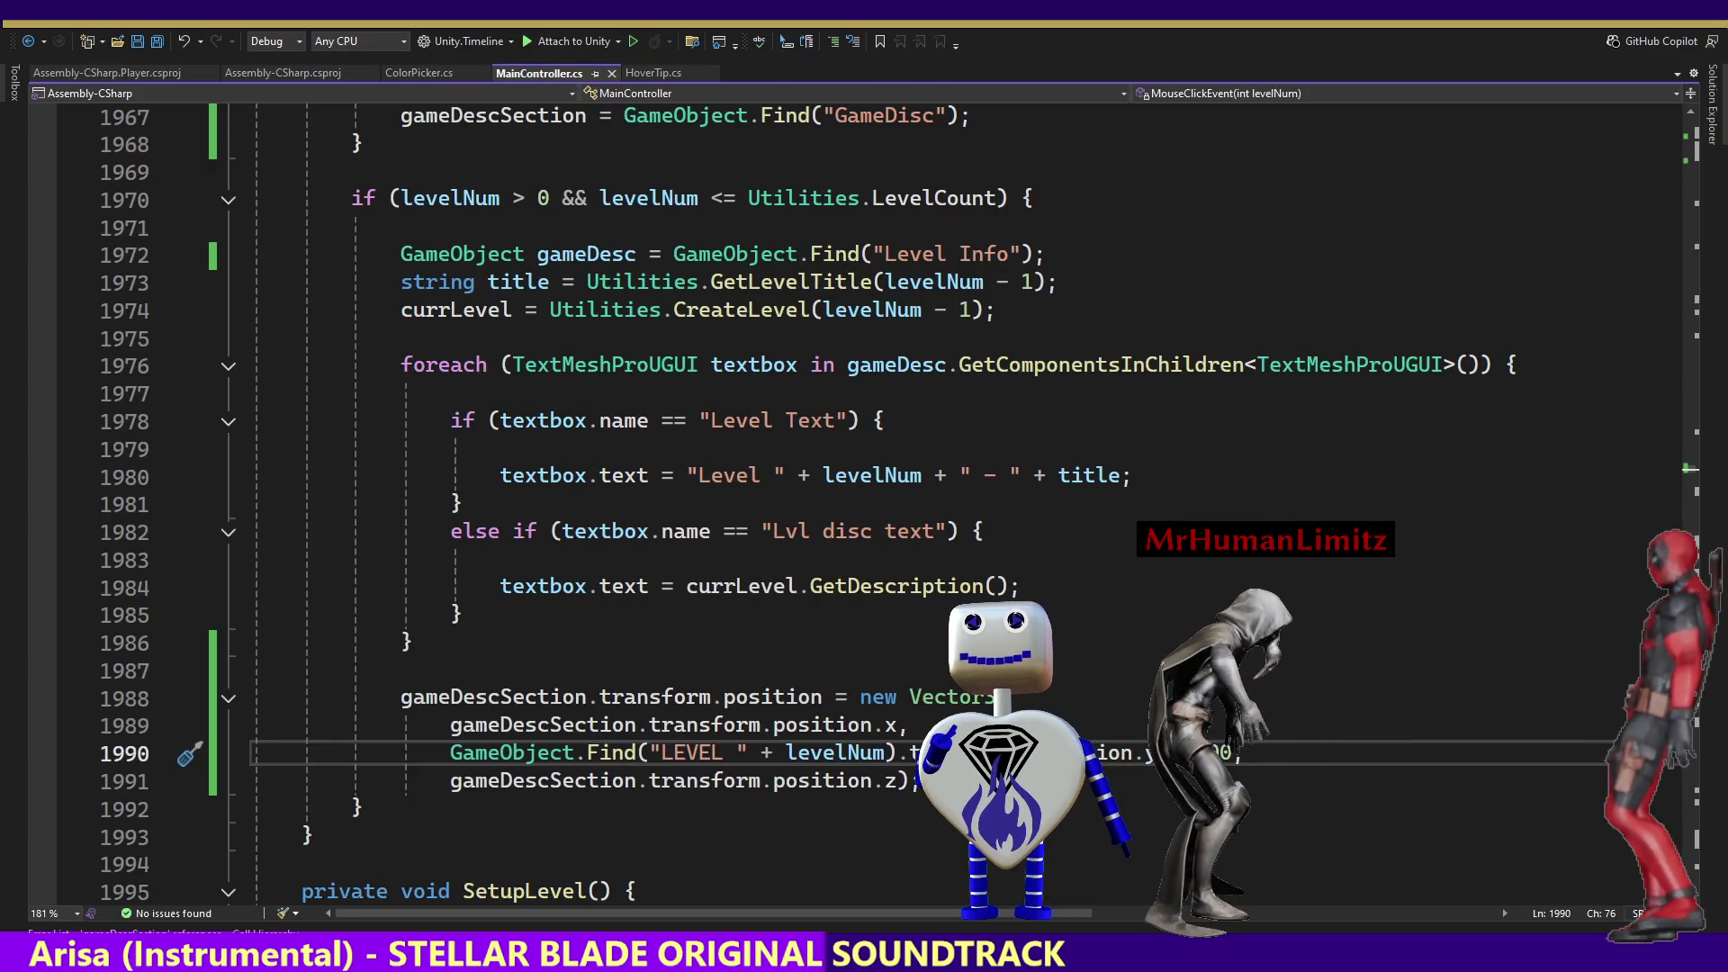
key("shift+Left")
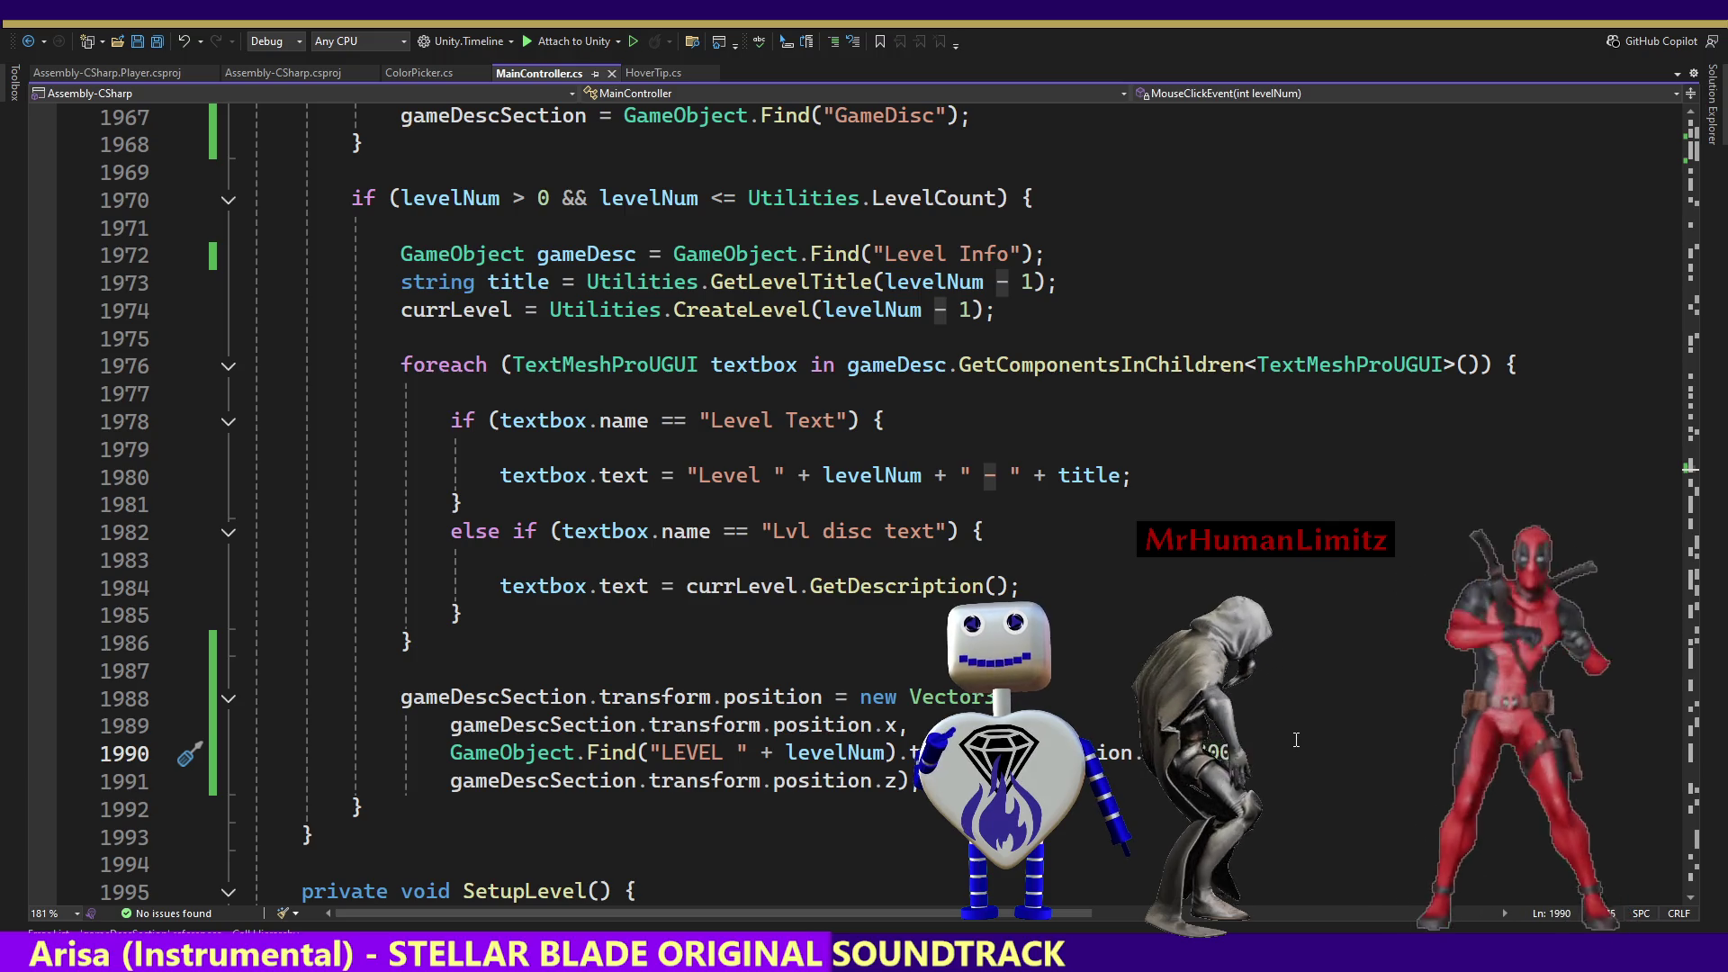
type("y + 3")
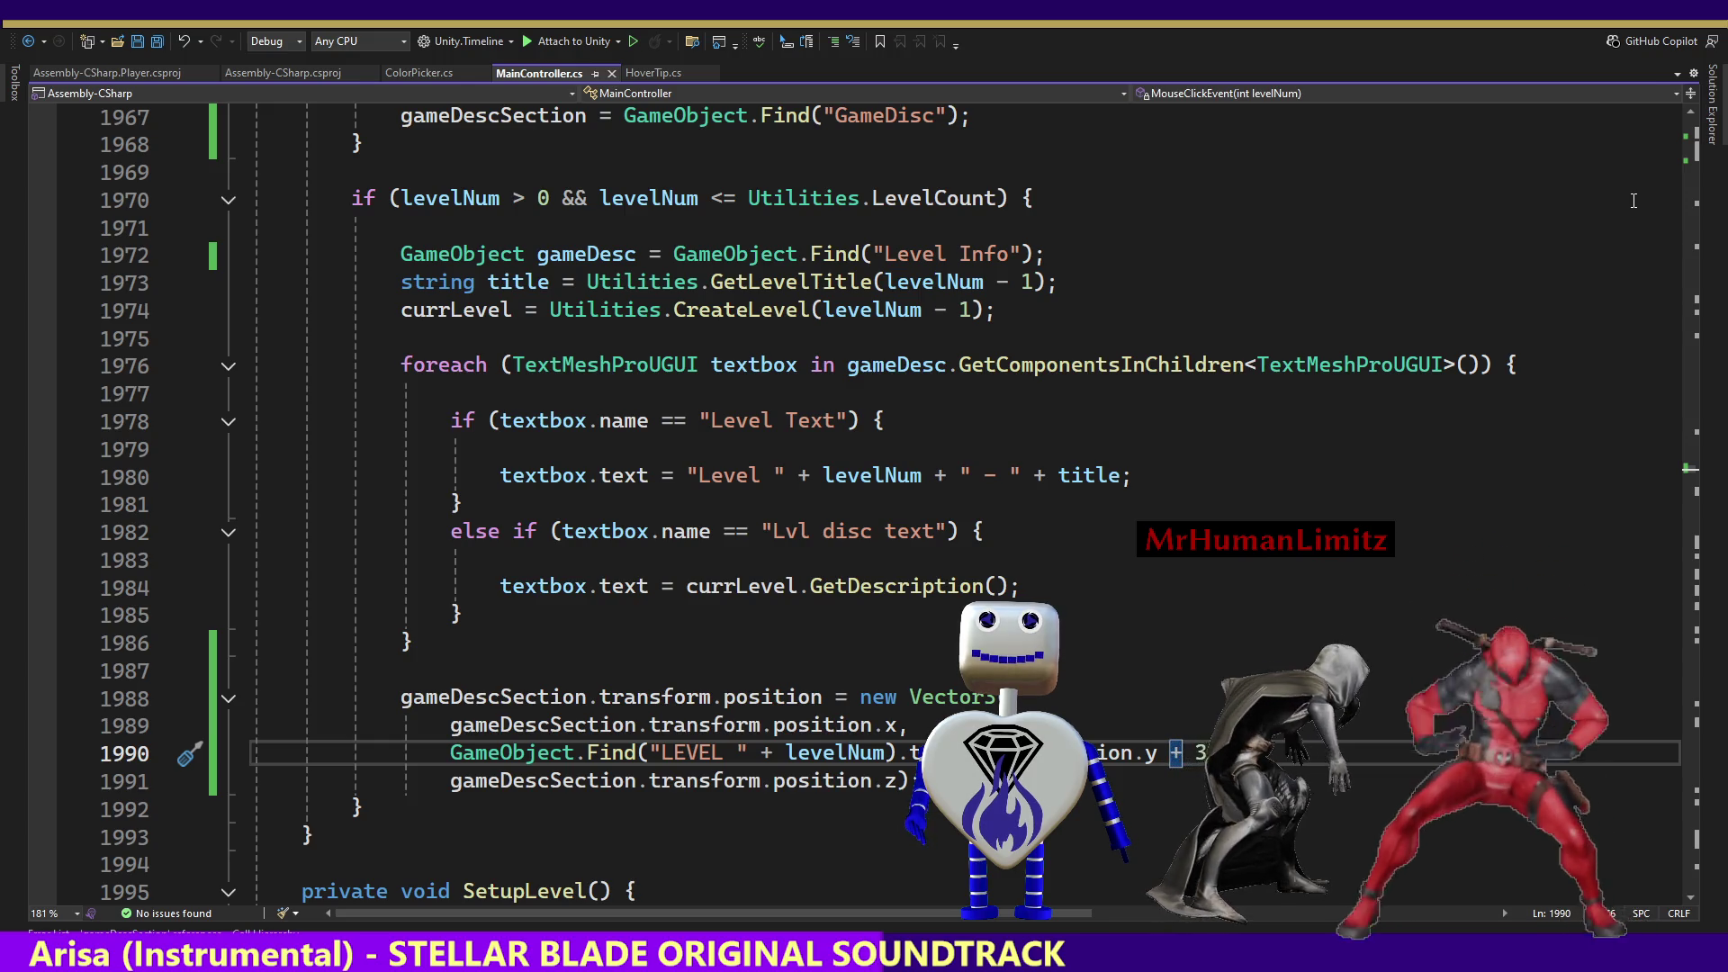
key("alt+Tab")
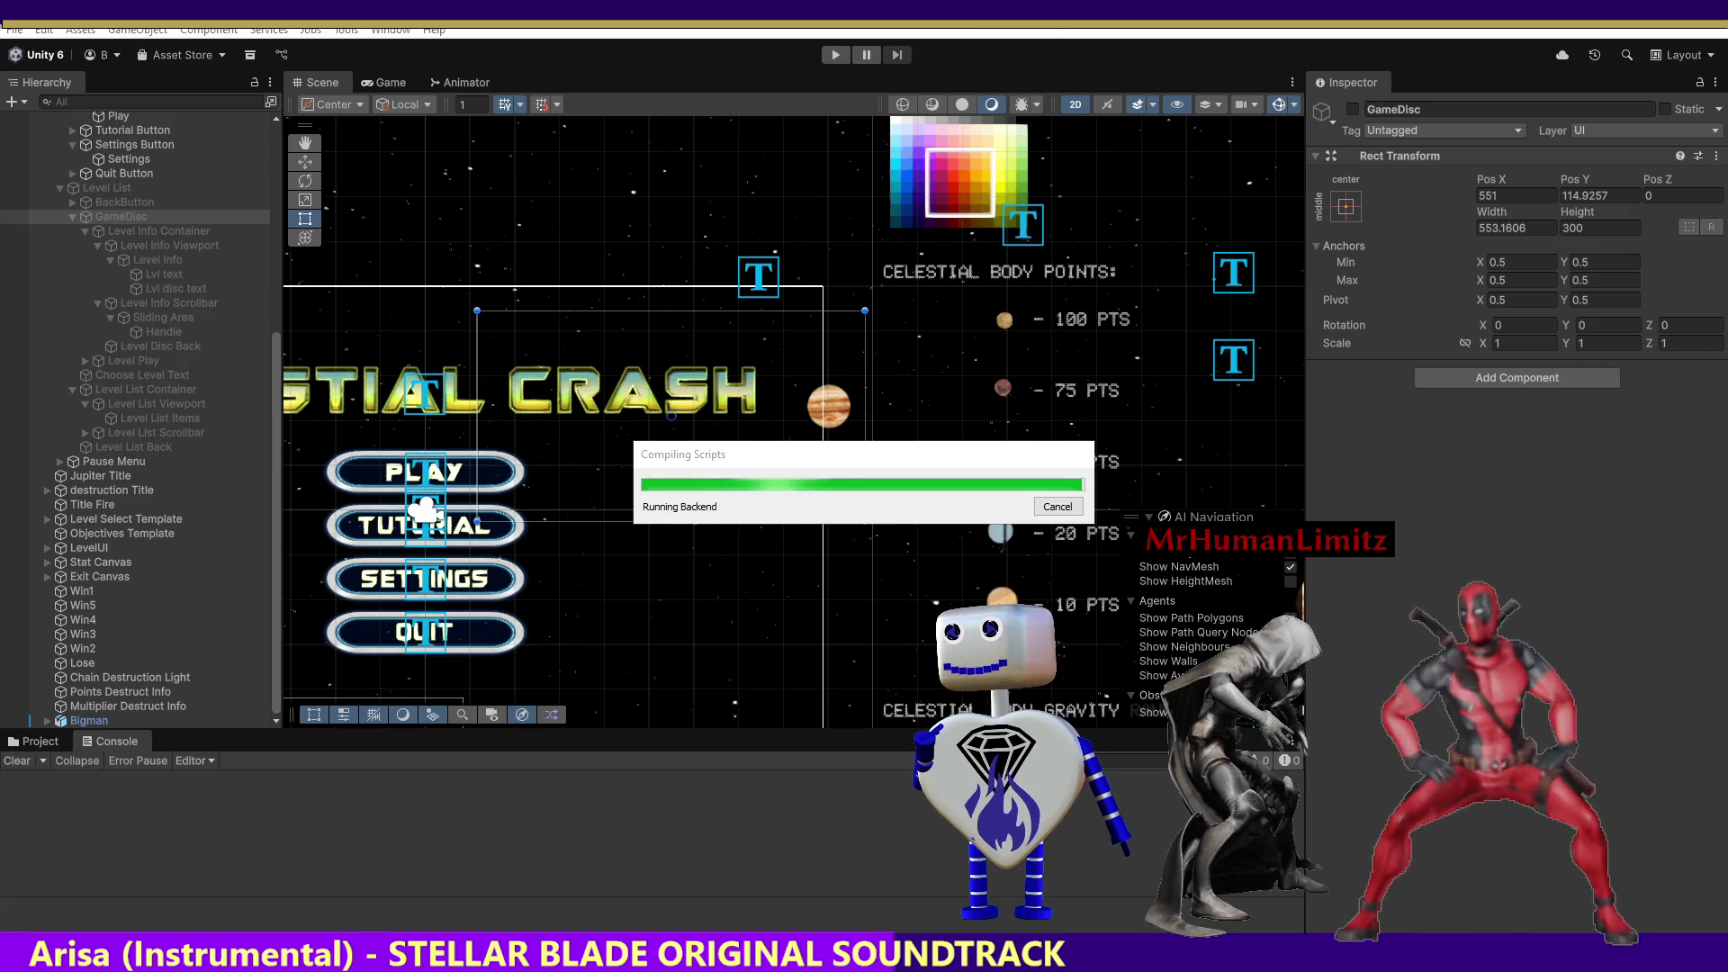
left_click(837, 56)
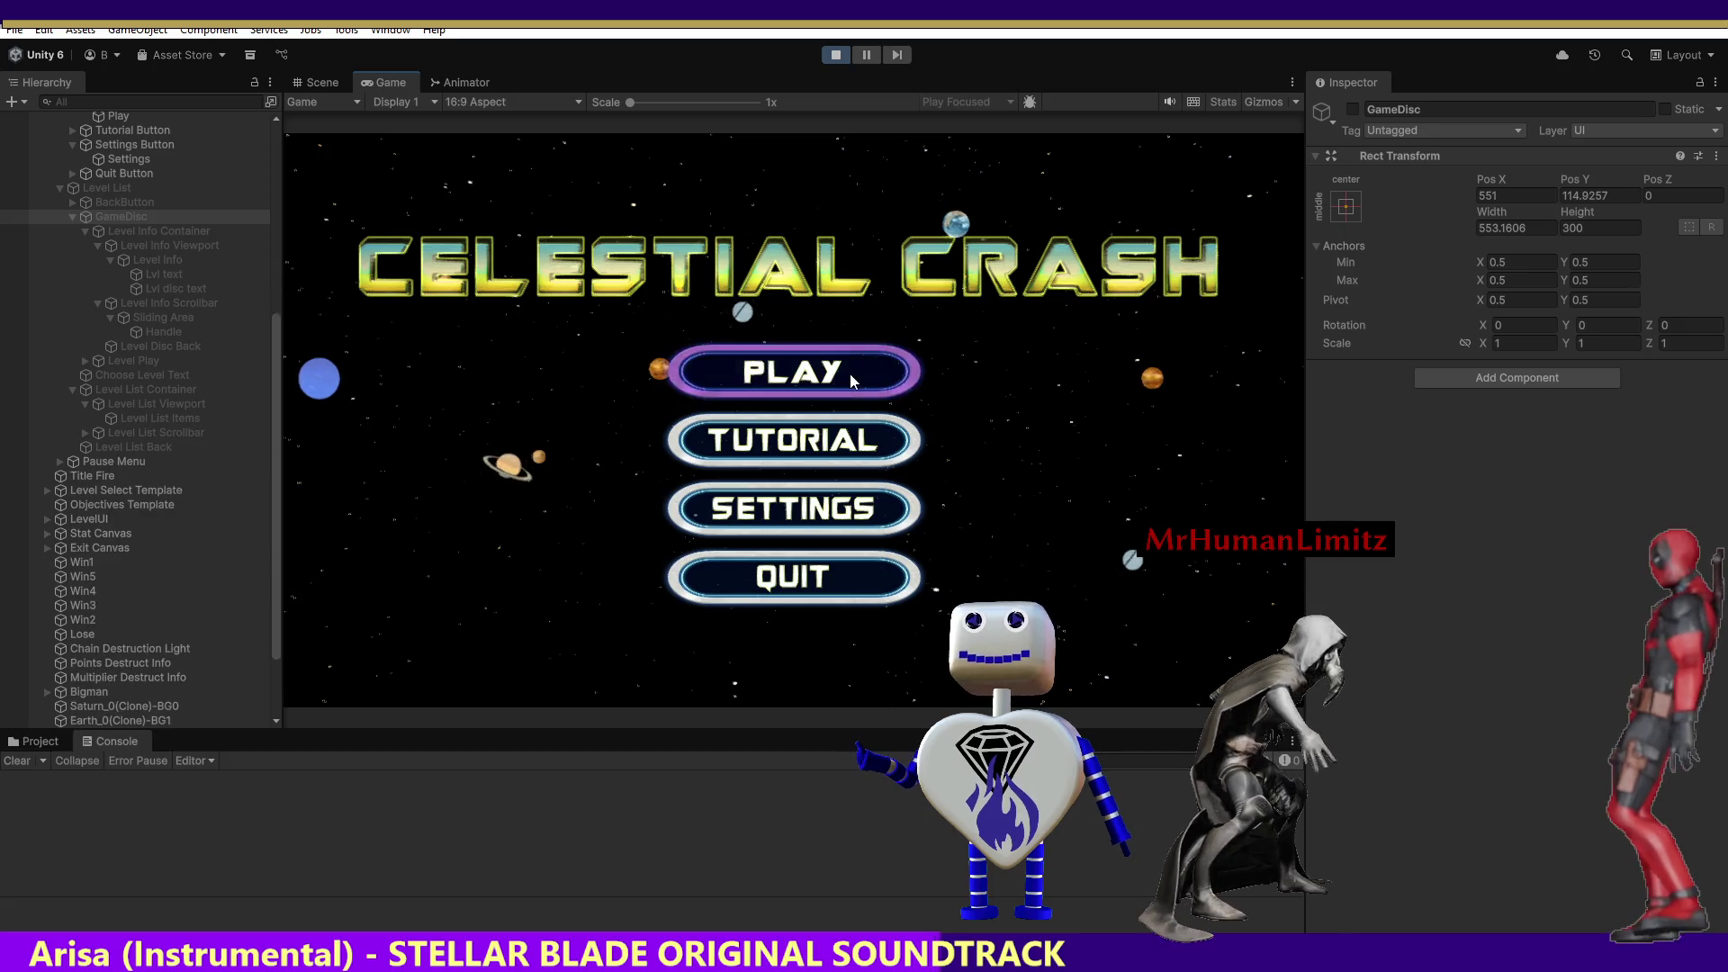
left_click(850, 374)
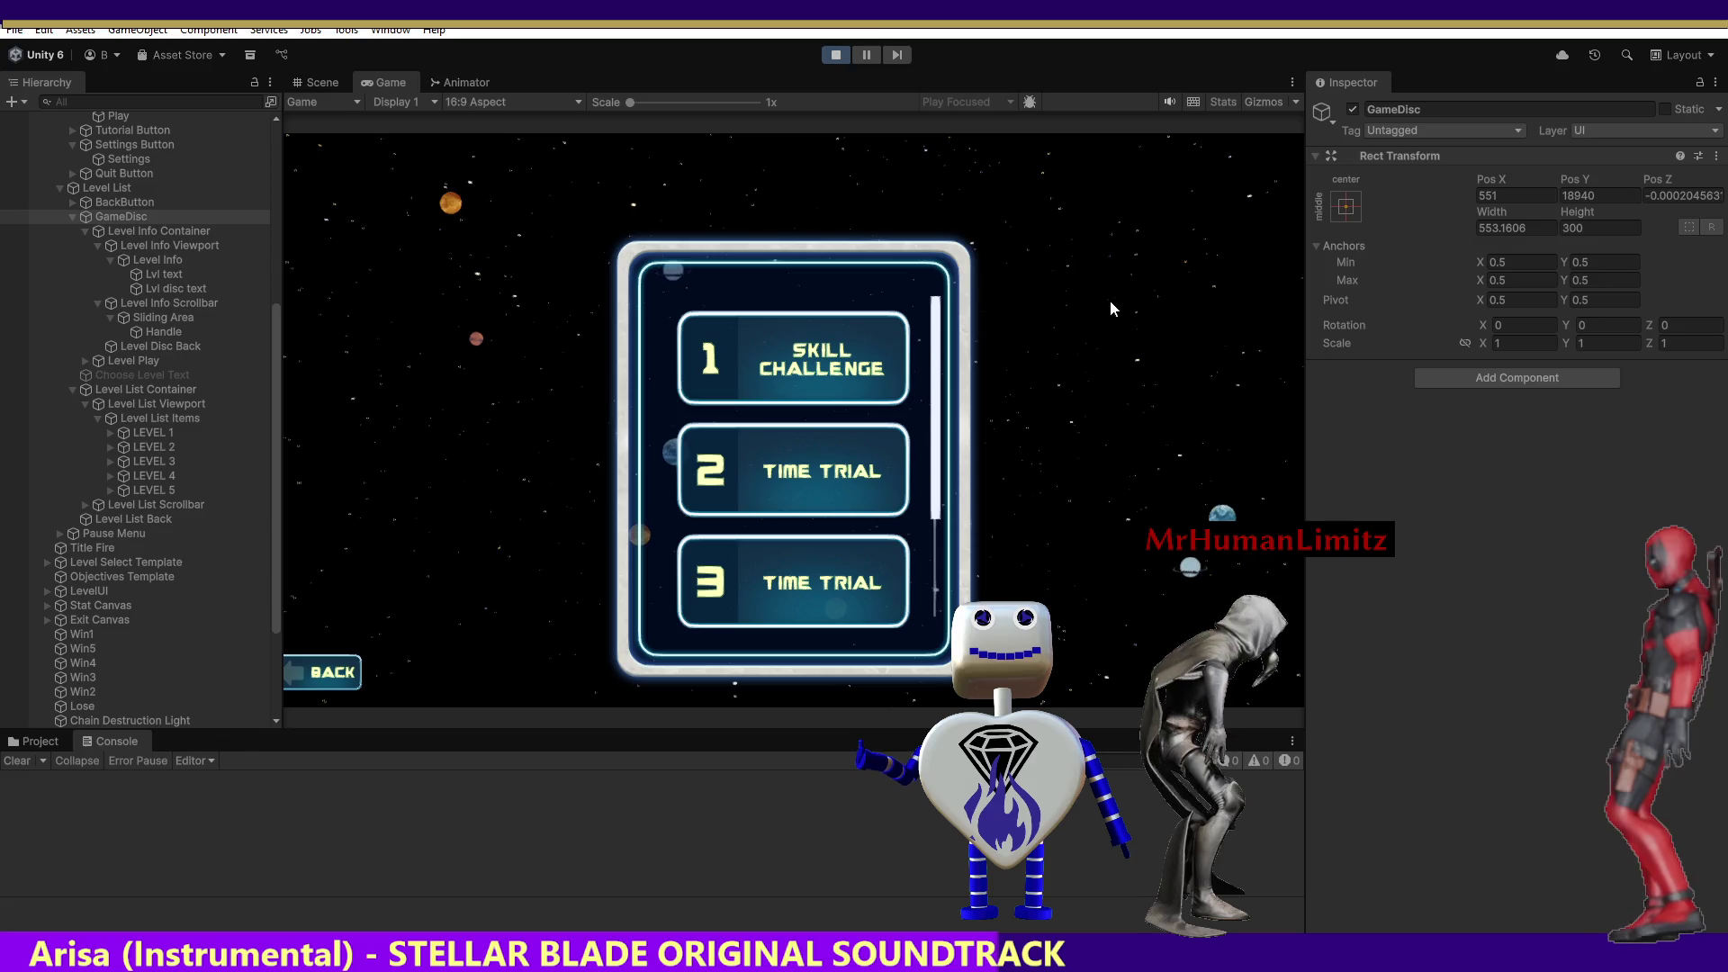
left_click(841, 56)
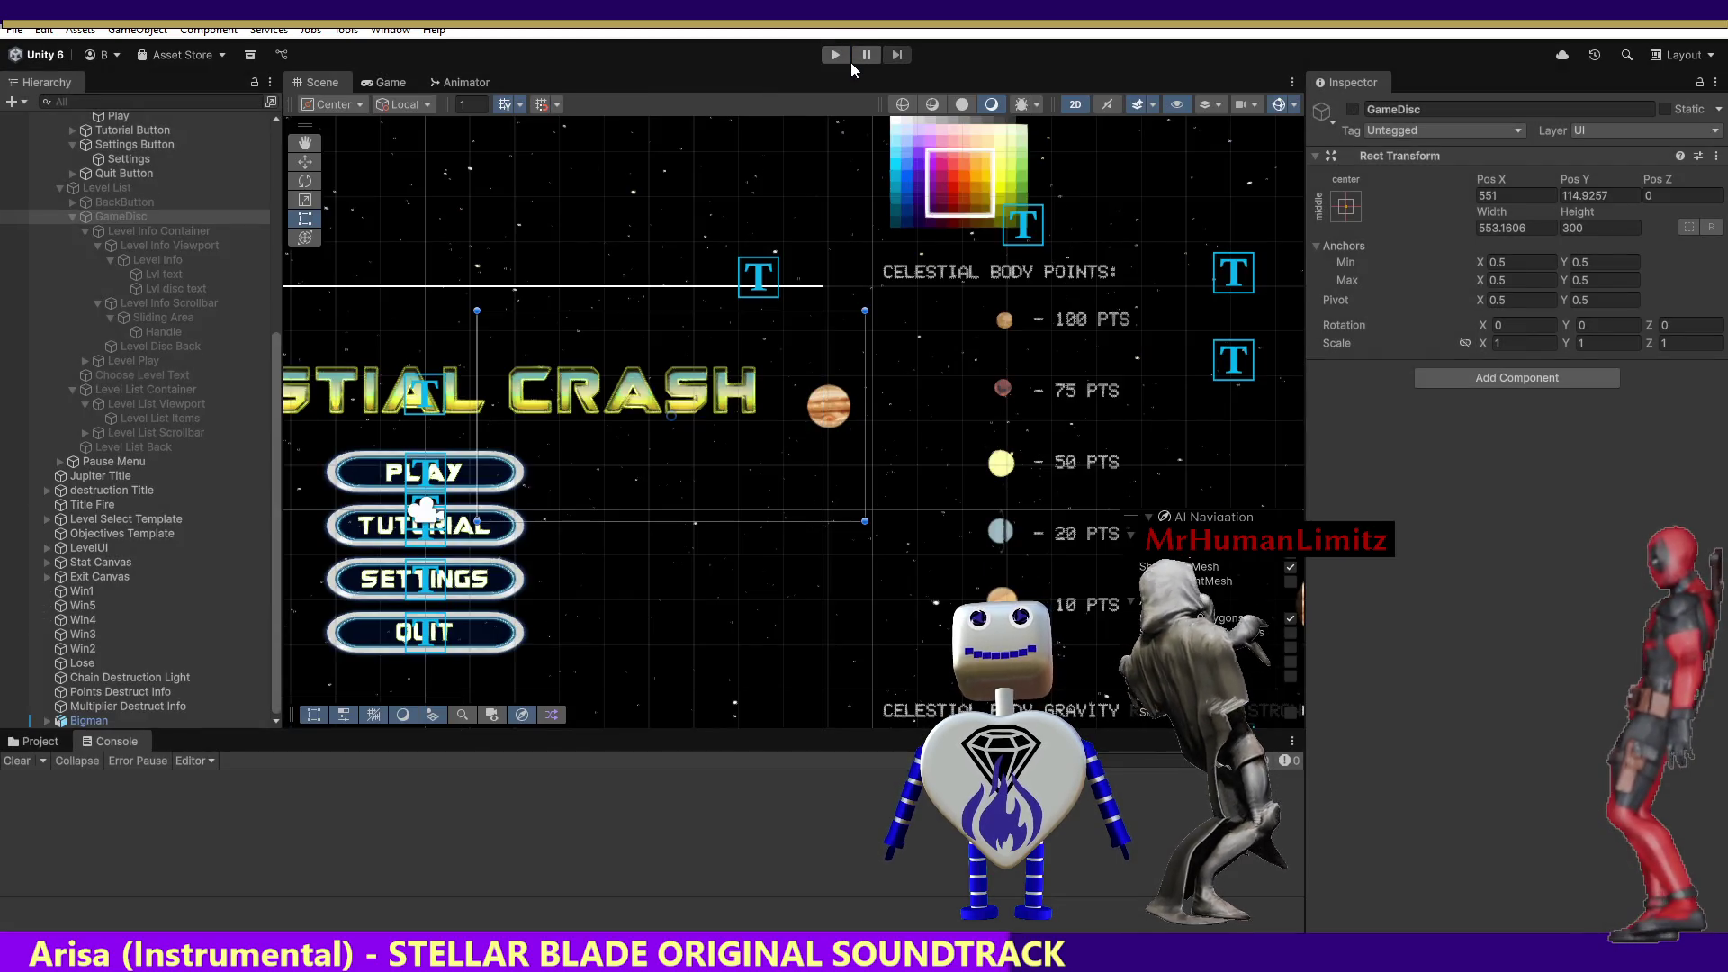
Delete the stray '+' after .y on line 1990, save, and relaunch the game's level list.
key("alt+Tab")
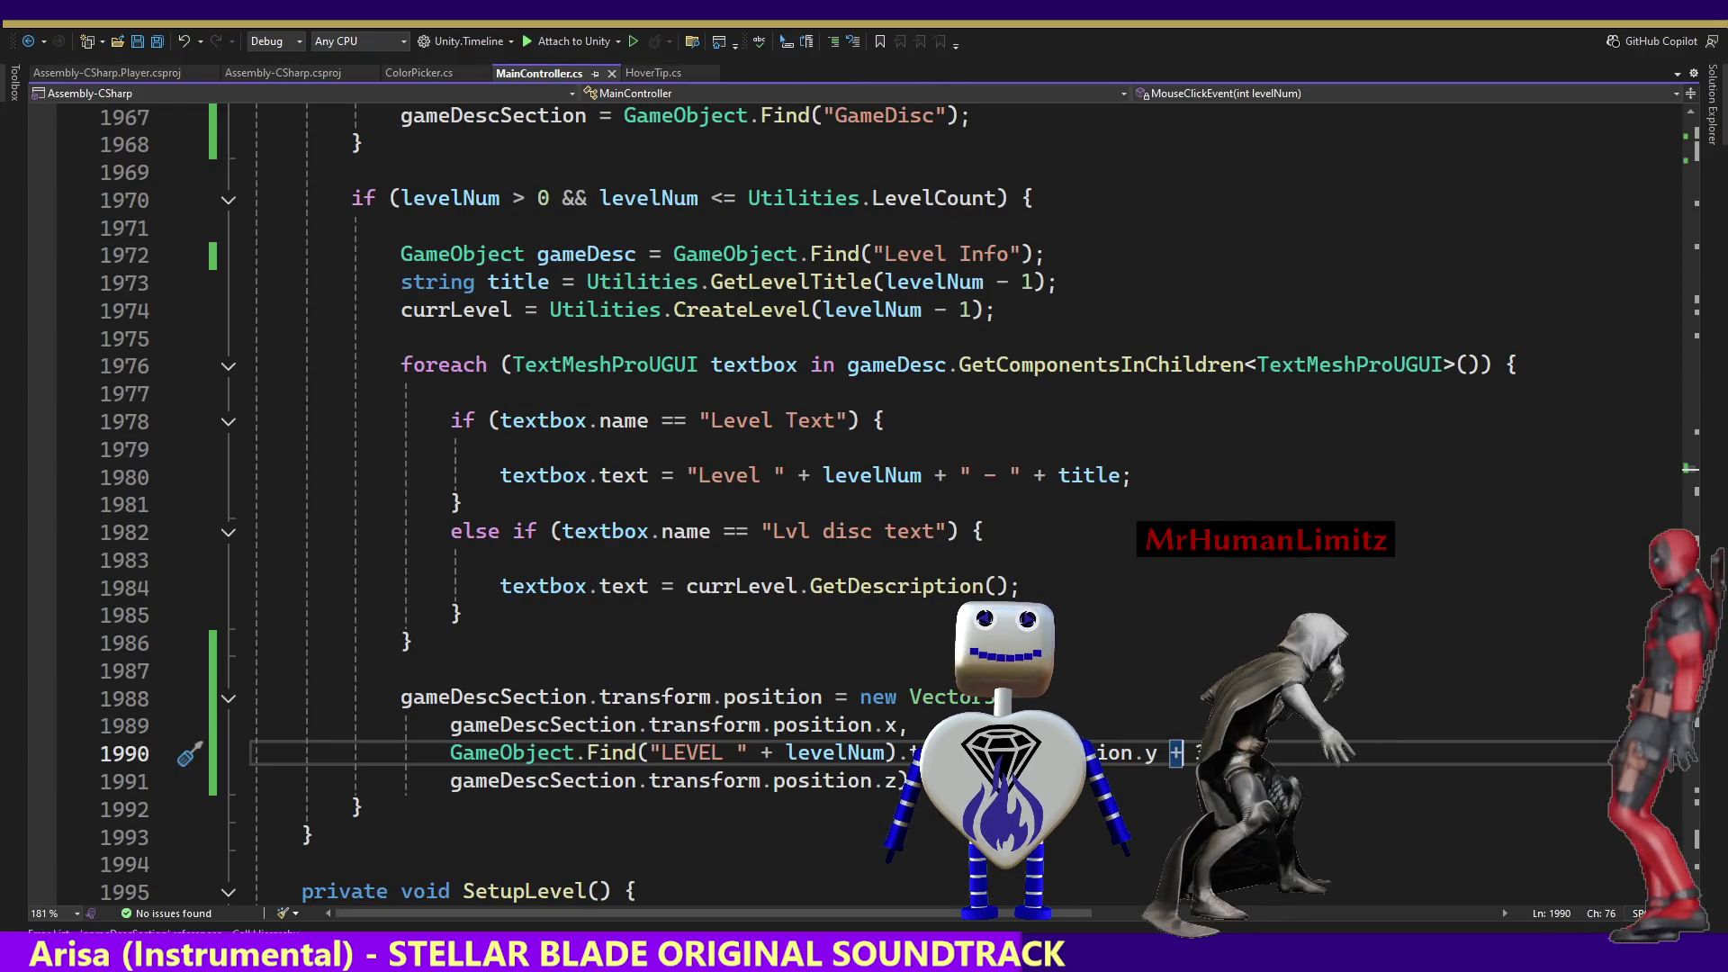
key("BackSpace")
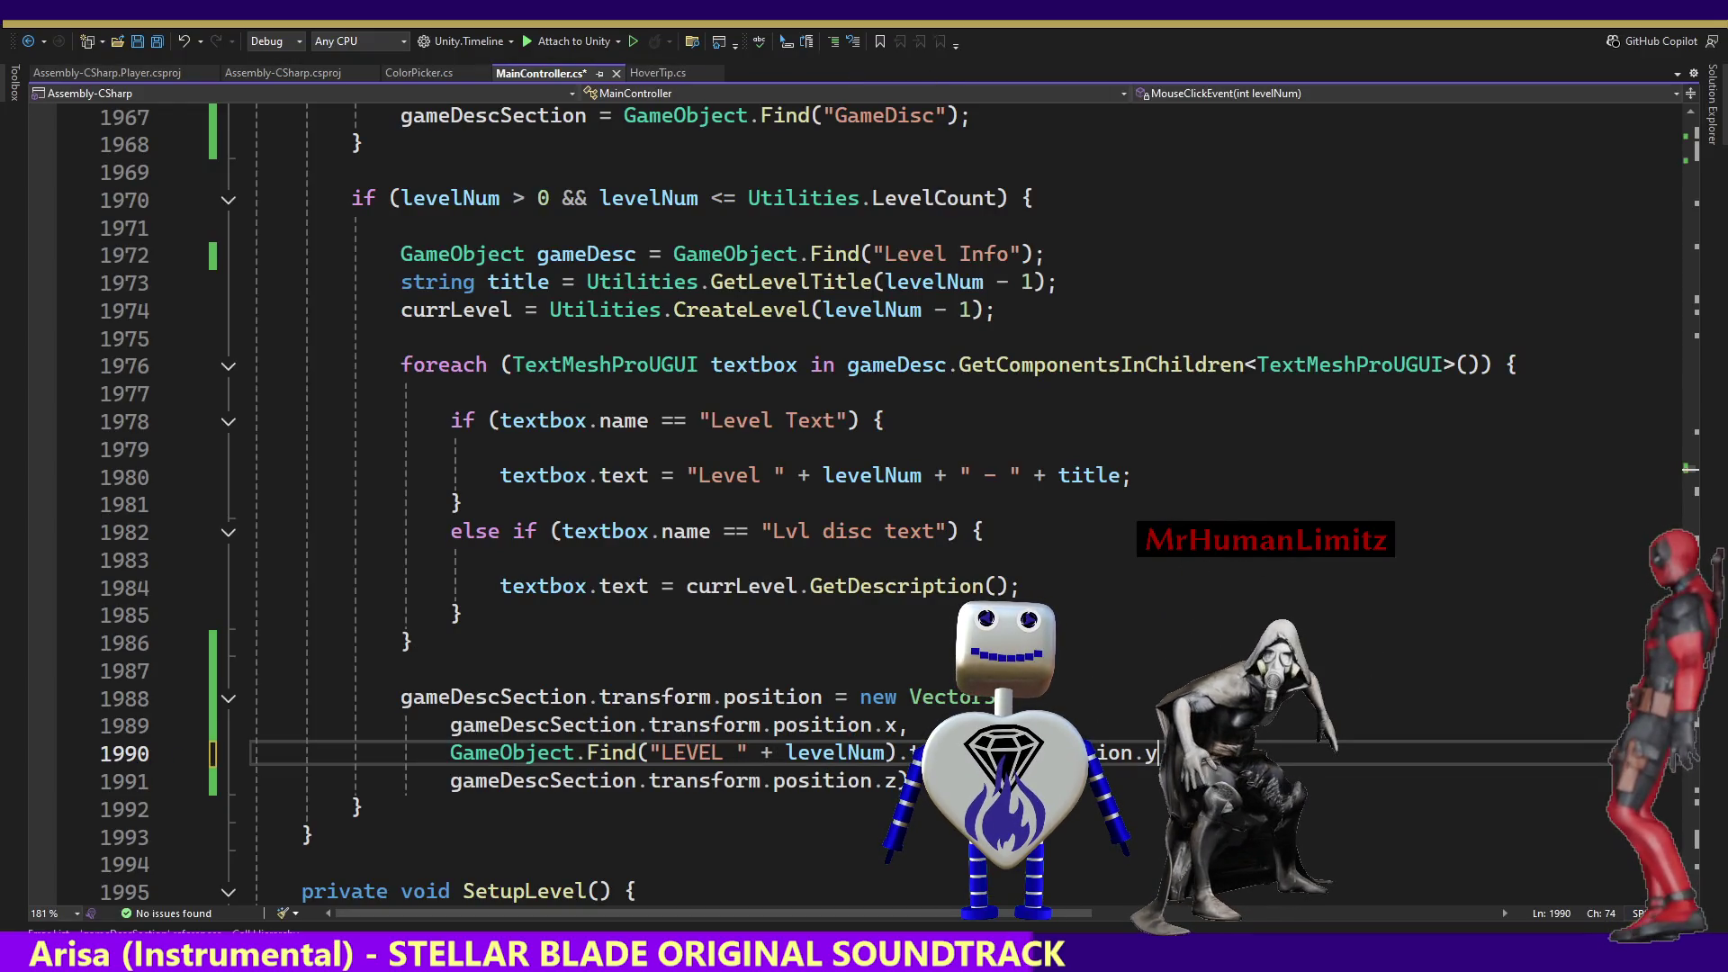
key("ctrl+s")
key("alt+Tab")
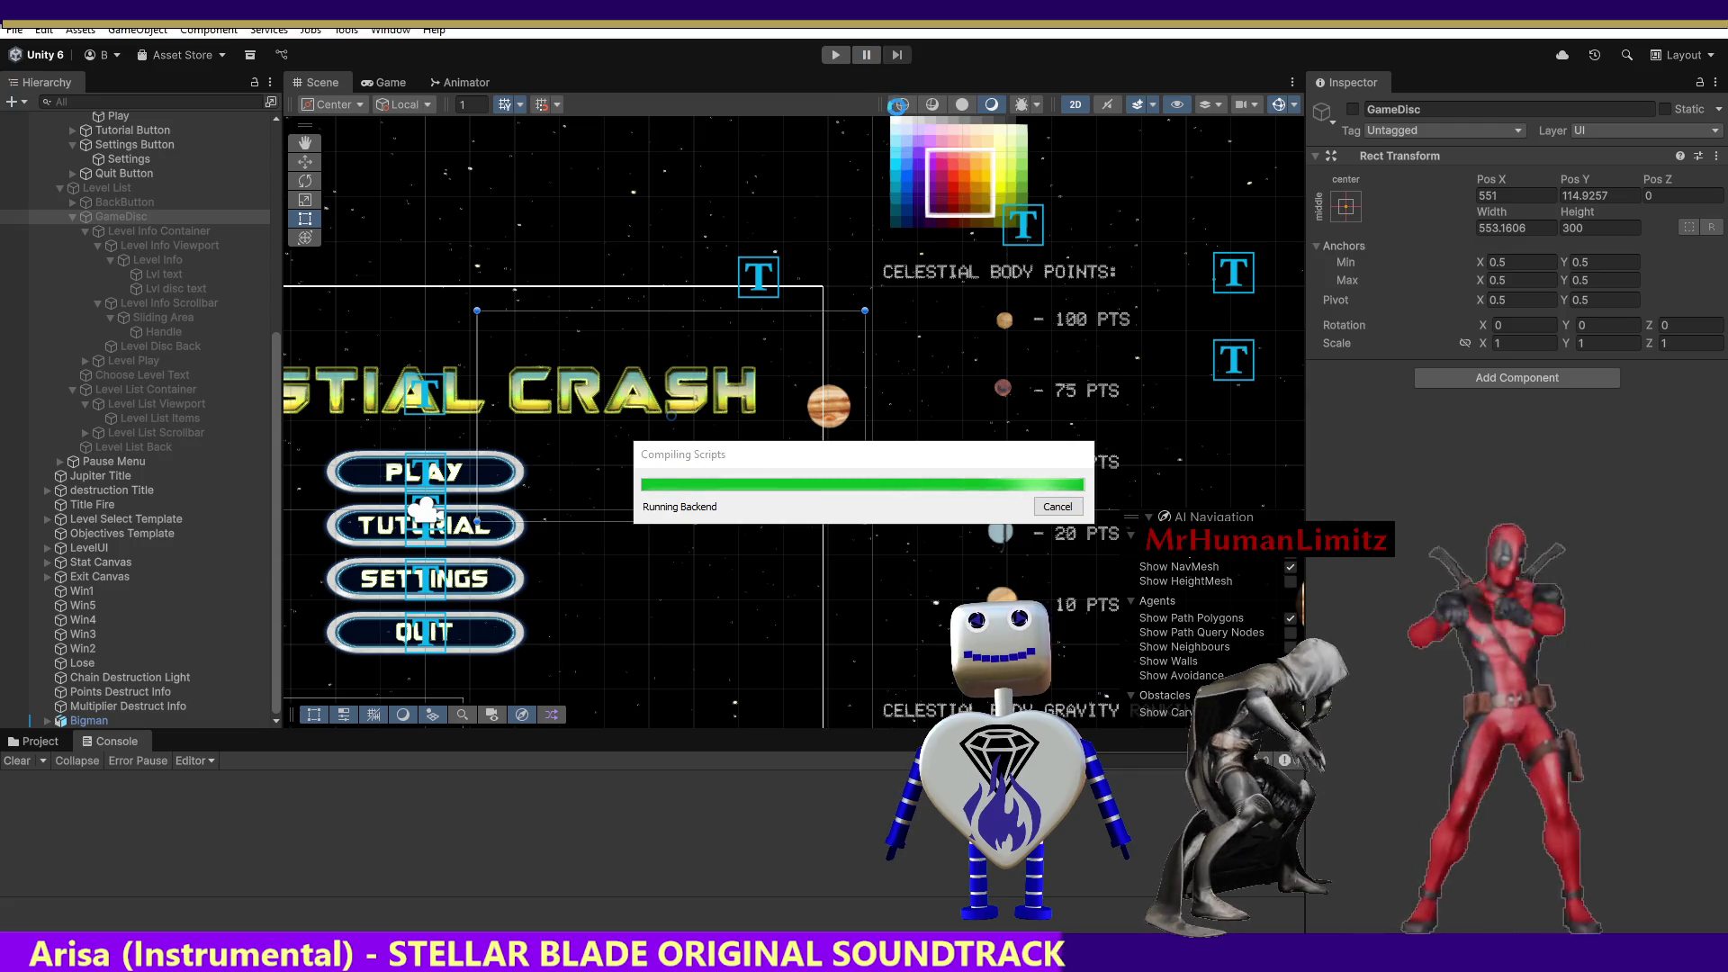
left_click(840, 57)
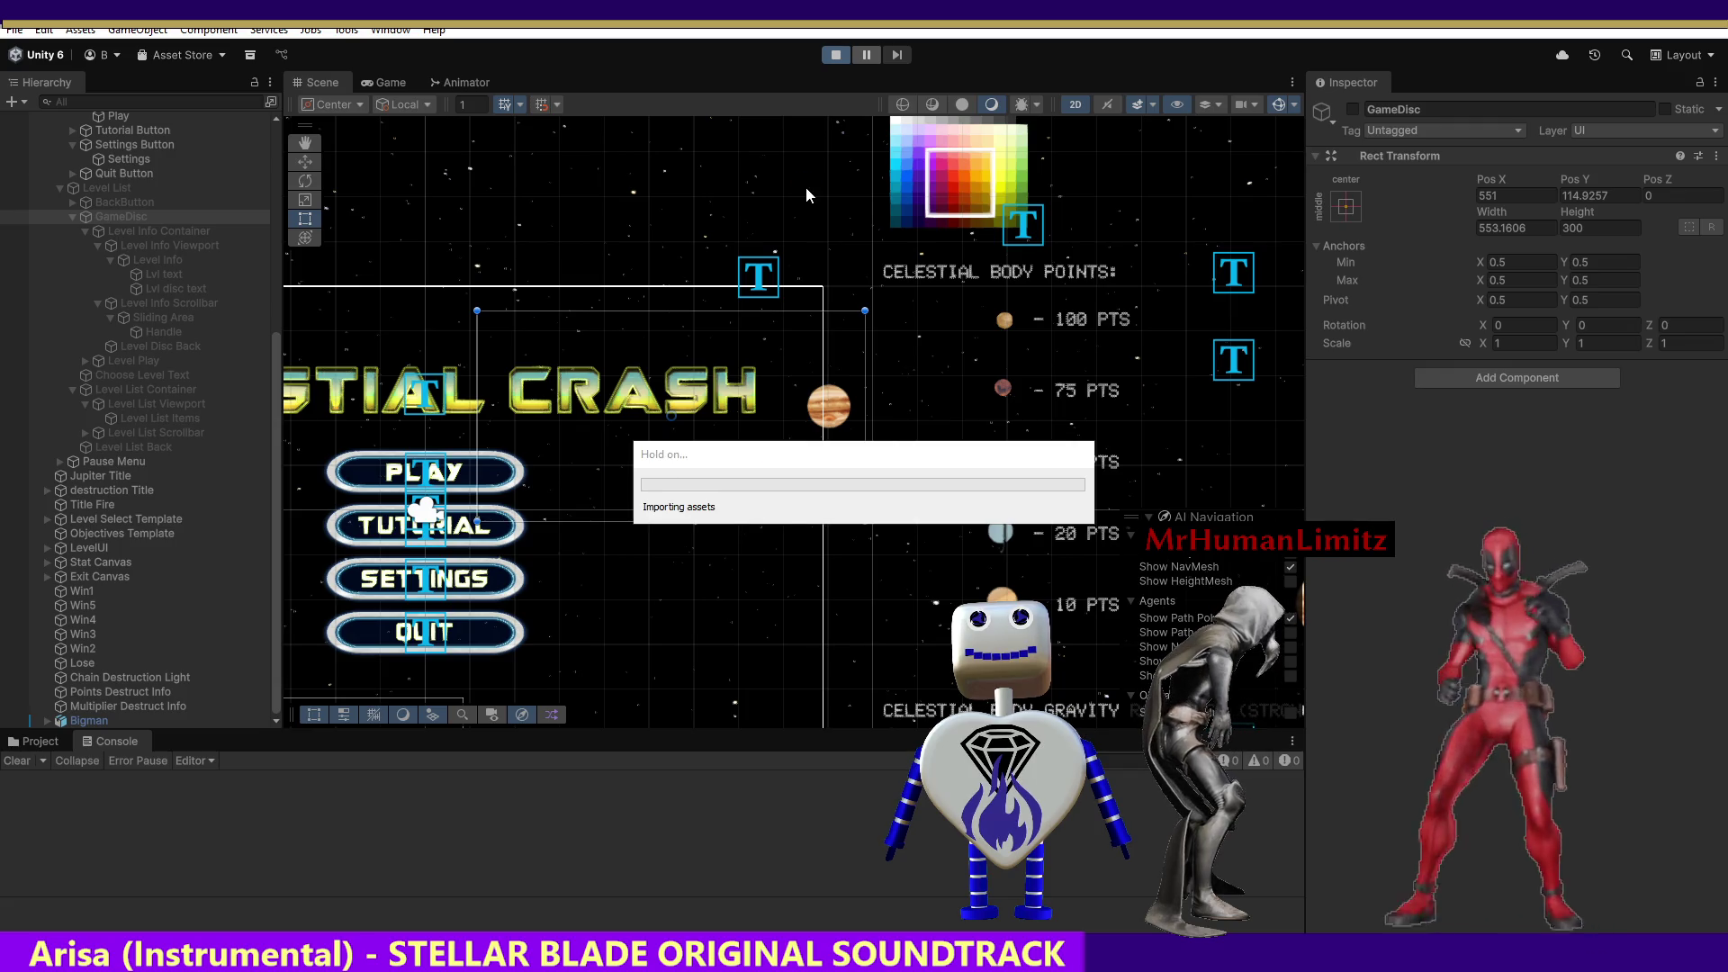
left_click(886, 378)
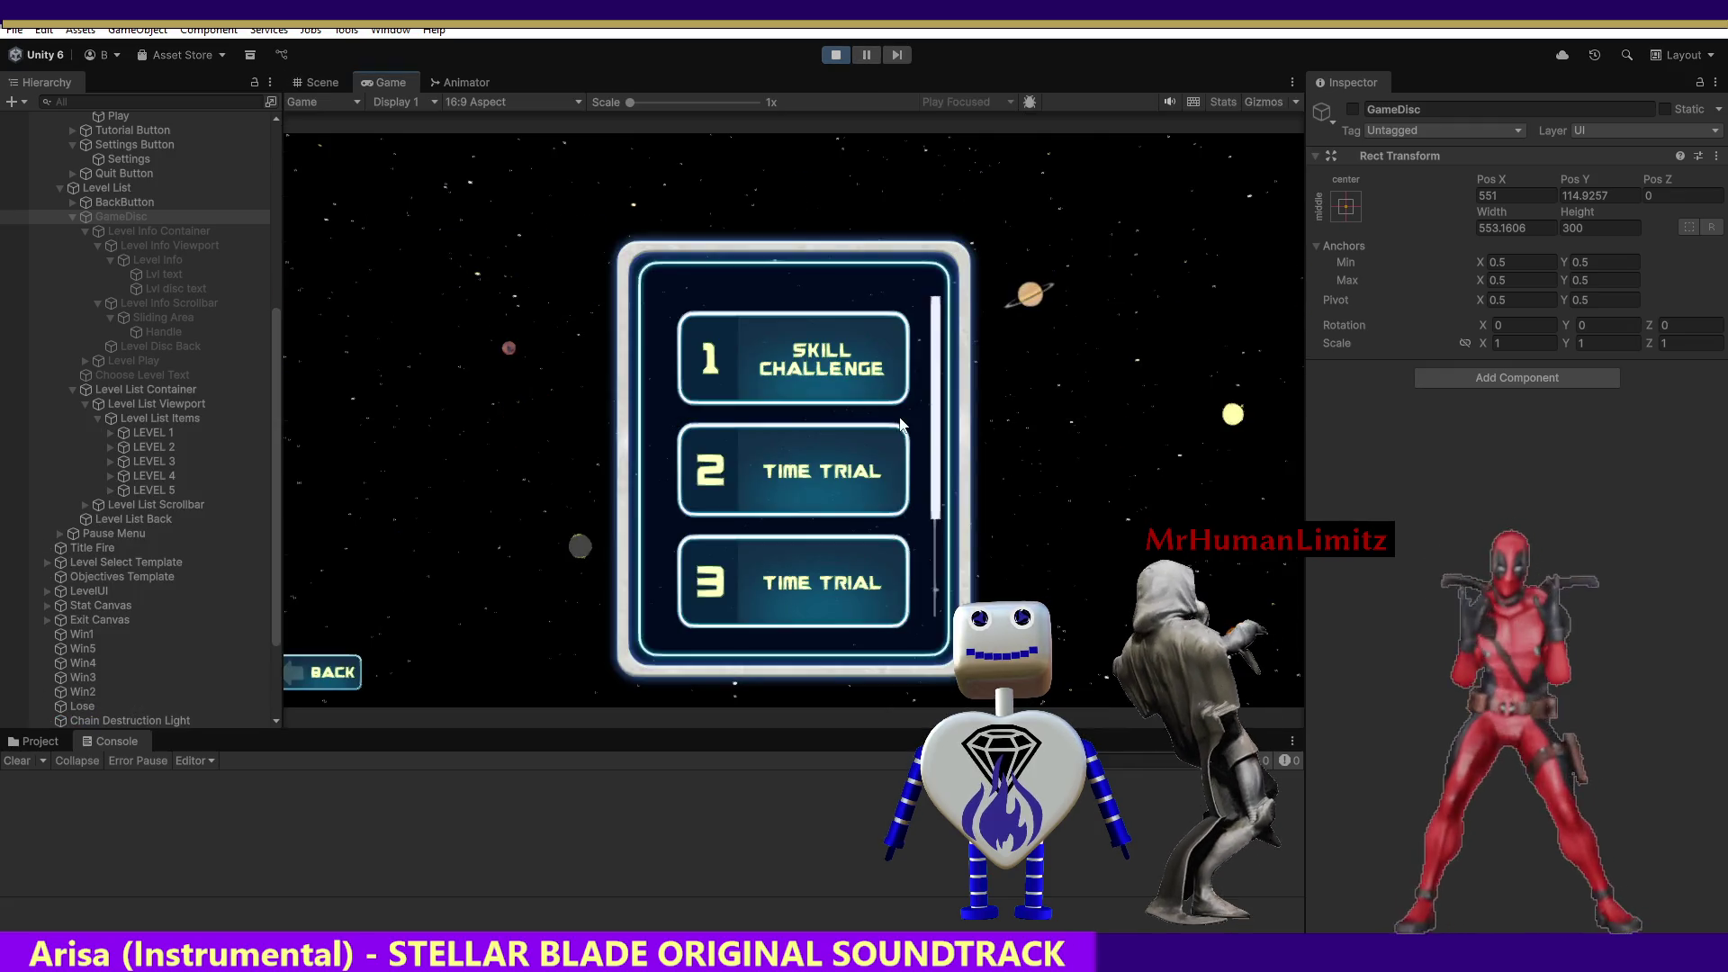
Click levels 1, 2 and 3 repeatedly, checking the objective panel moves beside each.
left_click(824, 377)
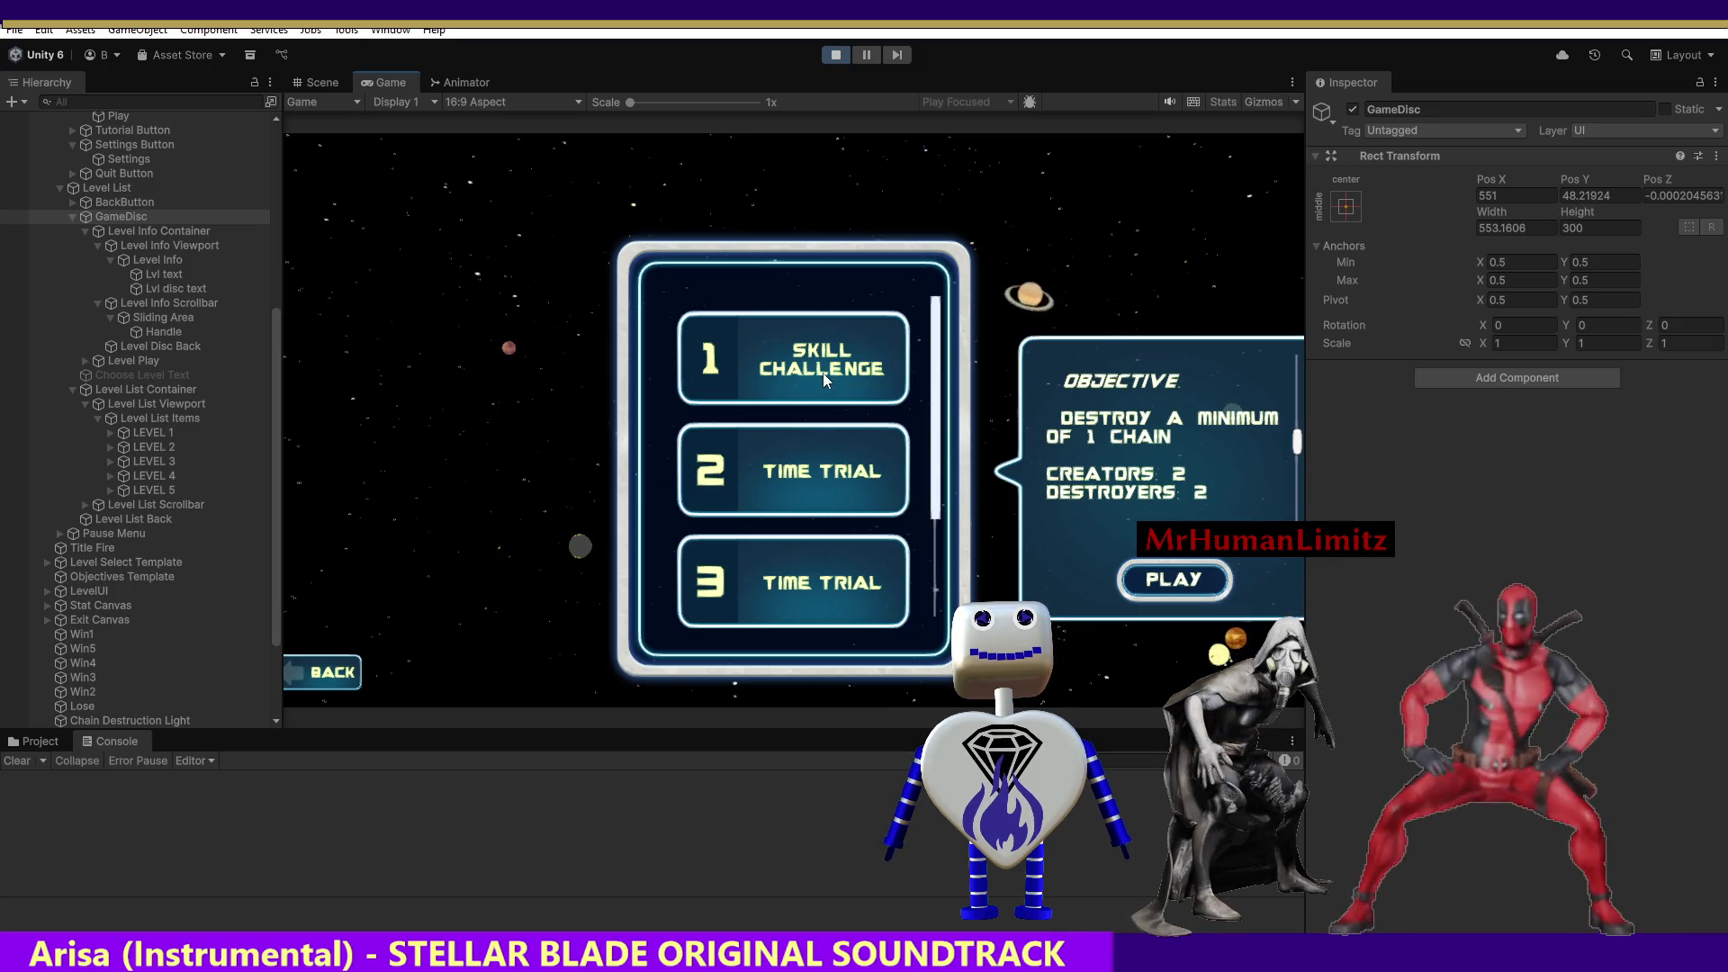
left_click(828, 450)
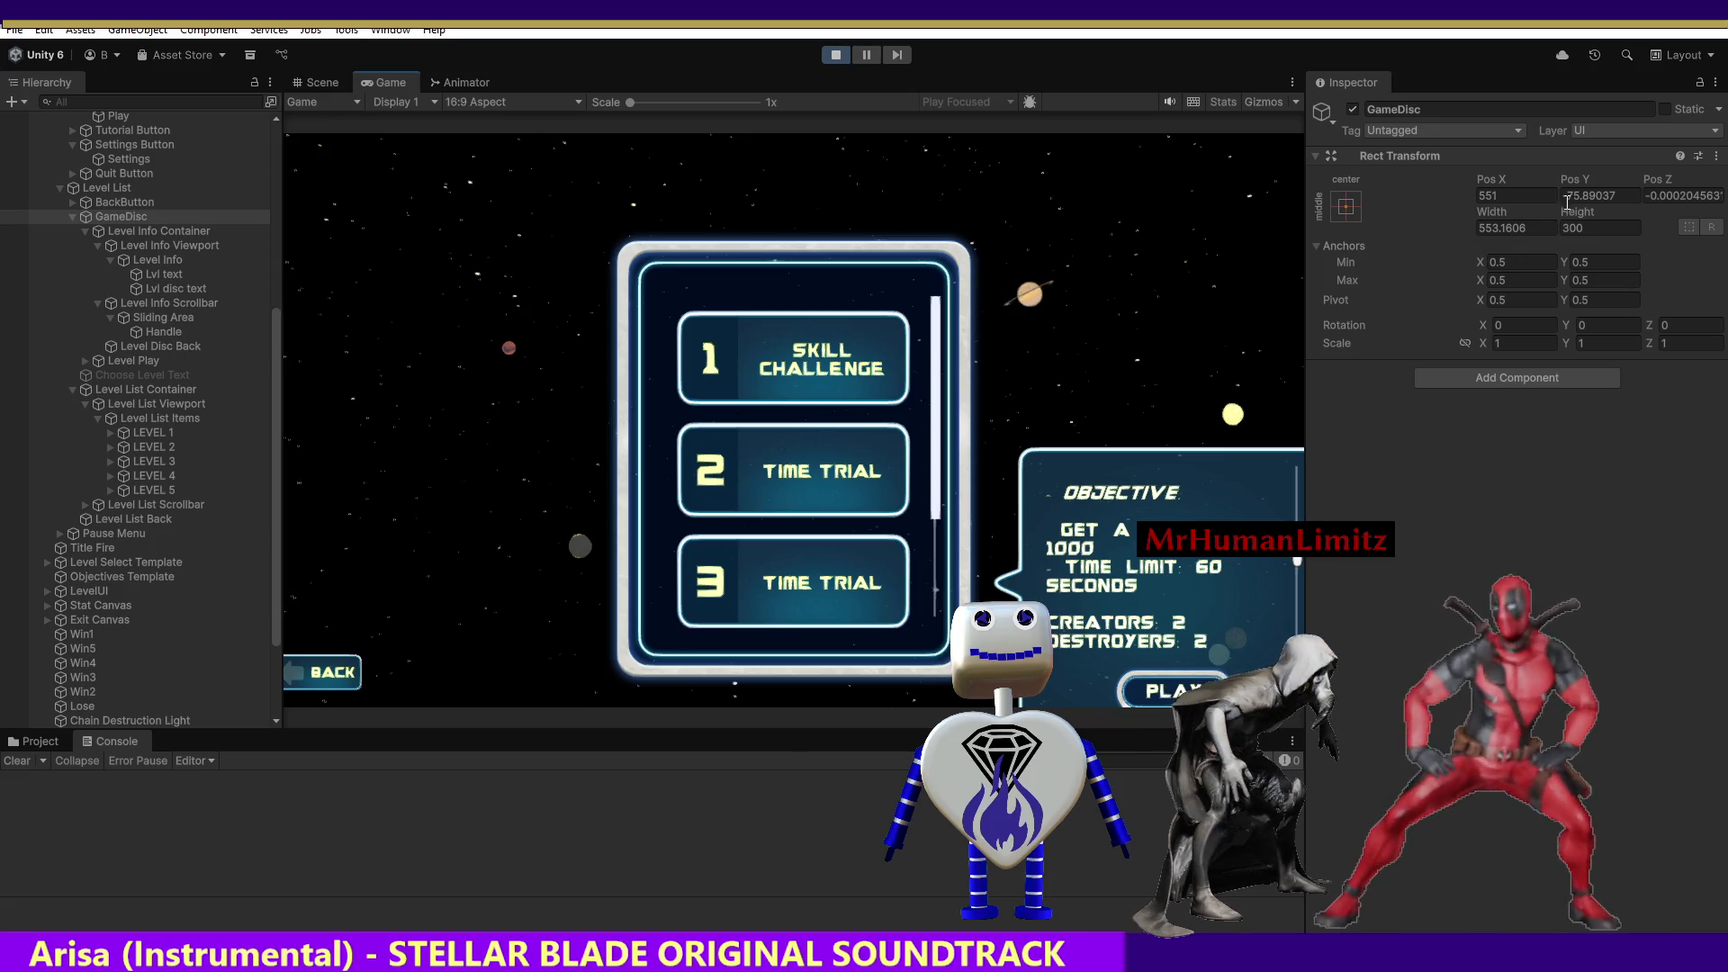
left_click(810, 567)
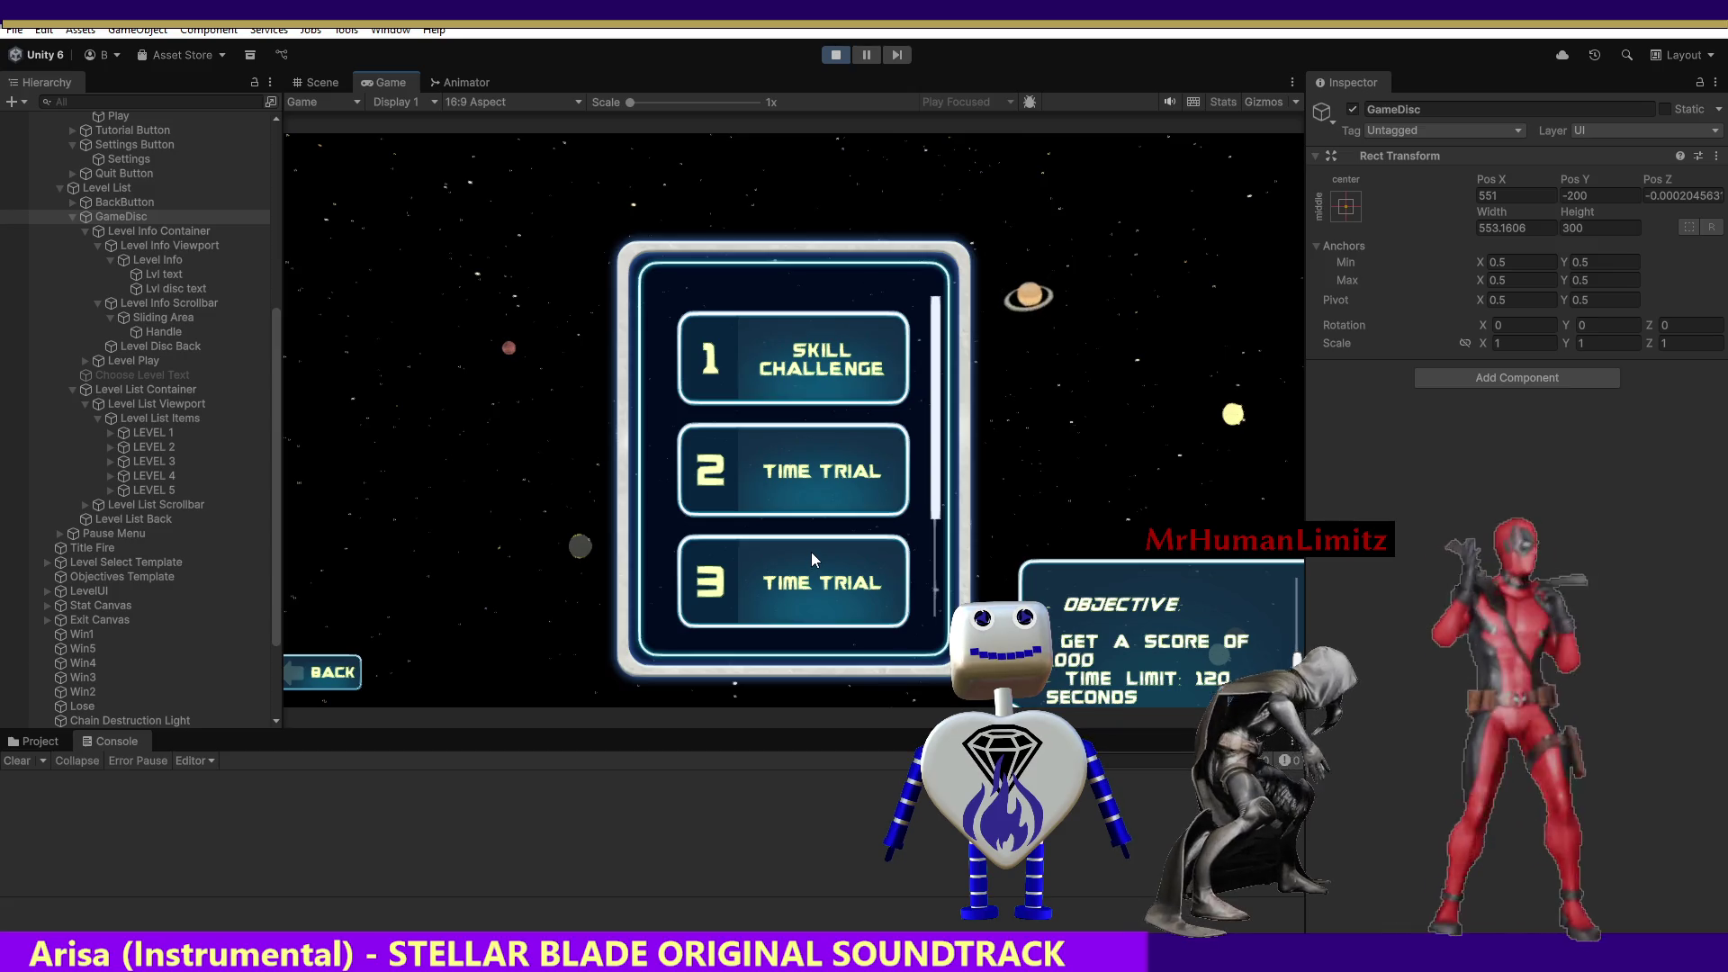
left_click(798, 379)
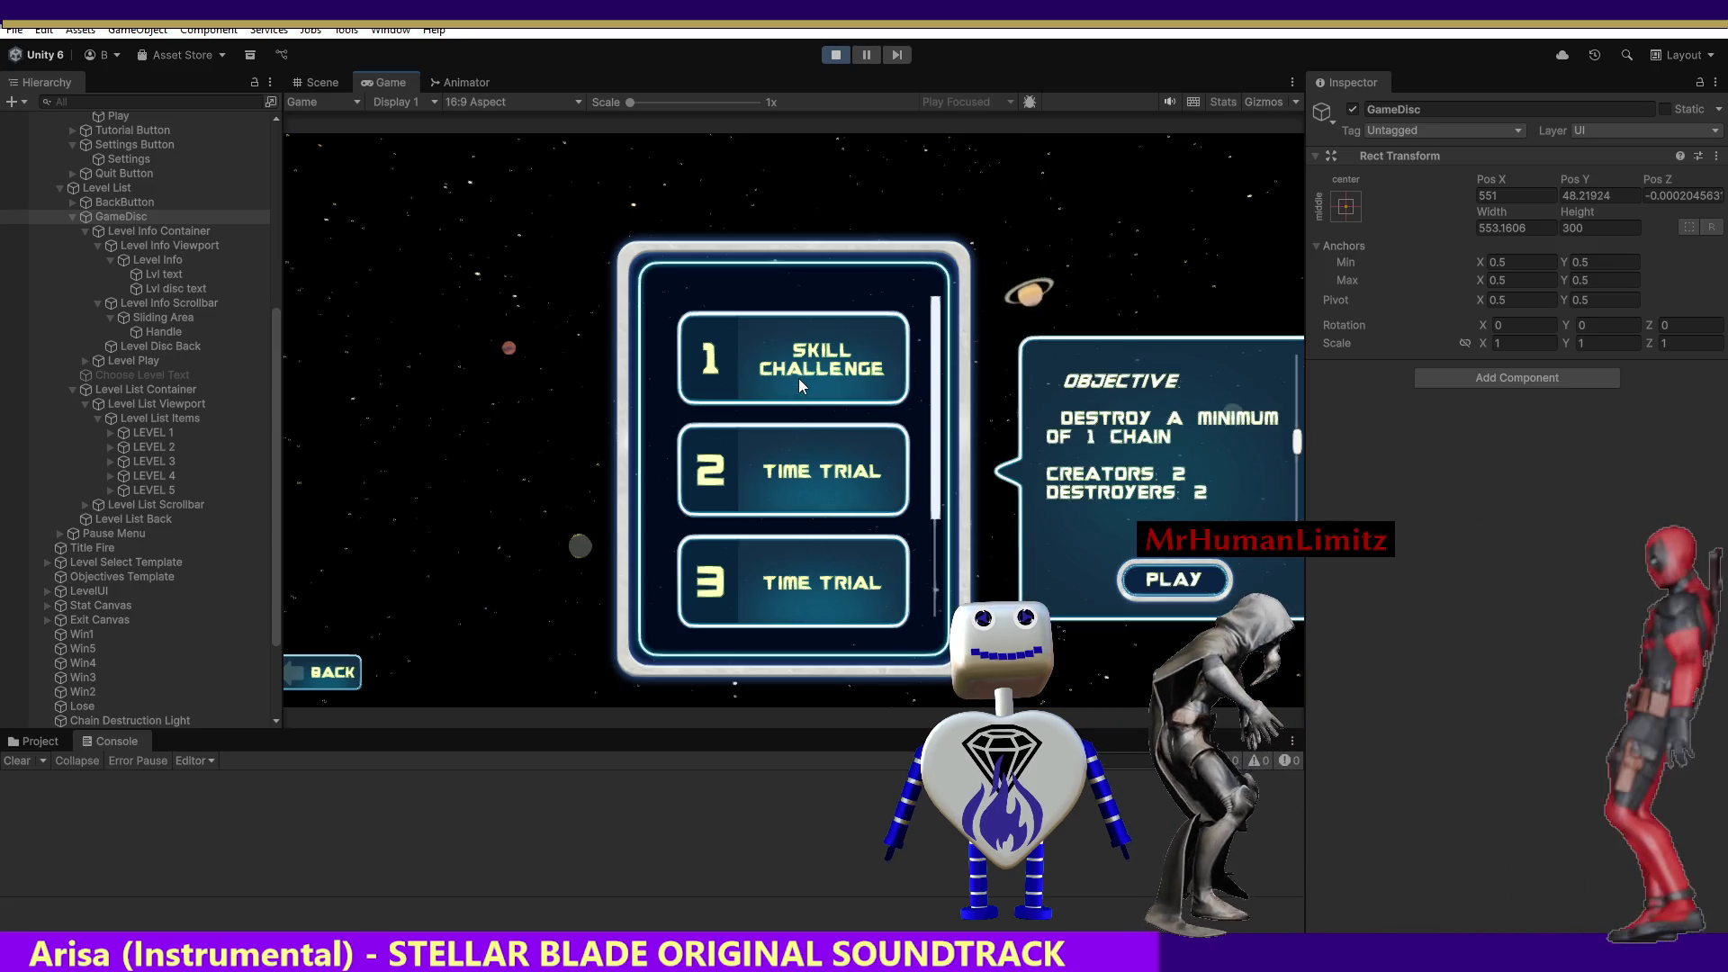
left_click(781, 446)
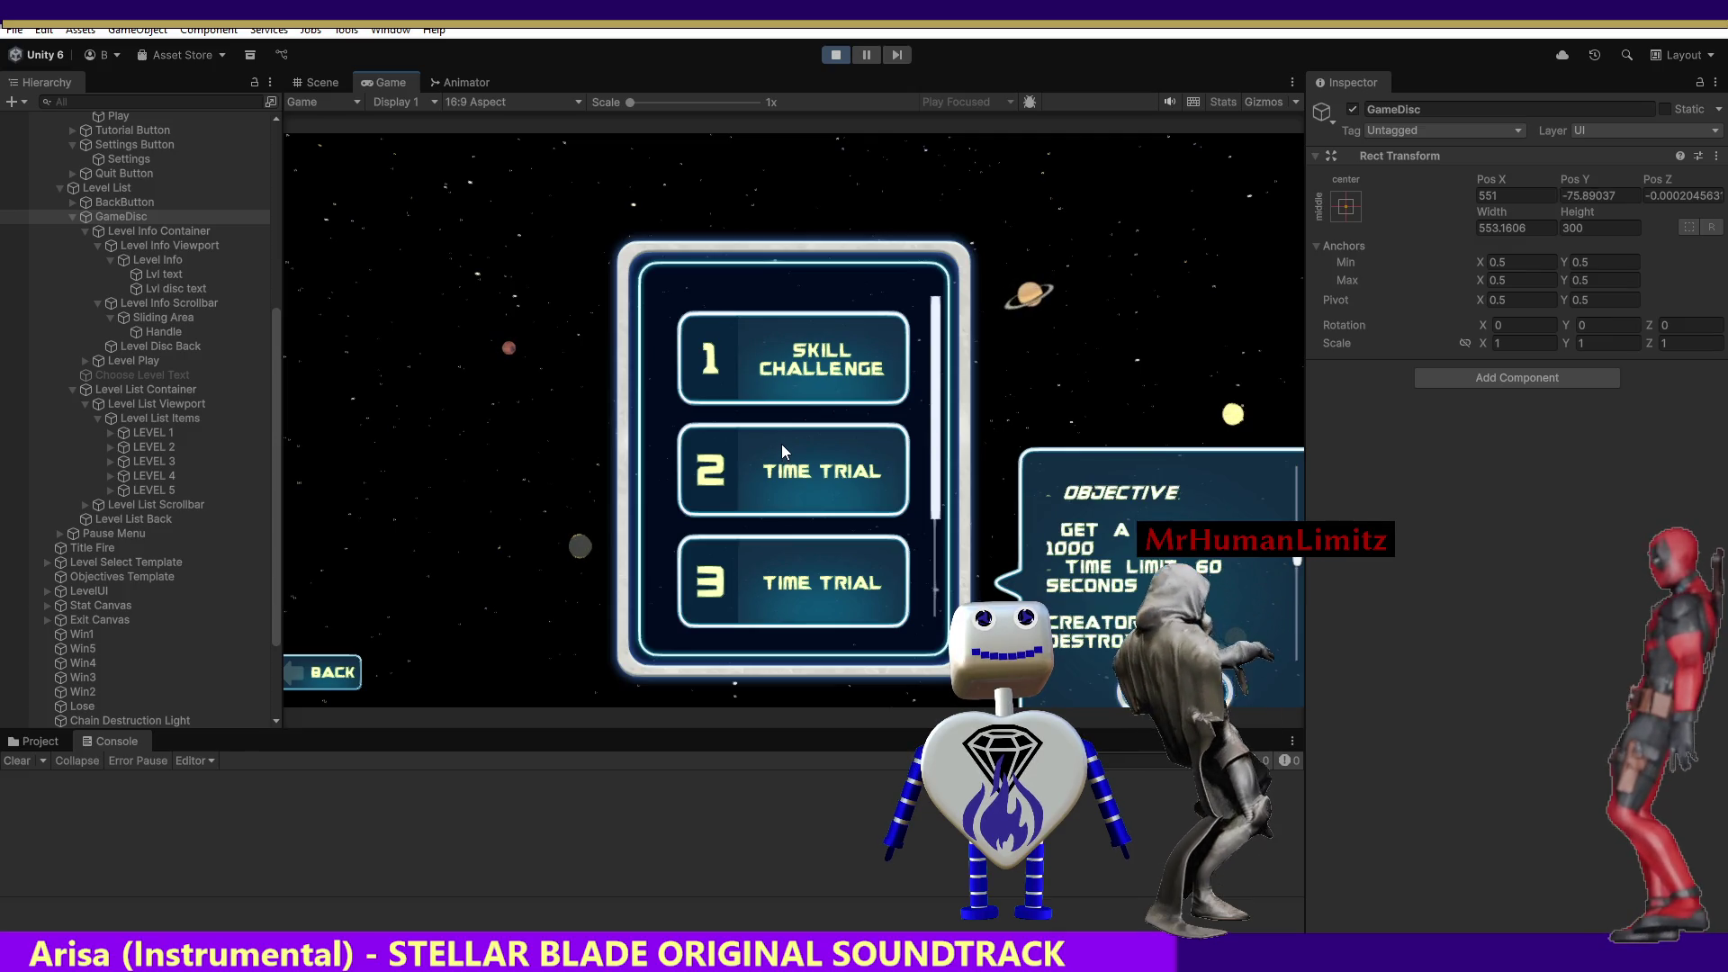
left_click(802, 371)
left_click(794, 477)
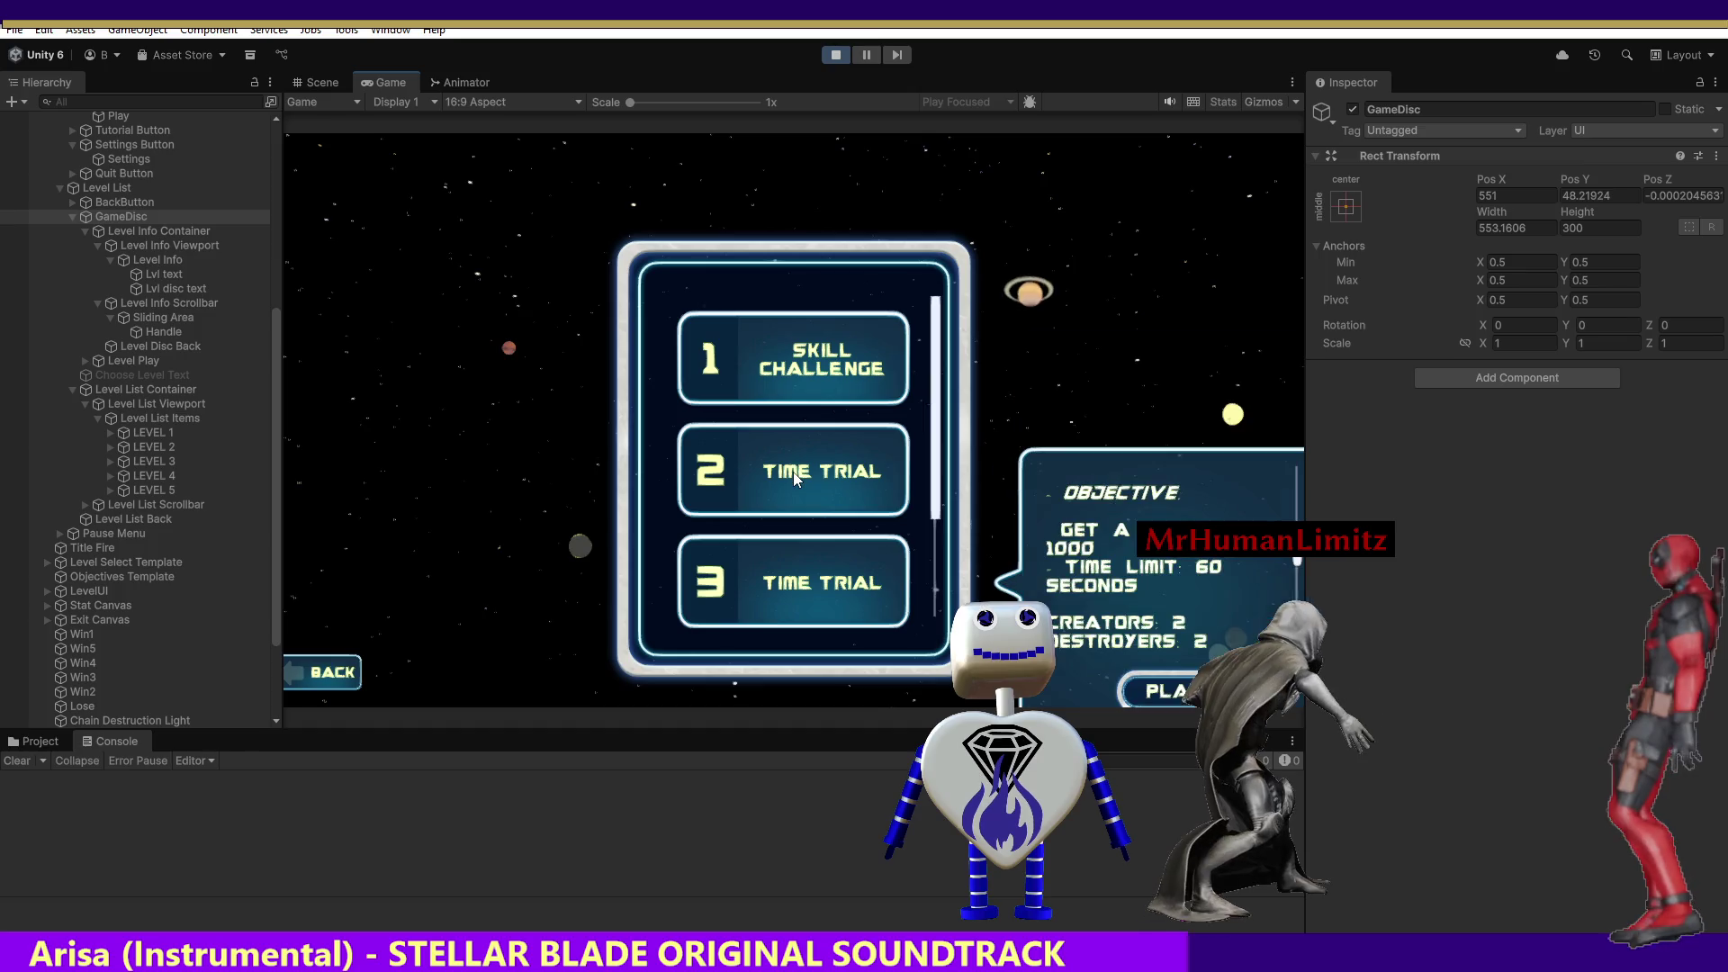
left_click(794, 587)
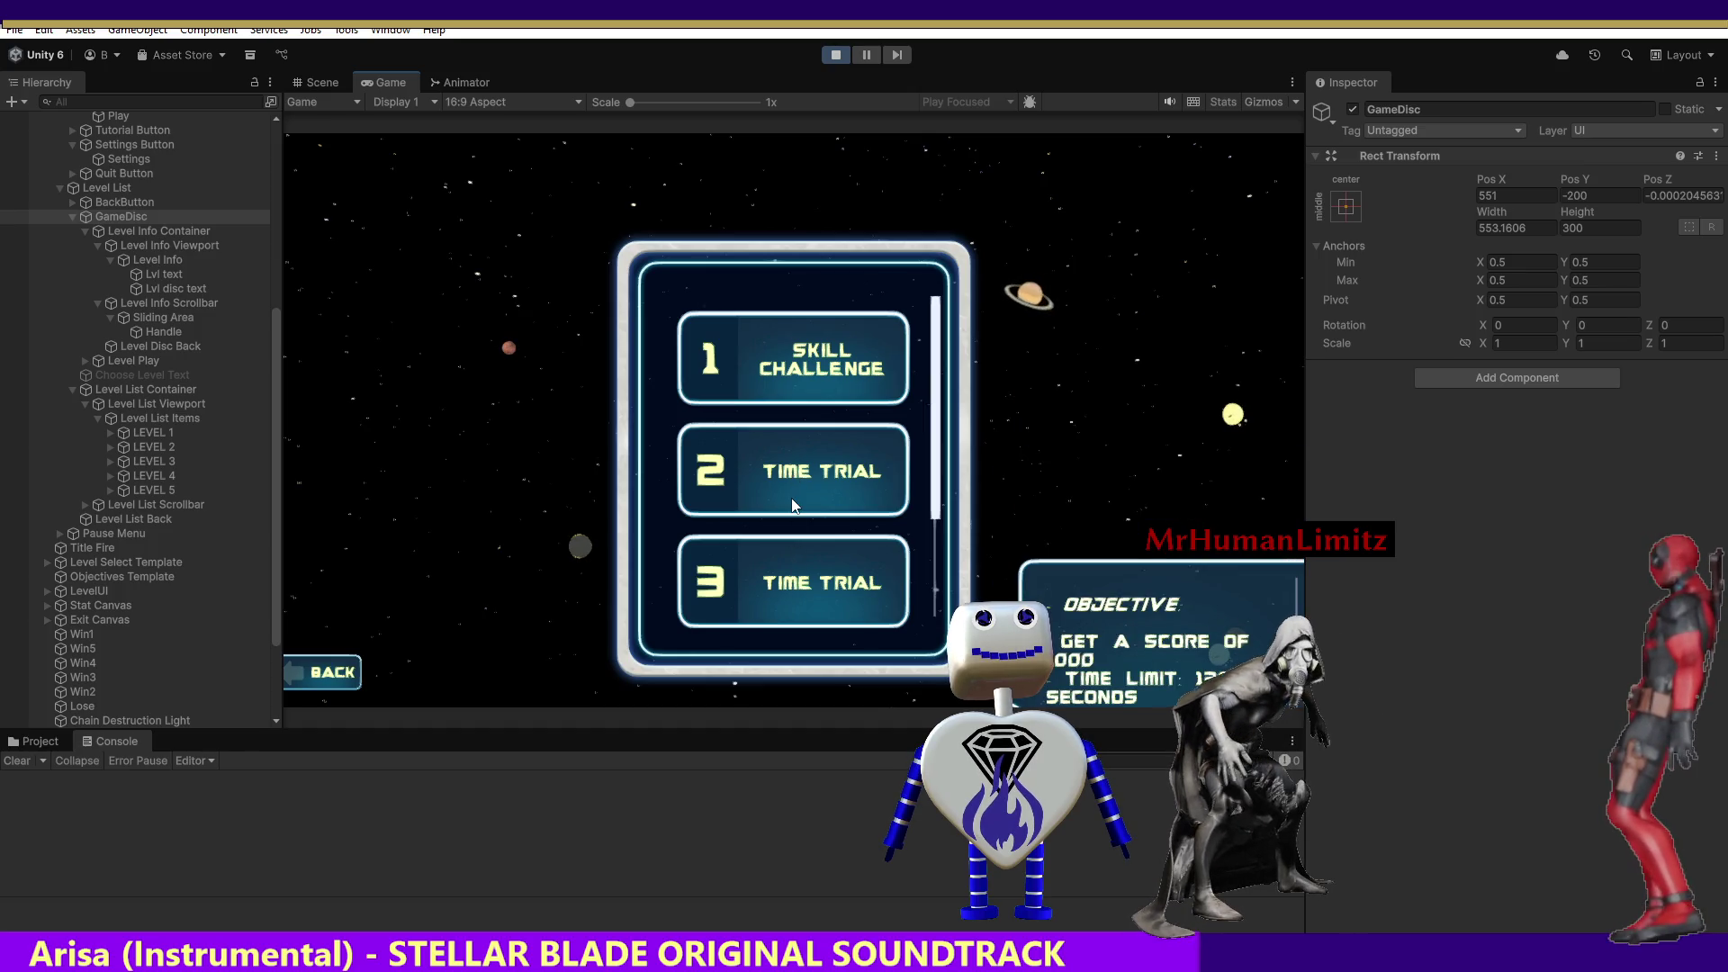
left_click(792, 506)
left_click(809, 617)
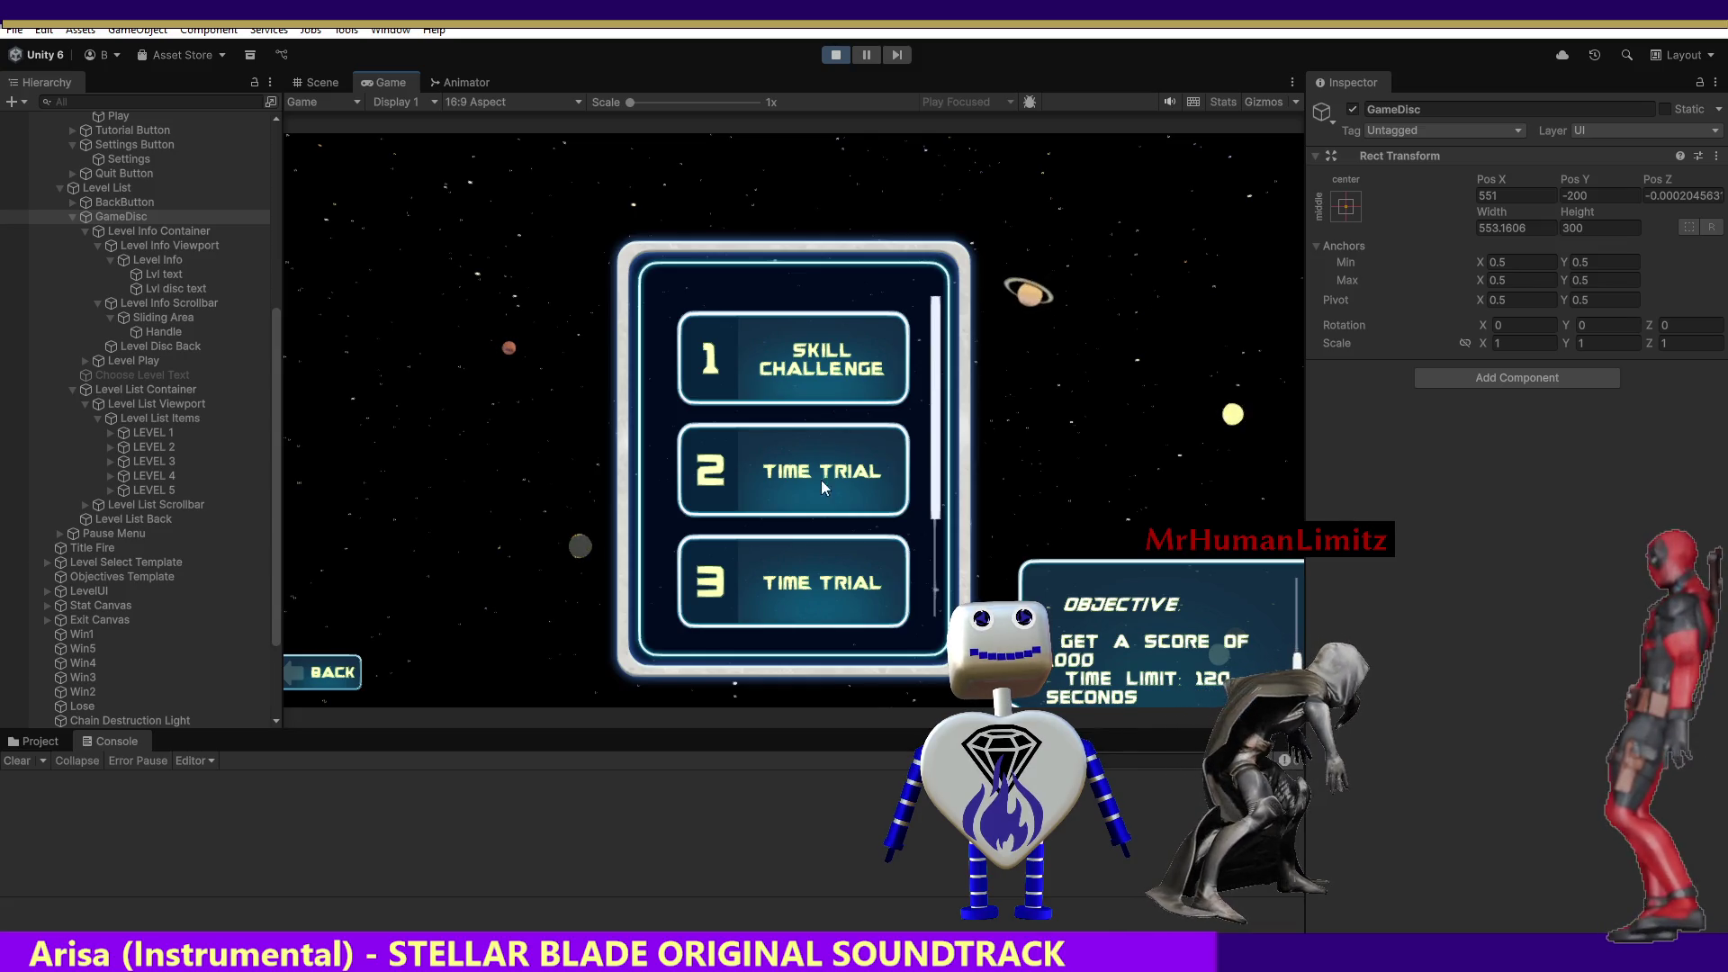
Show the Skill Challenge then Time Trial objective and select Level Info to inspect its layout.
left_click(830, 356)
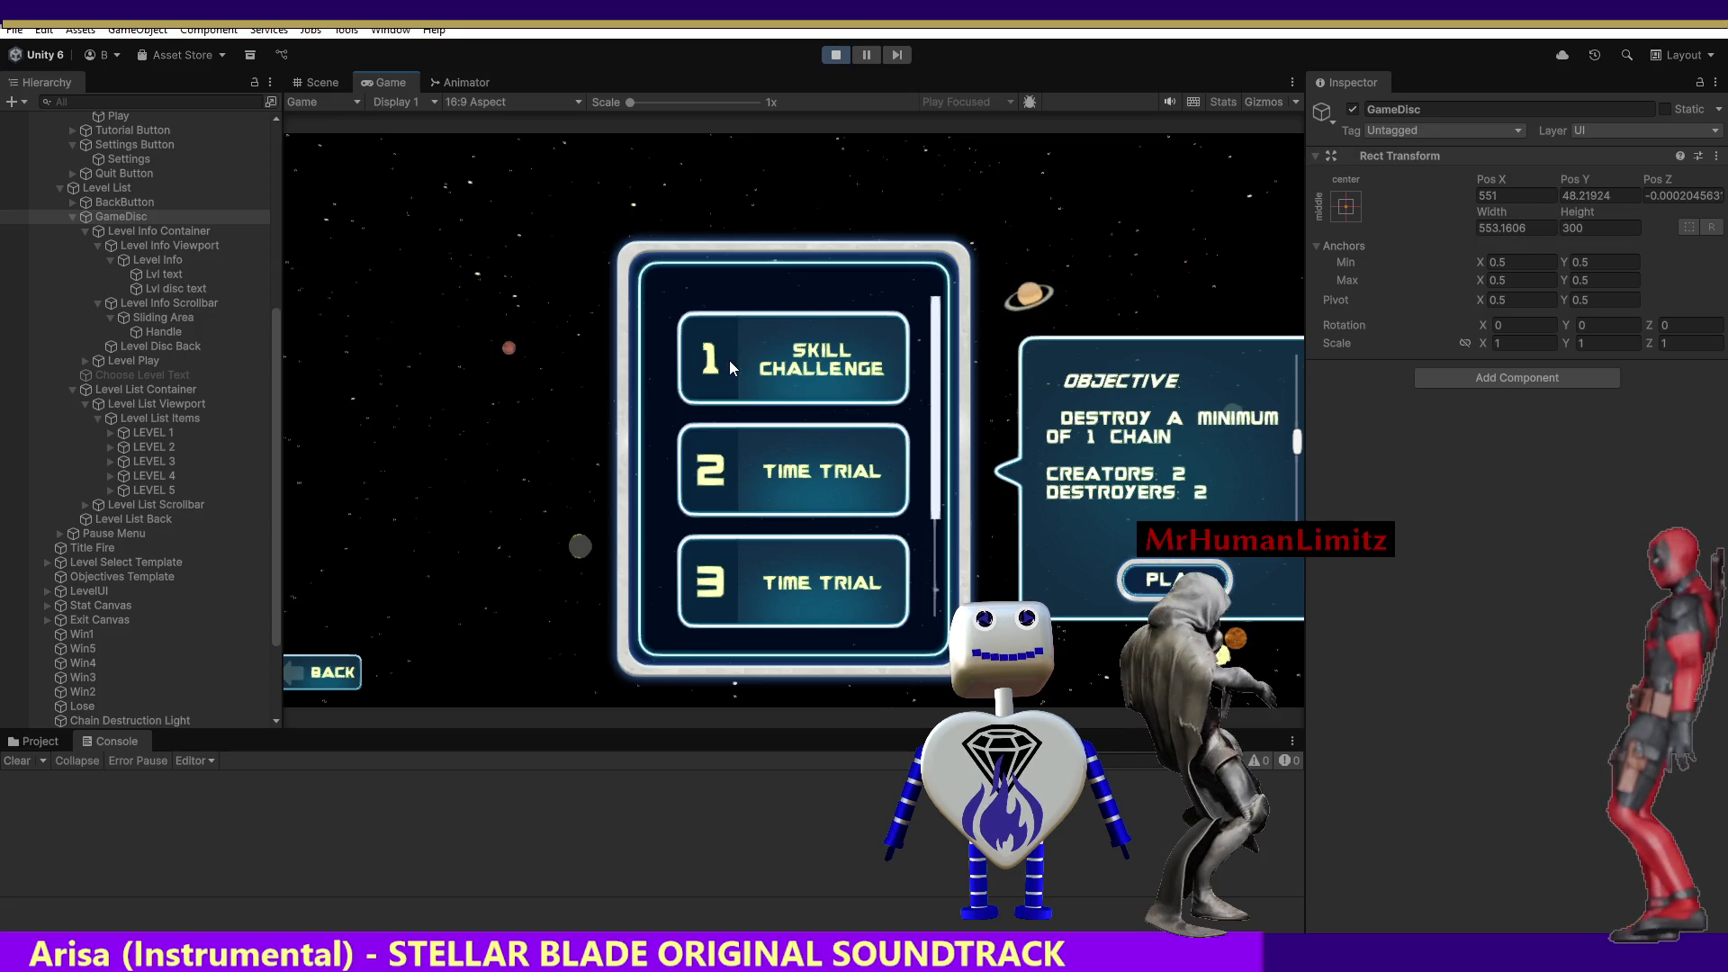
left_click(747, 457)
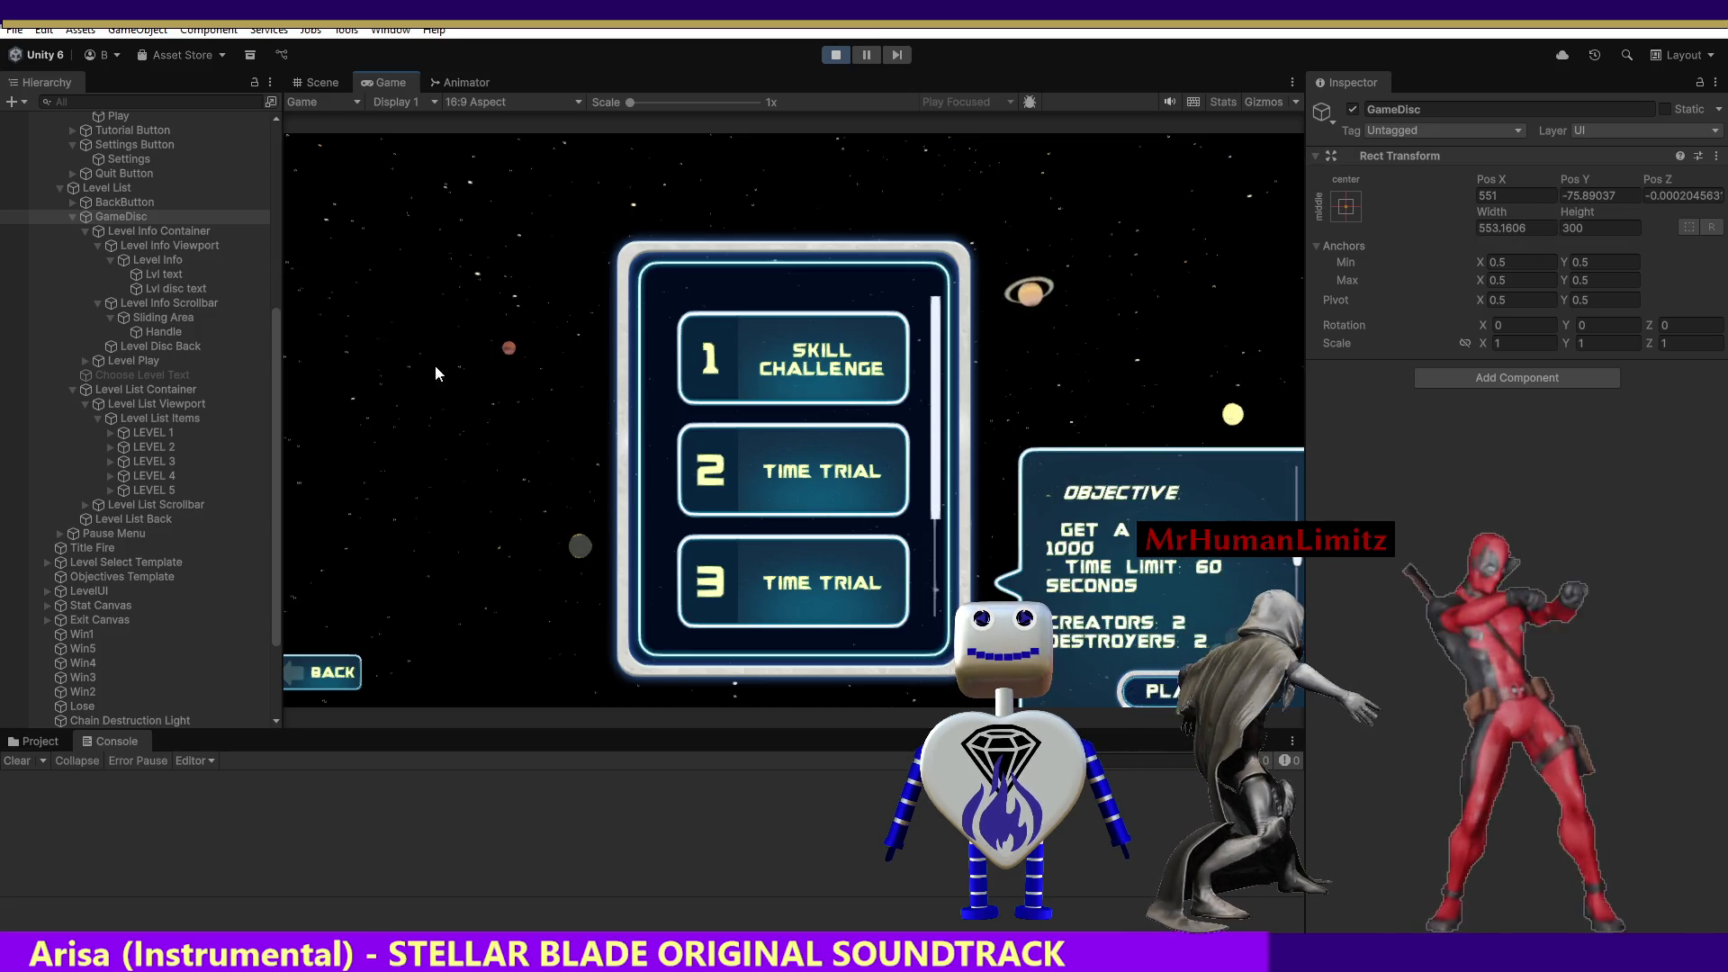
left_click(132, 257)
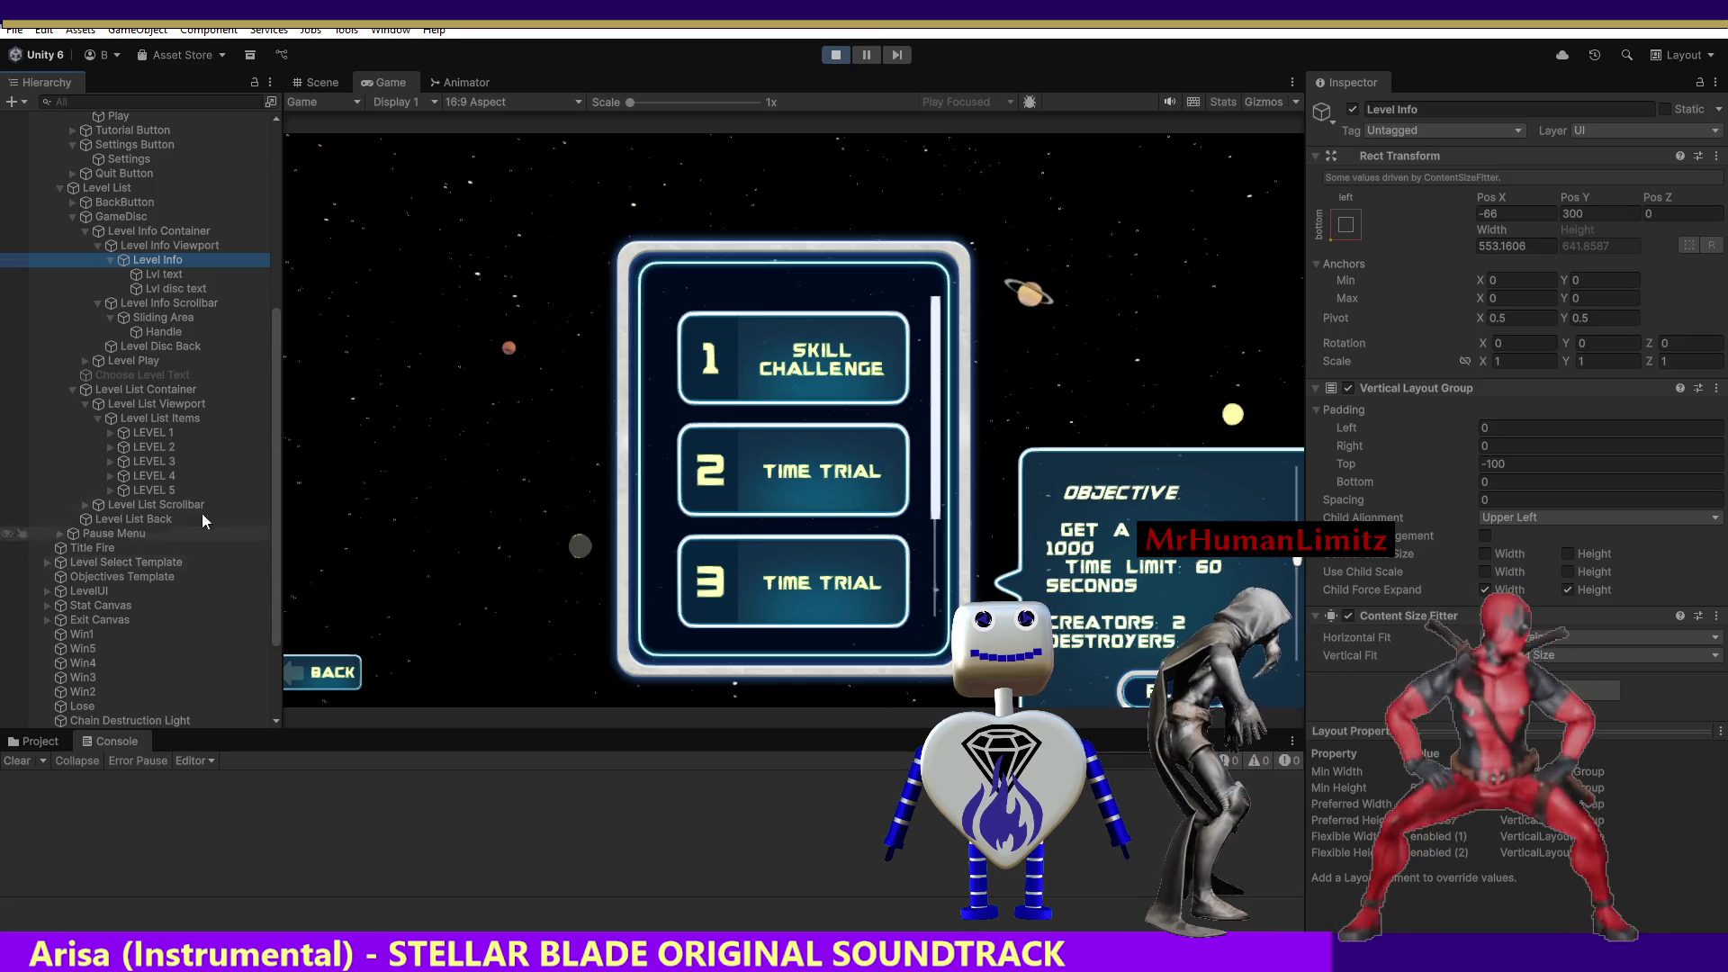
Show level 1's objective, check GameDisc's position values, then stop Play mode.
left_click(817, 473)
left_click(792, 381)
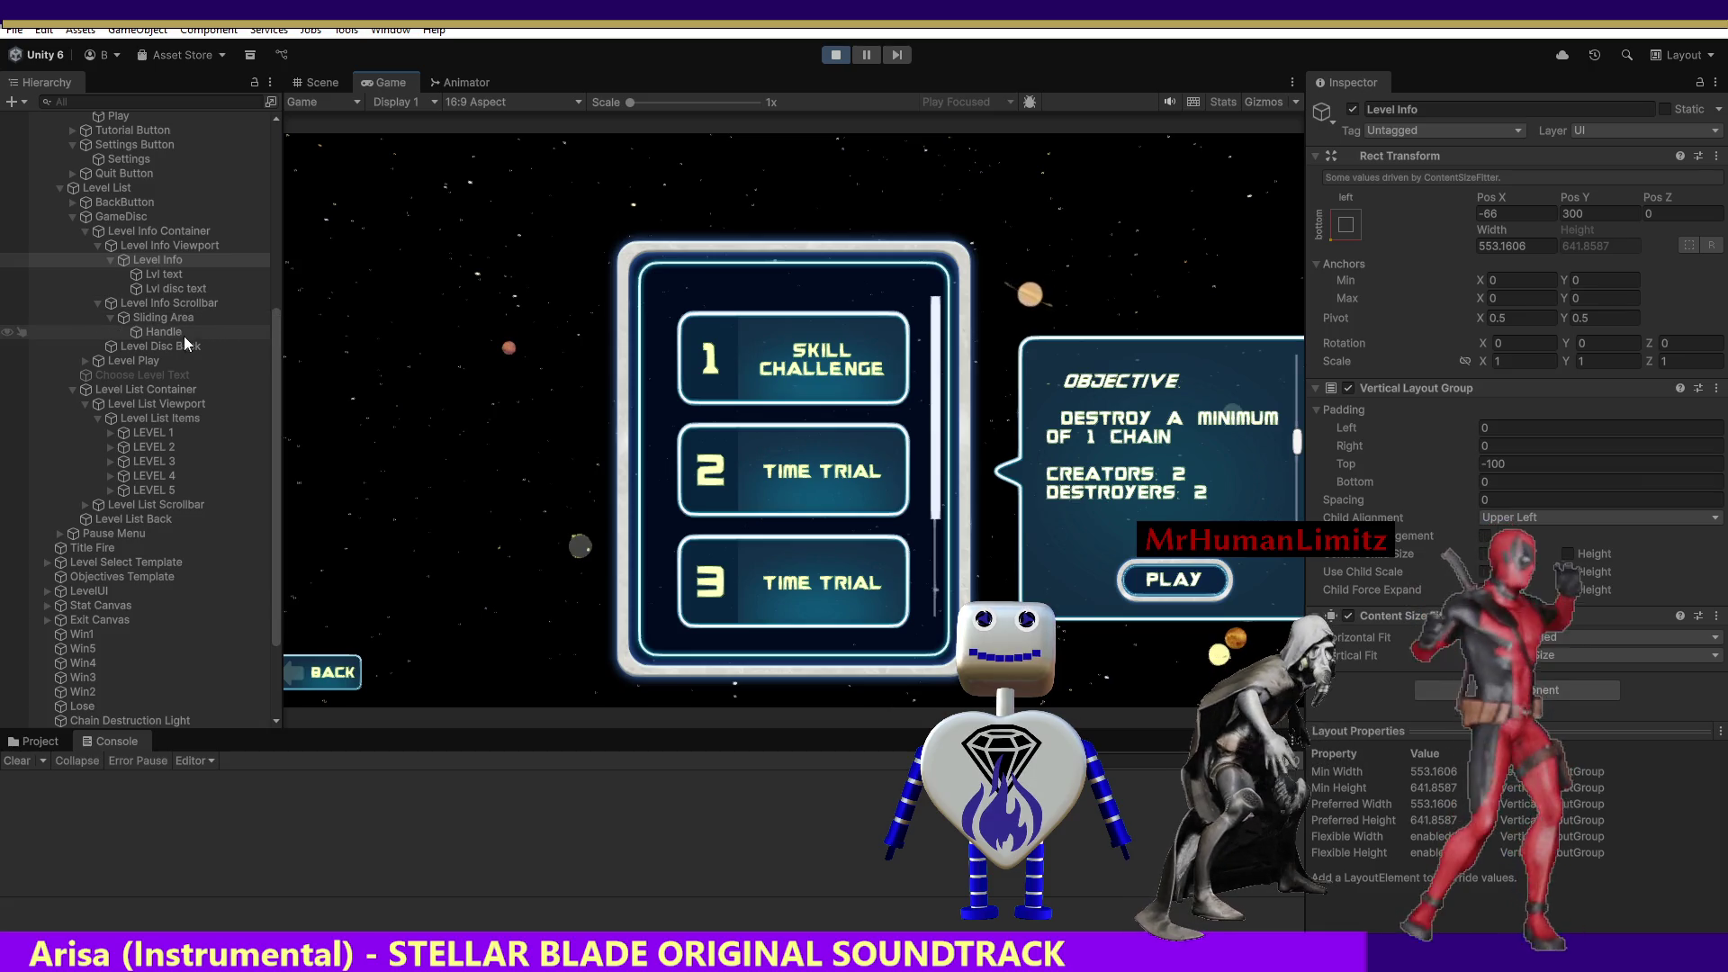
left_click(148, 216)
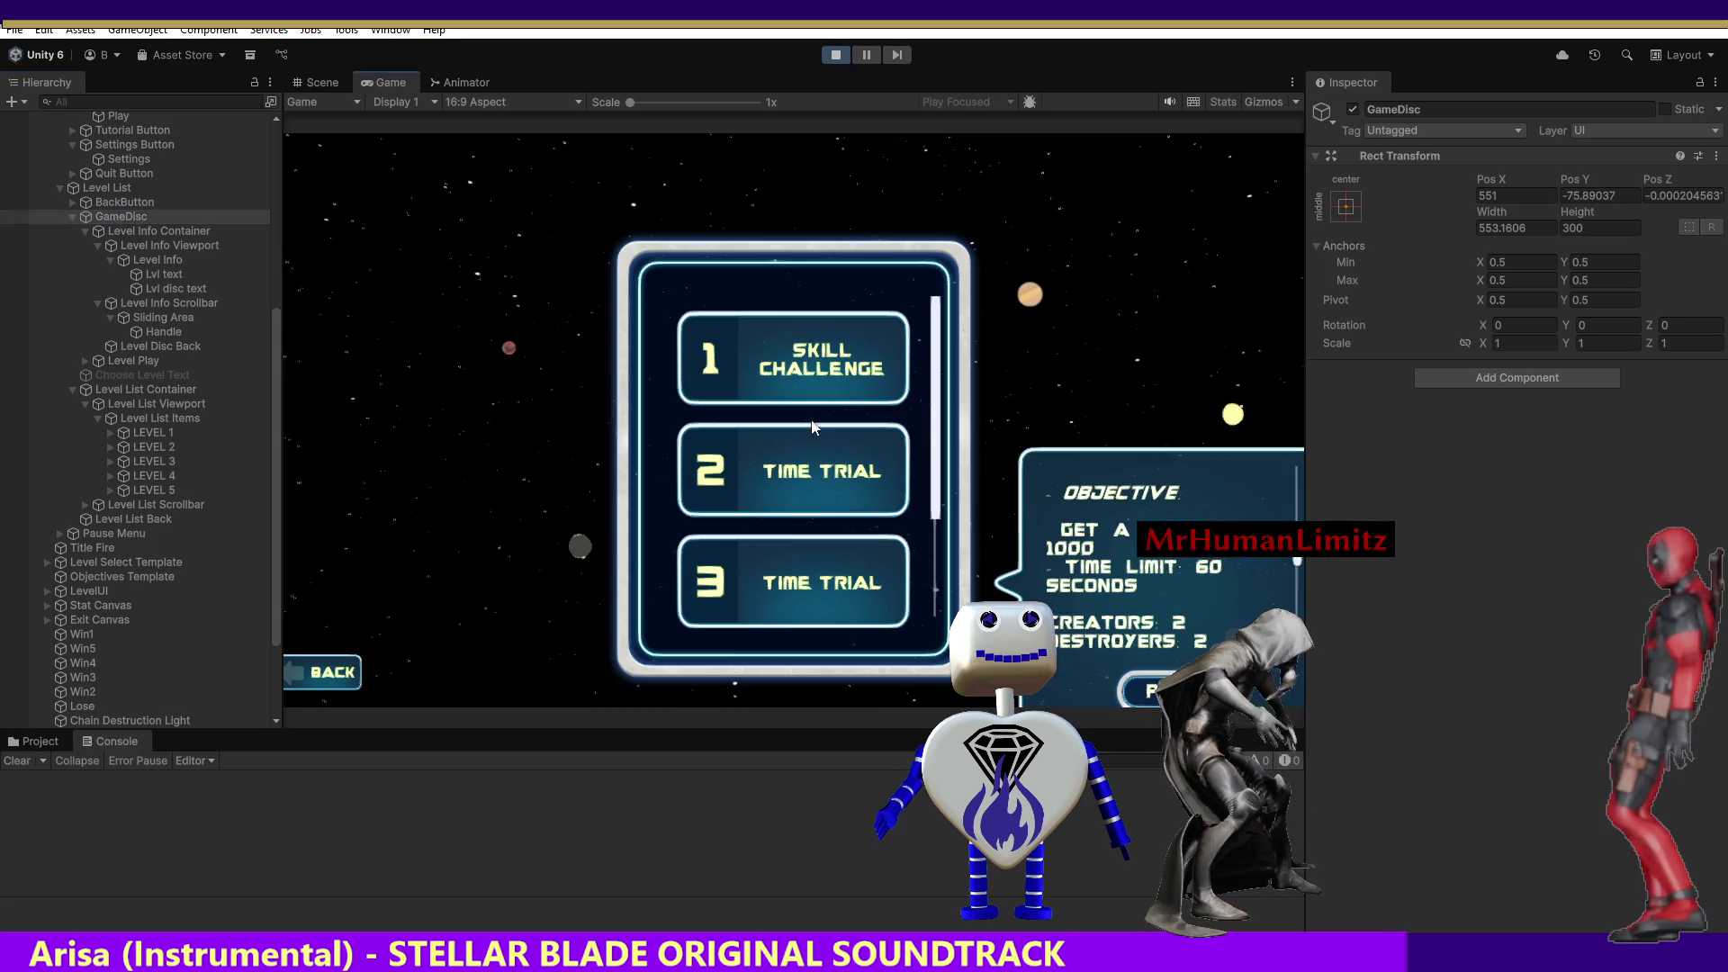
mouse_move(809, 451)
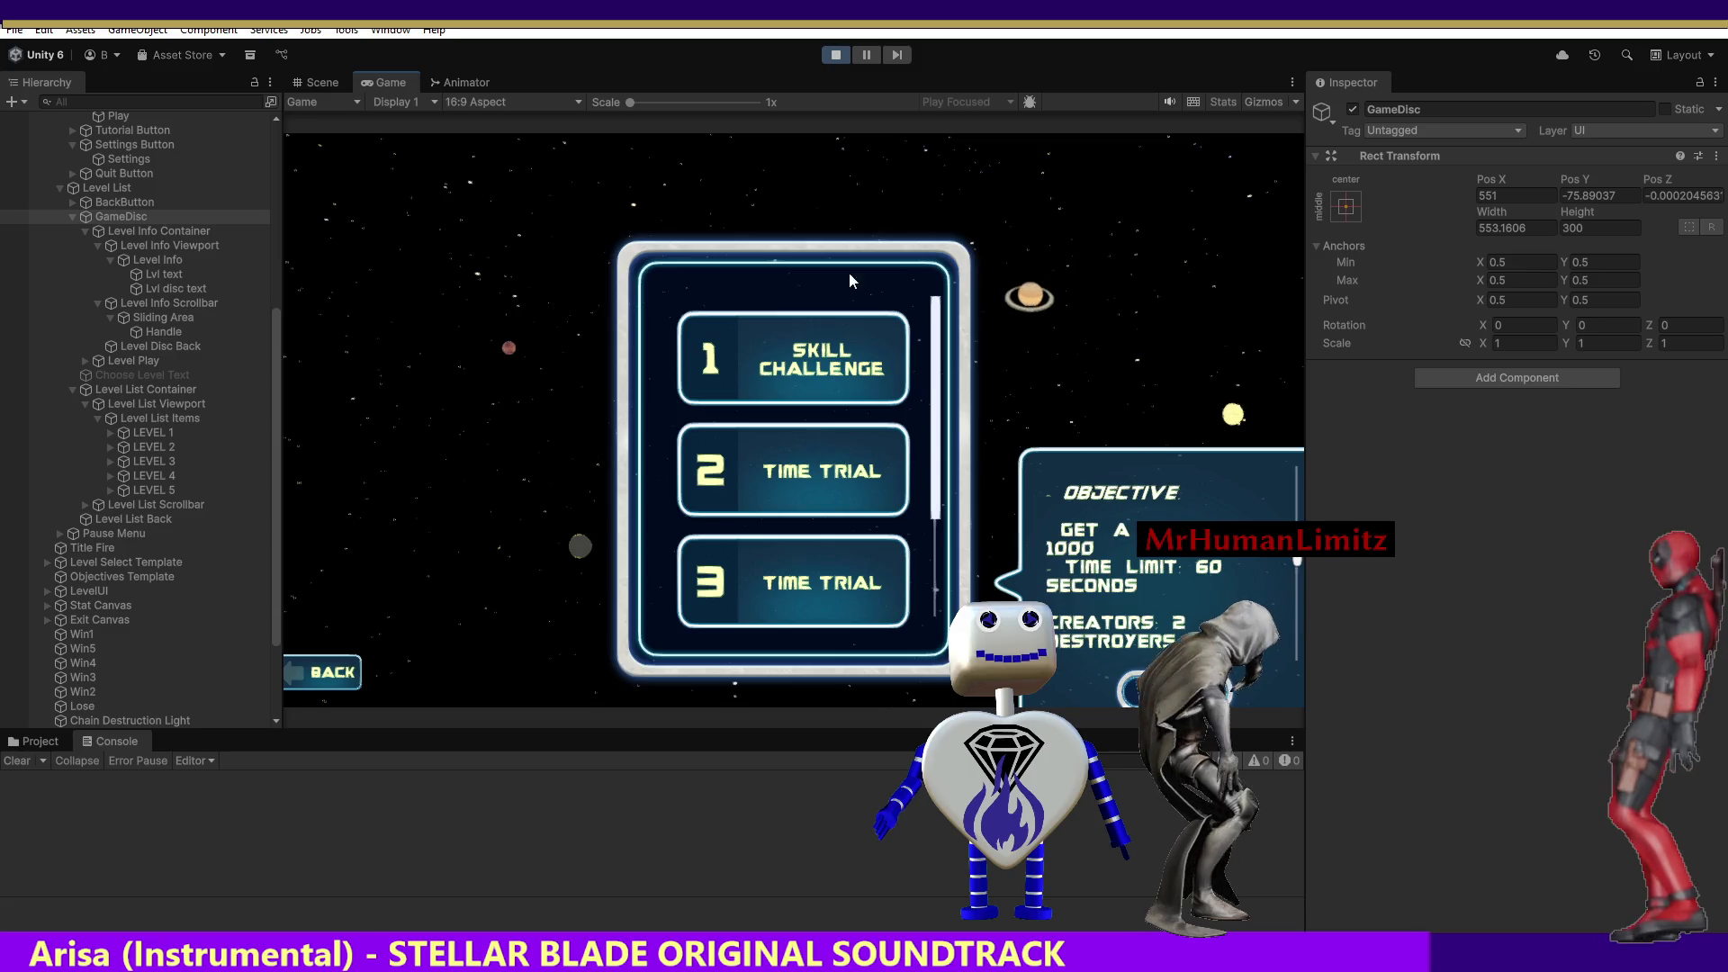
left_click(835, 55)
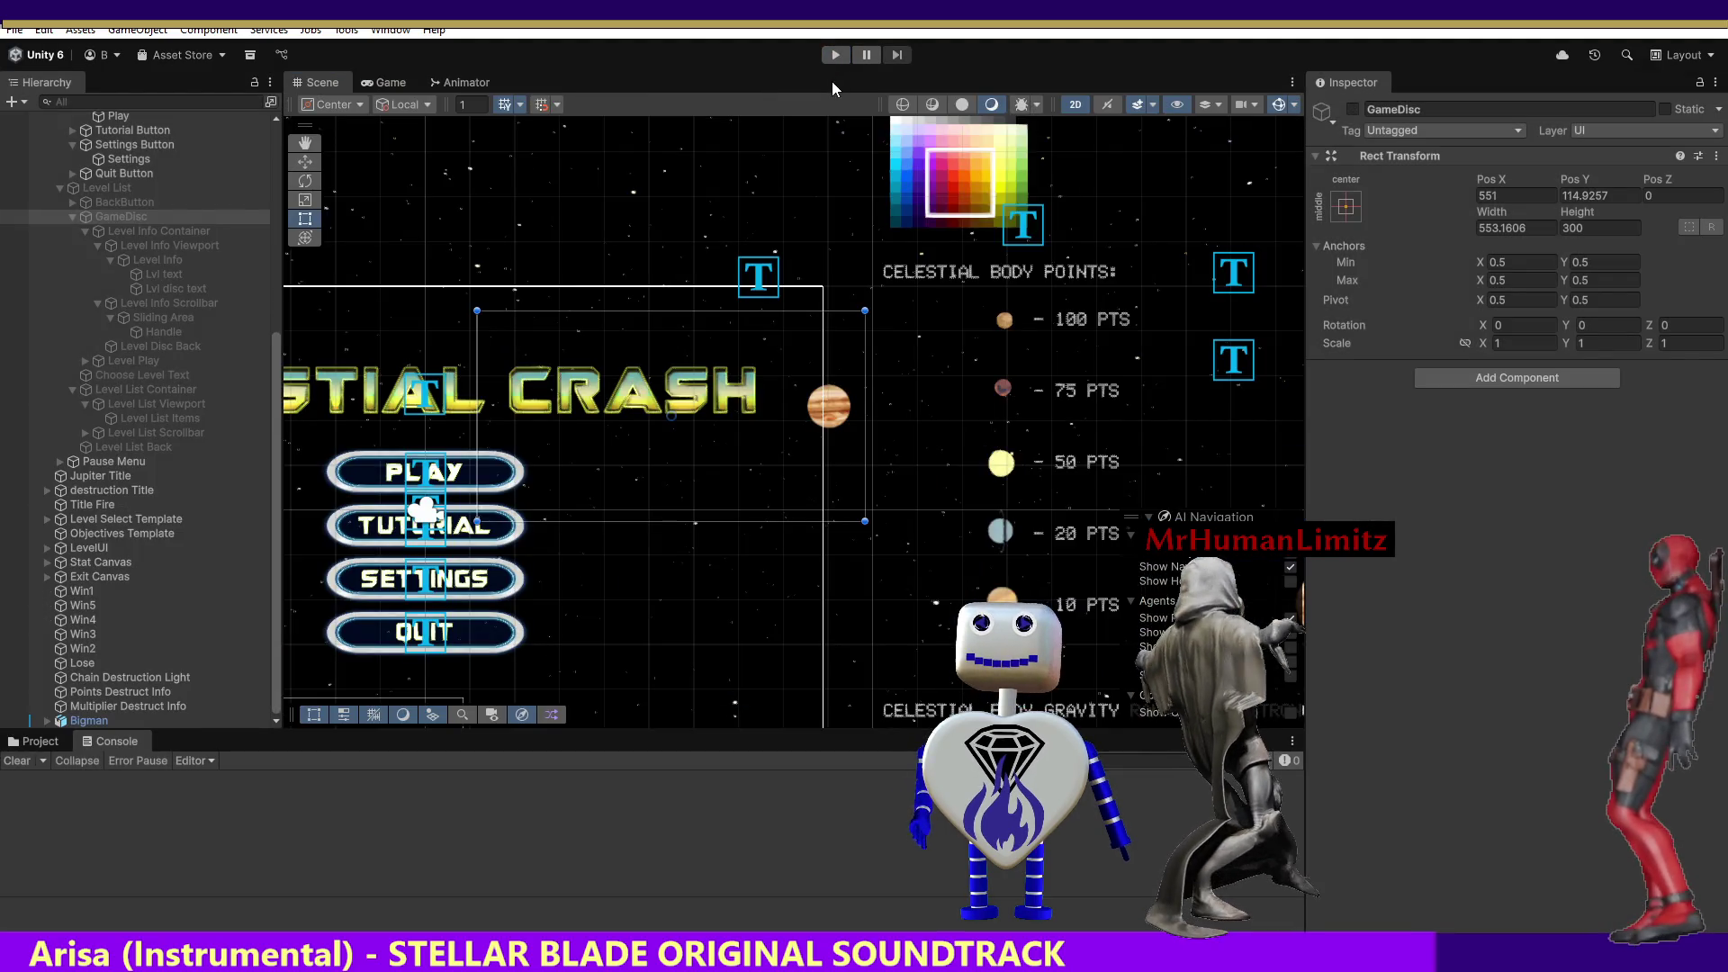
Add a comma at the end of line 1990's y expression in MainController.cs and return to Unity.
key("alt+Tab")
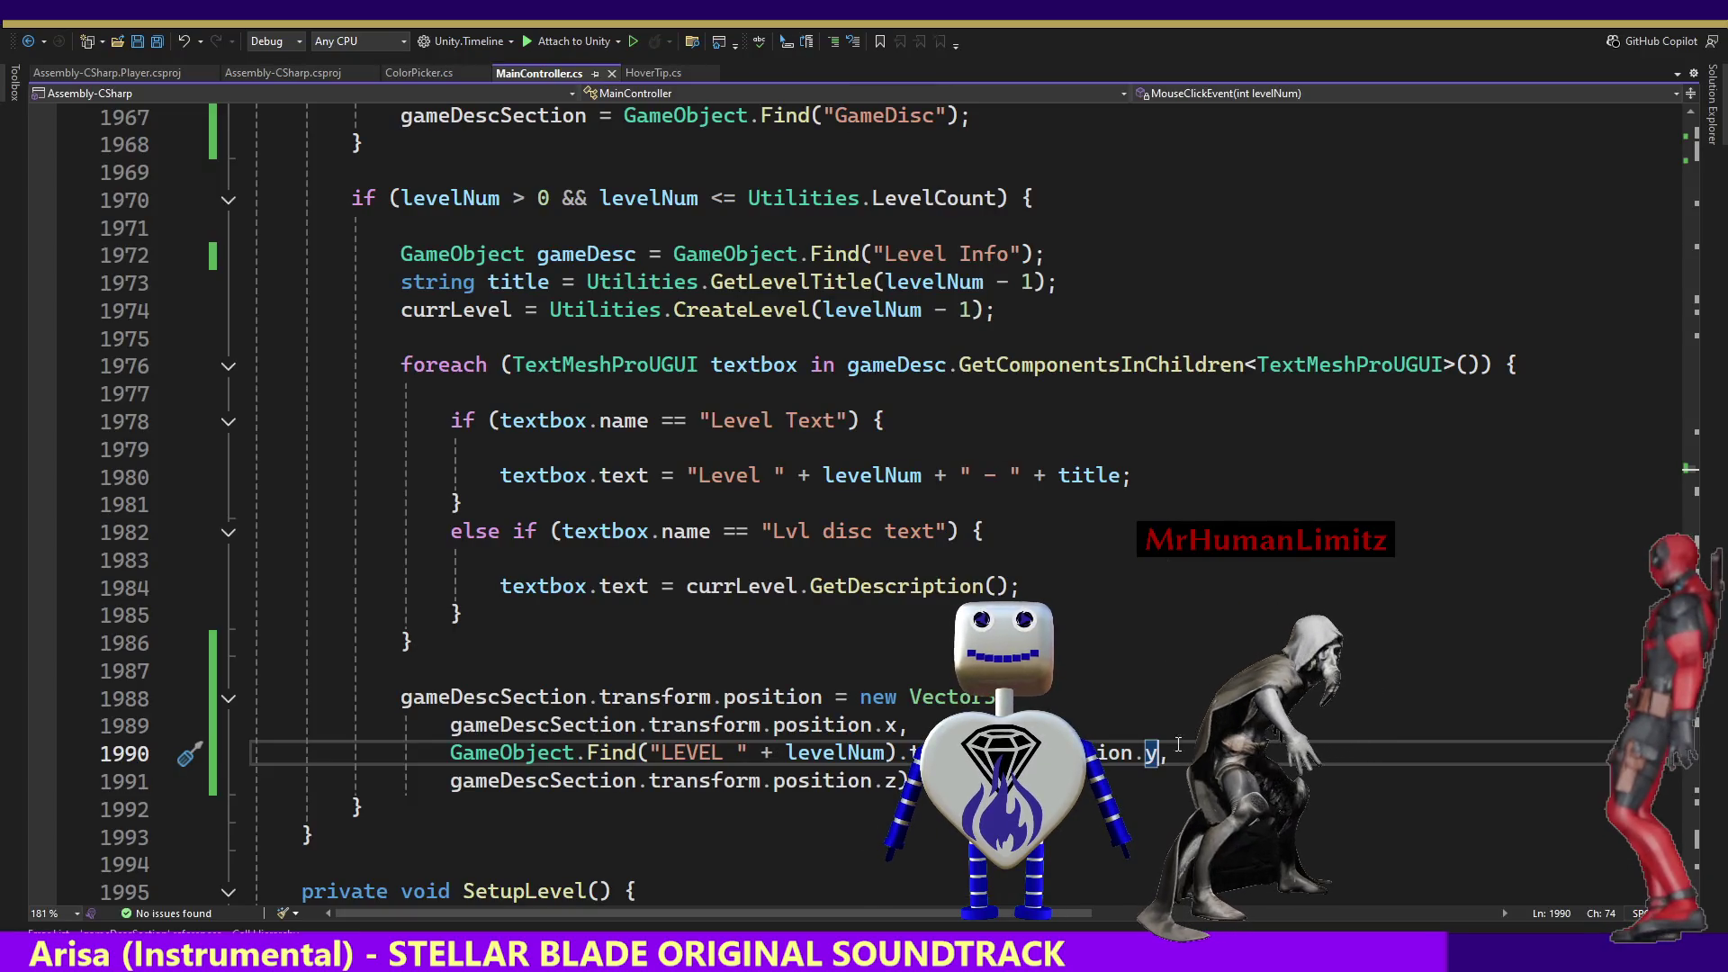
type(",")
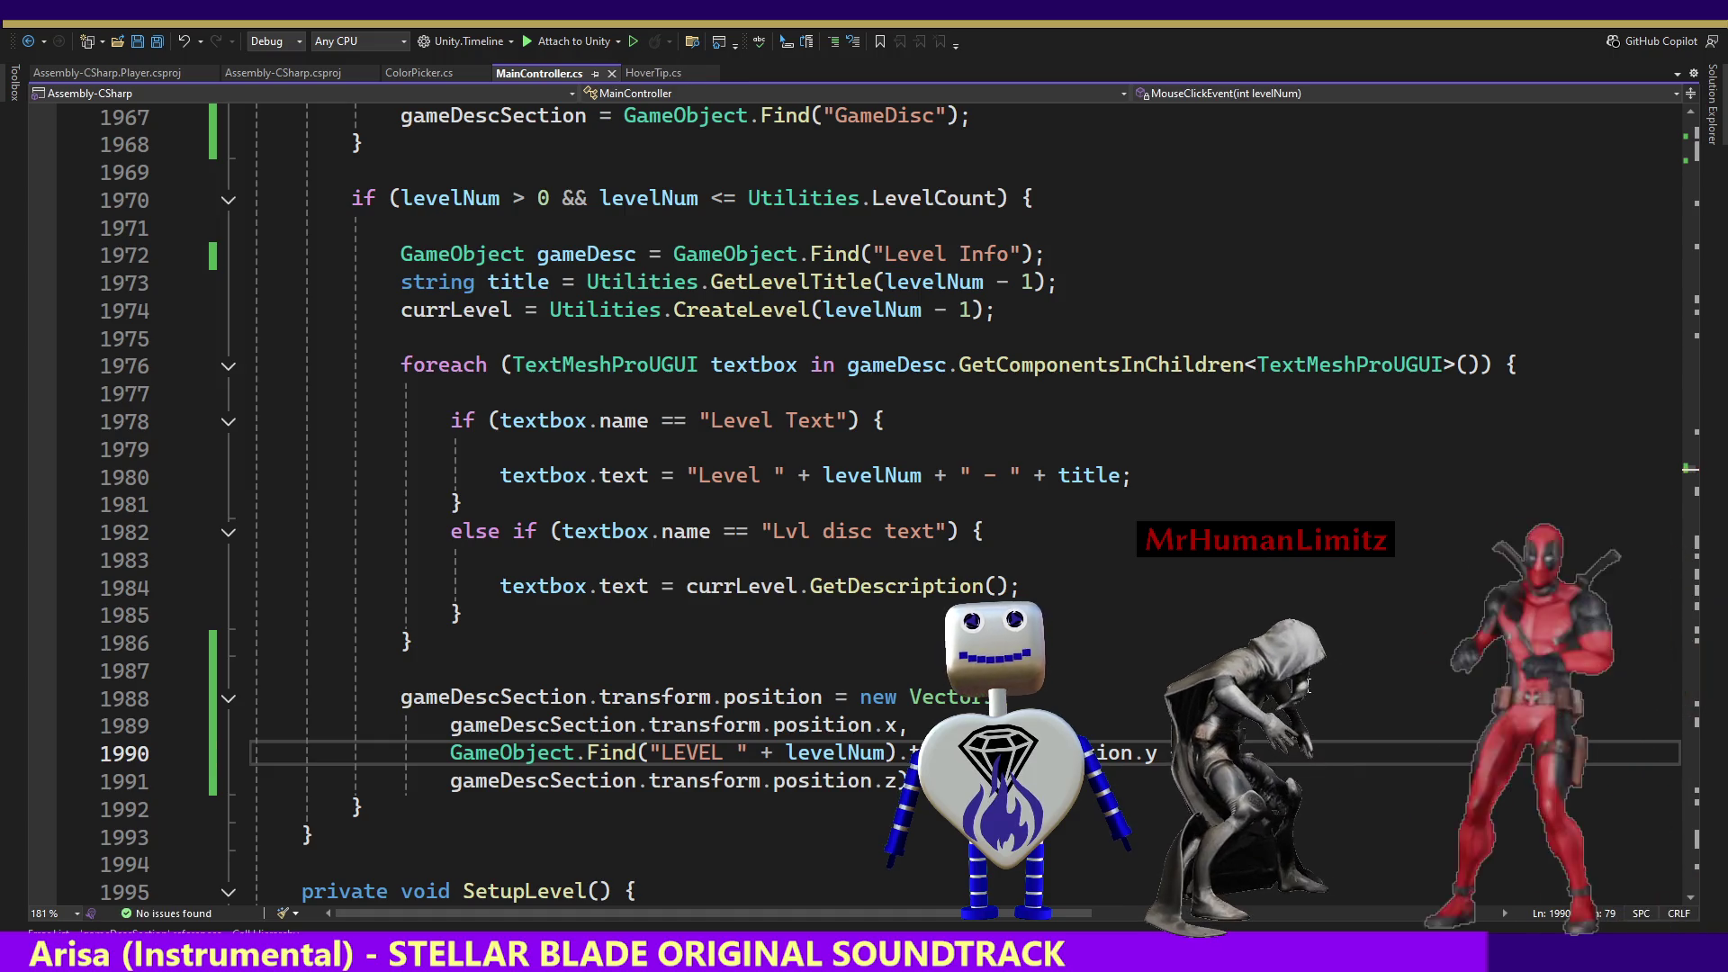
key("alt+Tab")
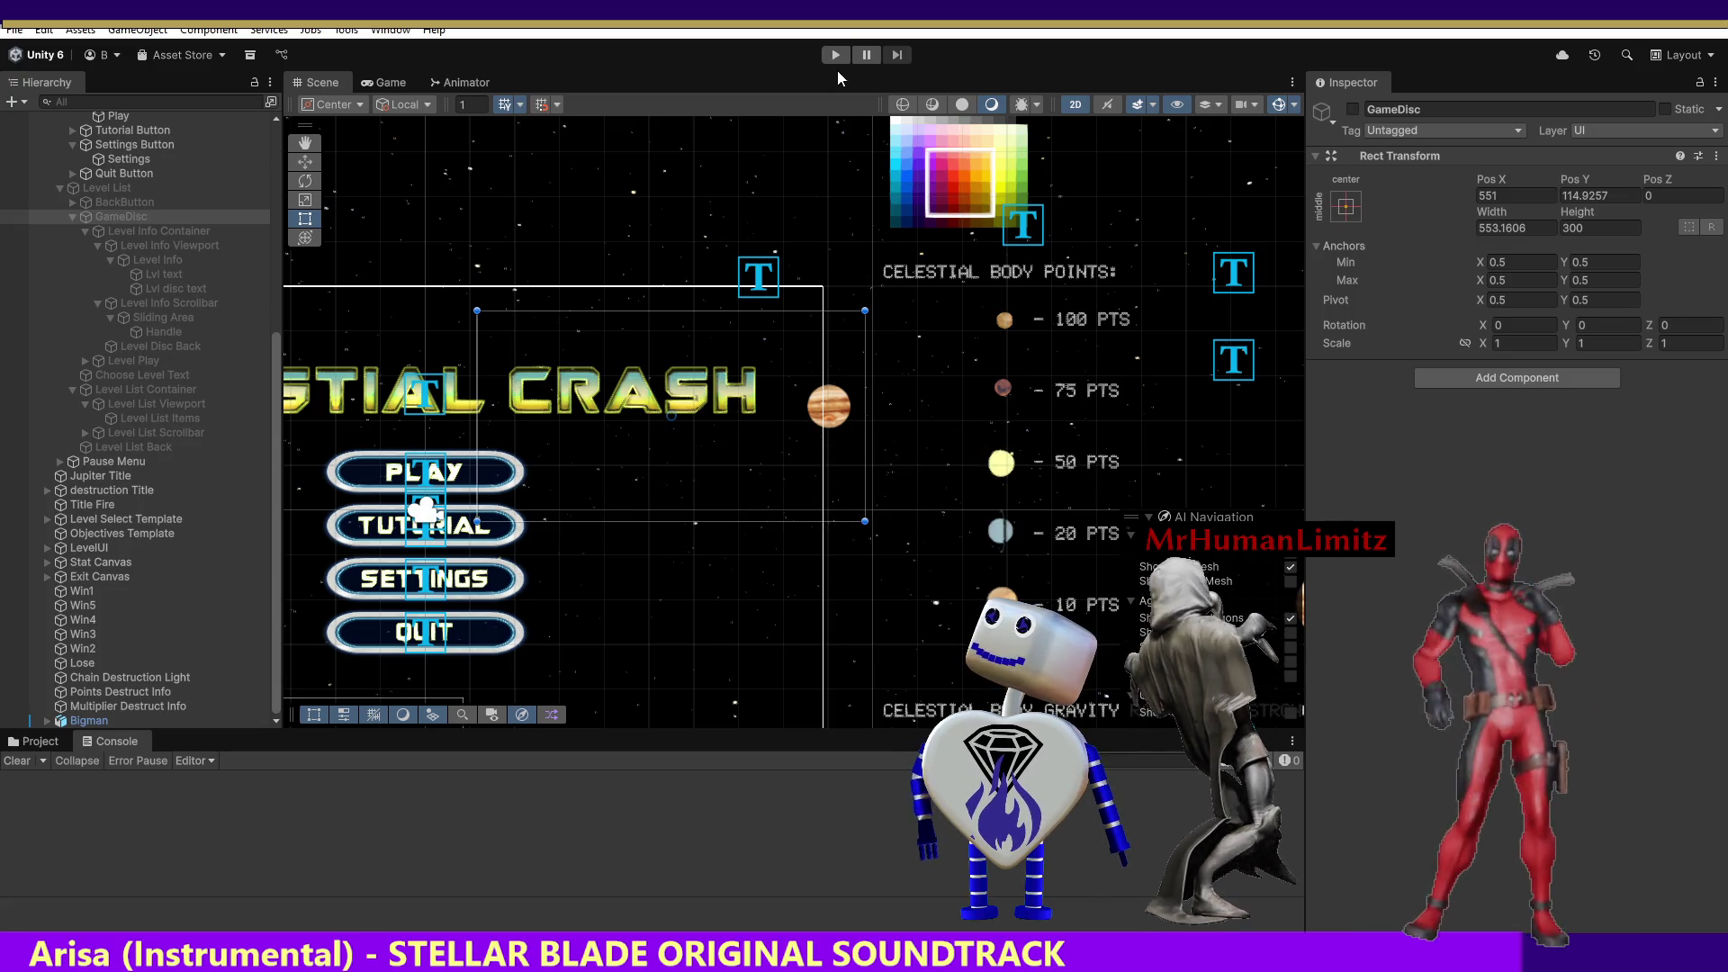
Run the game, open the level-select menu from the main menu, then stop Play mode.
left_click(835, 55)
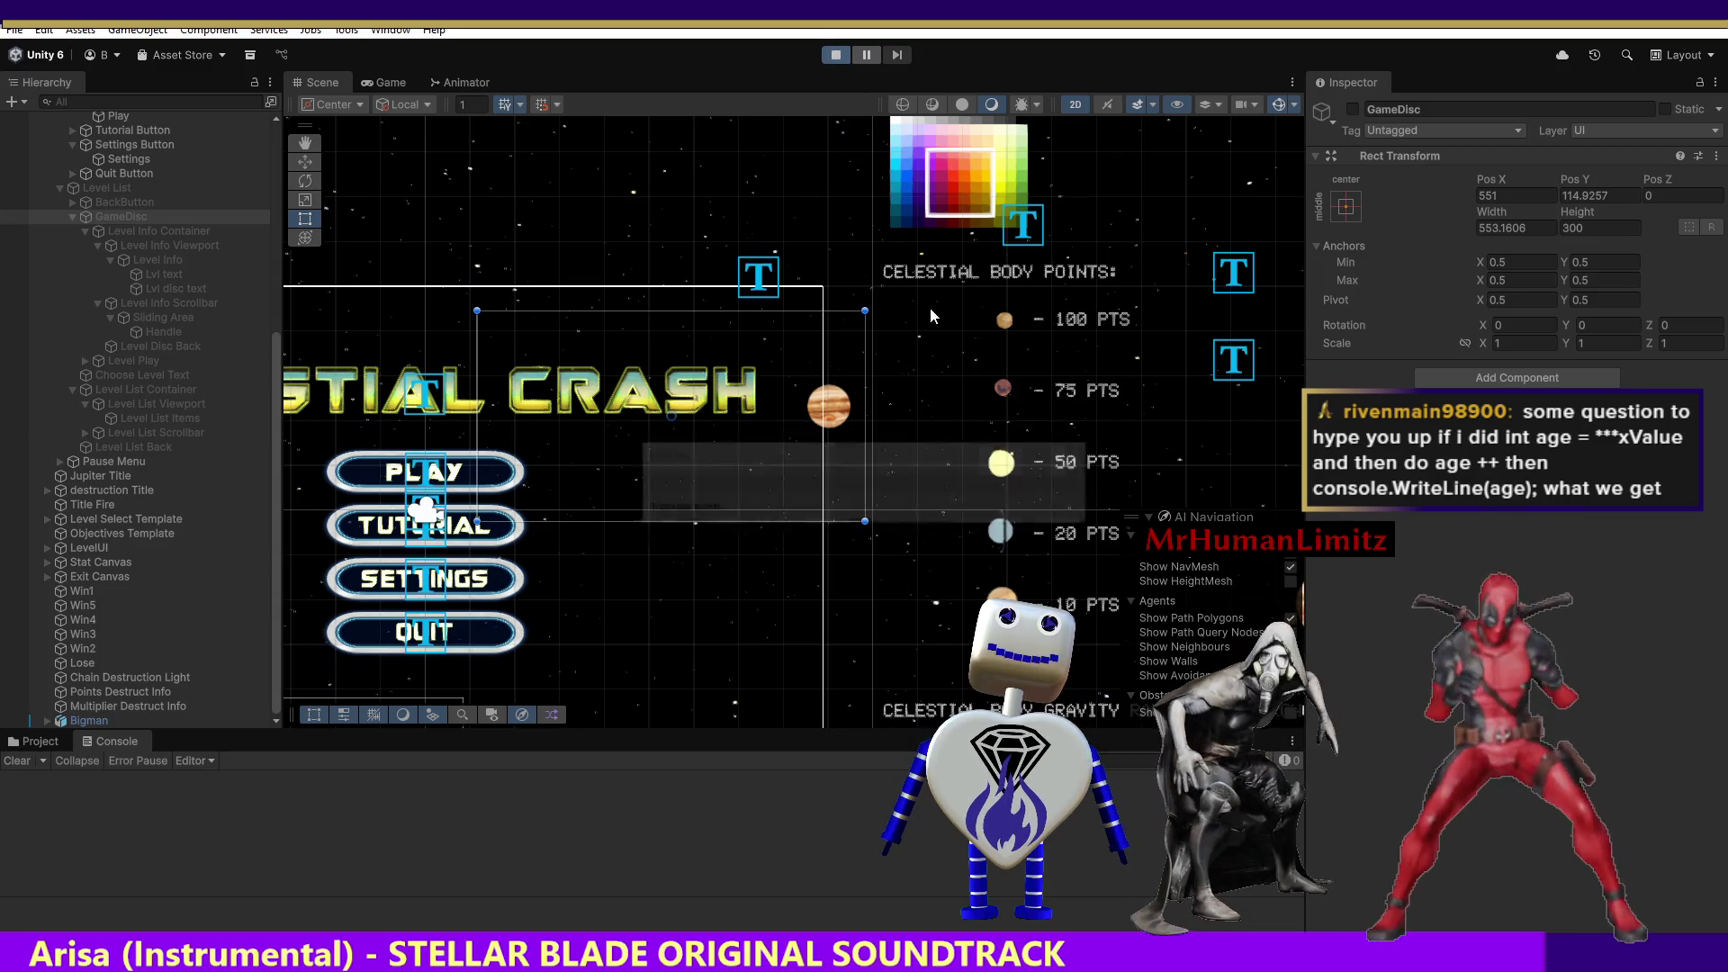
left_click(800, 375)
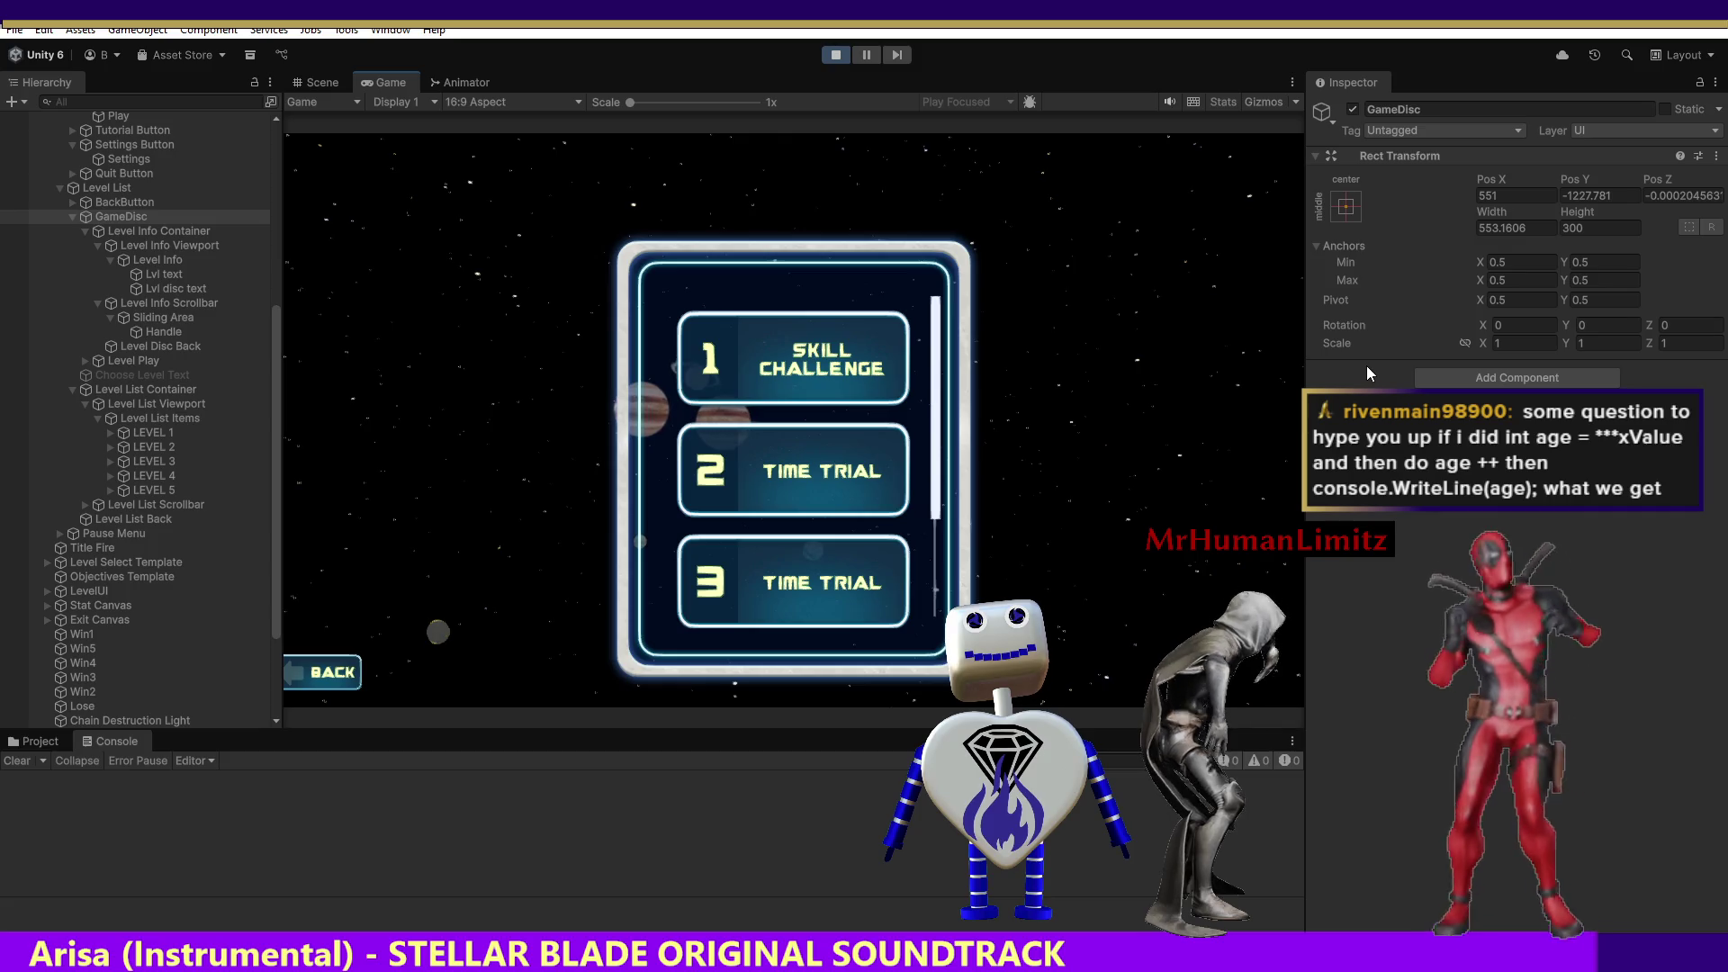
left_click(834, 56)
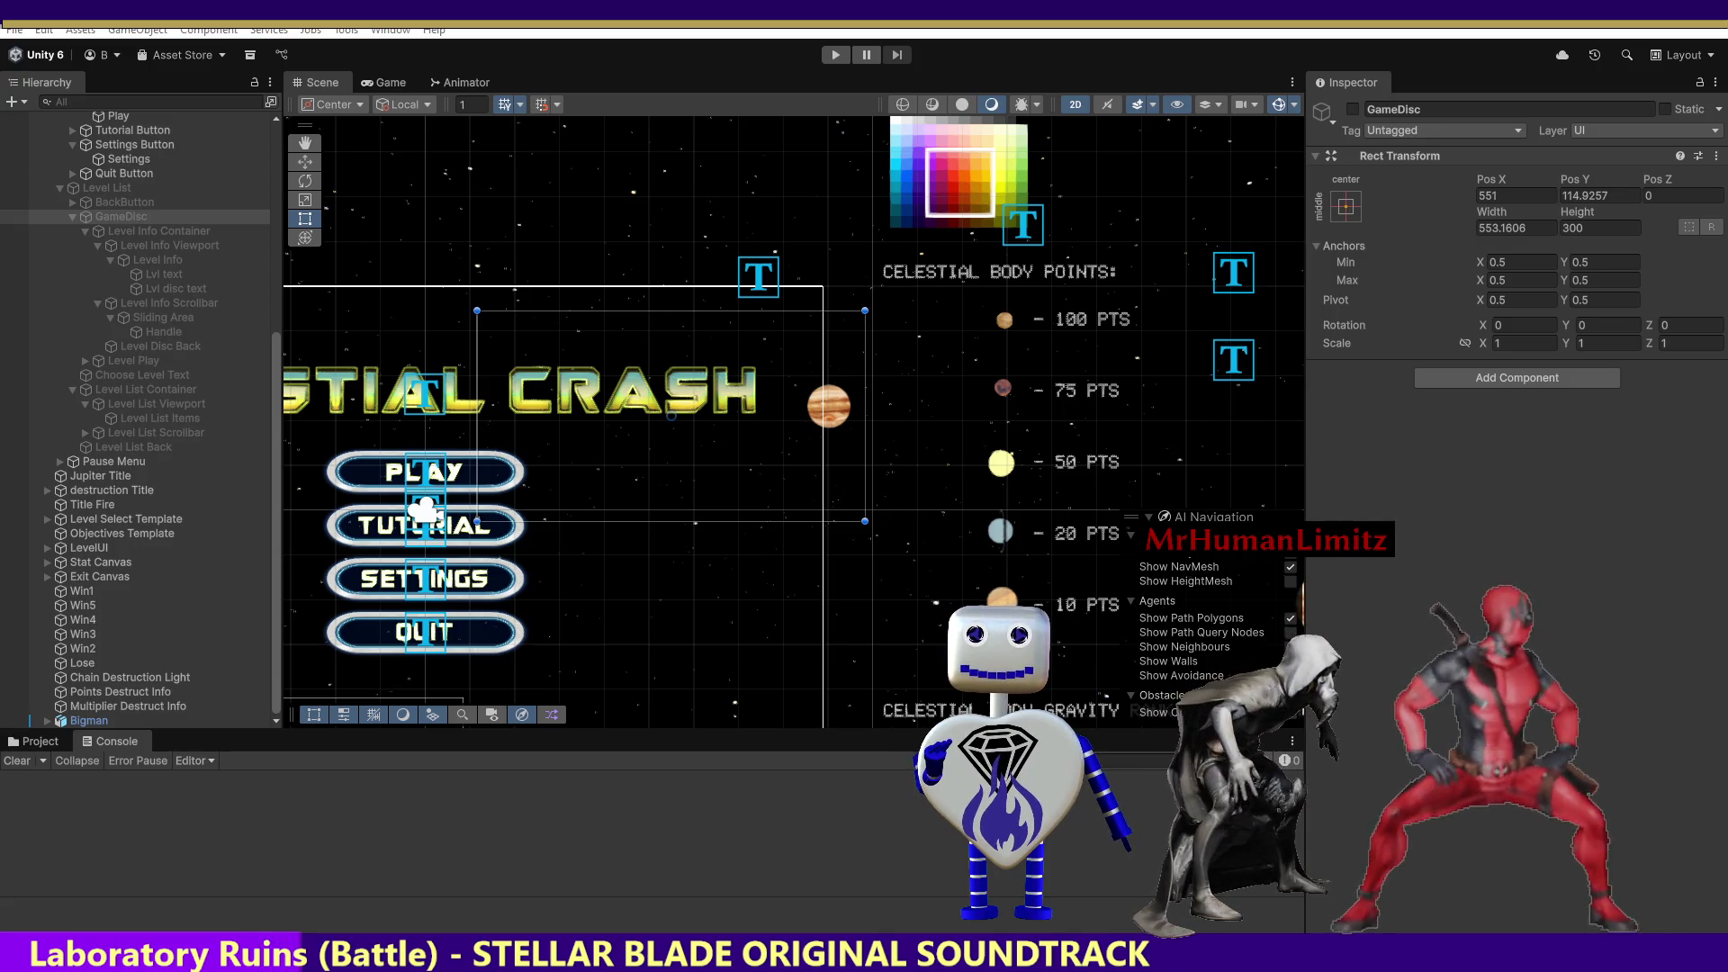
Switch from Unity to the browser's 'c# checked context' search results.
key("alt+Tab")
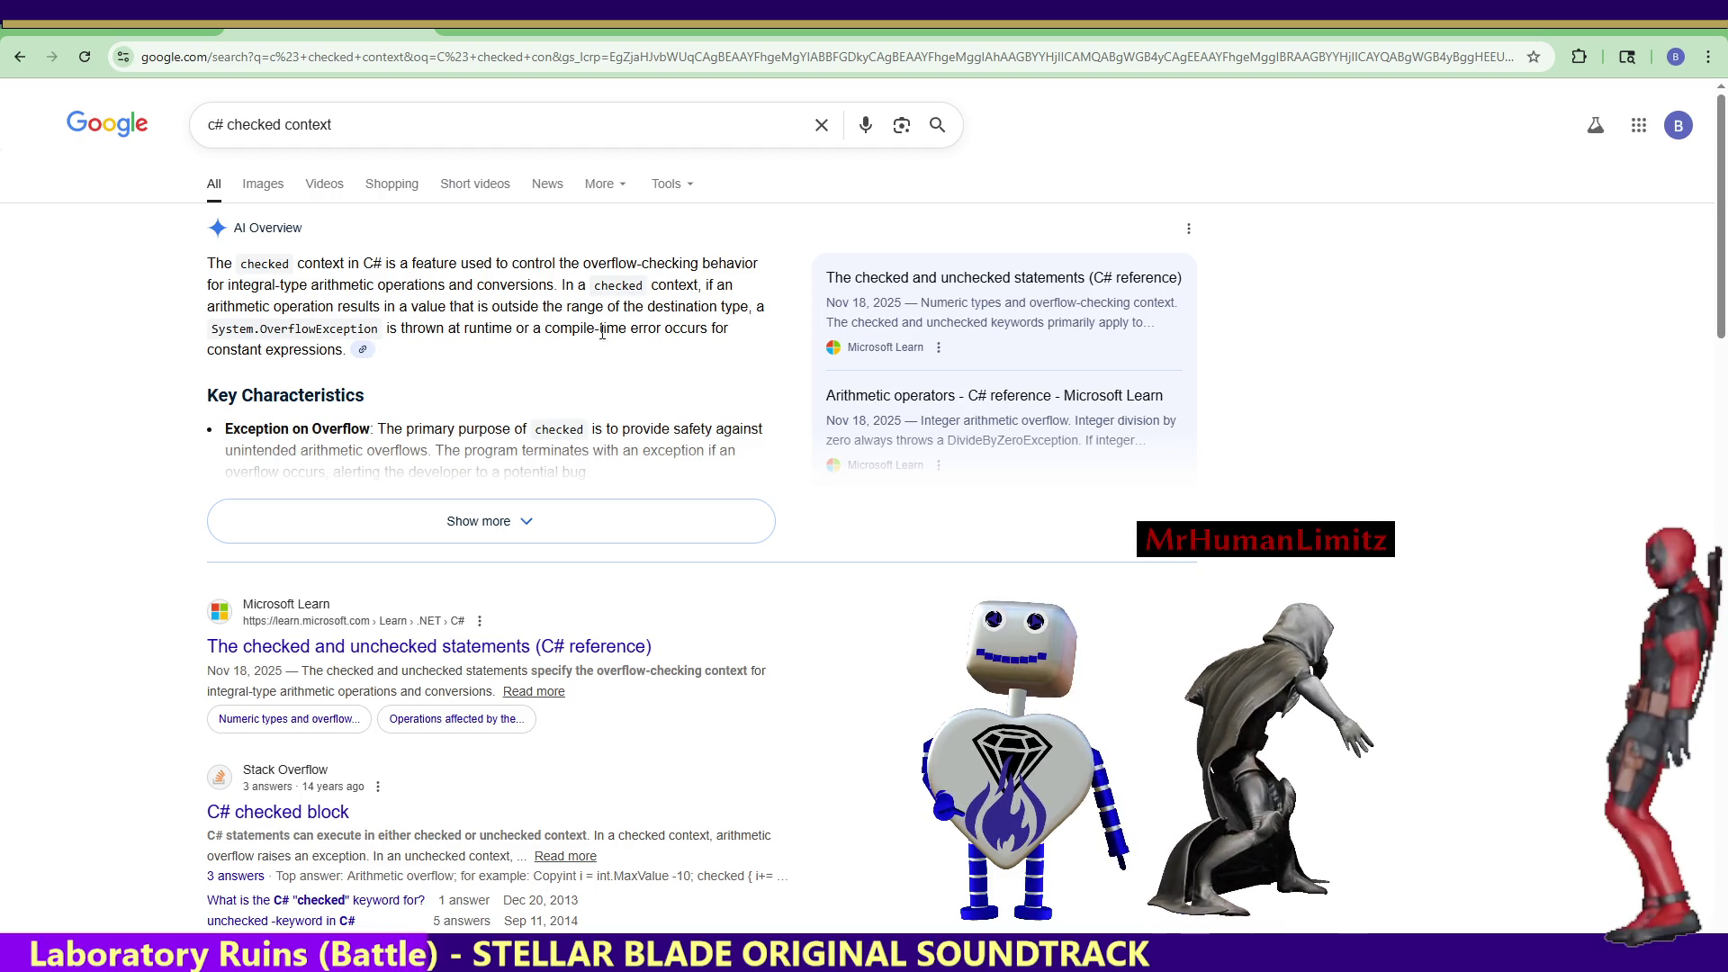
Expand the AI Overview, then go back to the int.maxvalue + 1 results and highlight 'checked'.
left_click(477, 538)
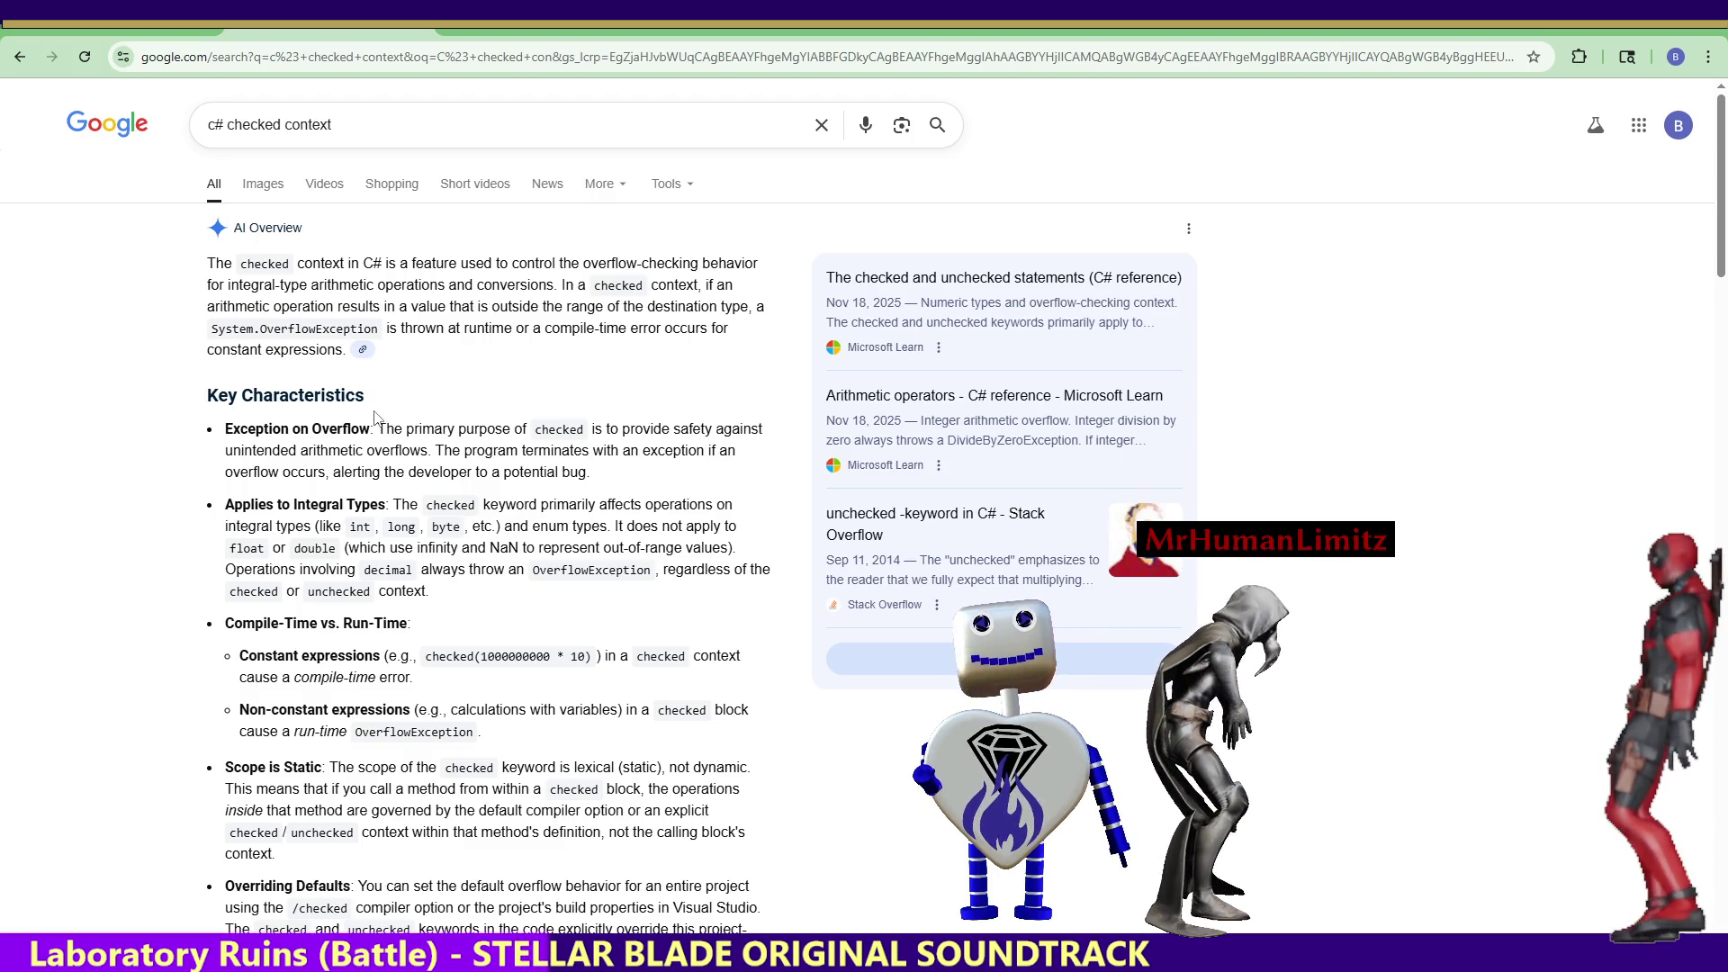
key("alt+Left")
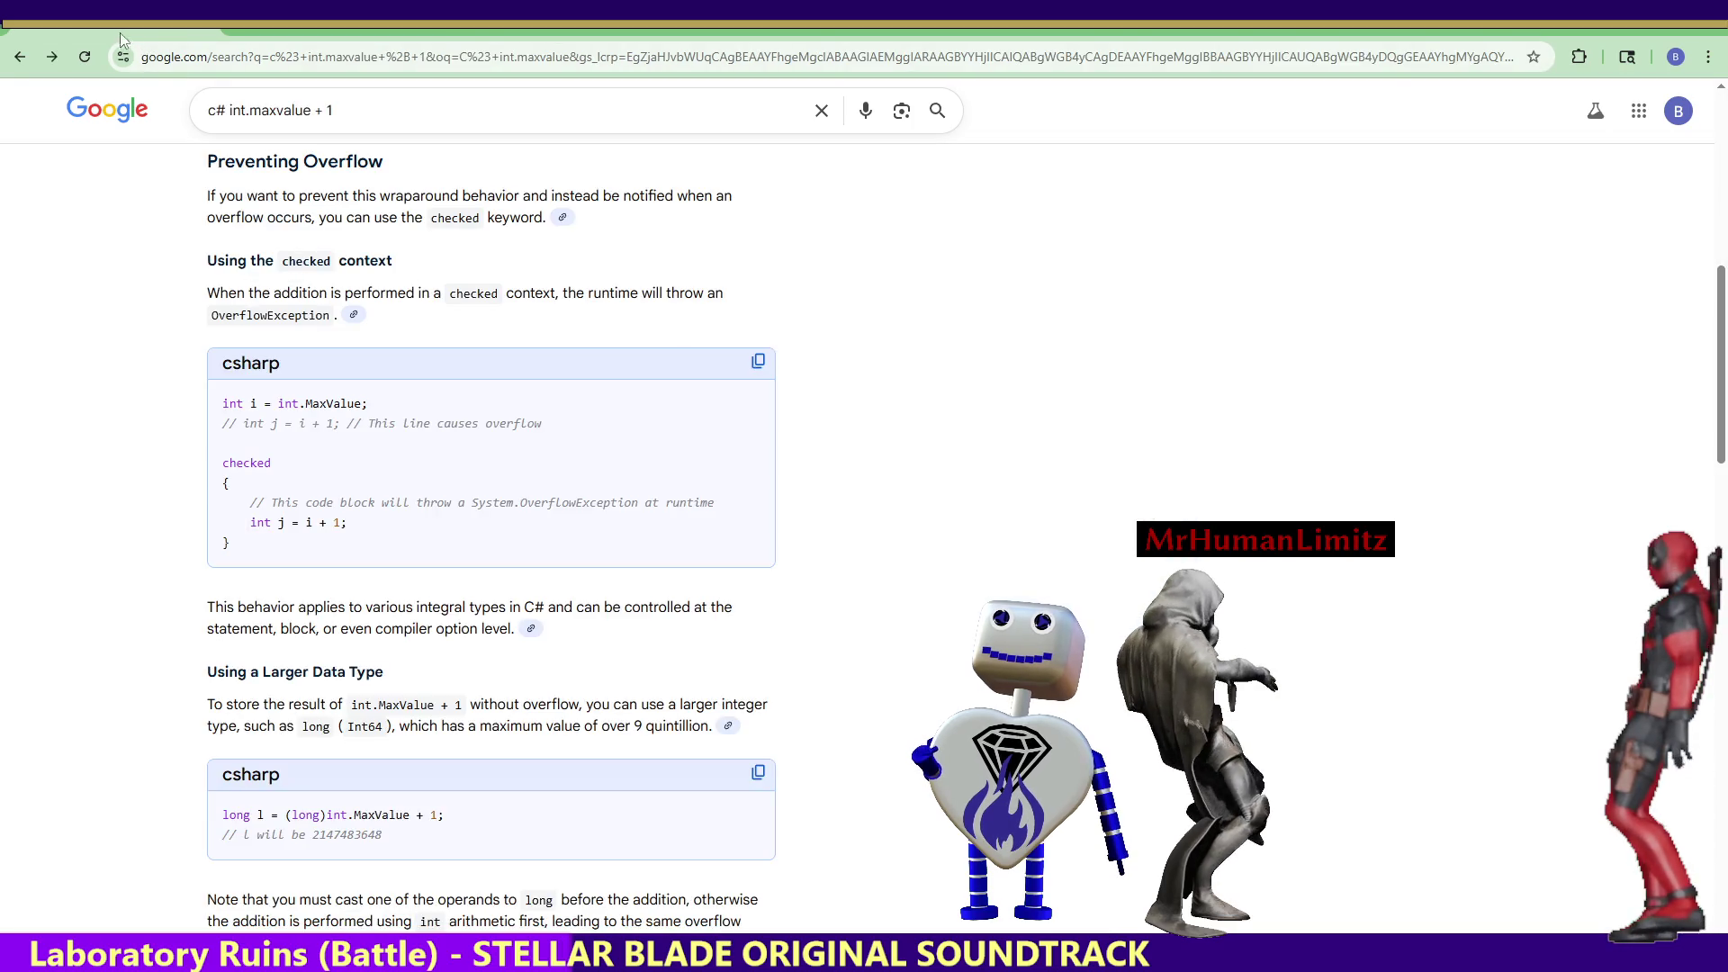
double_click(227, 463)
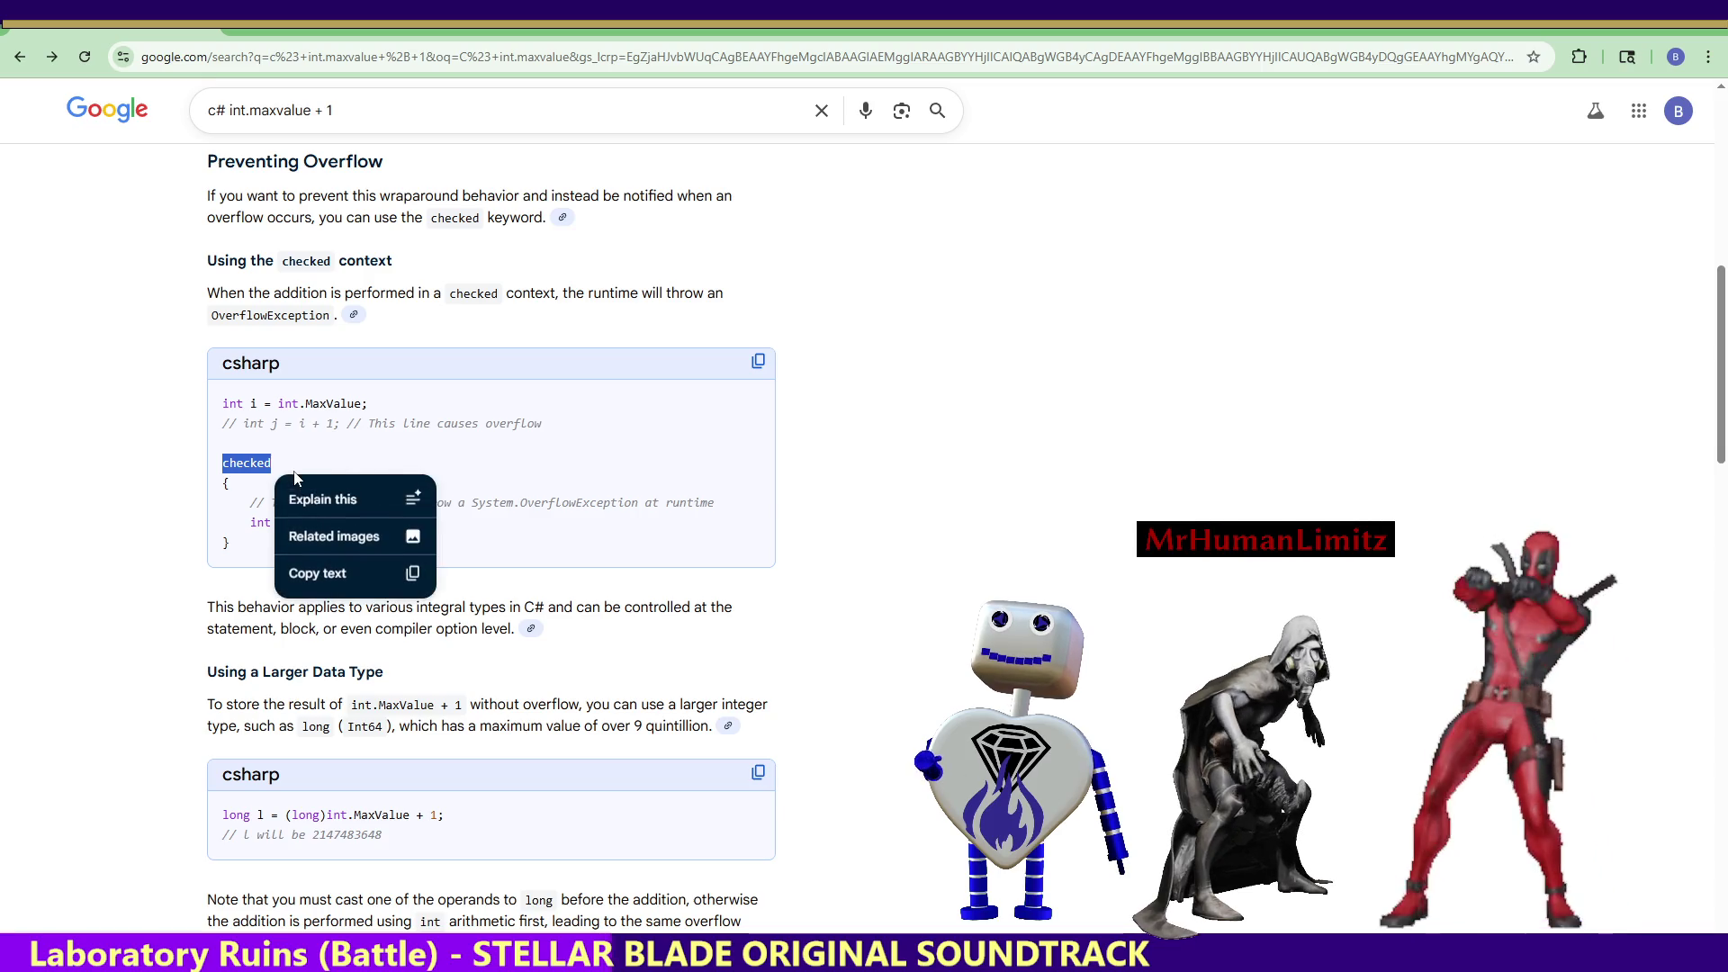
left_click(587, 498)
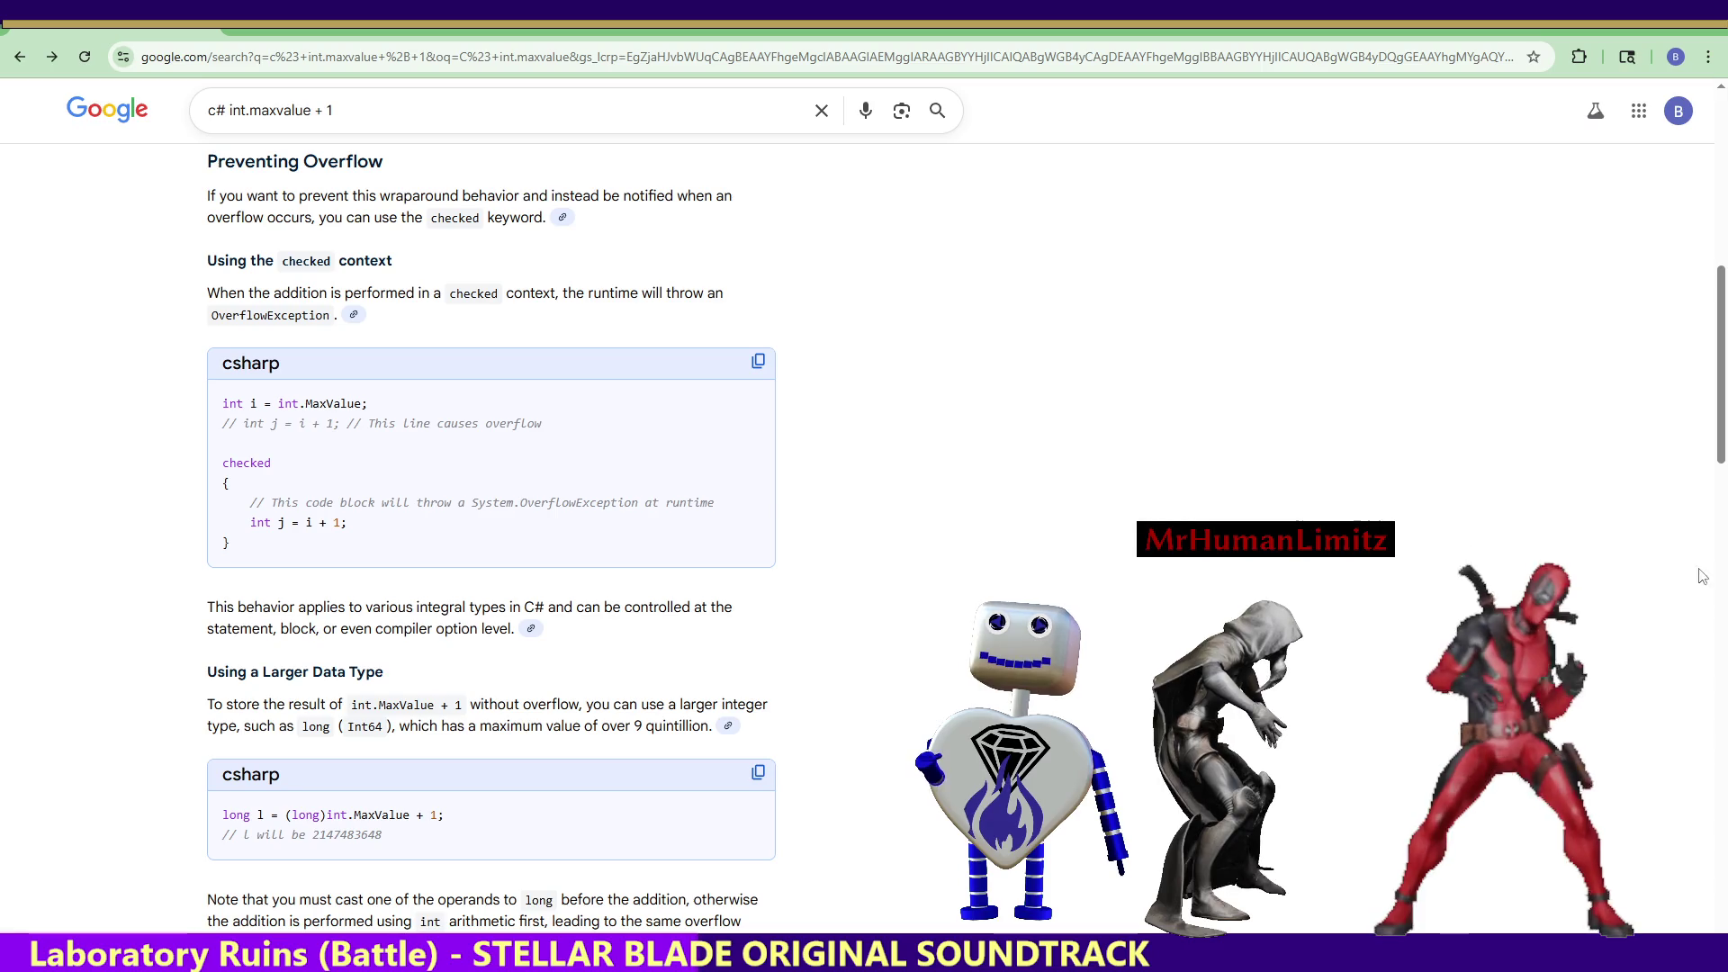
Scroll through those results, then return to 'c# checked context' and select the search query.
left_click_drag(1720, 453, 1720, 308)
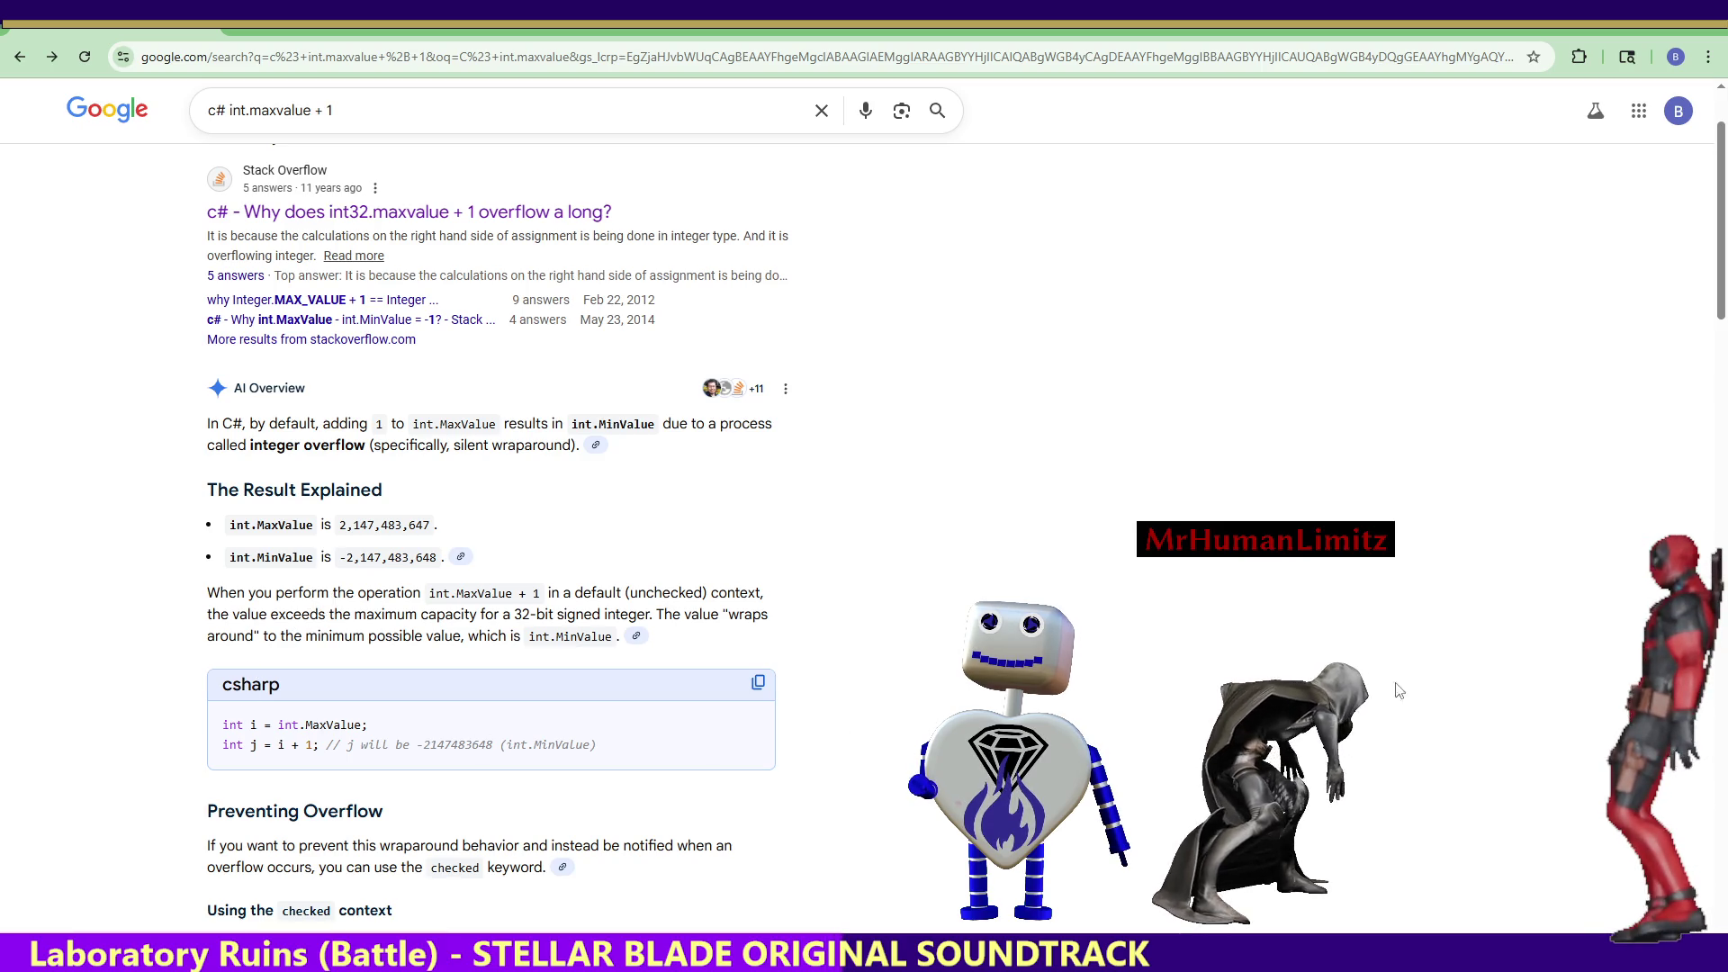
scroll(1721, 306, "down", 2)
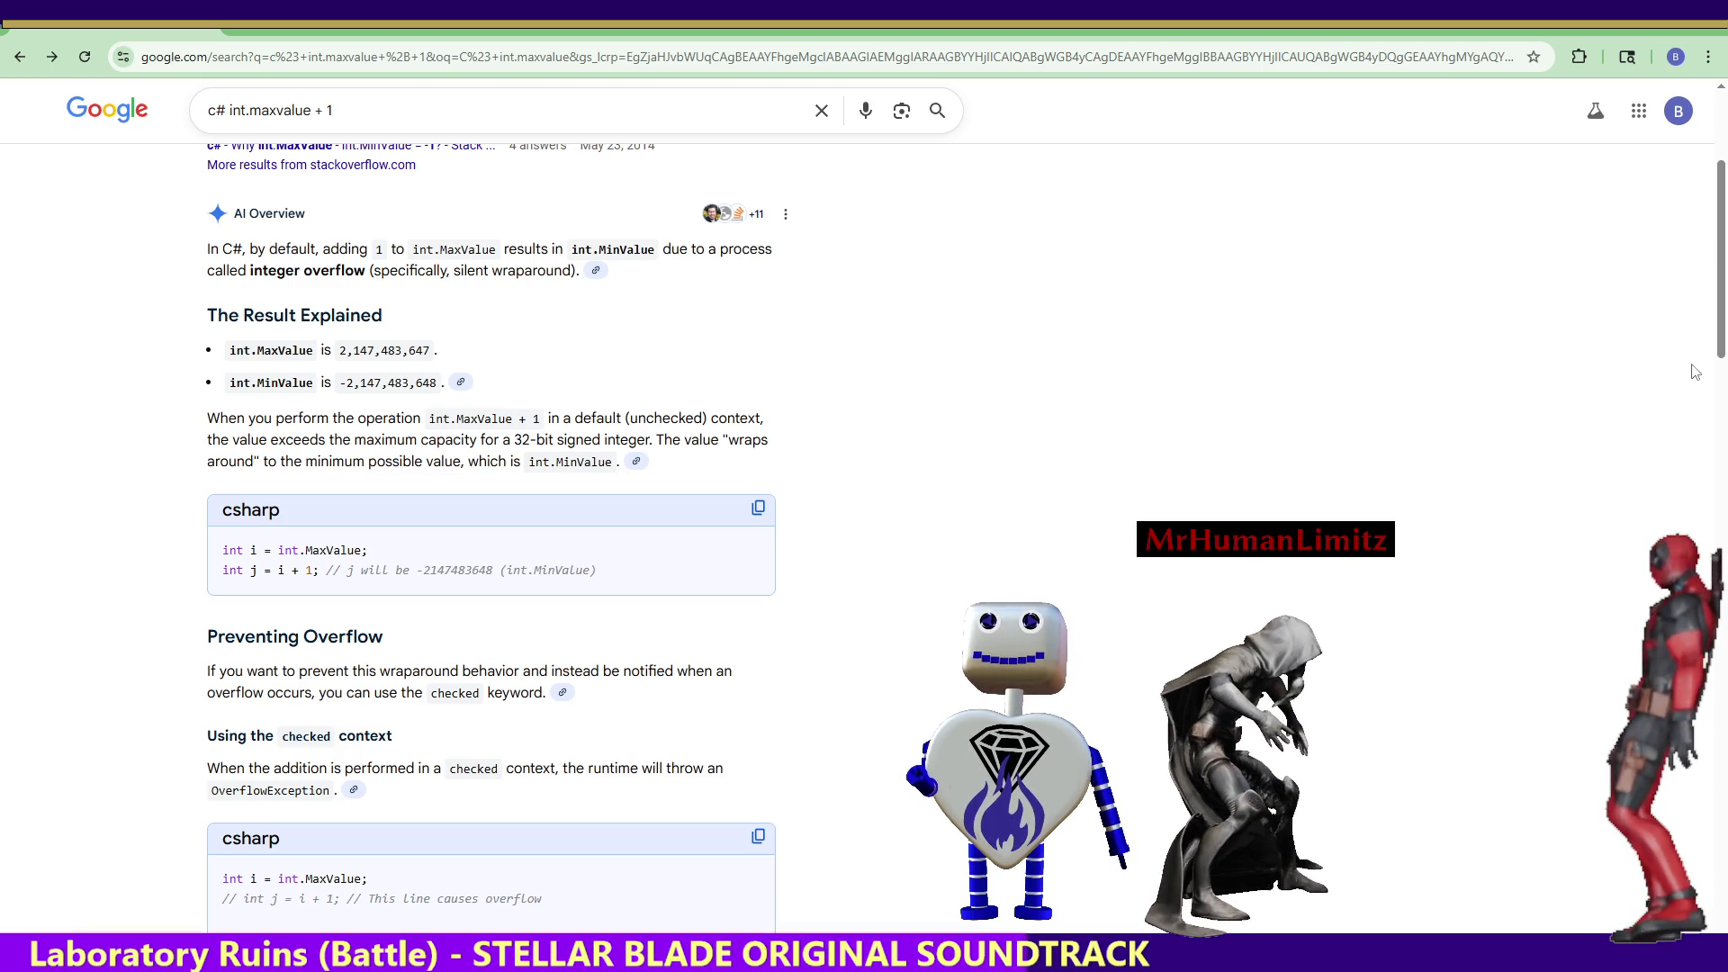
left_click_drag(1712, 357, 1719, 408)
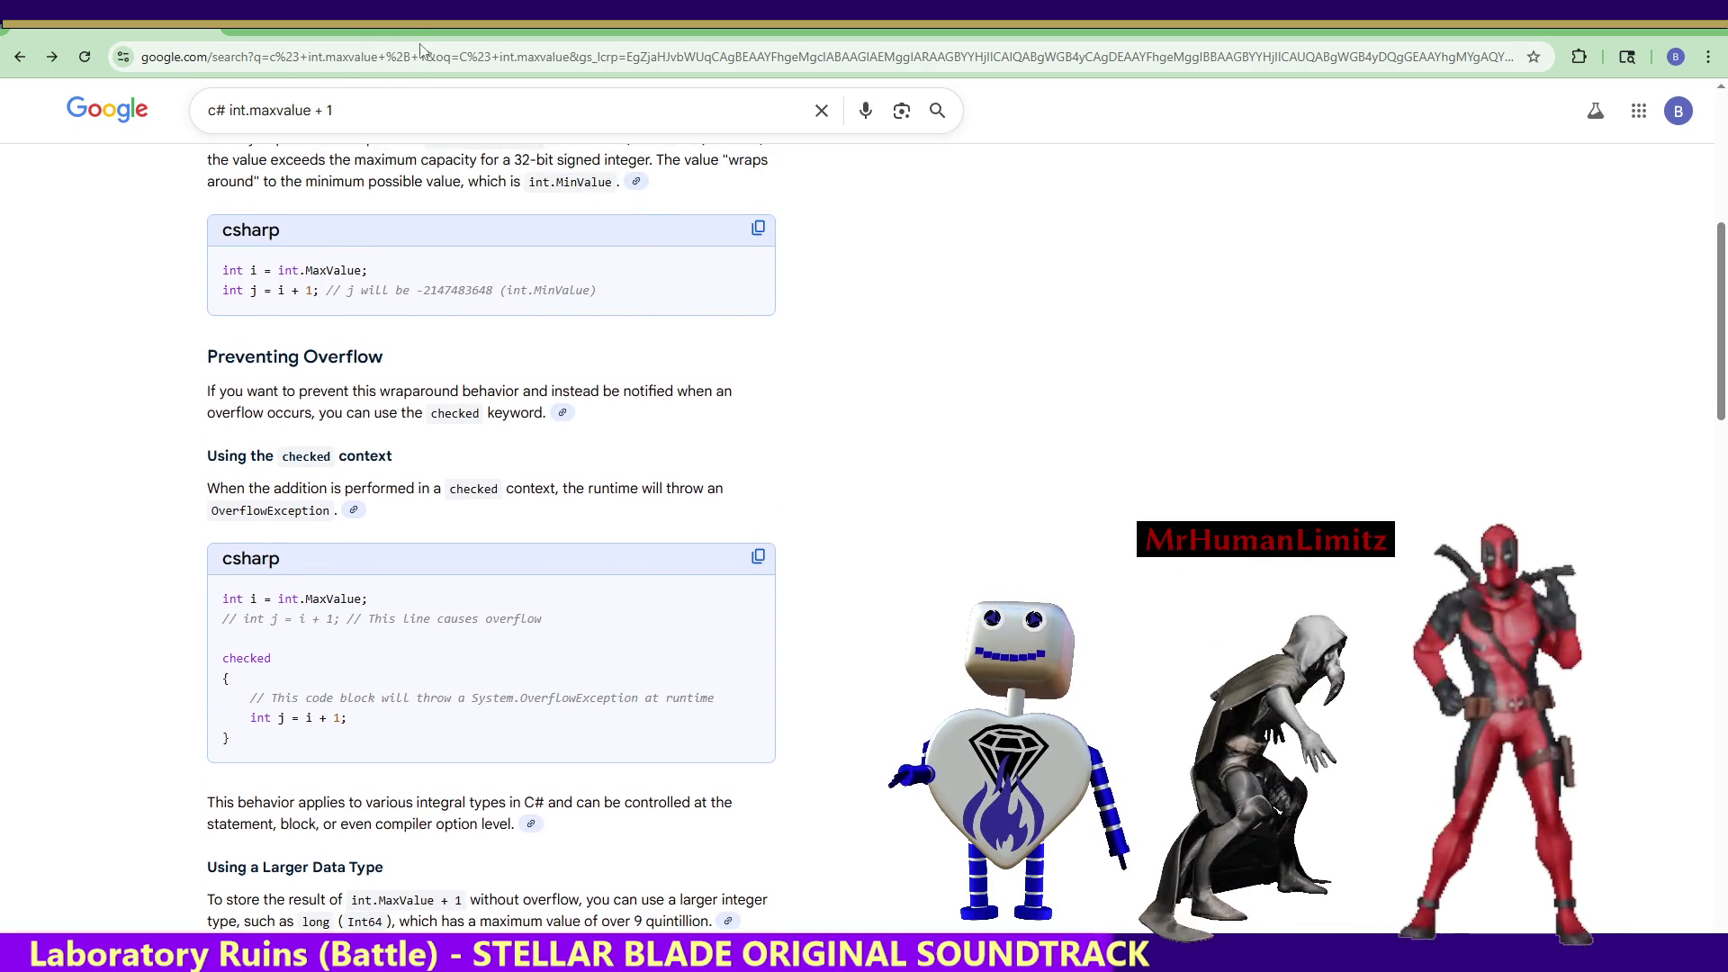
key("alt+Right")
left_click_drag(333, 124, 154, 109)
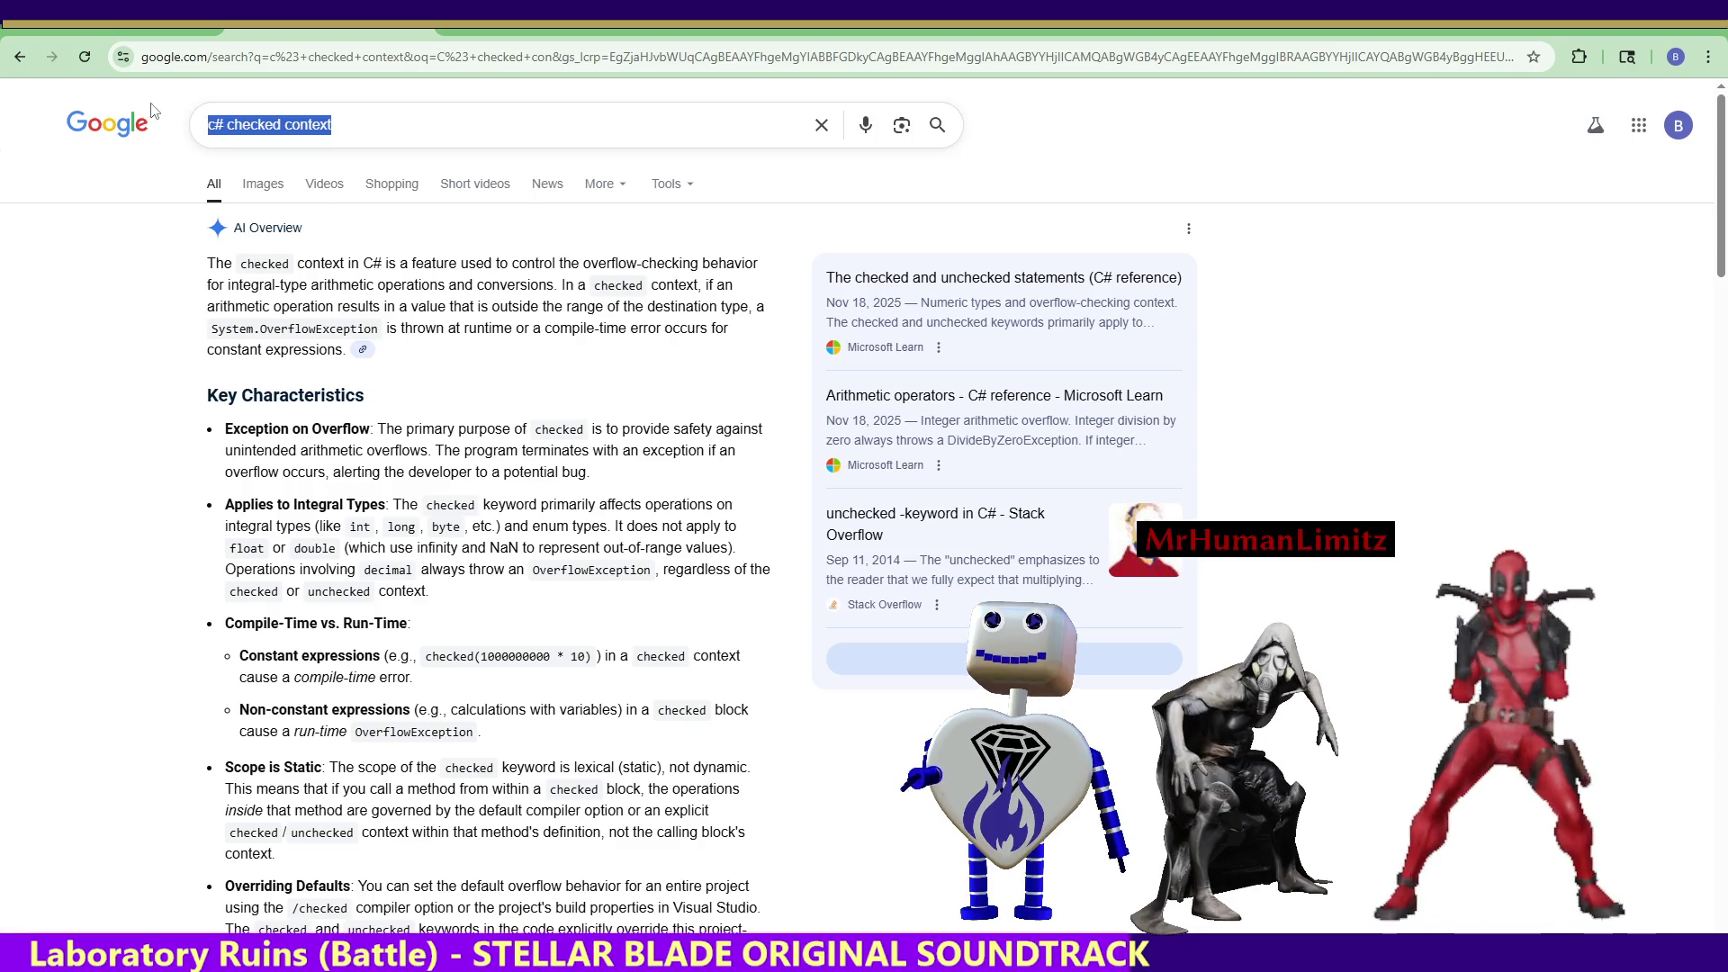
Search 'Is C# ran in checked context' and expand the full AI overview answer.
type("Is ")
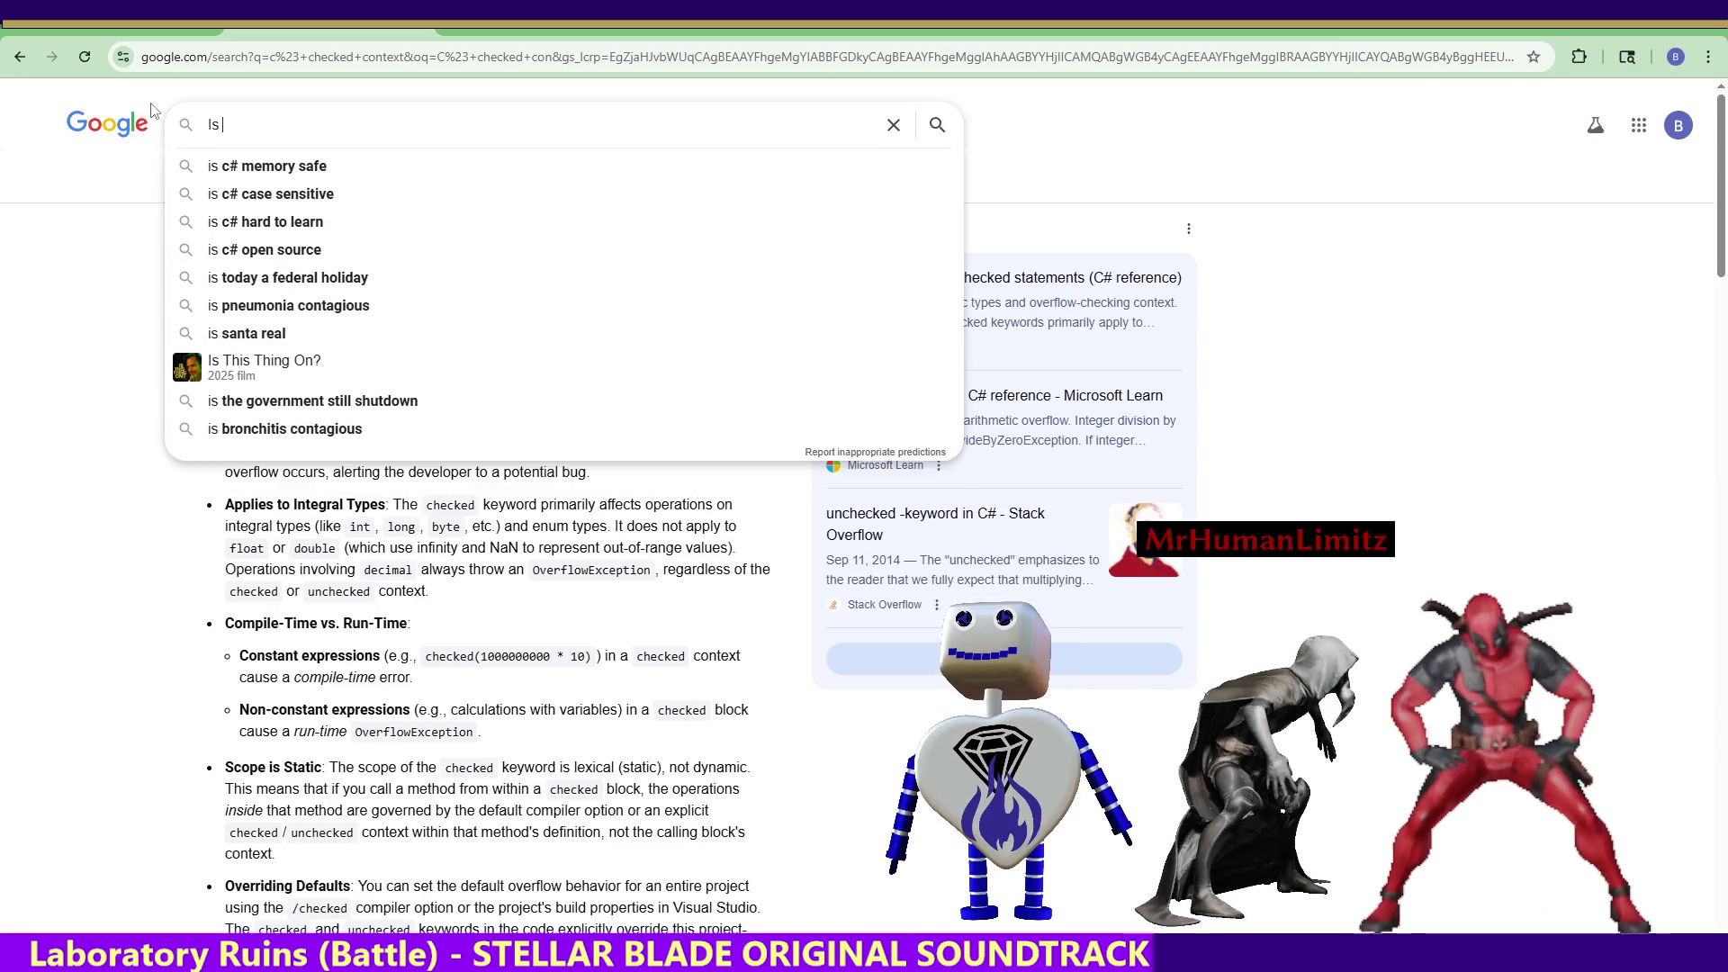
type("C")
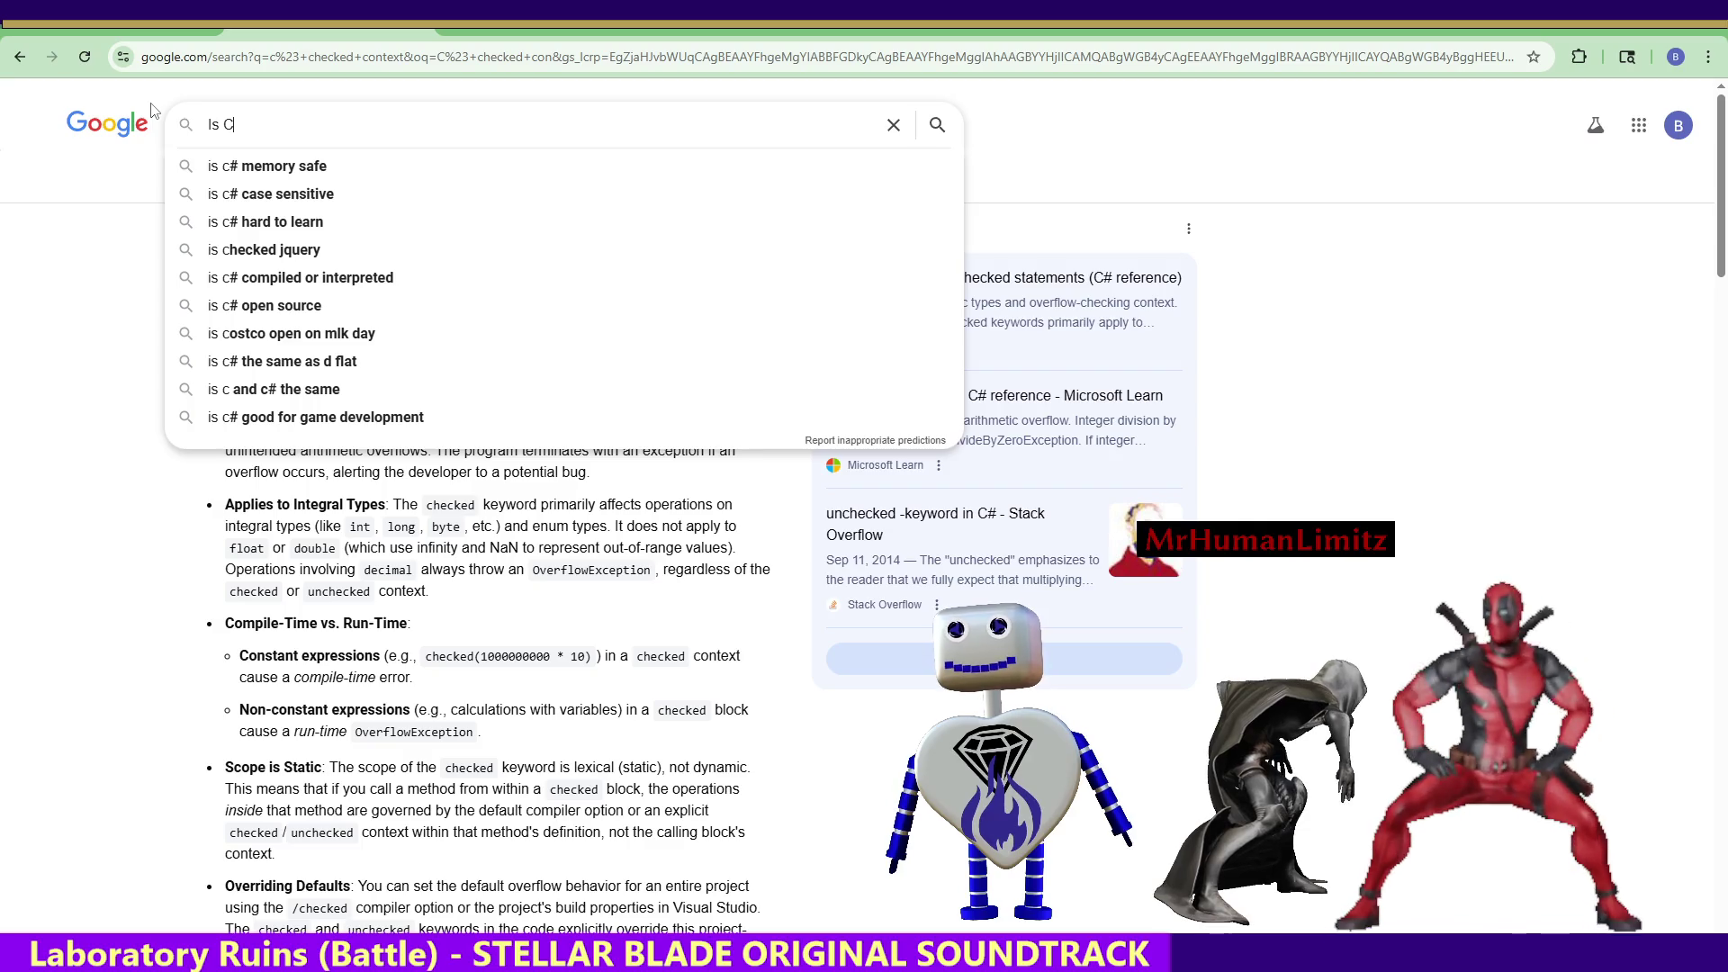
type("# ran in ")
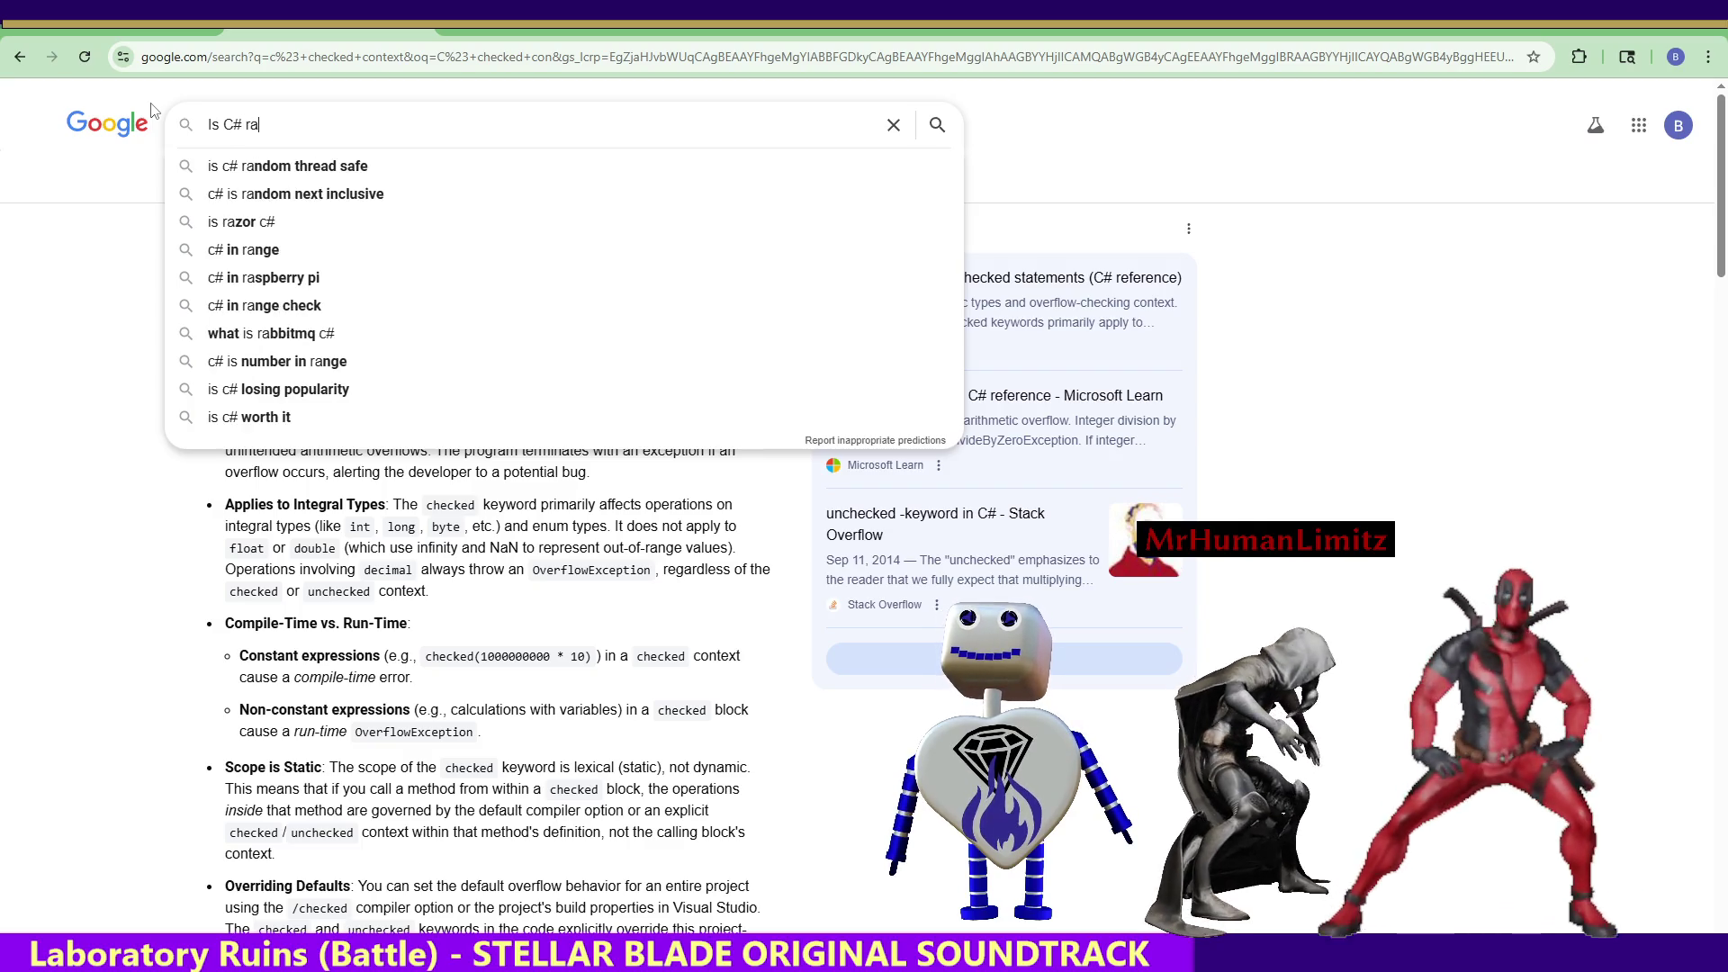
type("checked context")
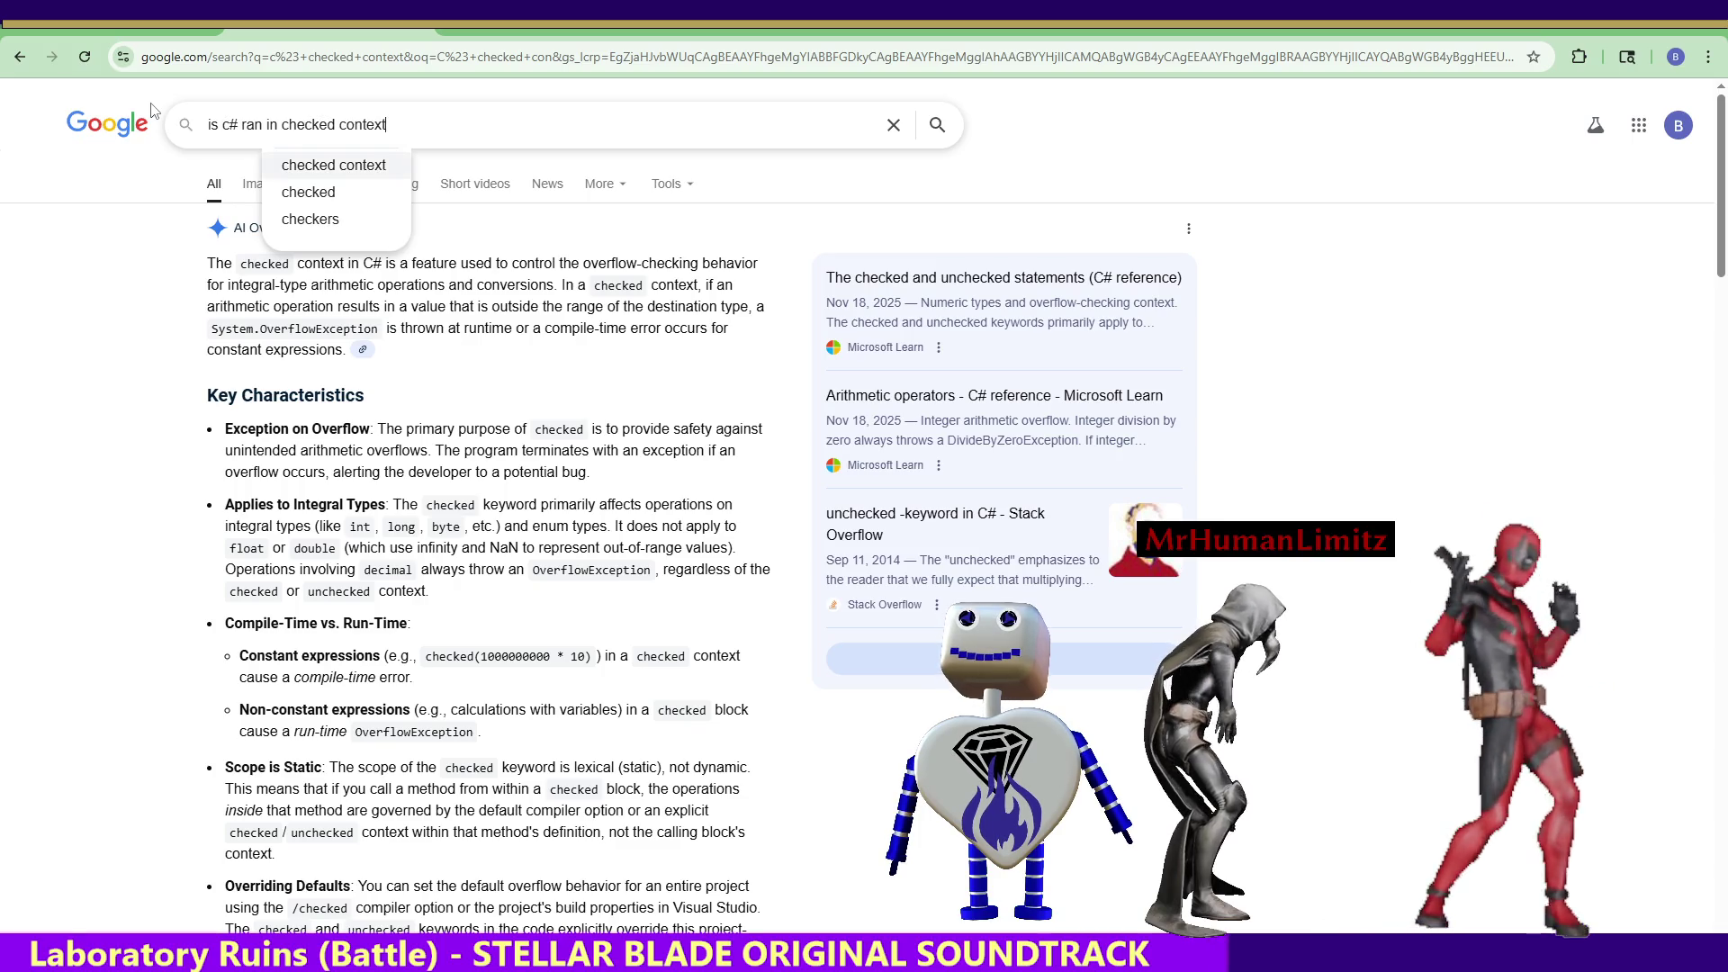
key("Return")
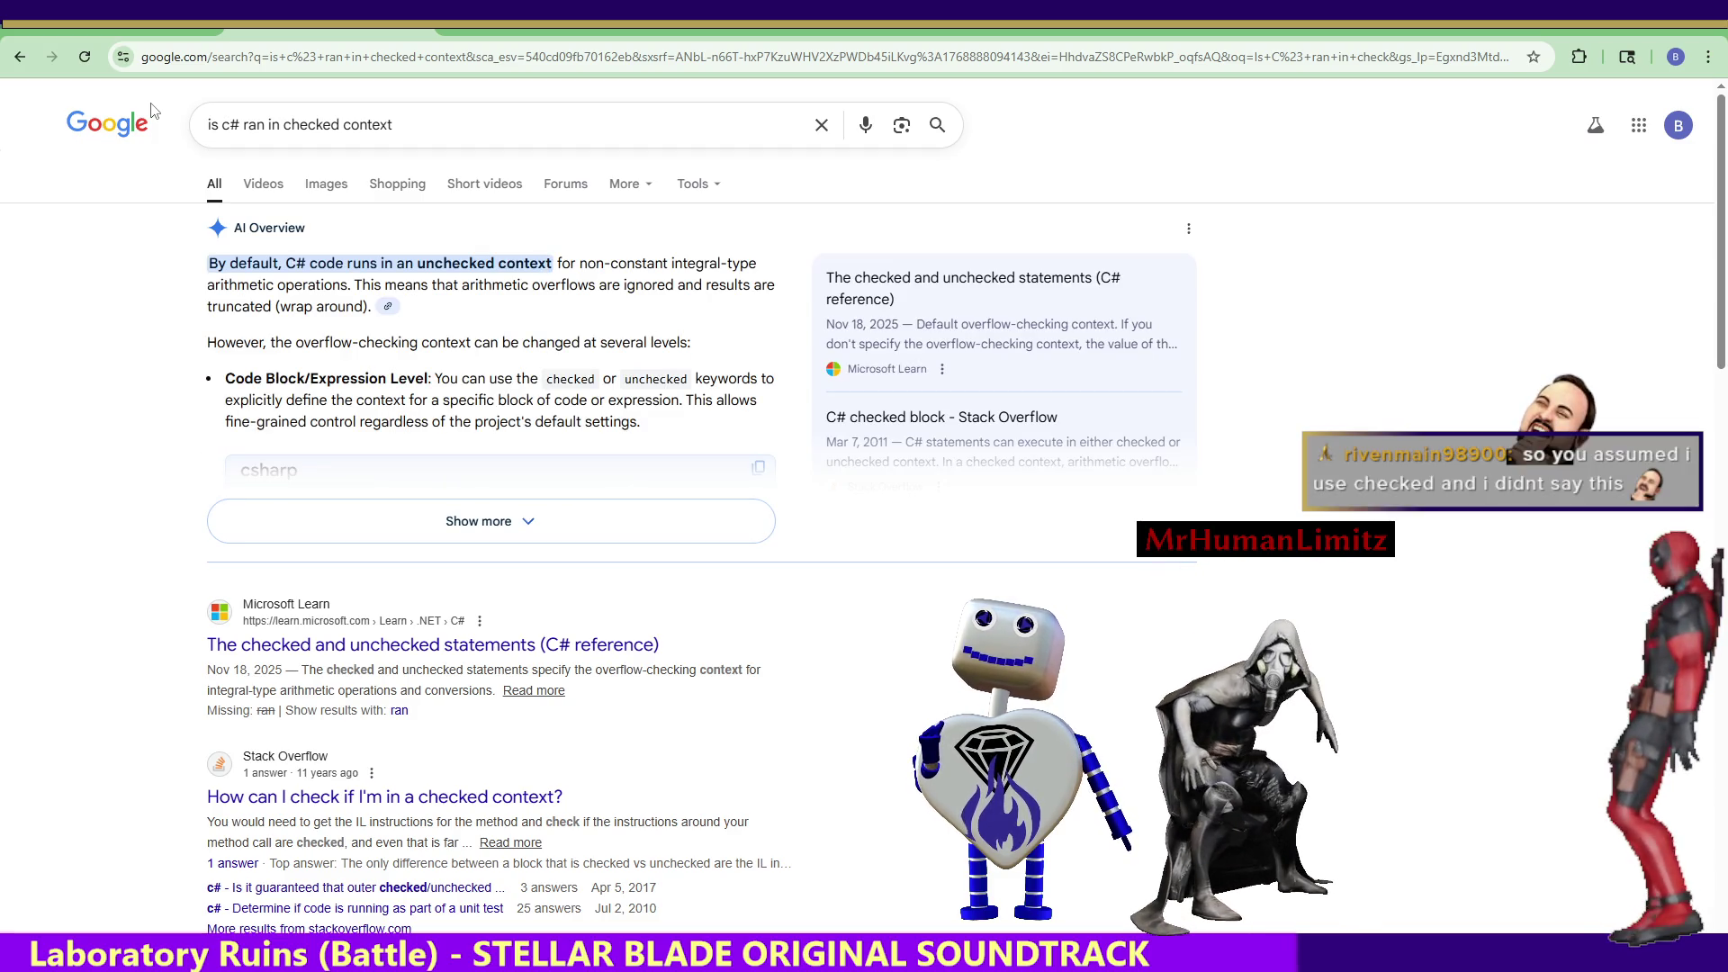
left_click(486, 521)
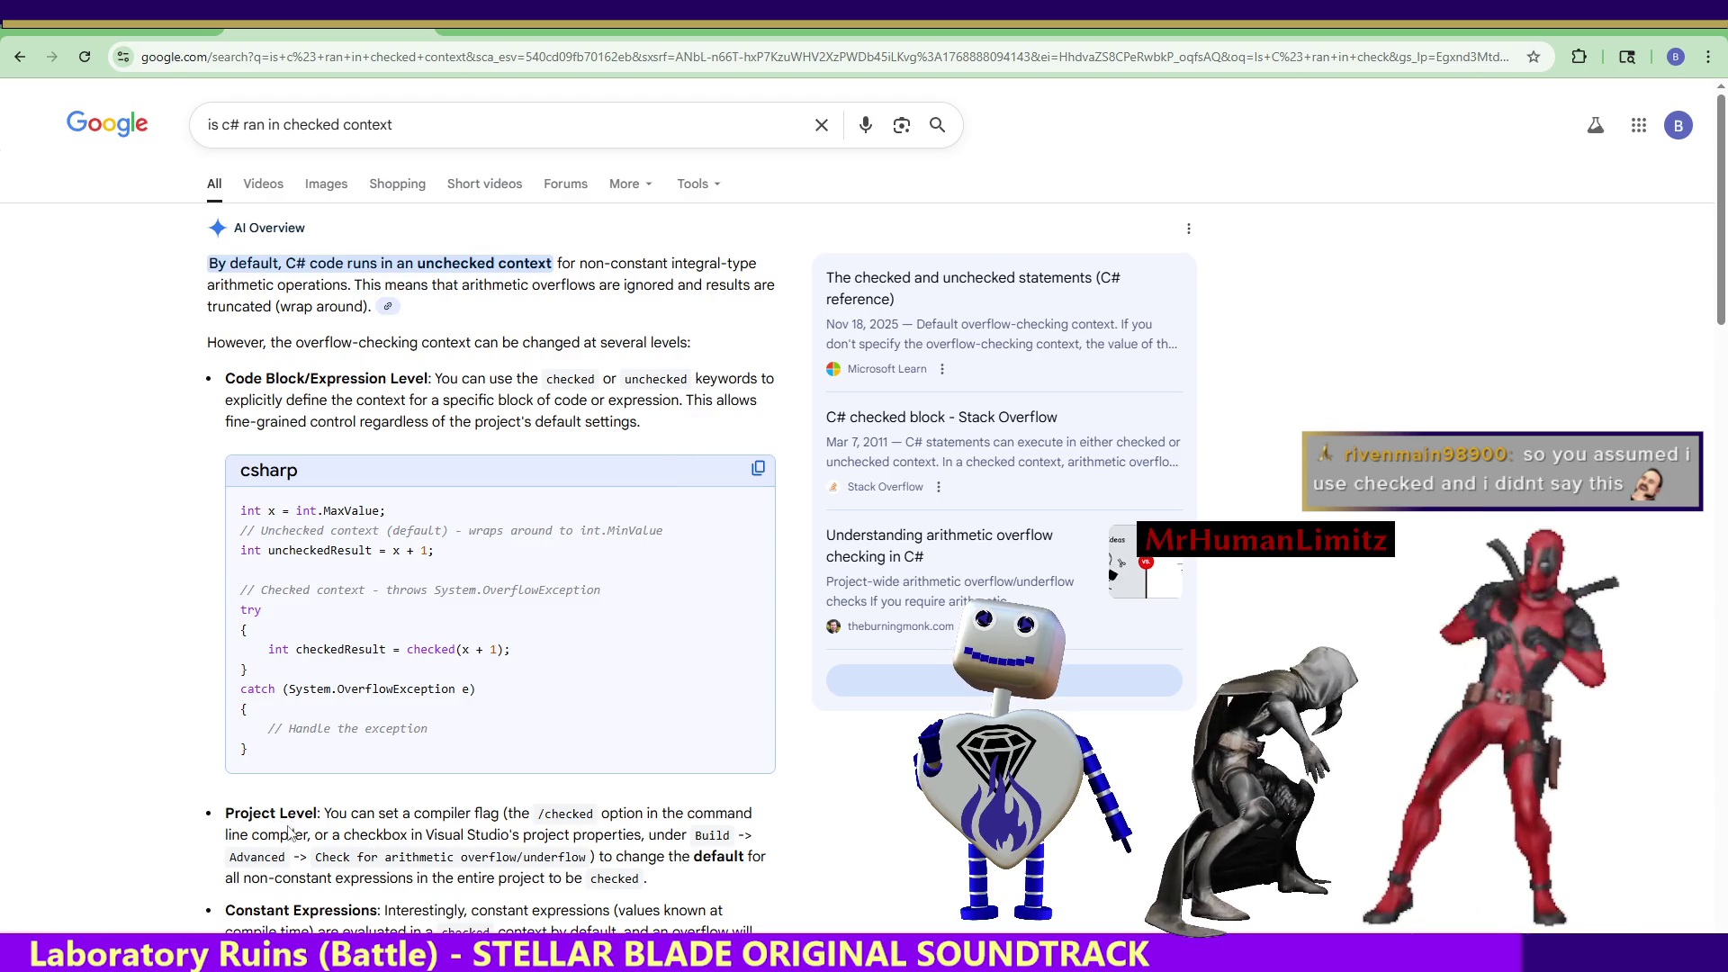
Highlight the /checked compiler flag text in the overview, then dismiss the selection.
left_click_drag(537, 816, 596, 814)
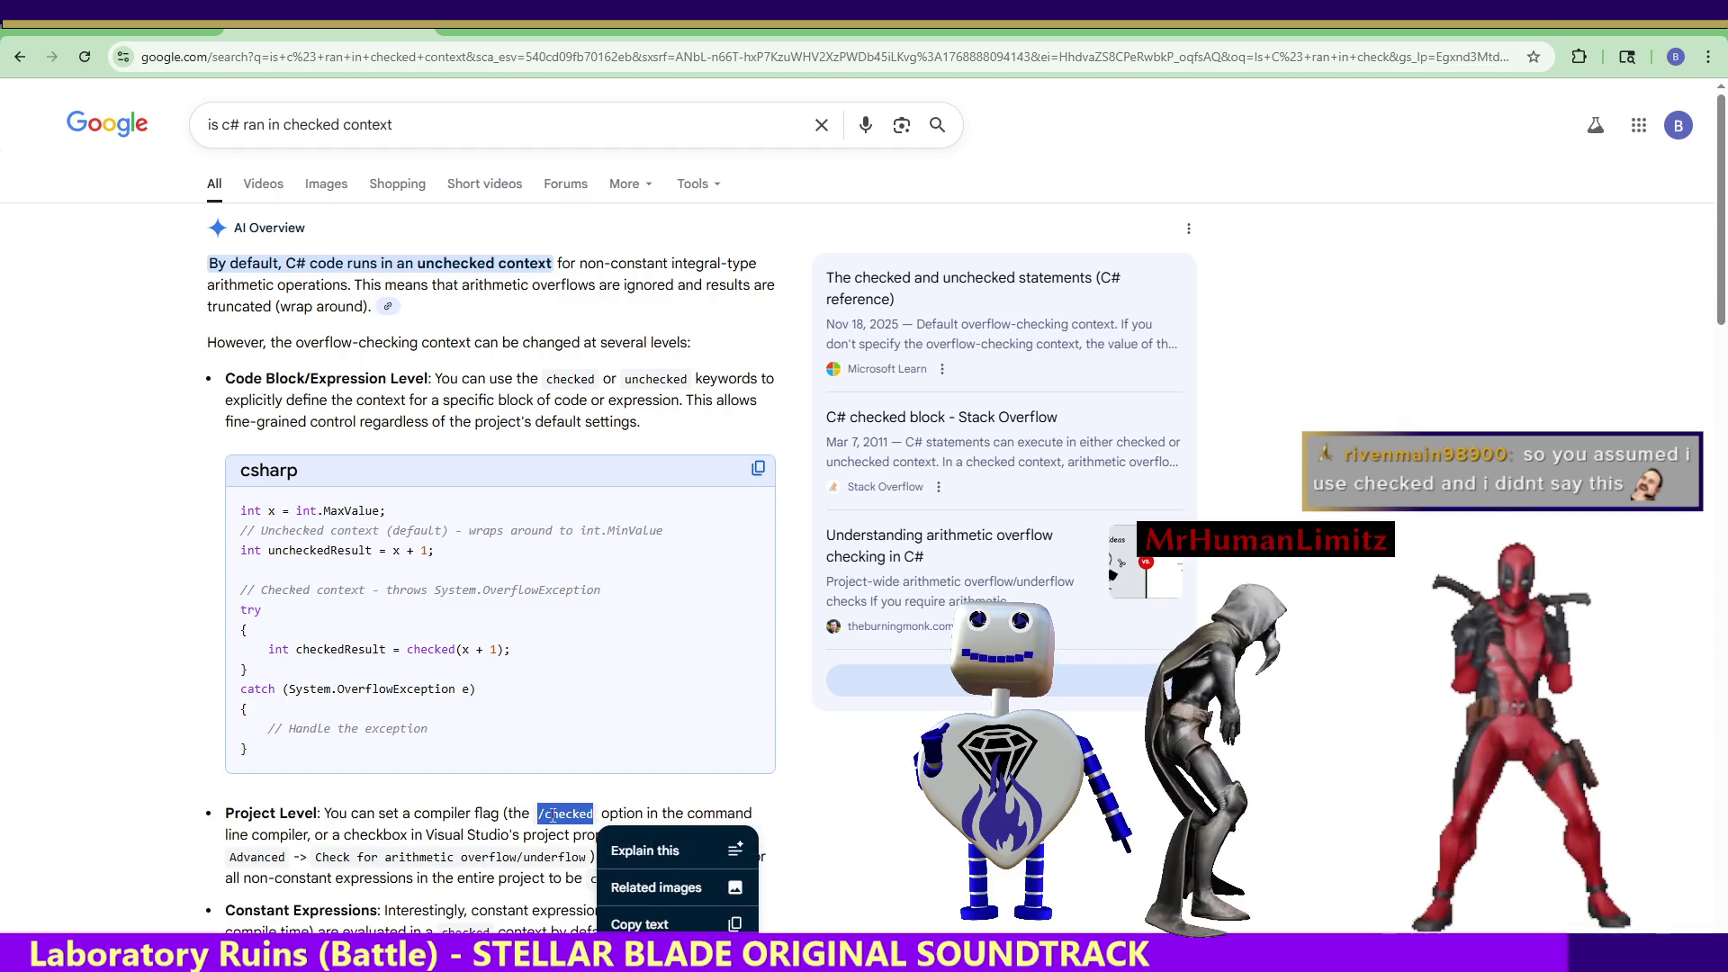
left_click(509, 831)
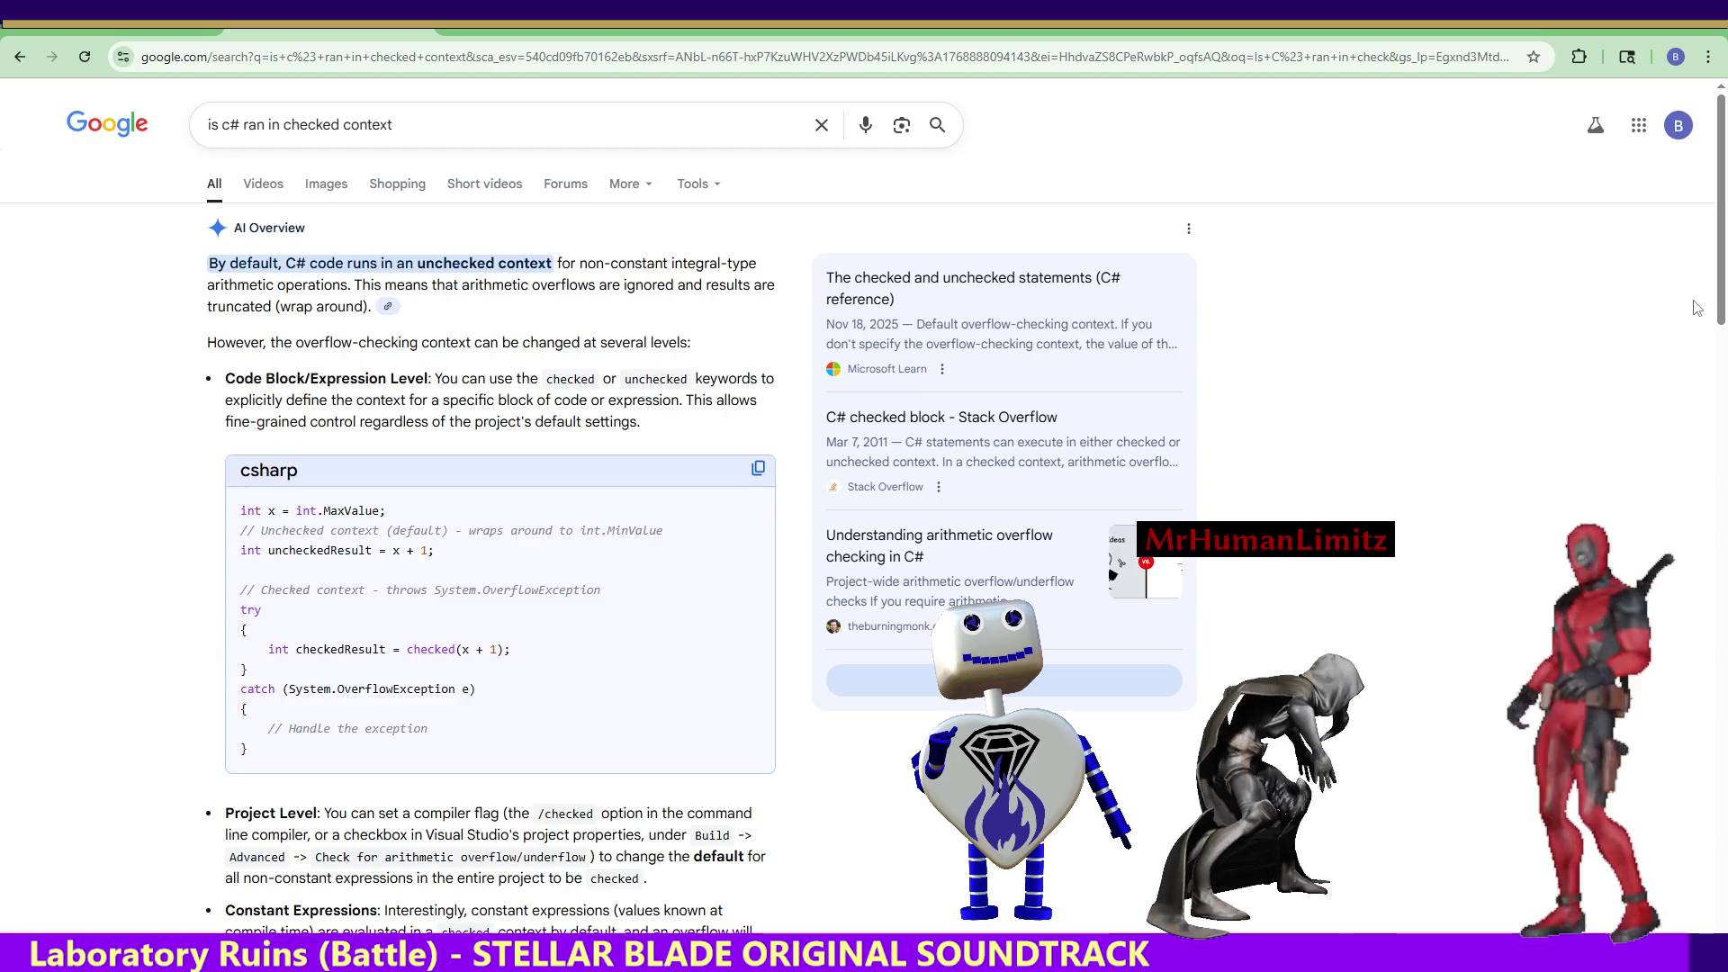
left_click_drag(1716, 289, 1721, 309)
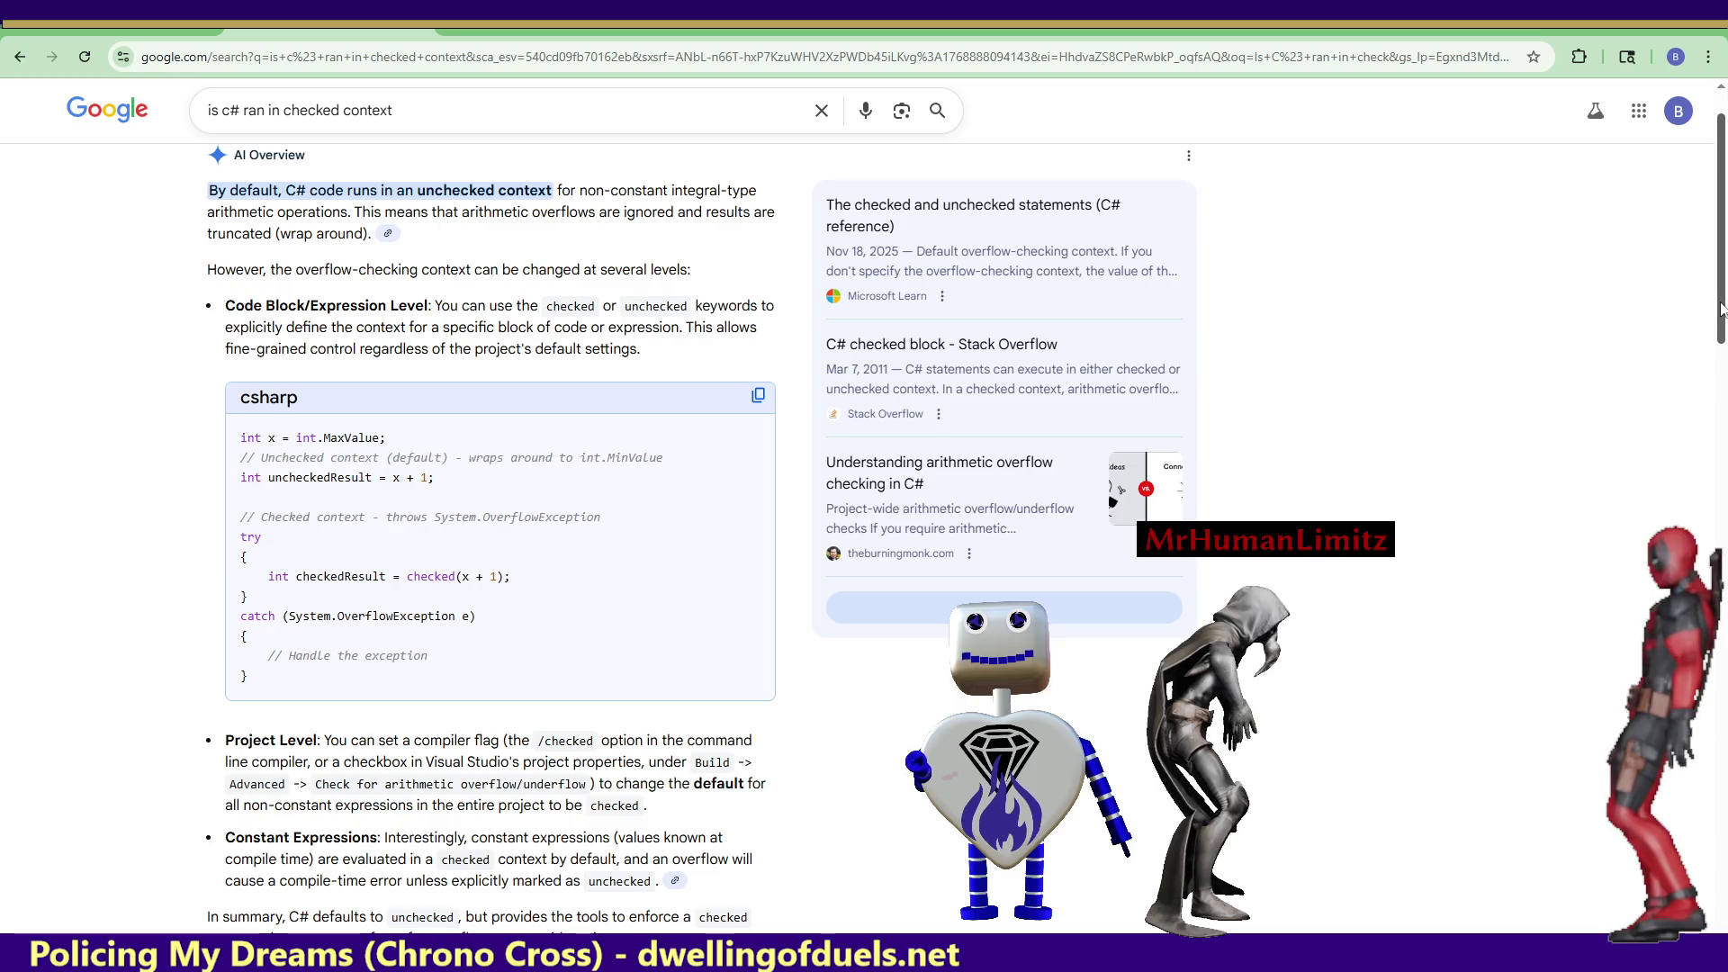
Scroll down the results to the overview's summary that C# defaults to unchecked.
left_click_drag(1721, 308, 1720, 324)
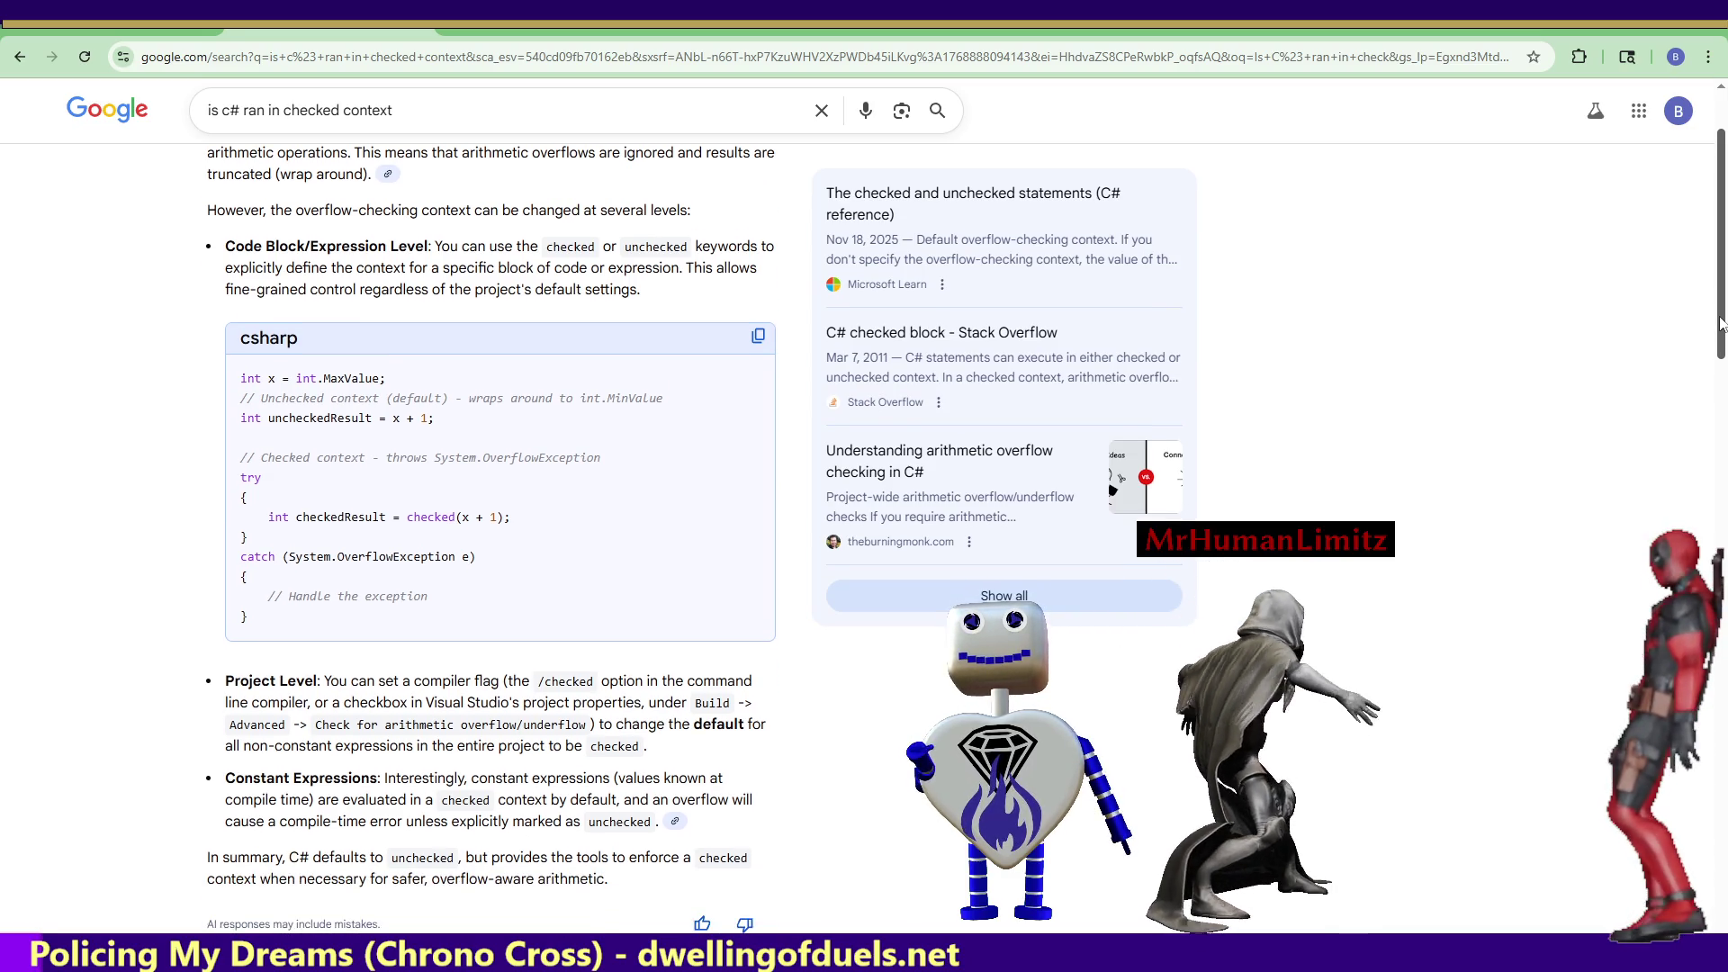
left_click_drag(1721, 324, 1720, 340)
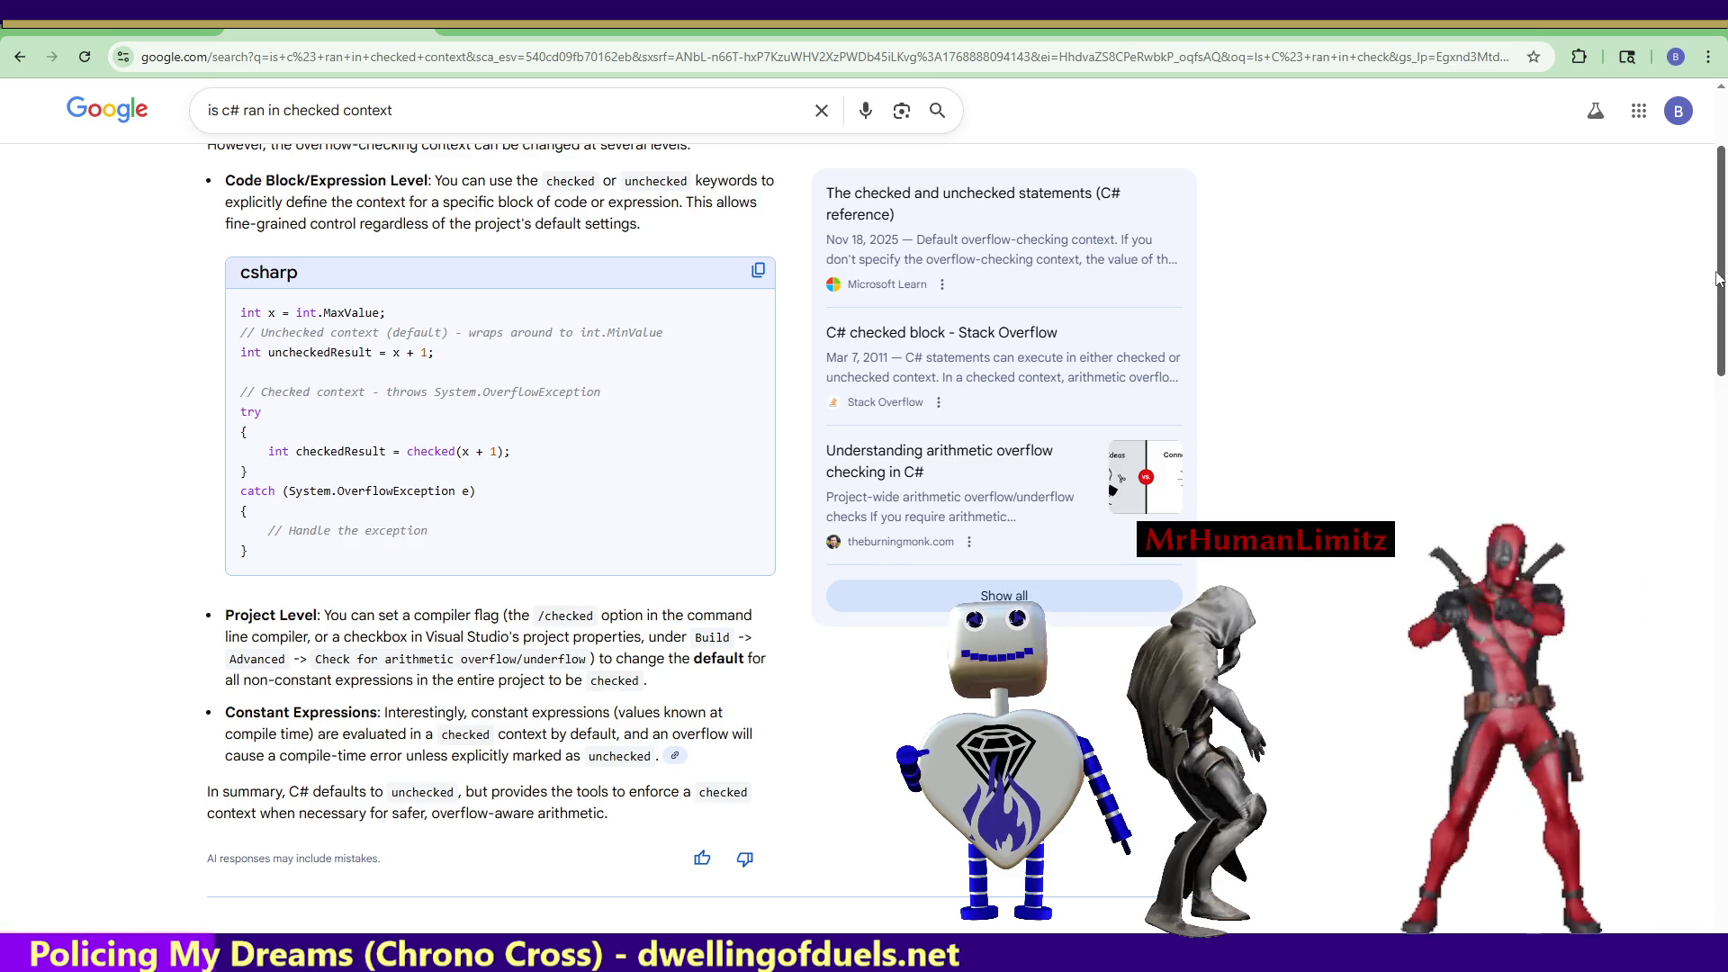
scroll(1723, 323, "down", 2)
mouse_move(1723, 322)
left_mouse_down()
mouse_move(1723, 346)
mouse_move(1724, 289)
mouse_move(1724, 369)
left_mouse_up()
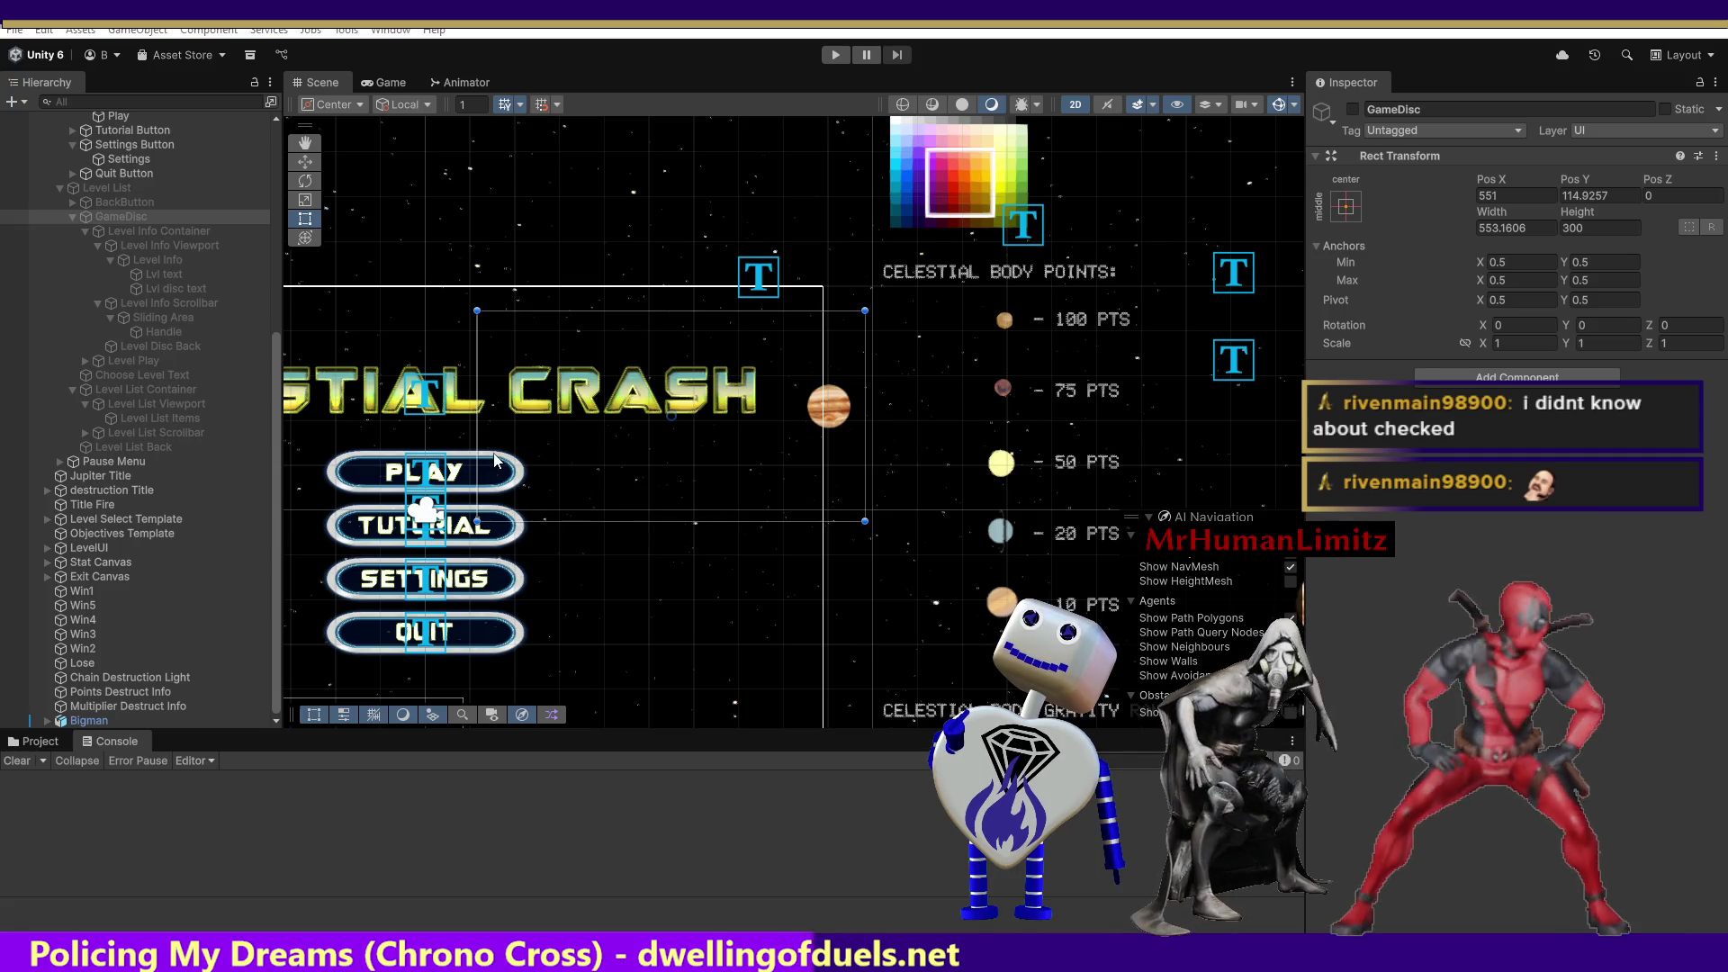
Test the level-select menu in Play mode, then add a comma on line 1990 of MainController.cs.
left_click(833, 56)
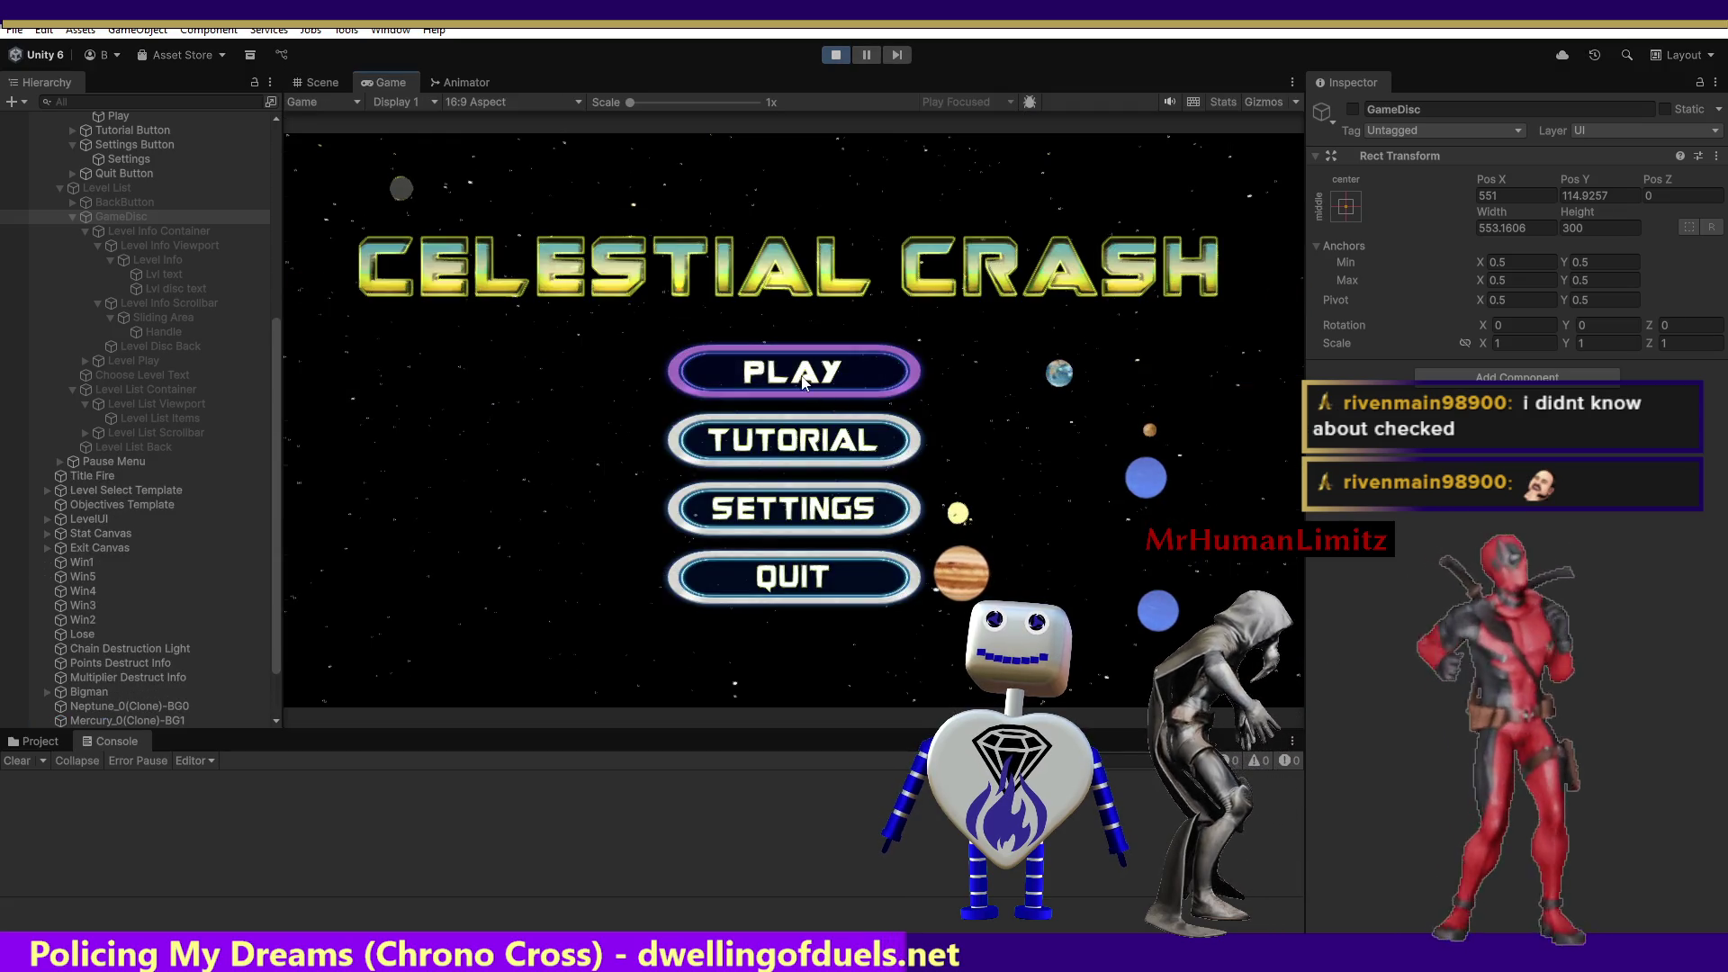
left_click(796, 373)
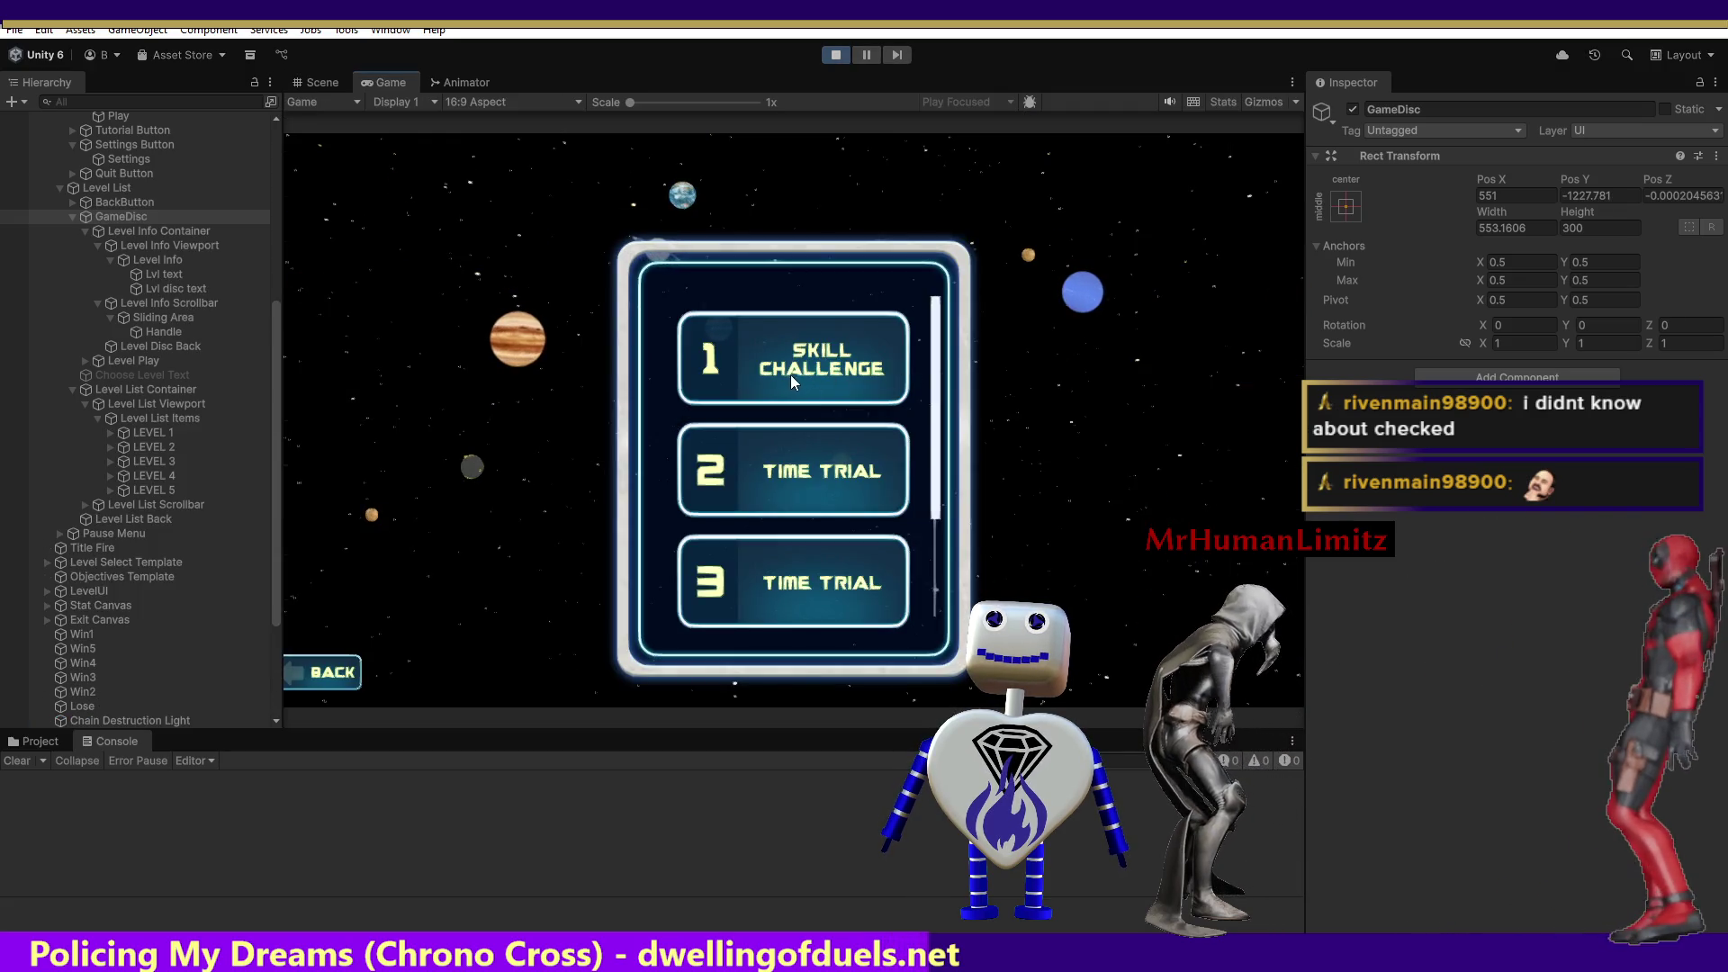
left_click(836, 55)
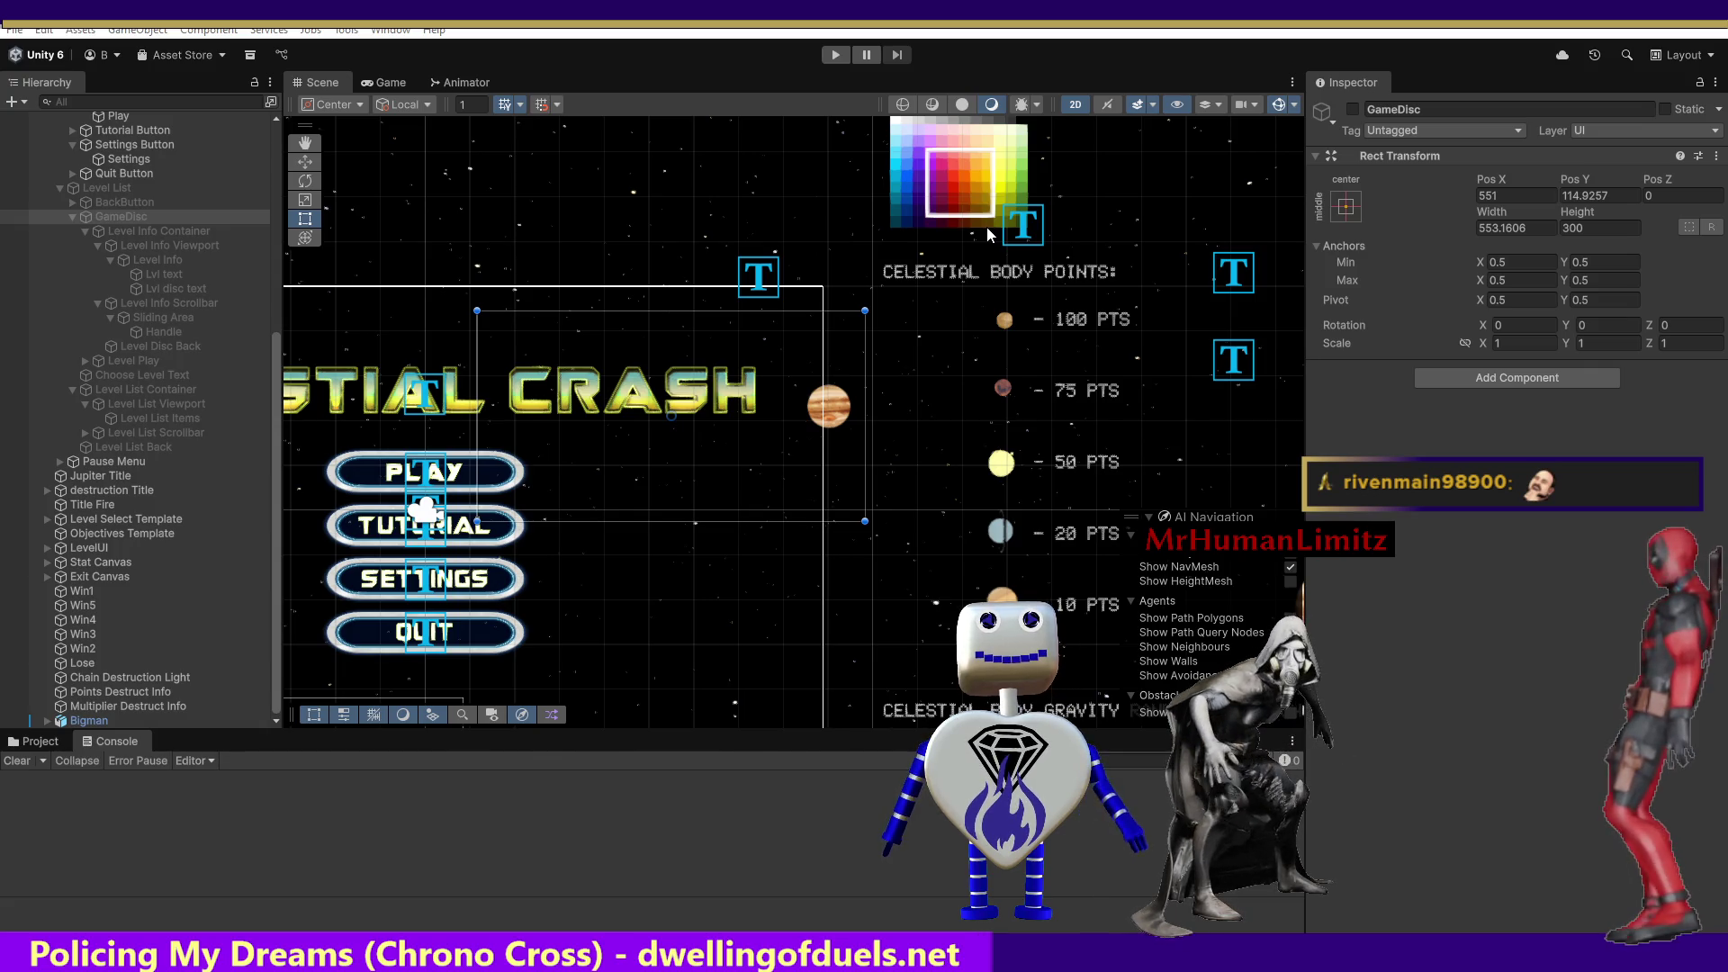
key("alt+Tab")
type(",")
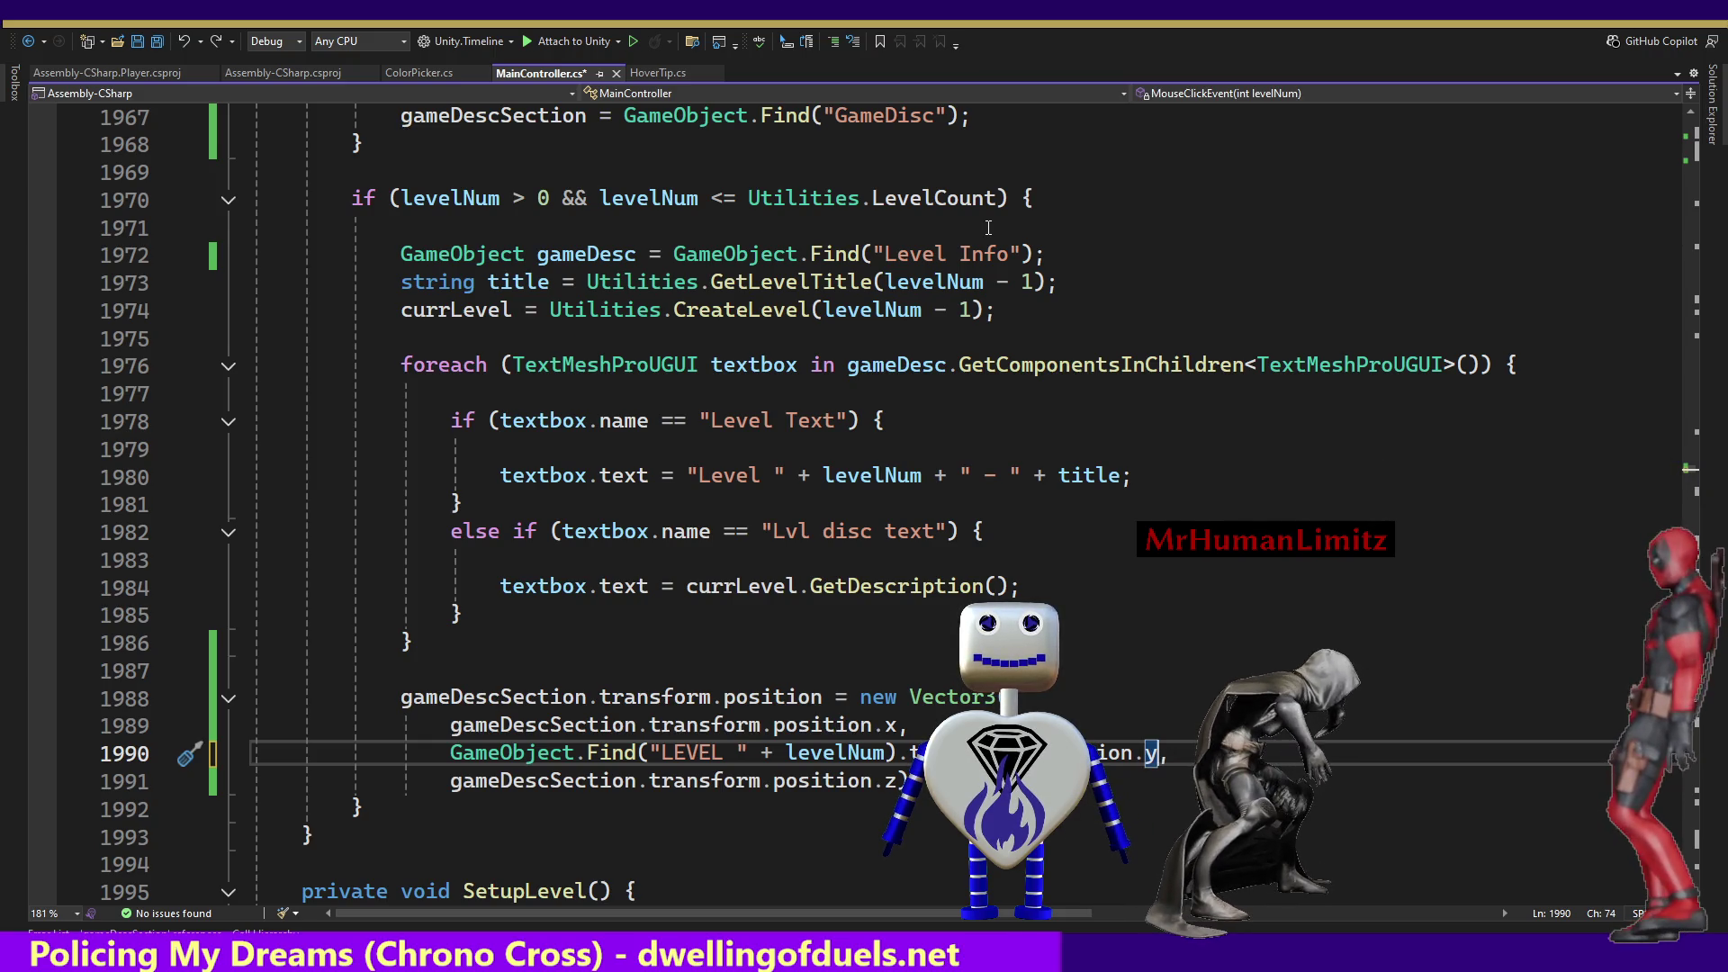
Undo and retype the comma after position.y on line 1990, then return to Unity.
key("ctrl+z")
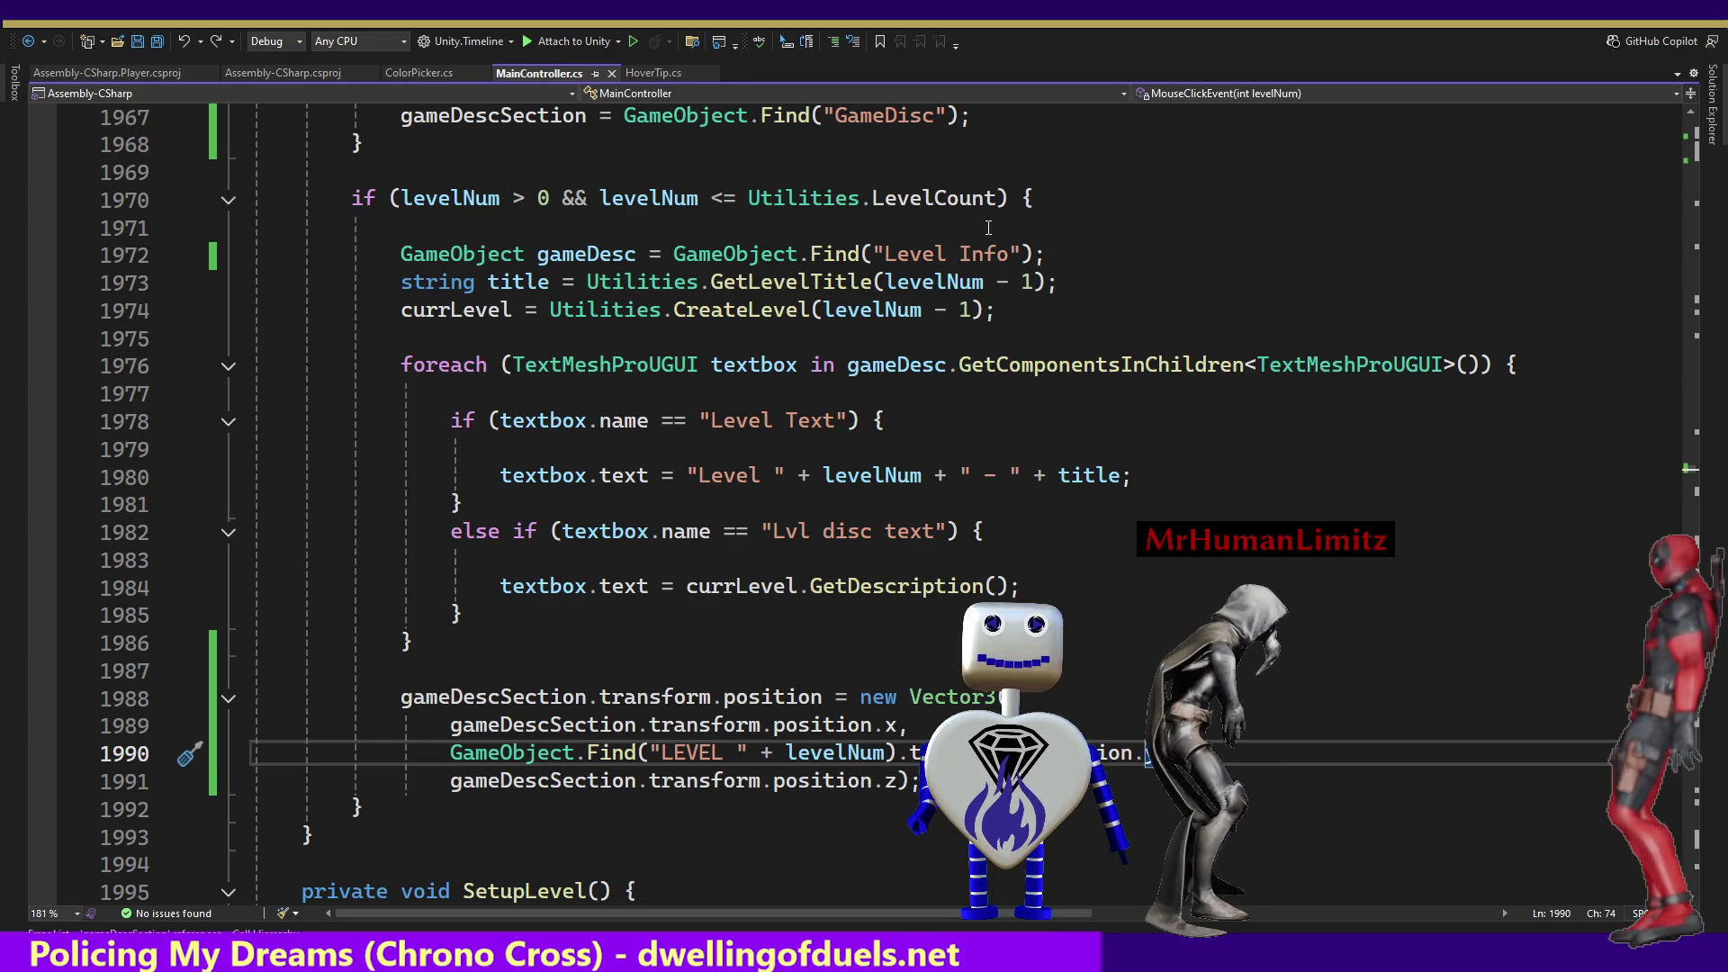
type(",")
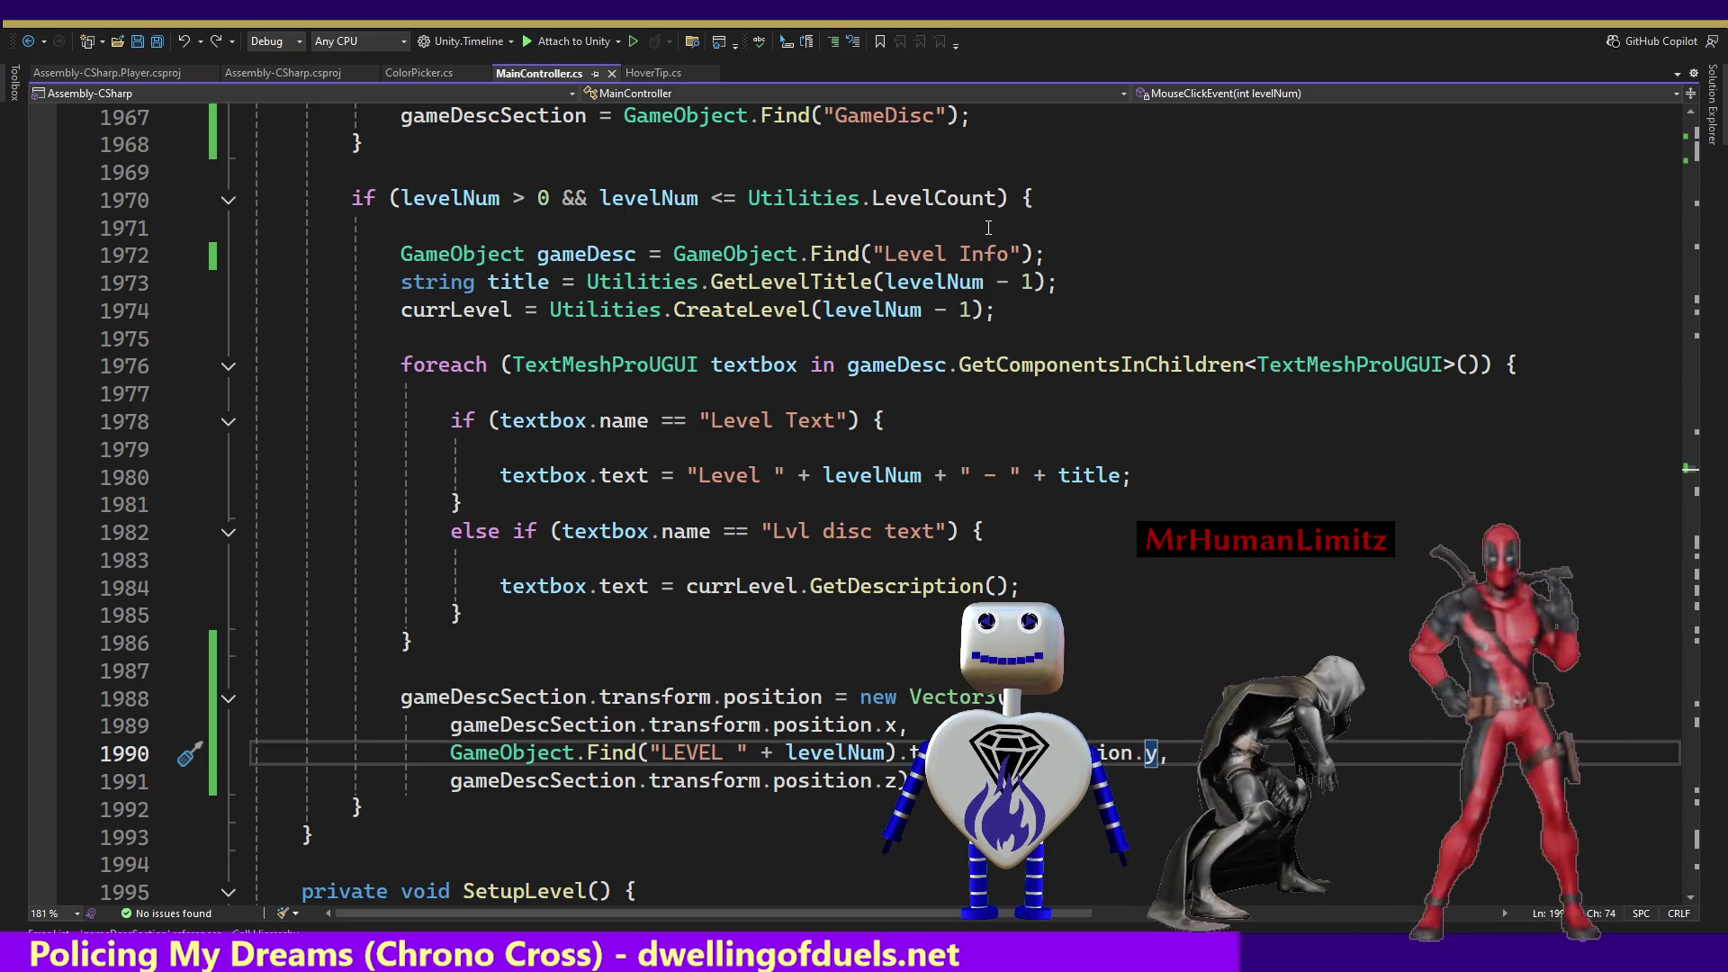
key("alt+Tab")
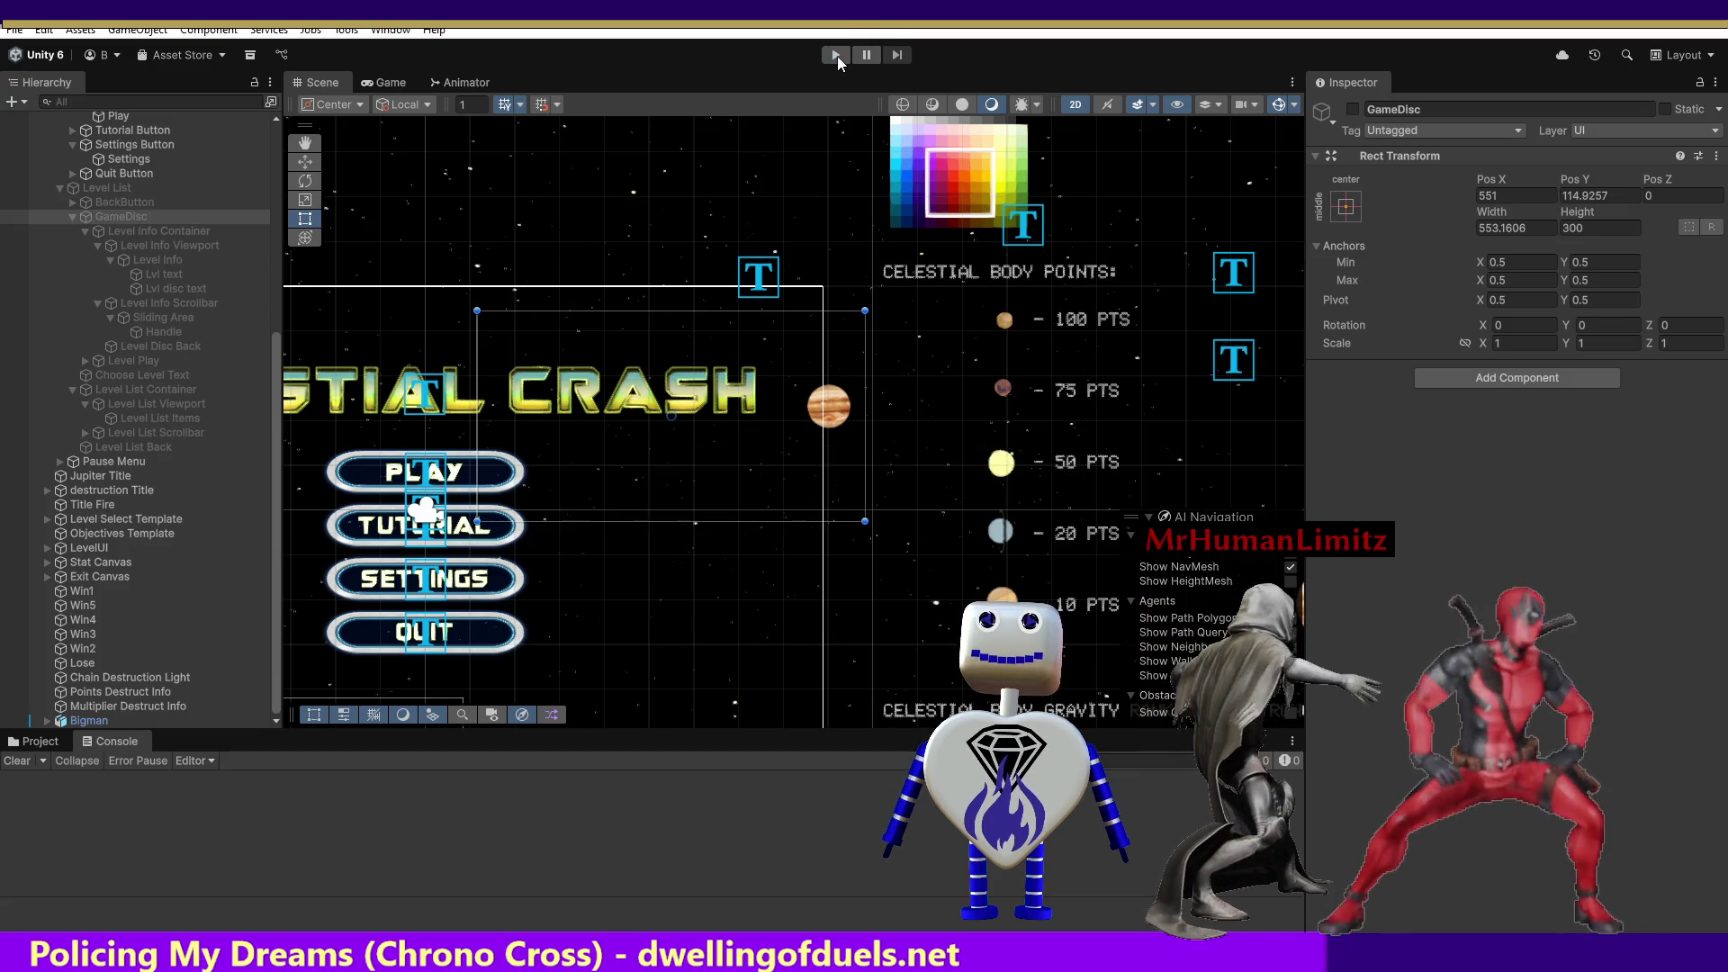
Enter Play mode and open the Skill Challenge level's objective panel on the level-select screen.
left_click(837, 57)
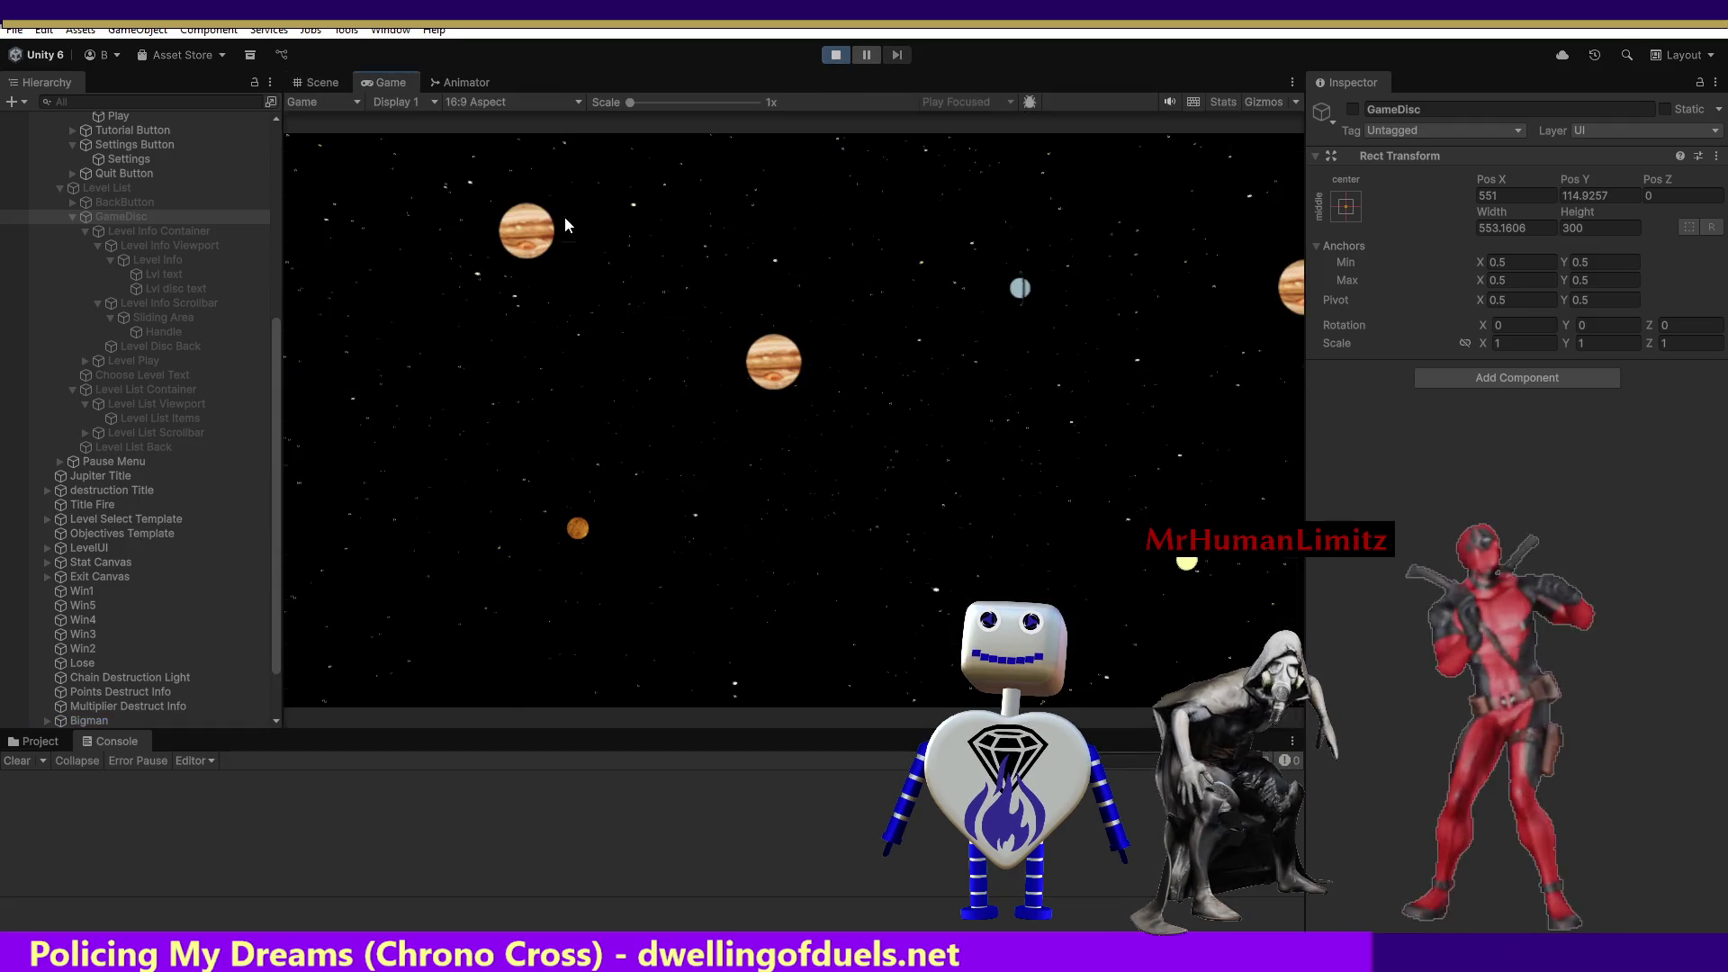
left_click(778, 373)
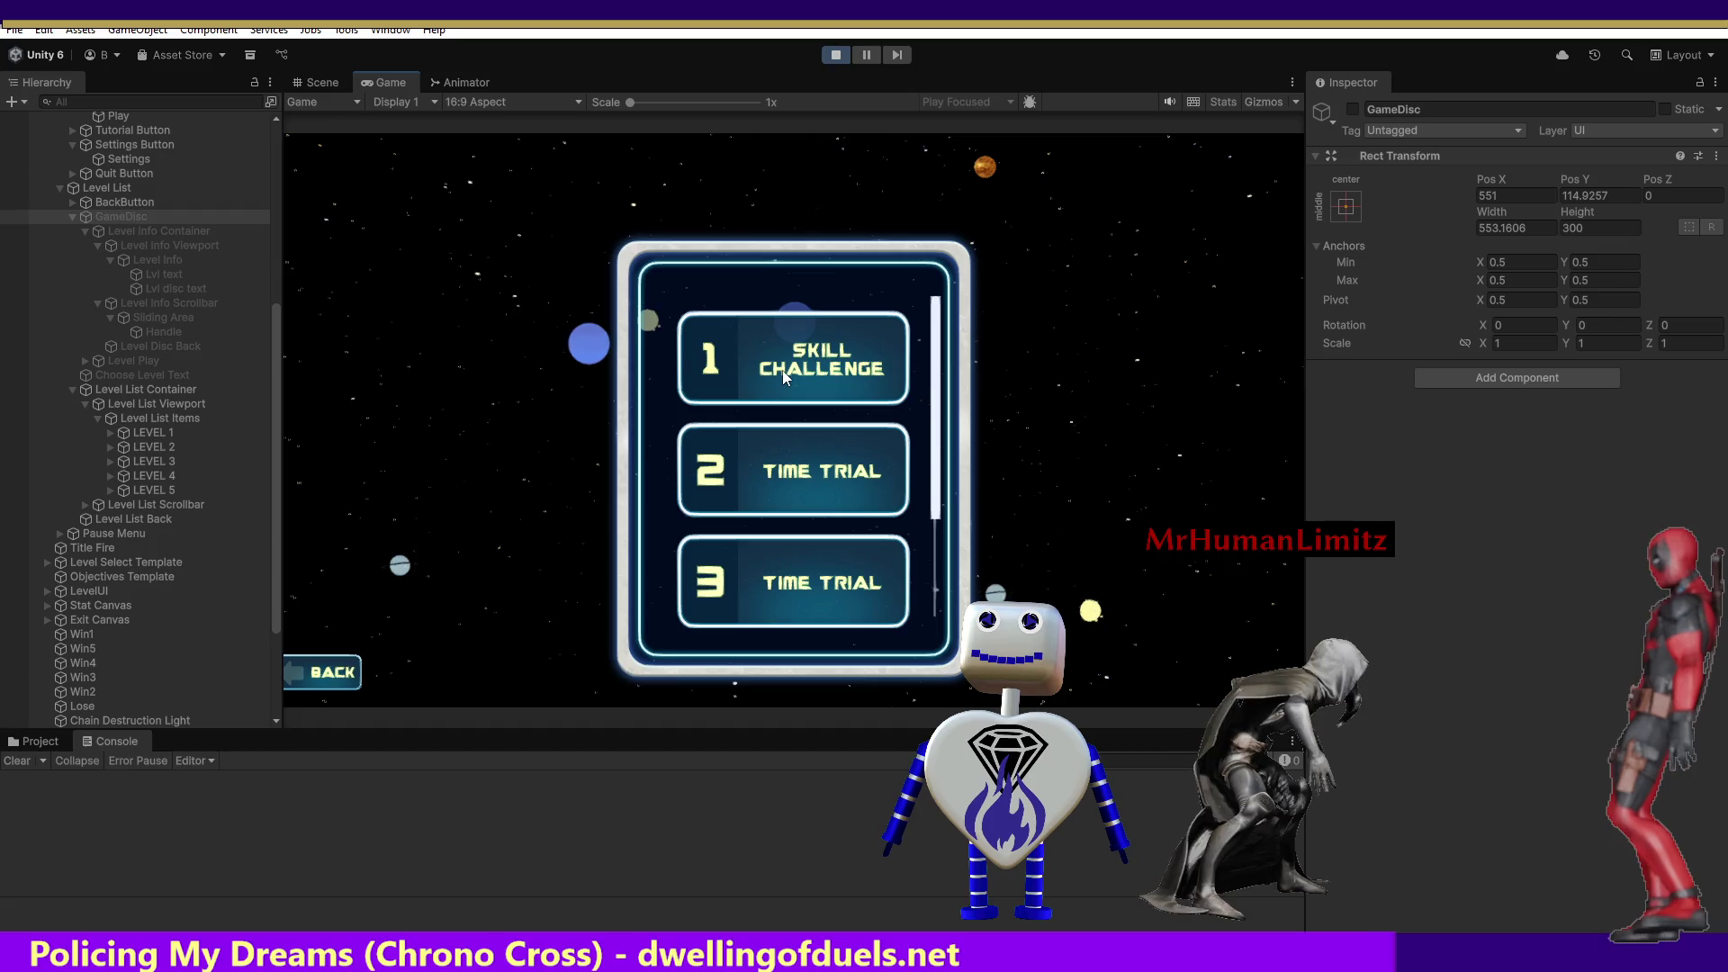
left_click(781, 370)
left_click(320, 83)
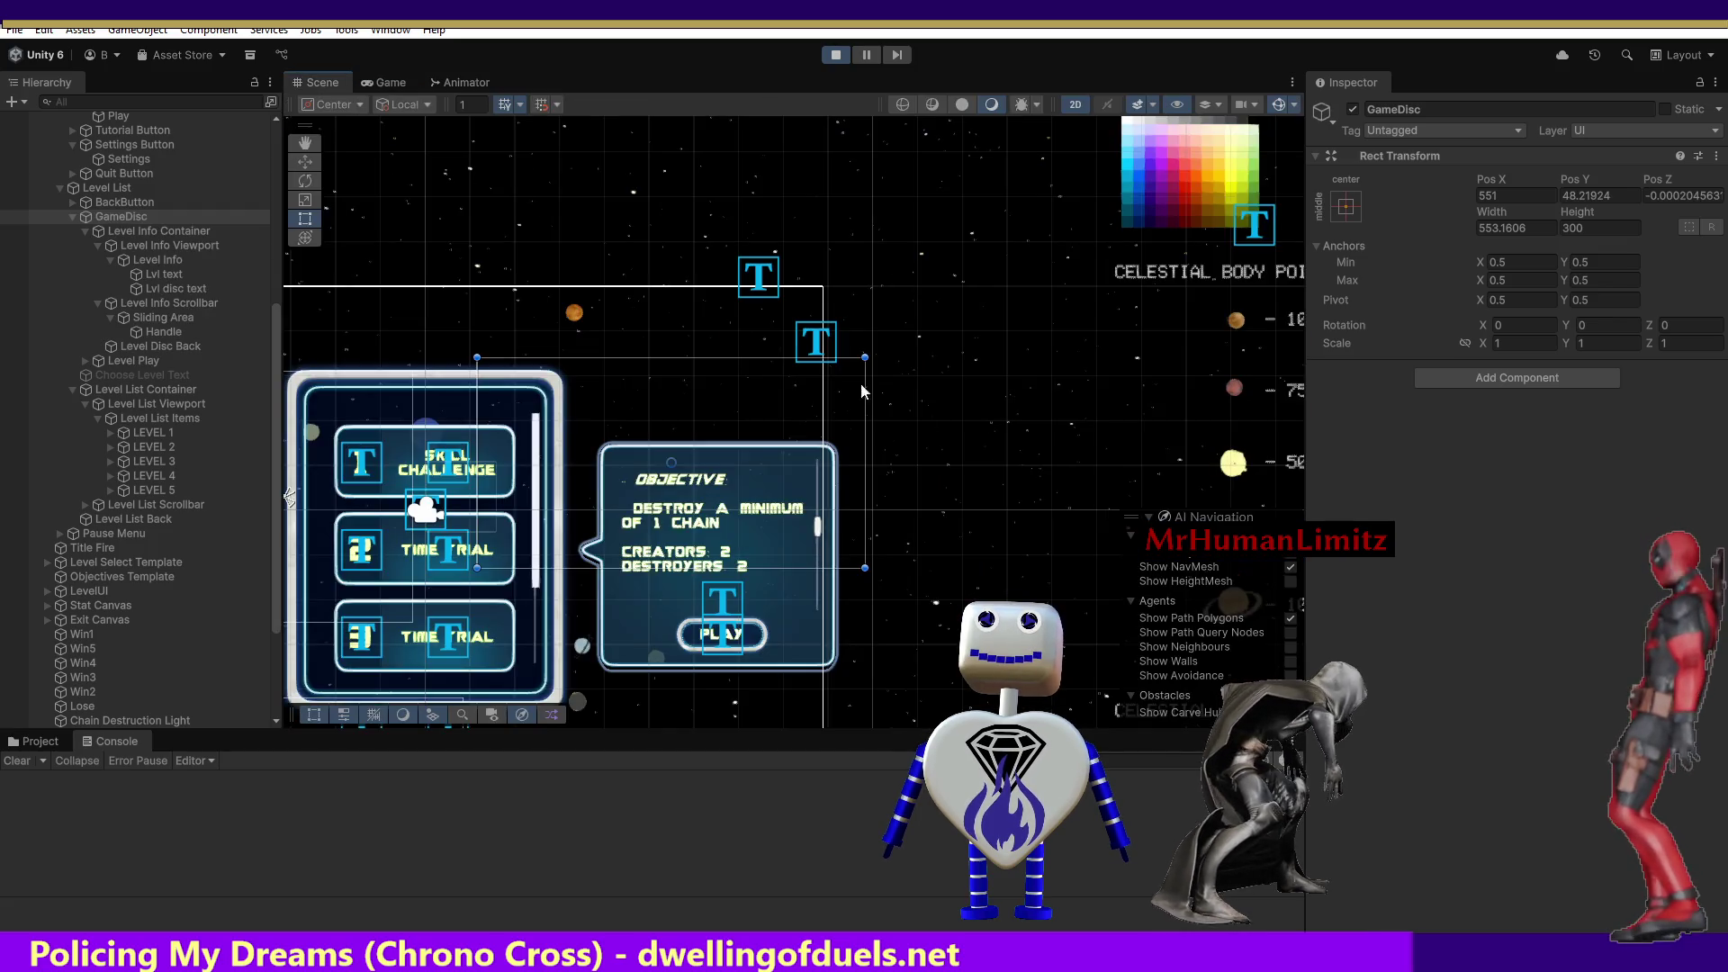
Inspect the canvases, GameDisc, and its Level Info container, viewport, content, texts and scrollbar.
left_click(611, 471)
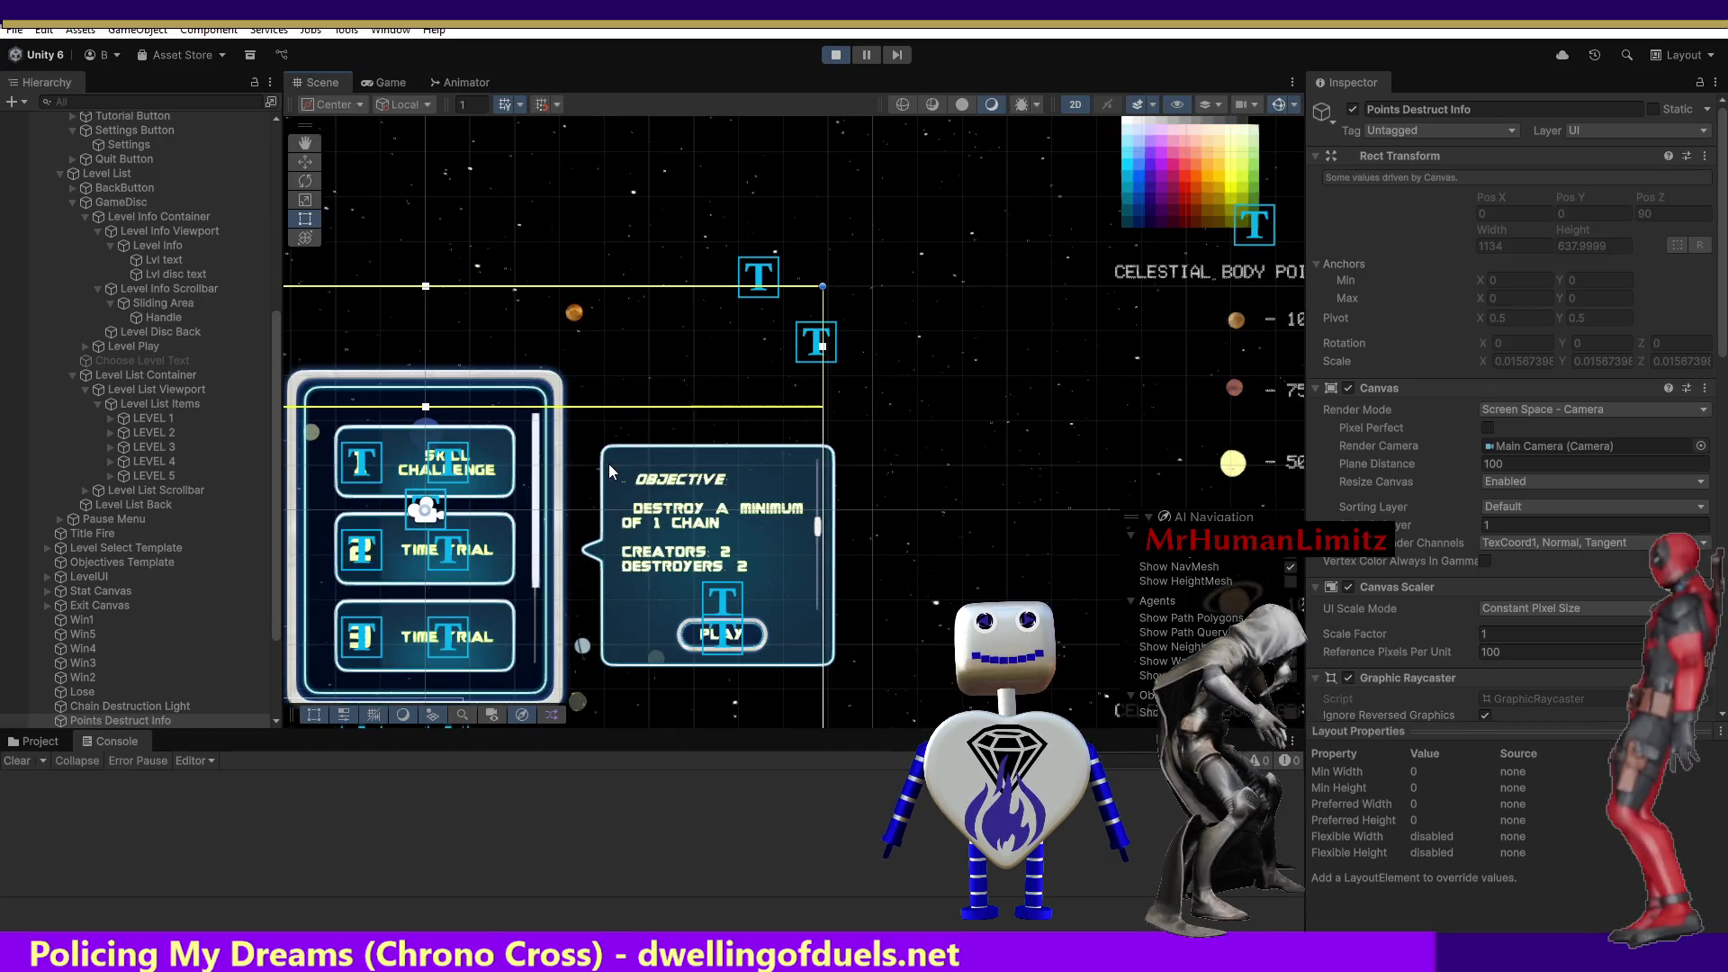
left_click(616, 453)
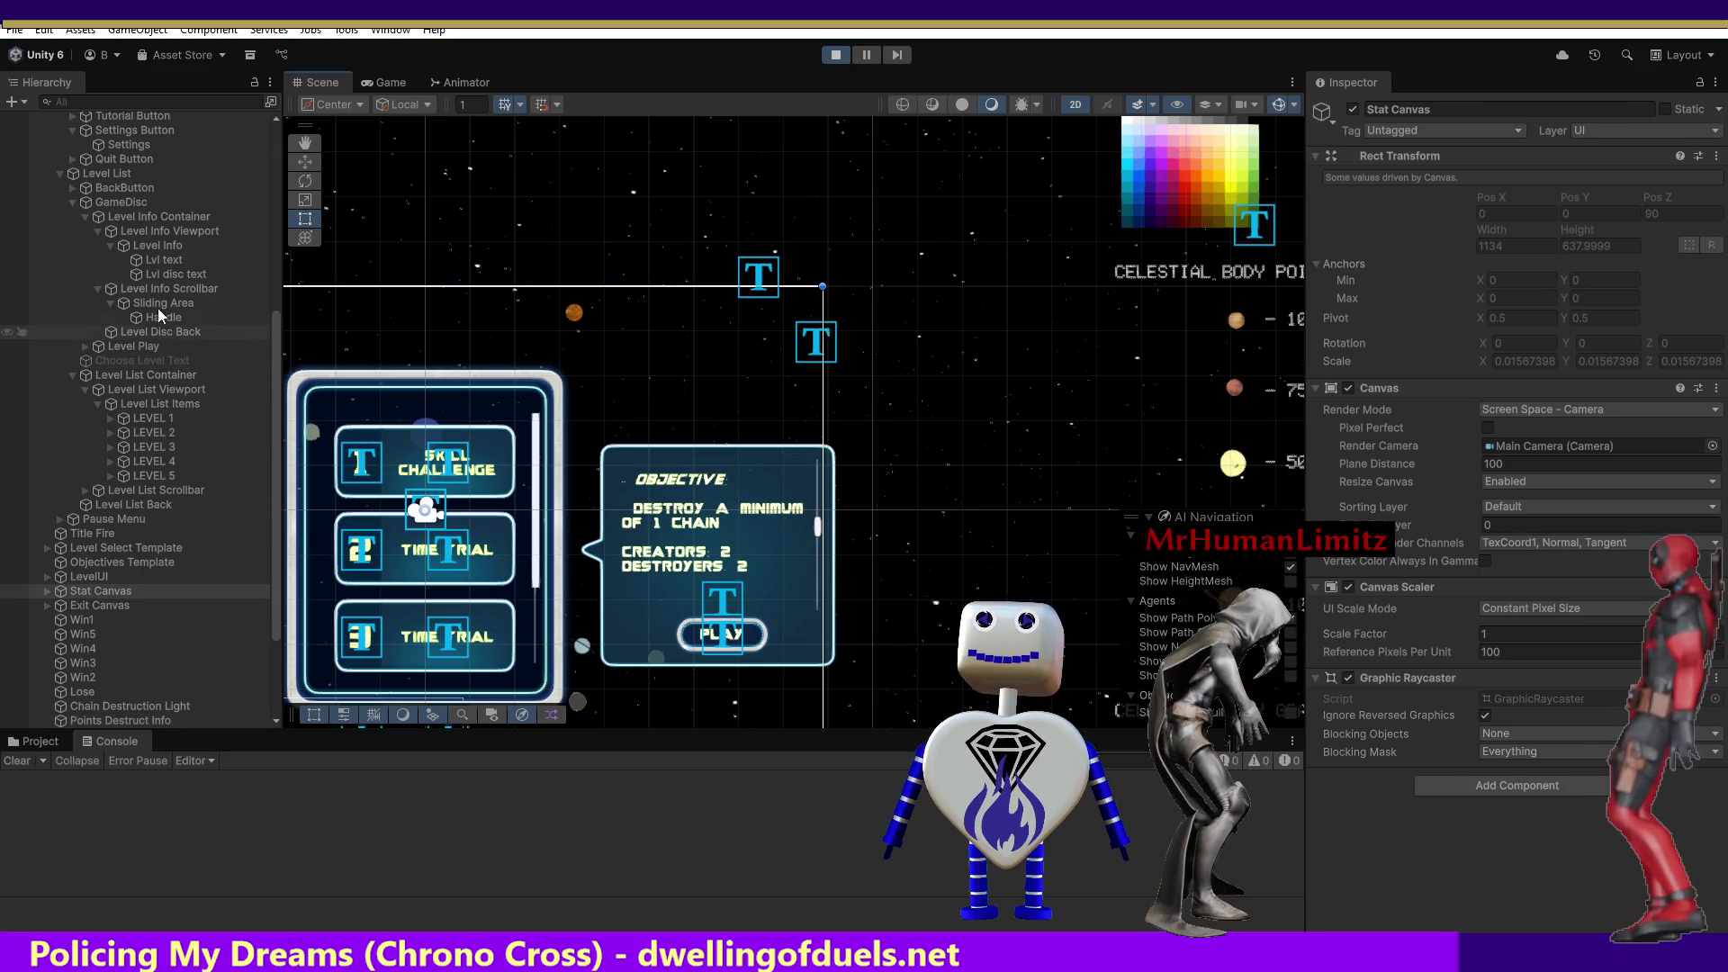
left_click(139, 203)
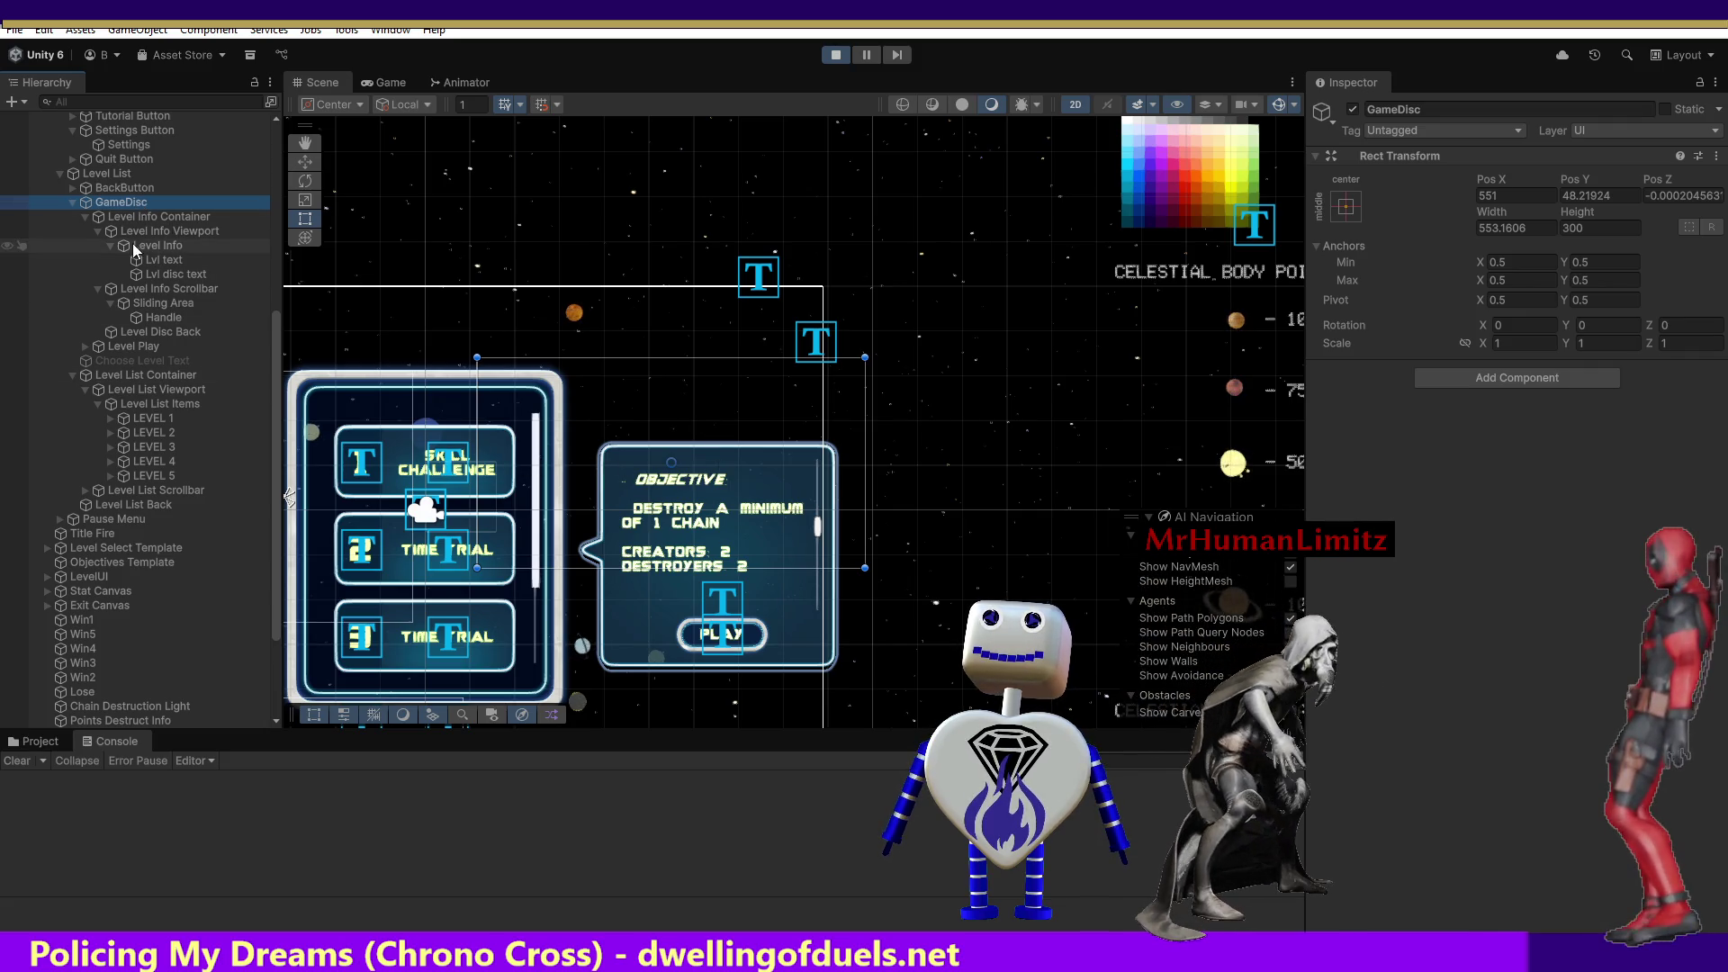
left_click(137, 216)
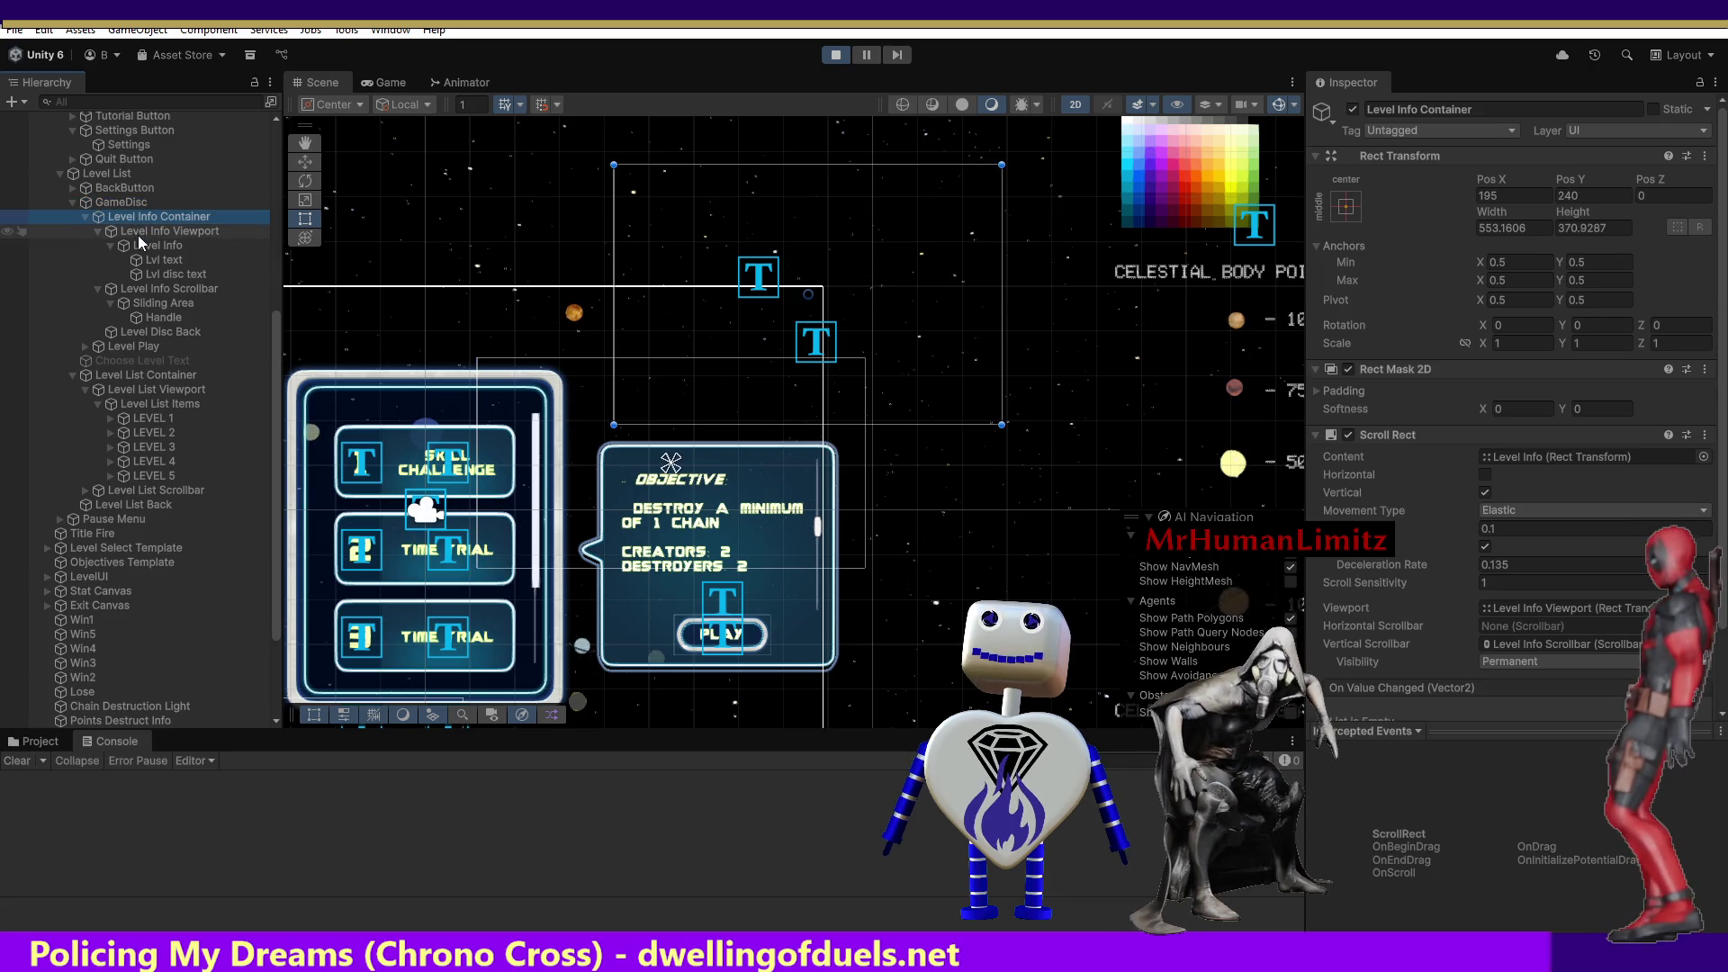
left_click(138, 233)
left_click(138, 245)
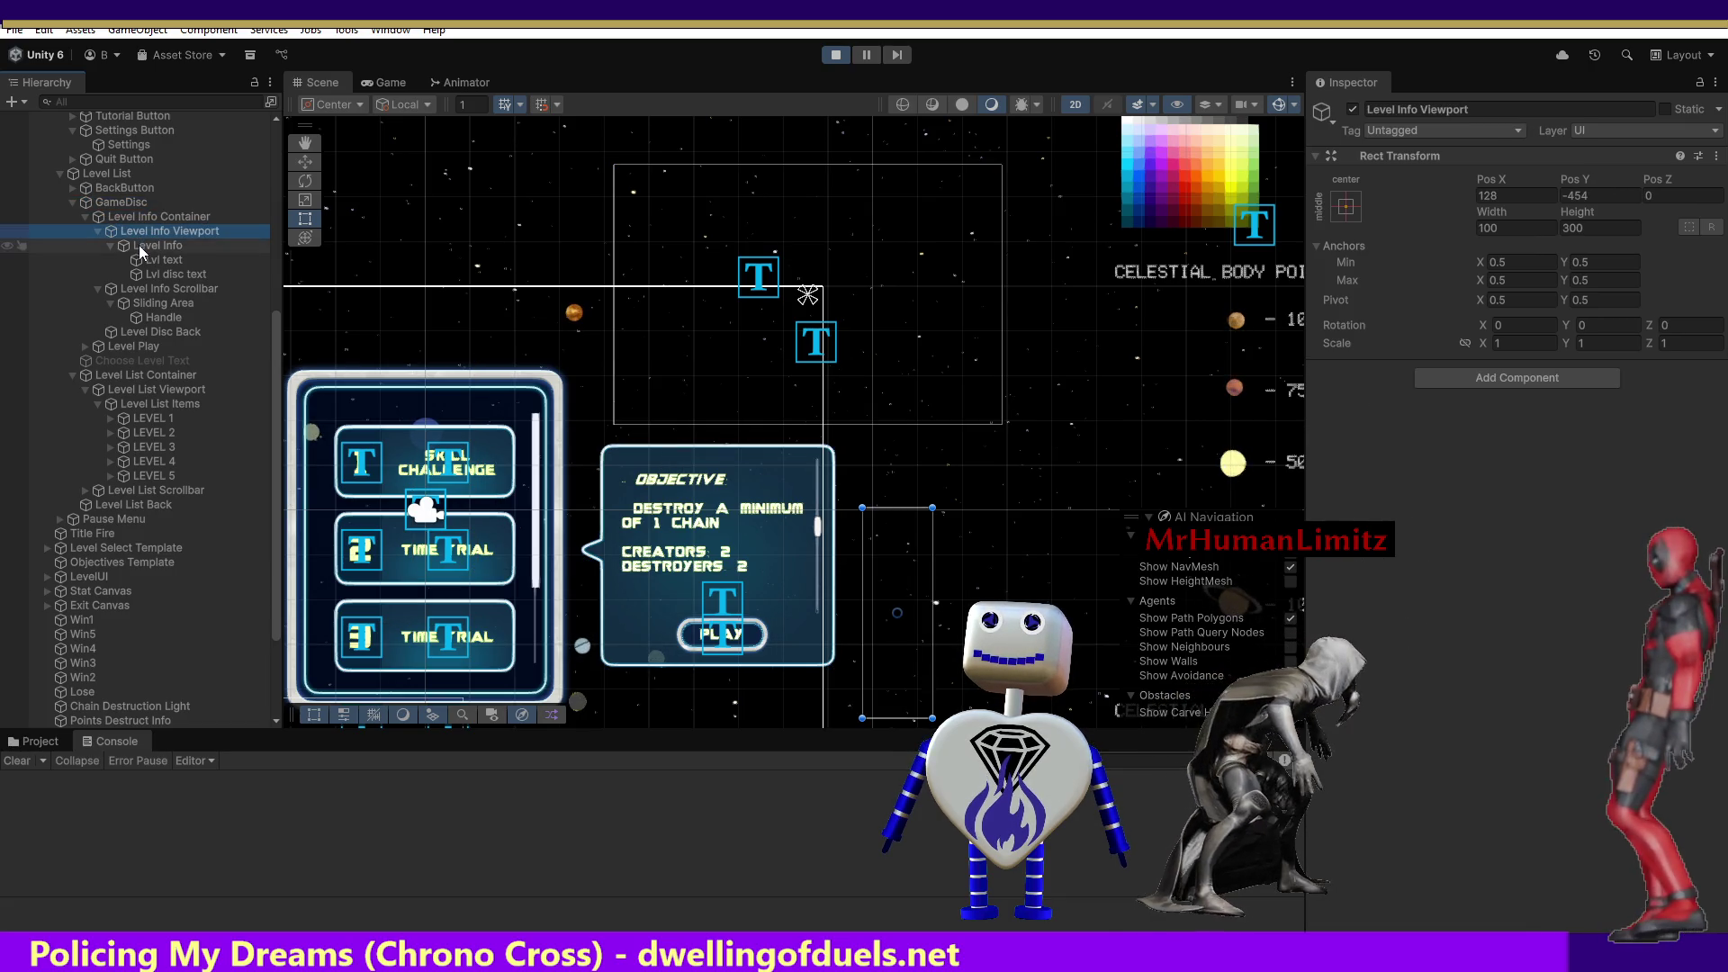
left_click(144, 263)
left_click(145, 276)
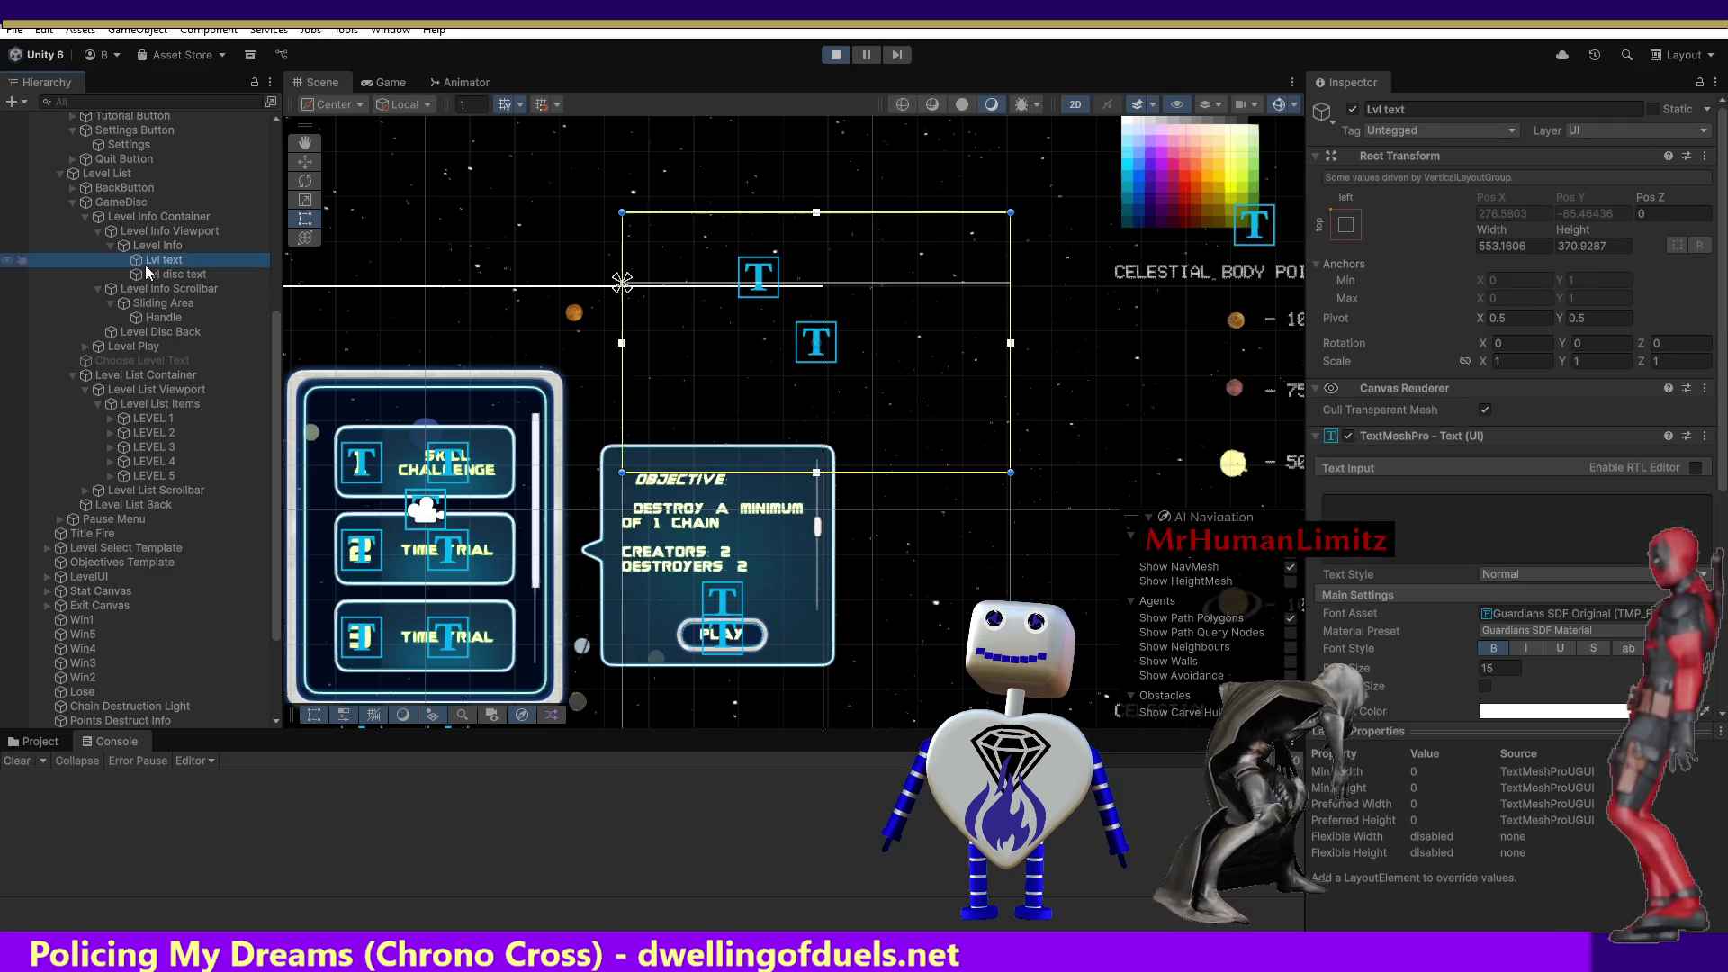
left_click(148, 288)
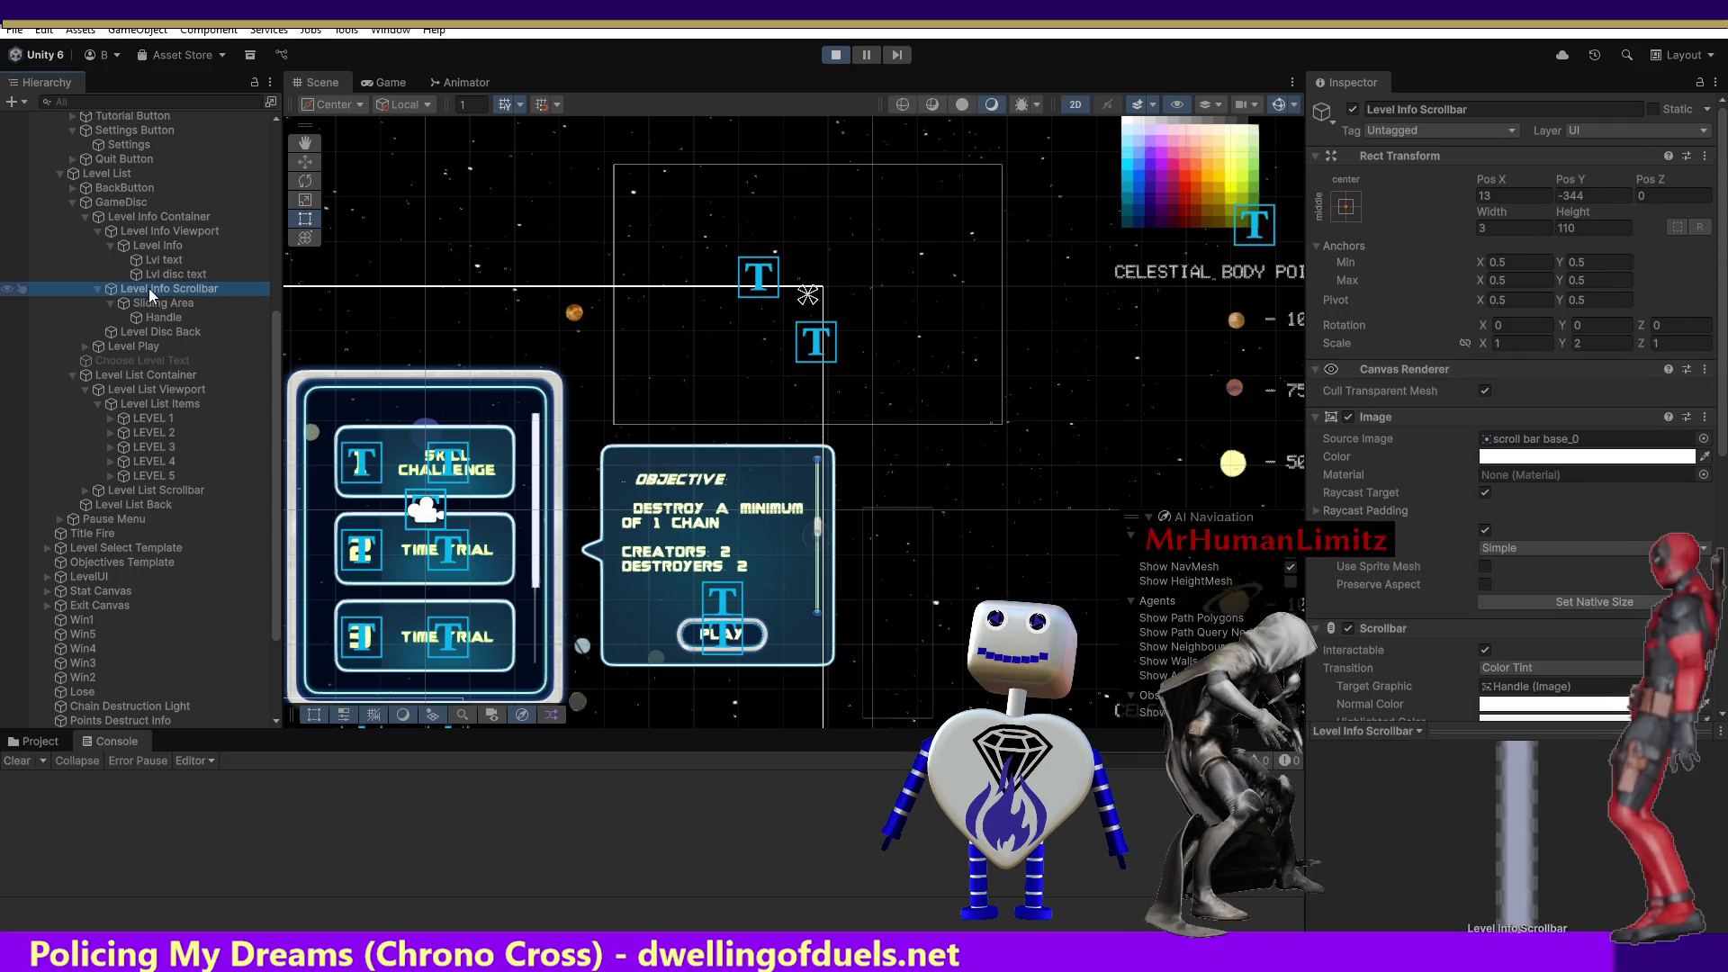
Compare with the Level List Container, then reselect GameDisc to check Pos X 551, Pos Y 48.21924.
left_click(138, 378)
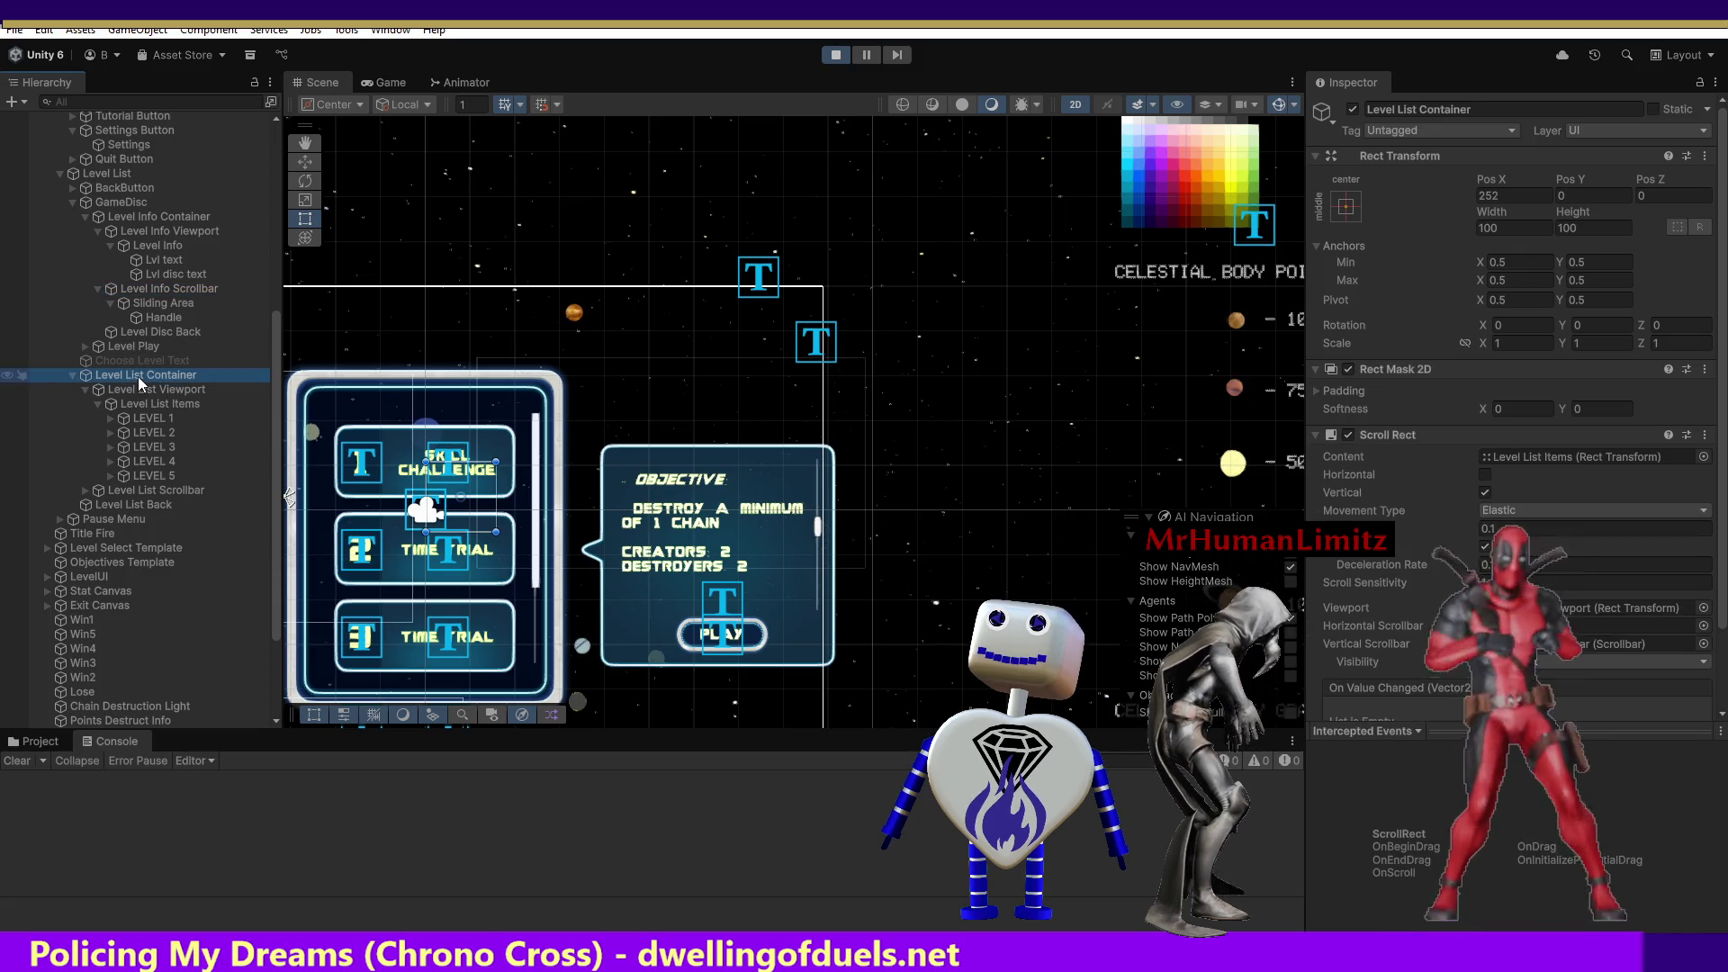
left_click(73, 202)
left_click(108, 202)
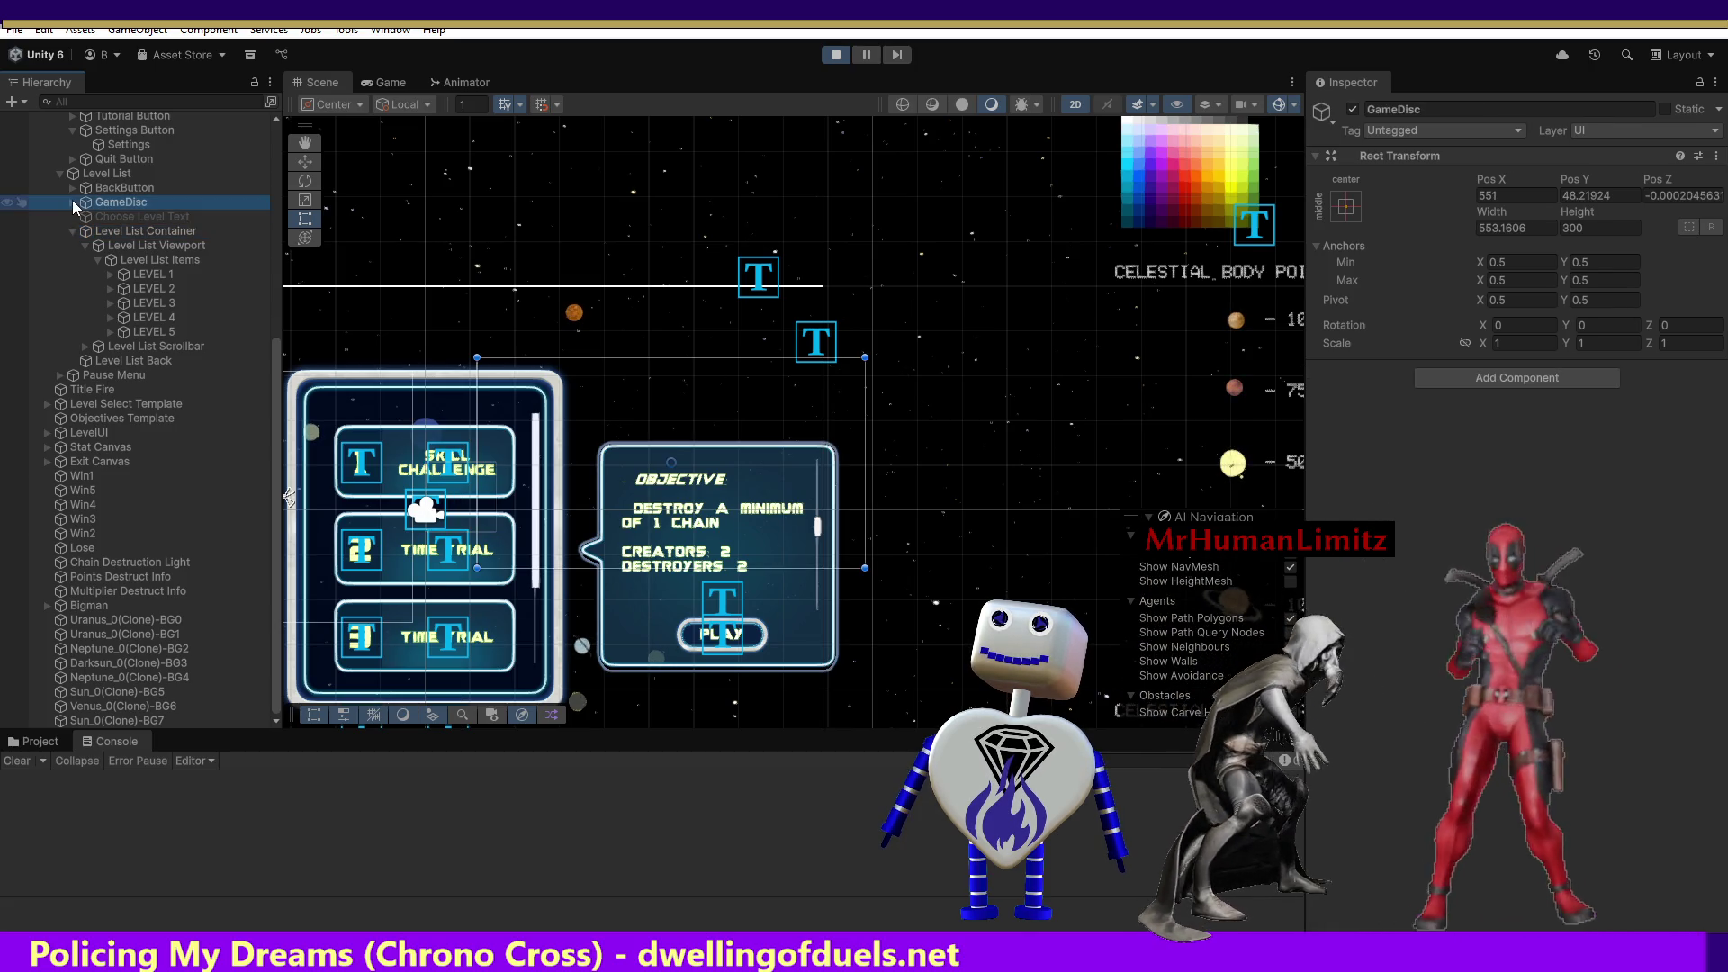
left_click(73, 202)
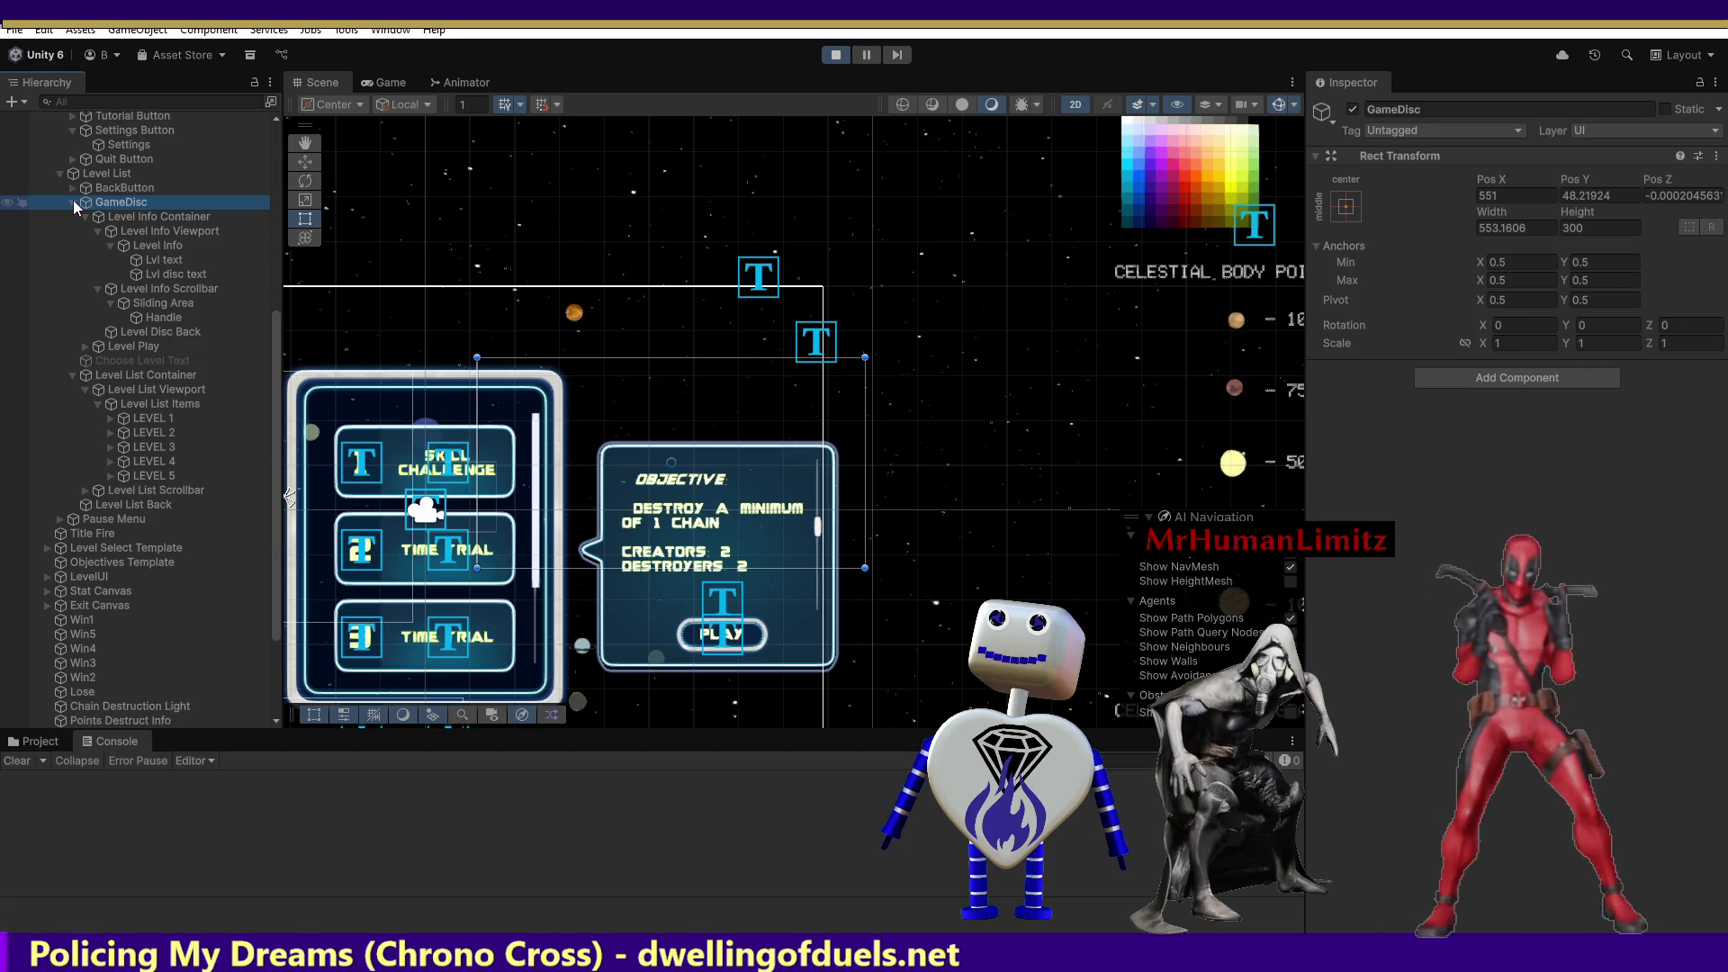
left_click(143, 217)
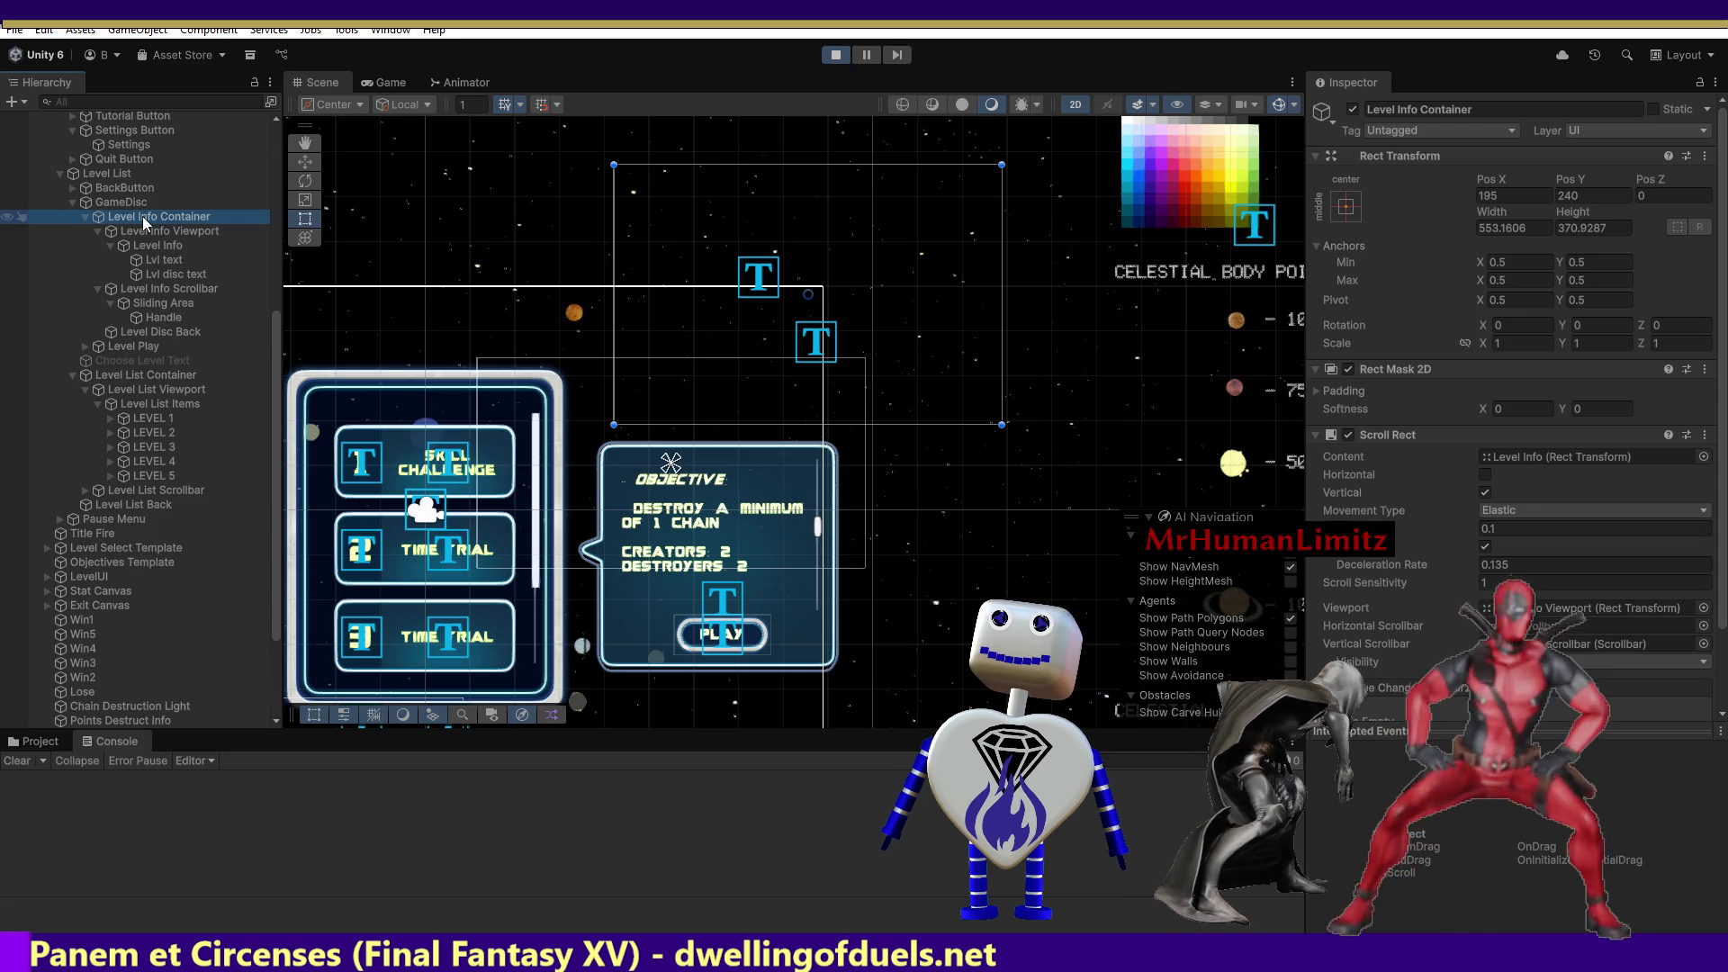
left_click(124, 203)
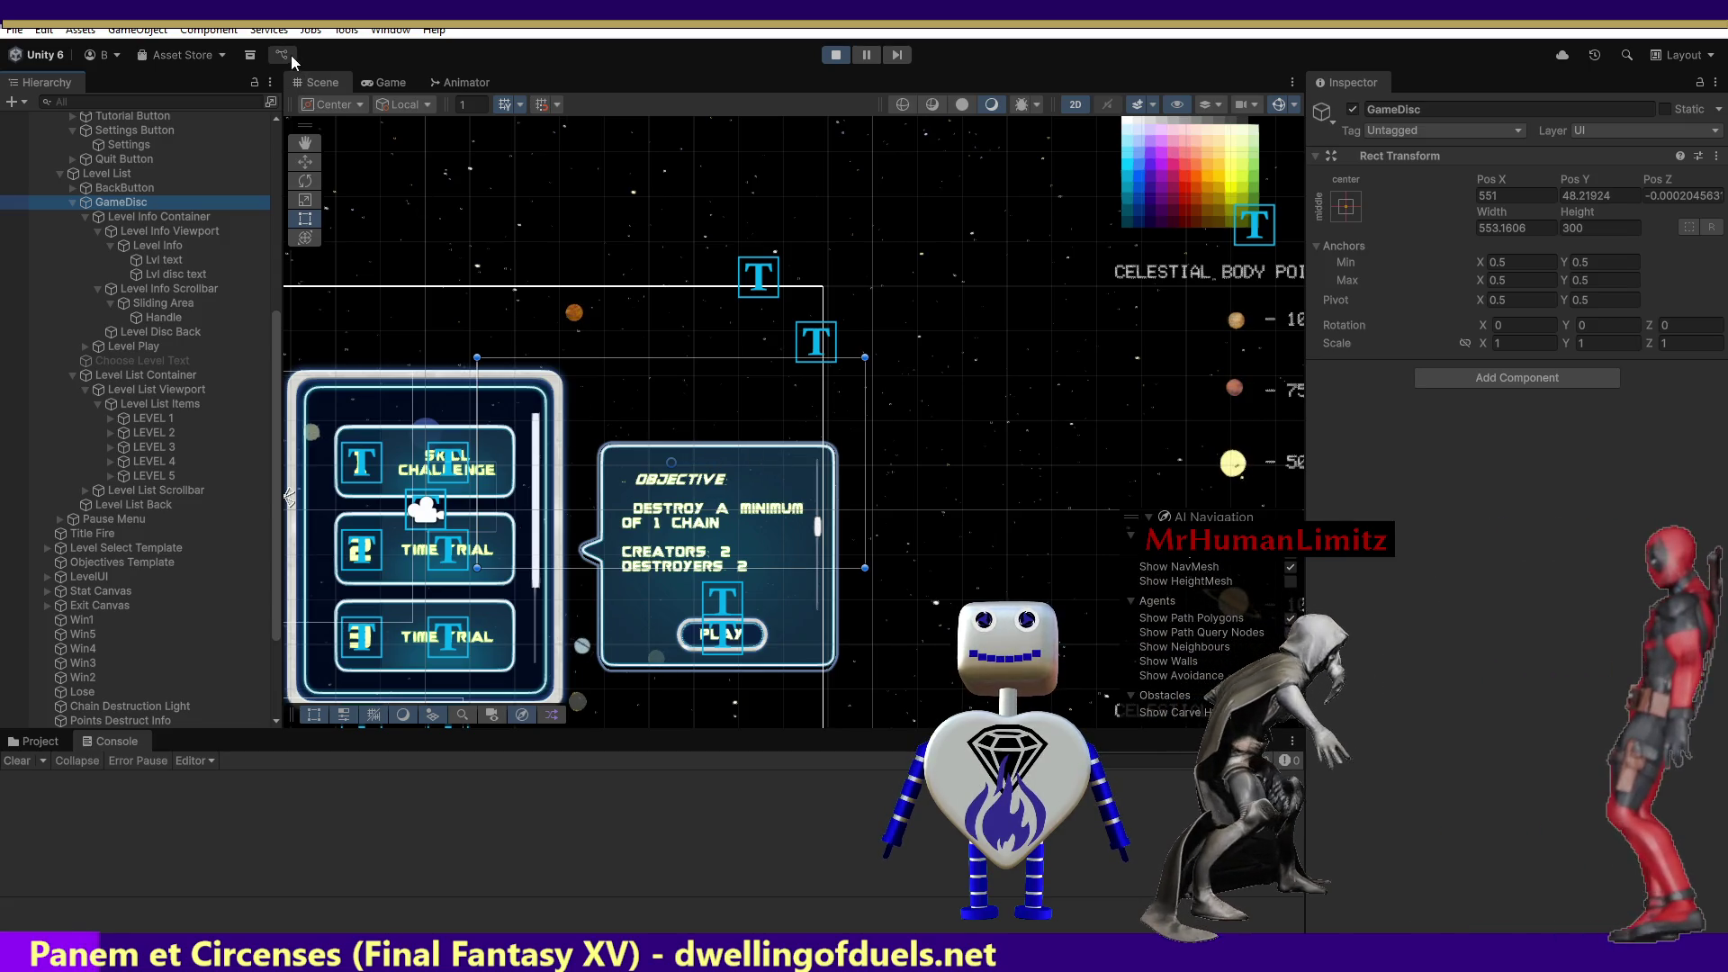
Choose level 2 Time Trial in the running game, then select Level Info Container in the Scene.
left_click(381, 84)
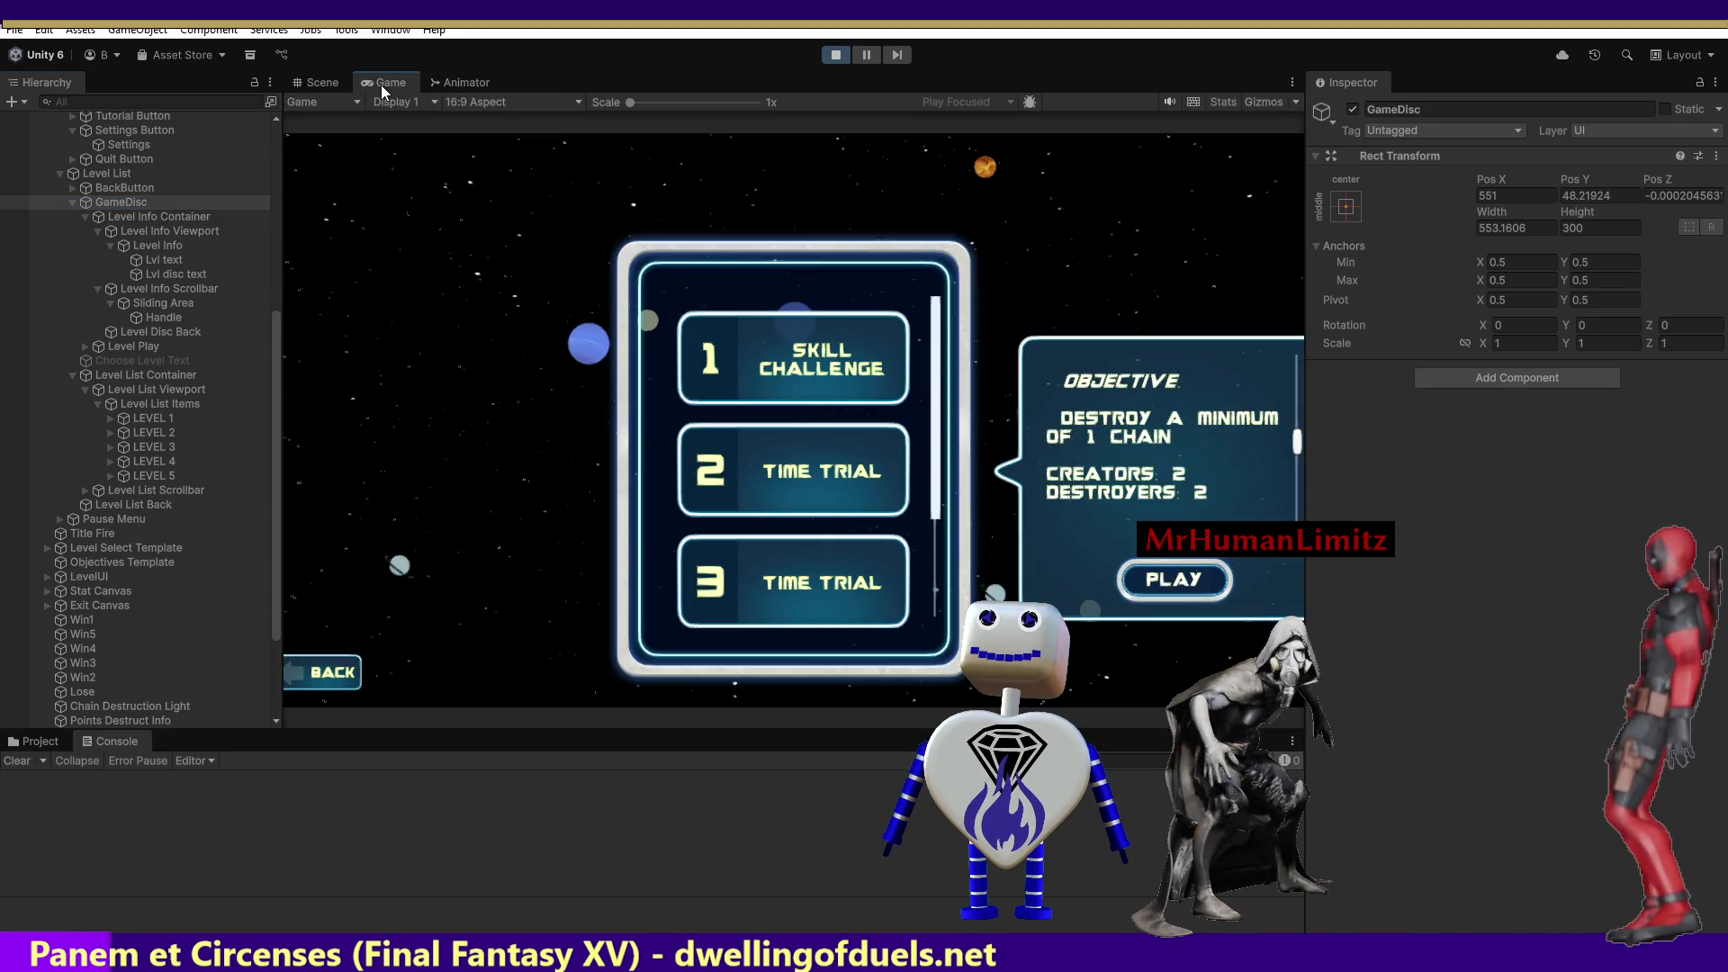
left_click(828, 477)
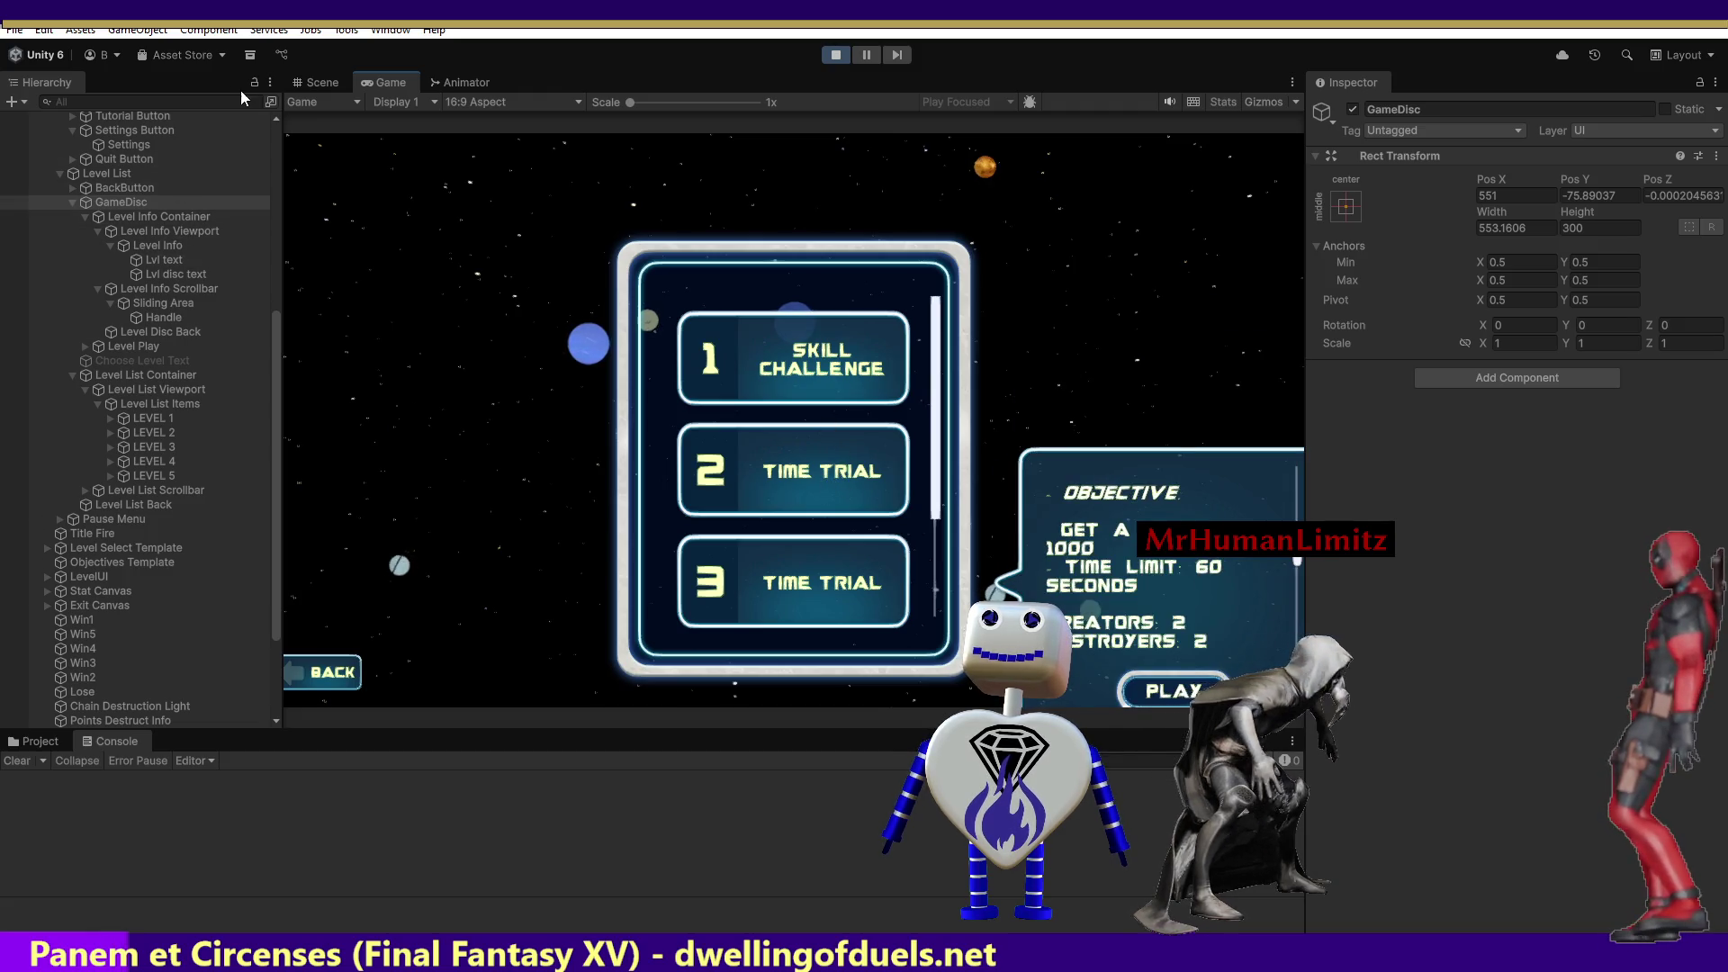
left_click(309, 80)
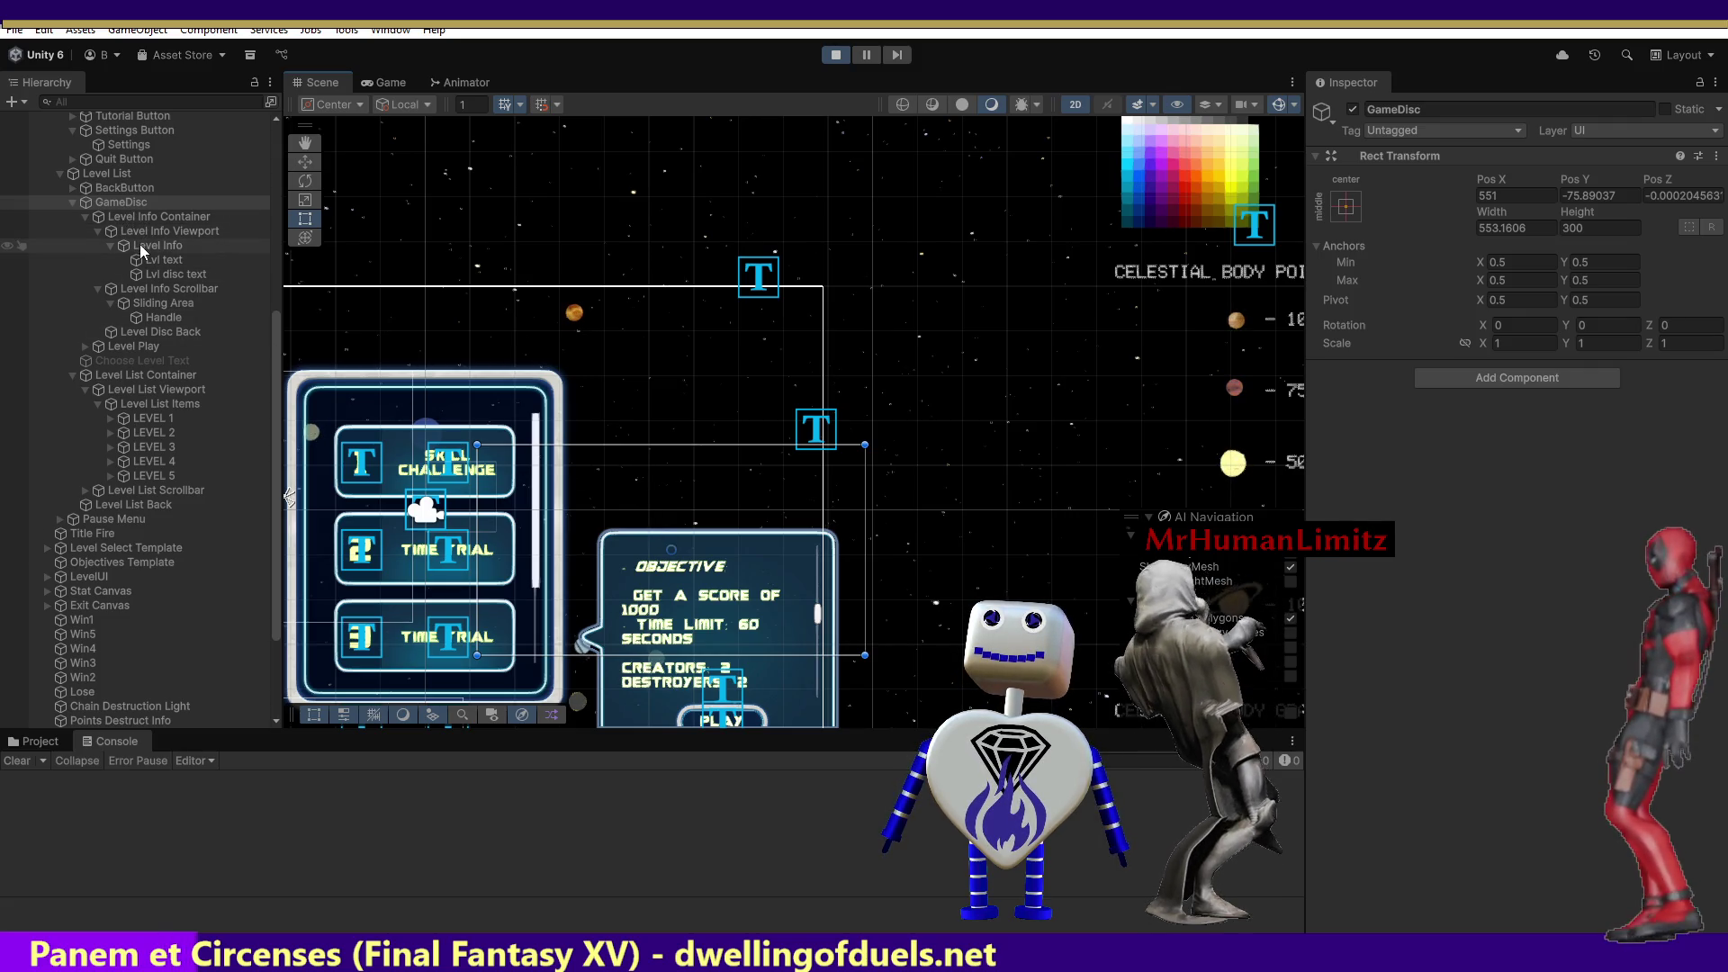
left_click(134, 216)
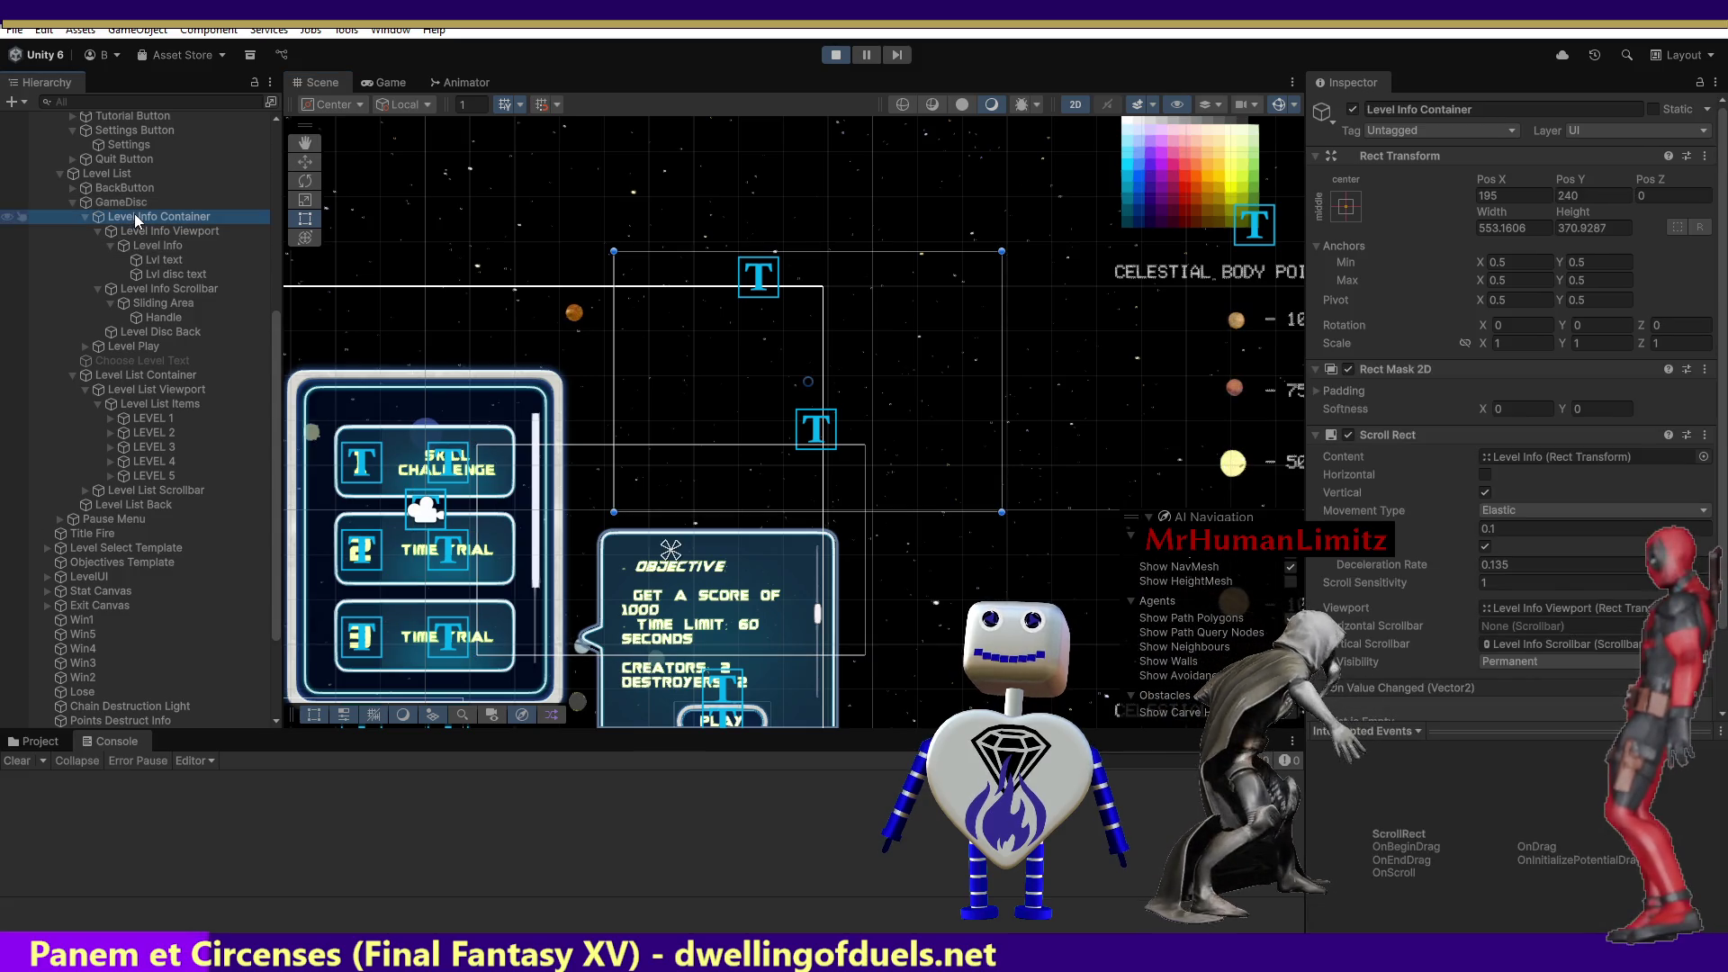
Drag Level Info Container up with the Move tool to Pos Y 372, then stop Play mode.
left_click(138, 232)
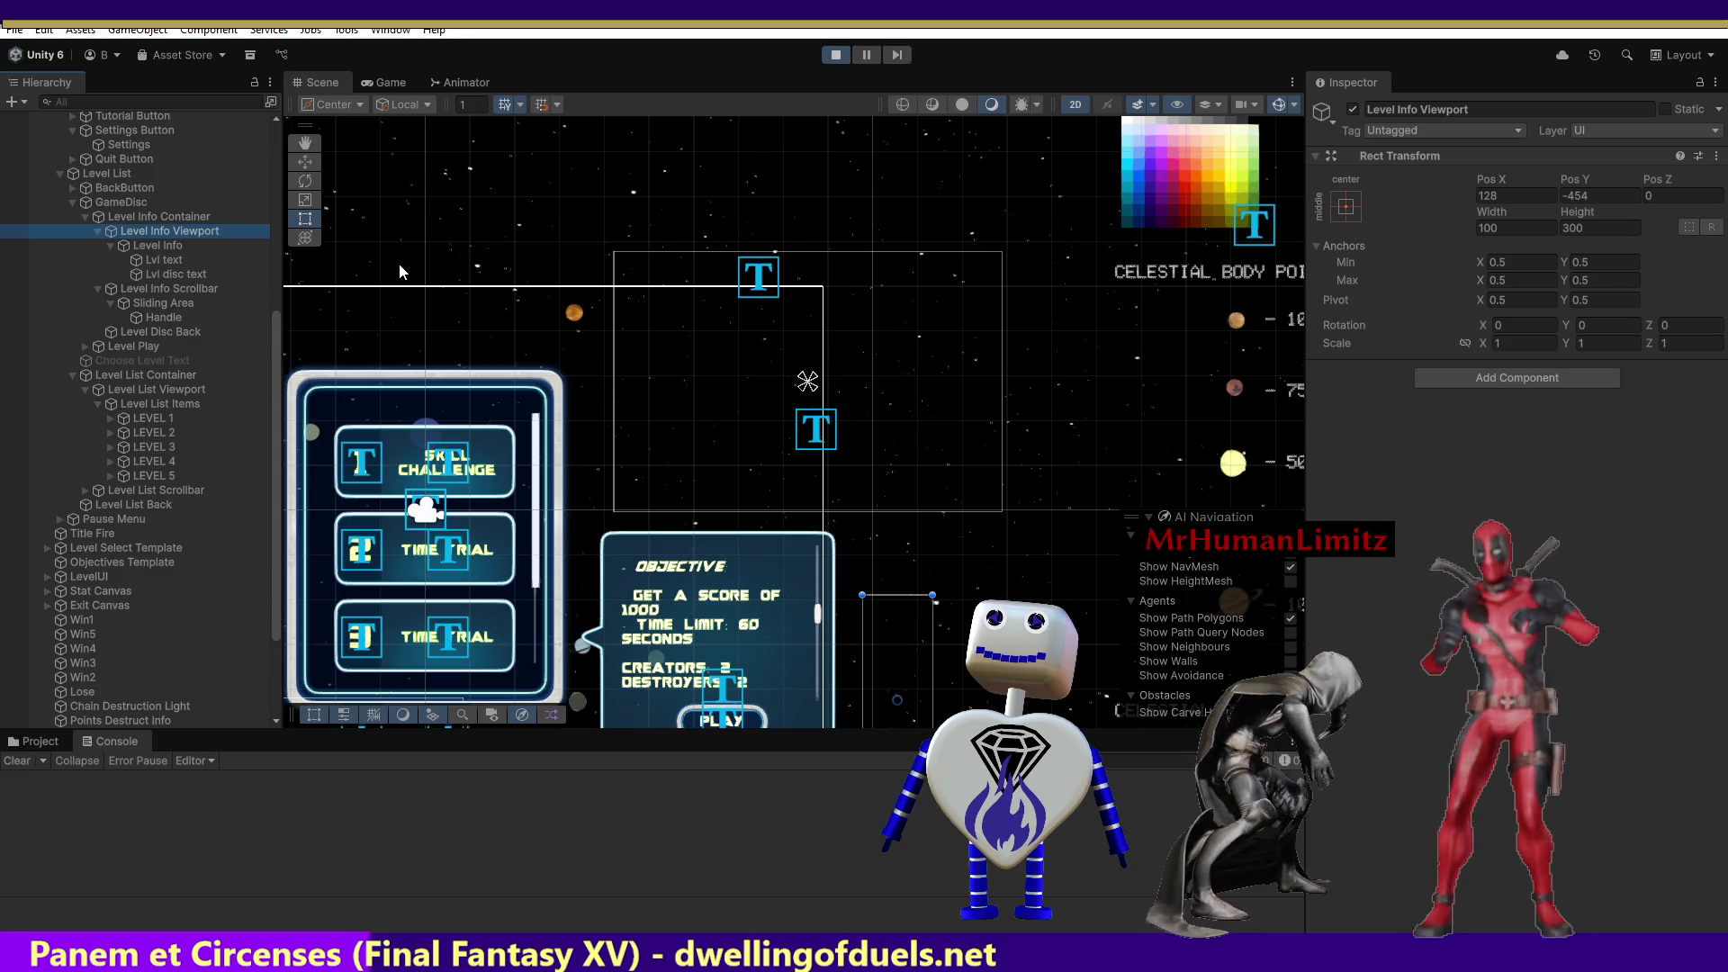
left_click(298, 162)
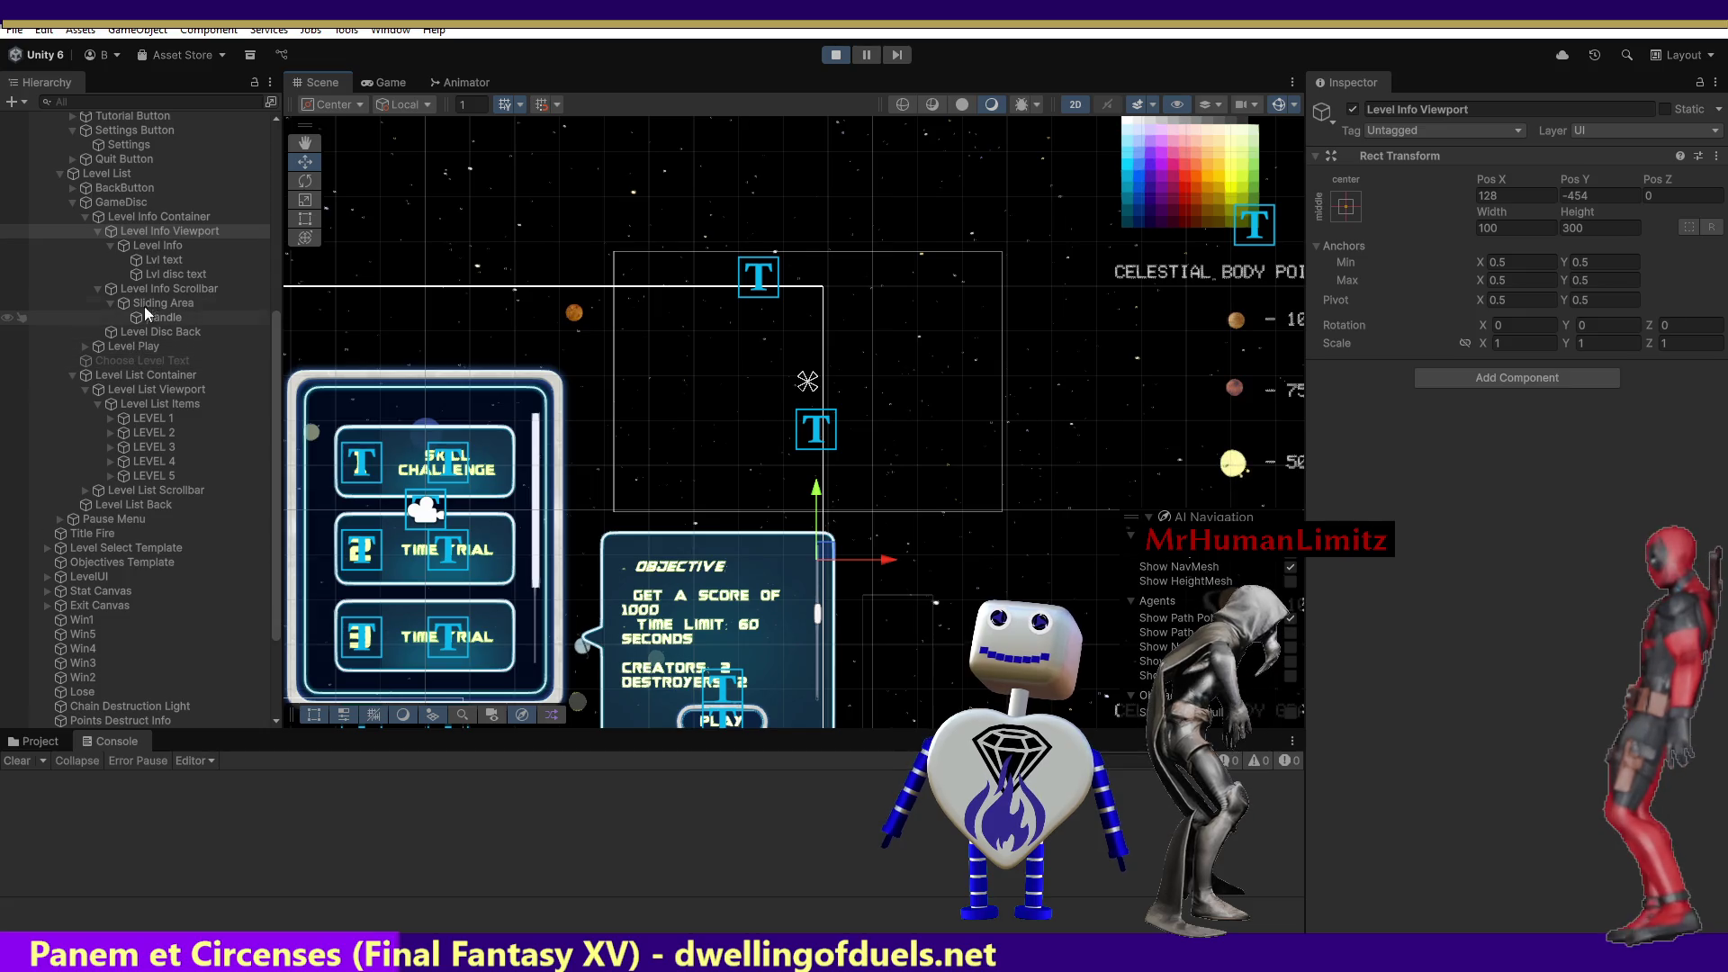
left_click(149, 219)
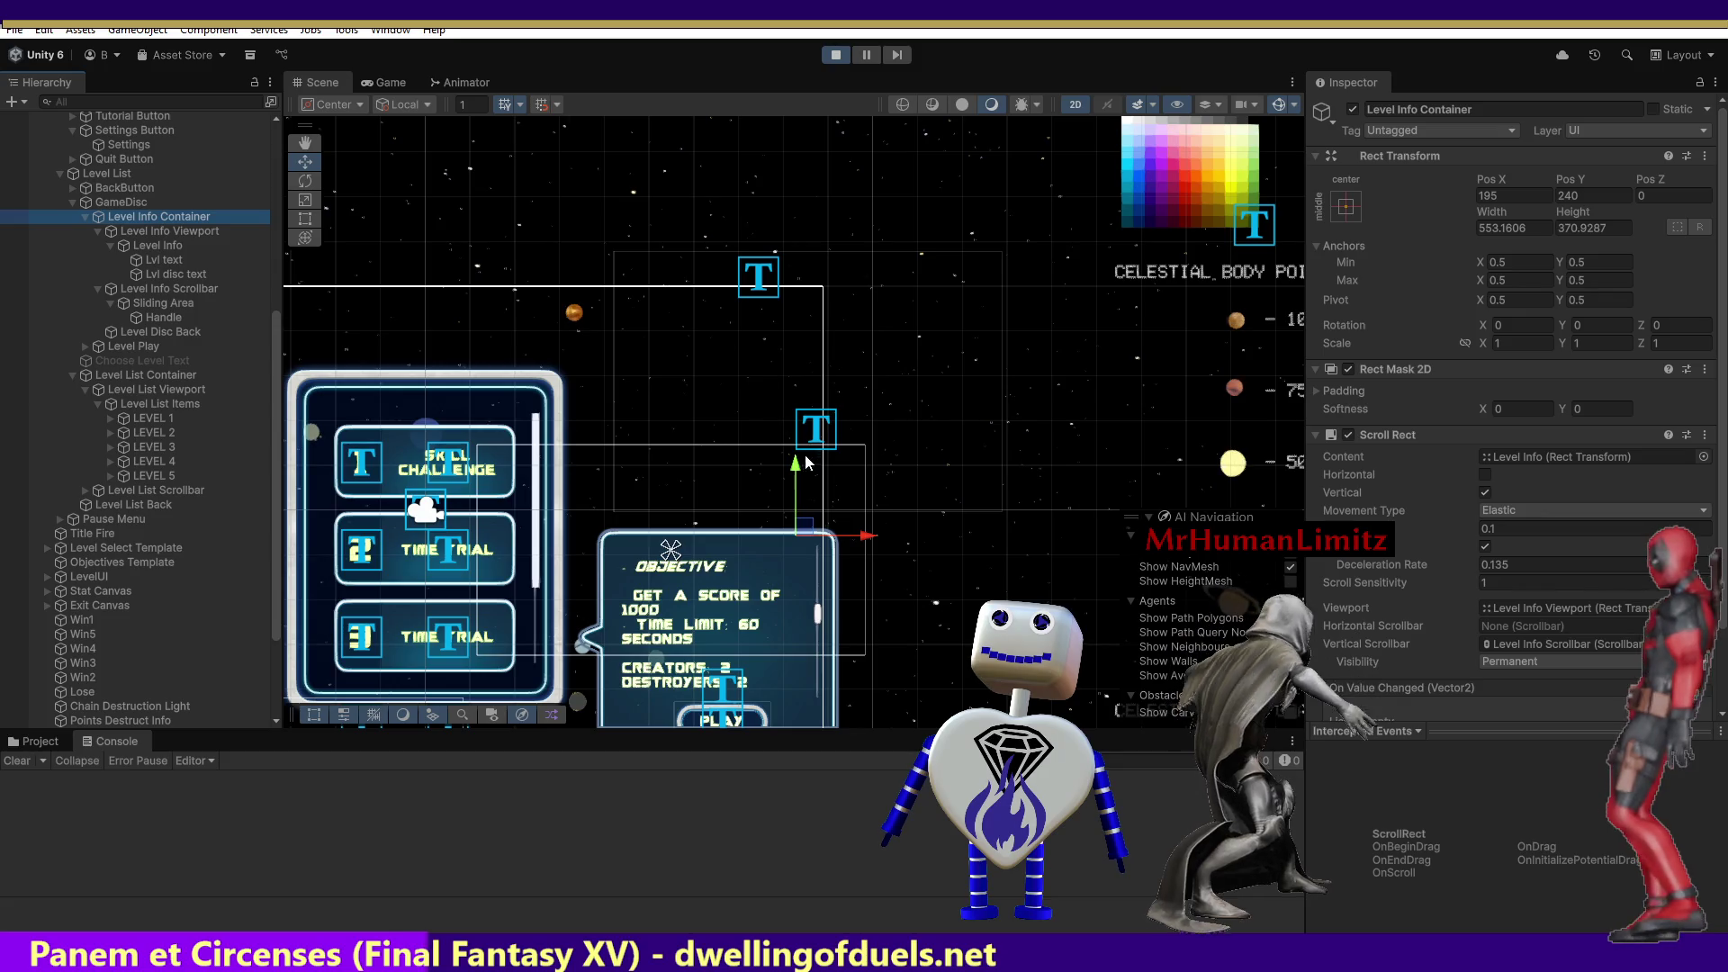
left_click_drag(796, 460, 797, 376)
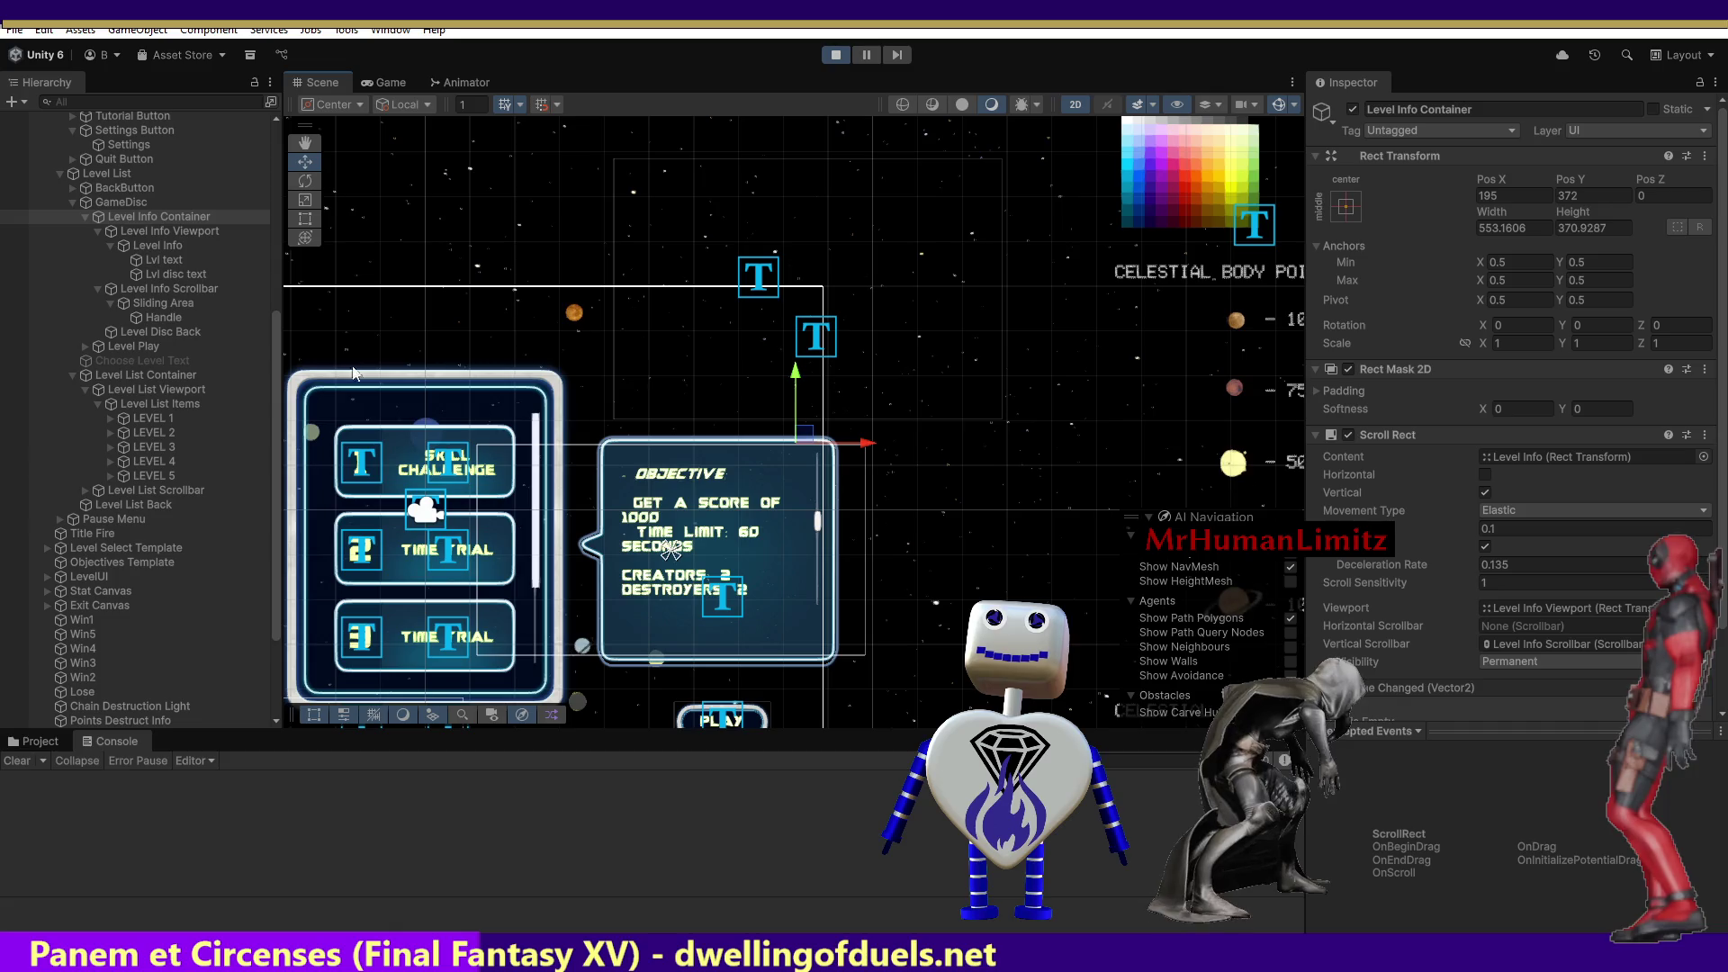
left_click(144, 218)
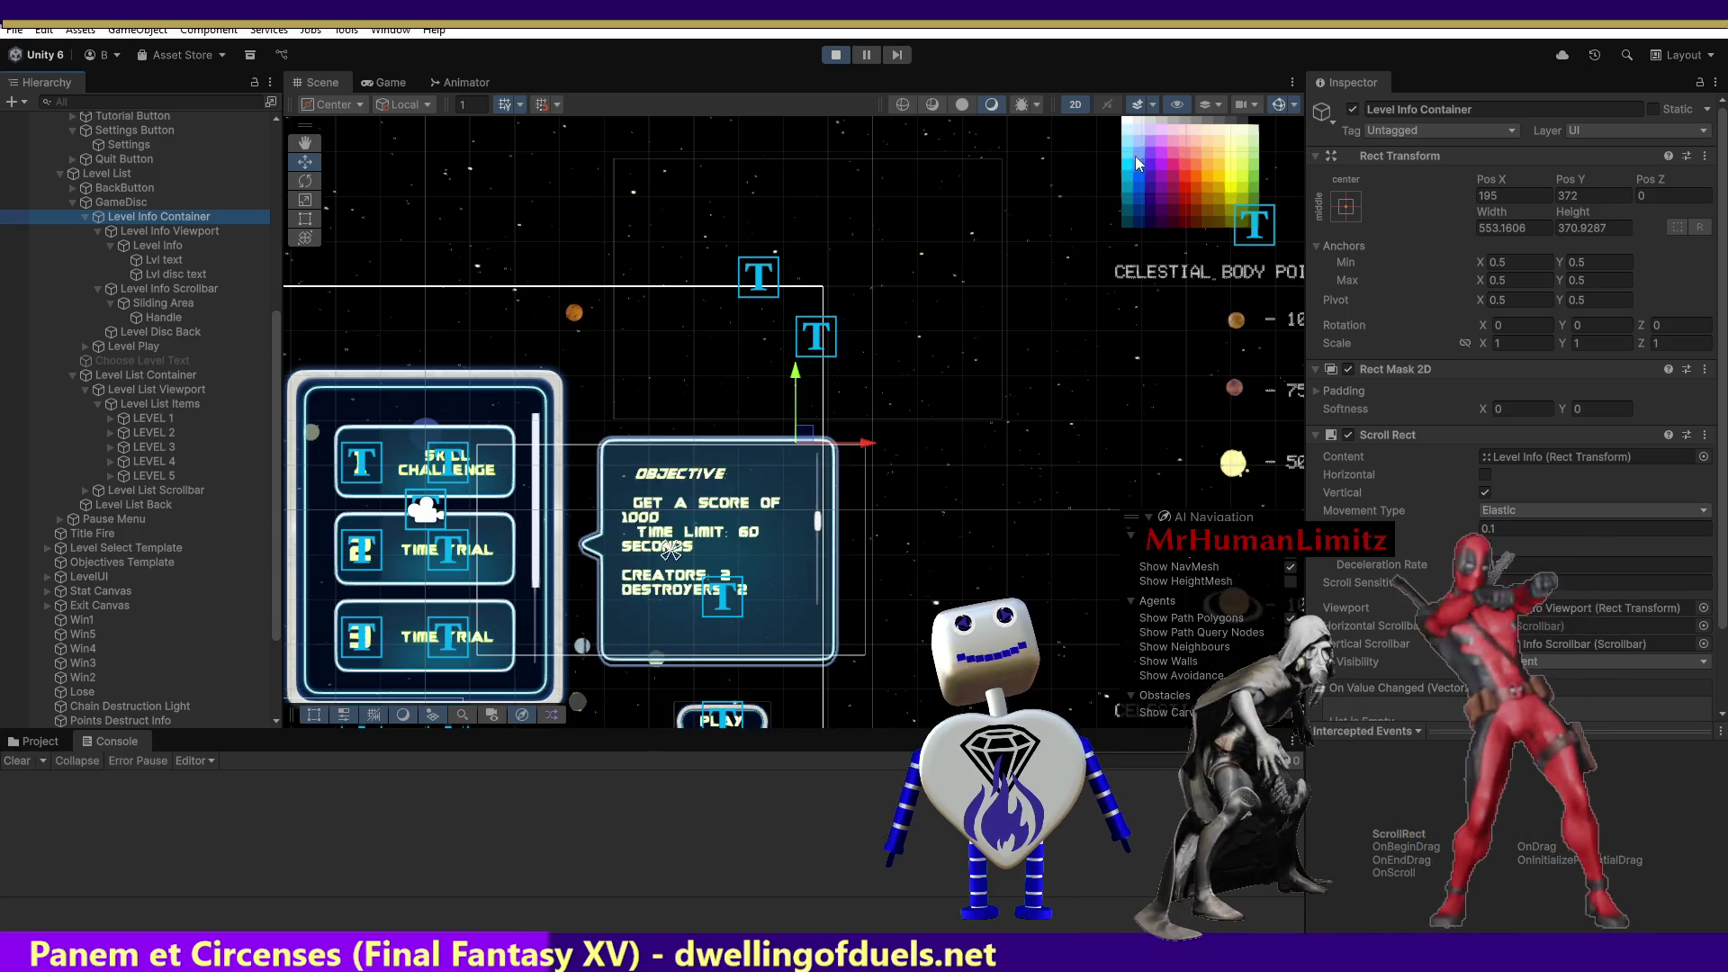
left_click(1618, 193)
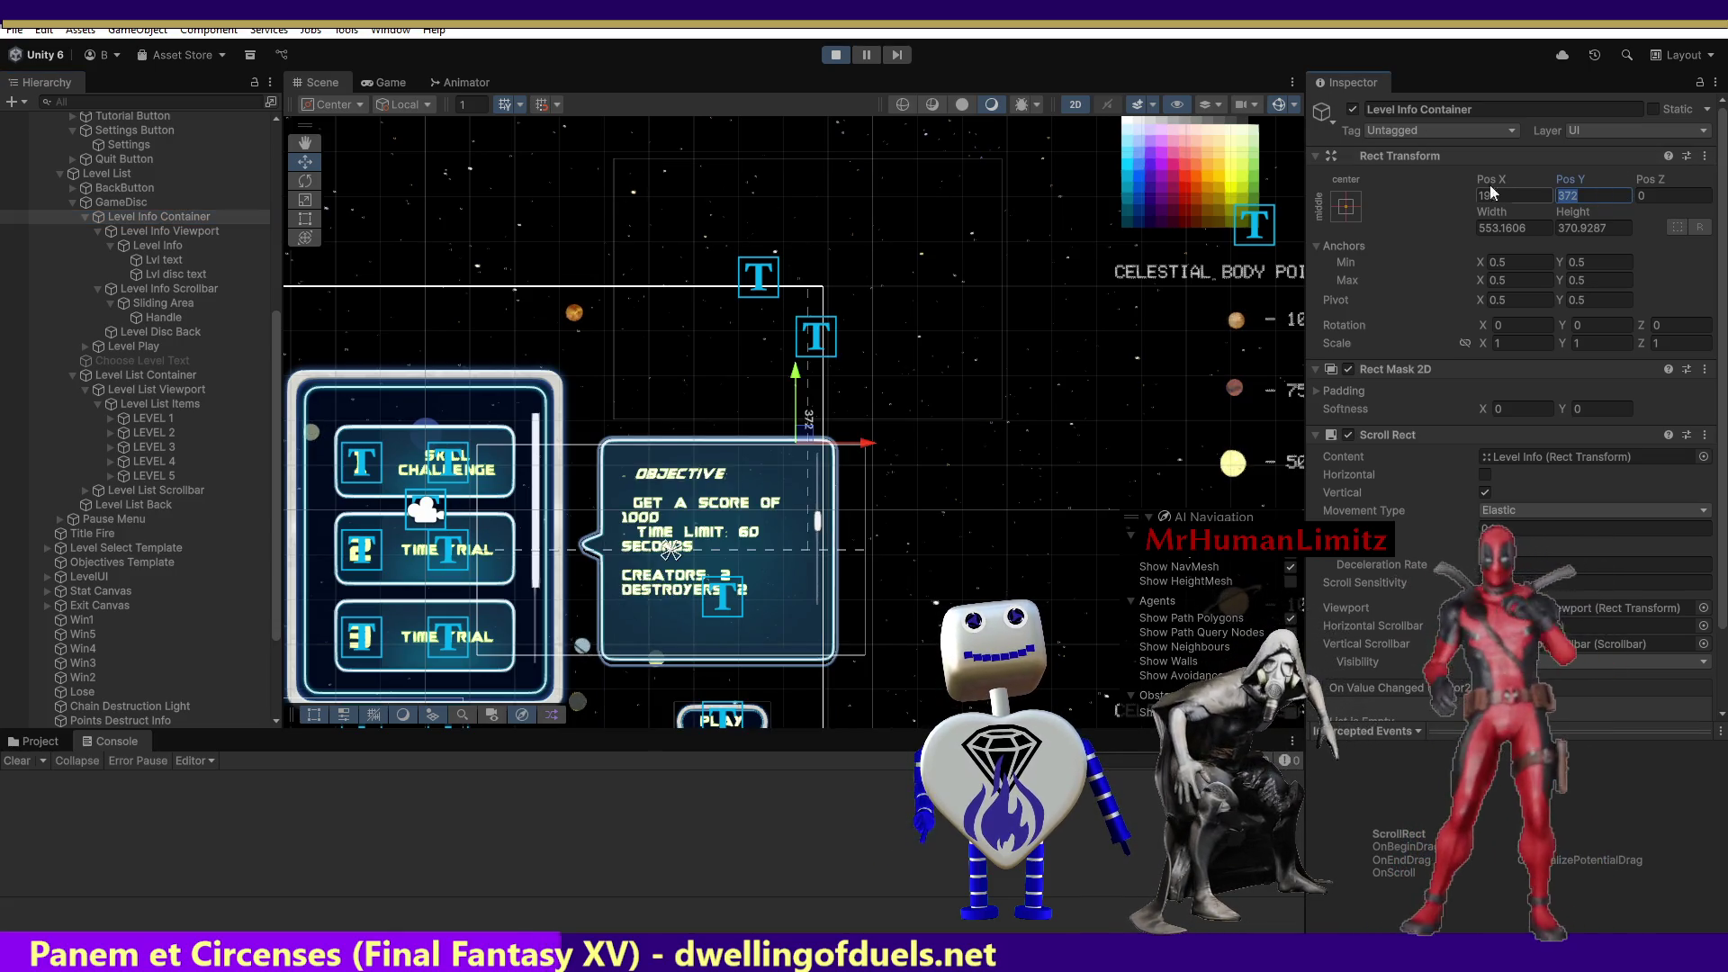
left_click(837, 57)
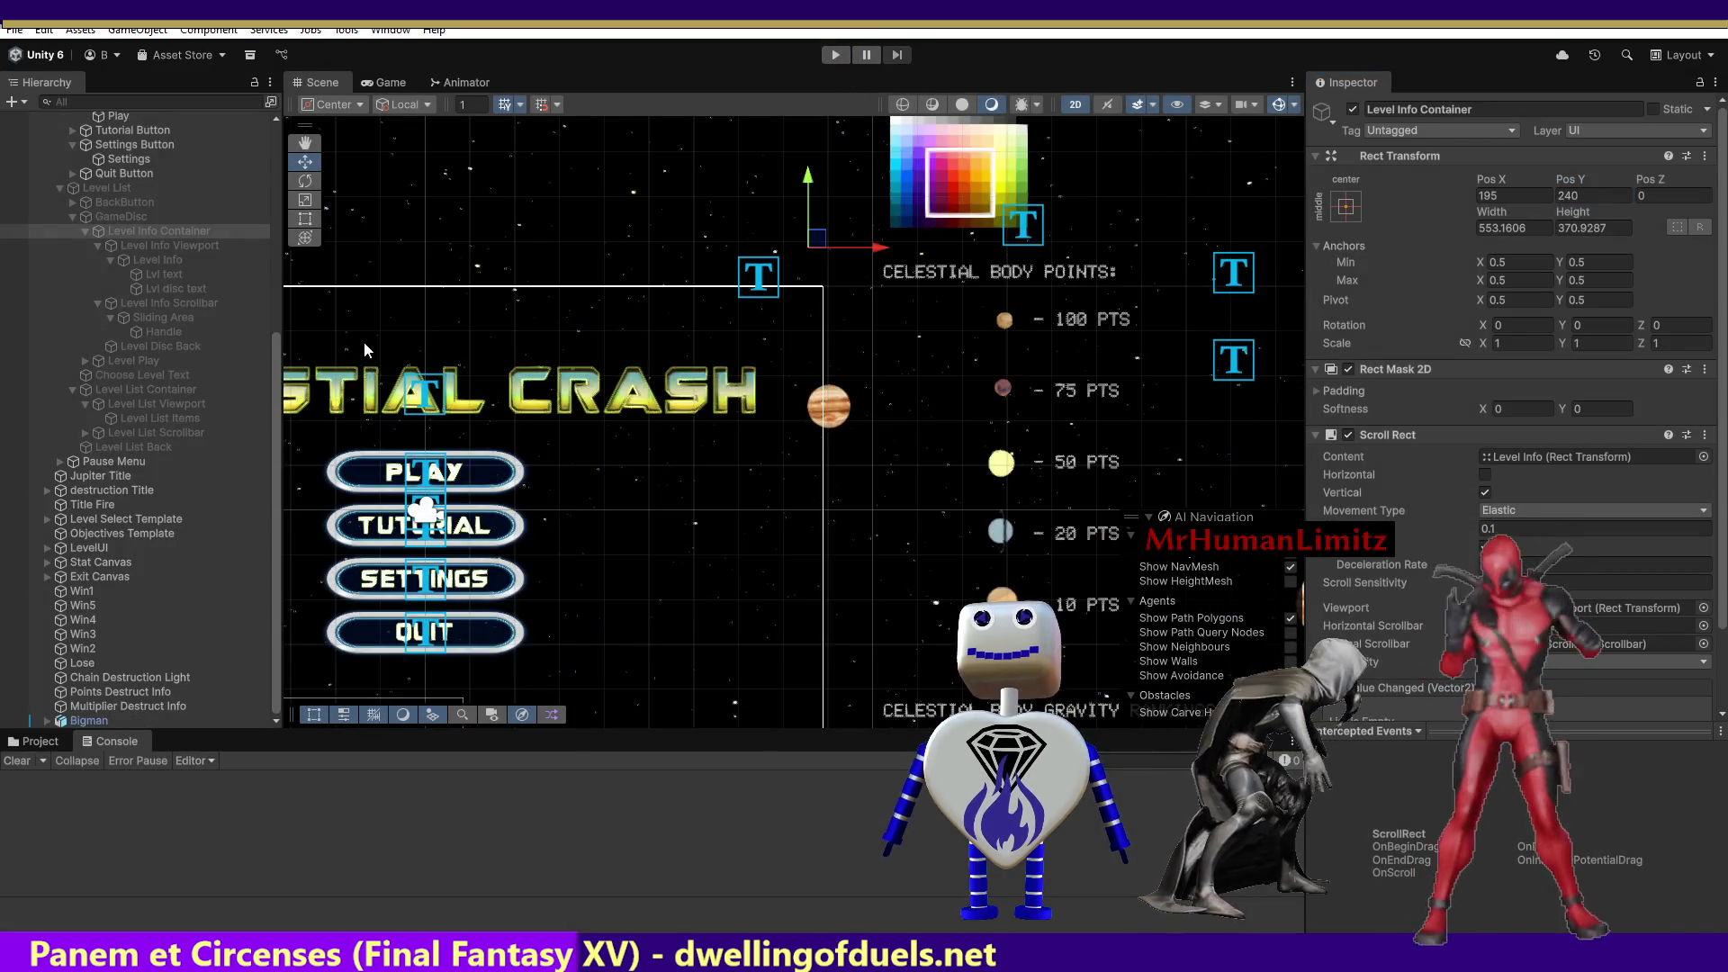
Set the Level Info Container's Pos Y to 372.
left_click(146, 231)
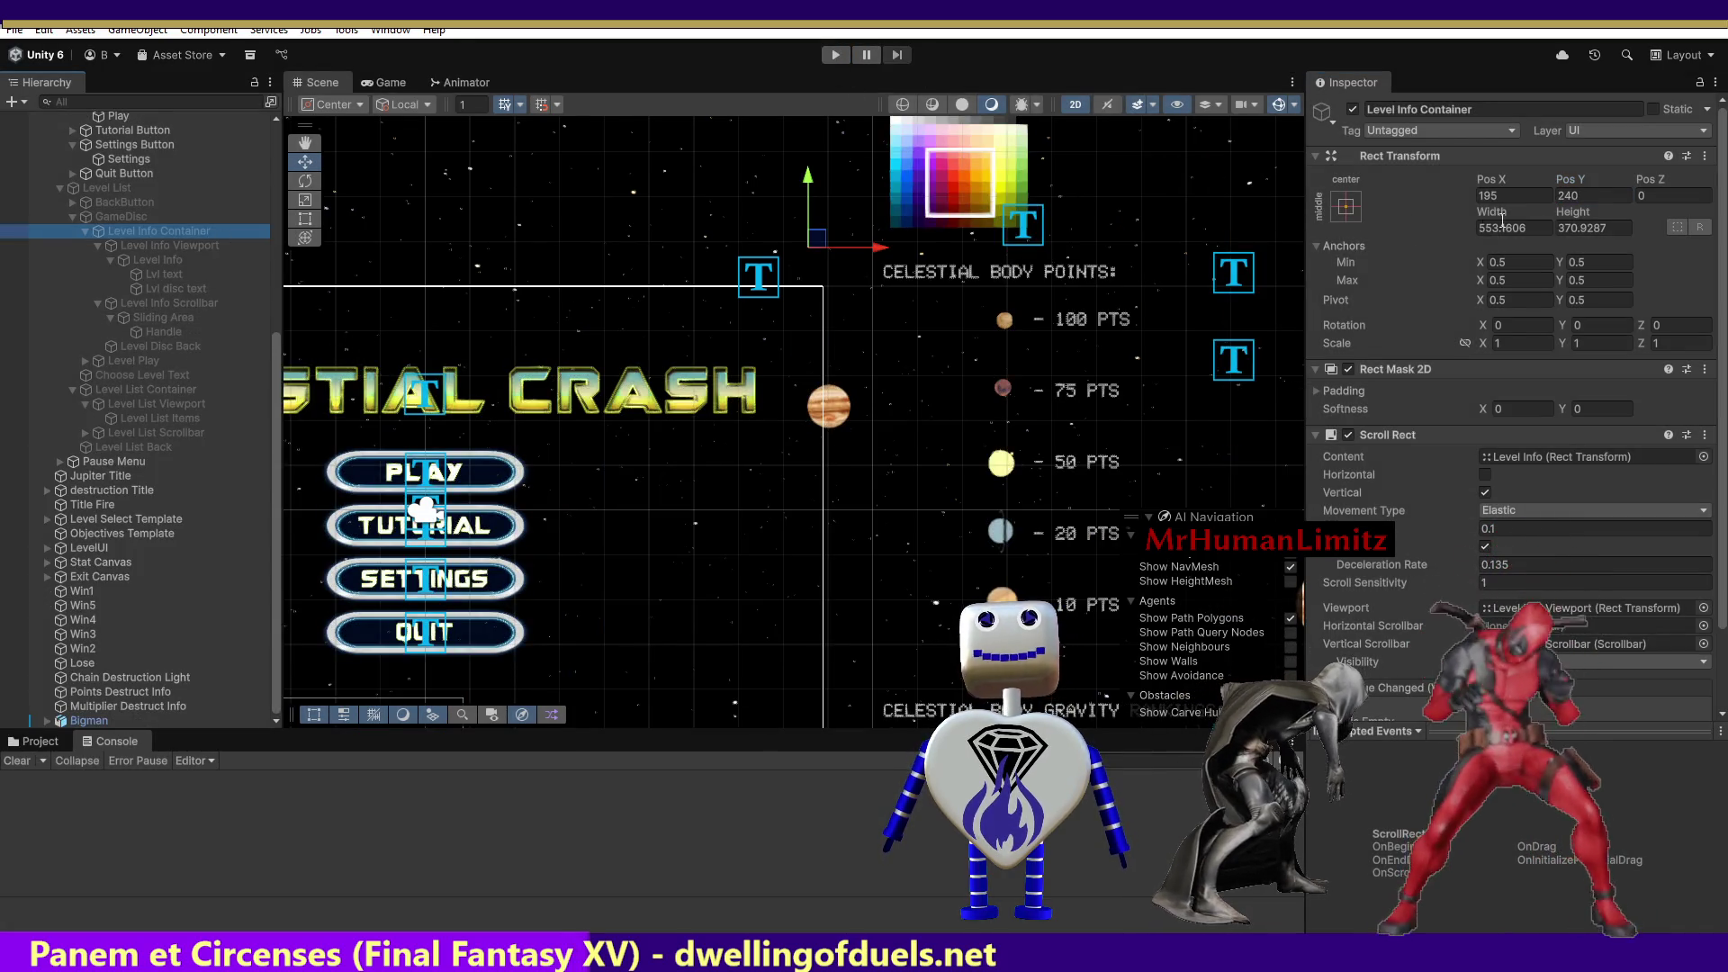
left_click(1599, 195)
type("372")
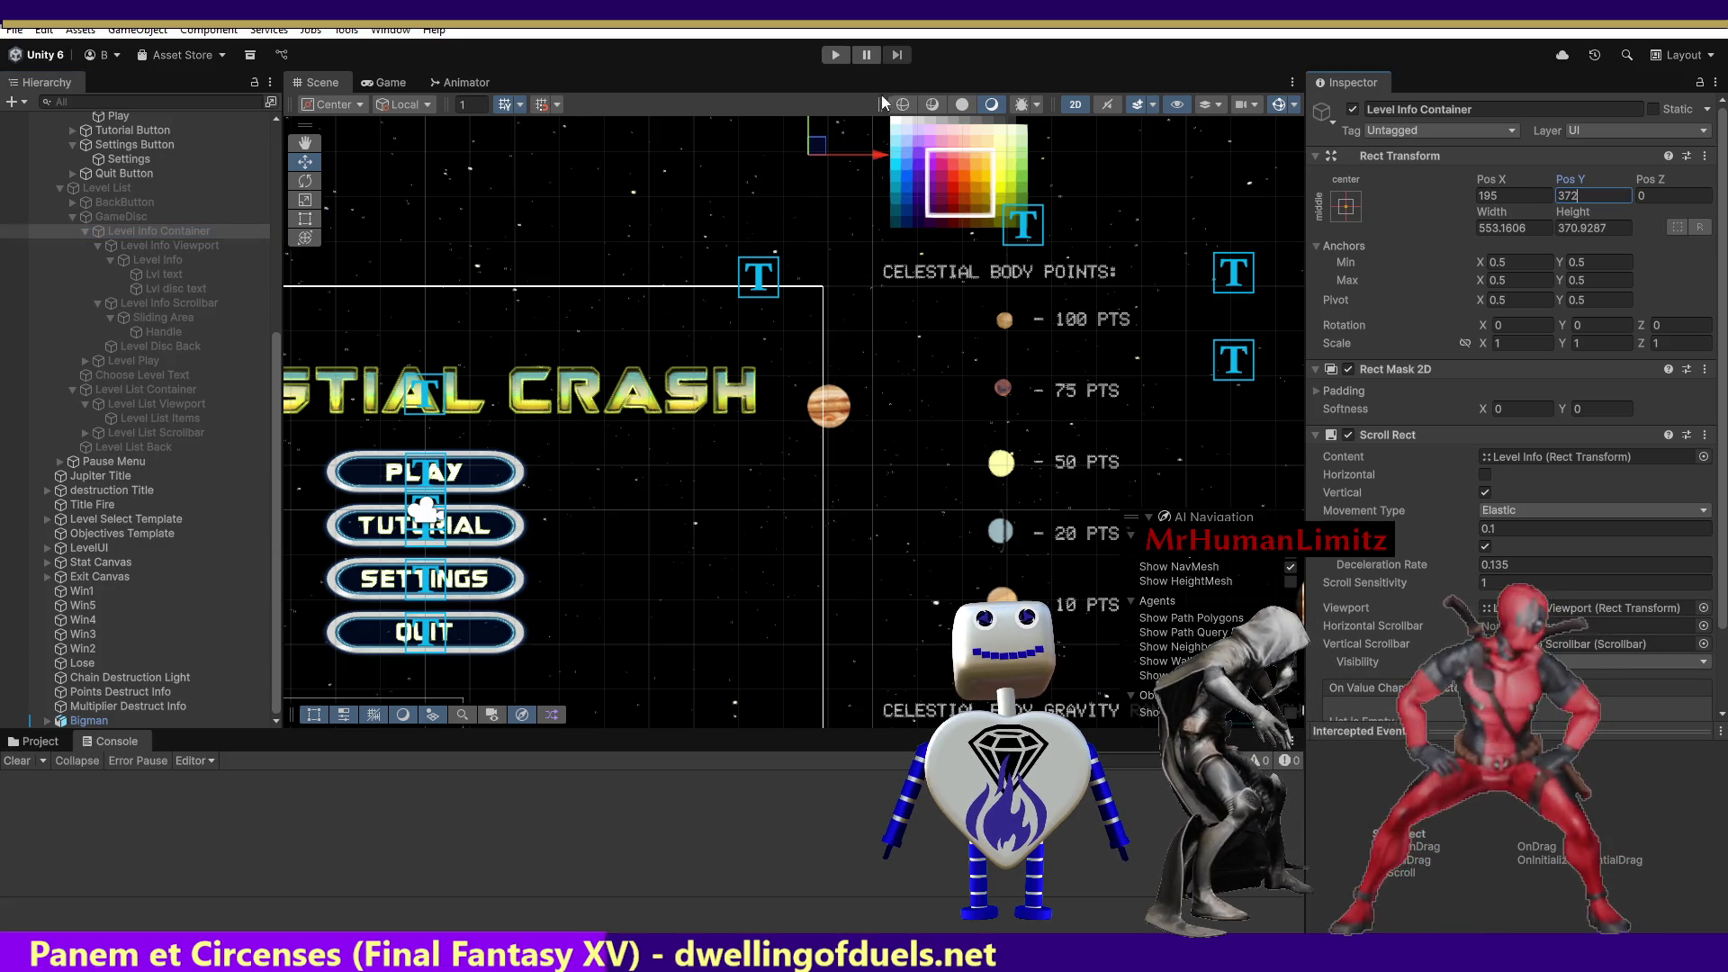
Play-test the objectives of levels 1–3, drag the objective scrollbar, then stop the game.
left_click(835, 57)
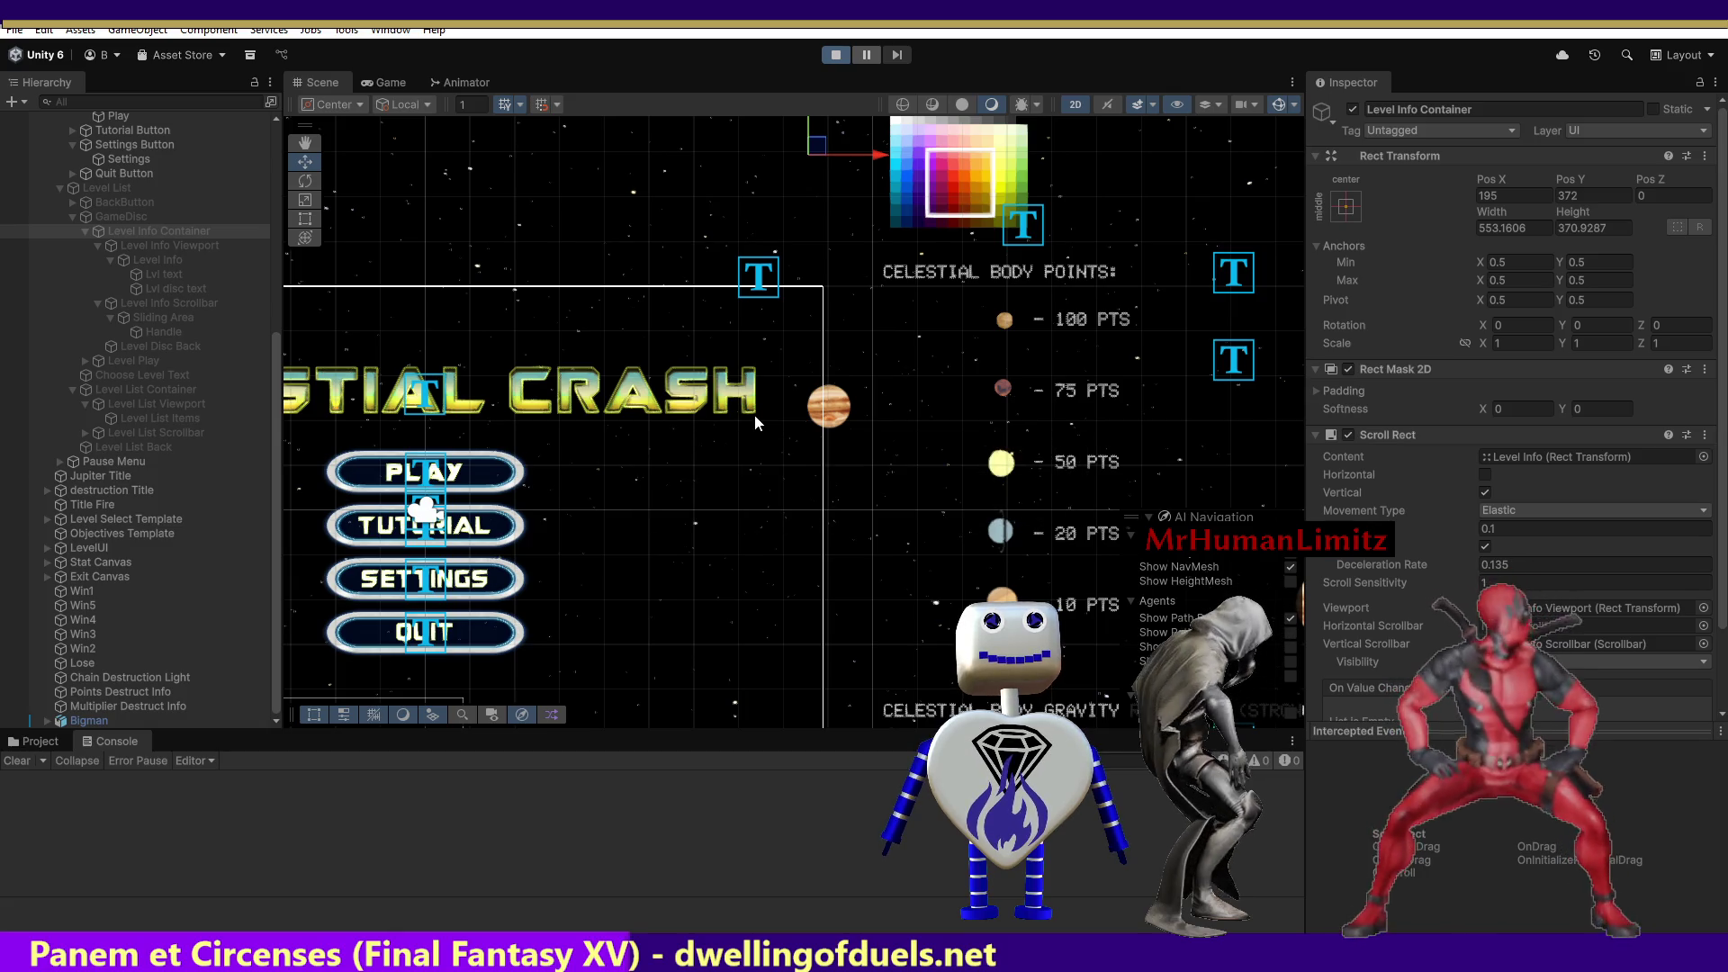
left_click(801, 376)
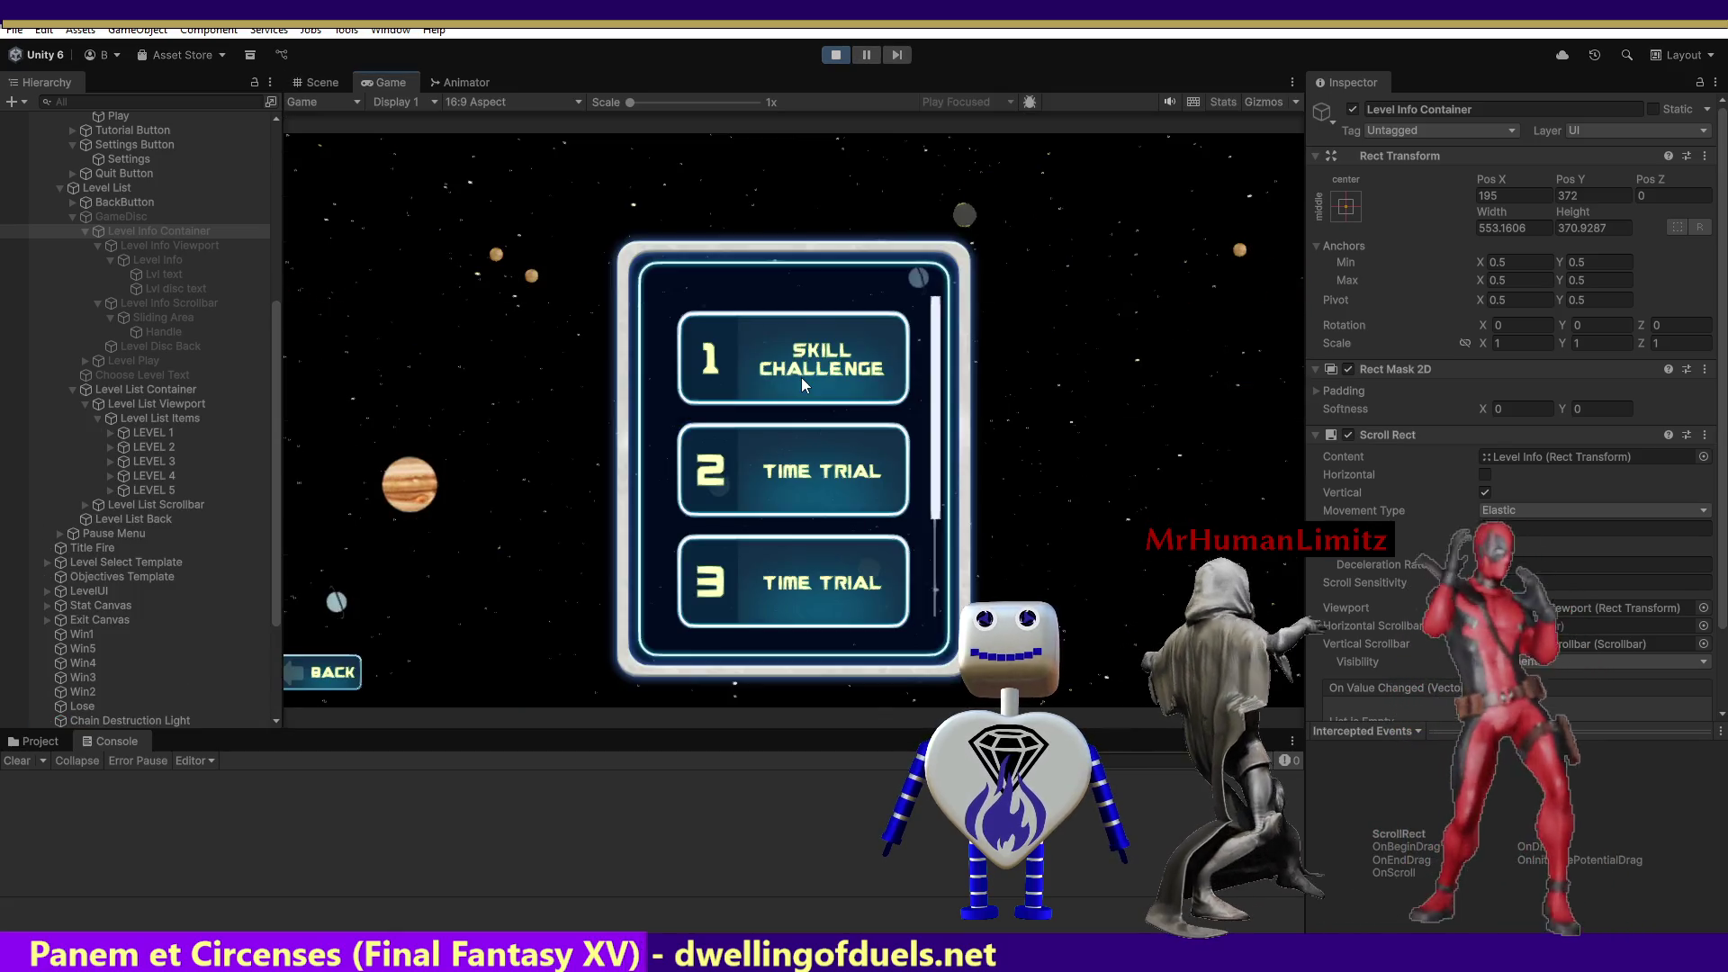
left_click(801, 374)
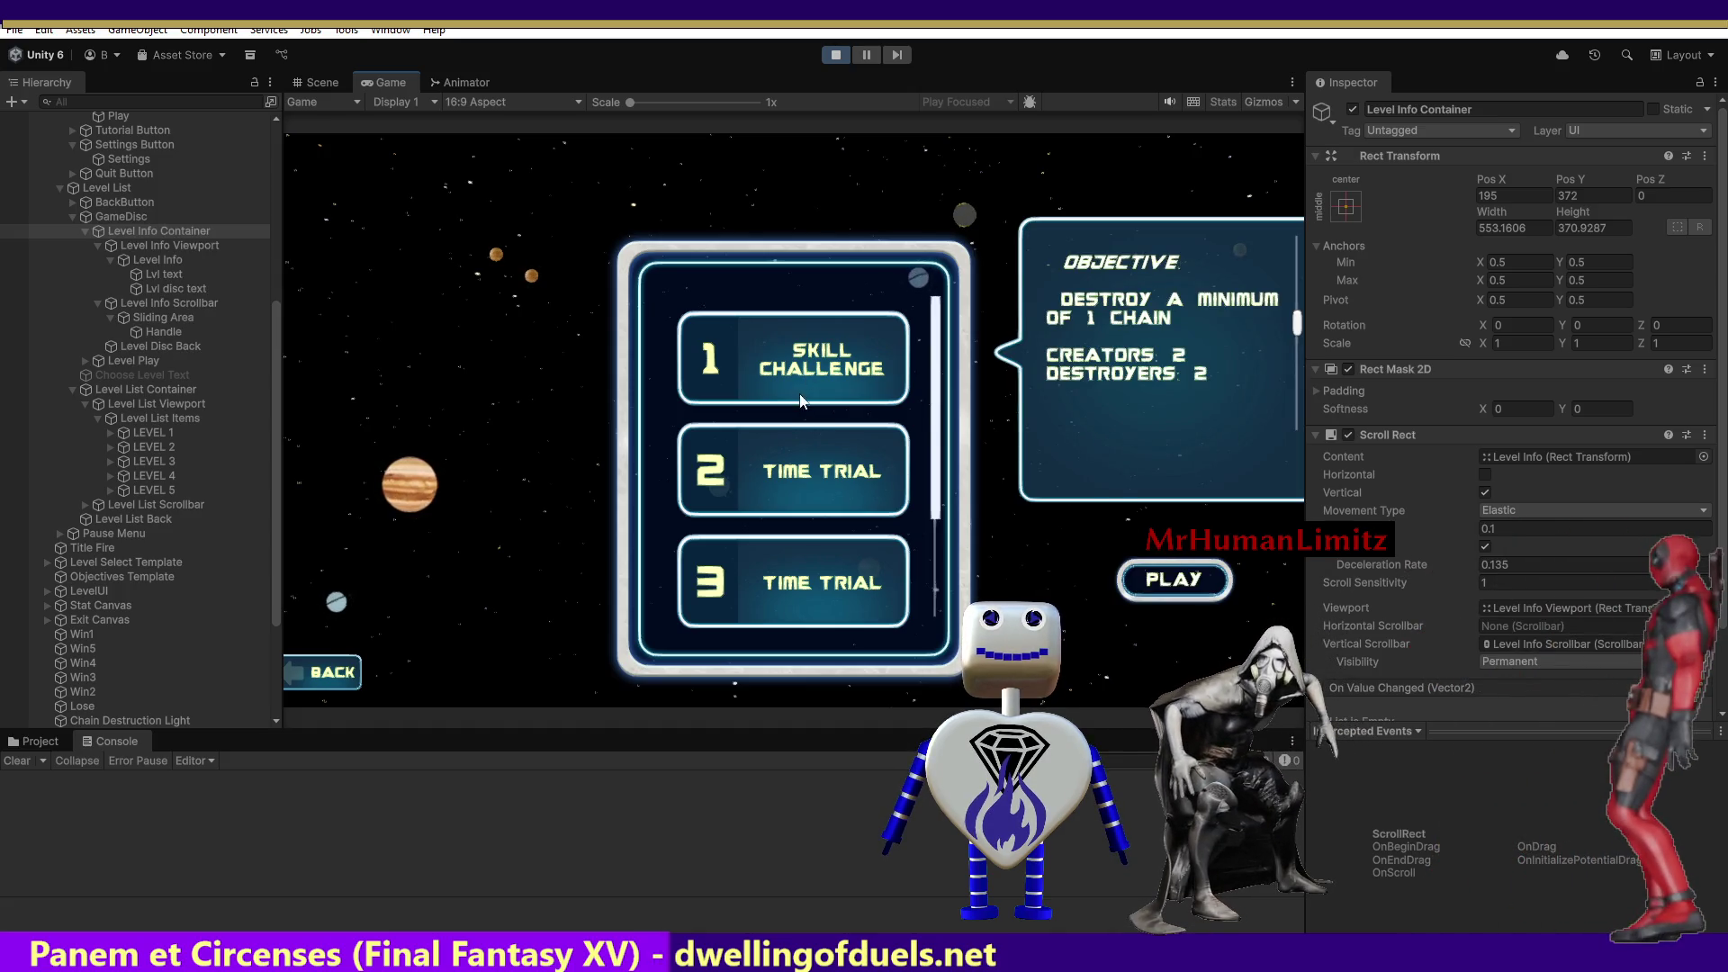
left_click(808, 461)
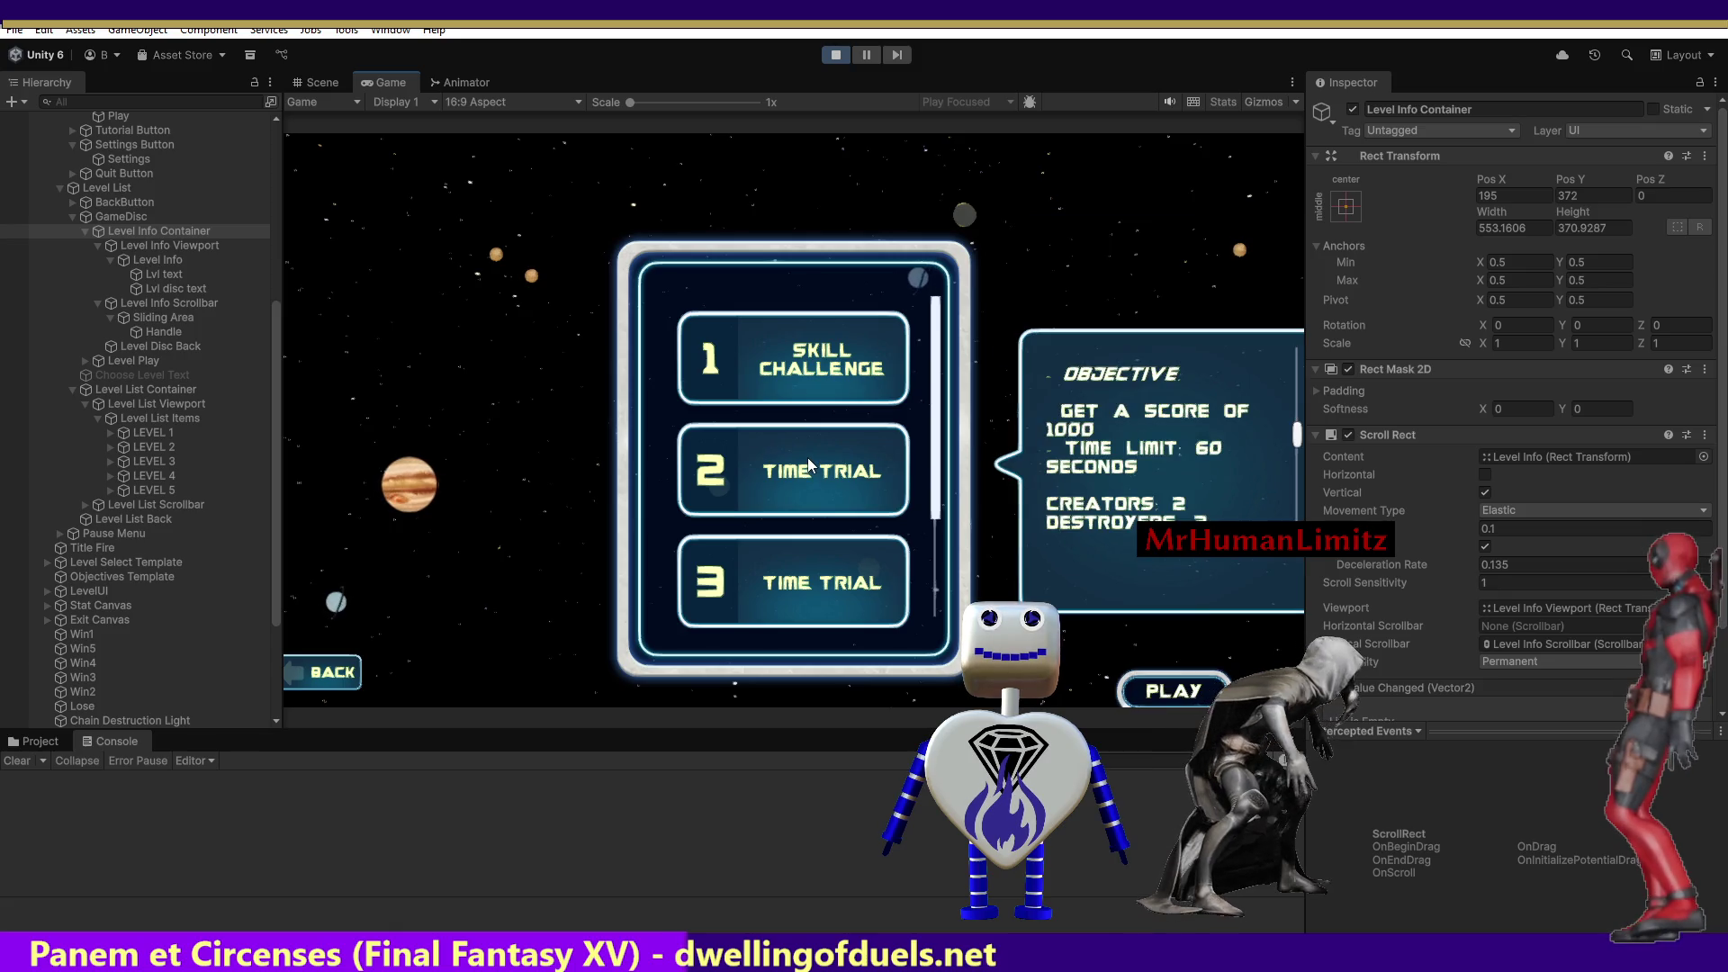
left_click(792, 555)
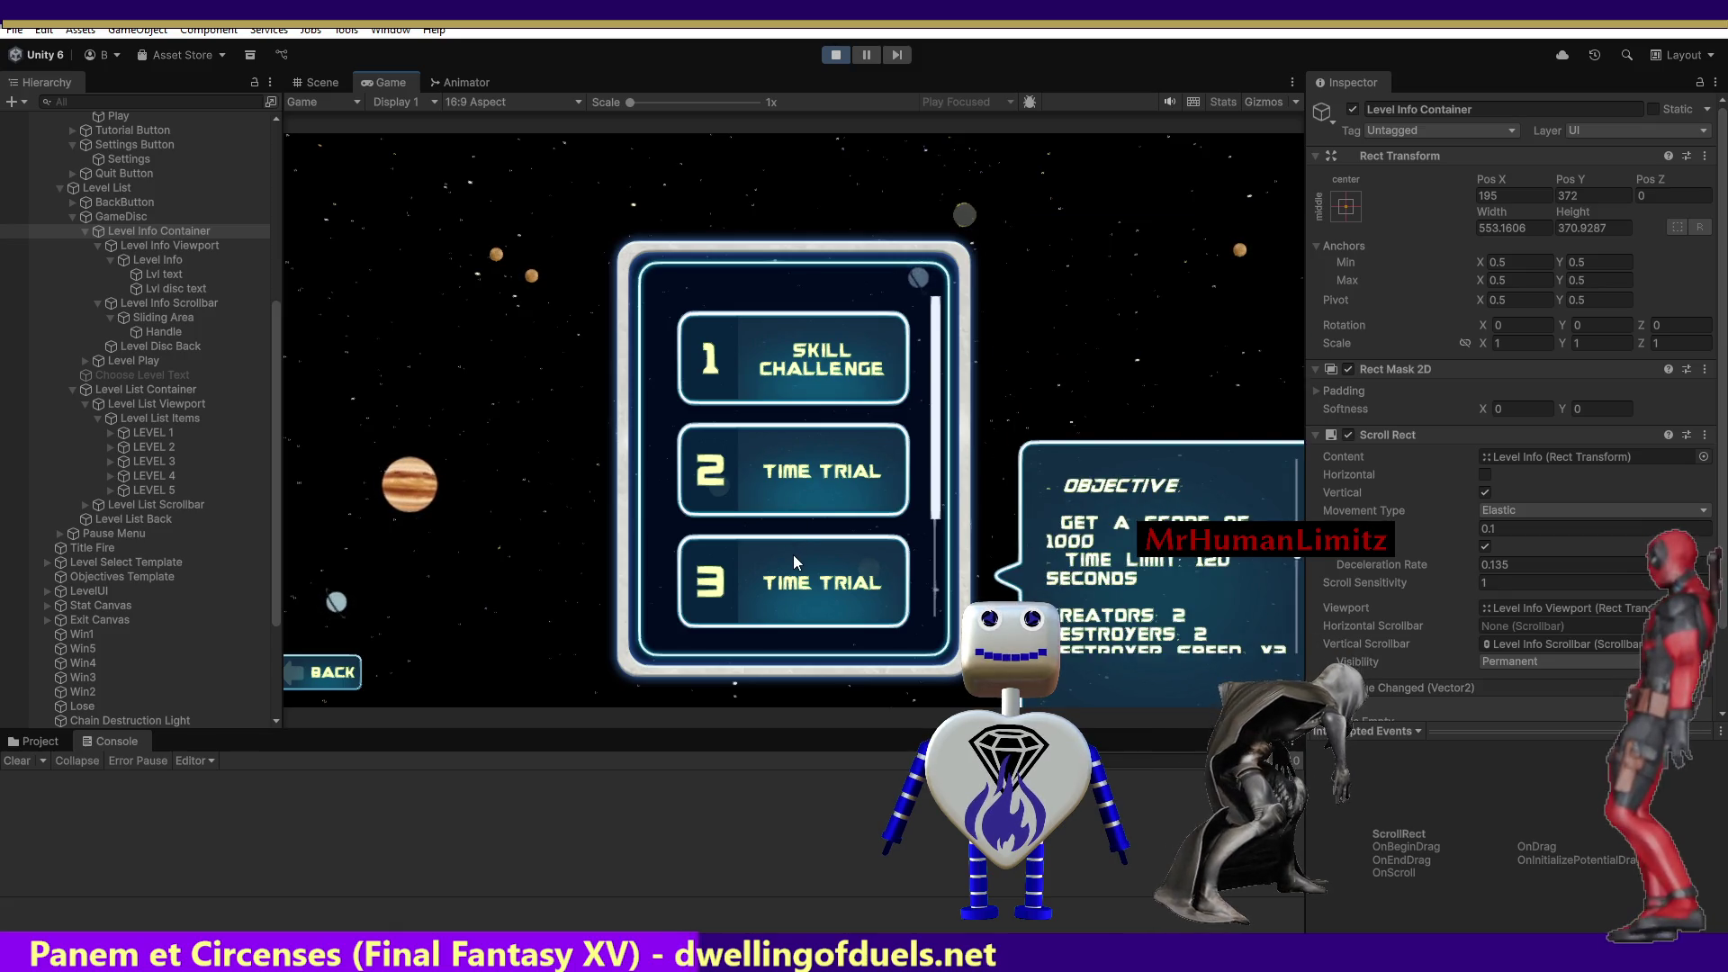
left_click(805, 482)
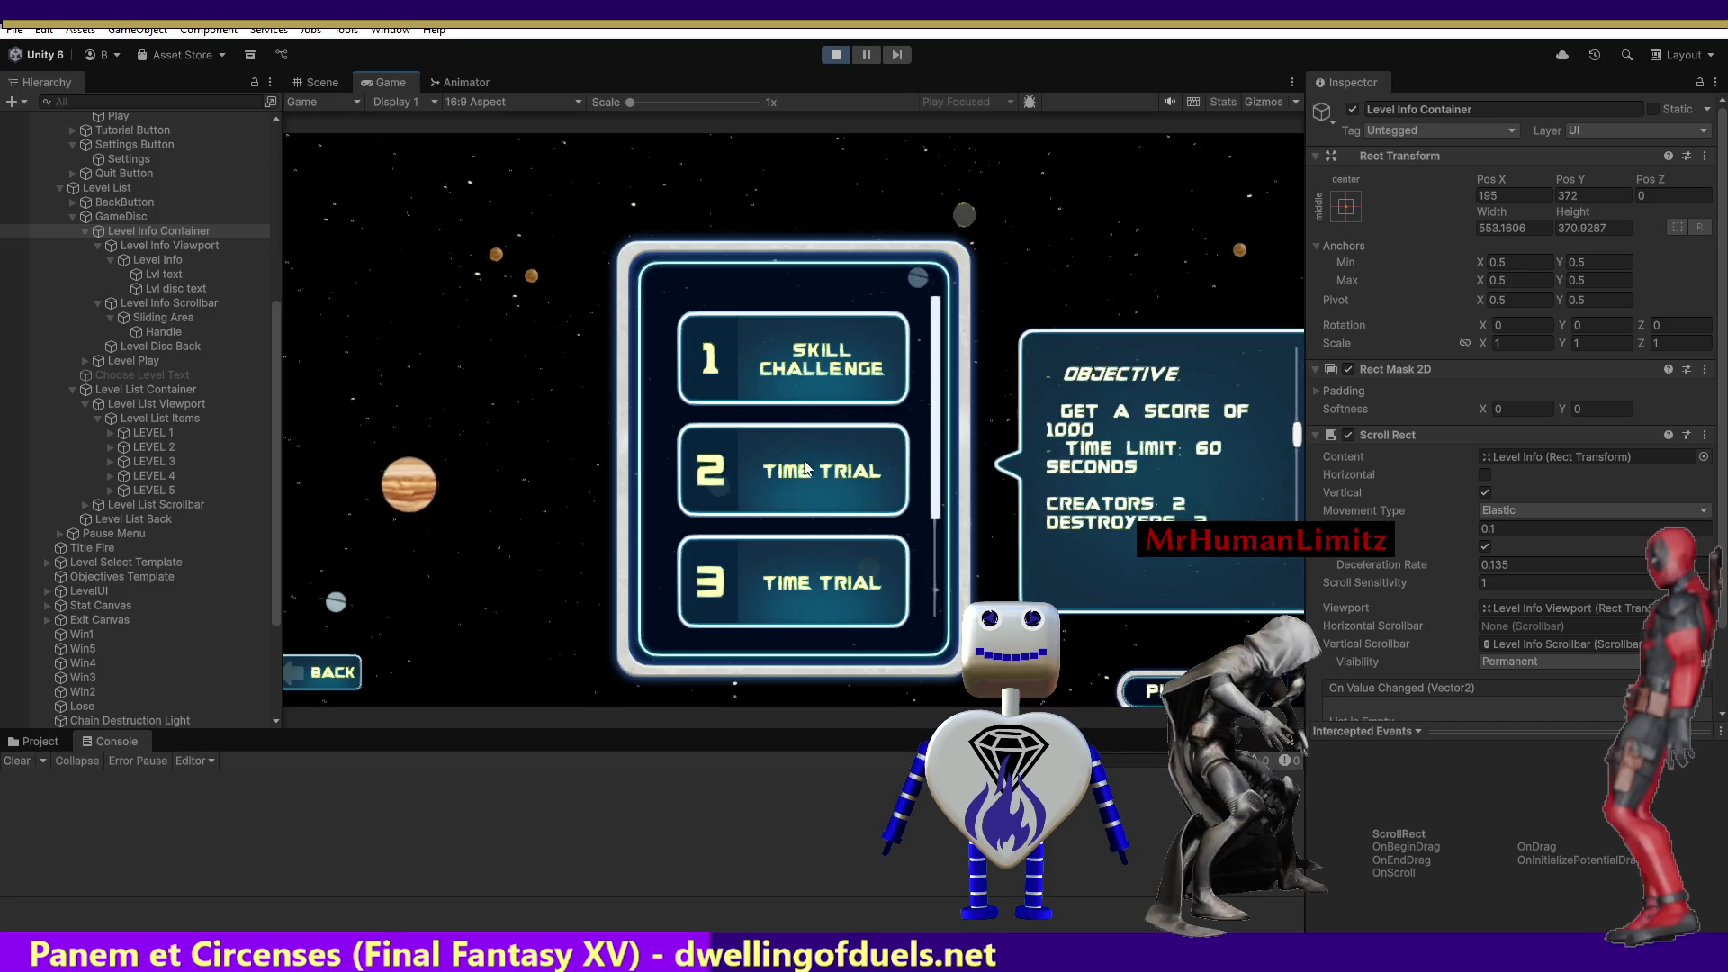
left_click(805, 379)
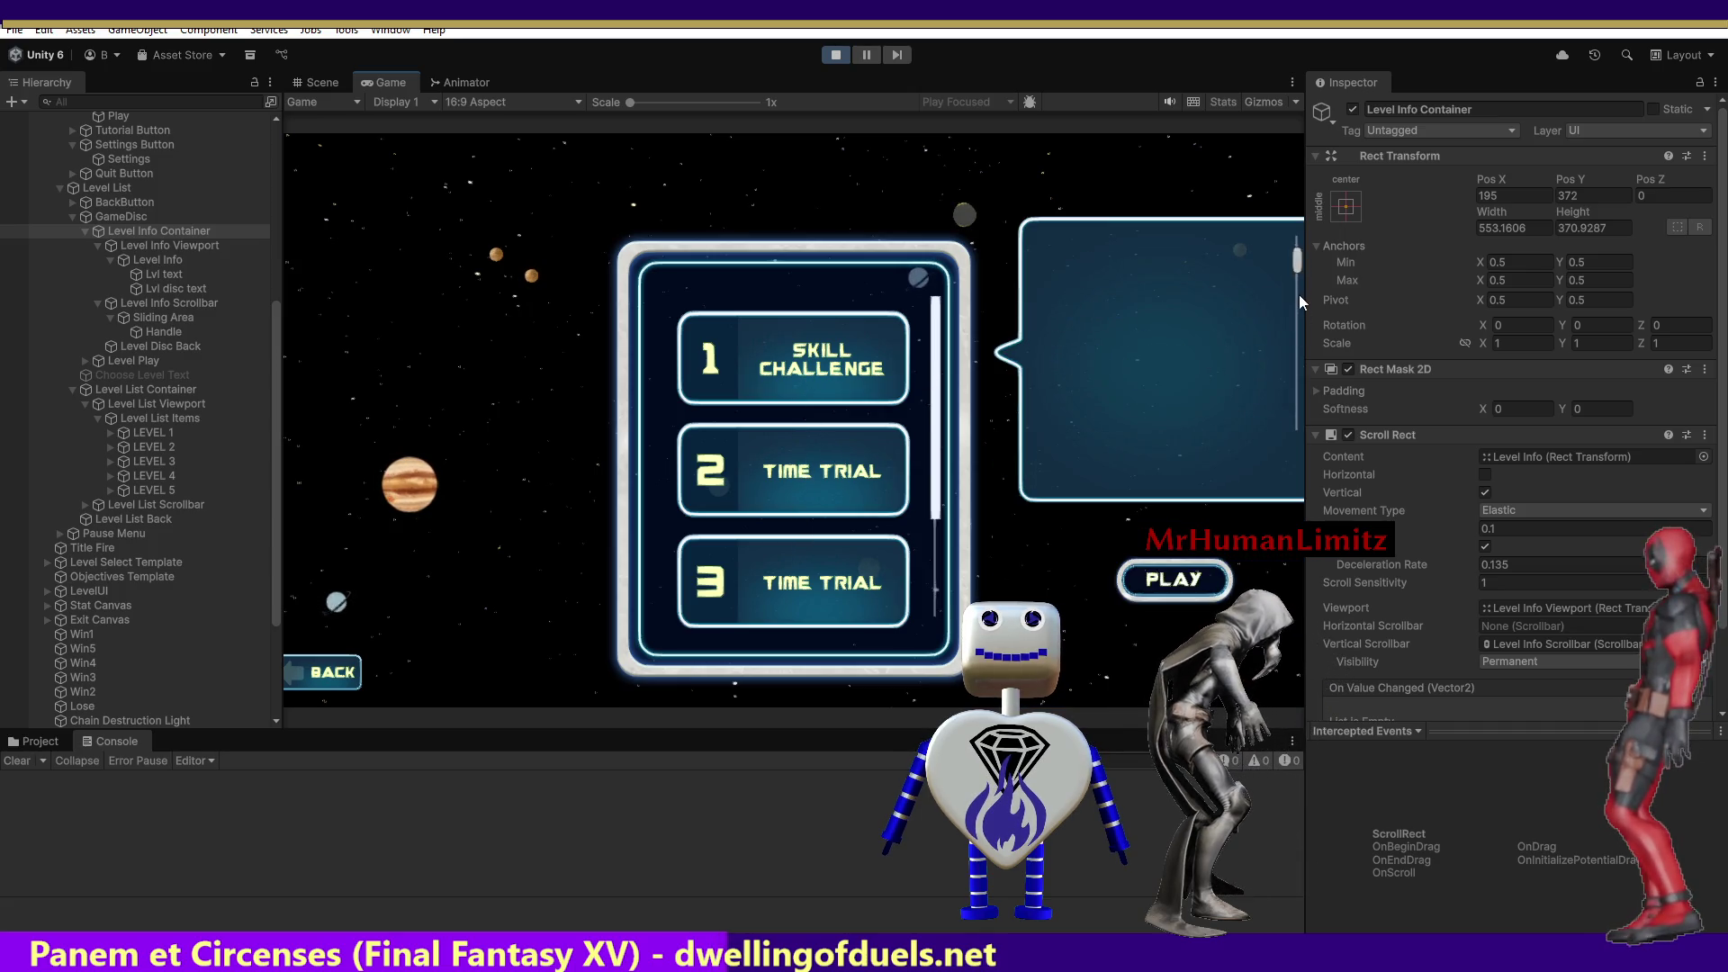
left_click_drag(1294, 252, 1307, 351)
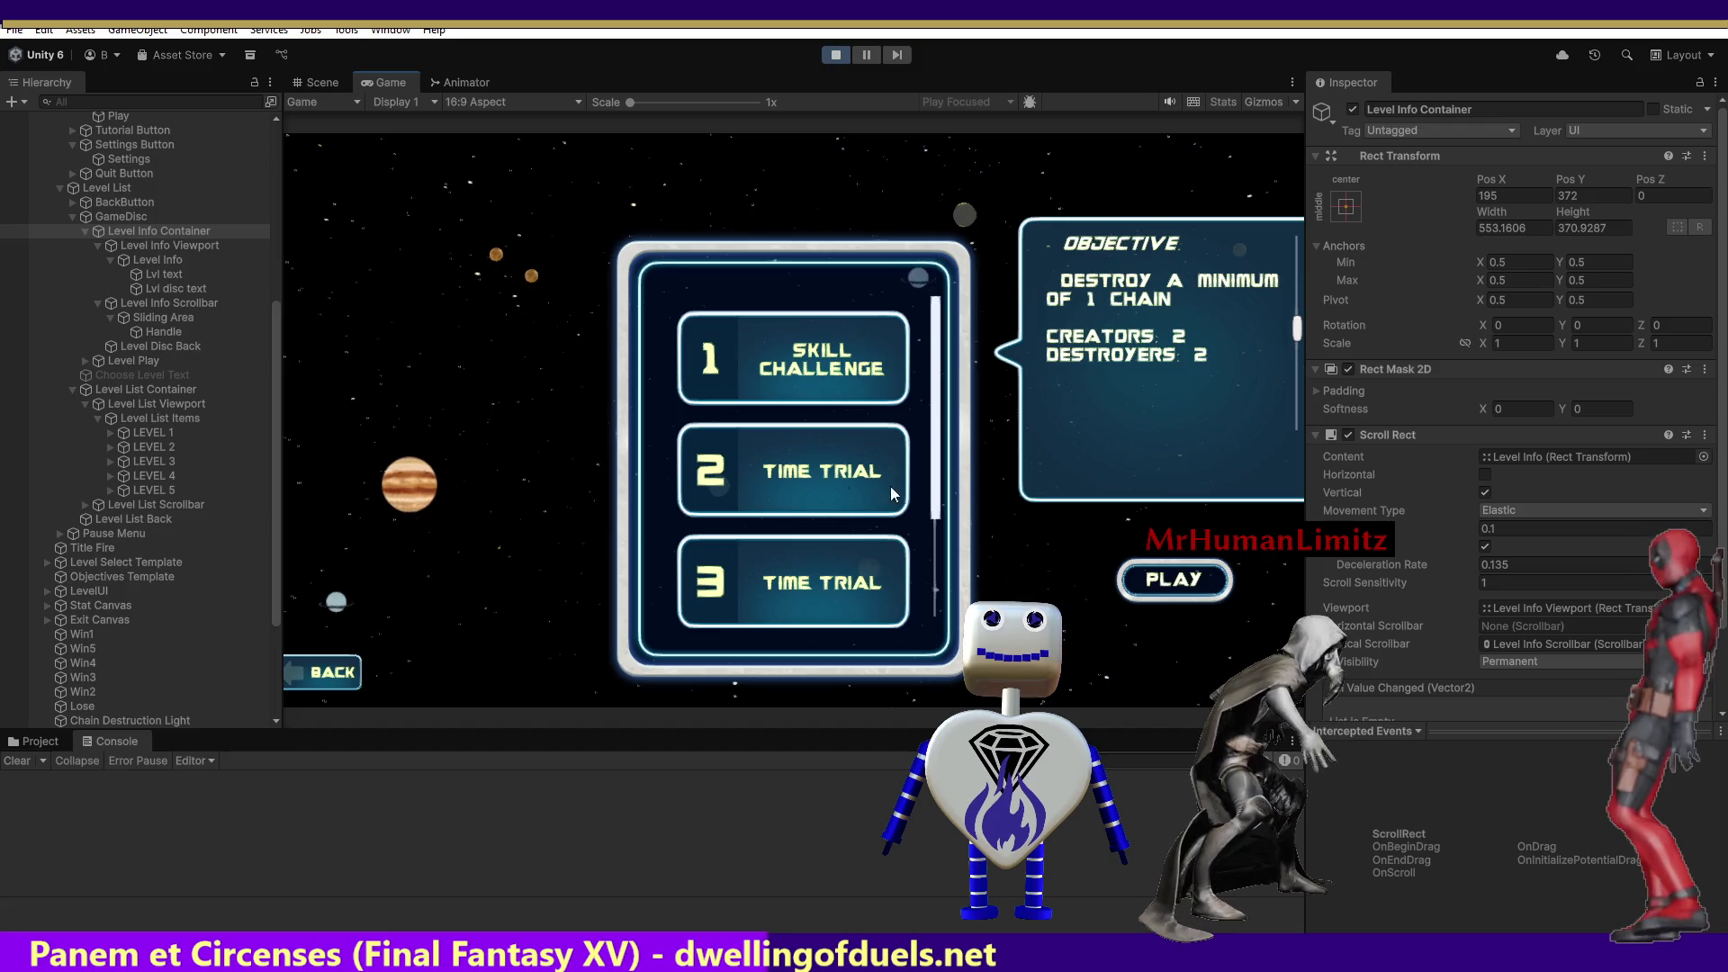
left_click(789, 492)
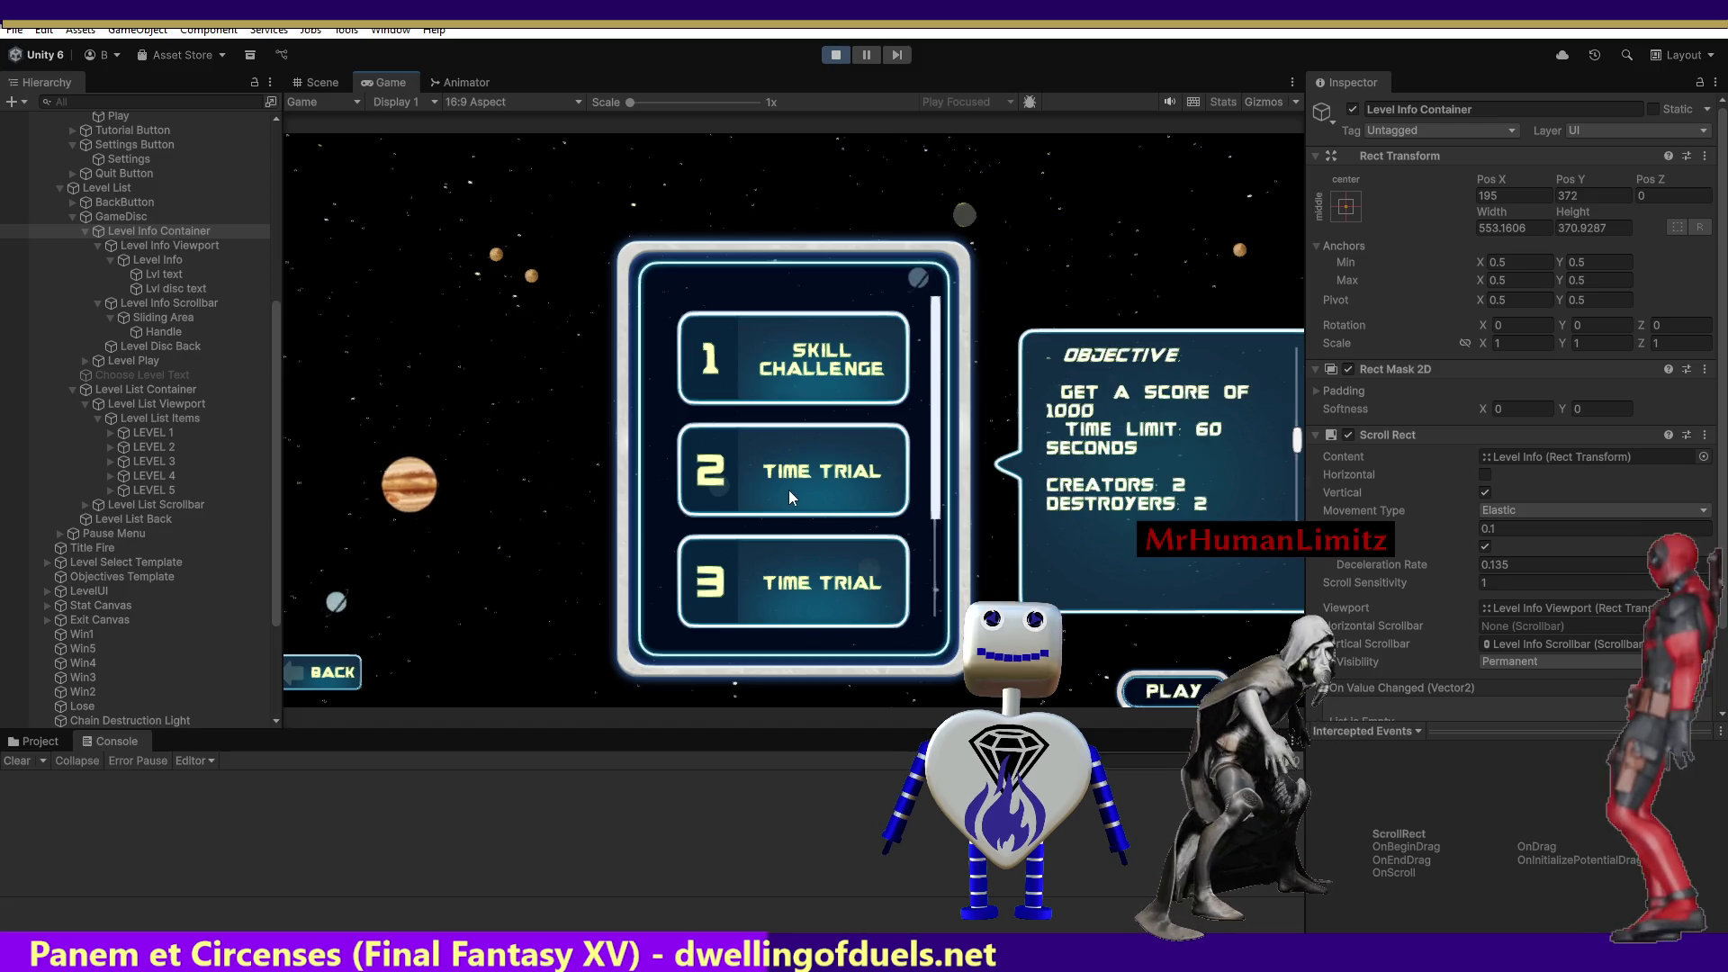
left_click(807, 383)
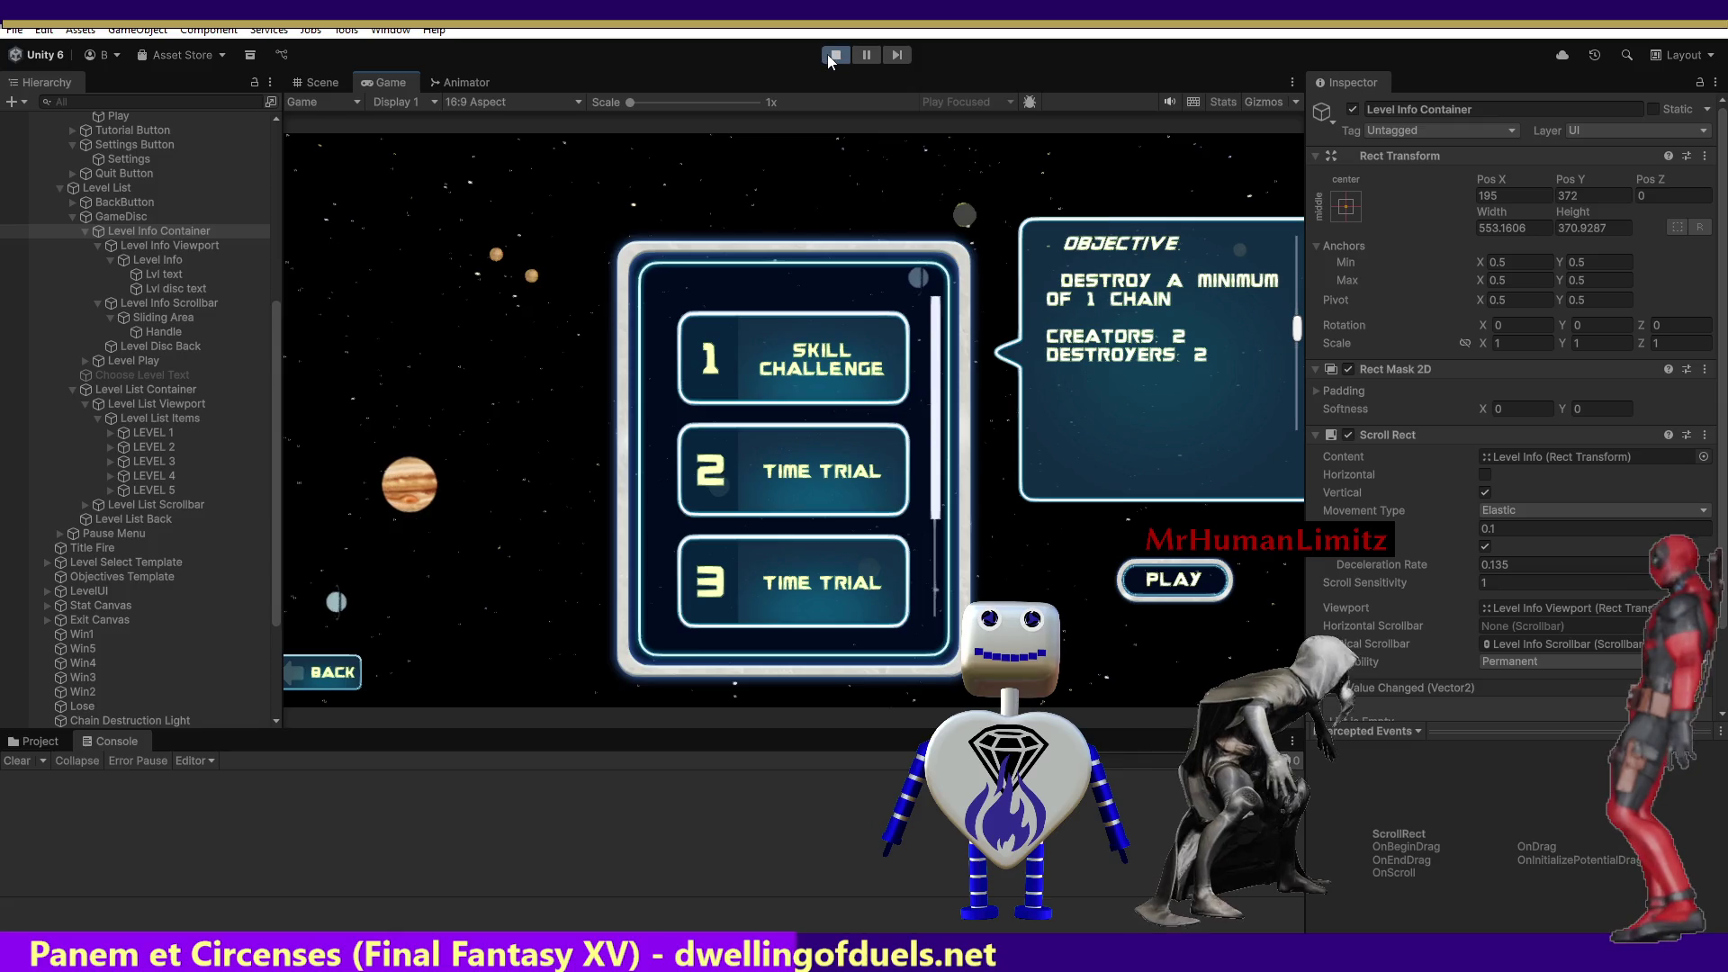
left_click(828, 58)
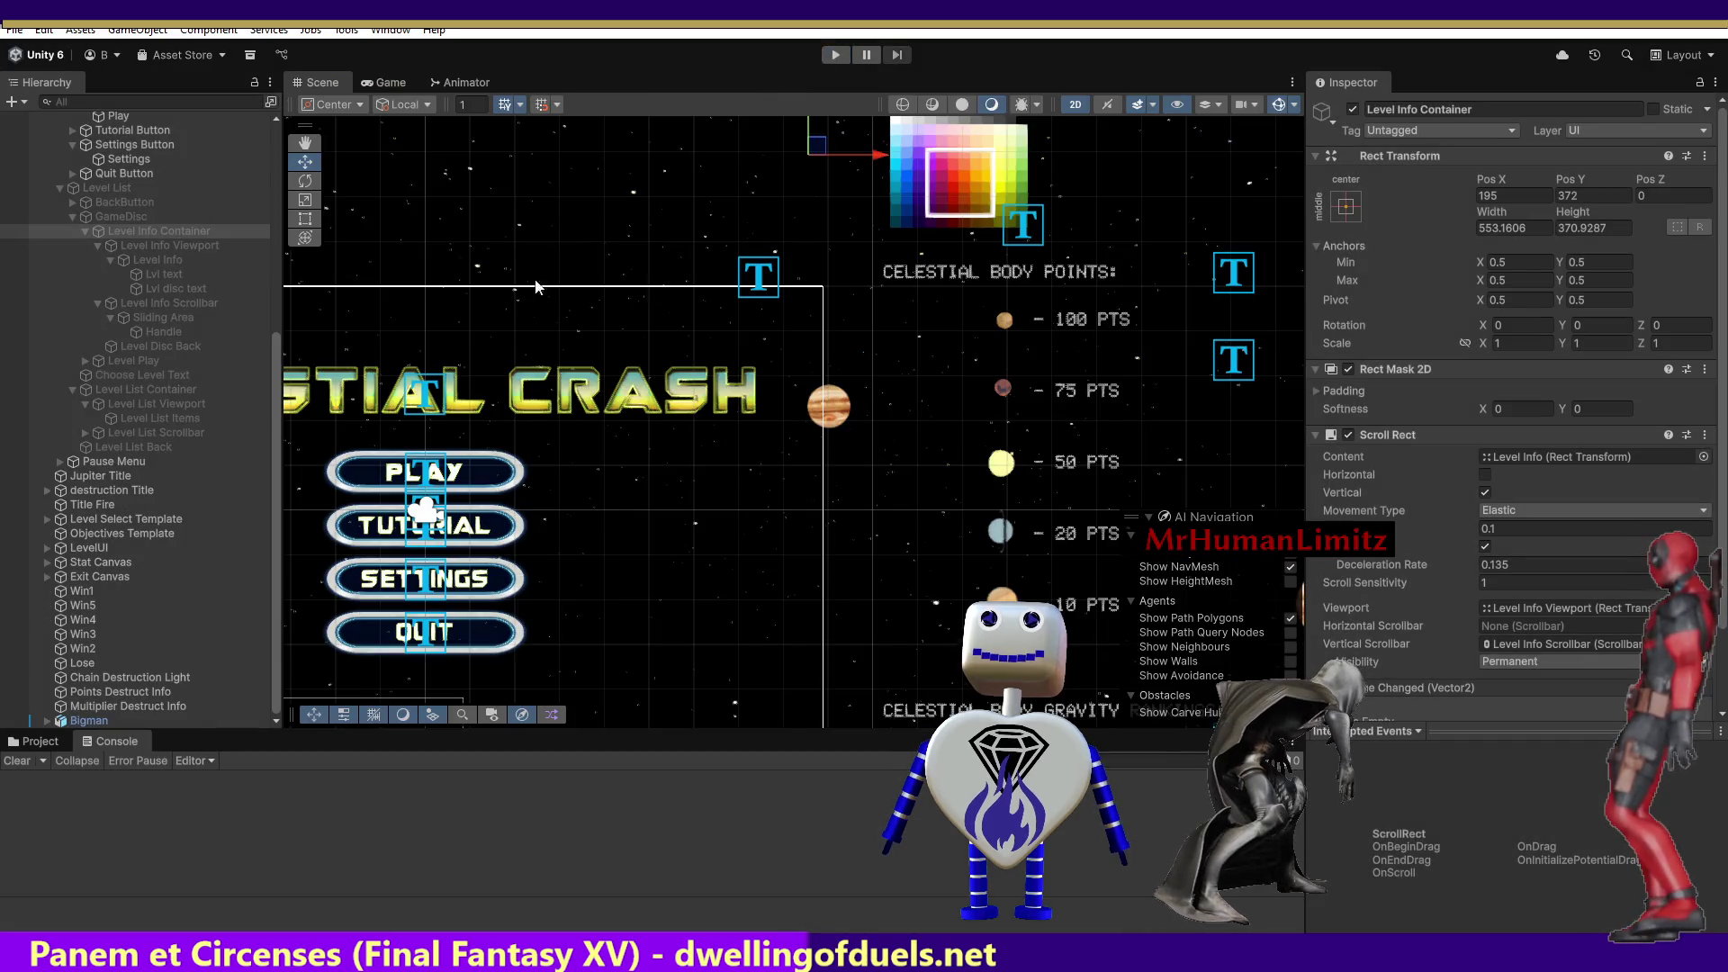
Activate the GameDisc level-info panel and the Level List so both show over the menu.
left_click(380, 84)
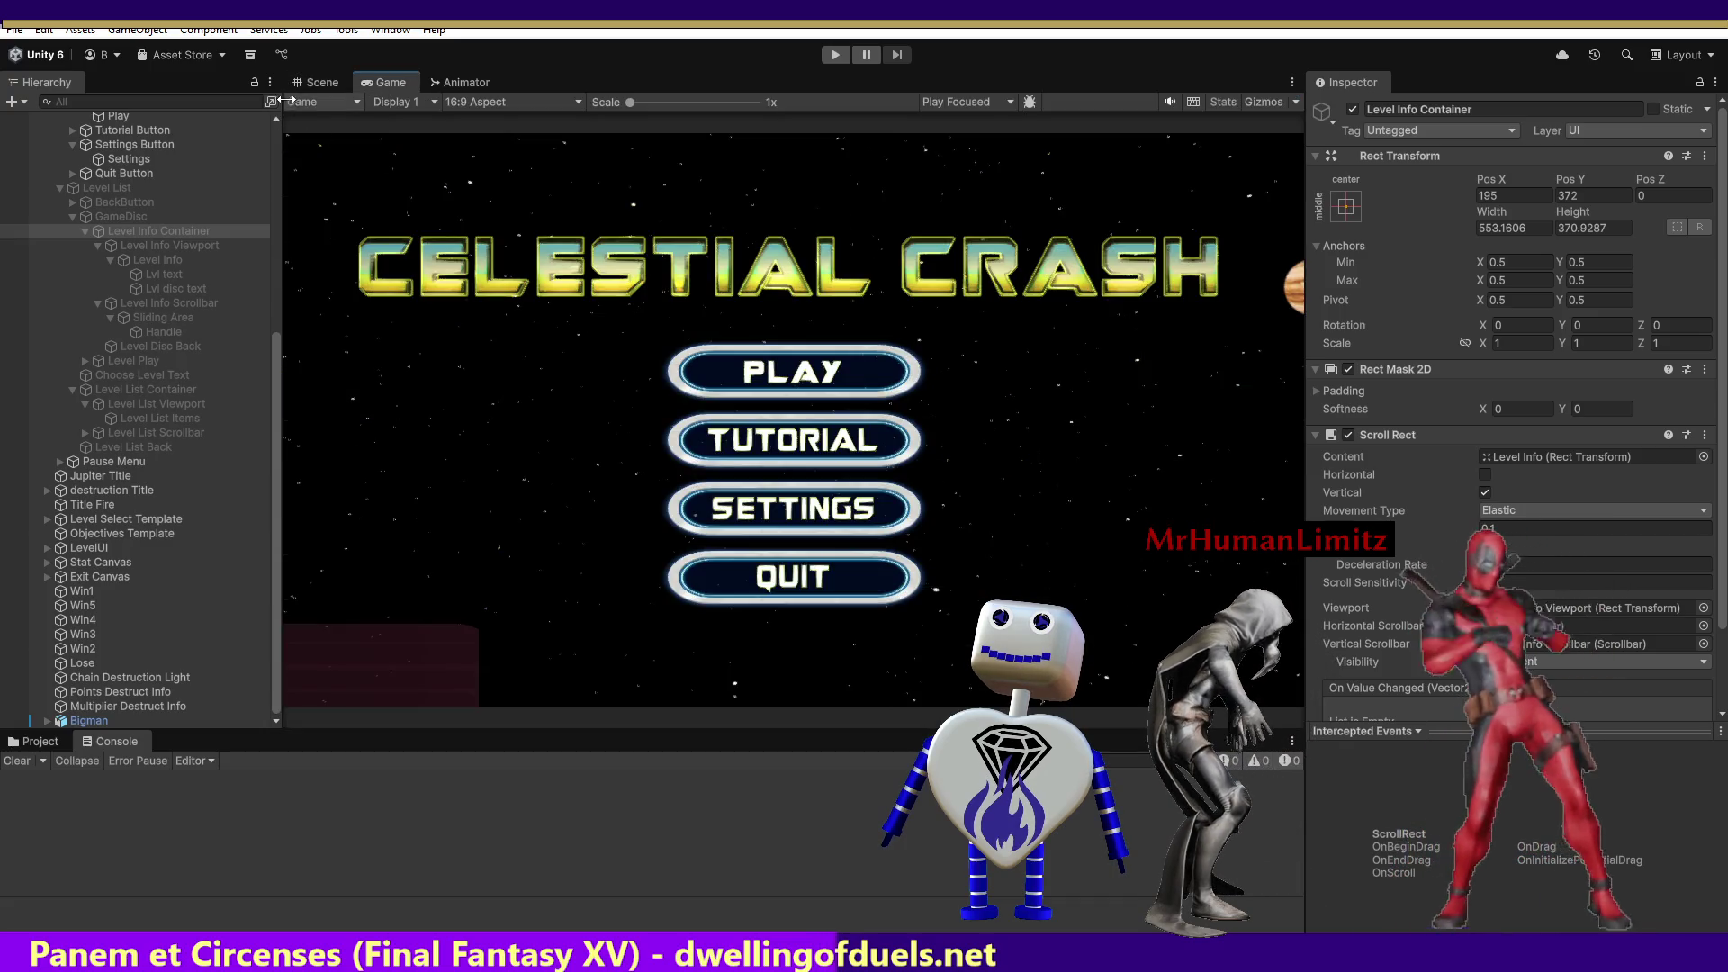
left_click(8, 218)
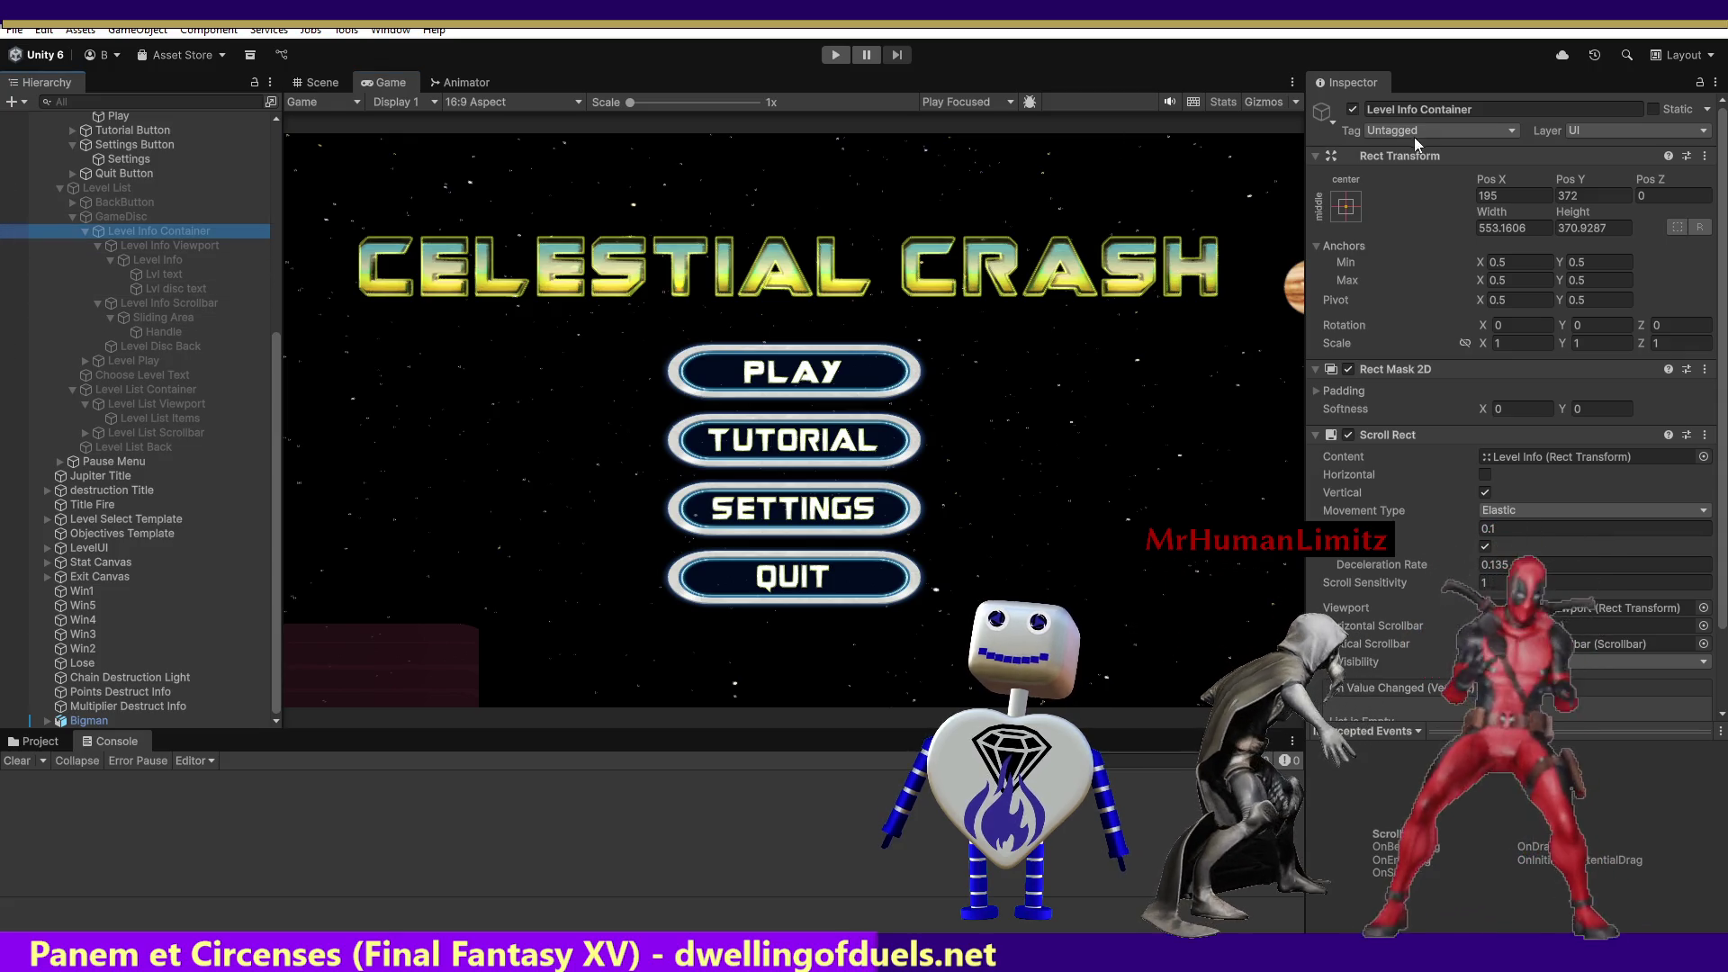
left_click(111, 216)
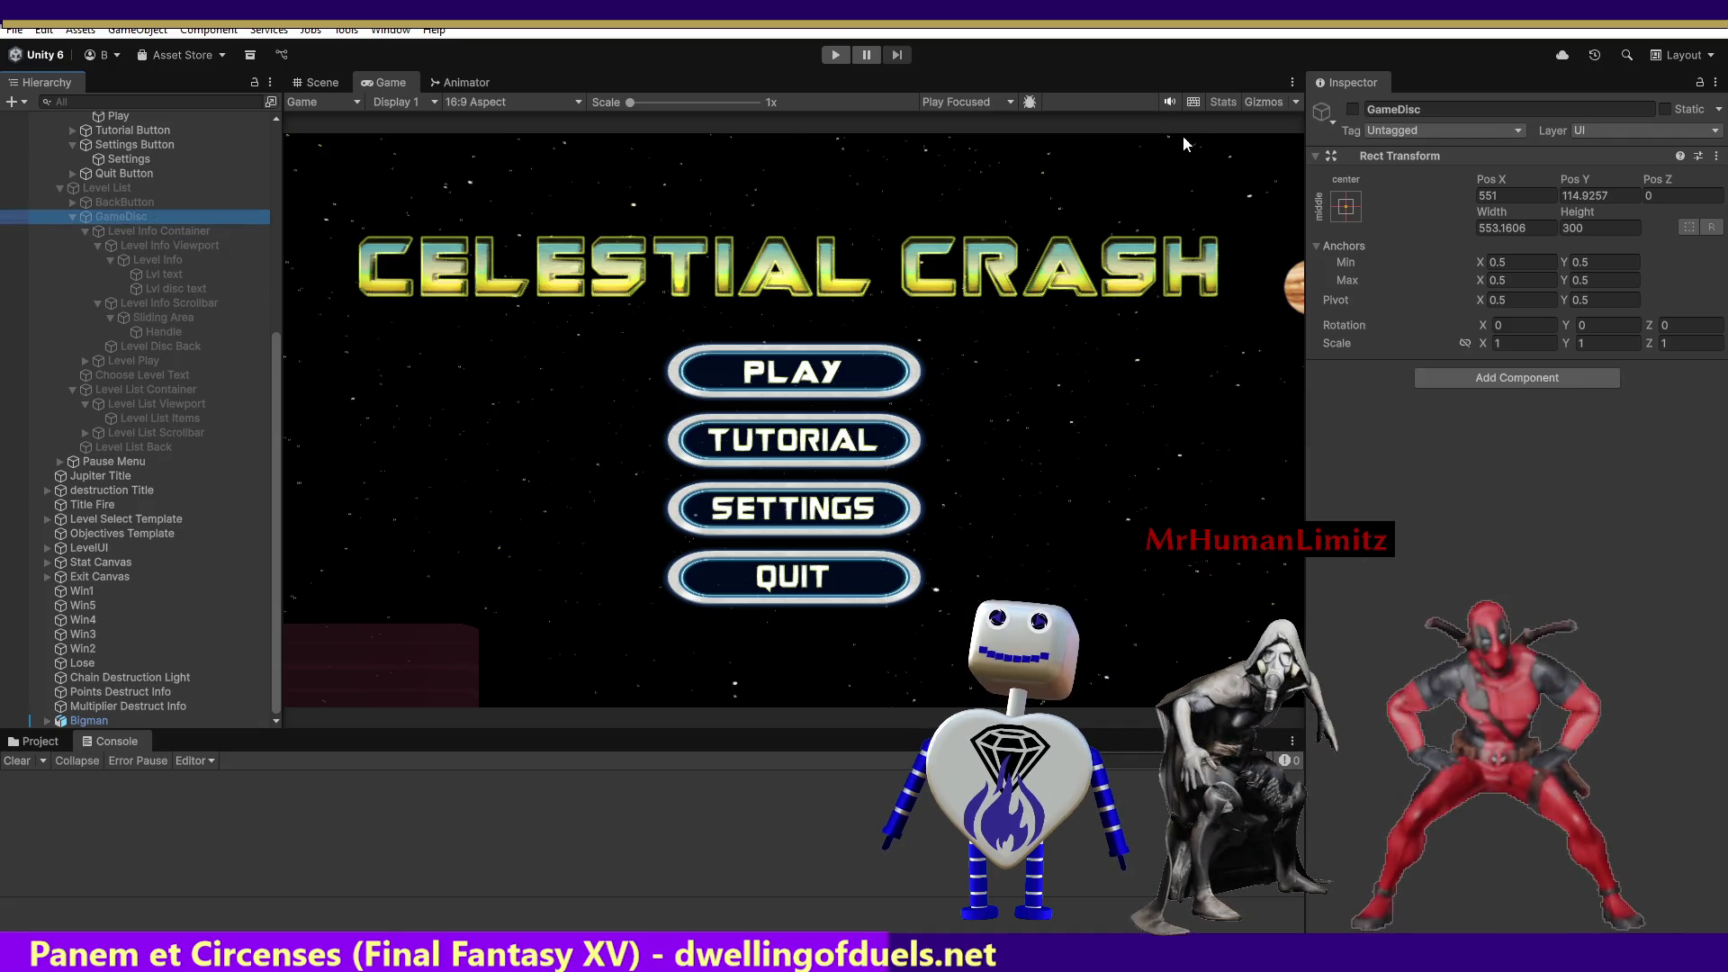
left_click(1352, 110)
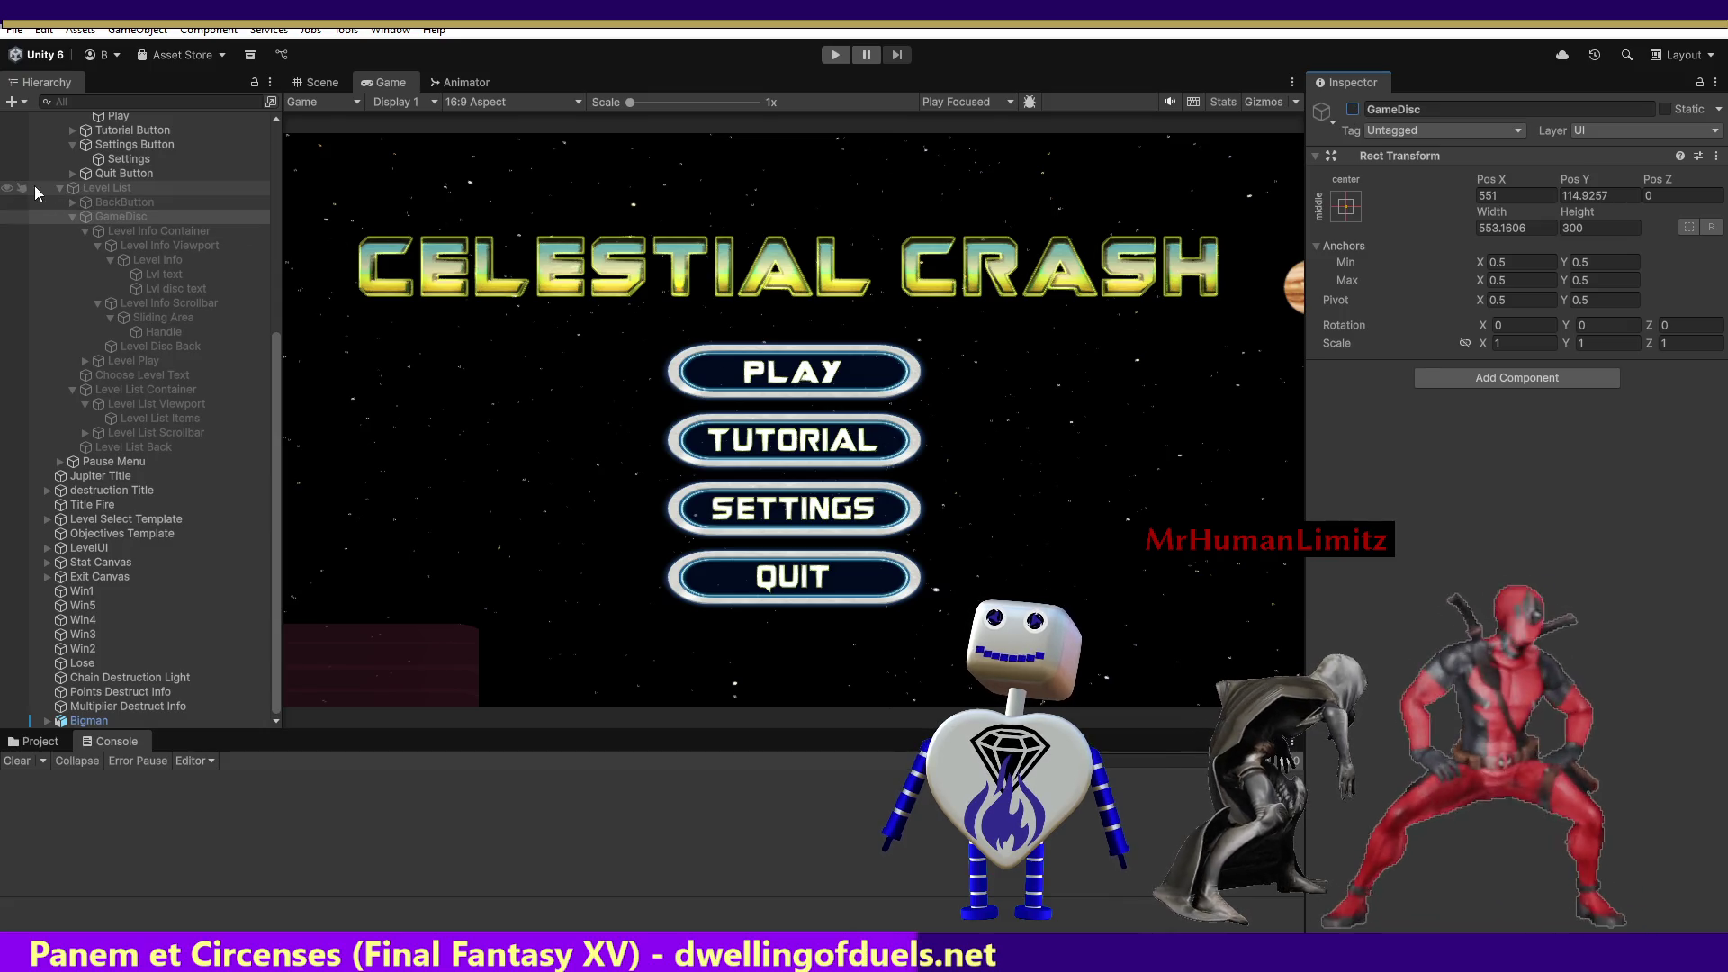
left_click(119, 185)
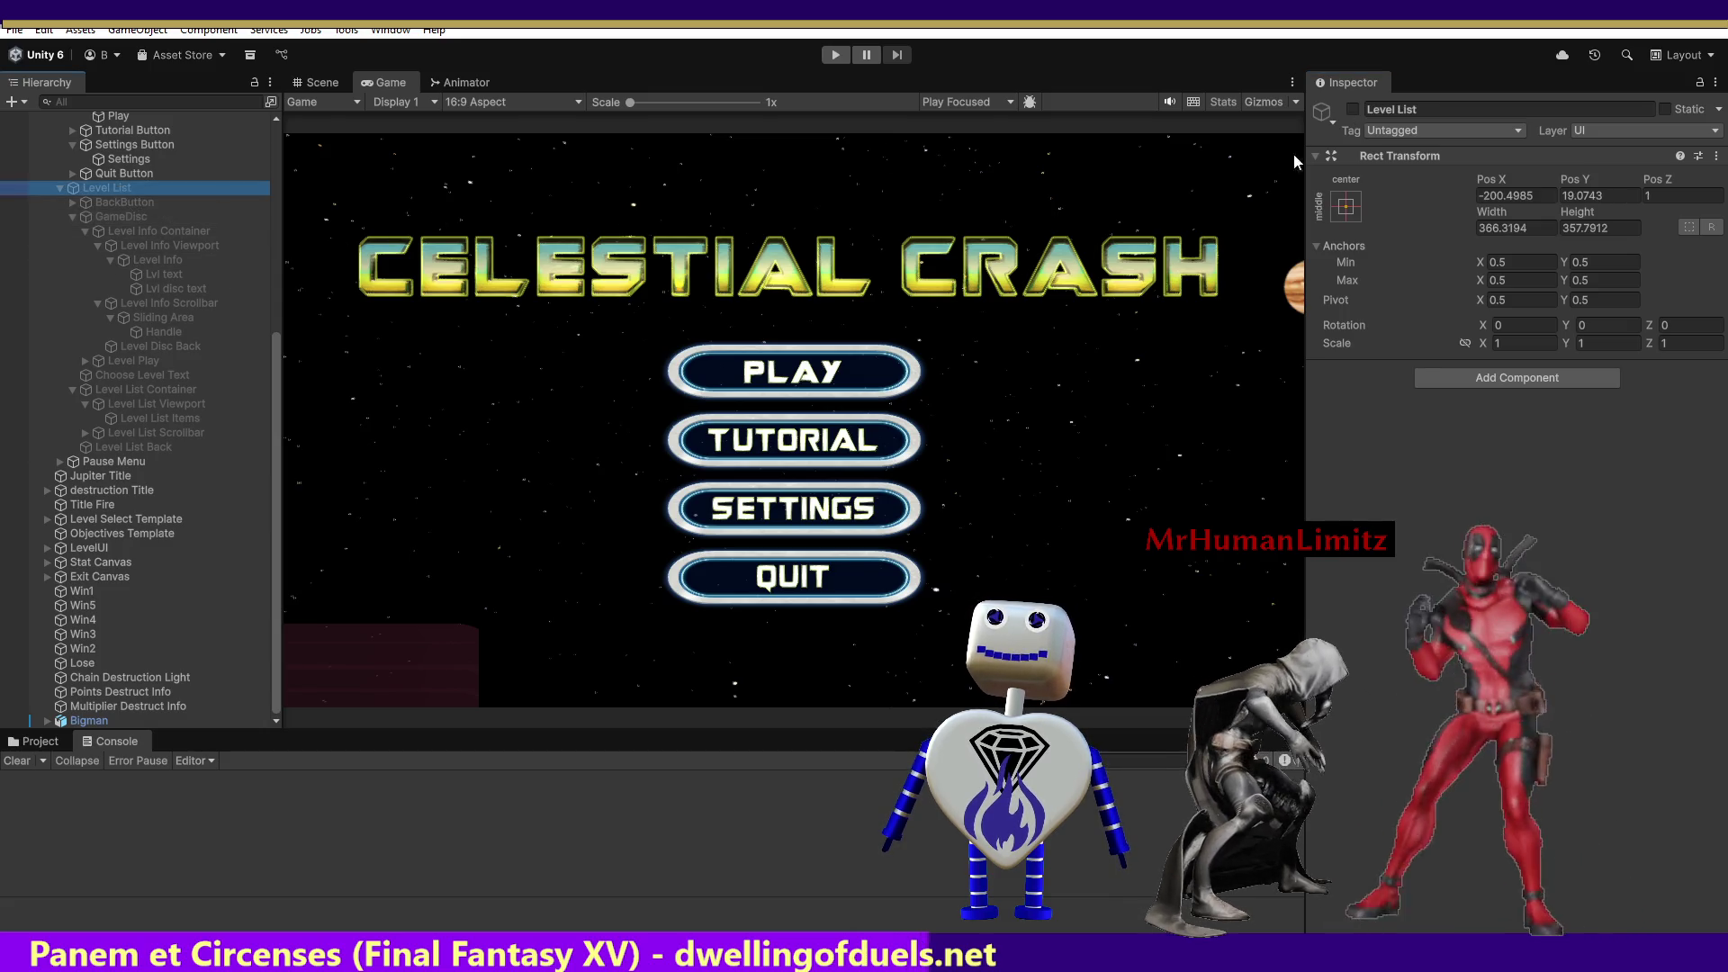
key("alt+shift+a")
left_click(117, 217)
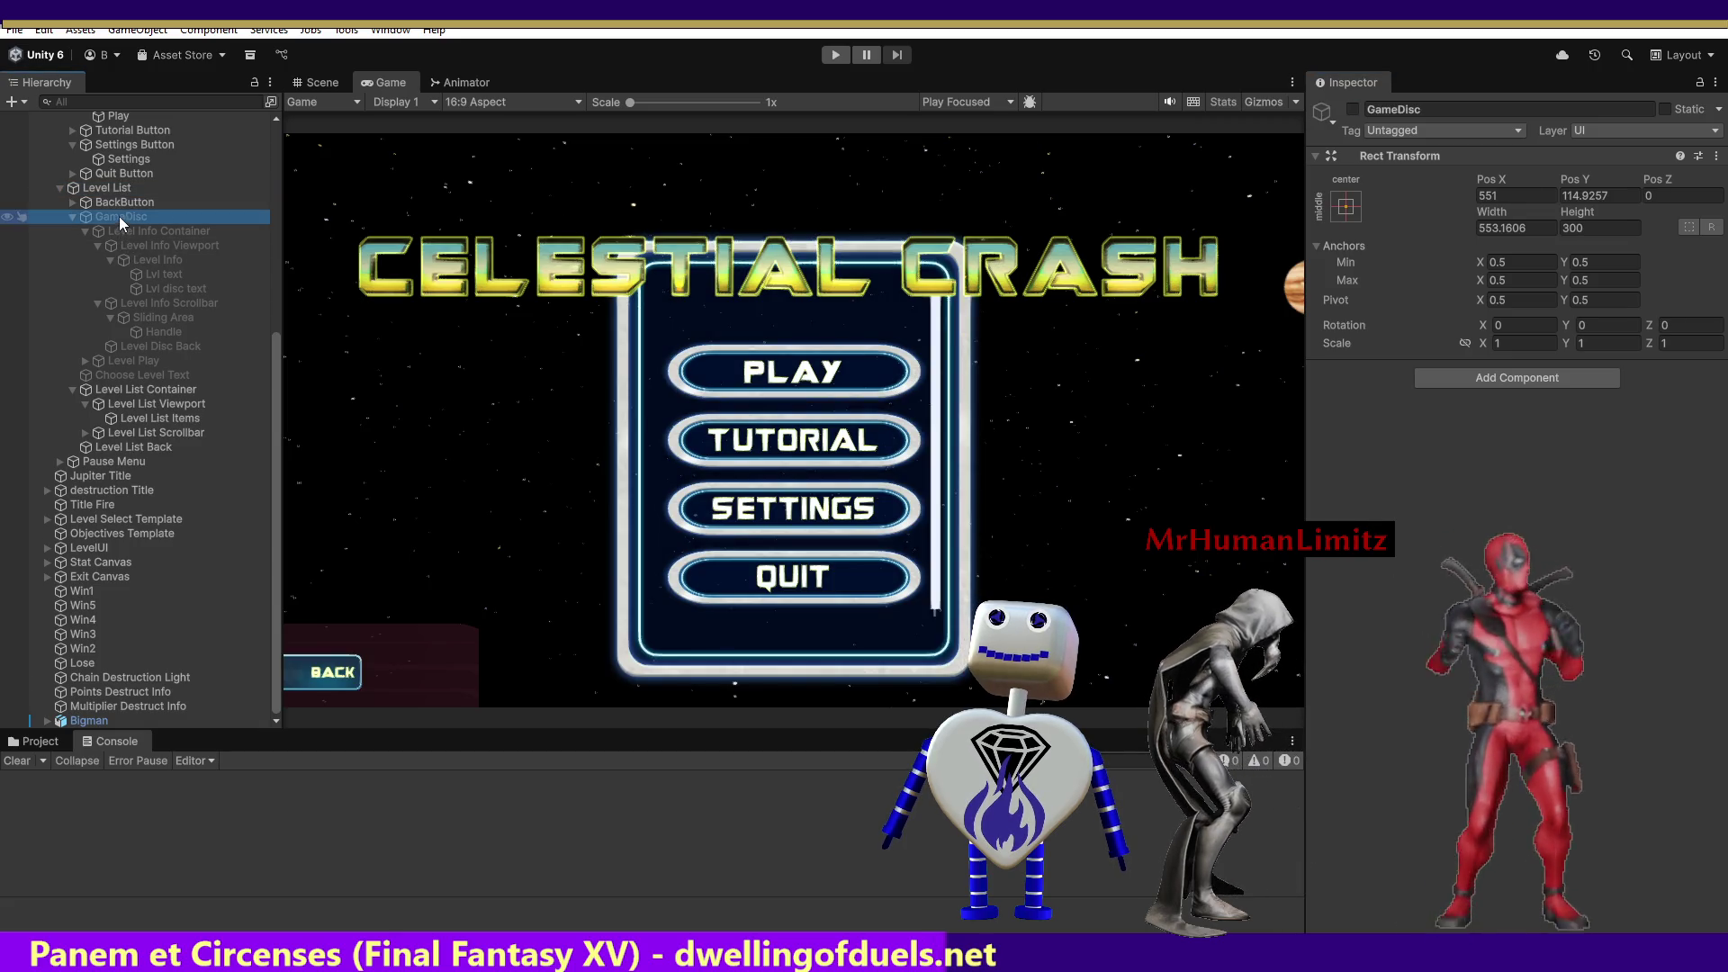
left_click(1353, 109)
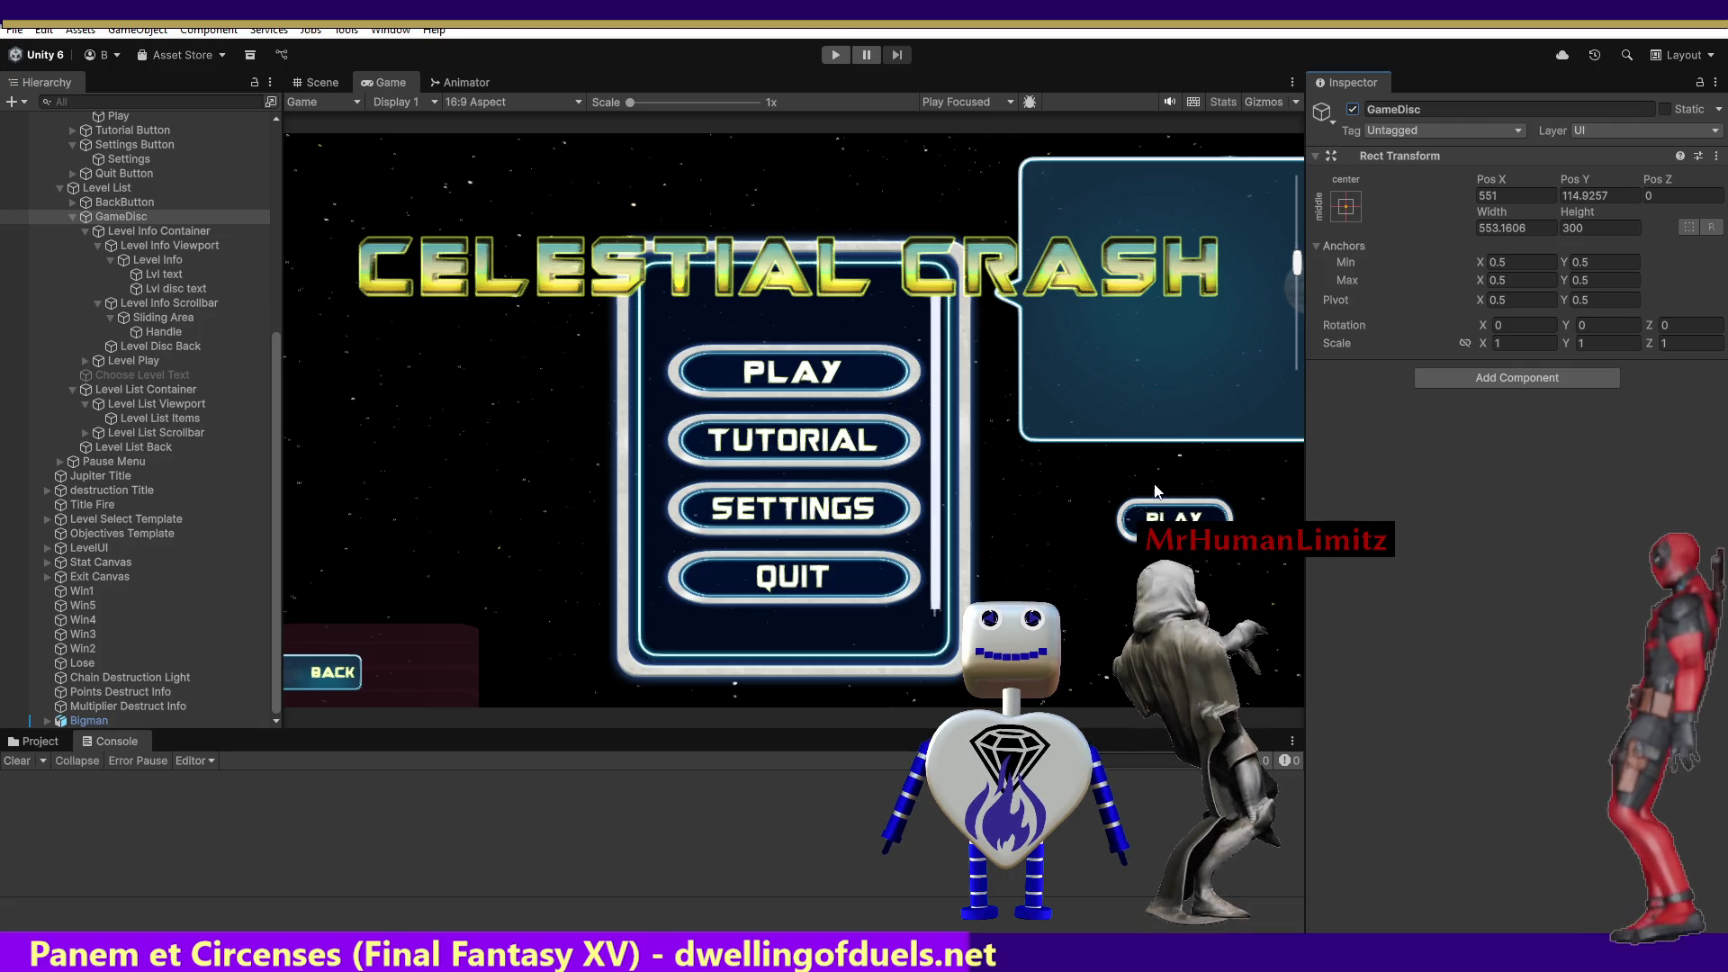
left_click(148, 359)
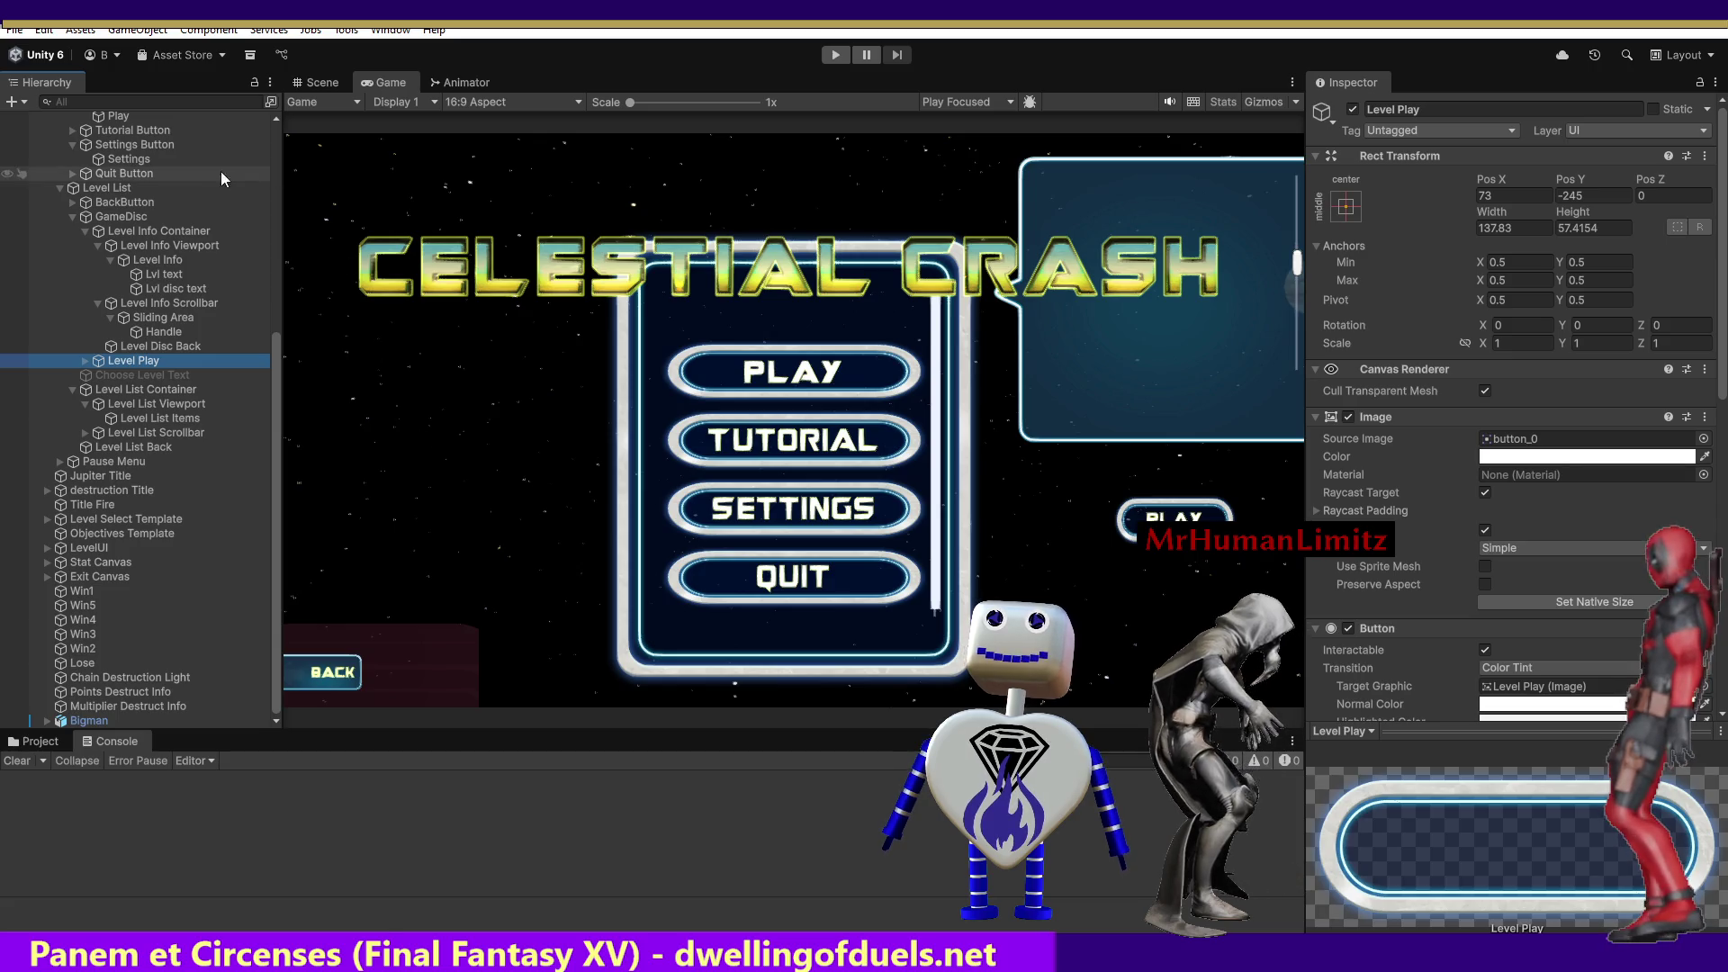
left_click(326, 83)
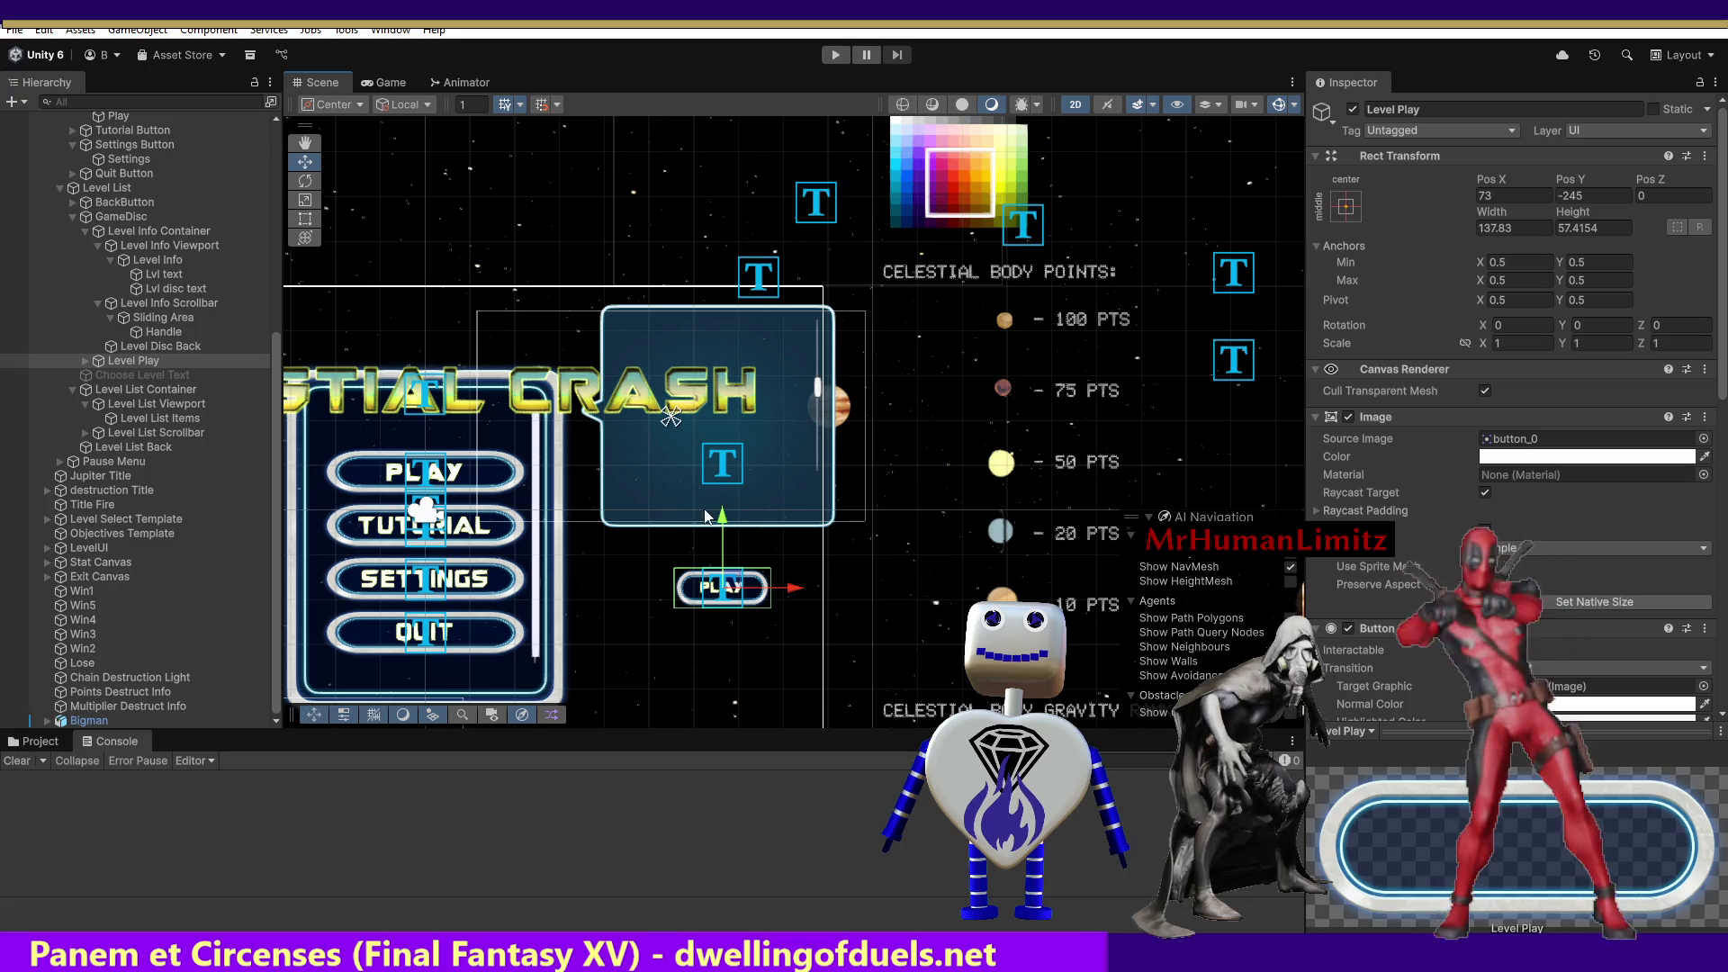
Drag the Level Play button upward from Y -245 into the objective panel.
left_click_drag(726, 523, 719, 429)
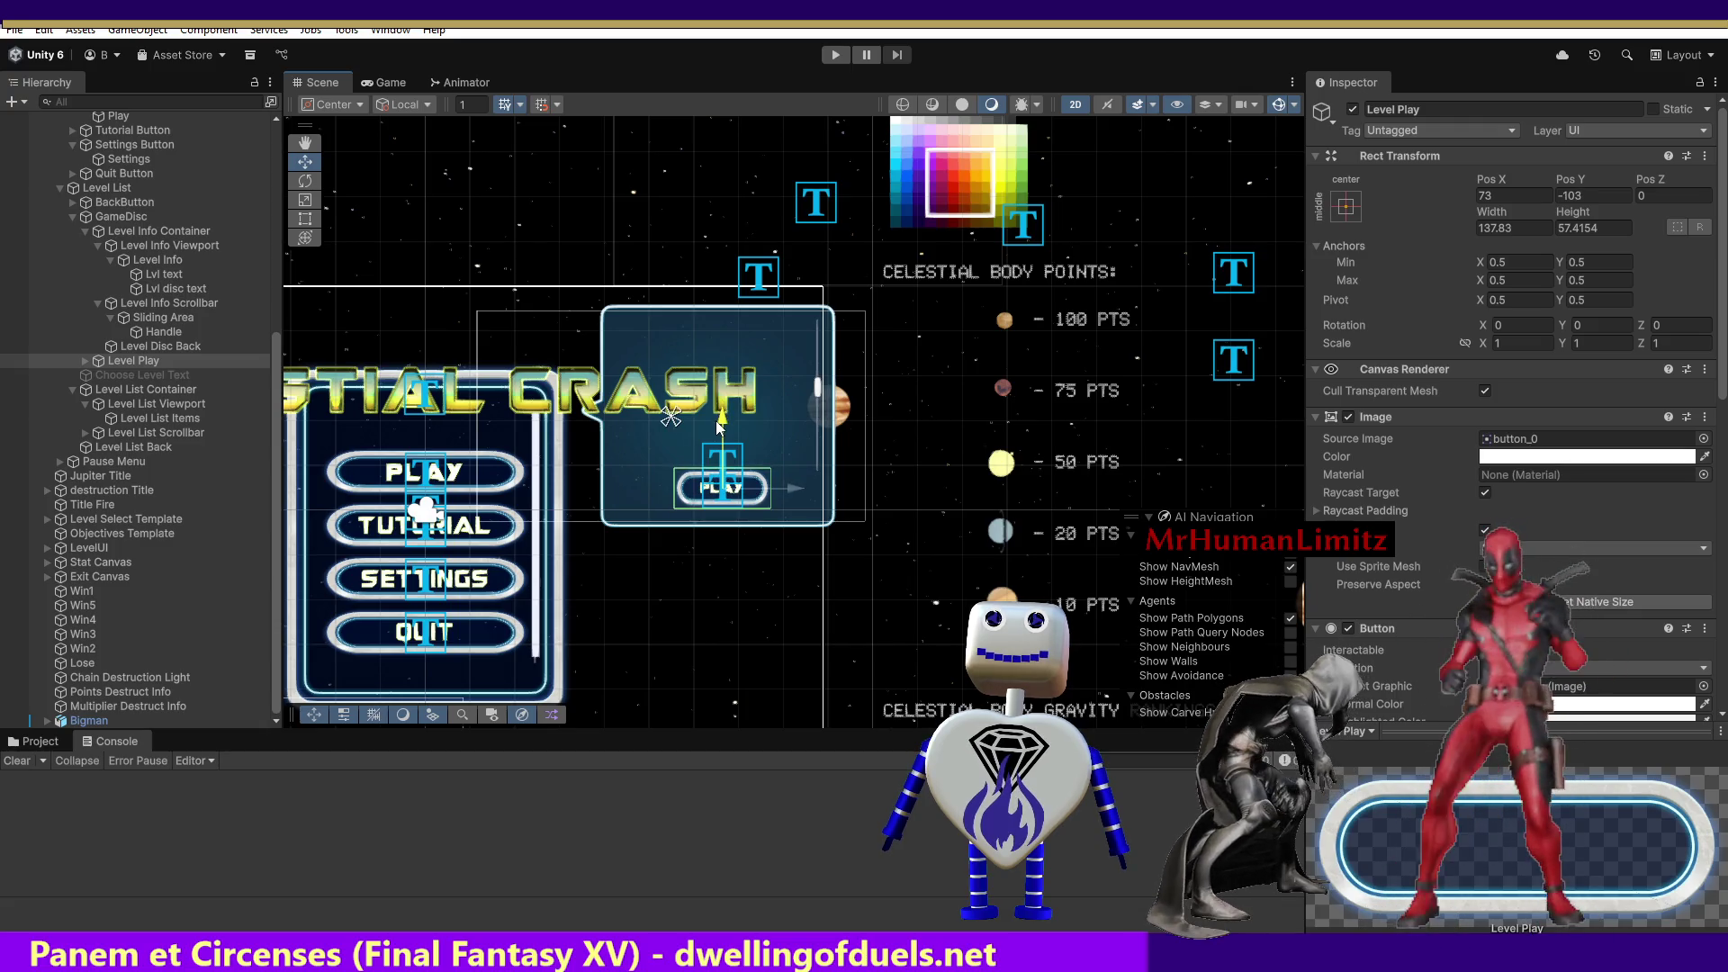
left_click(718, 428)
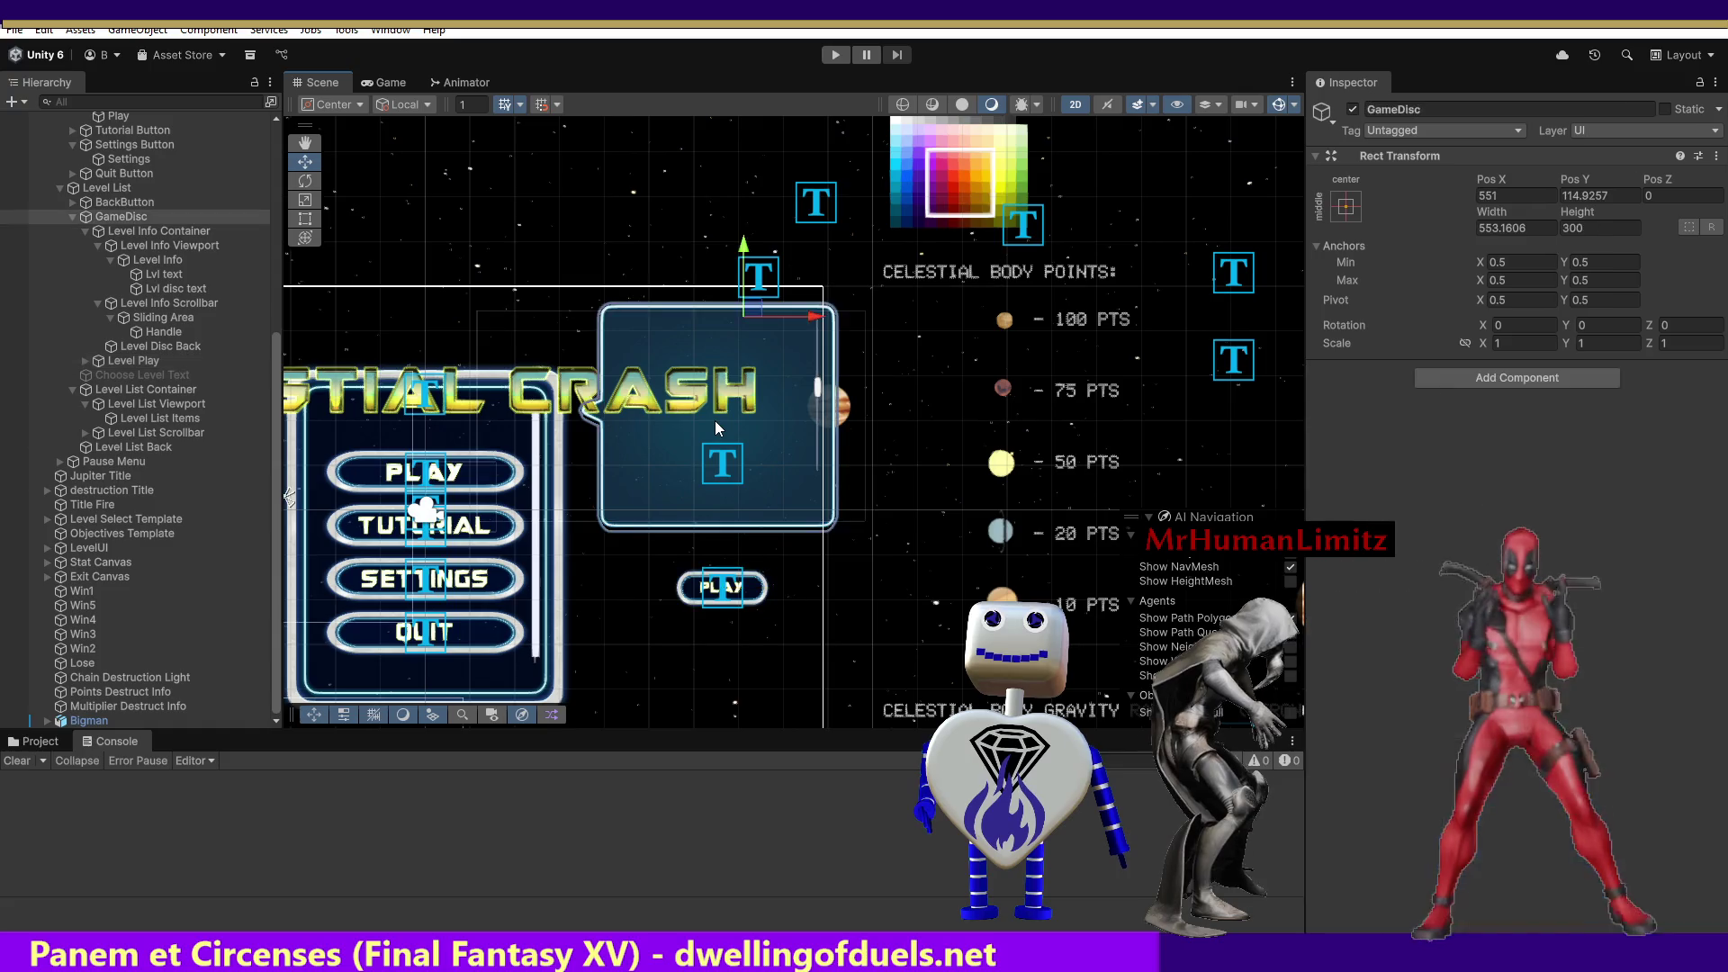
Hide Level List and inspect GameDisc, Level Info Container scroll settings, Level List Back and Level Play.
key("alt+shift+a")
left_click(717, 422)
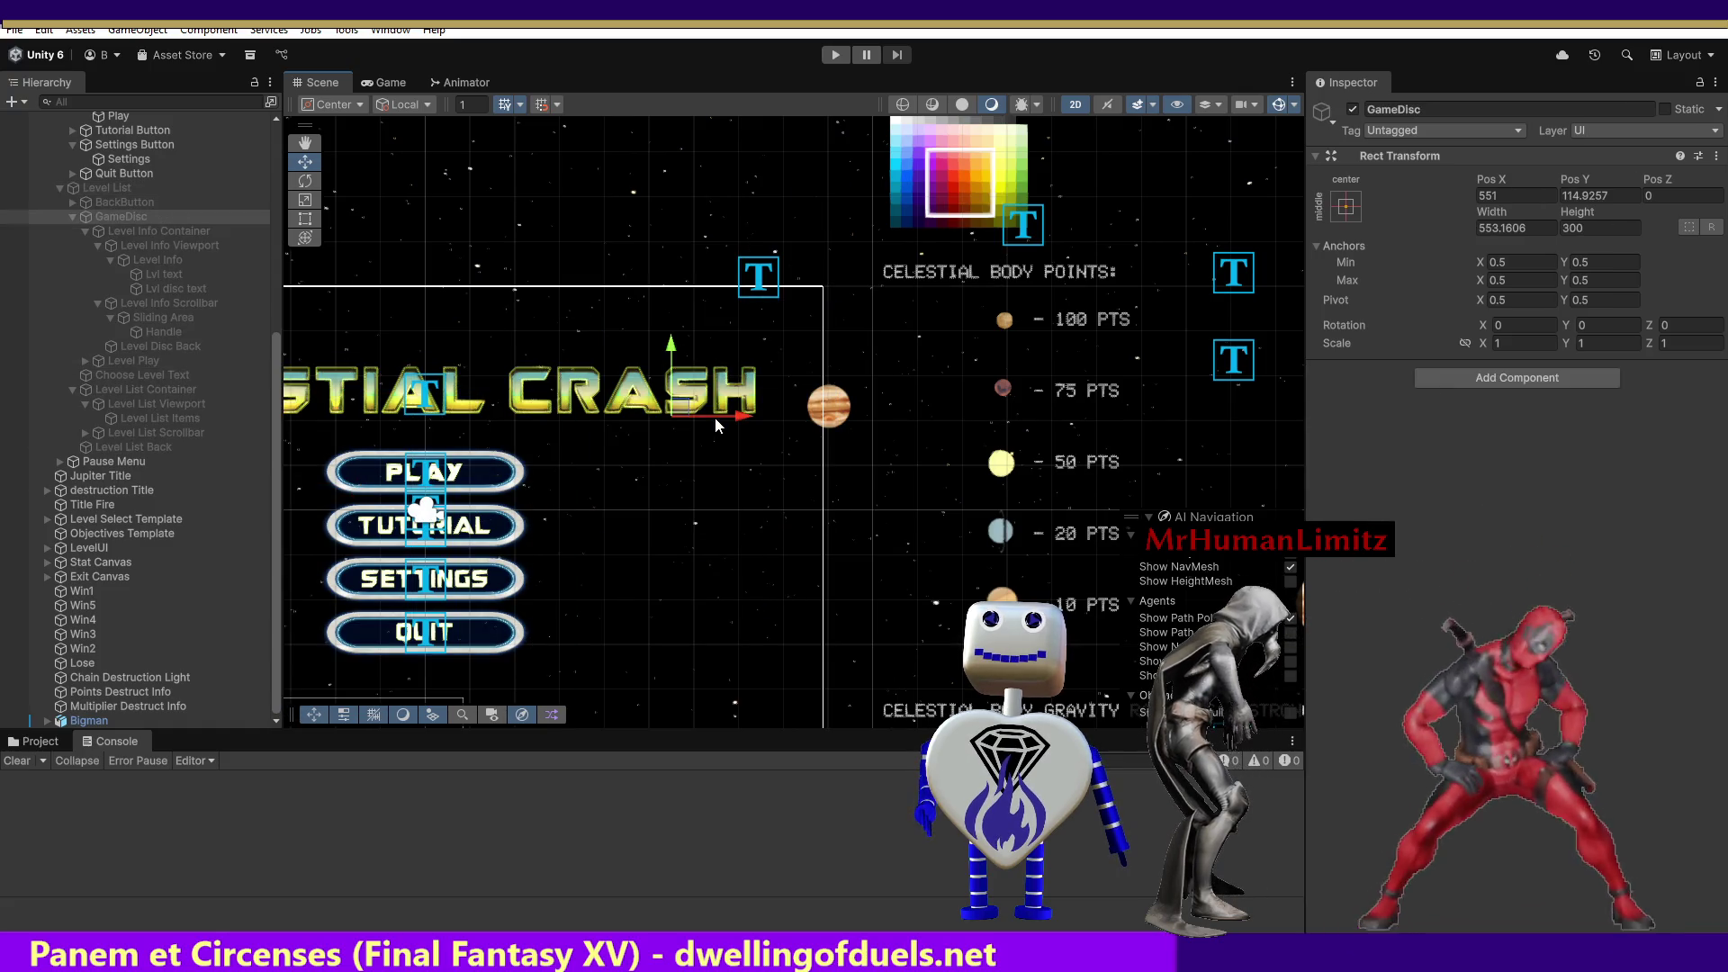
left_click(716, 419)
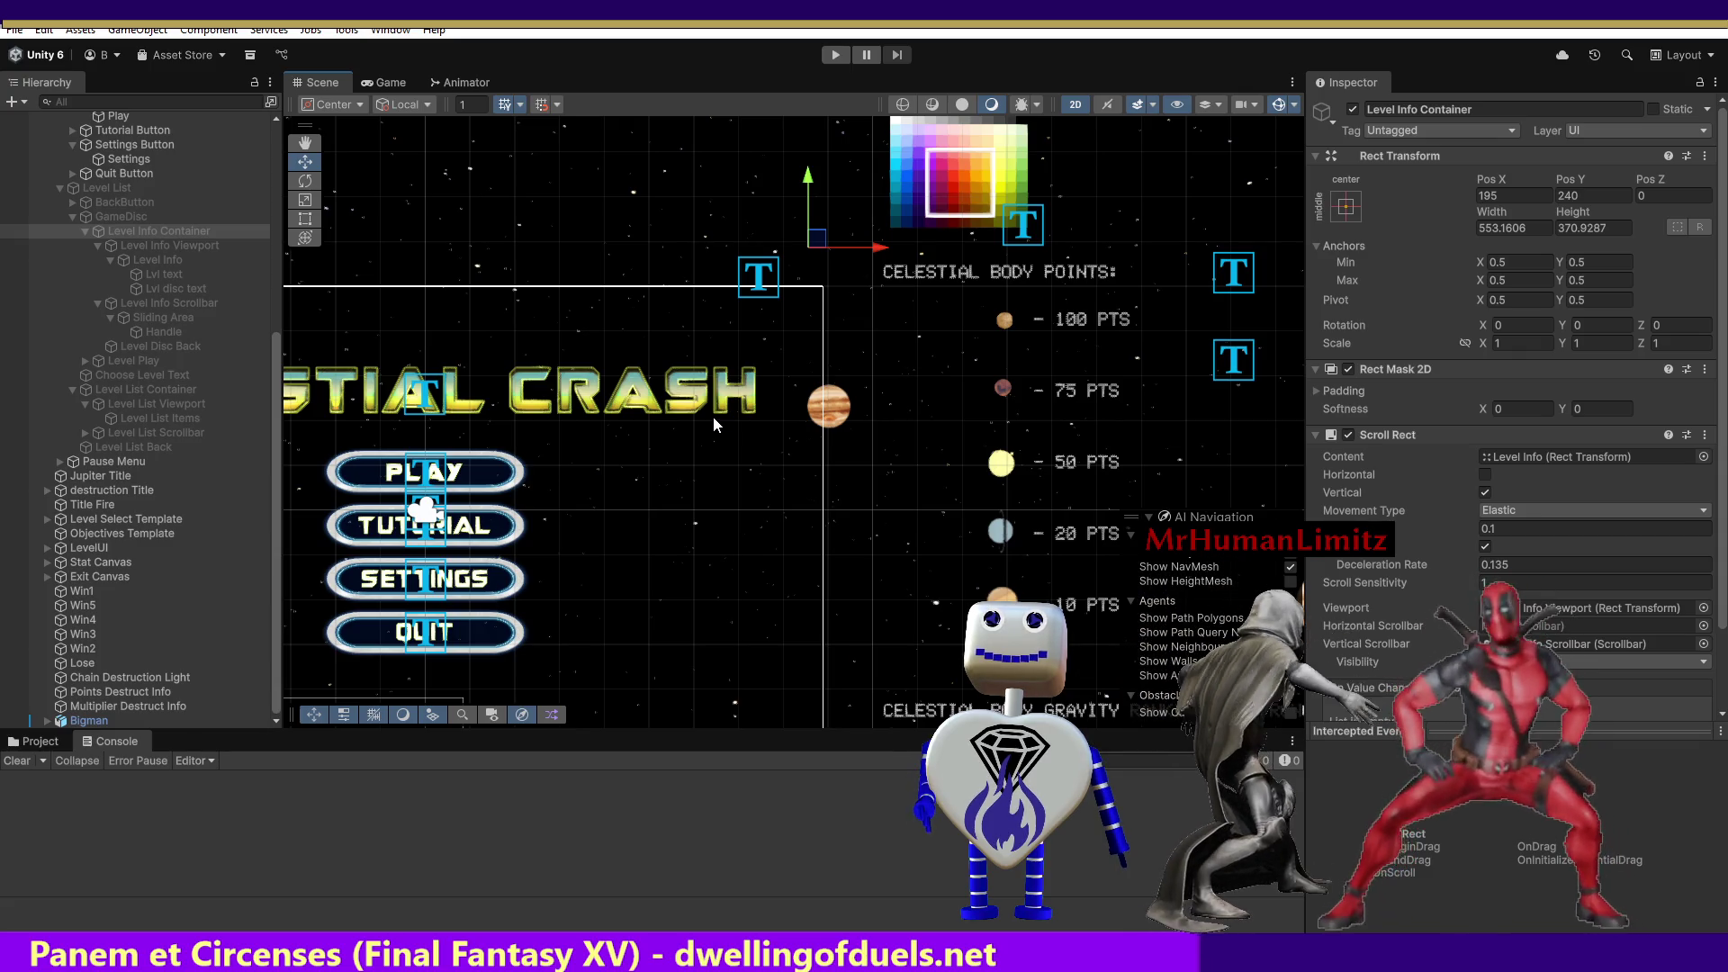
left_click(713, 415)
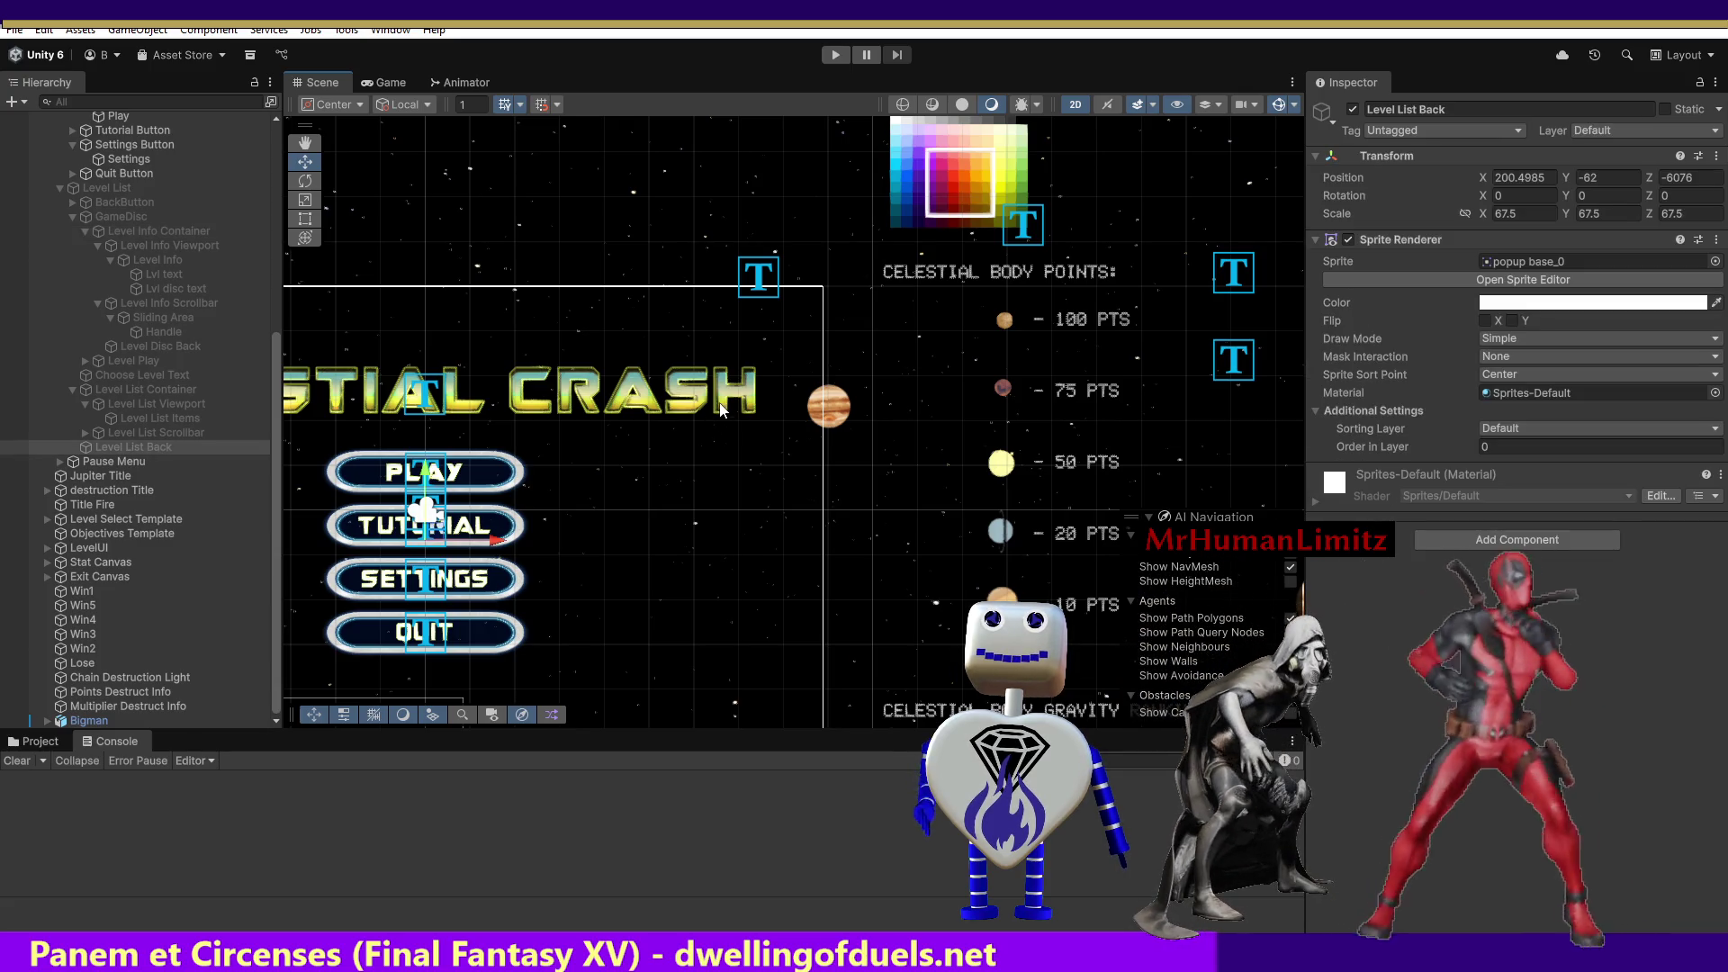
left_click(719, 396)
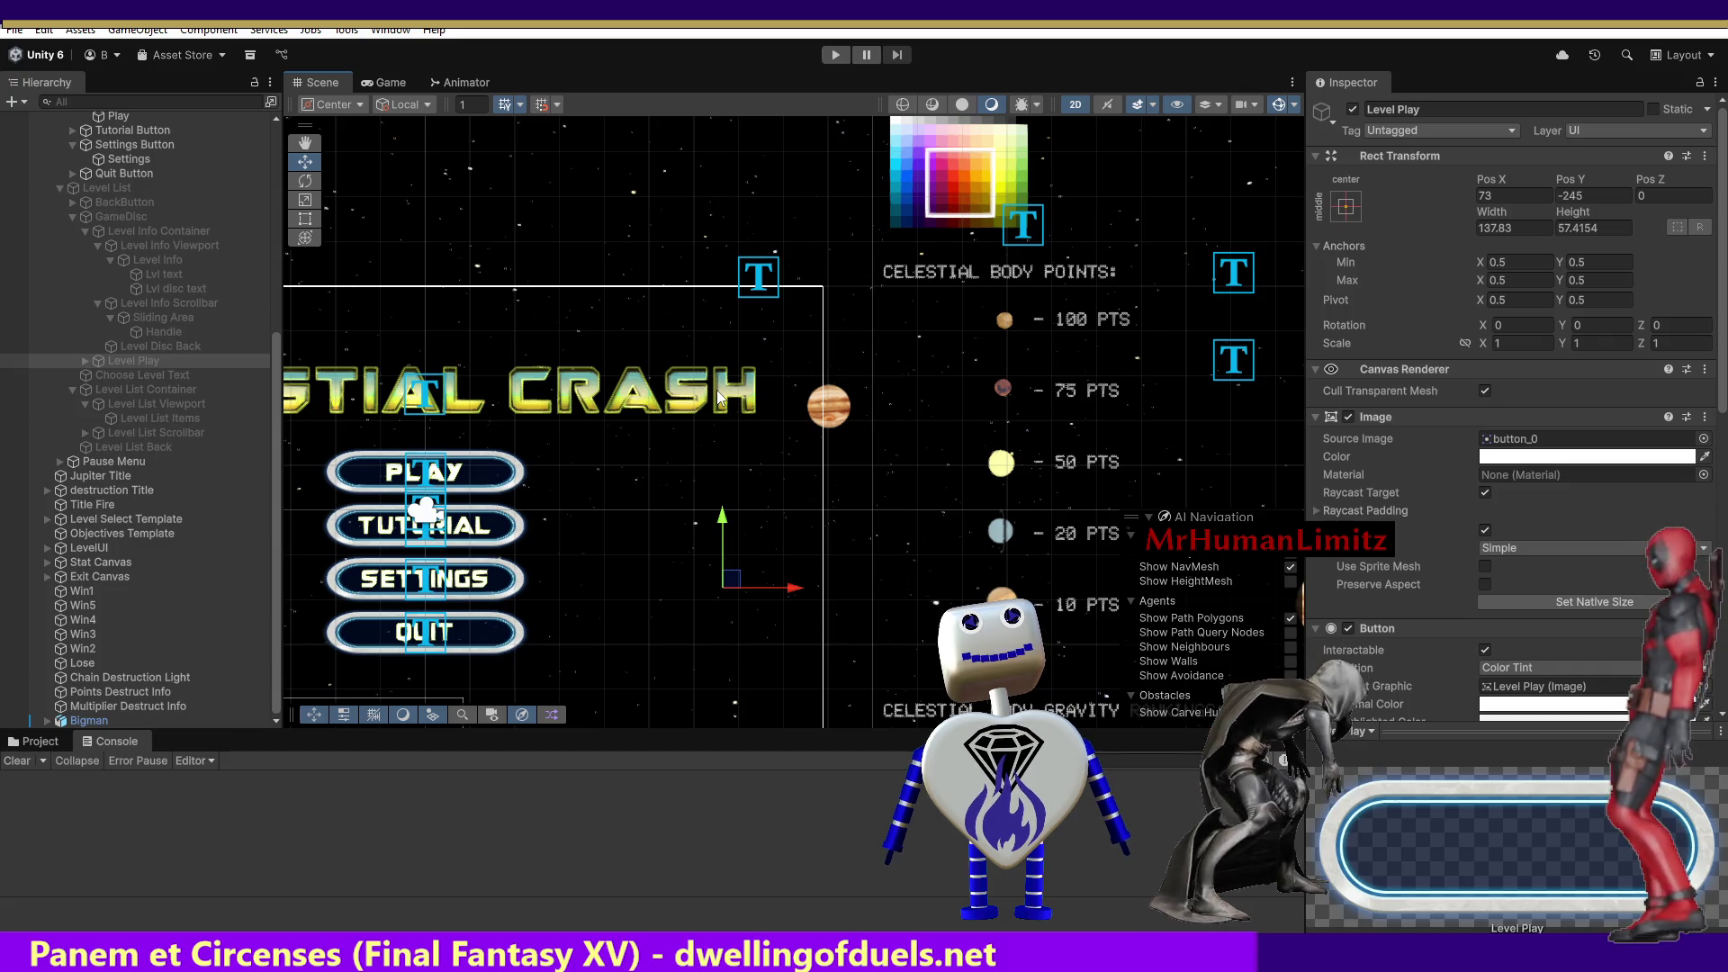
left_click(718, 396)
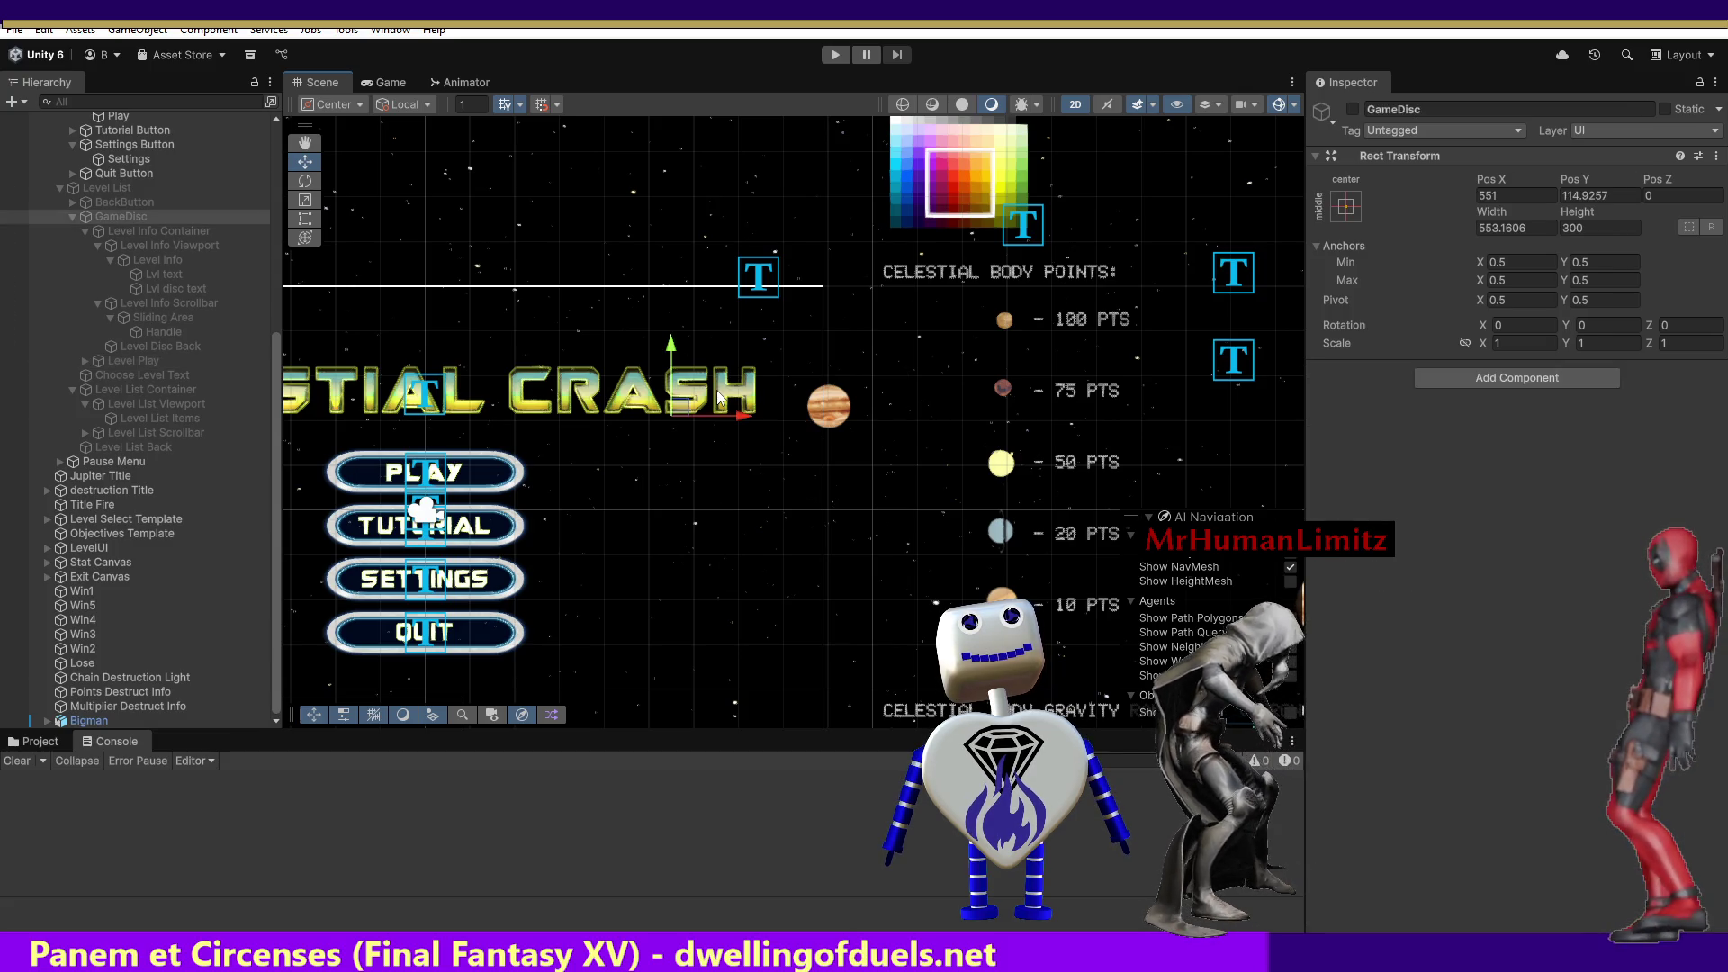
left_click(719, 396)
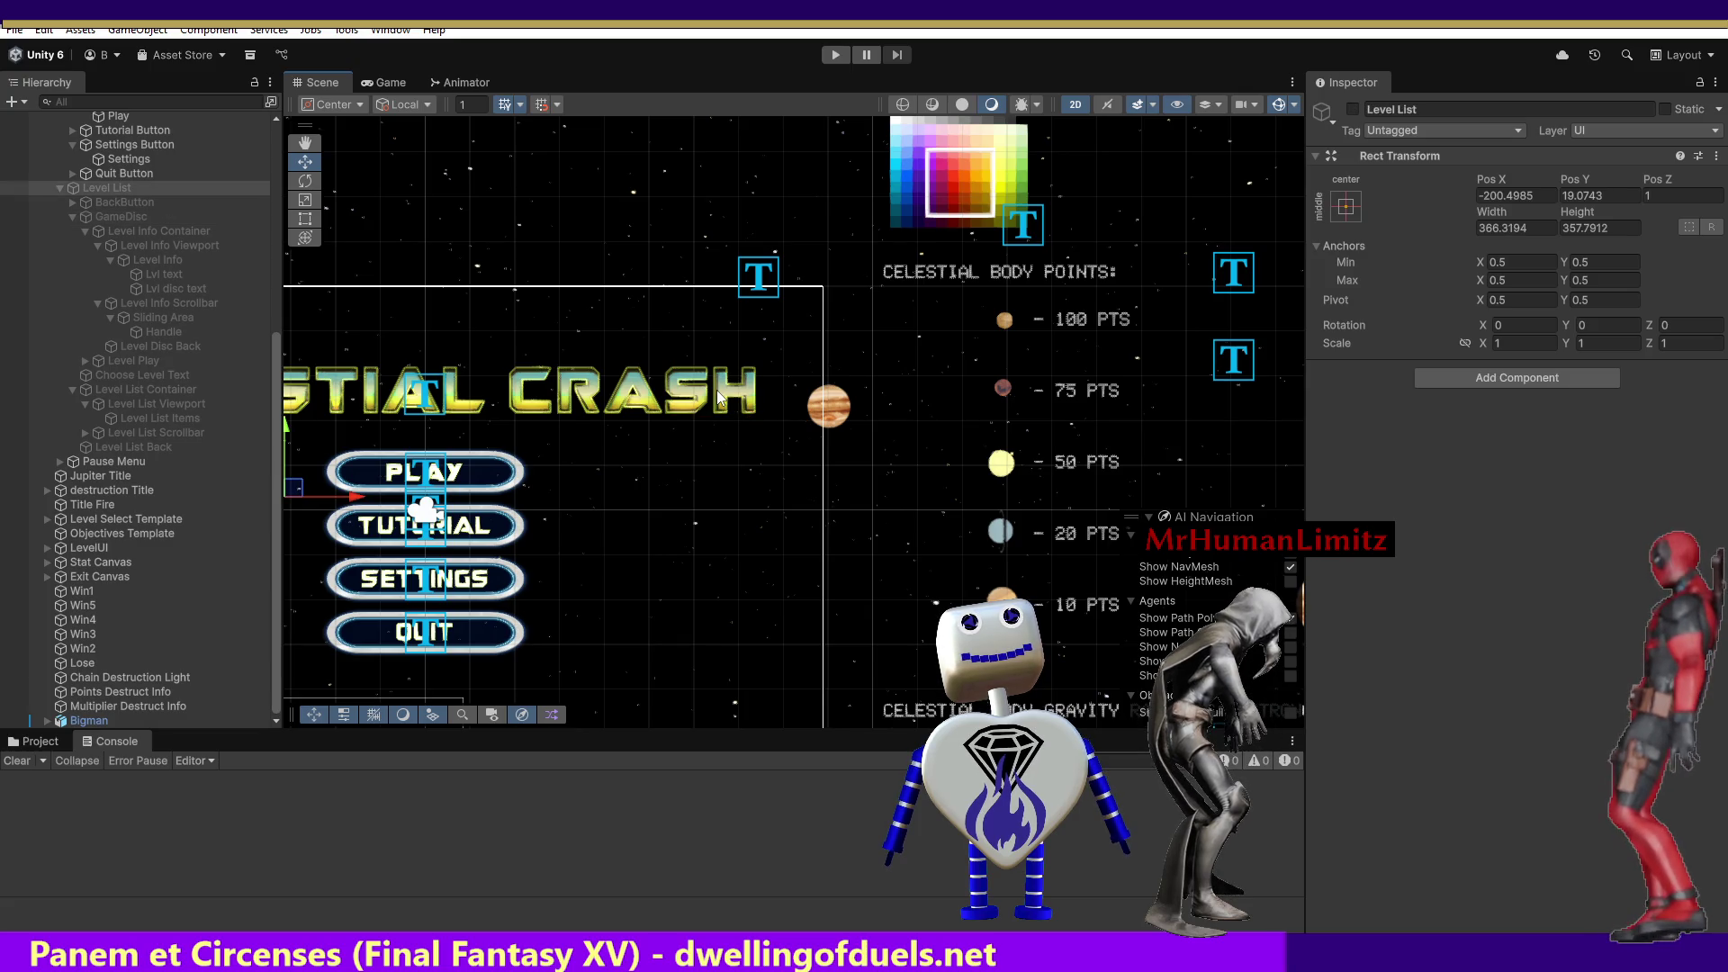
left_click(718, 396)
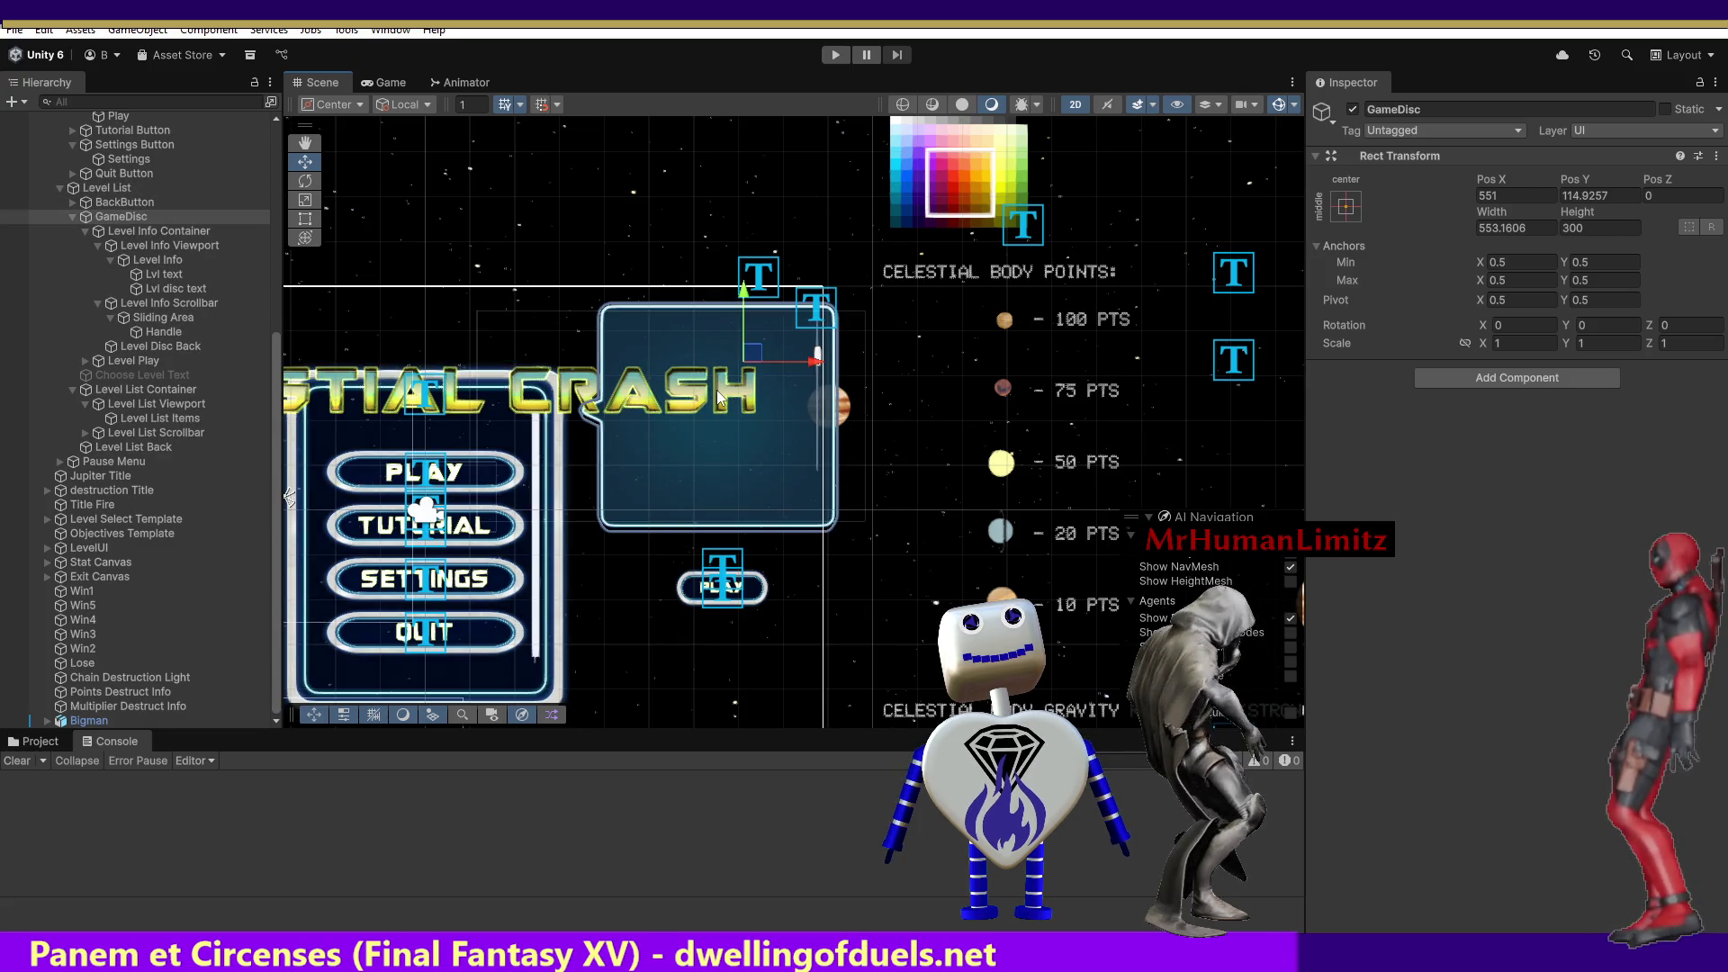
Deactivate the GameDisc and Level List panels, check Level Info Container, then undo.
key("alt+shift+a")
left_click(718, 396)
key("alt+shift+a")
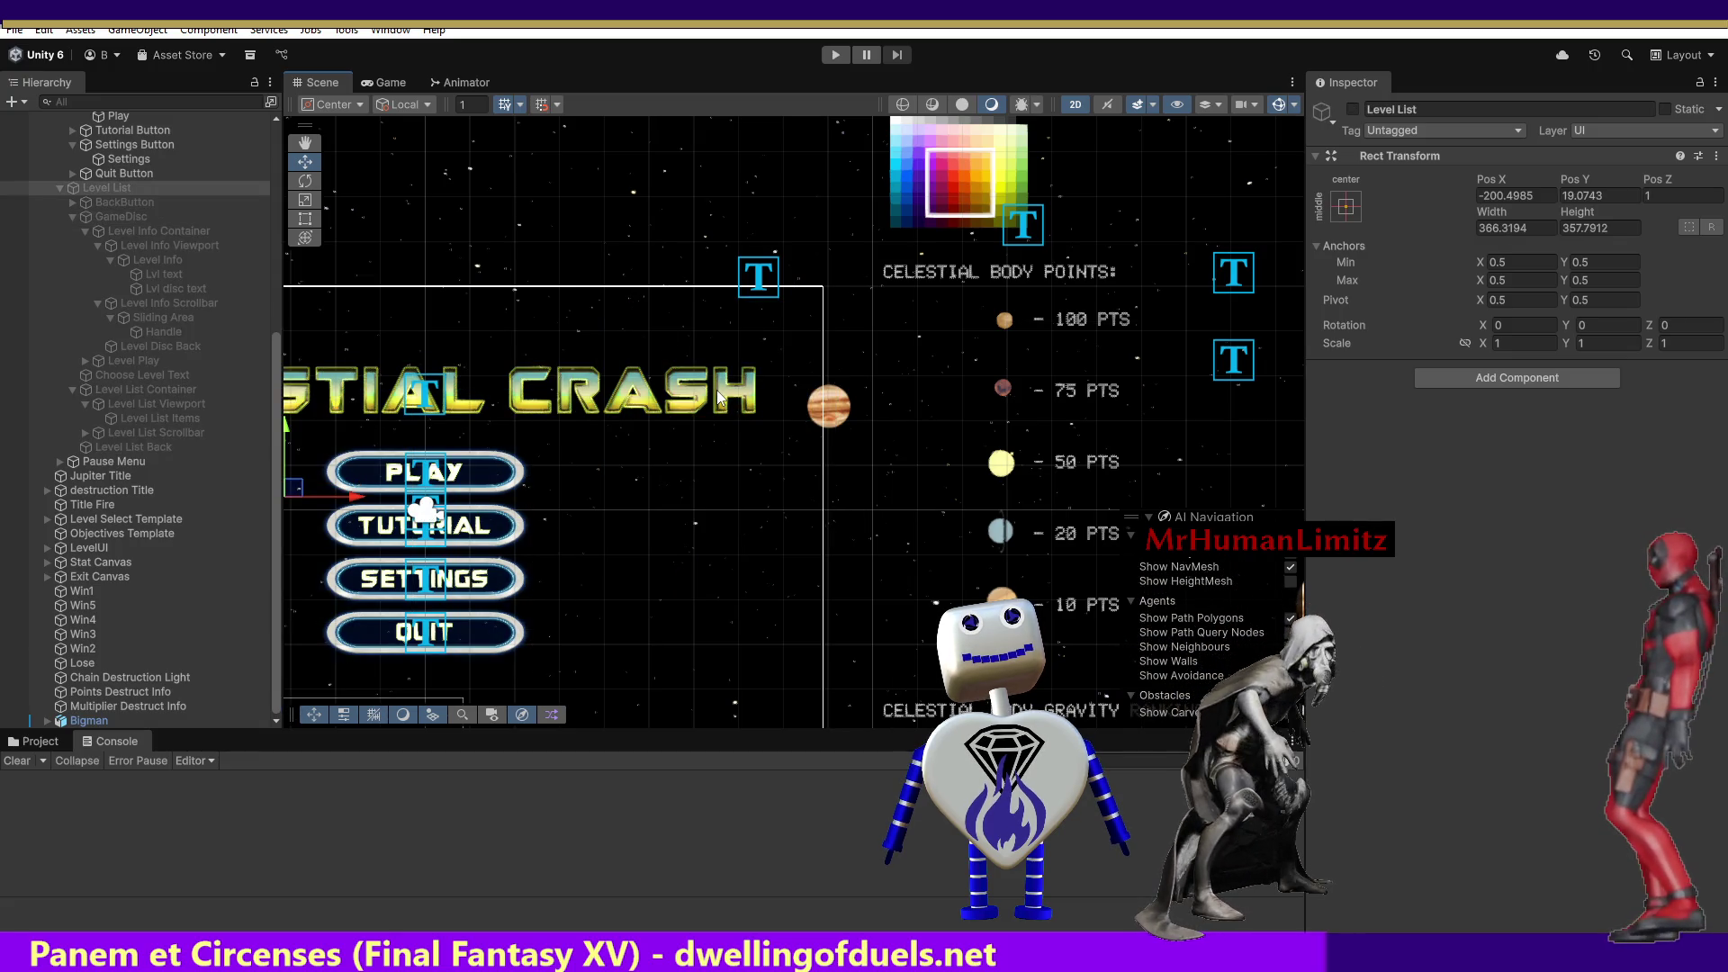
left_click(719, 396)
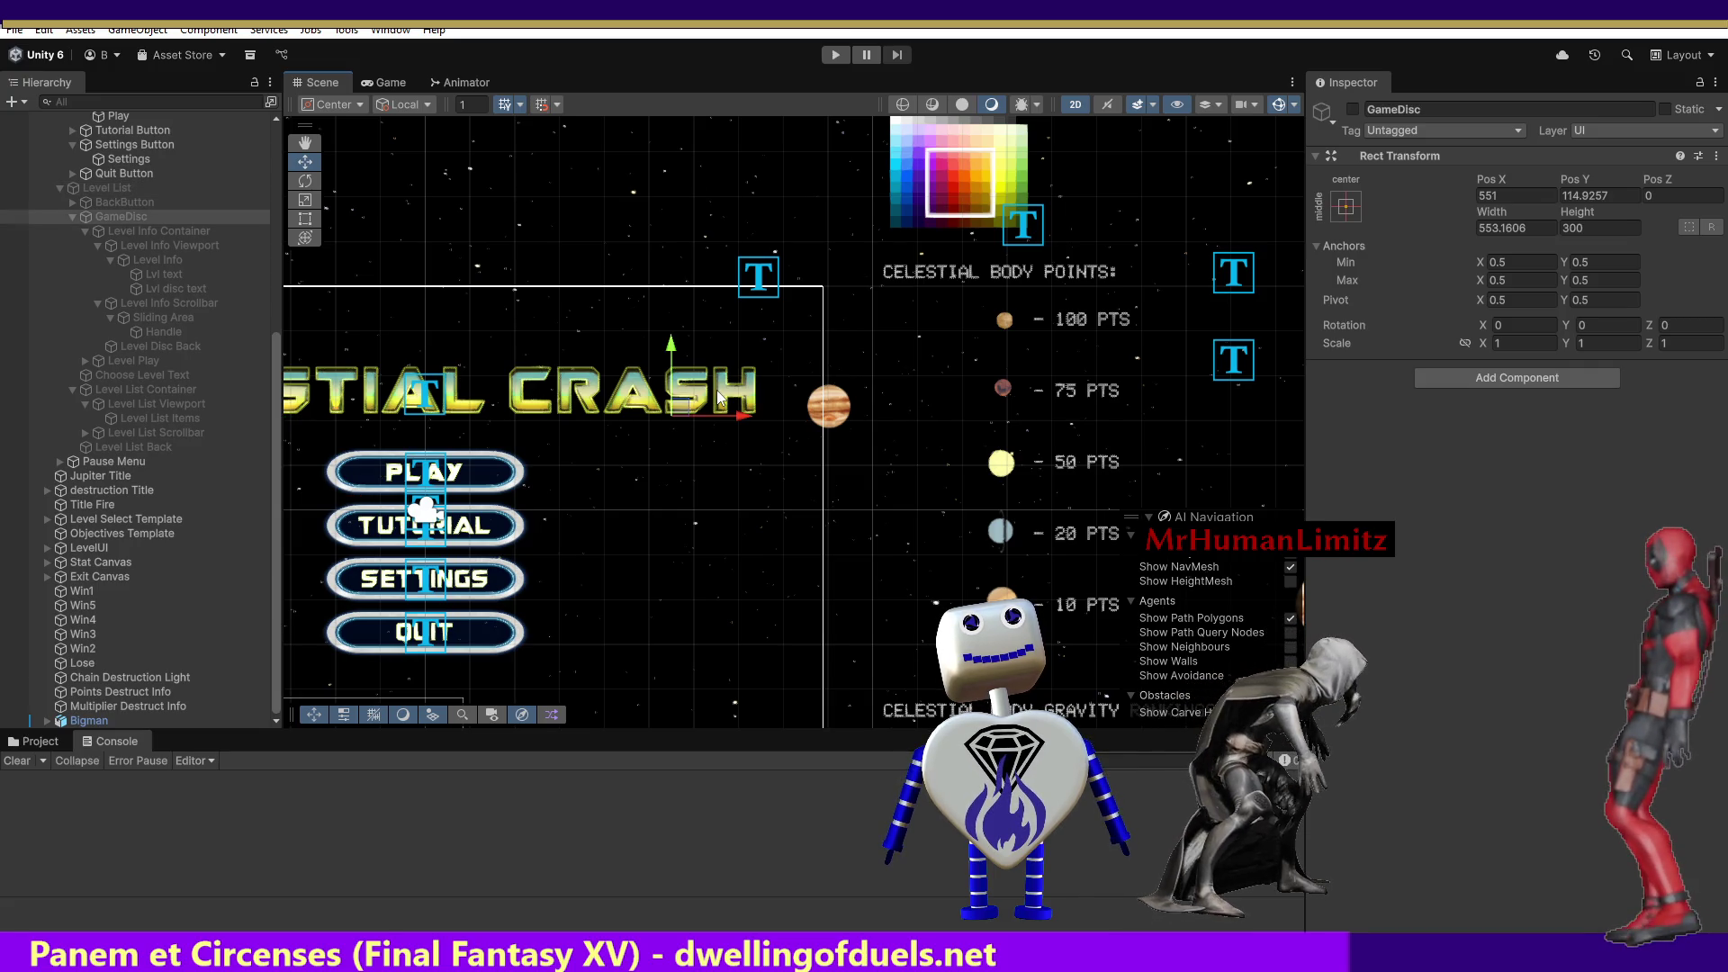
key("Down")
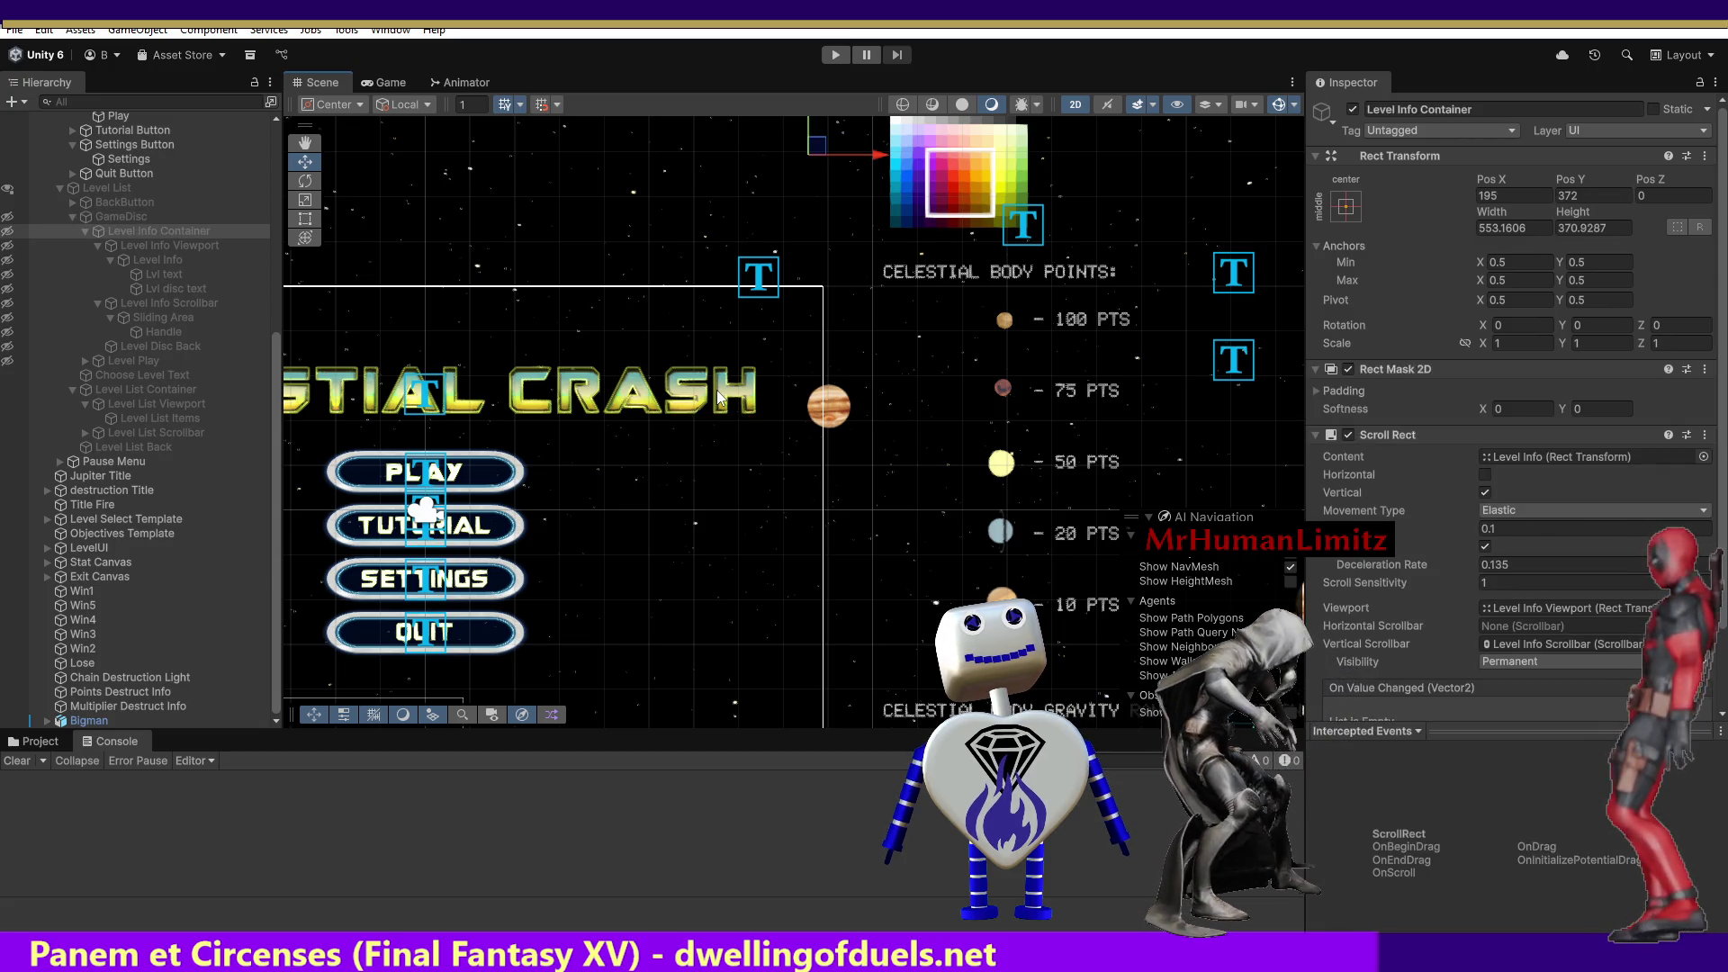
key("Up")
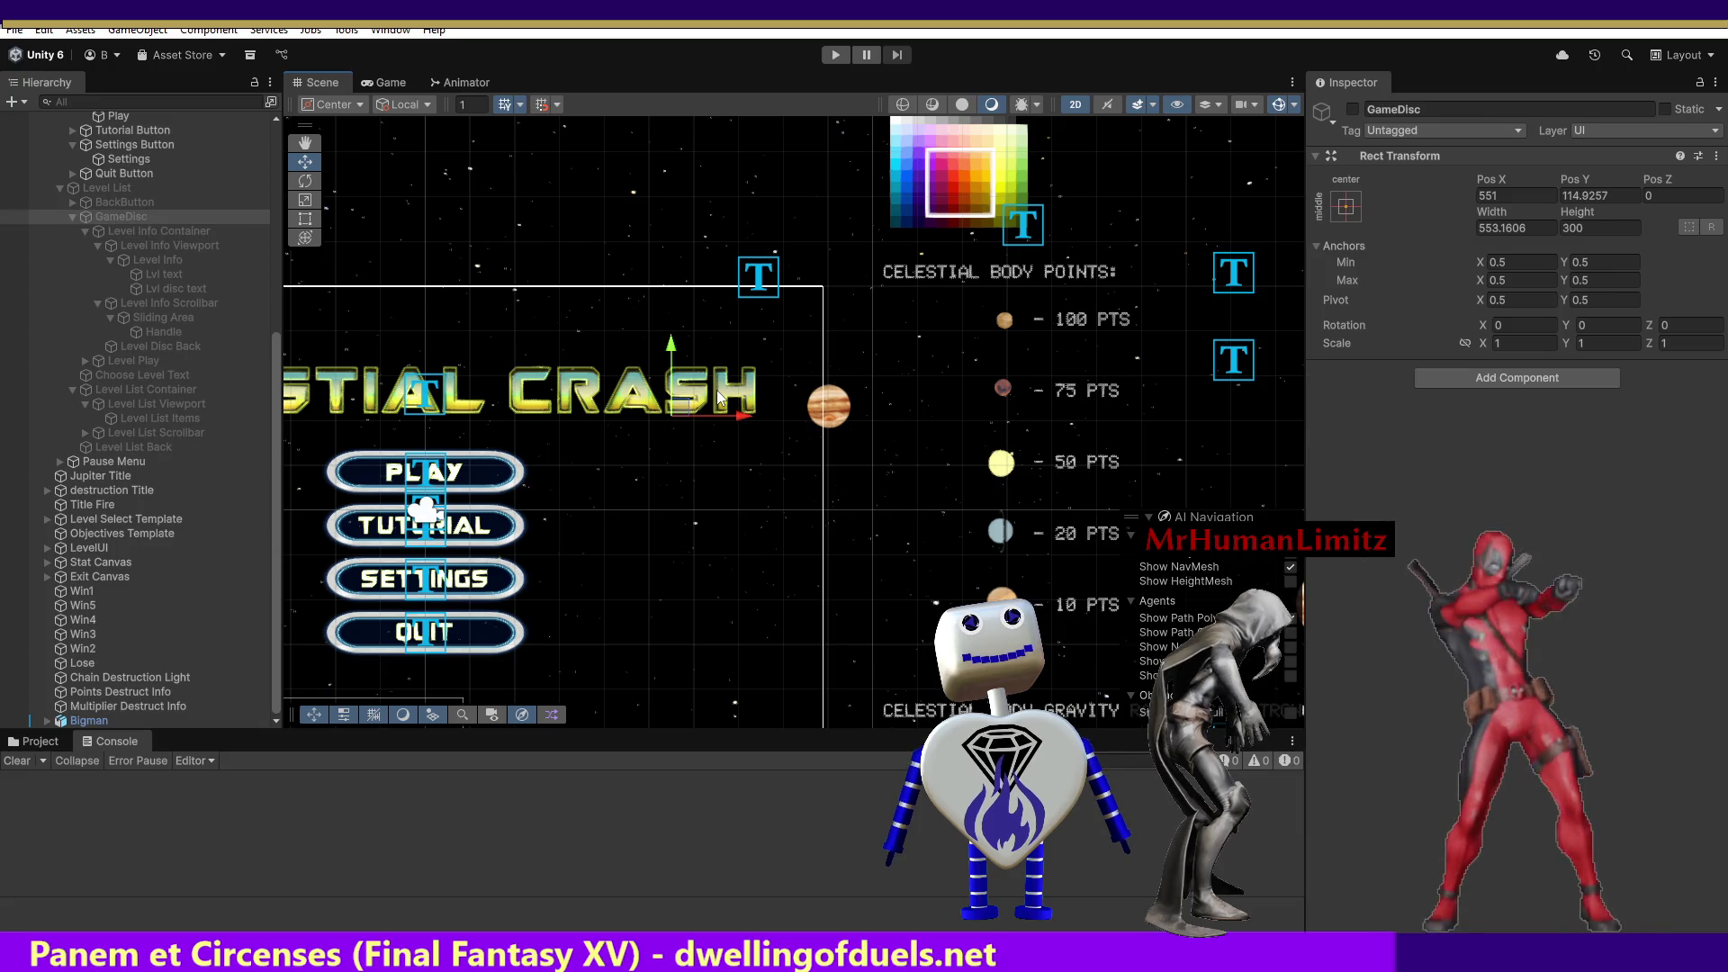
key("ctrl+z")
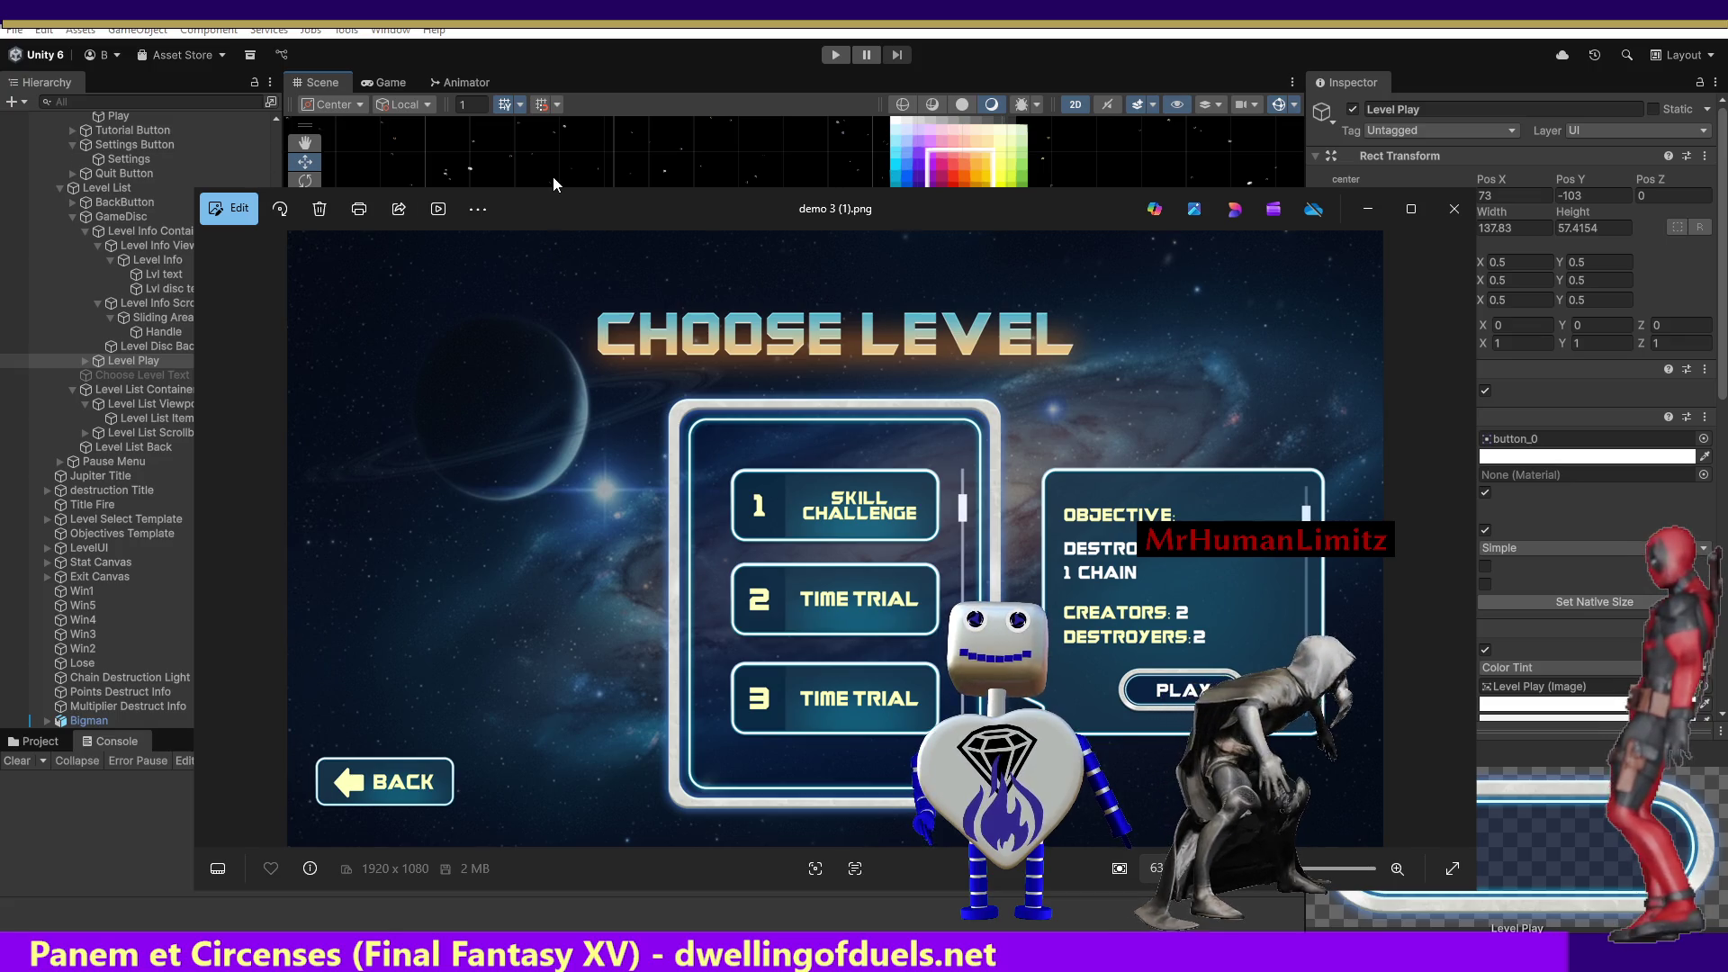
Close the 'demo 3 (1).png' Choose Level mockup after comparing its layout.
left_click(583, 105)
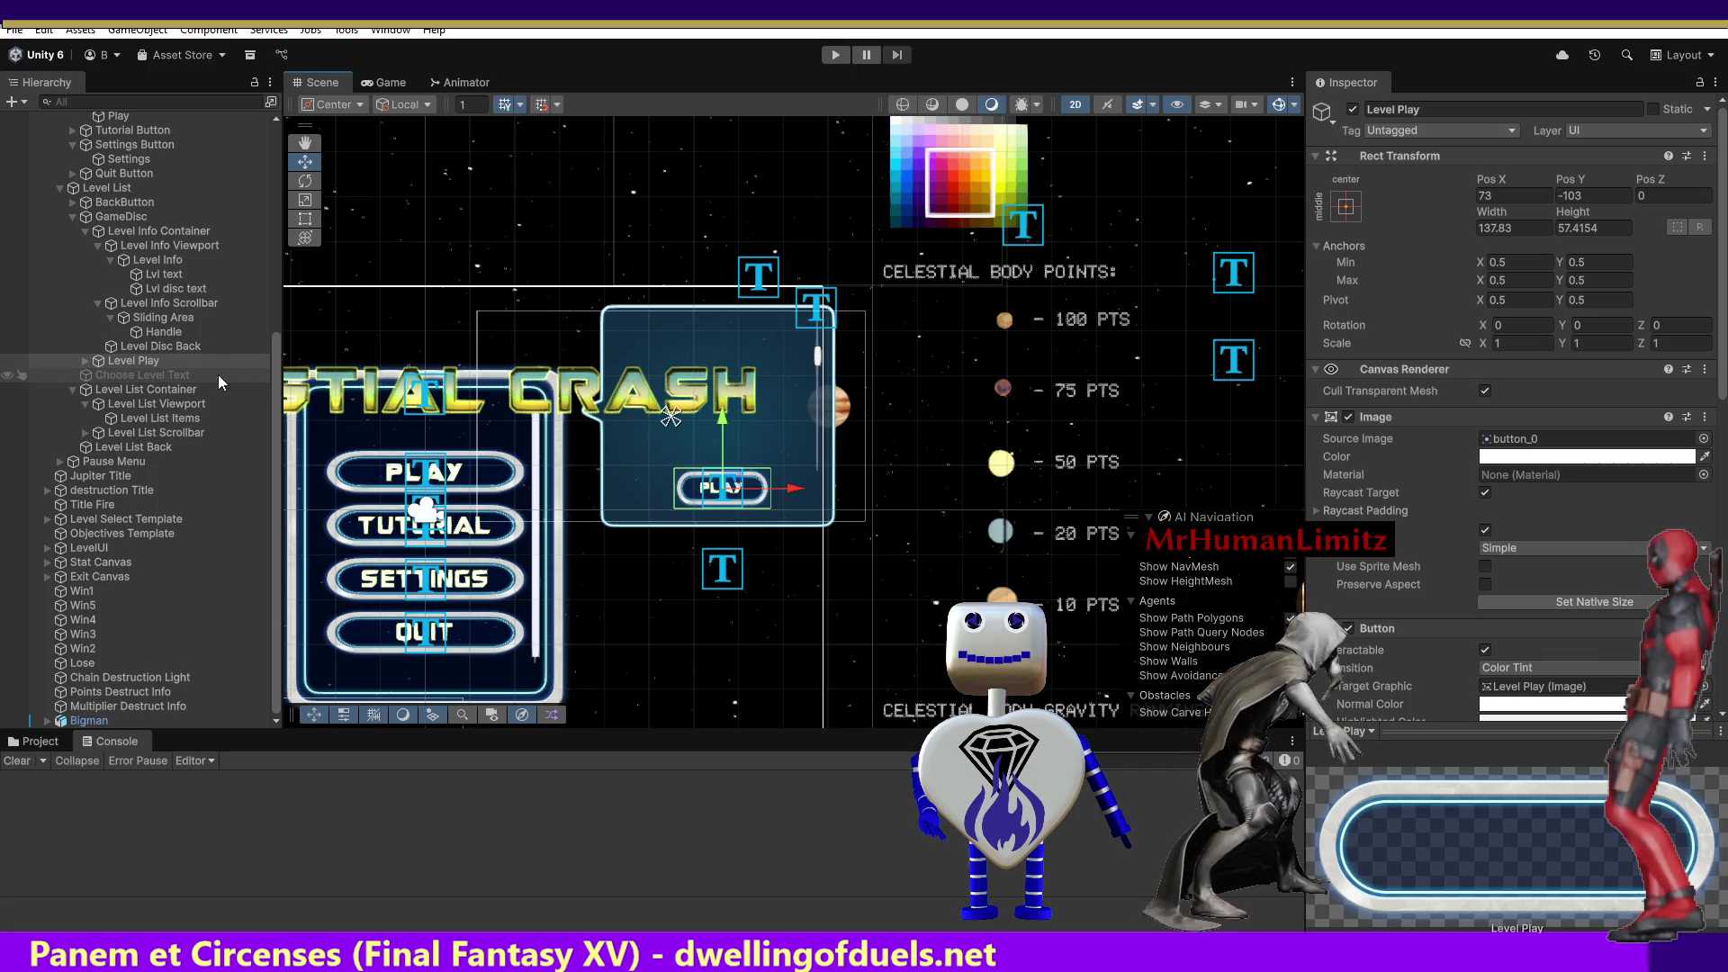
Untick the Level List and GameDisc active checkboxes, then enter Play mode.
left_click(99, 189)
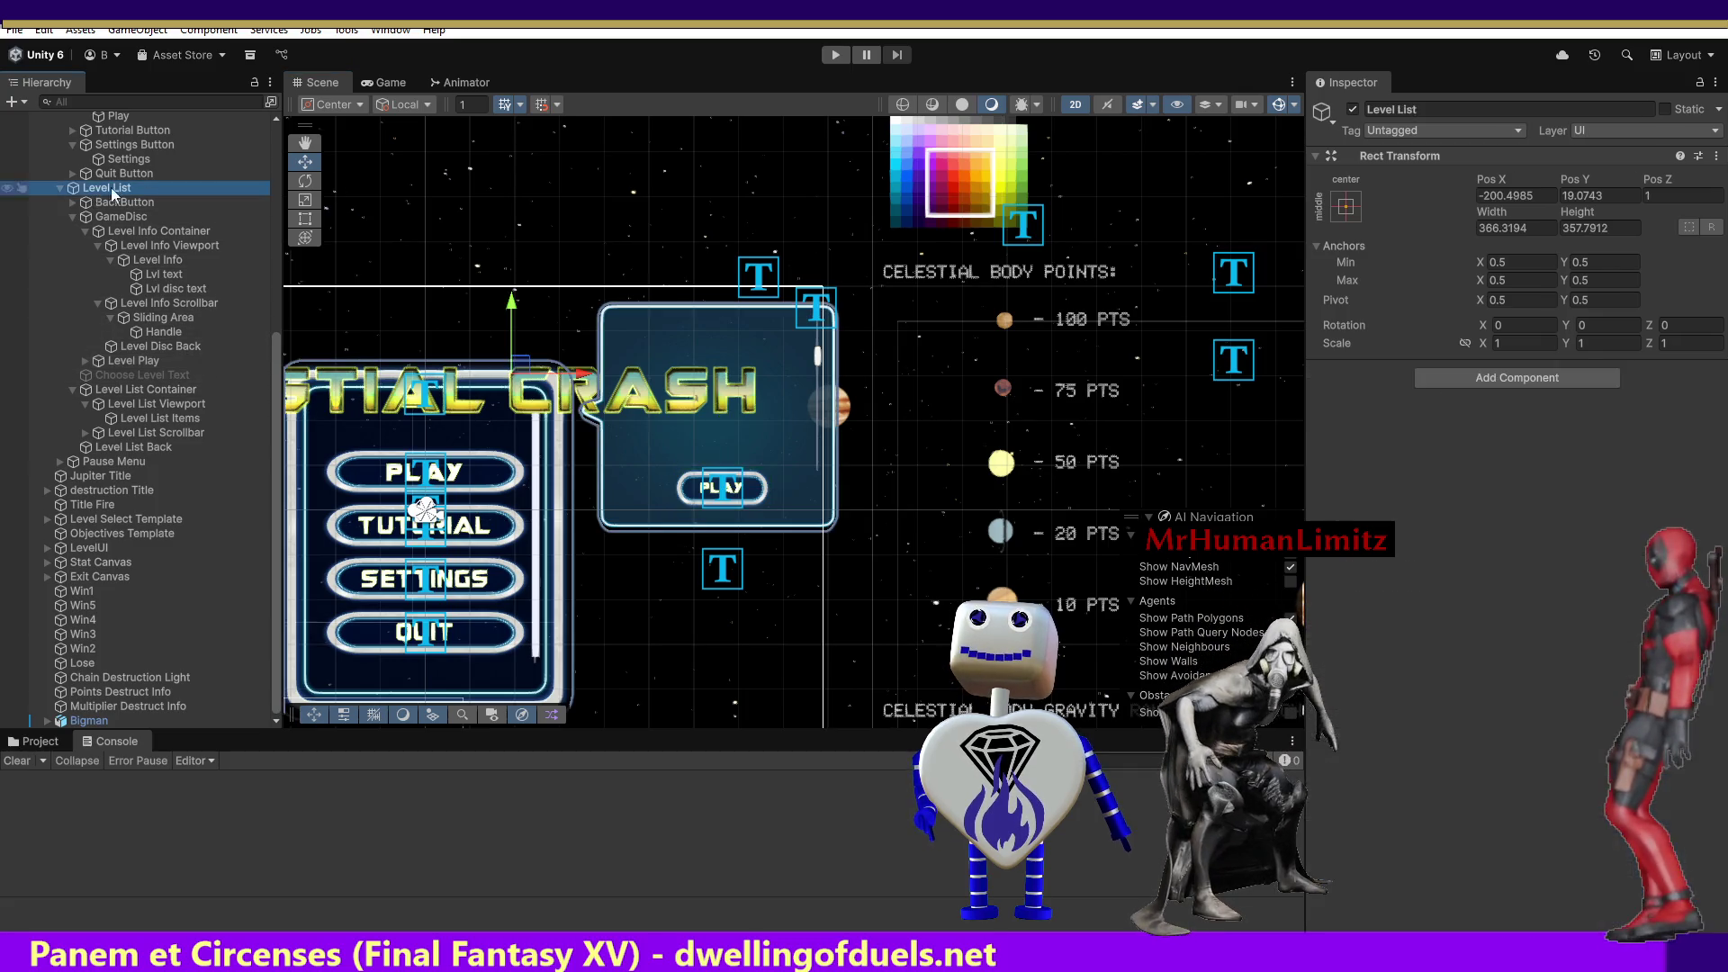
left_click(1350, 110)
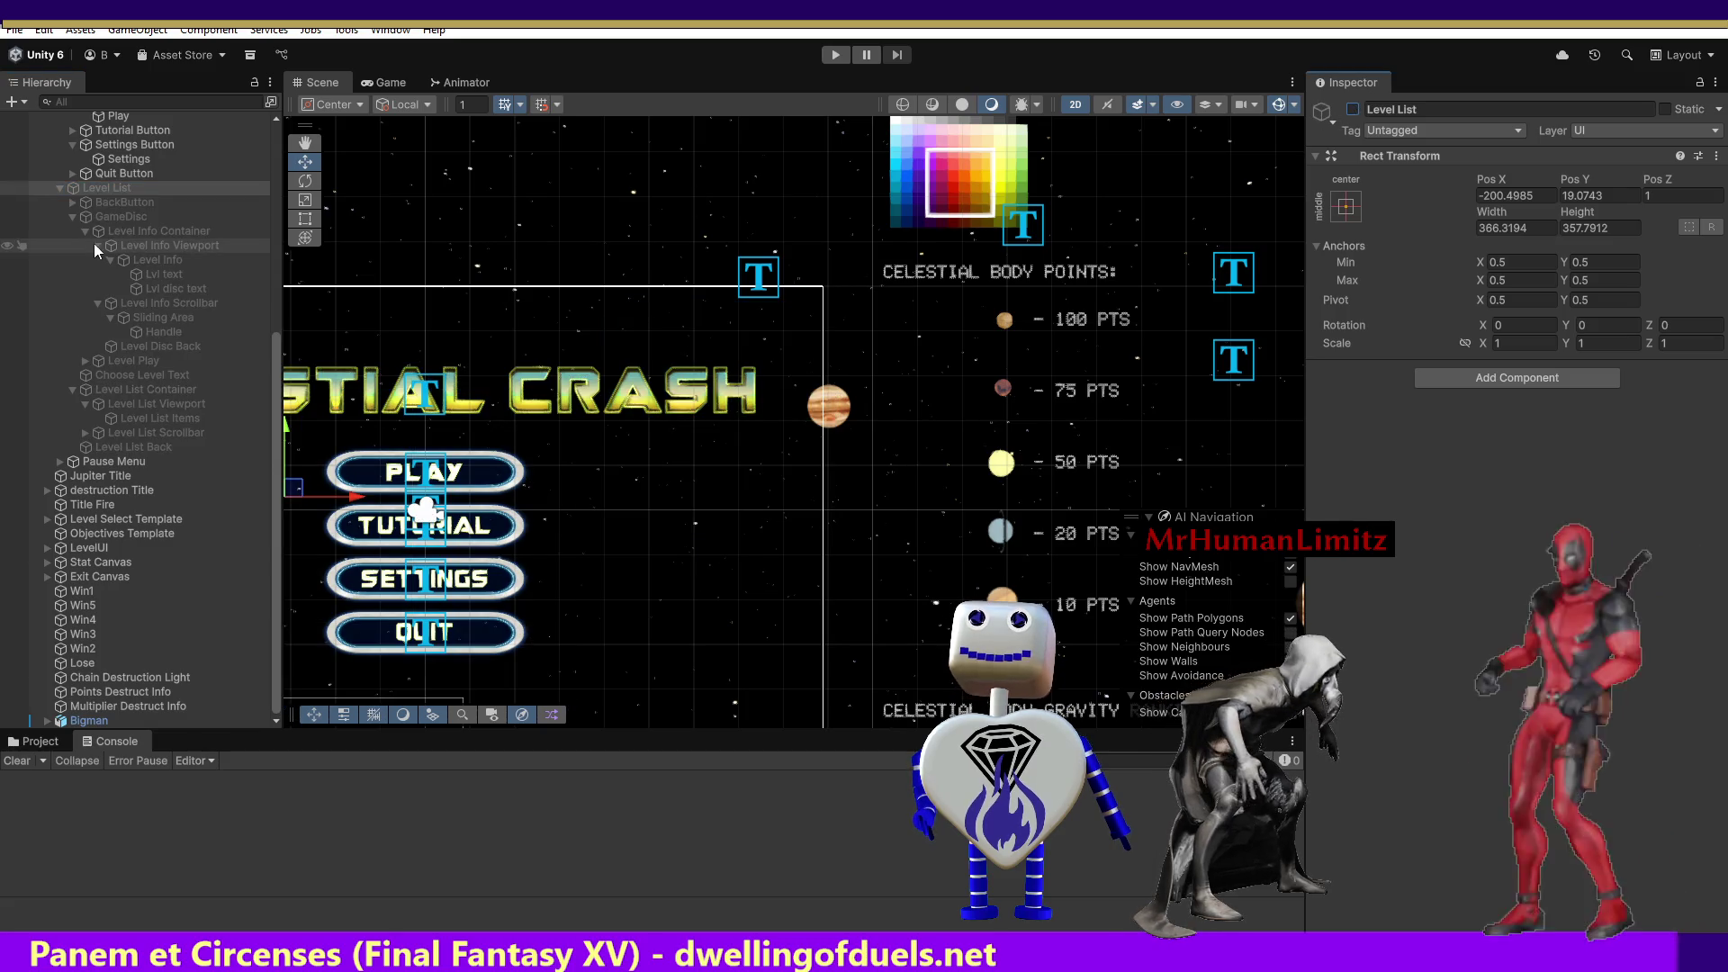
left_click(83, 217)
left_click(1351, 110)
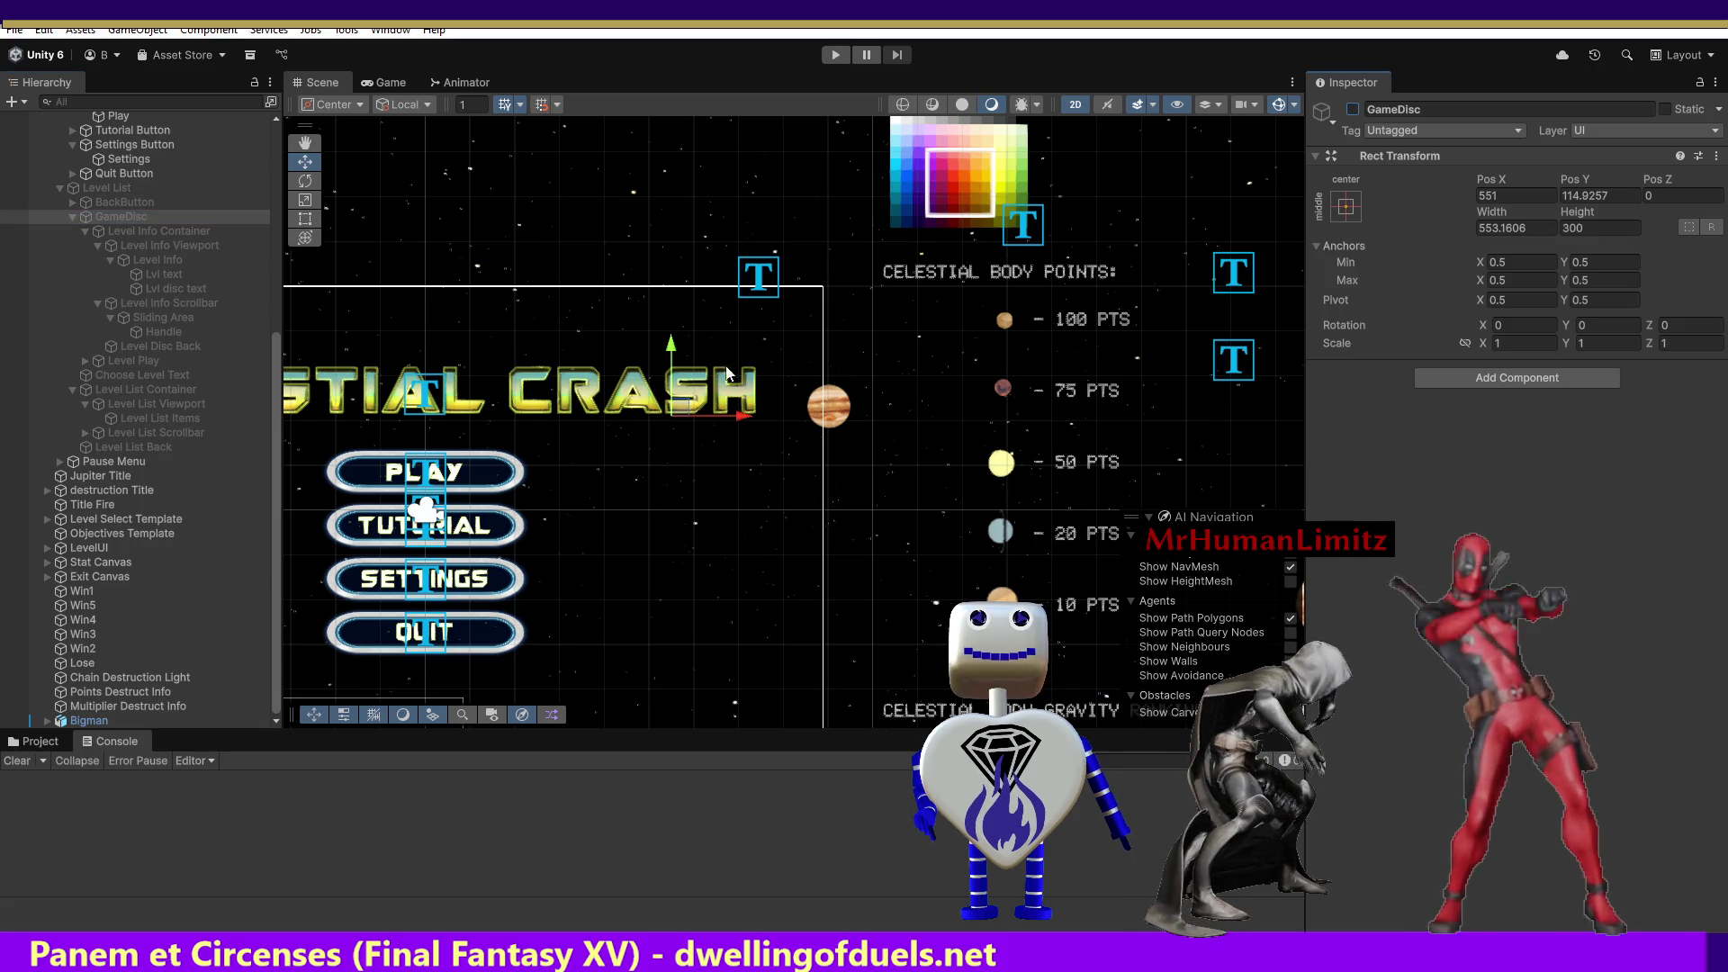
left_click(836, 55)
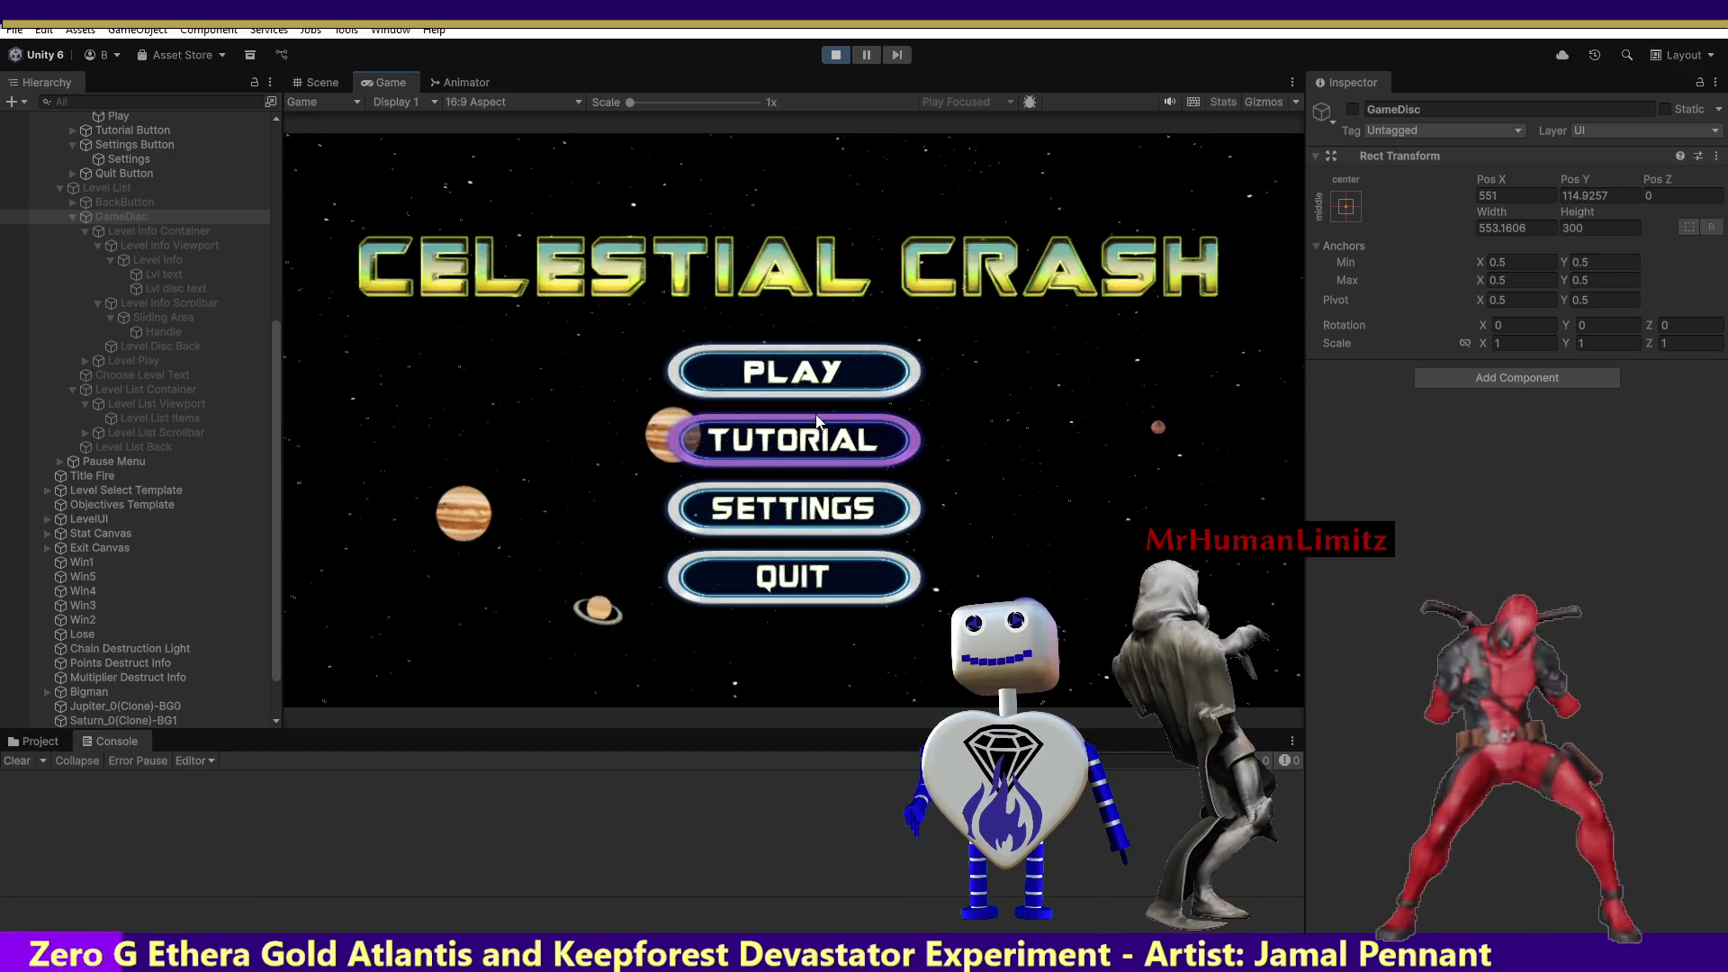
In the running game, open level select and pick levels 1 and 3 to check panel placement.
left_click(807, 375)
left_click(807, 375)
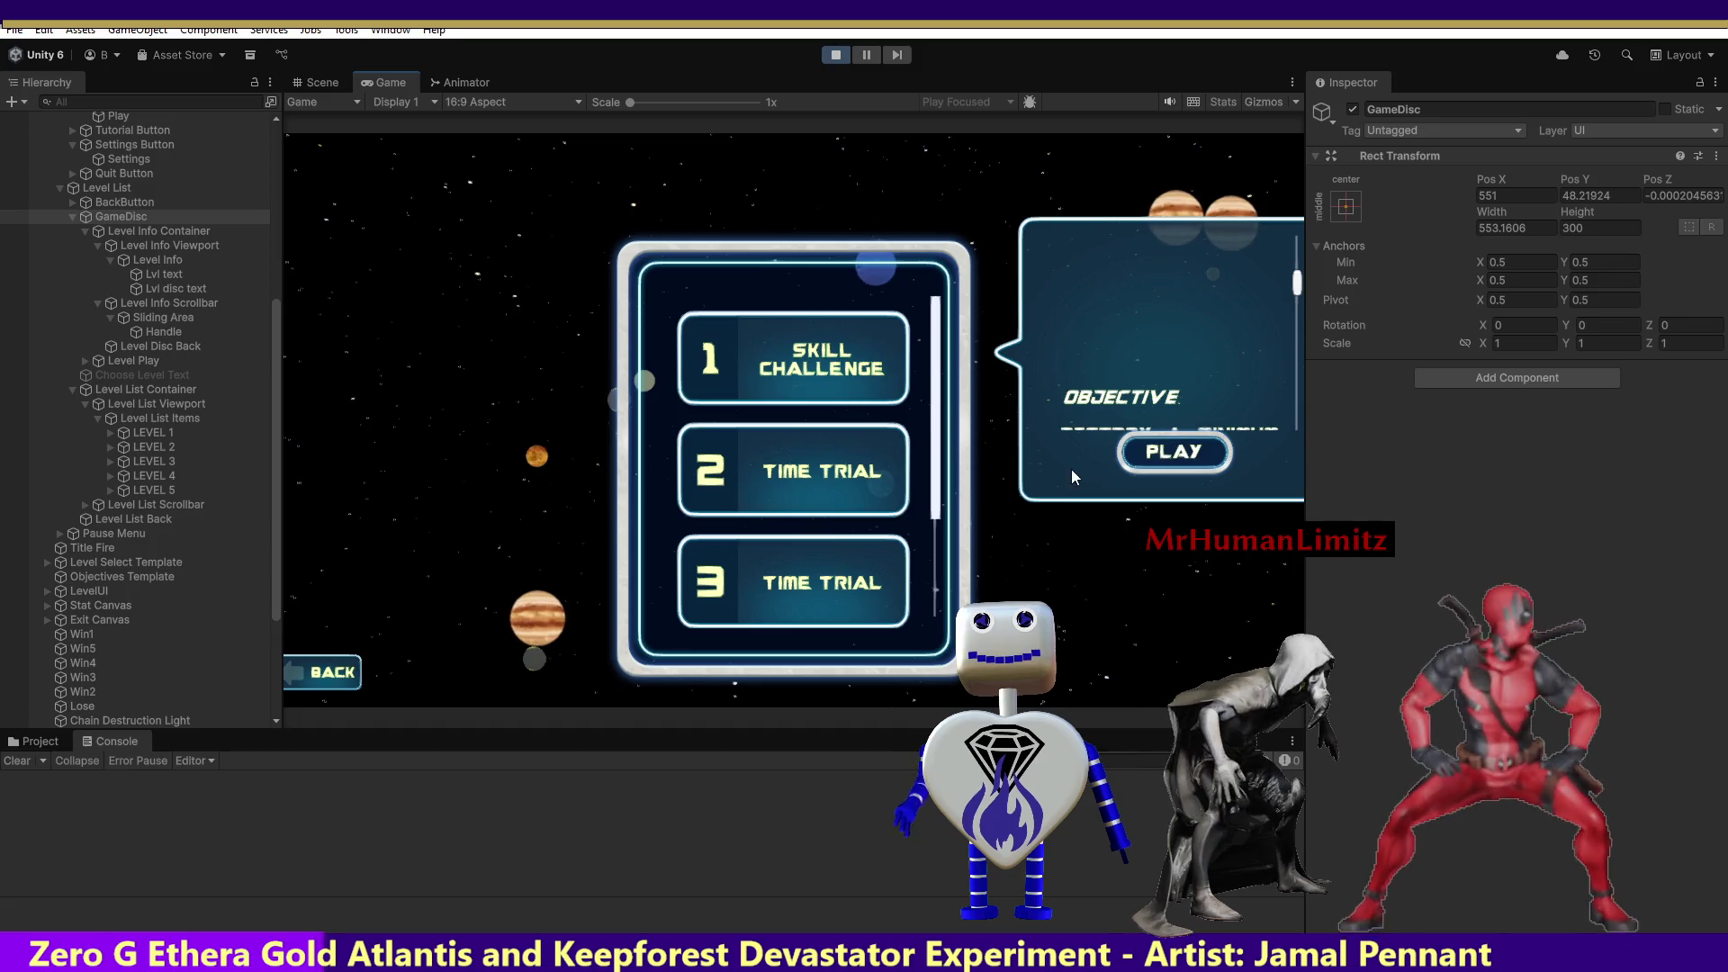
left_click(805, 585)
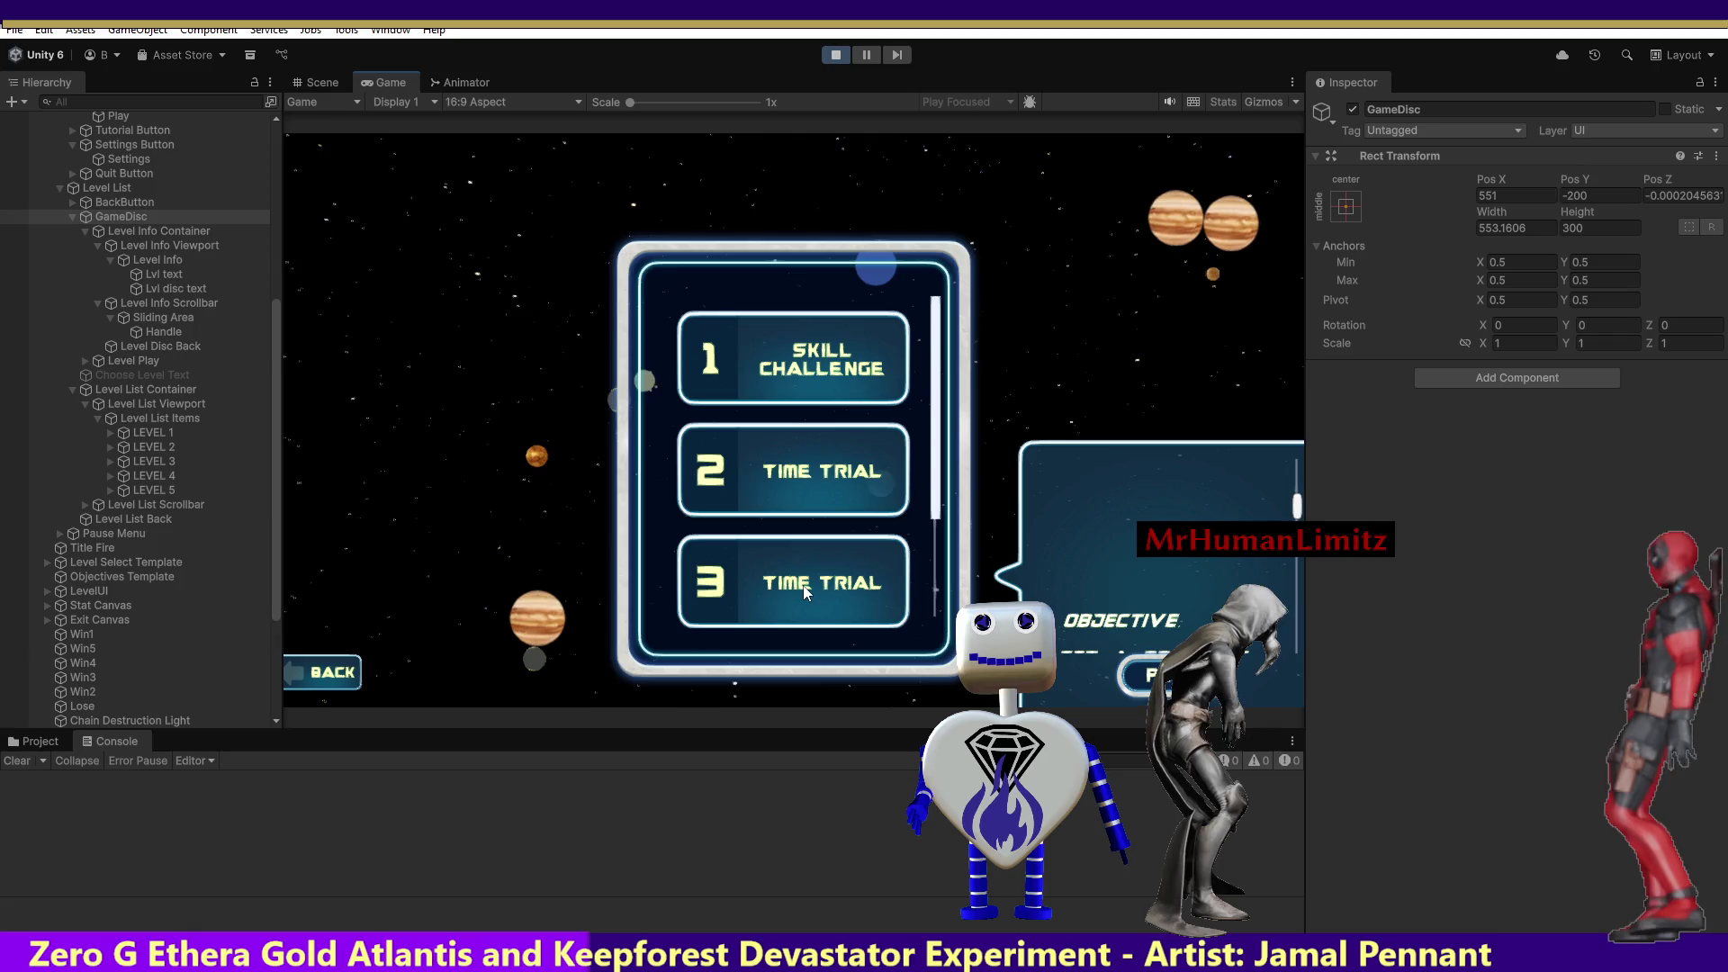
left_click(318, 81)
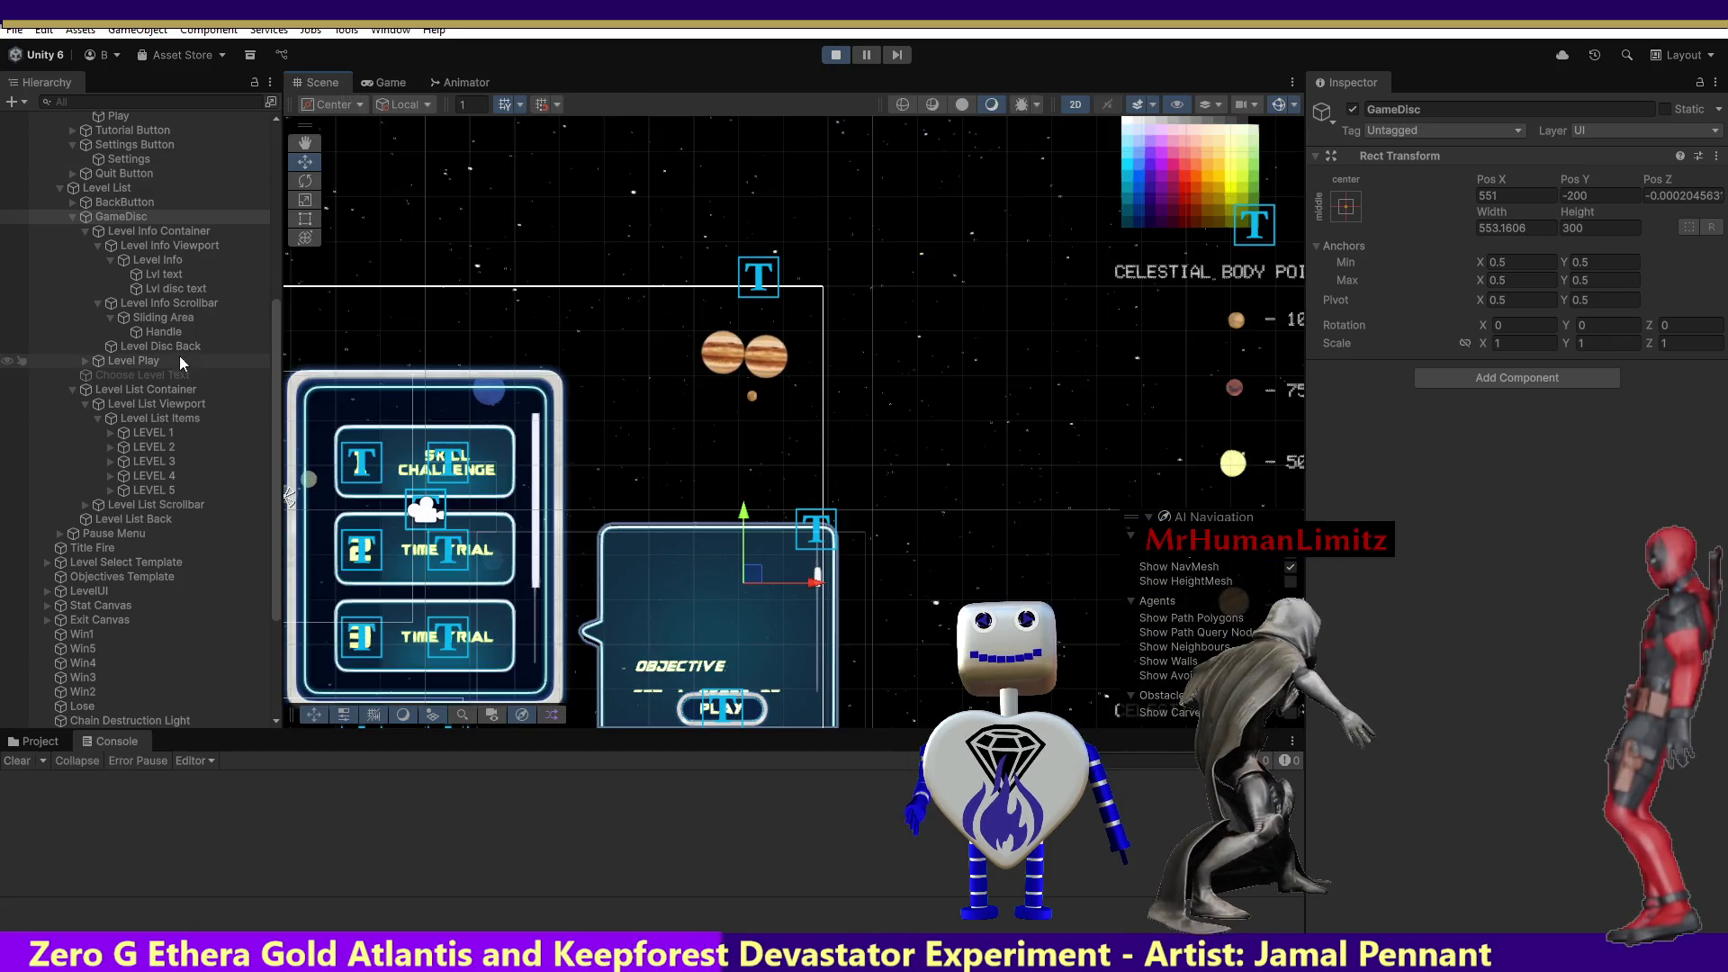
Set the Level Play button's Pos Y to -107 and relaunch the game to its level list.
left_click(144, 360)
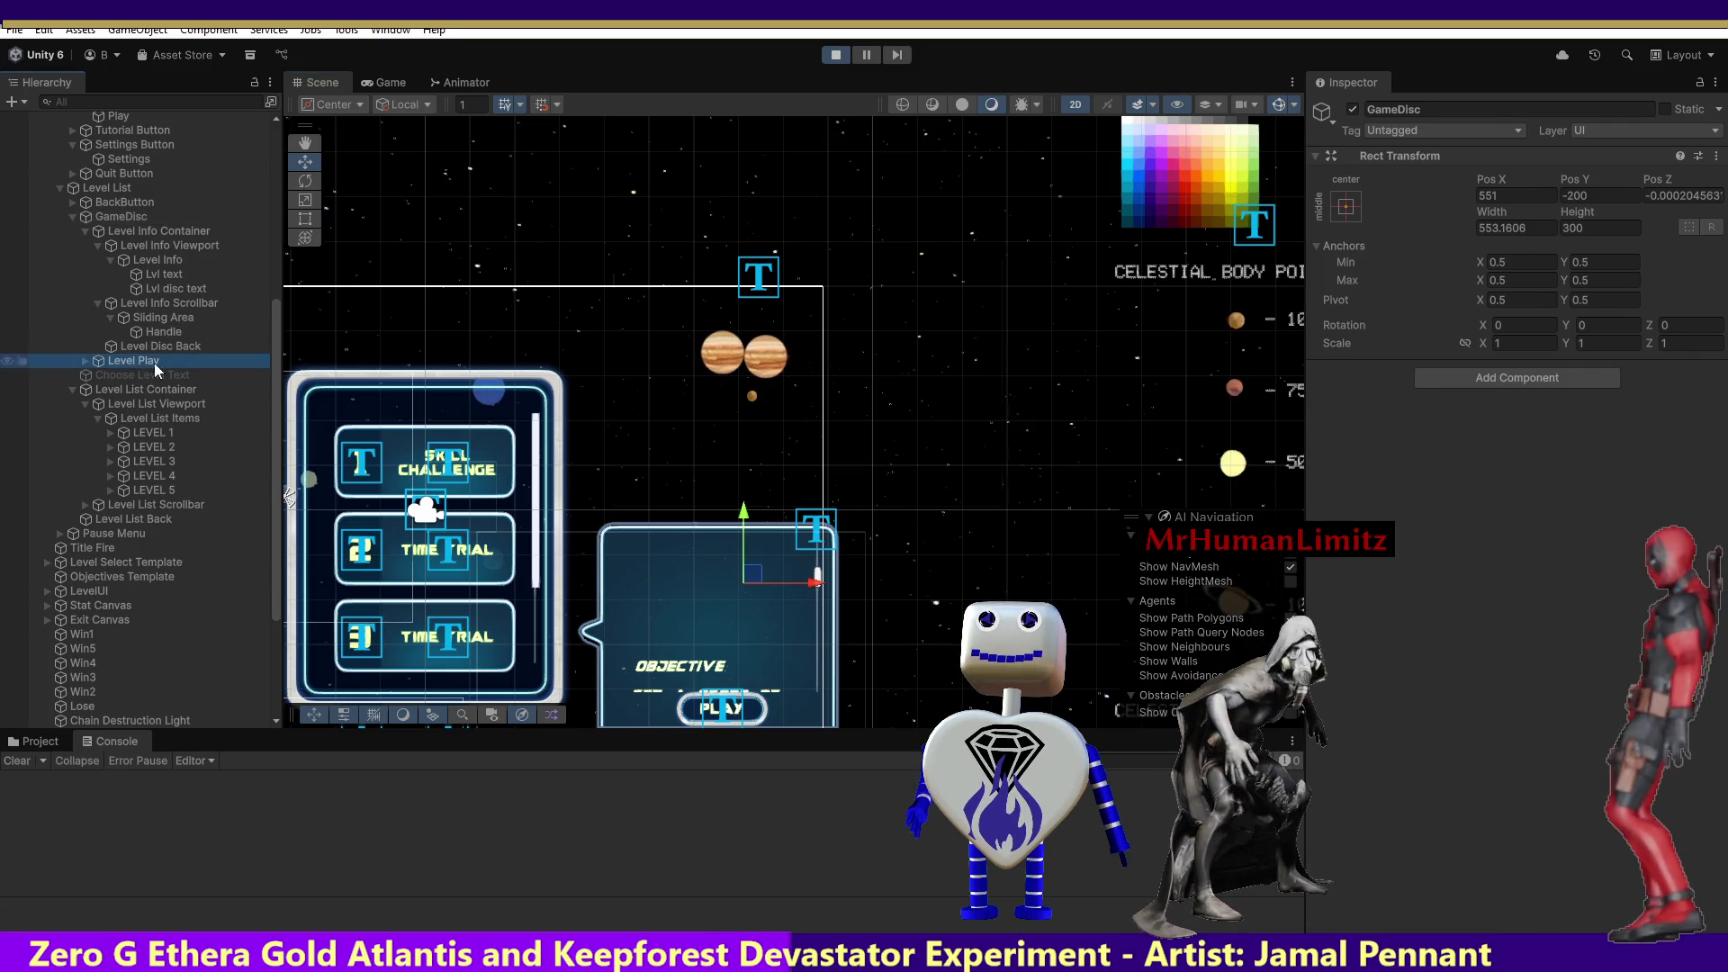
left_click_drag(722, 639, 722, 639)
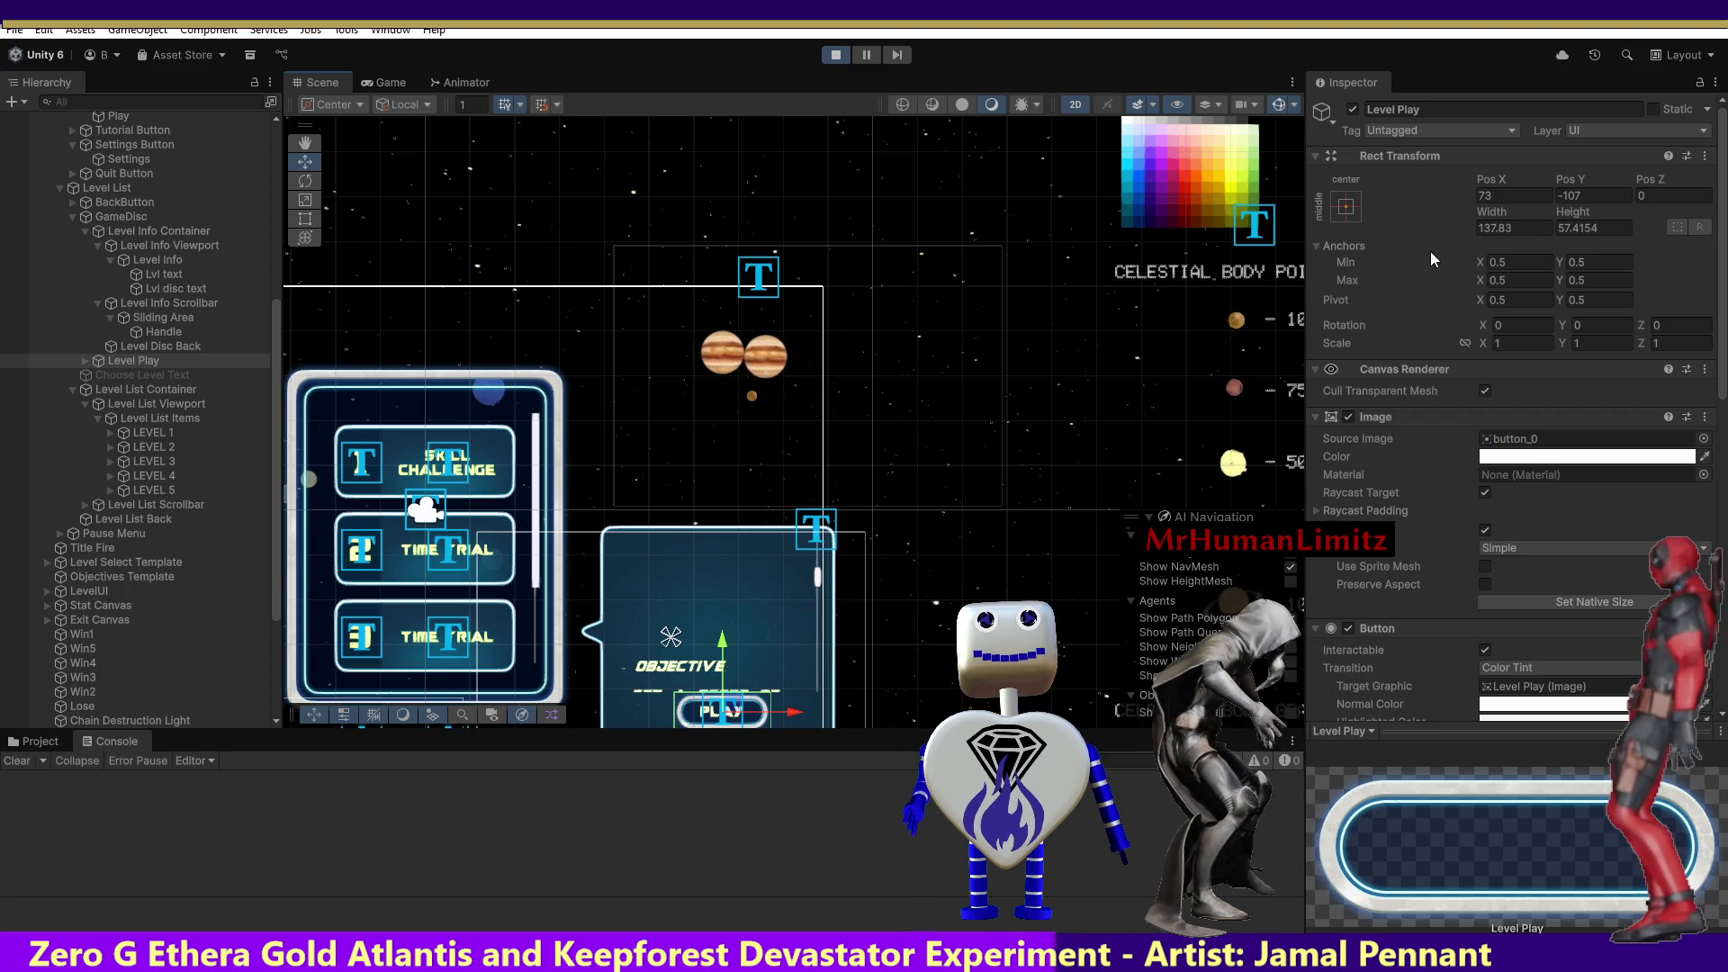
left_click(1584, 194)
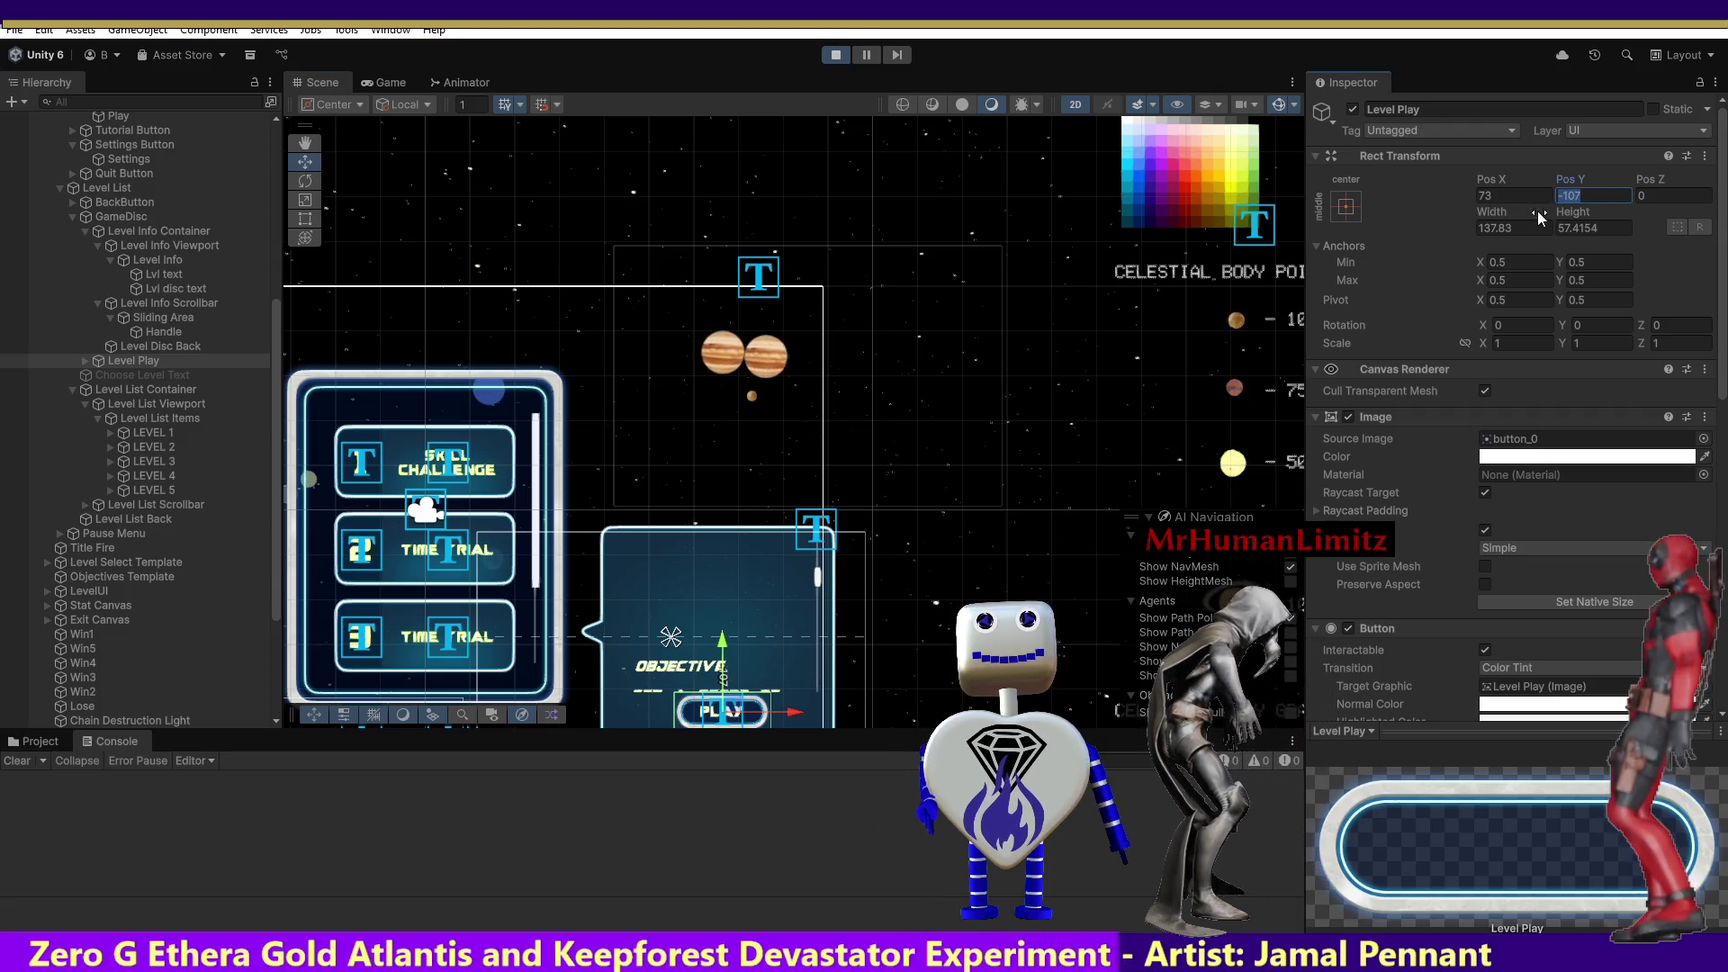
left_click(835, 56)
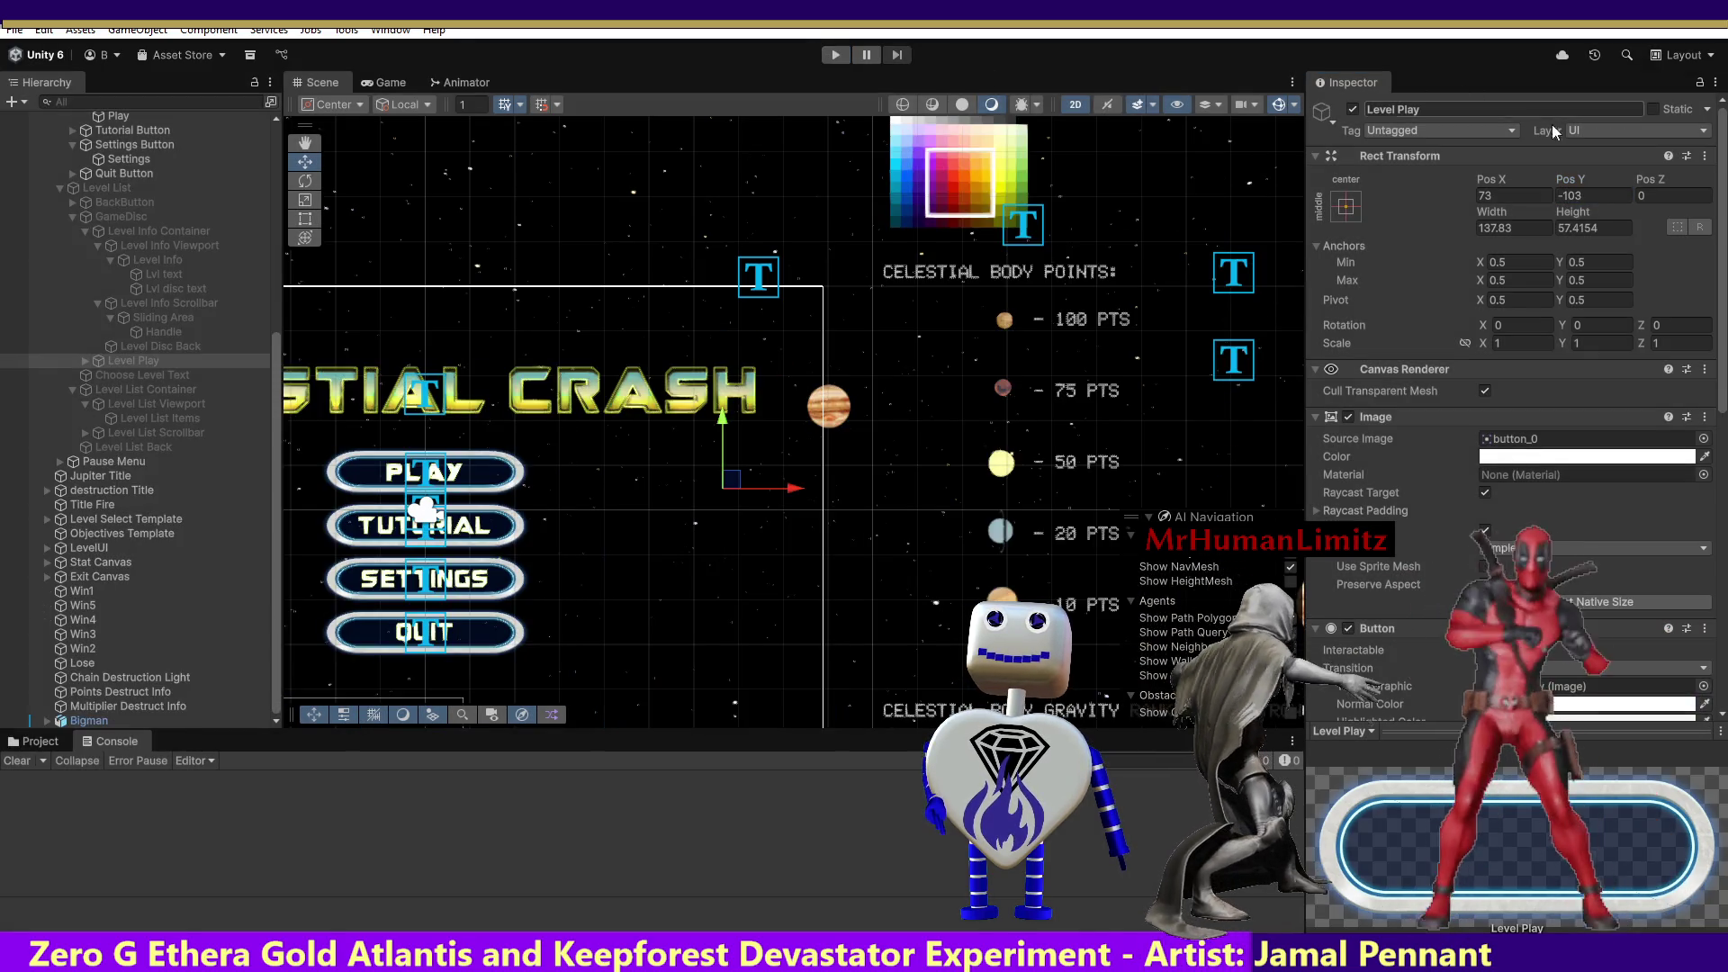
left_click(1593, 194)
type("-107")
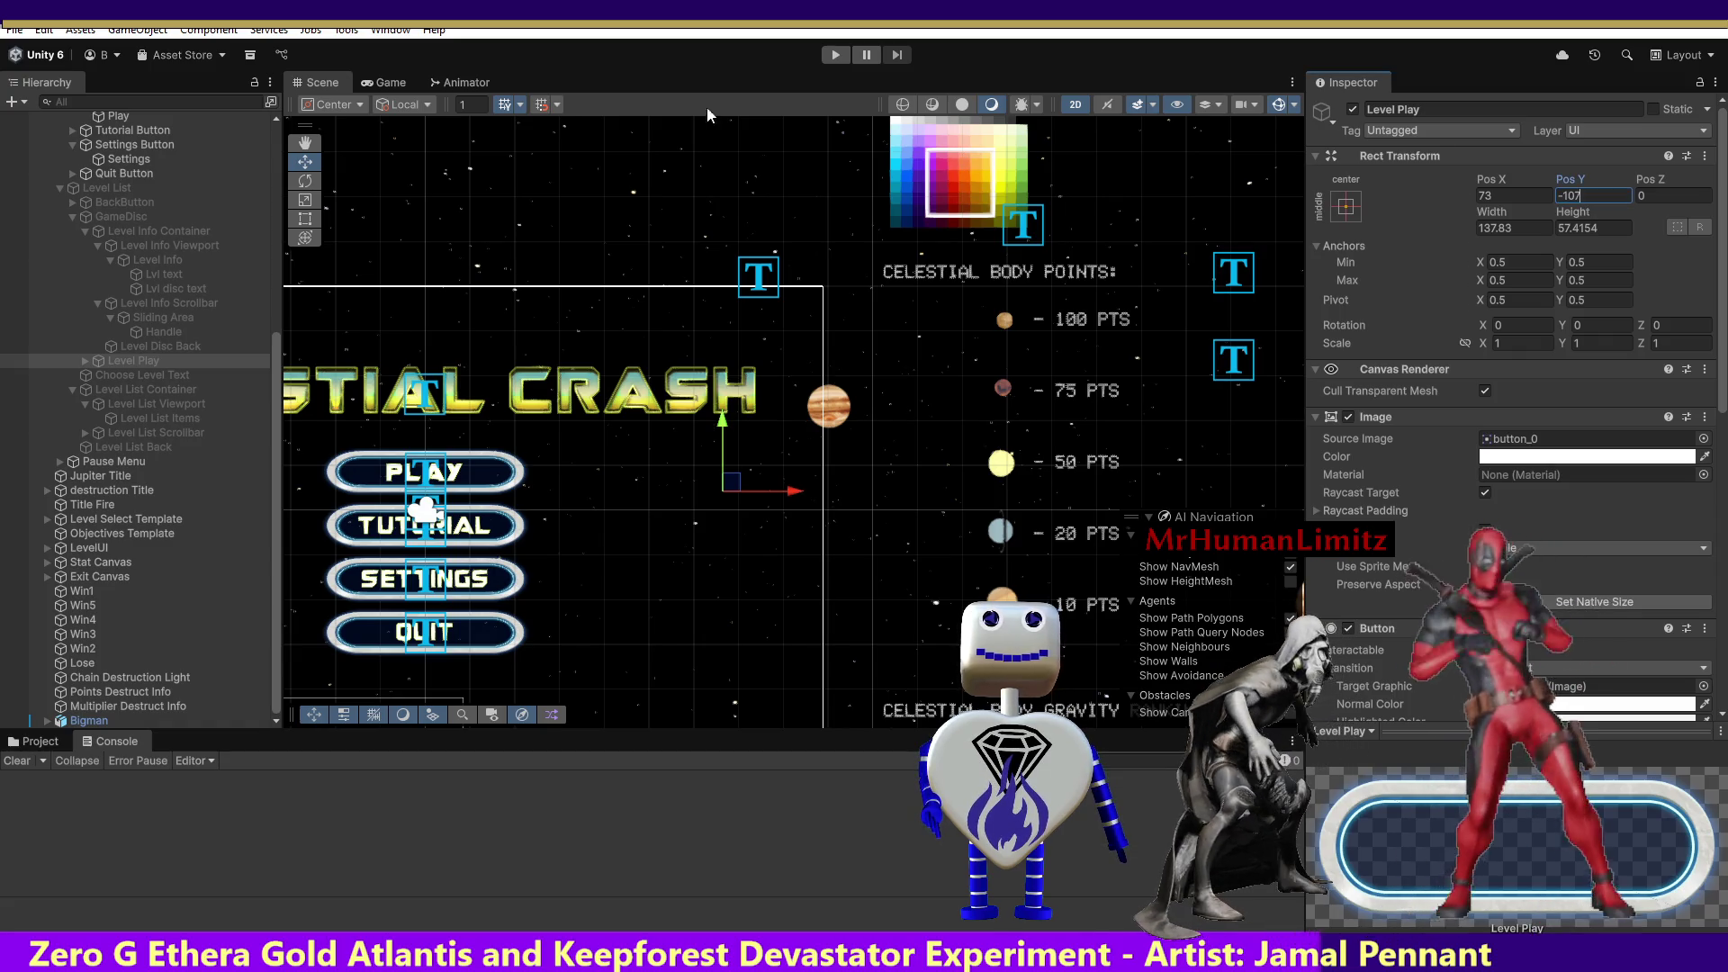
left_click(834, 56)
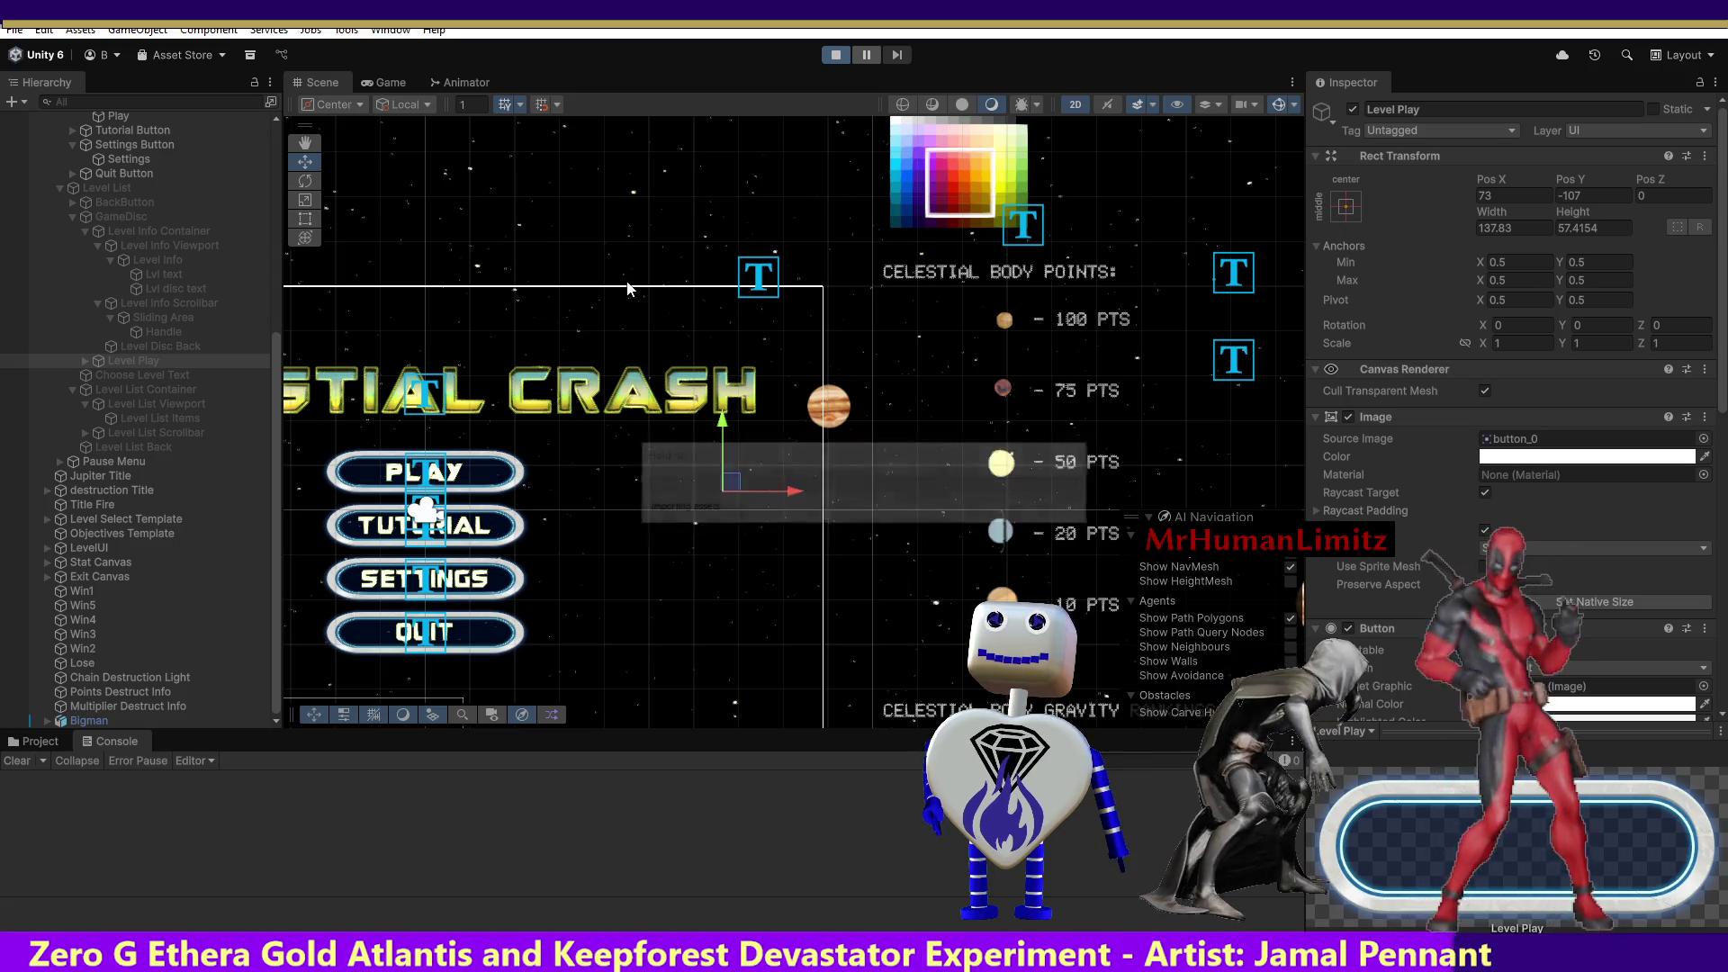
left_click(720, 369)
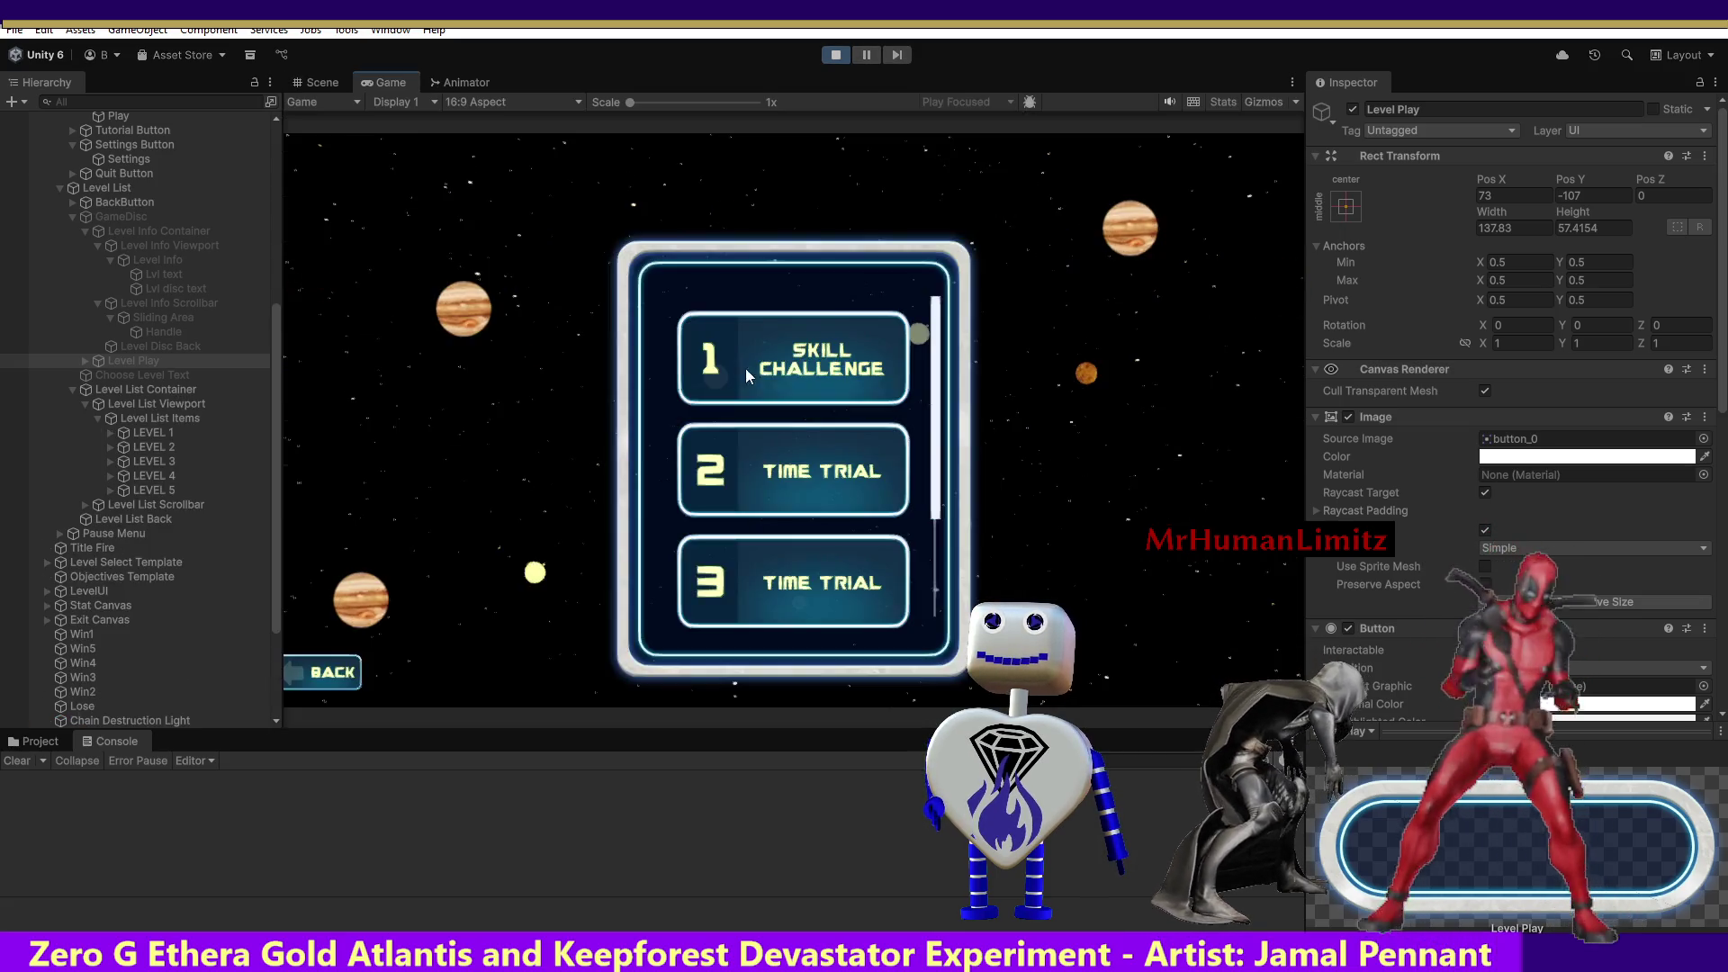
Check the level 1 and 2 objectives with panel scrolling, then stop and restart the game.
left_click(743, 369)
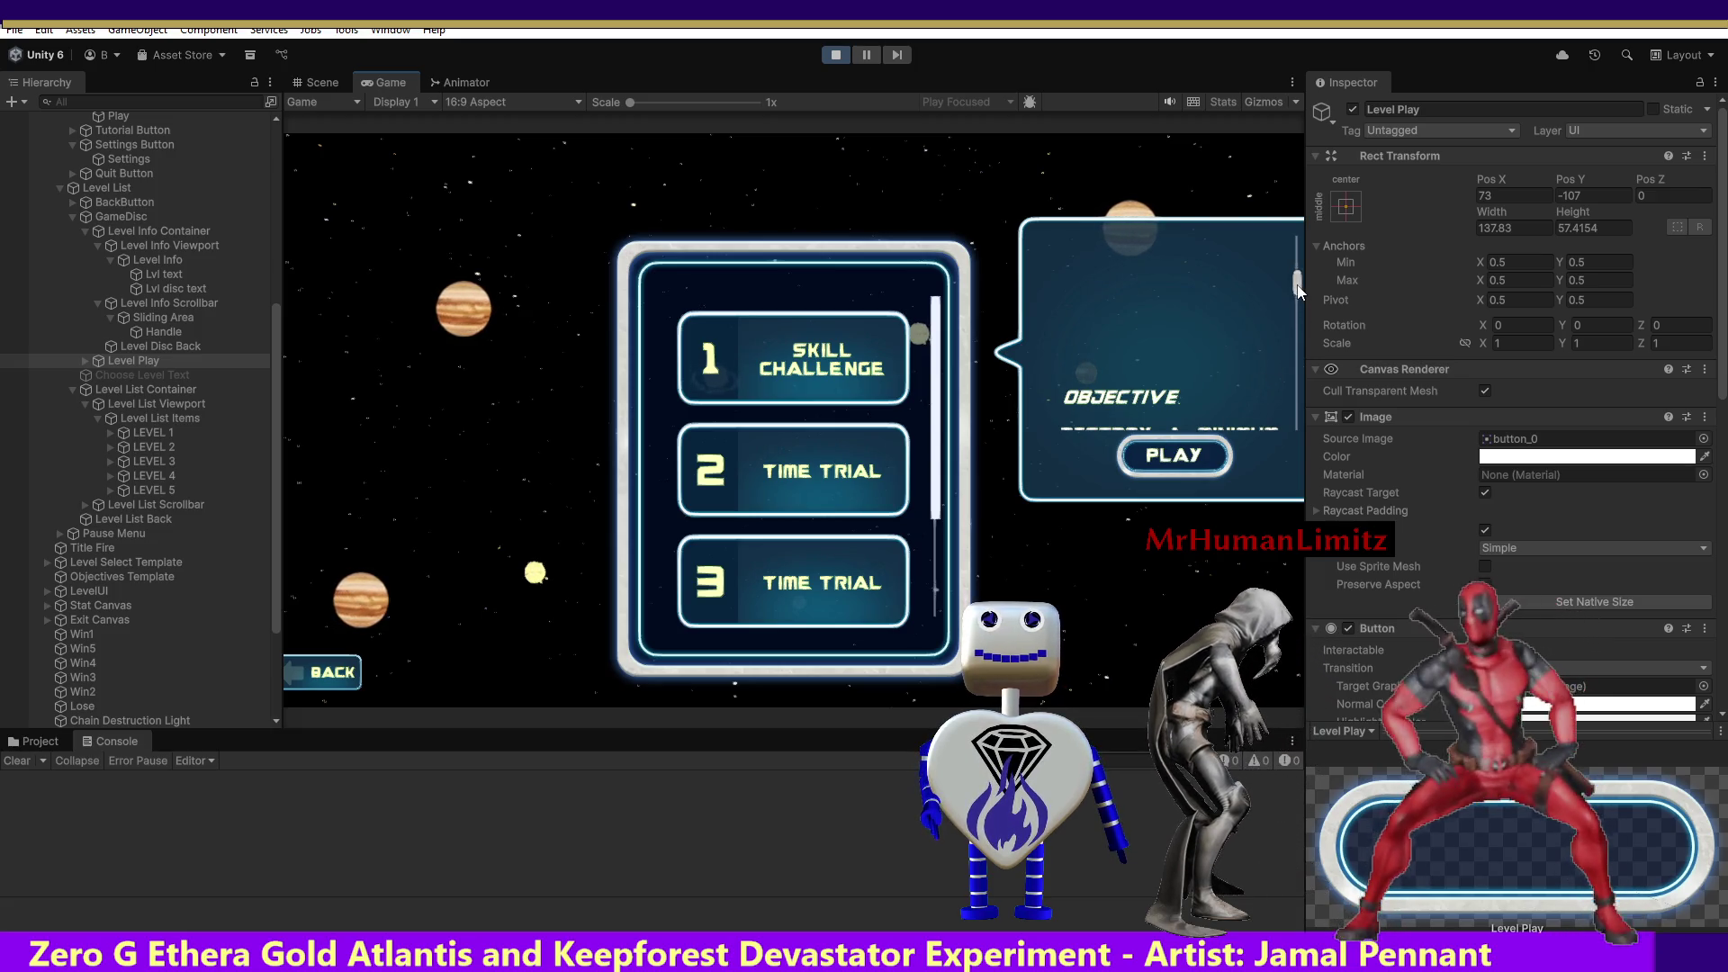
scroll(1298, 290, "up", 3)
mouse_move(1298, 309)
left_mouse_down()
mouse_move(1300, 417)
mouse_move(1298, 250)
left_mouse_up()
left_click(816, 461)
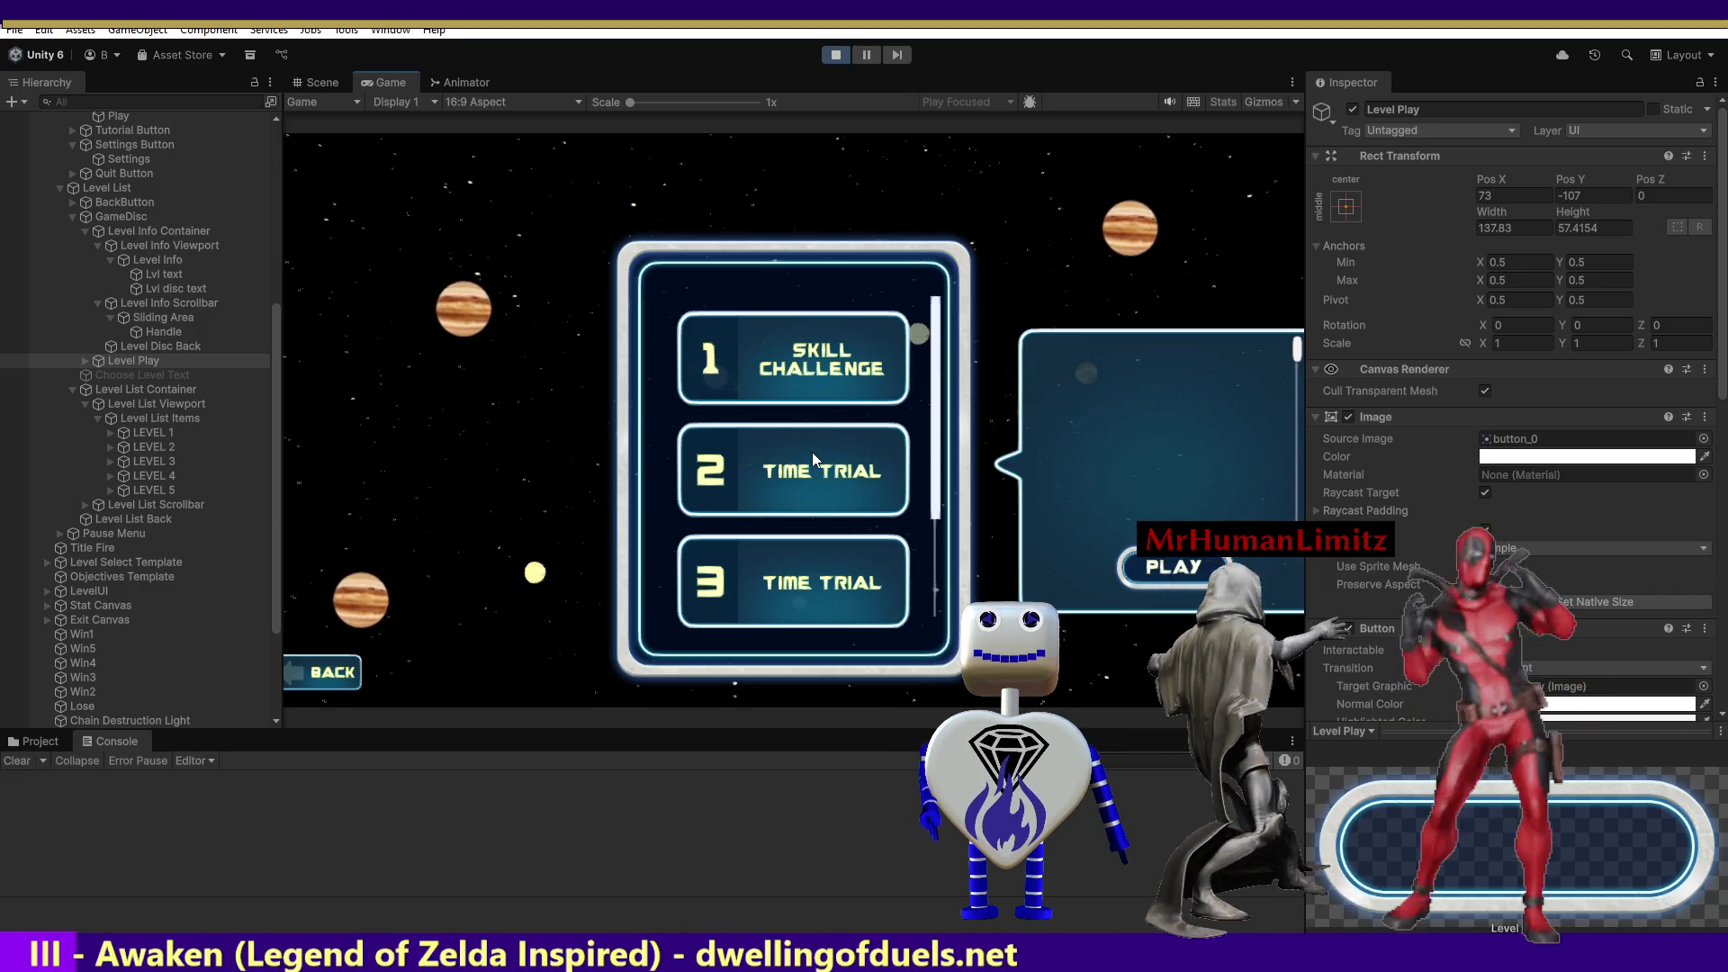
left_click(776, 344)
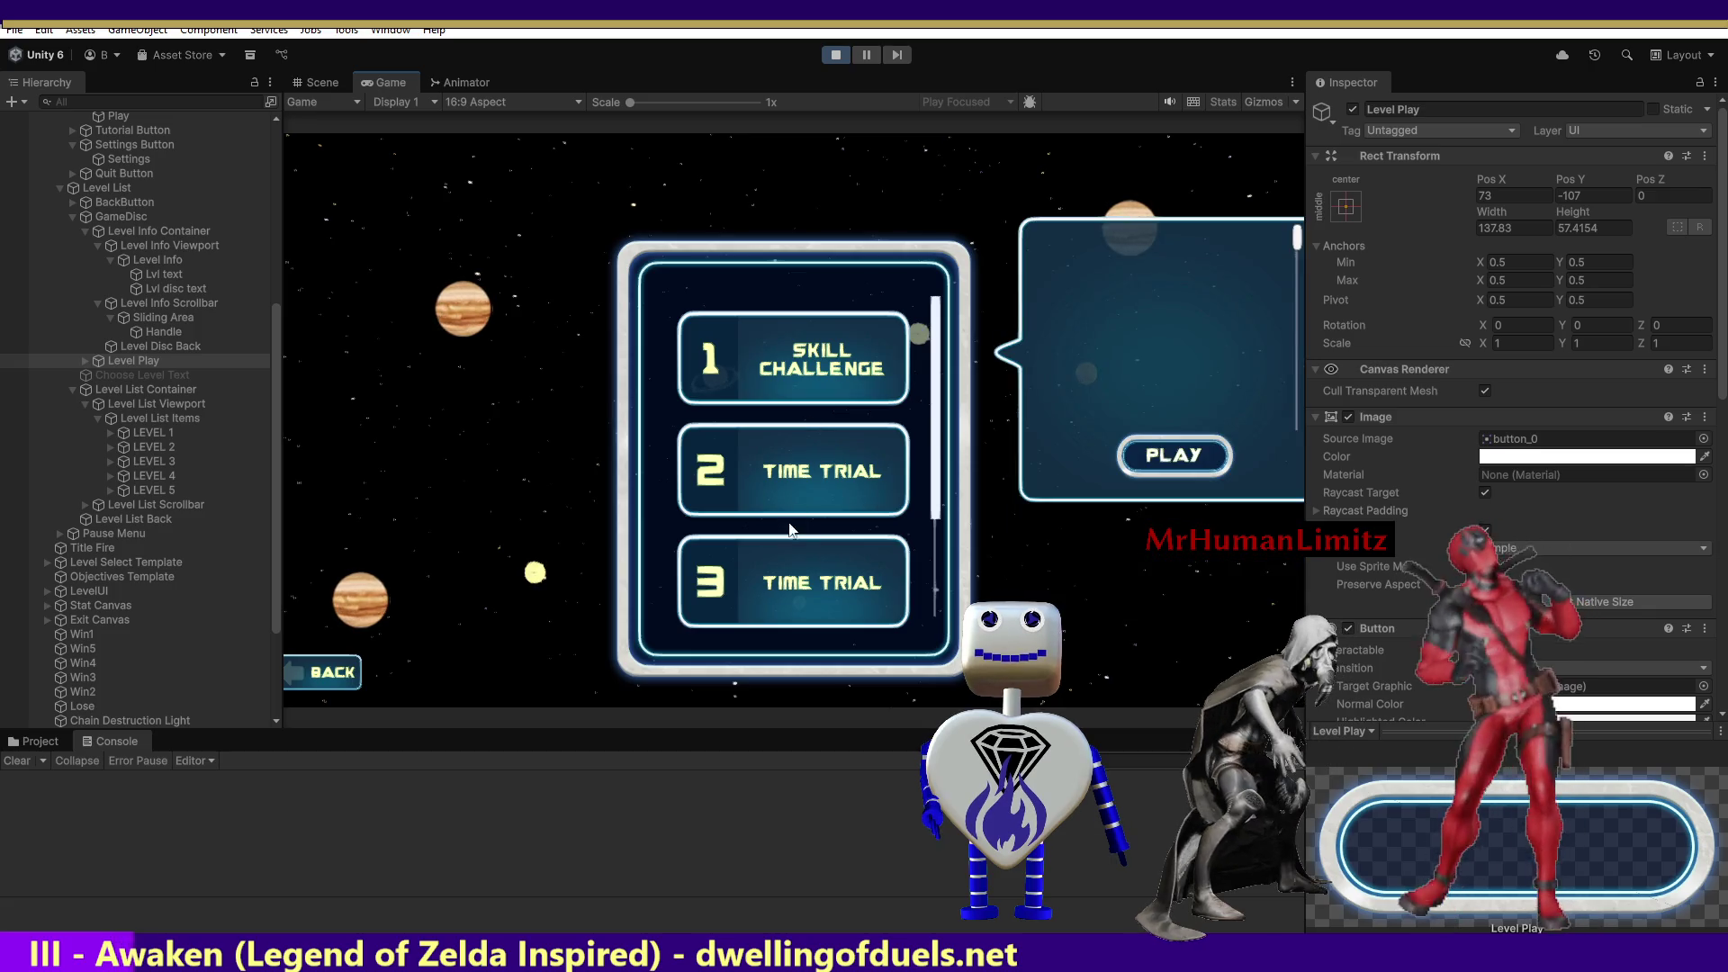
left_click(823, 54)
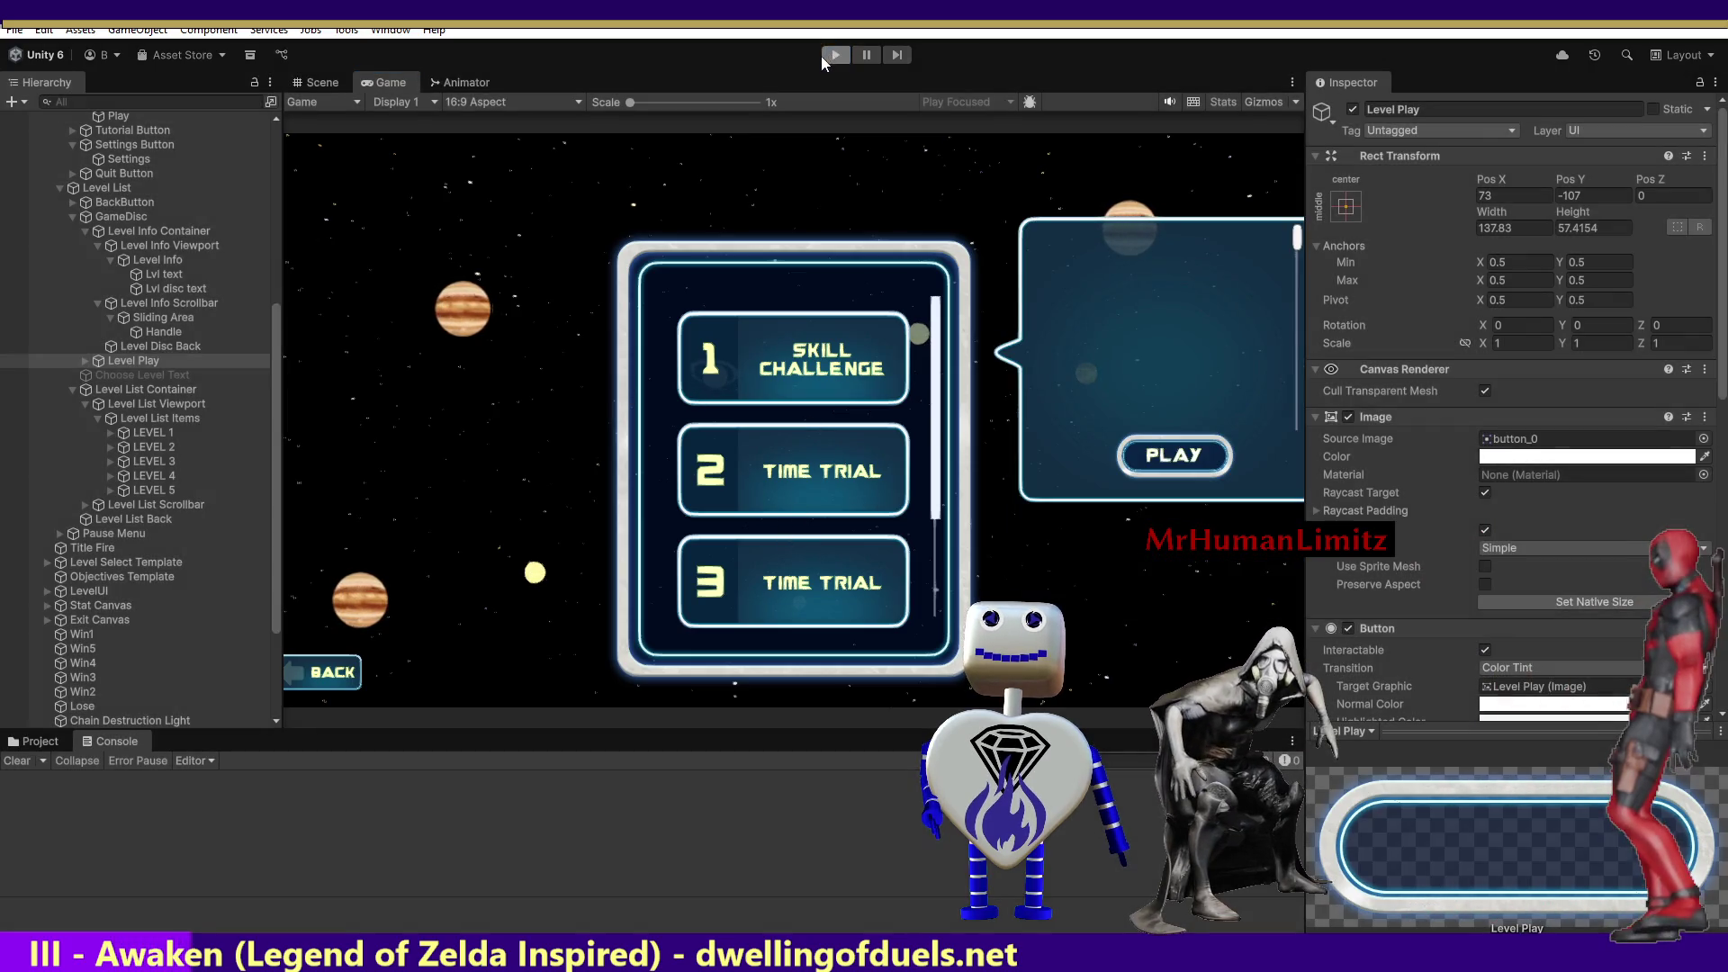
left_click(831, 57)
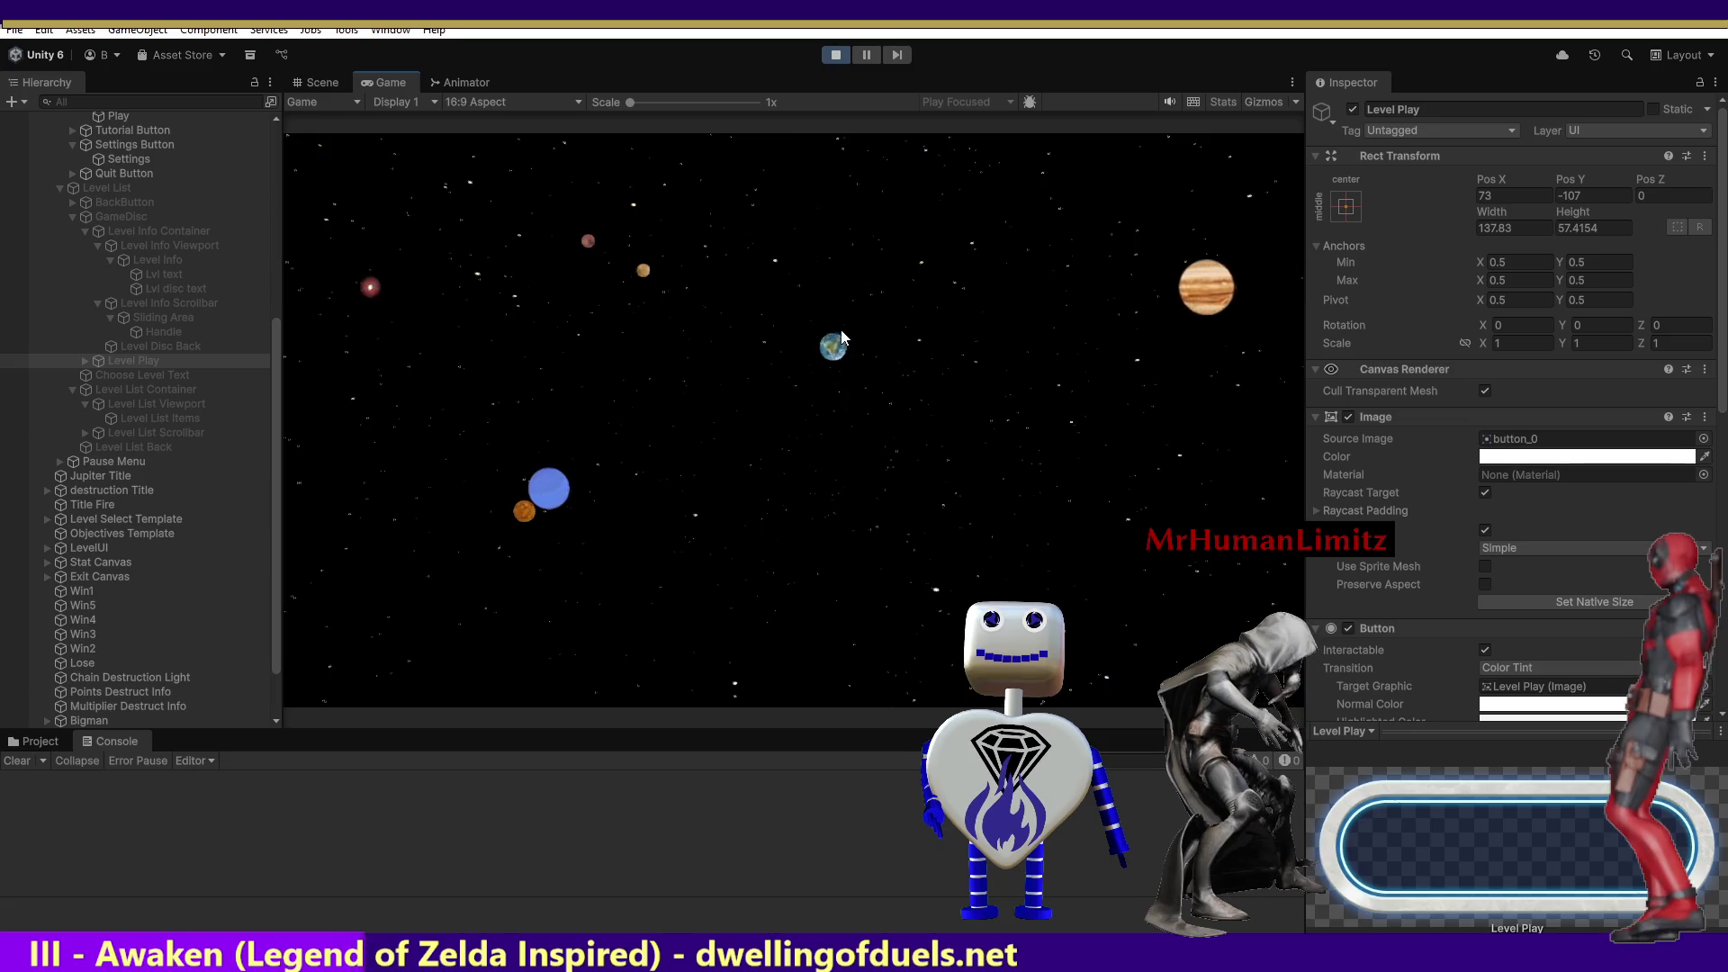
Open level select and inspect Level Info Viewport, Container, Level Disc Back, Lvl disc text and Scrollbar.
left_click(834, 377)
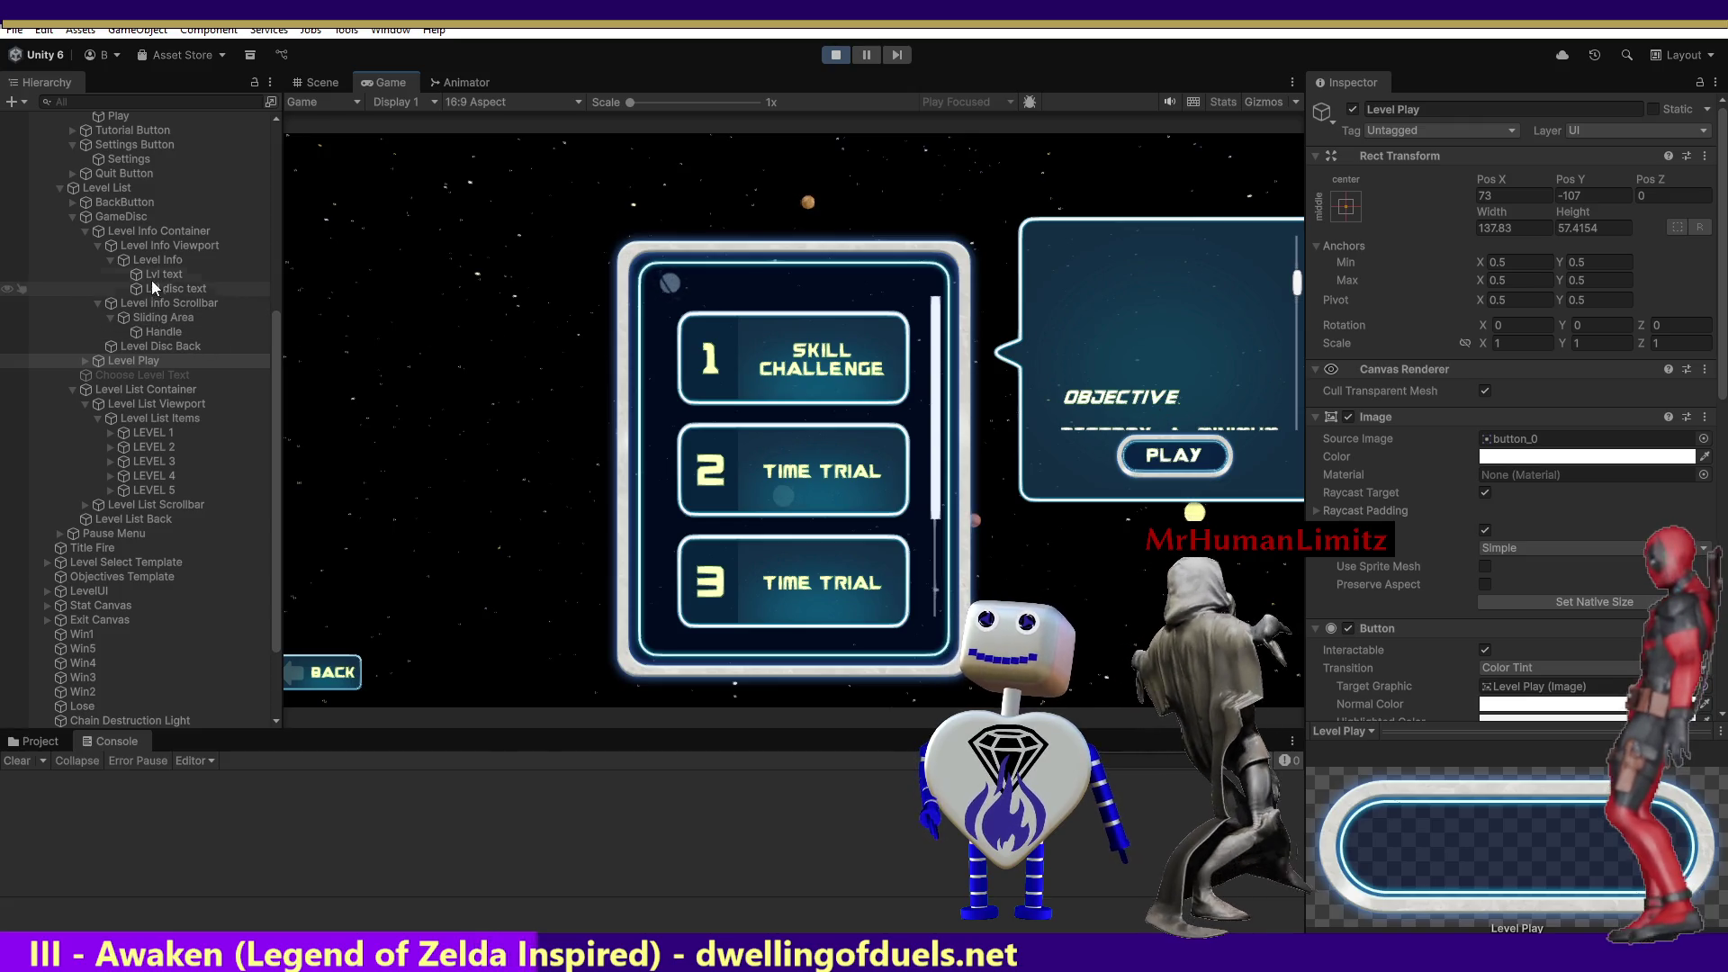
left_click(153, 247)
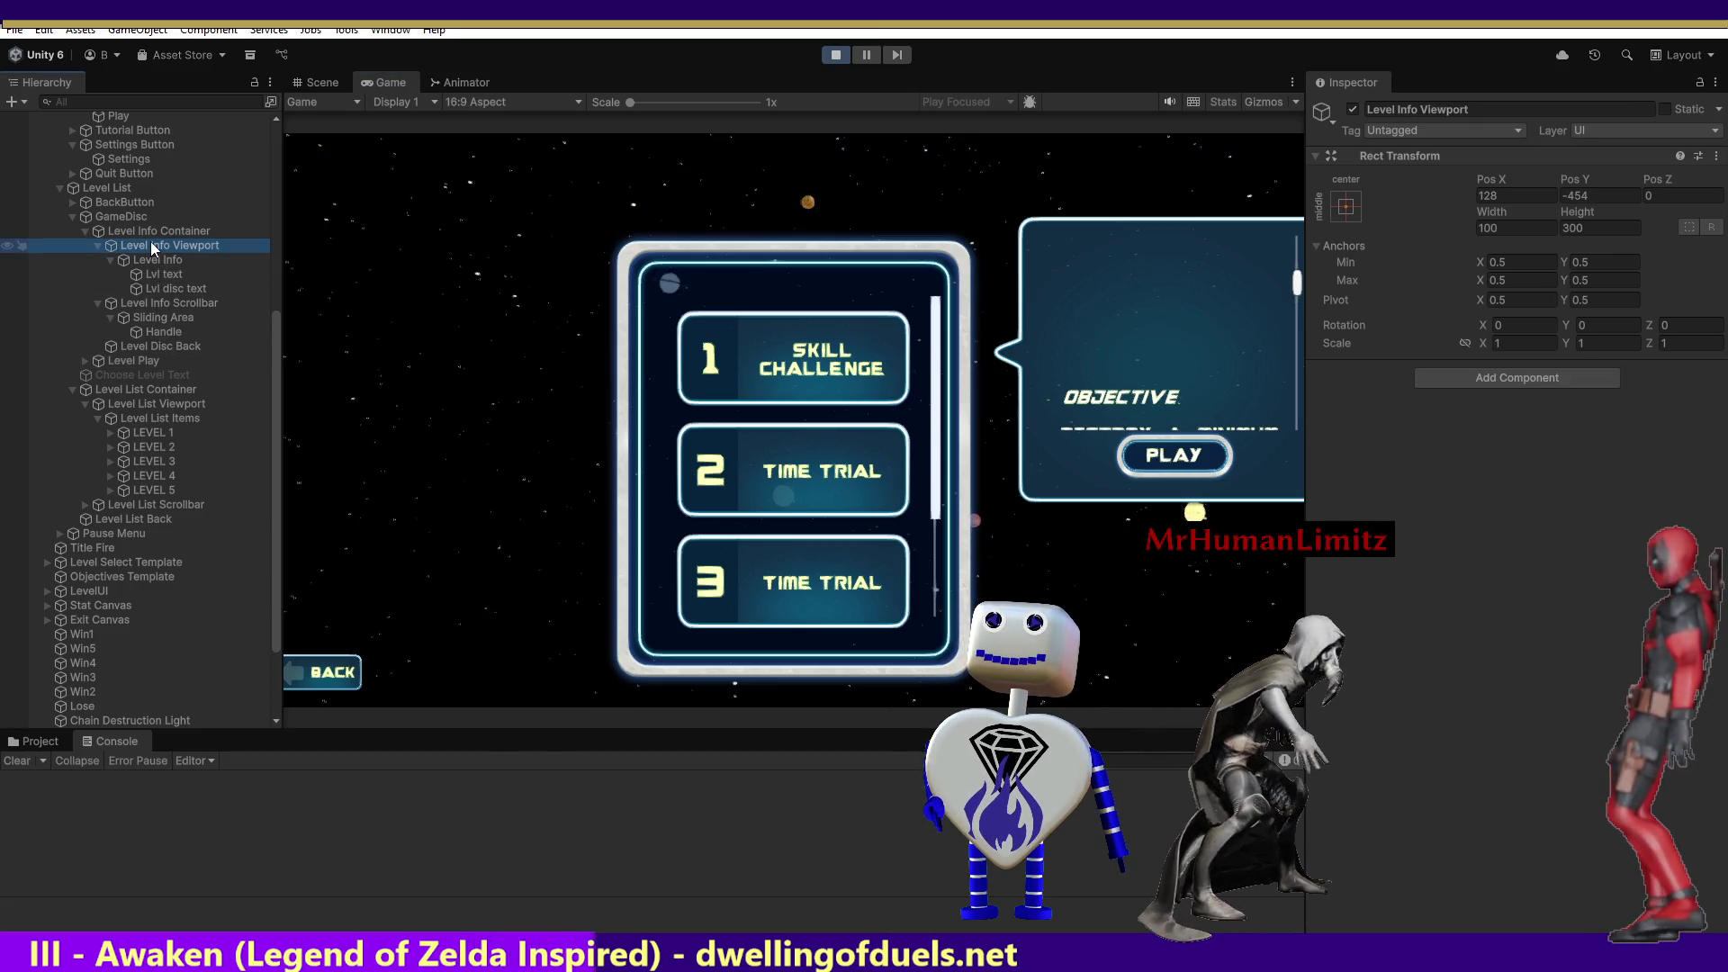
left_click(127, 229)
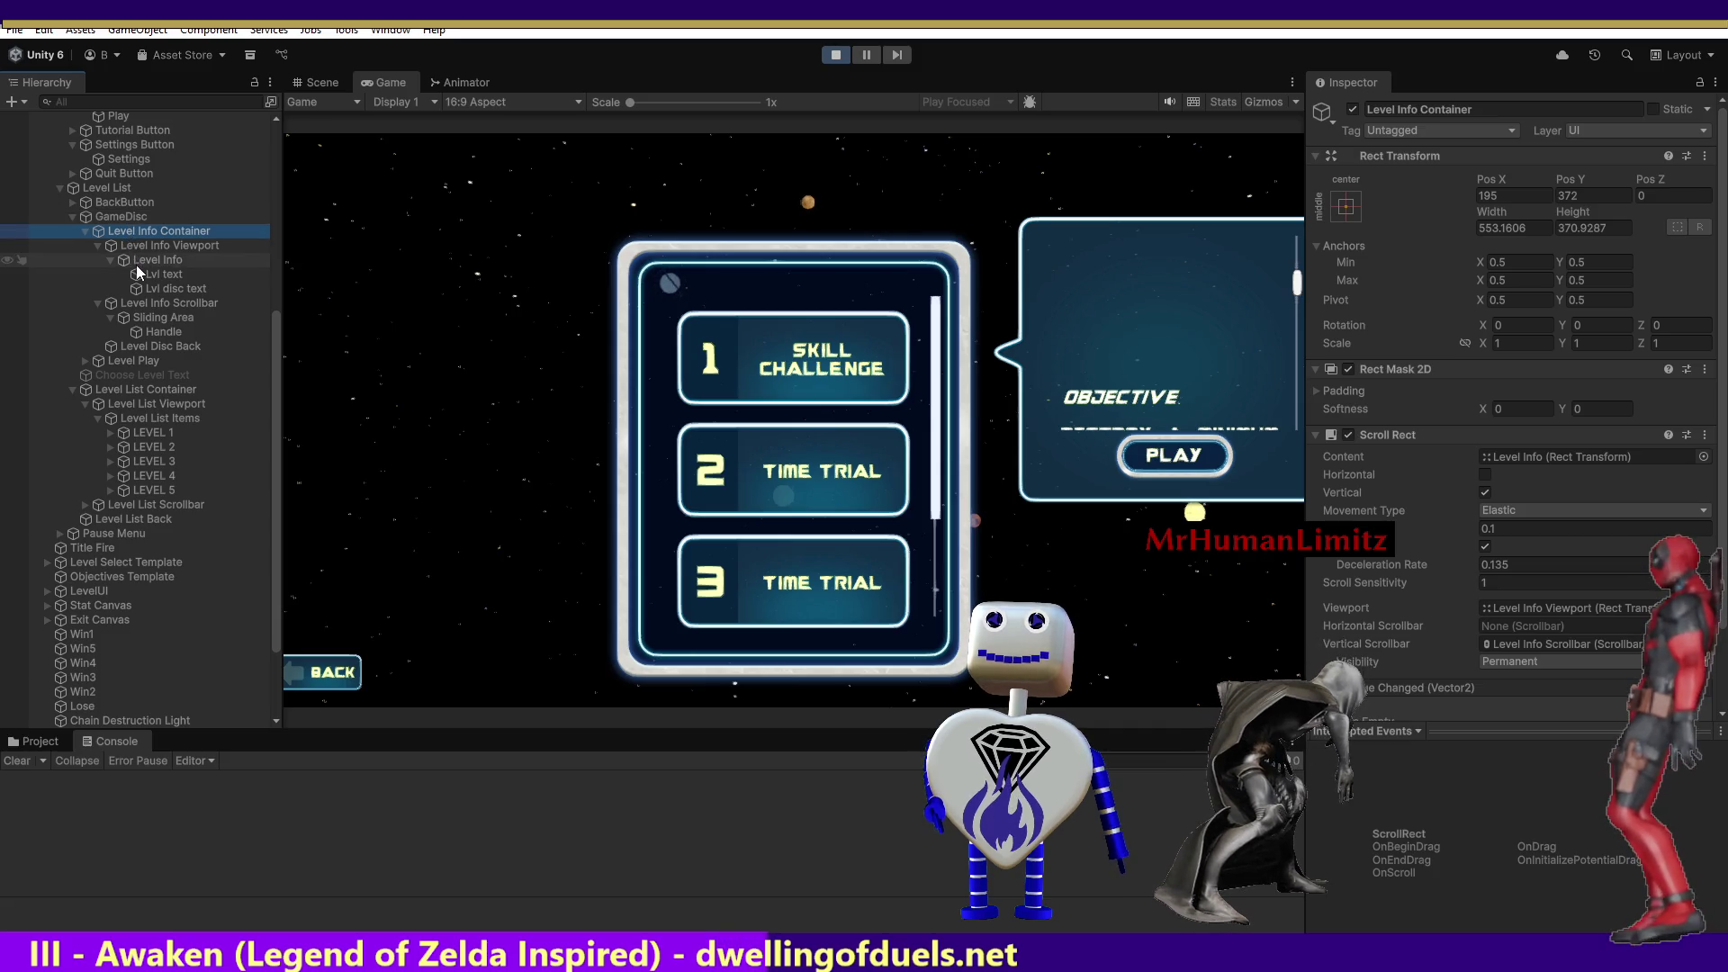
left_click(143, 344)
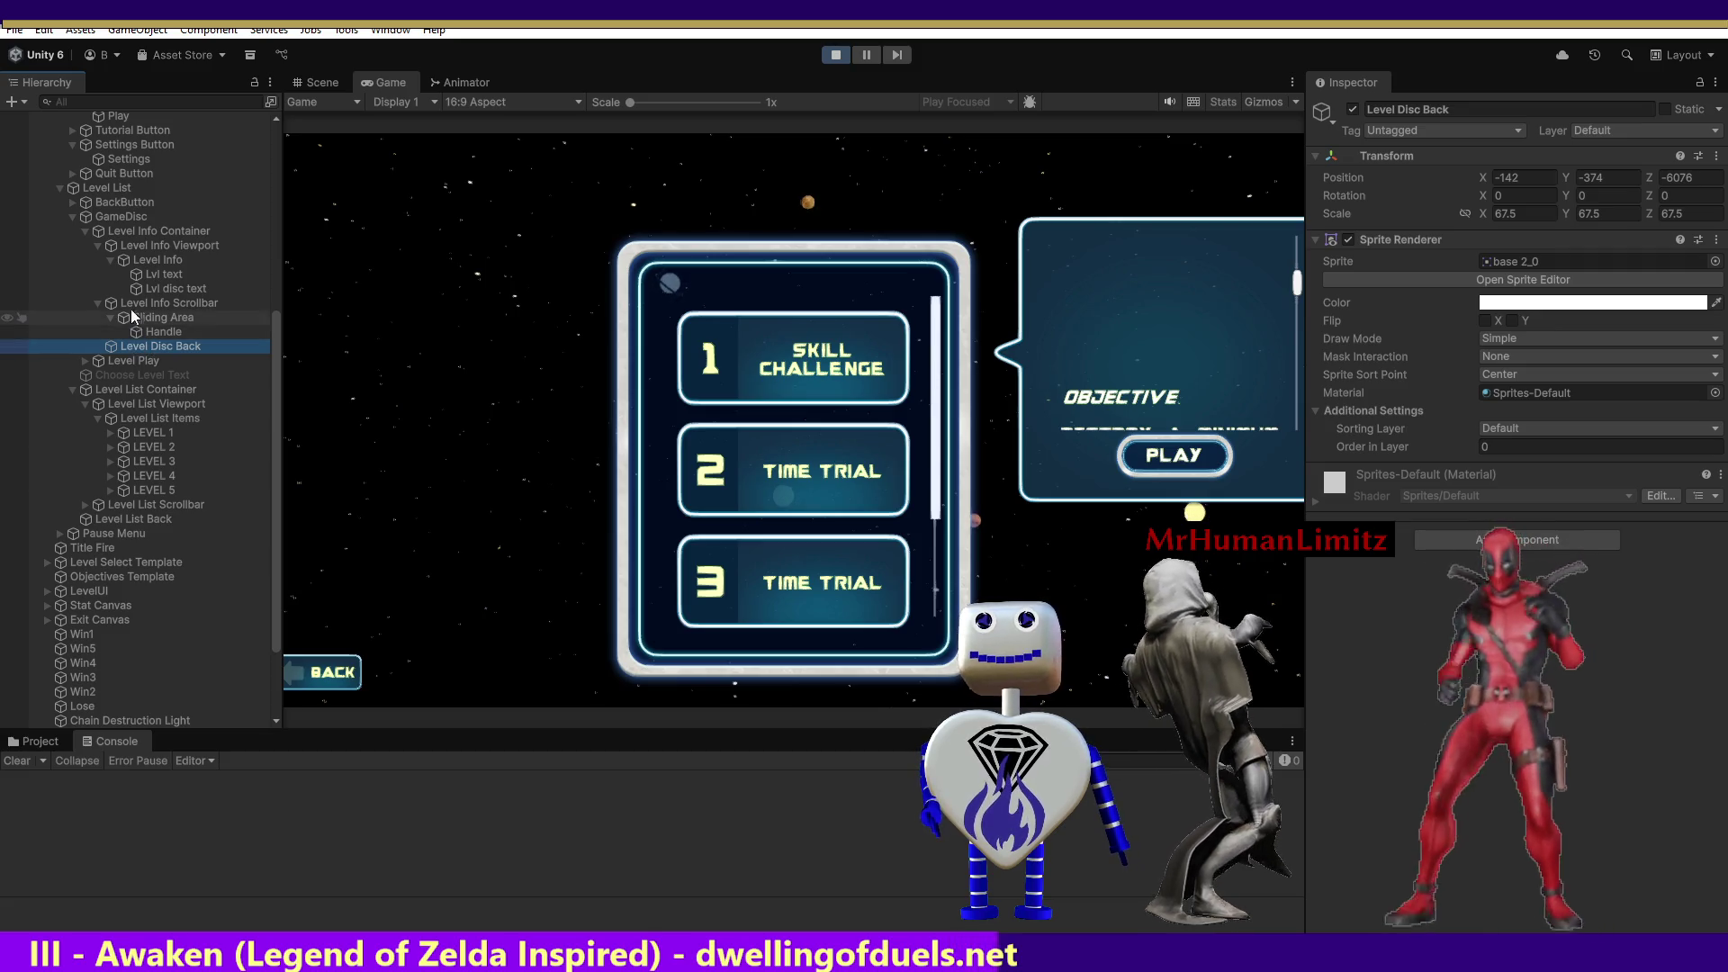
left_click(132, 291)
left_click(129, 301)
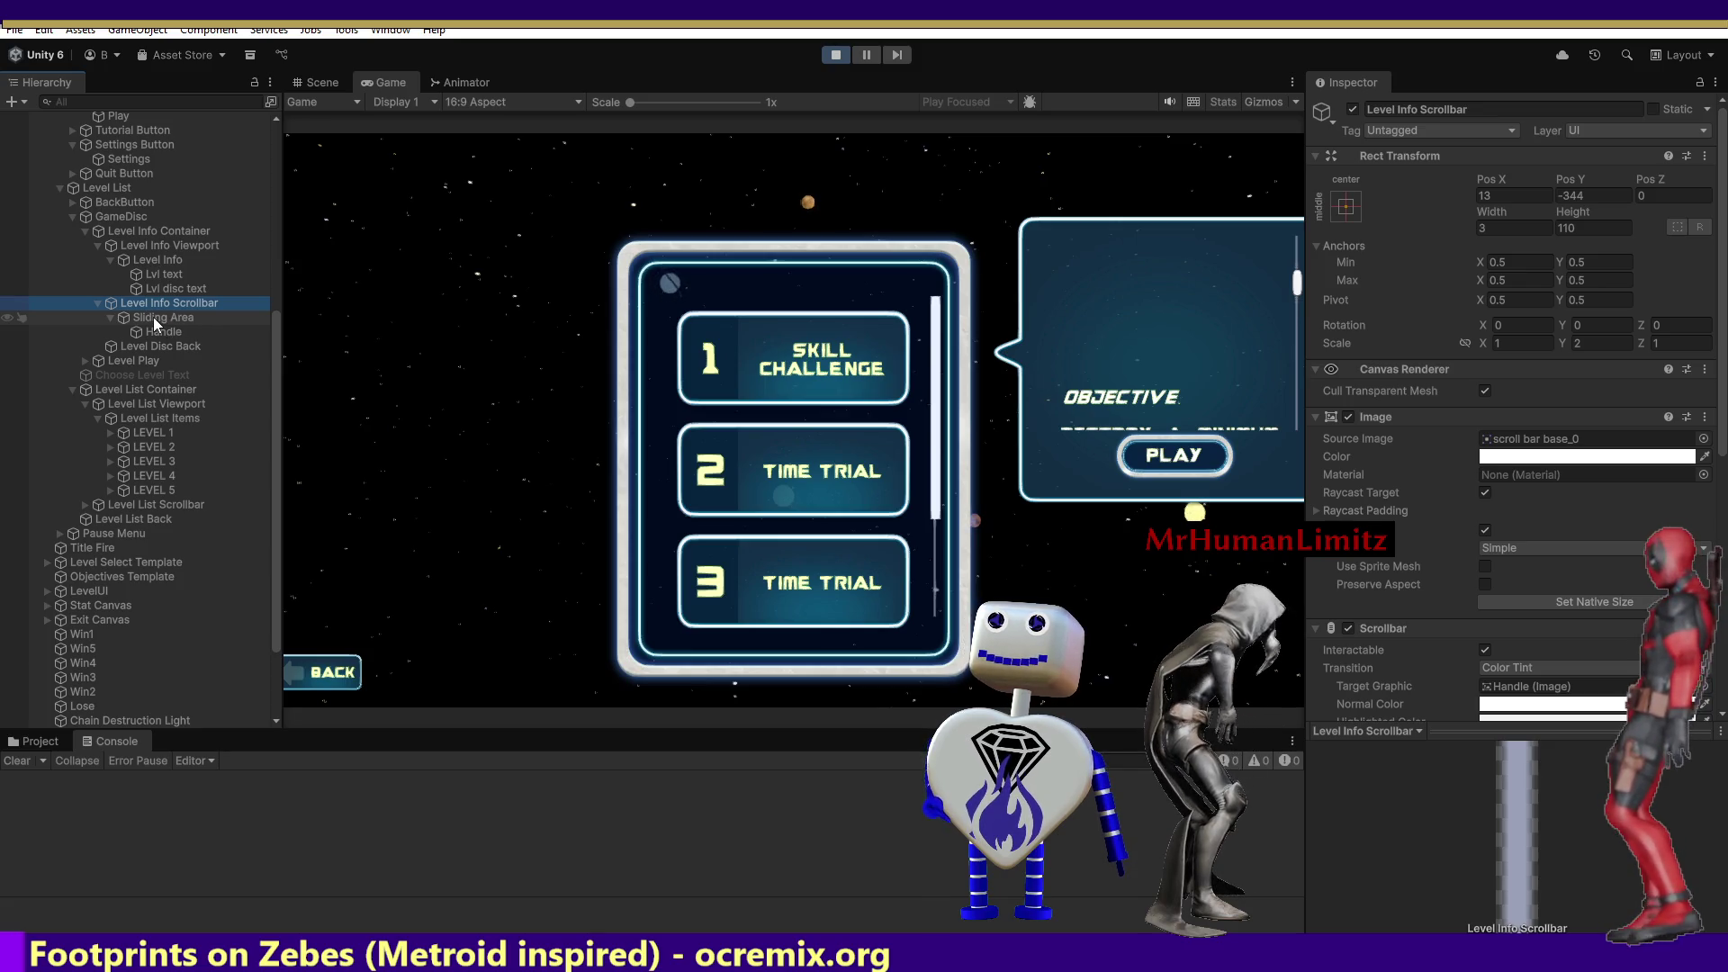
left_click(160, 259)
left_click(162, 245)
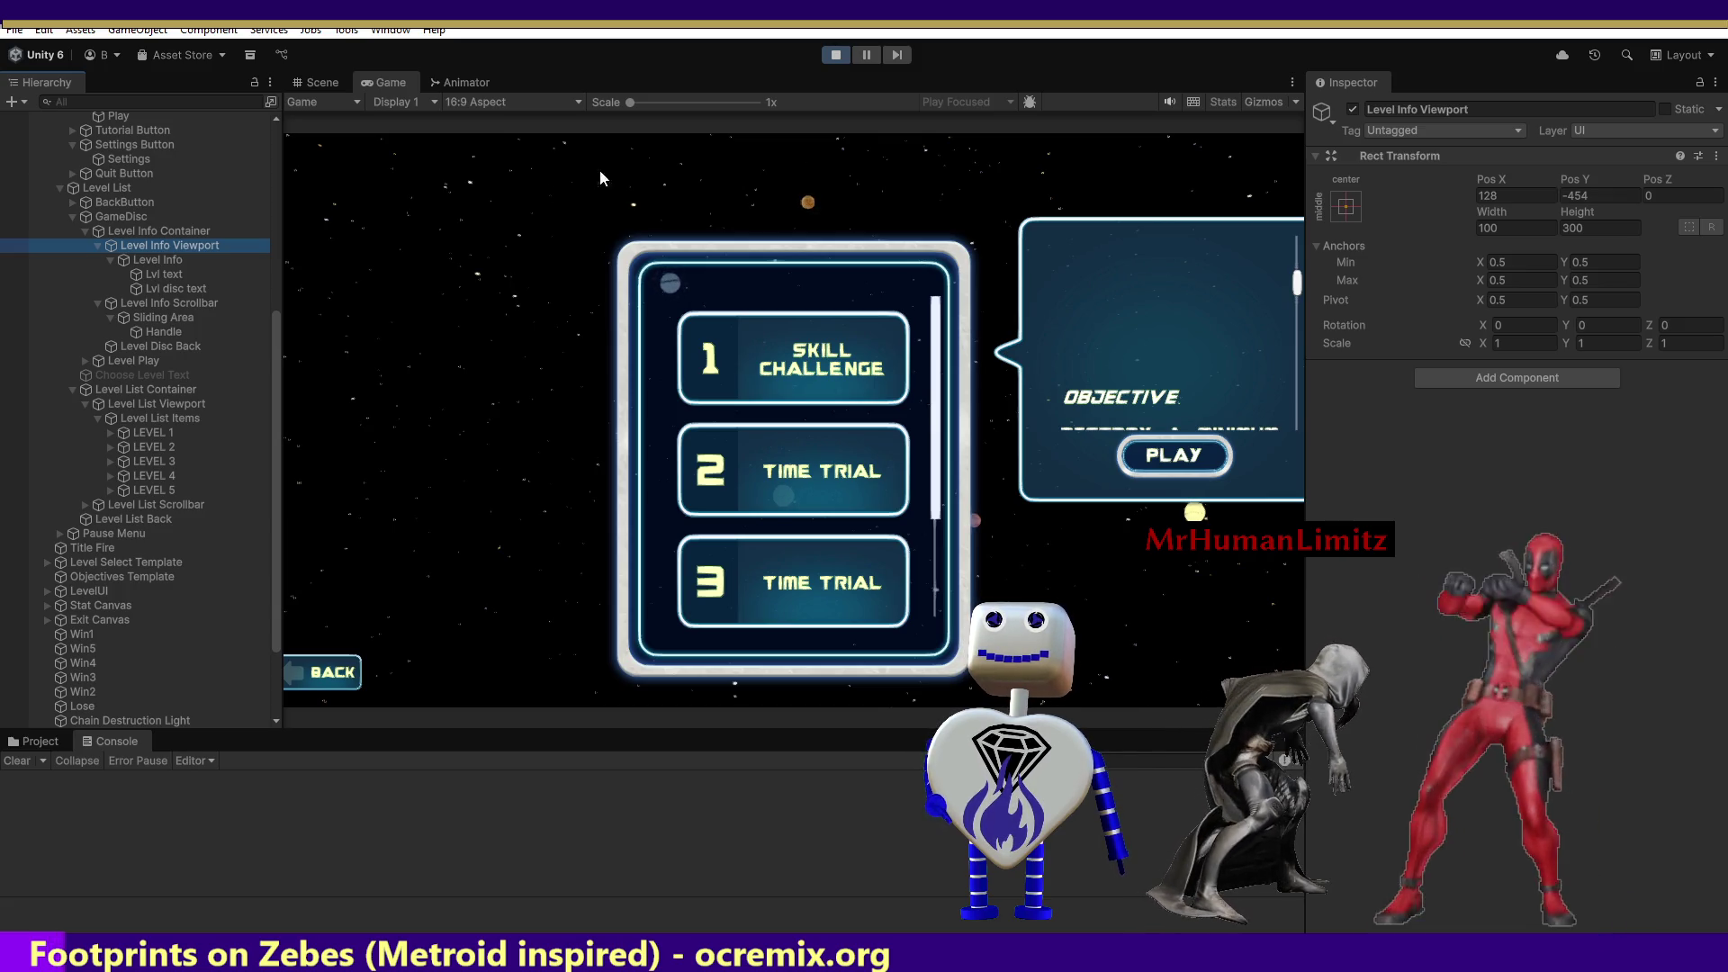
left_click(196, 231)
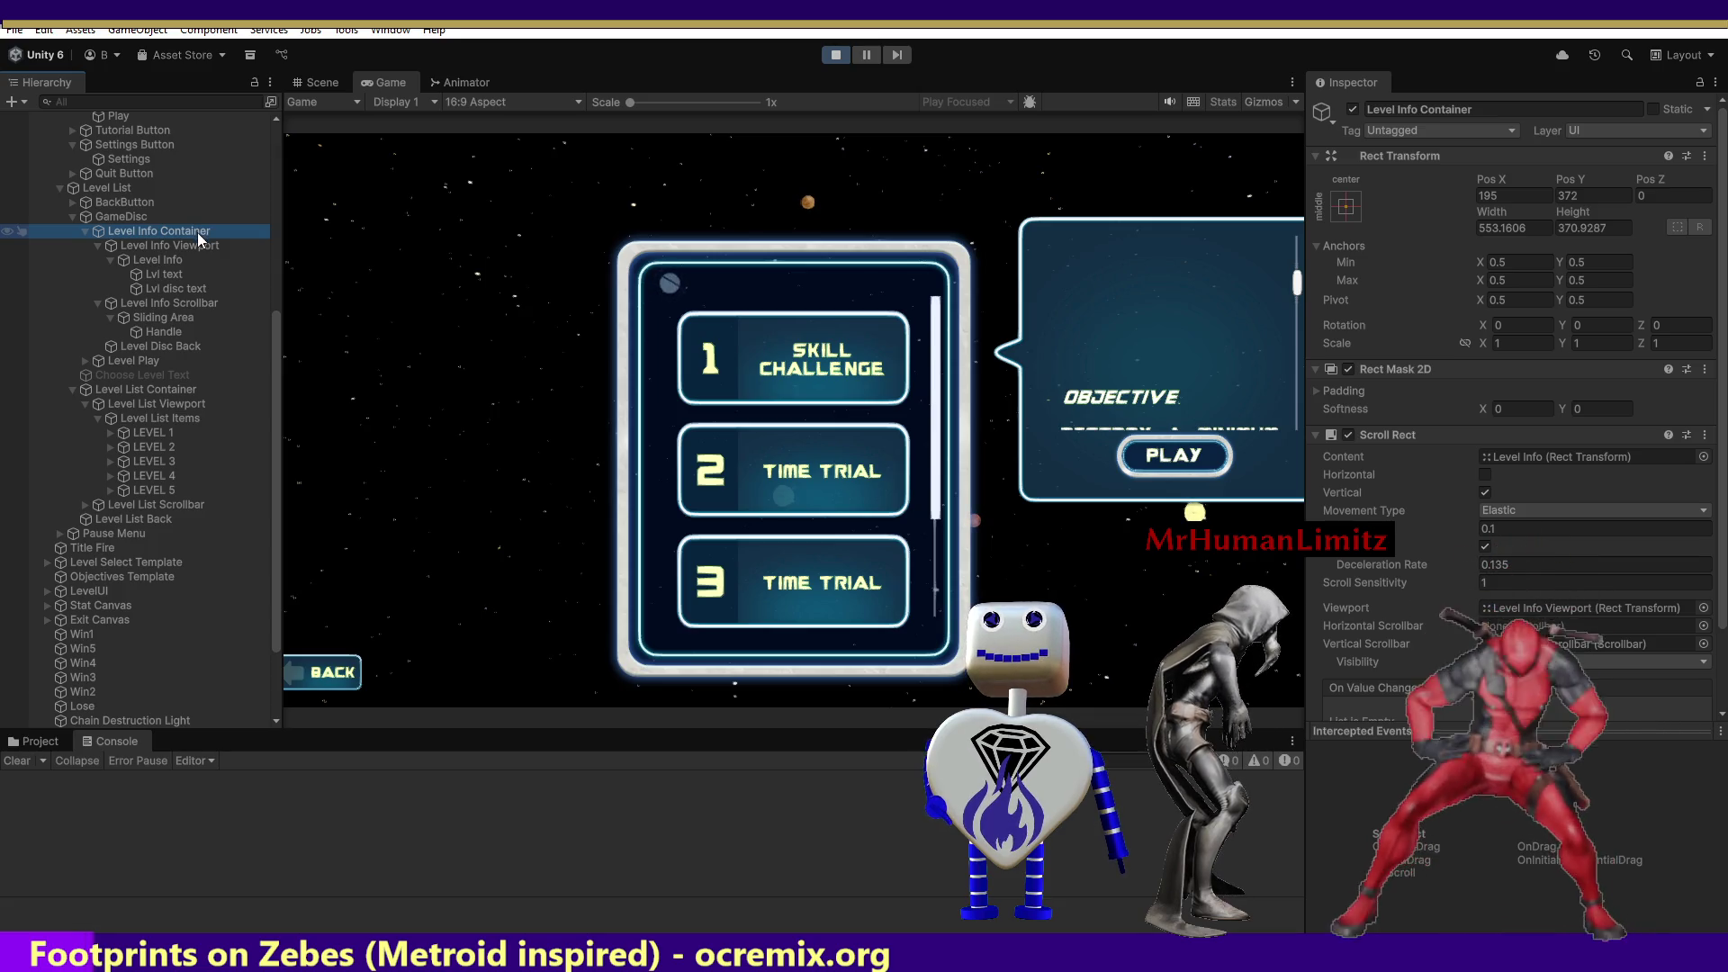
Try Level Info Container Pos Y 2, then undo it back to 372.
left_click(1591, 195)
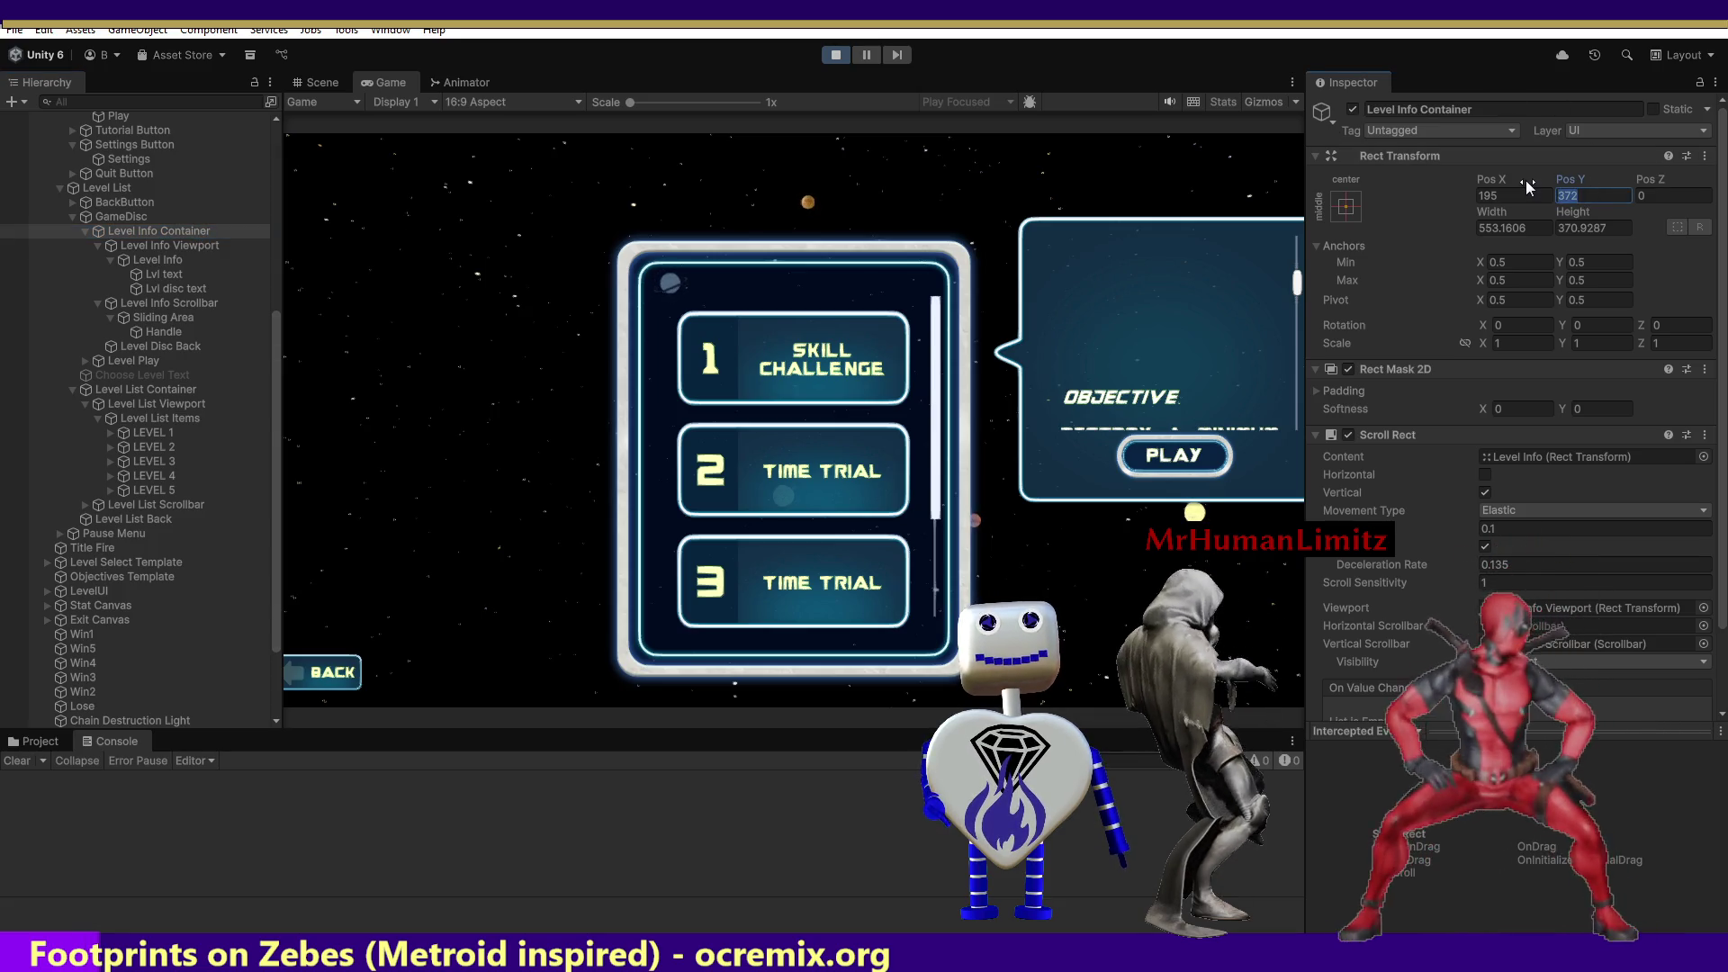
type("2")
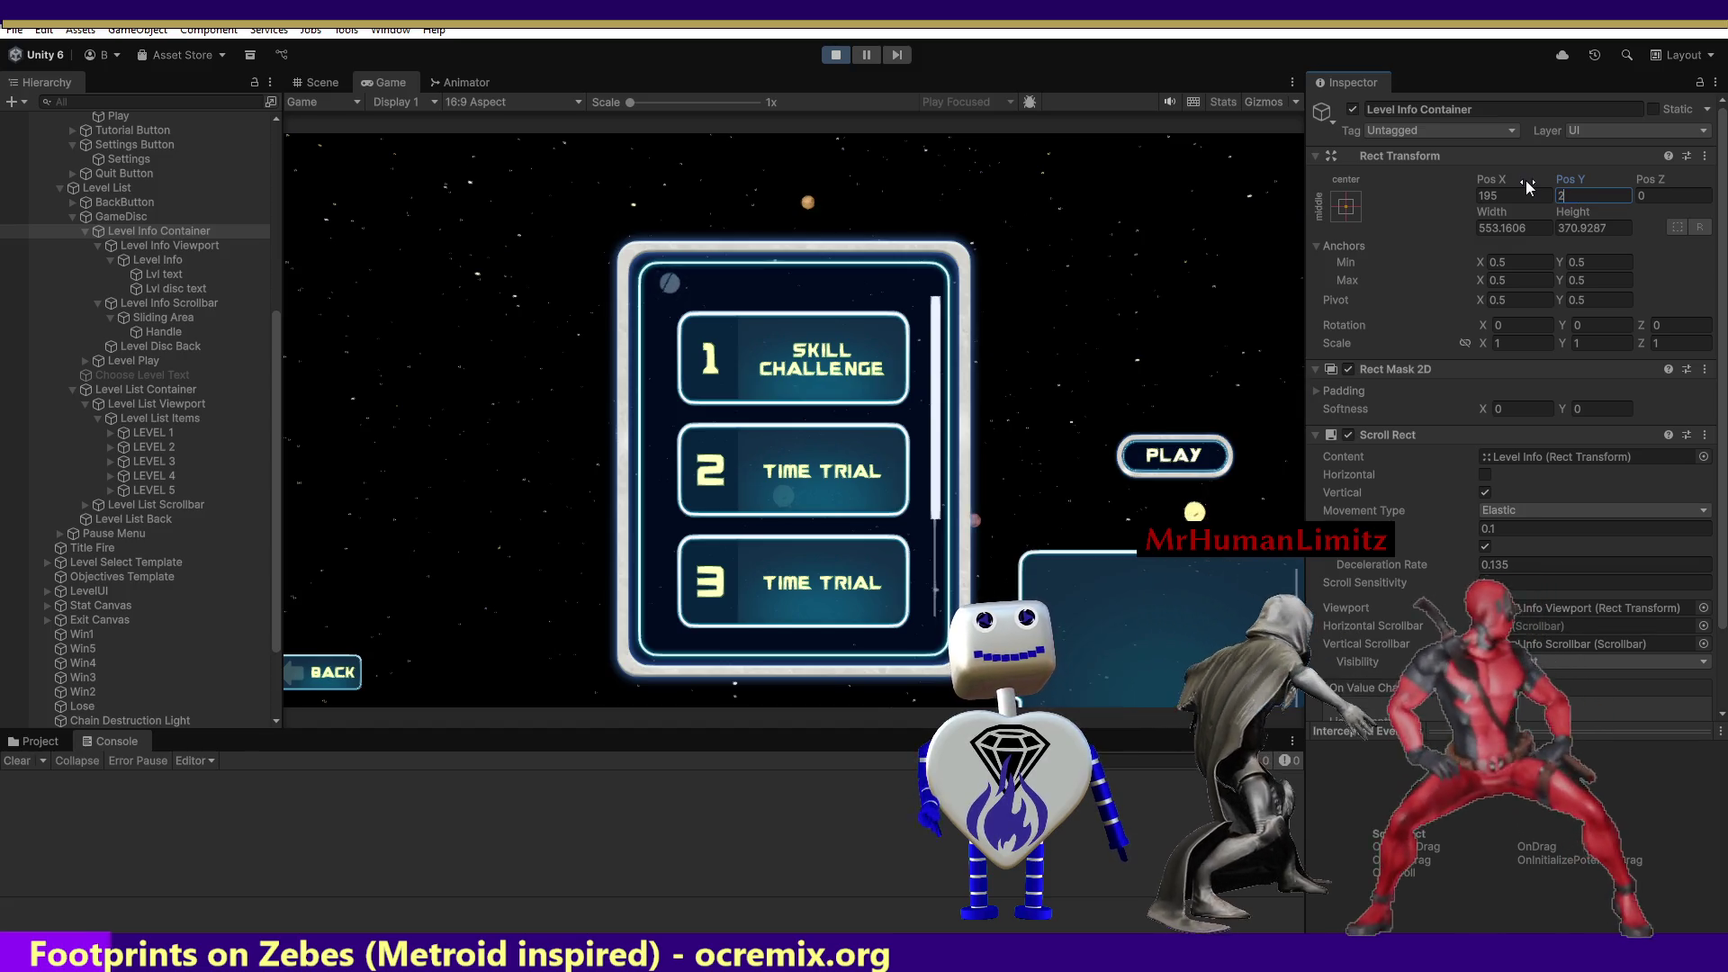
key("ctrl+z")
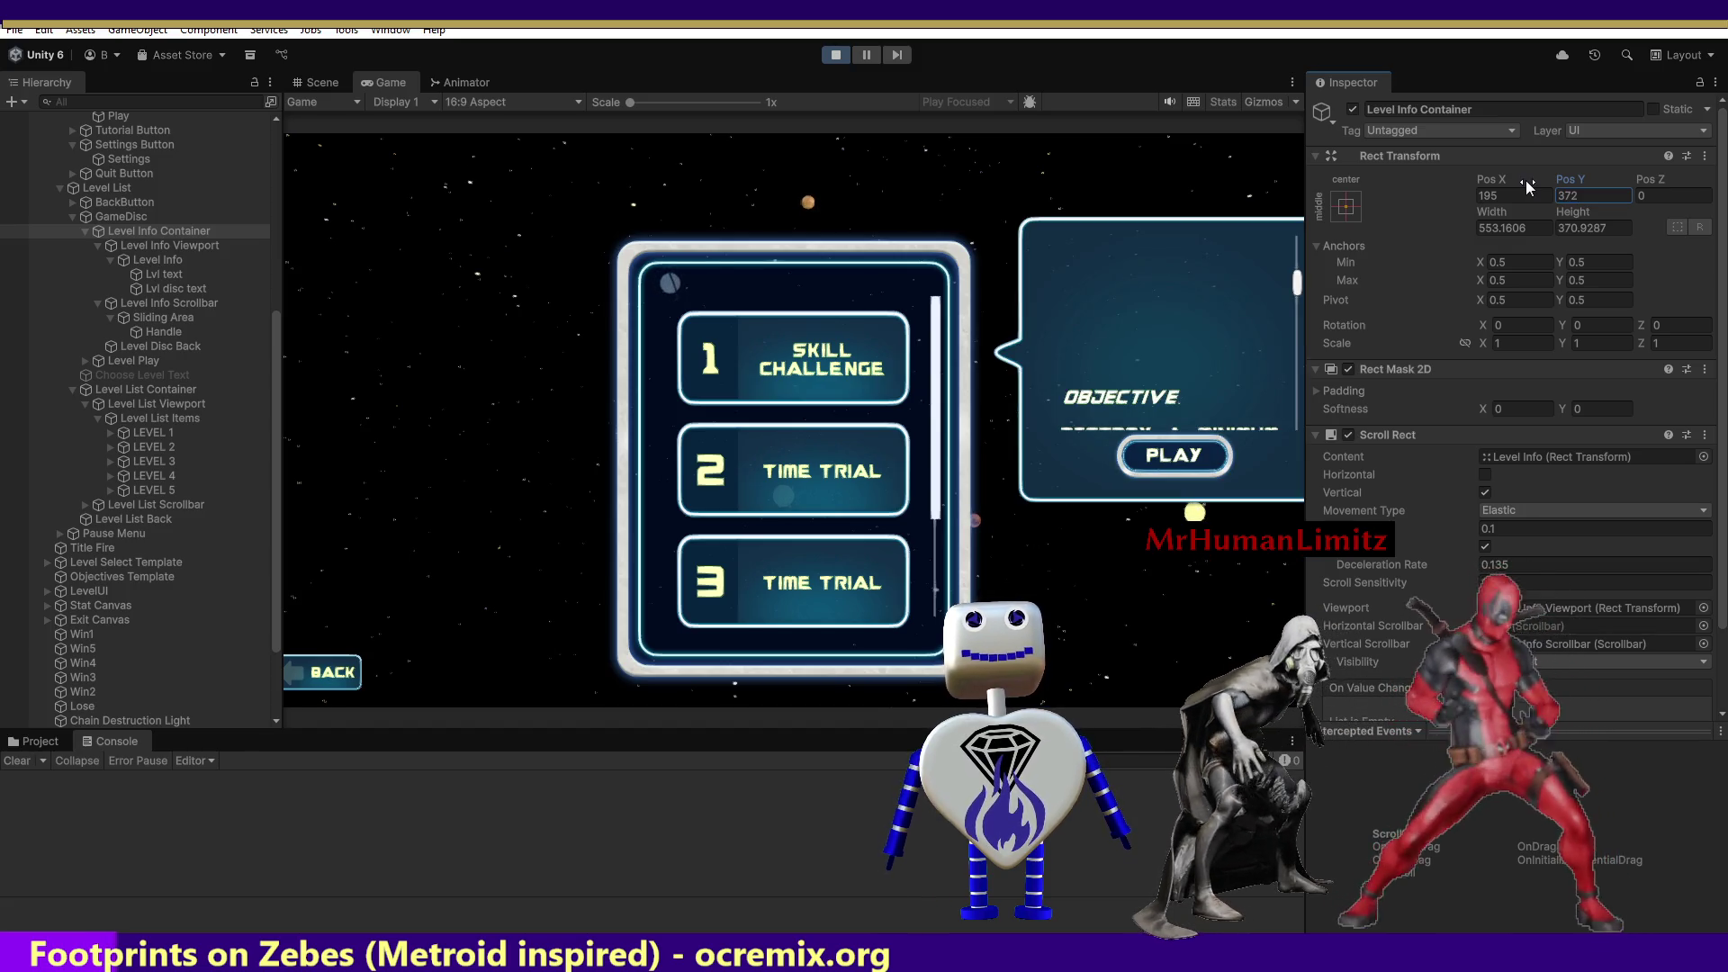
Set Level Info Viewport Pos Y to -300, then check the objectives for levels 2 and 3.
left_click(170, 246)
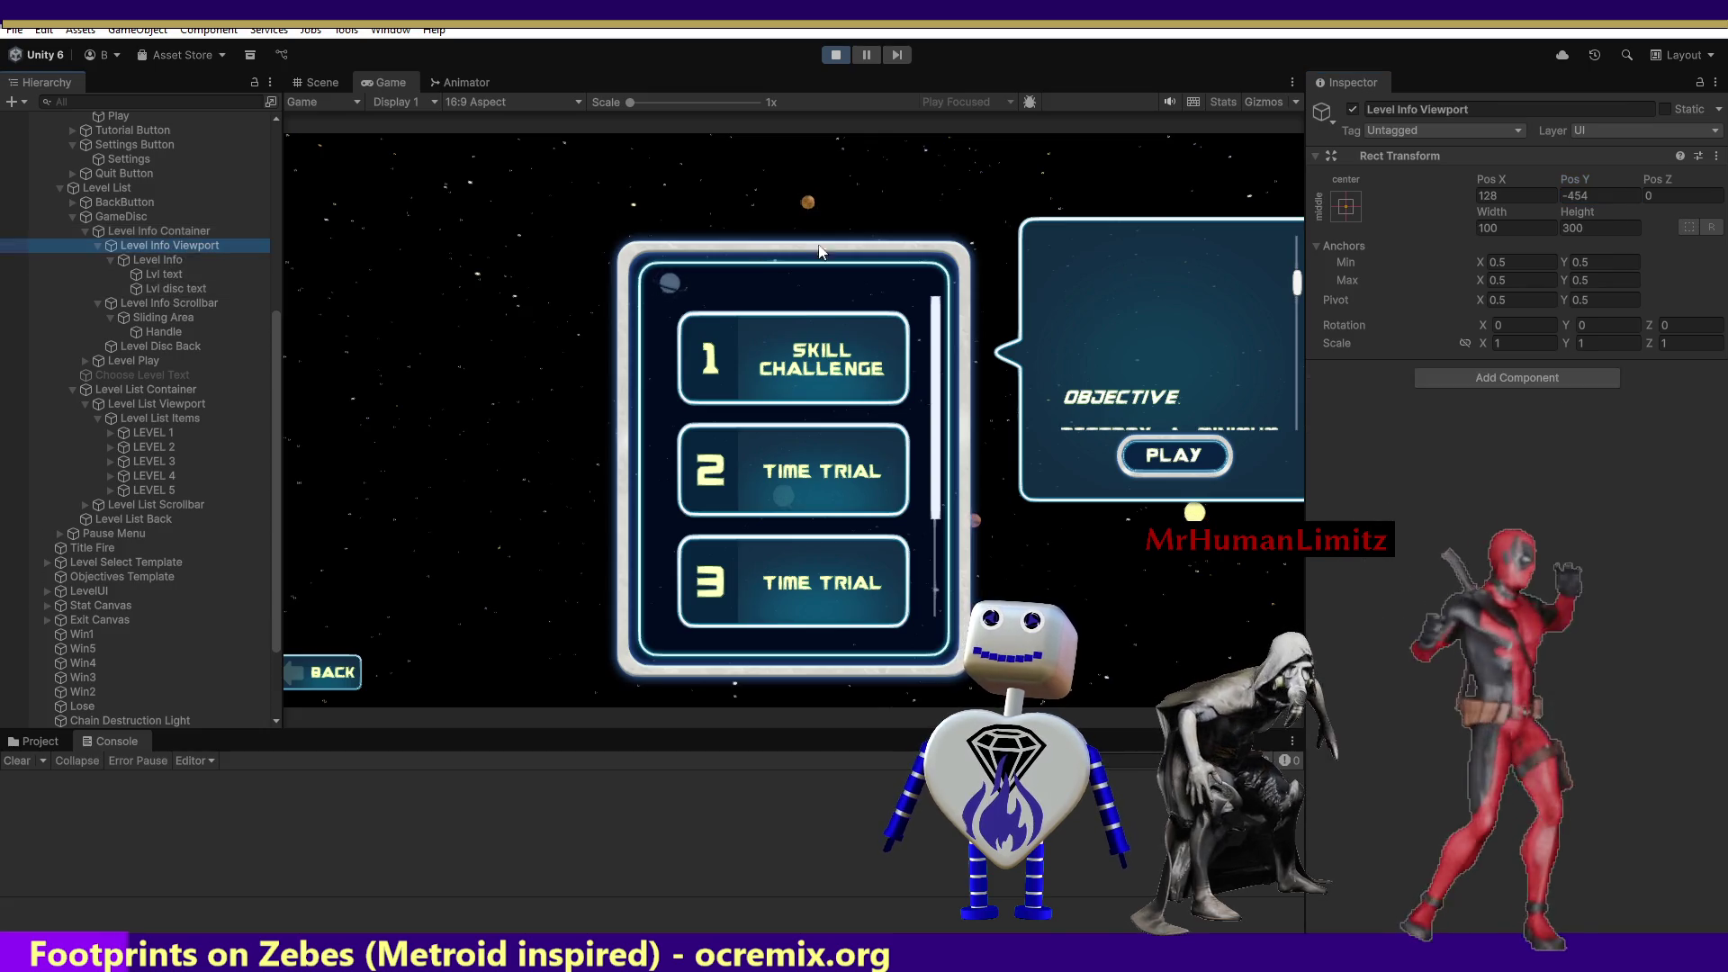
left_click(1567, 195)
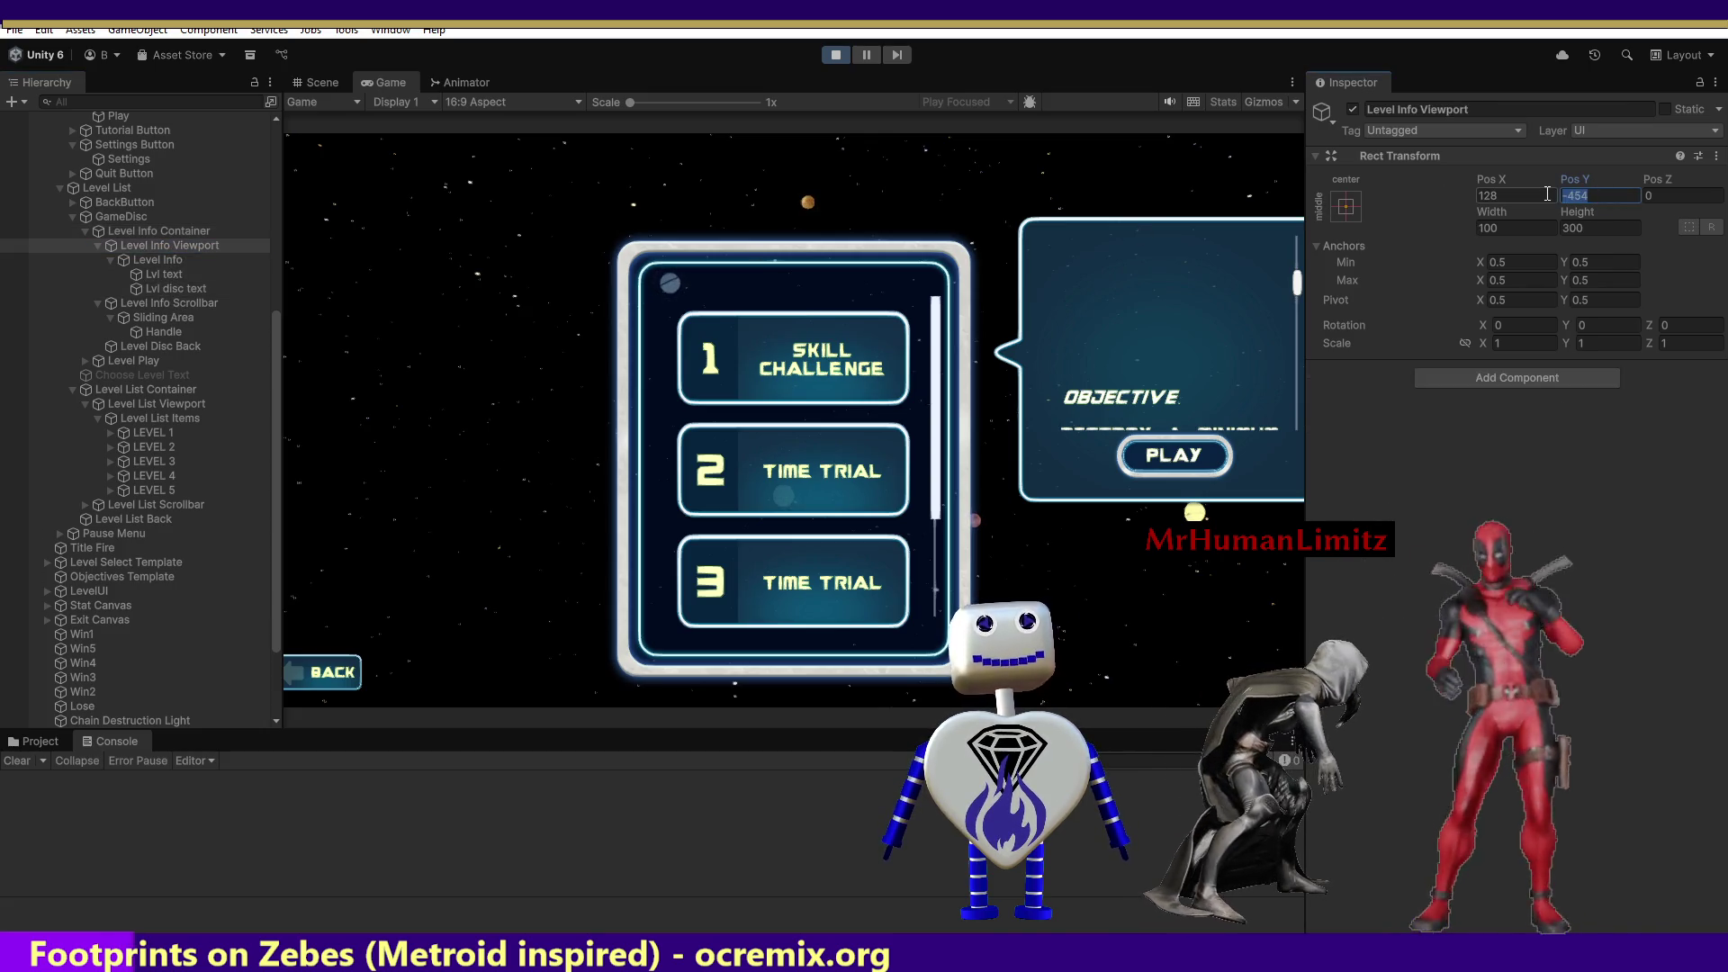
type("300")
key("BackSpace")
key("BackSpace")
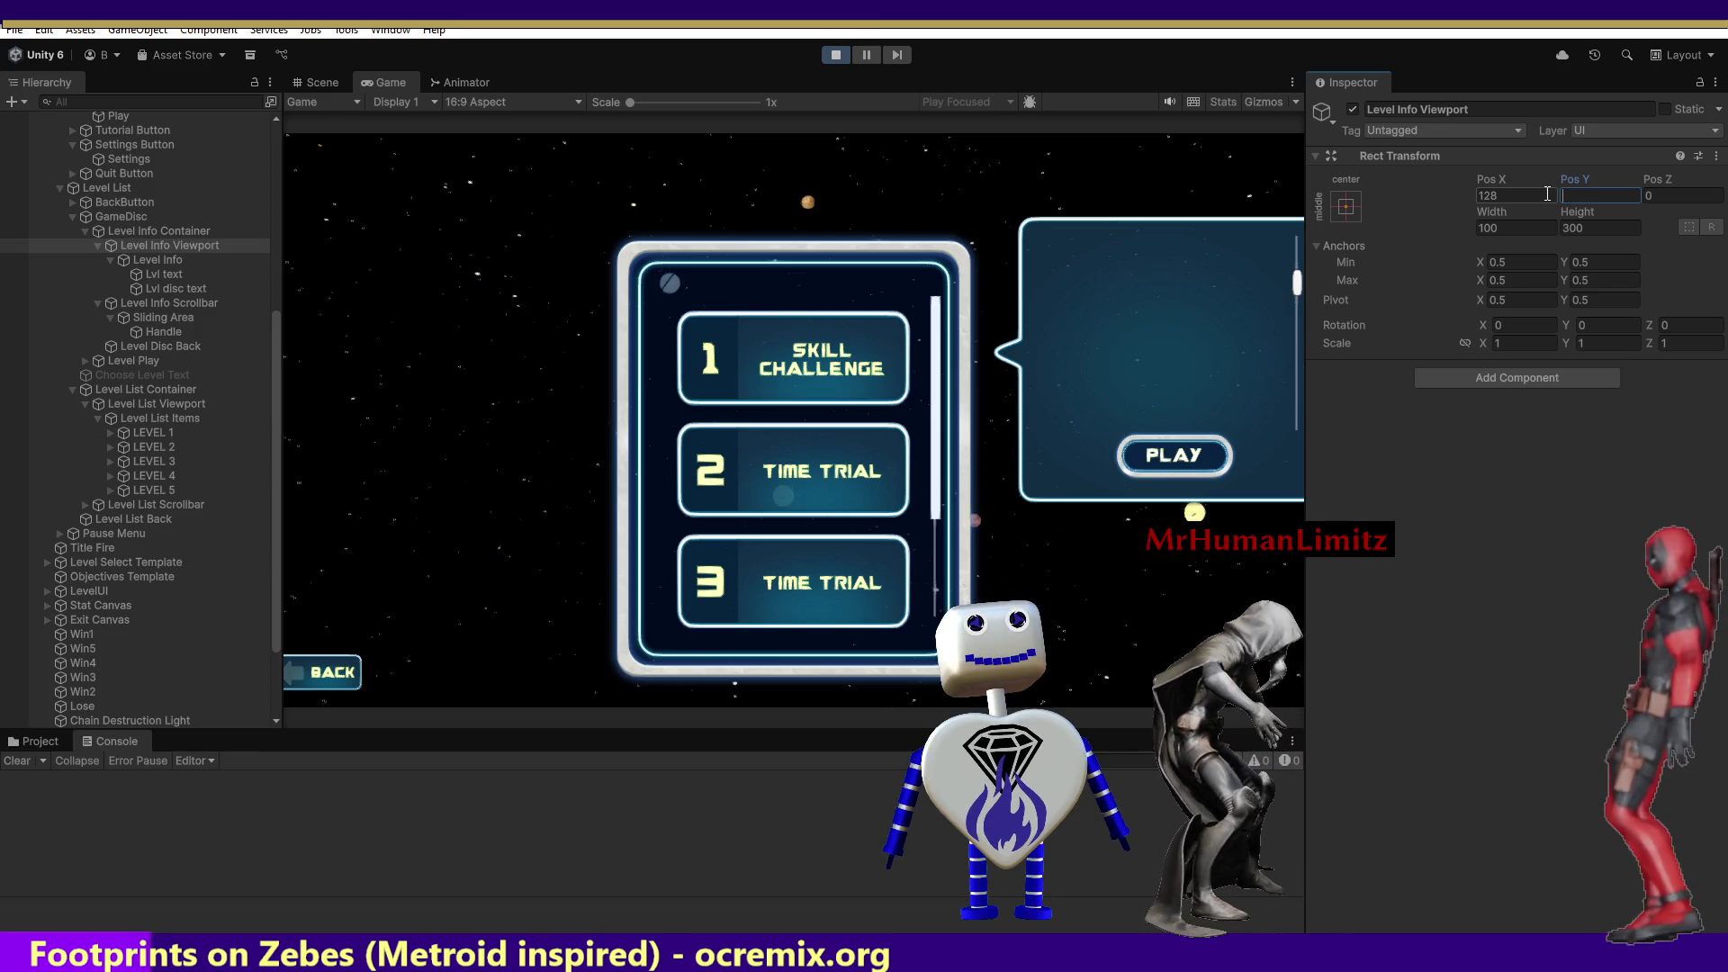
type("00")
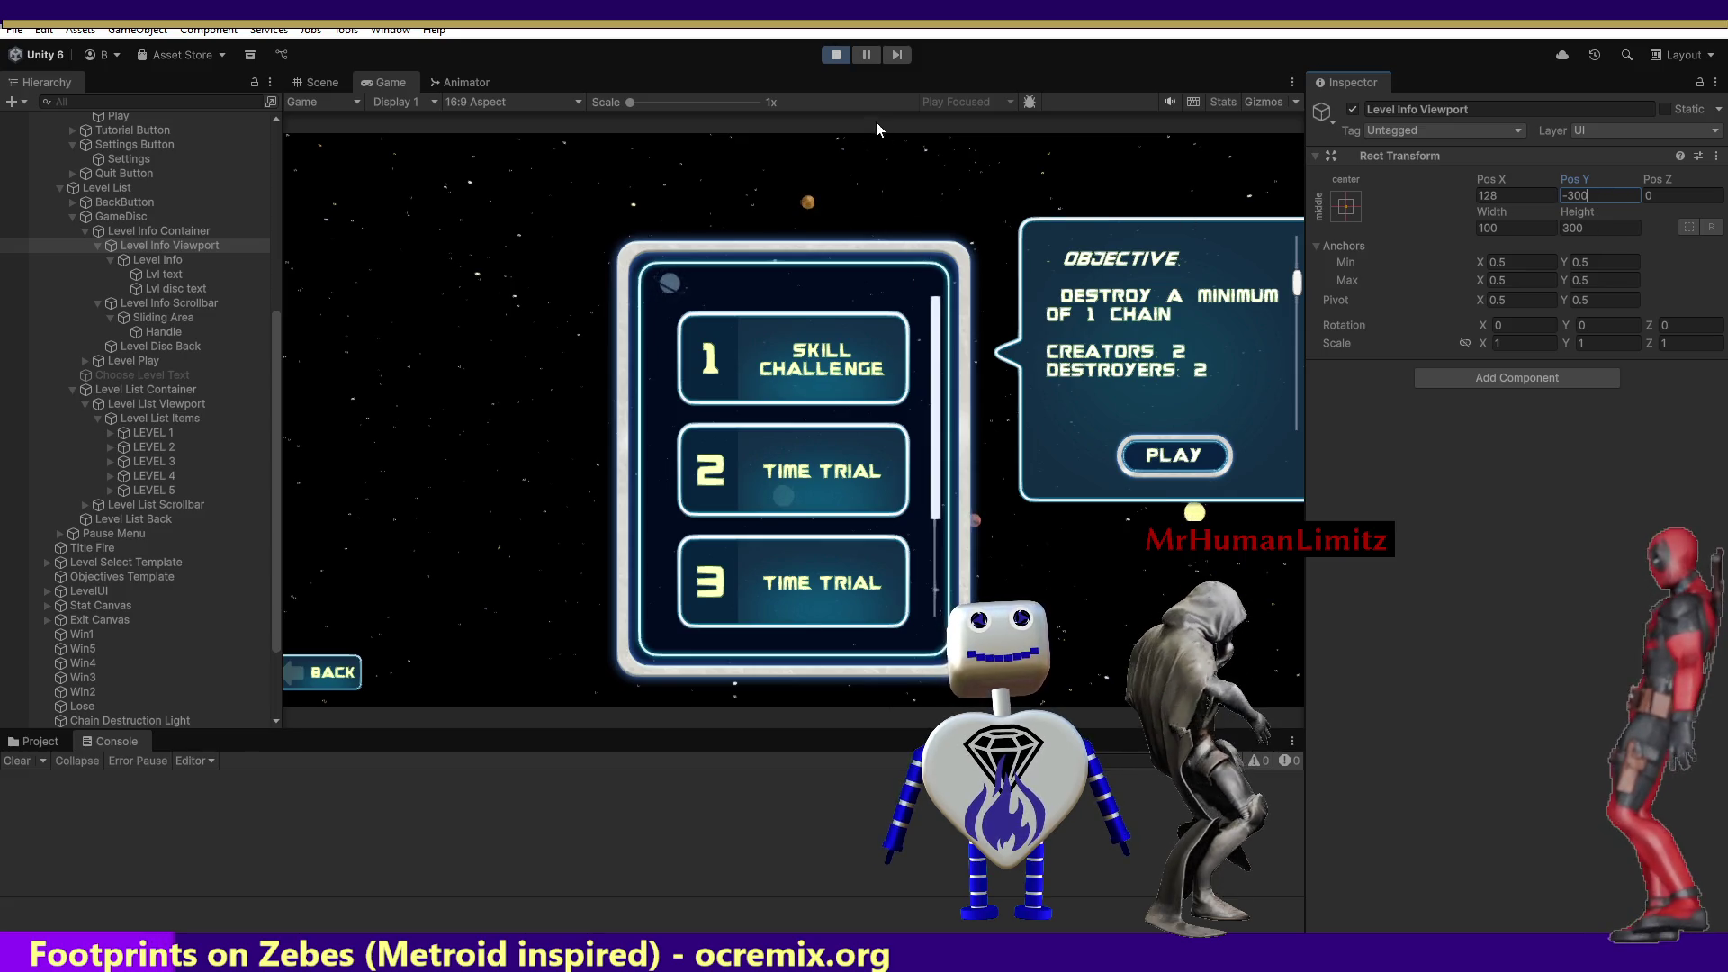
left_click(737, 446)
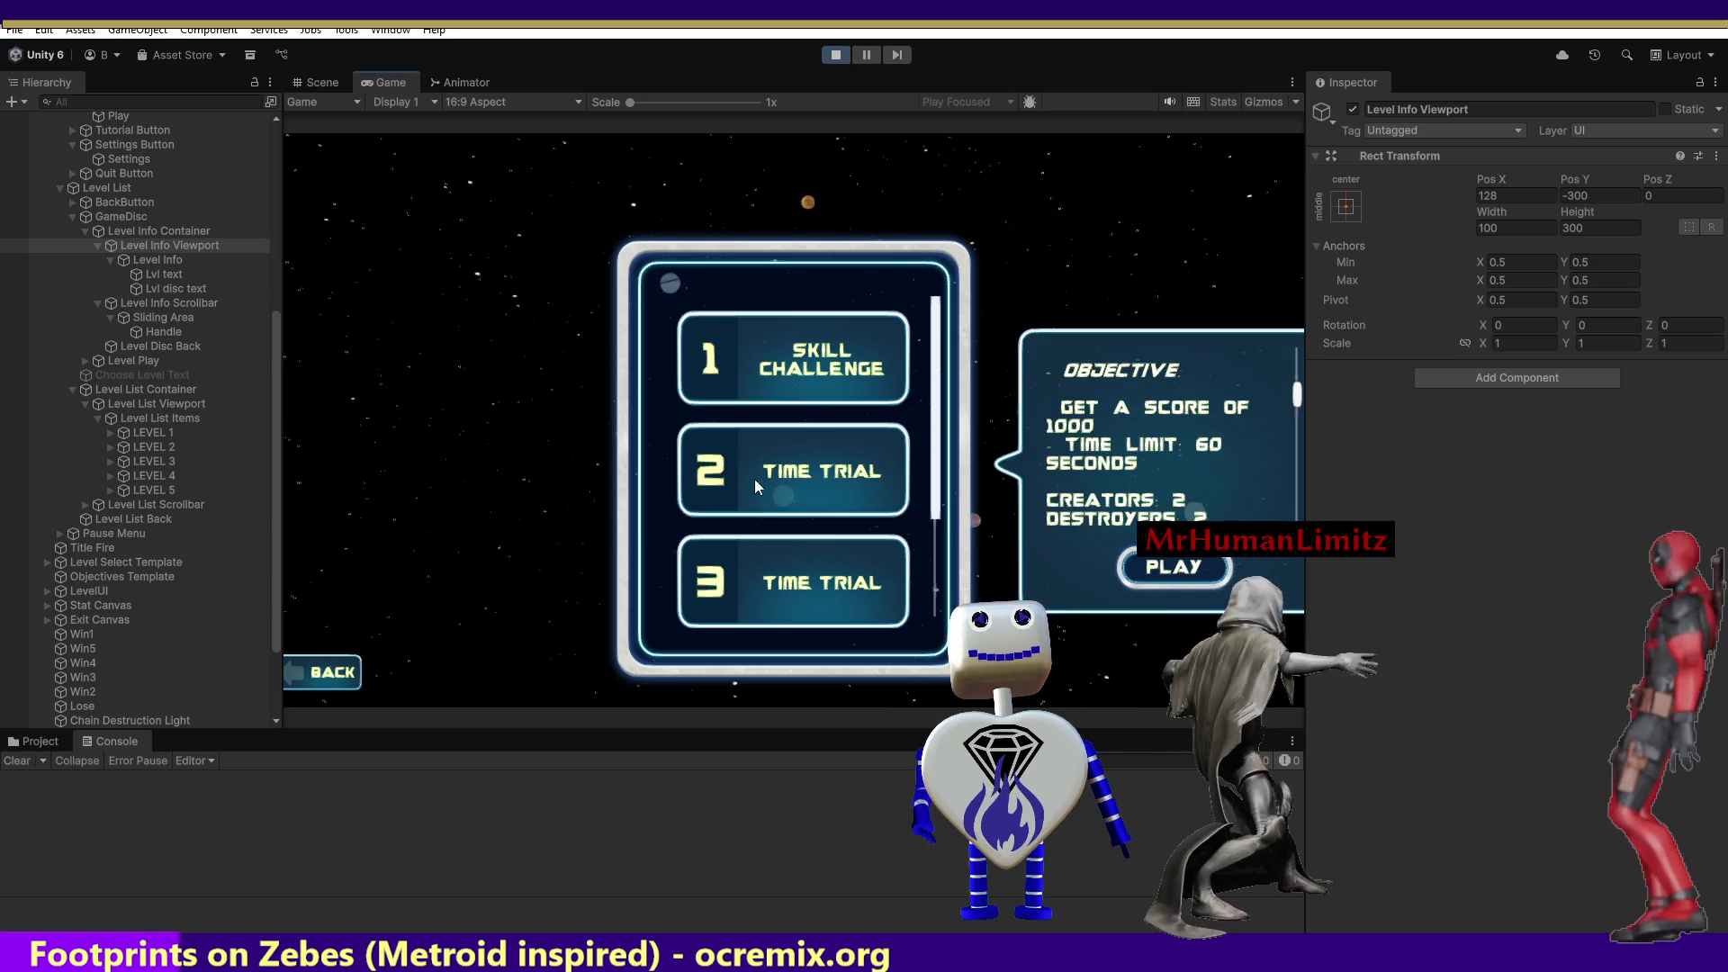
left_click(758, 544)
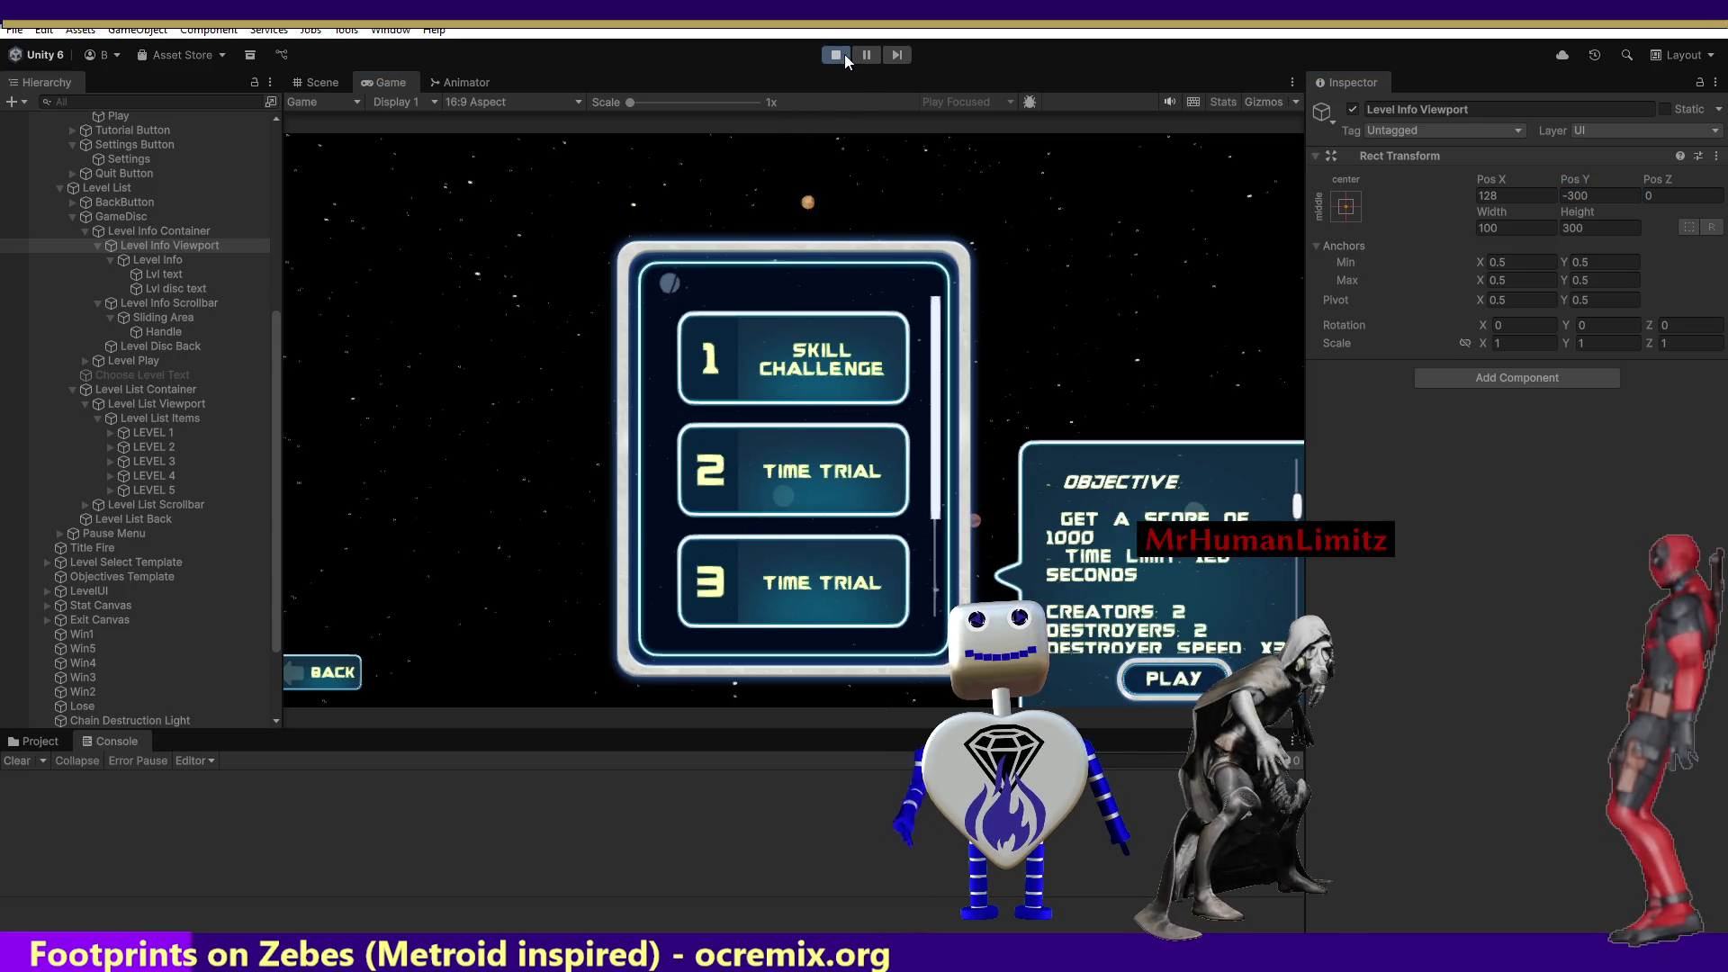
Outside Play mode, set Level Info Viewport Pos Y to -300, then relaunch the game into level select.
left_click(844, 54)
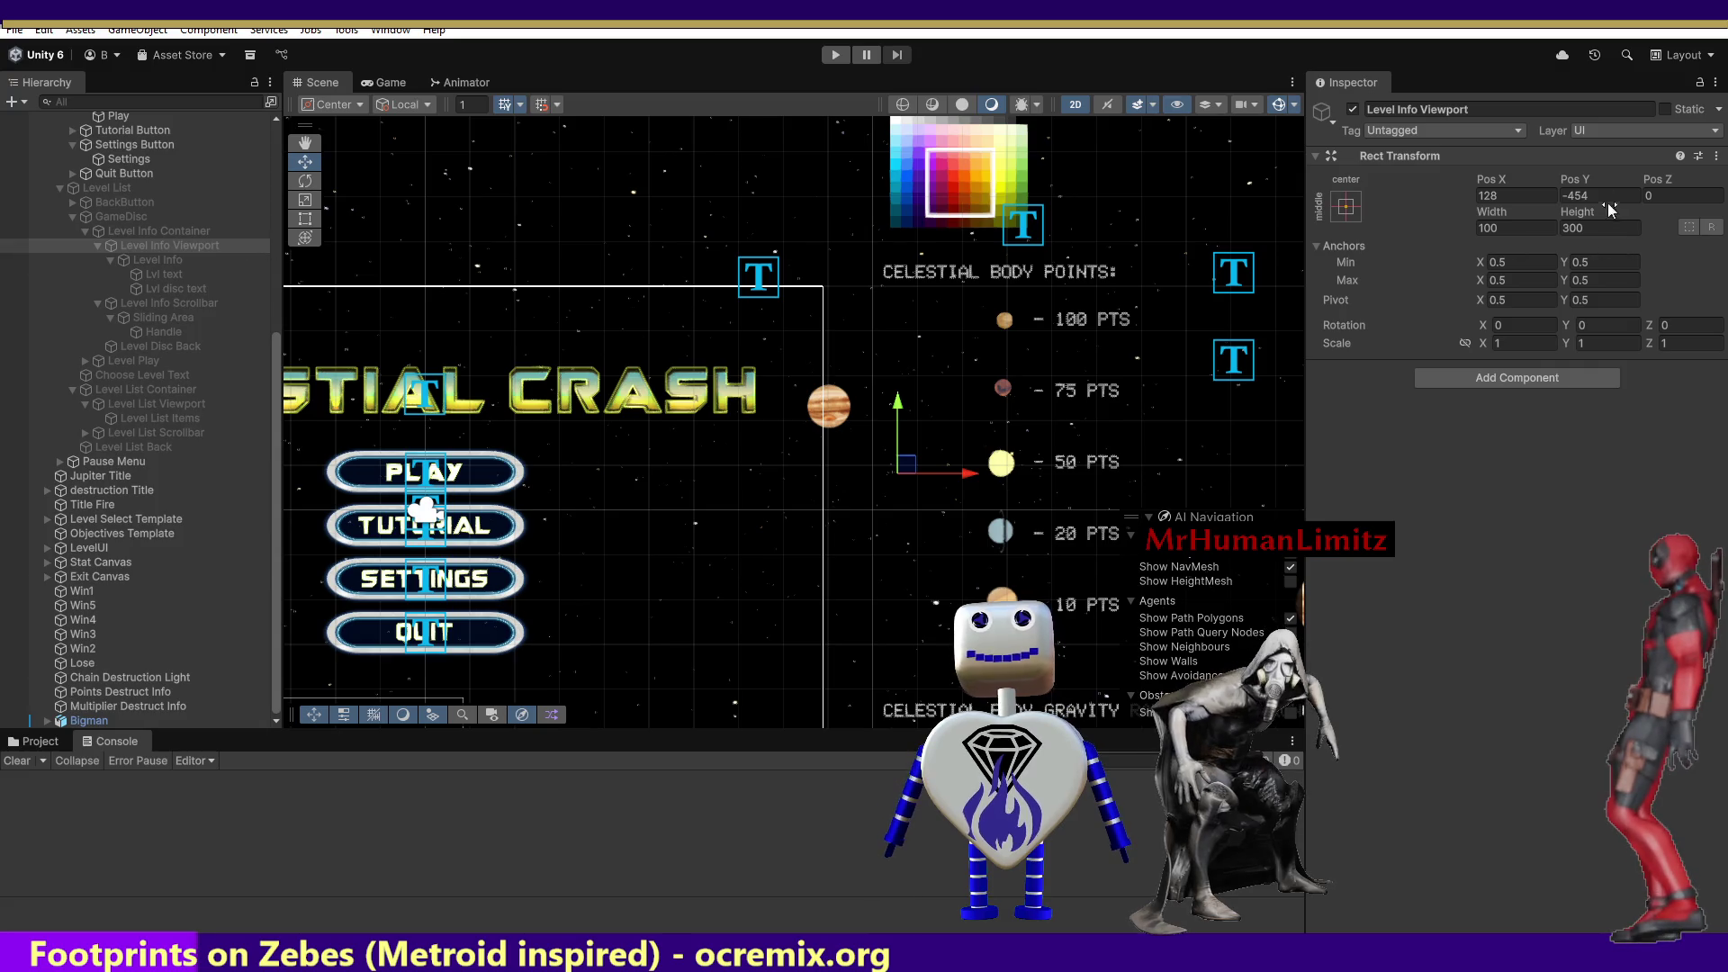
type("-300")
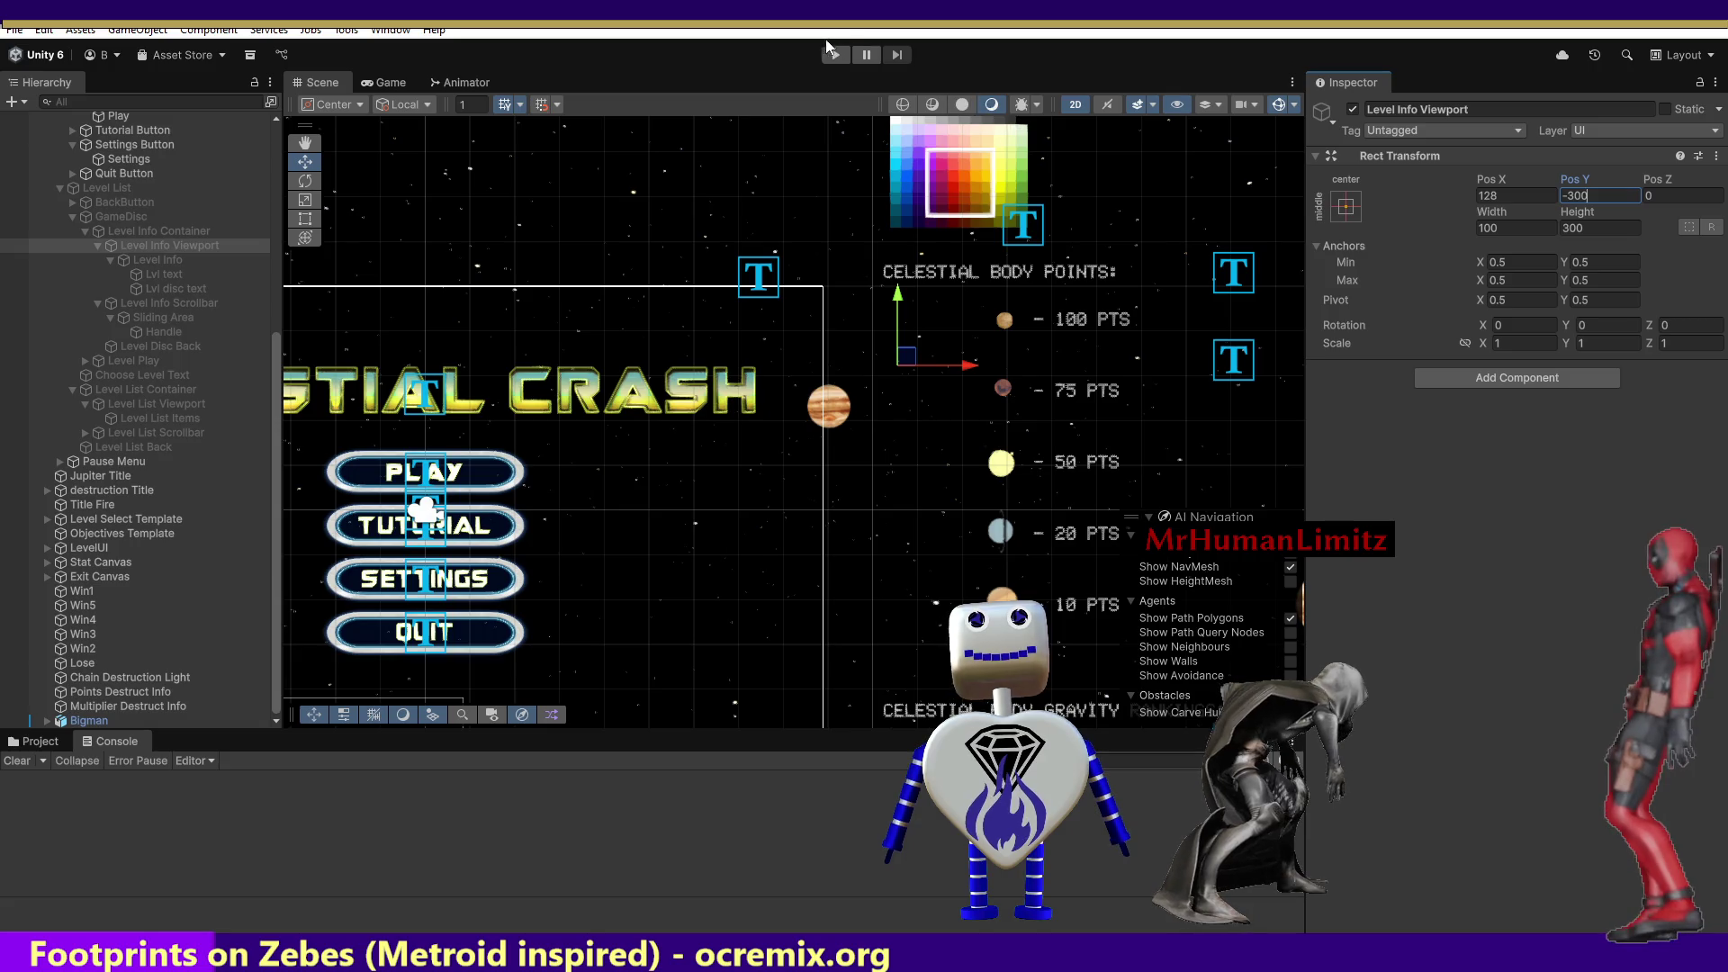
left_click(836, 55)
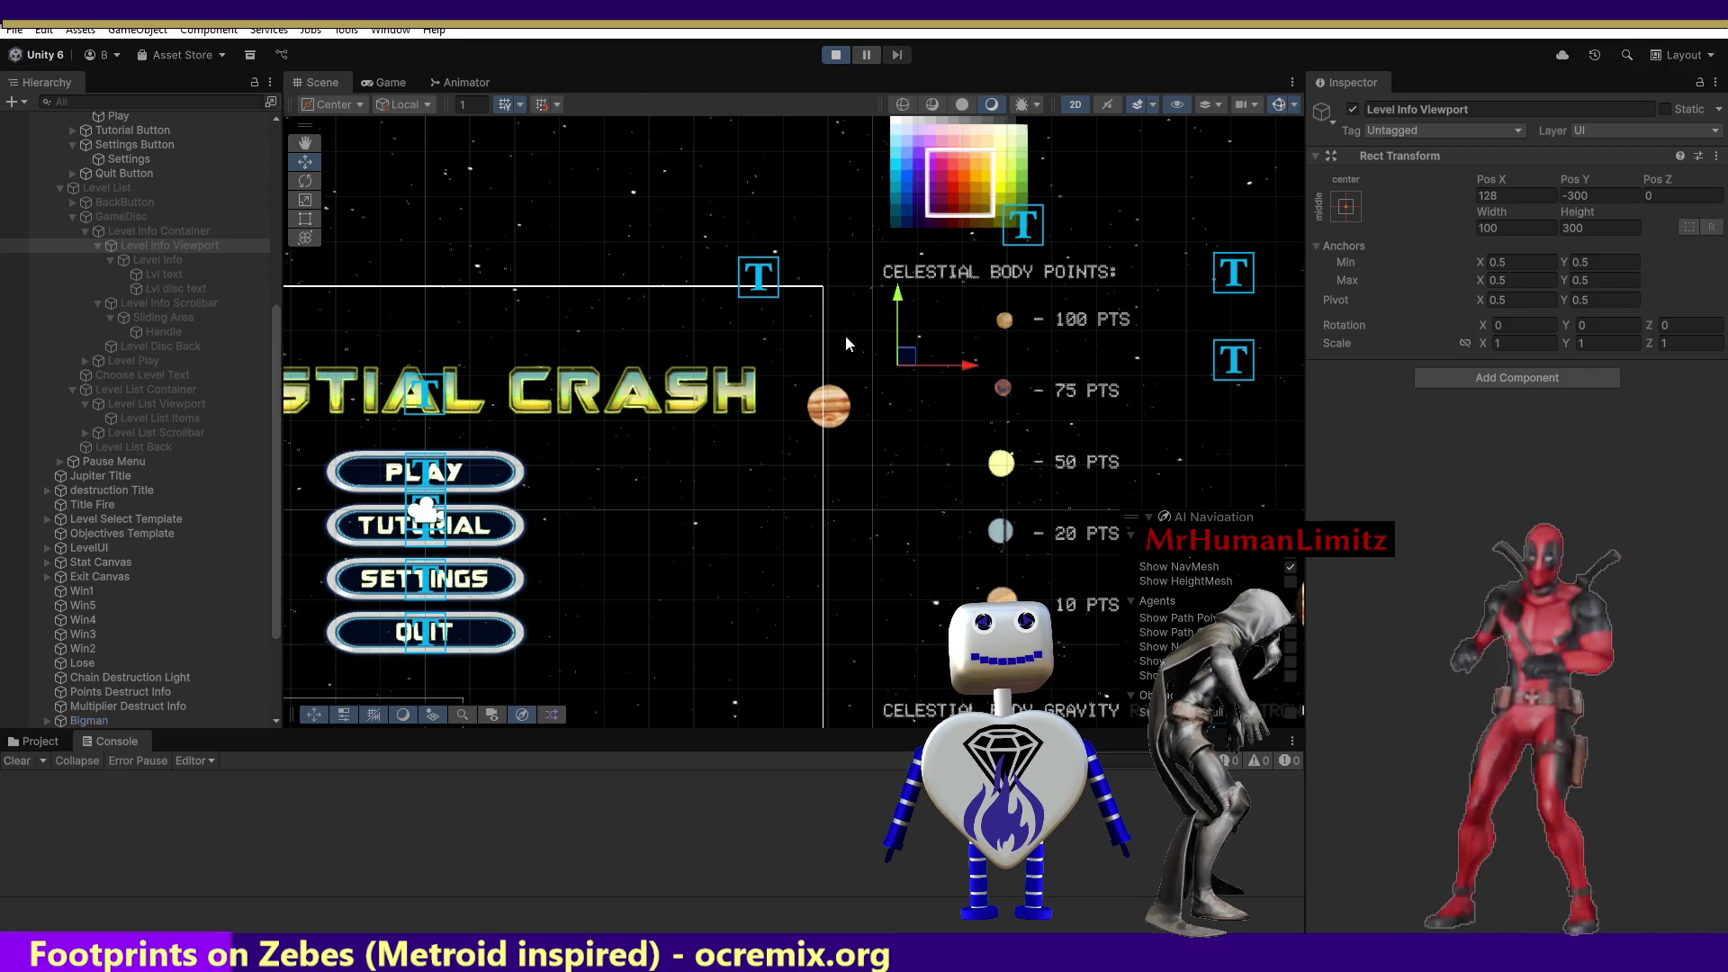
left_click(810, 369)
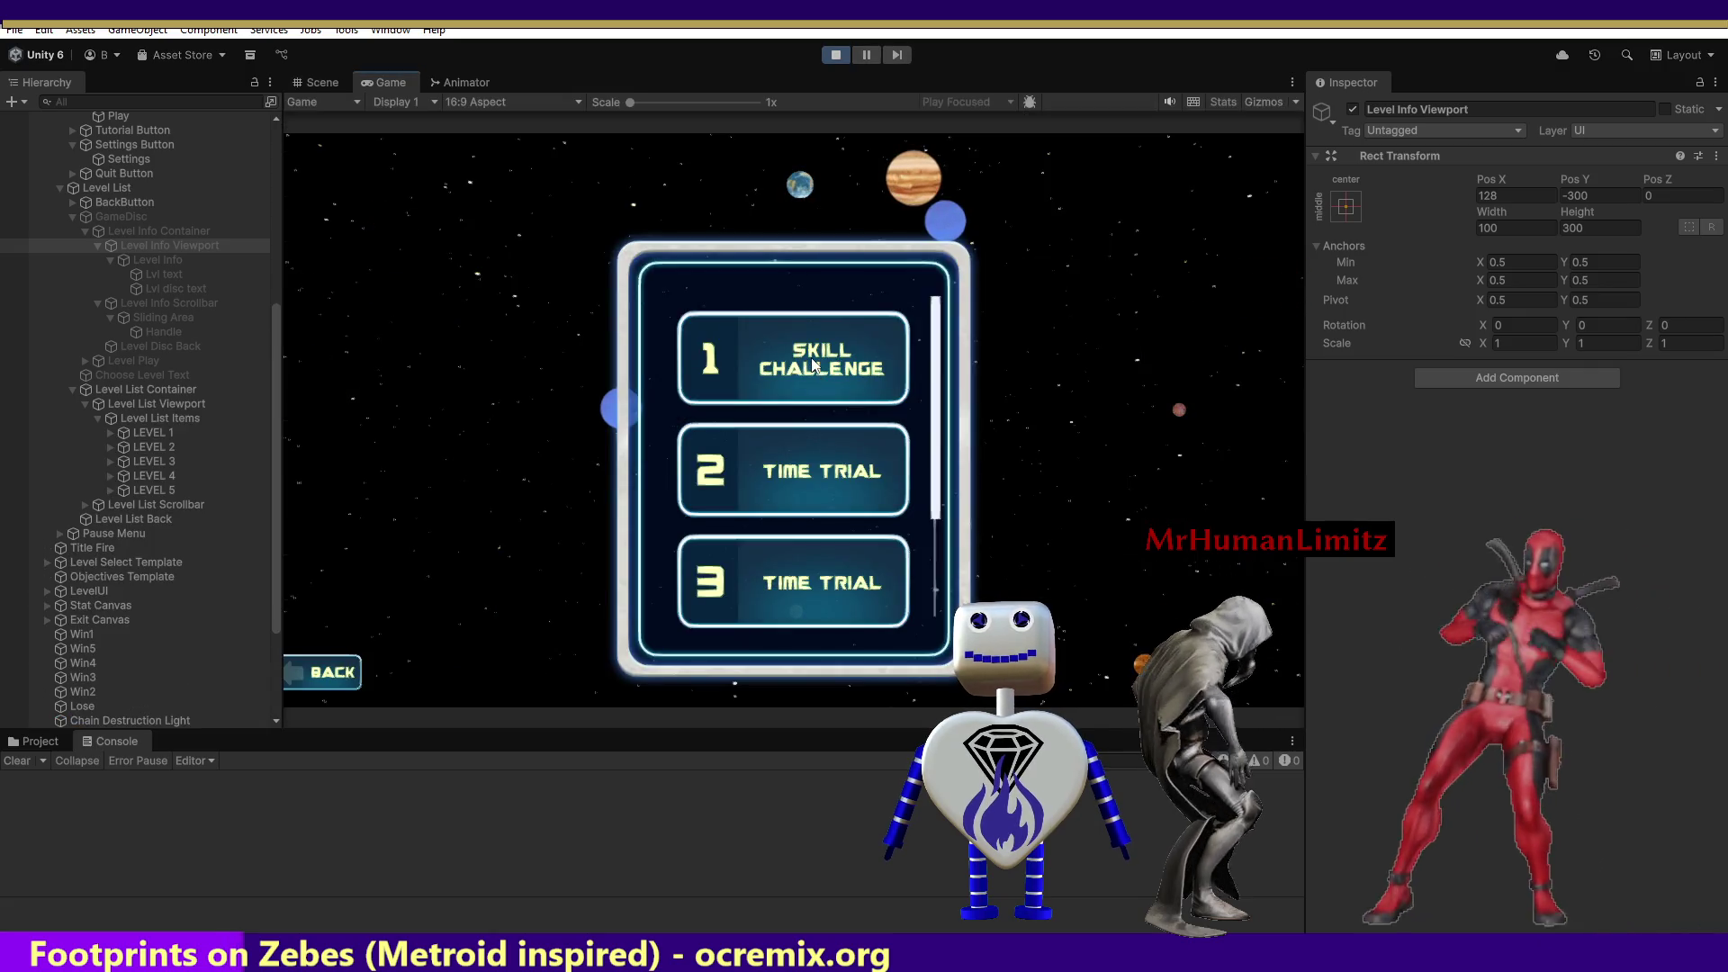
Show the objective panels for levels 1, 2 and 3 in the running game.
left_click(814, 374)
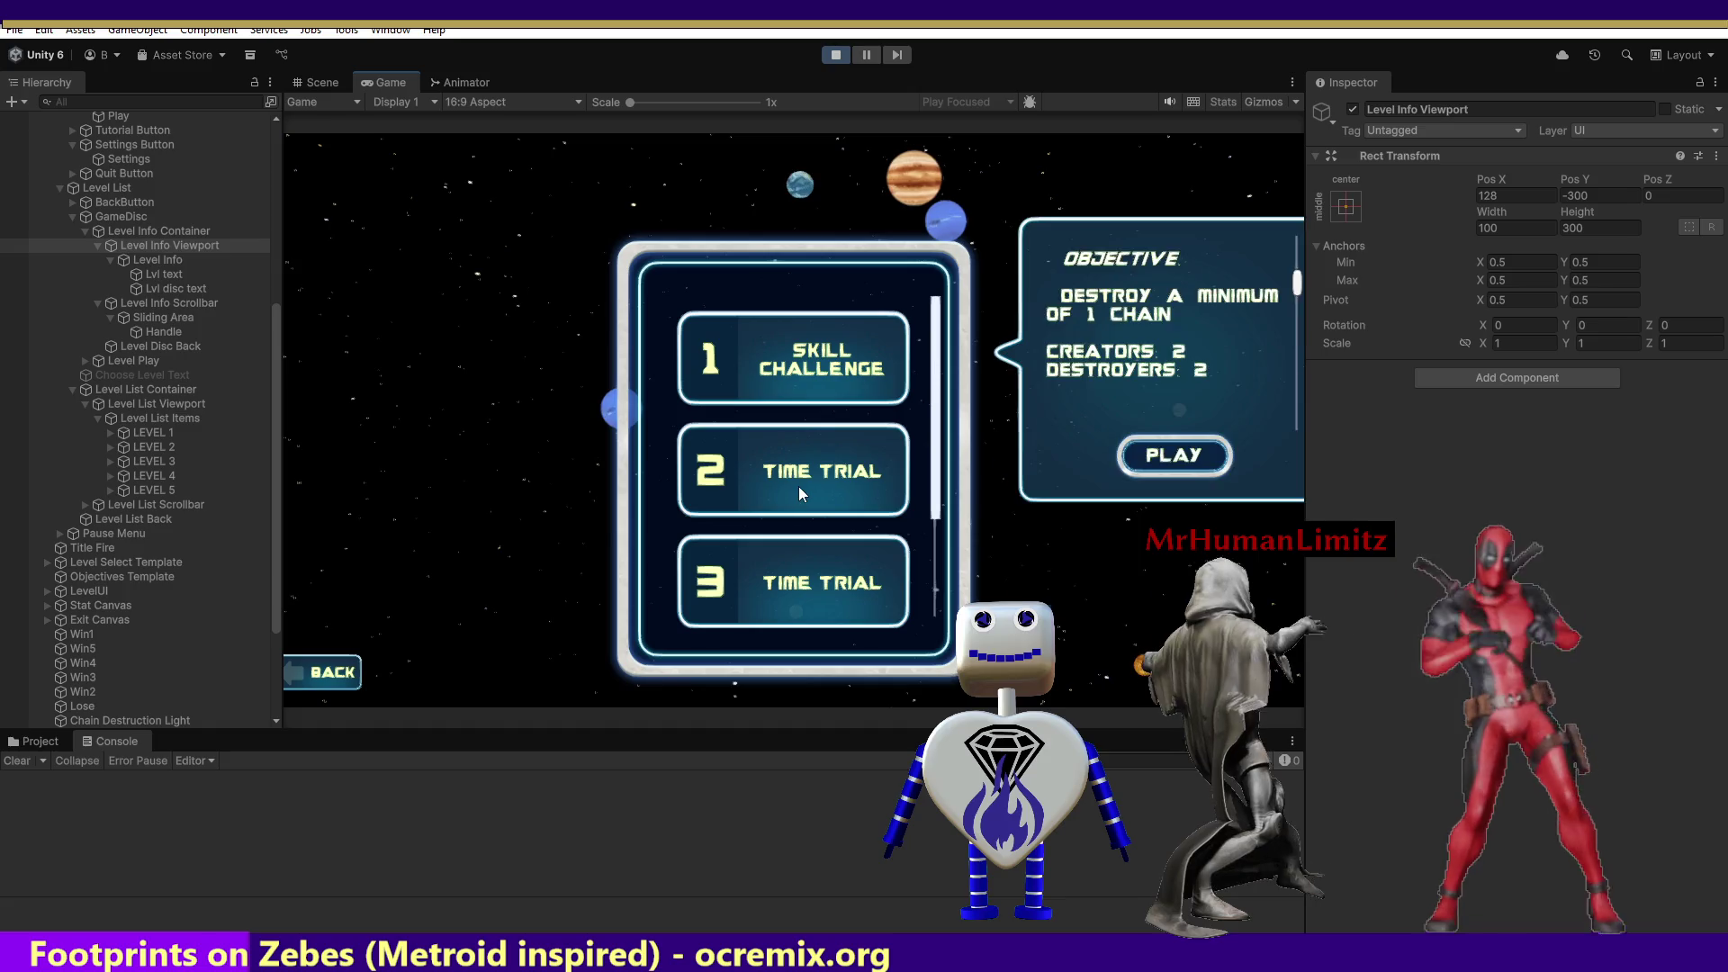
left_click(797, 486)
left_click(827, 585)
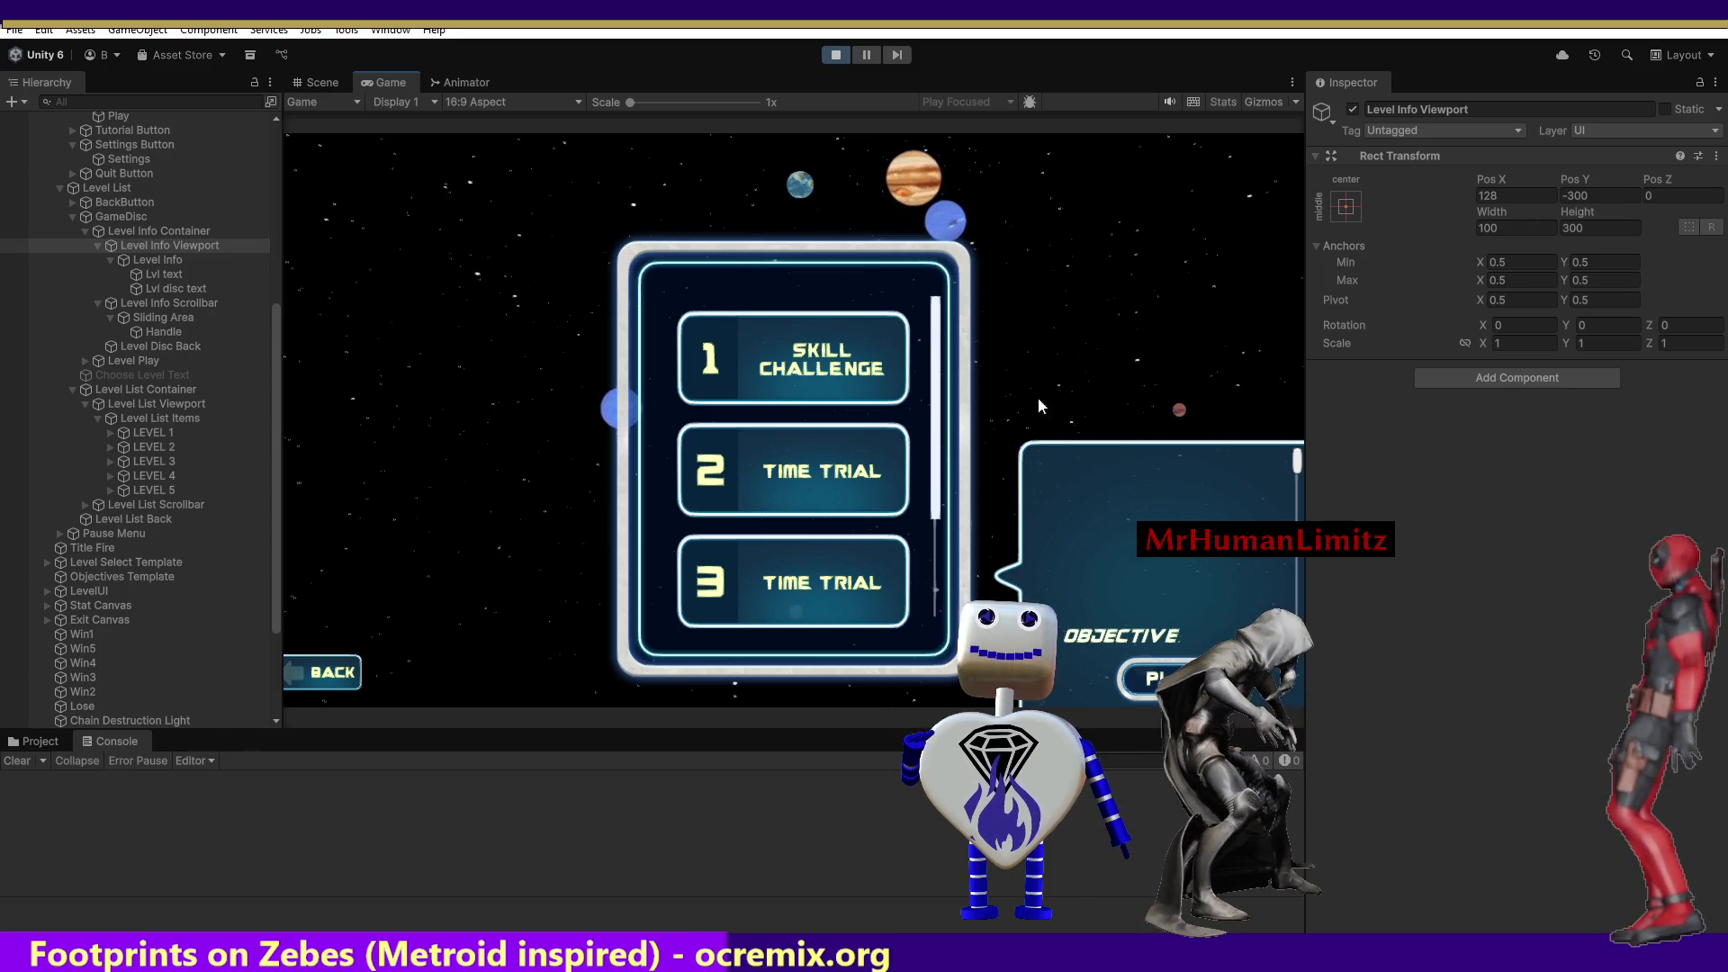
Rerun the game, view levels 2–3, scroll the objective text, and move Level Disc Back under Sliding Area.
left_click(830, 56)
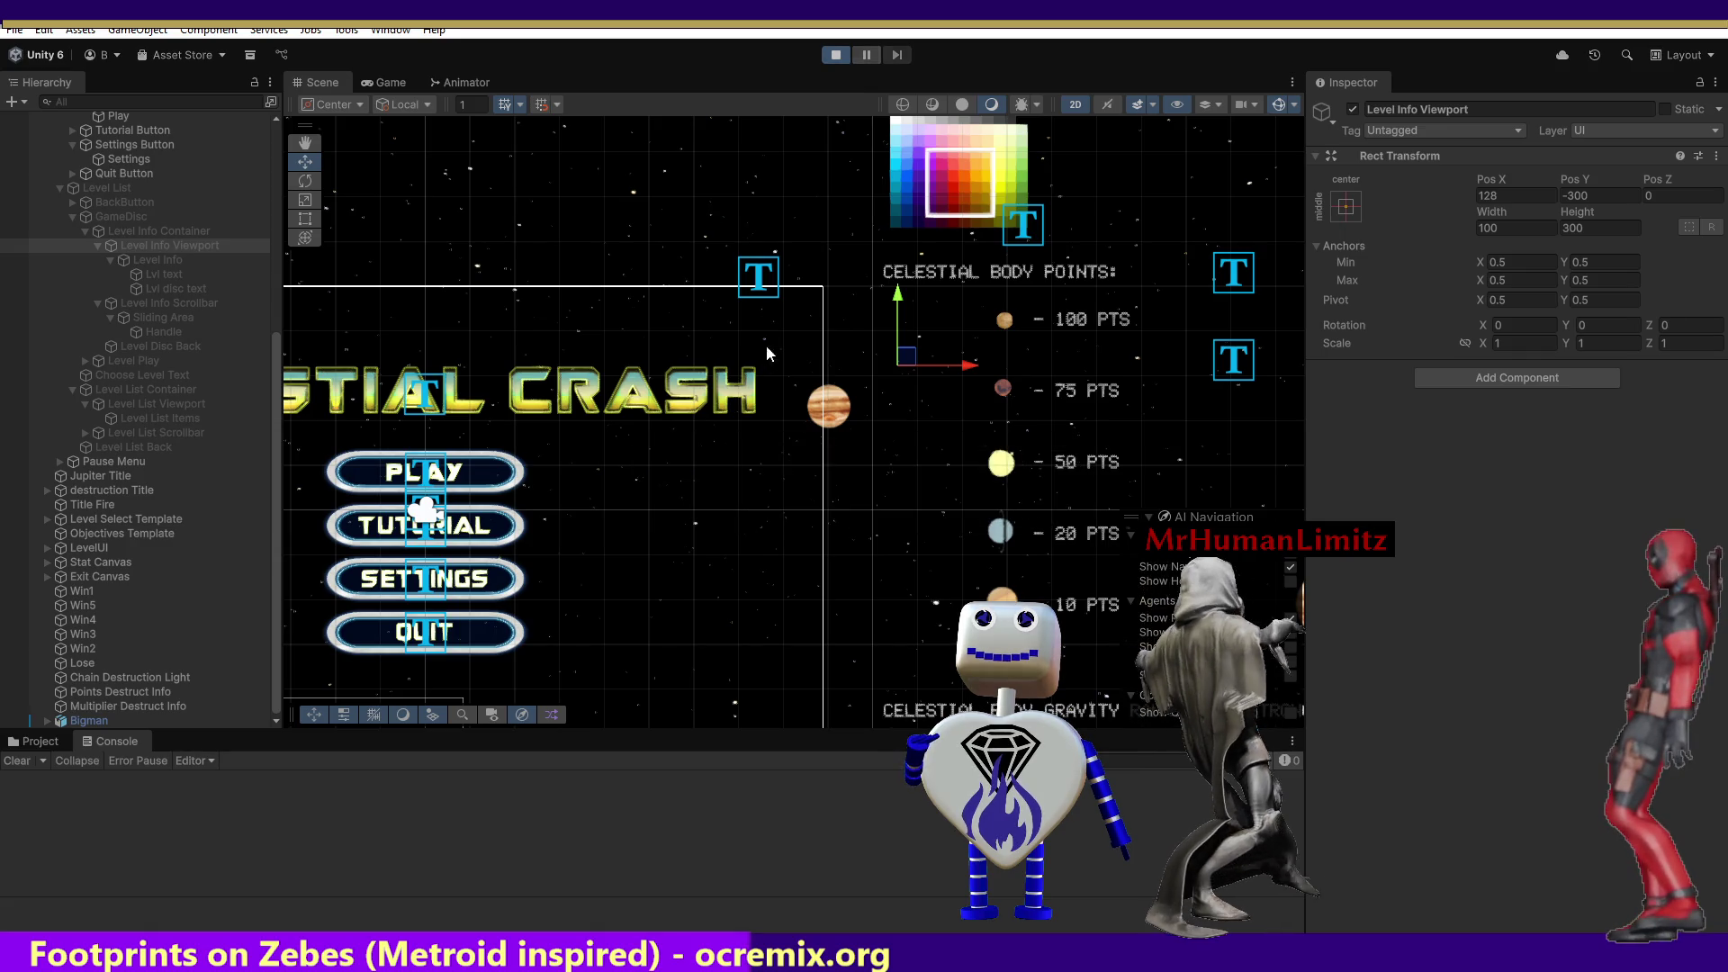
left_click(819, 438)
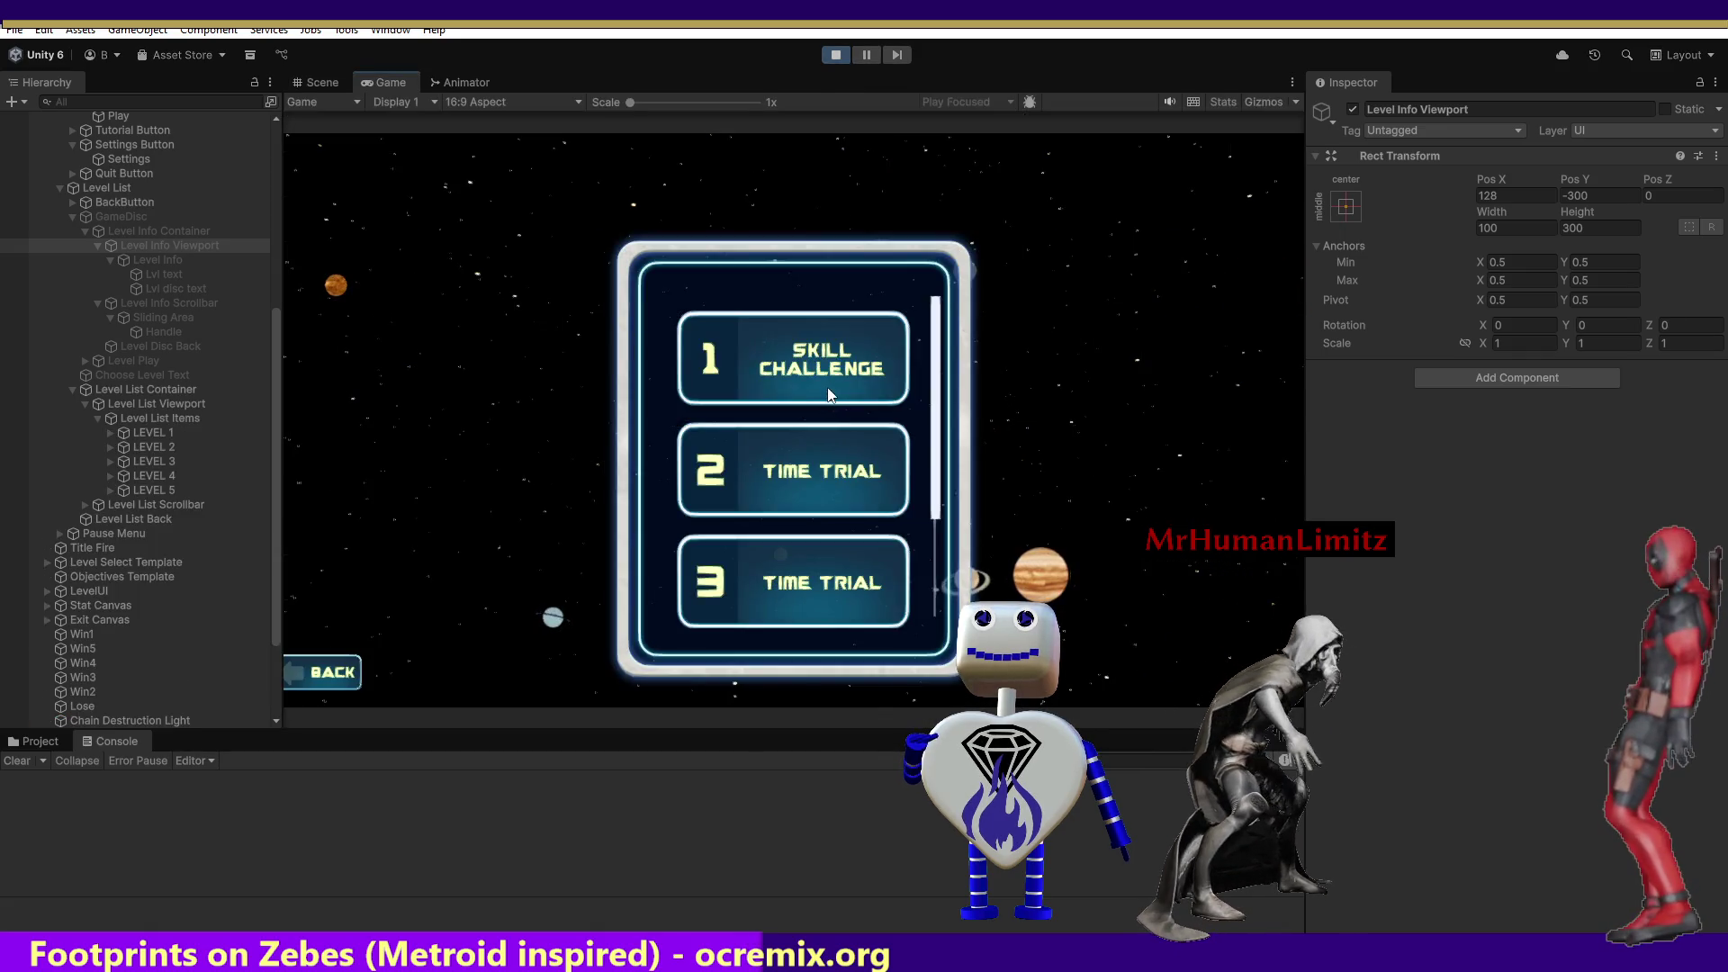
left_click(812, 481)
left_click(808, 603)
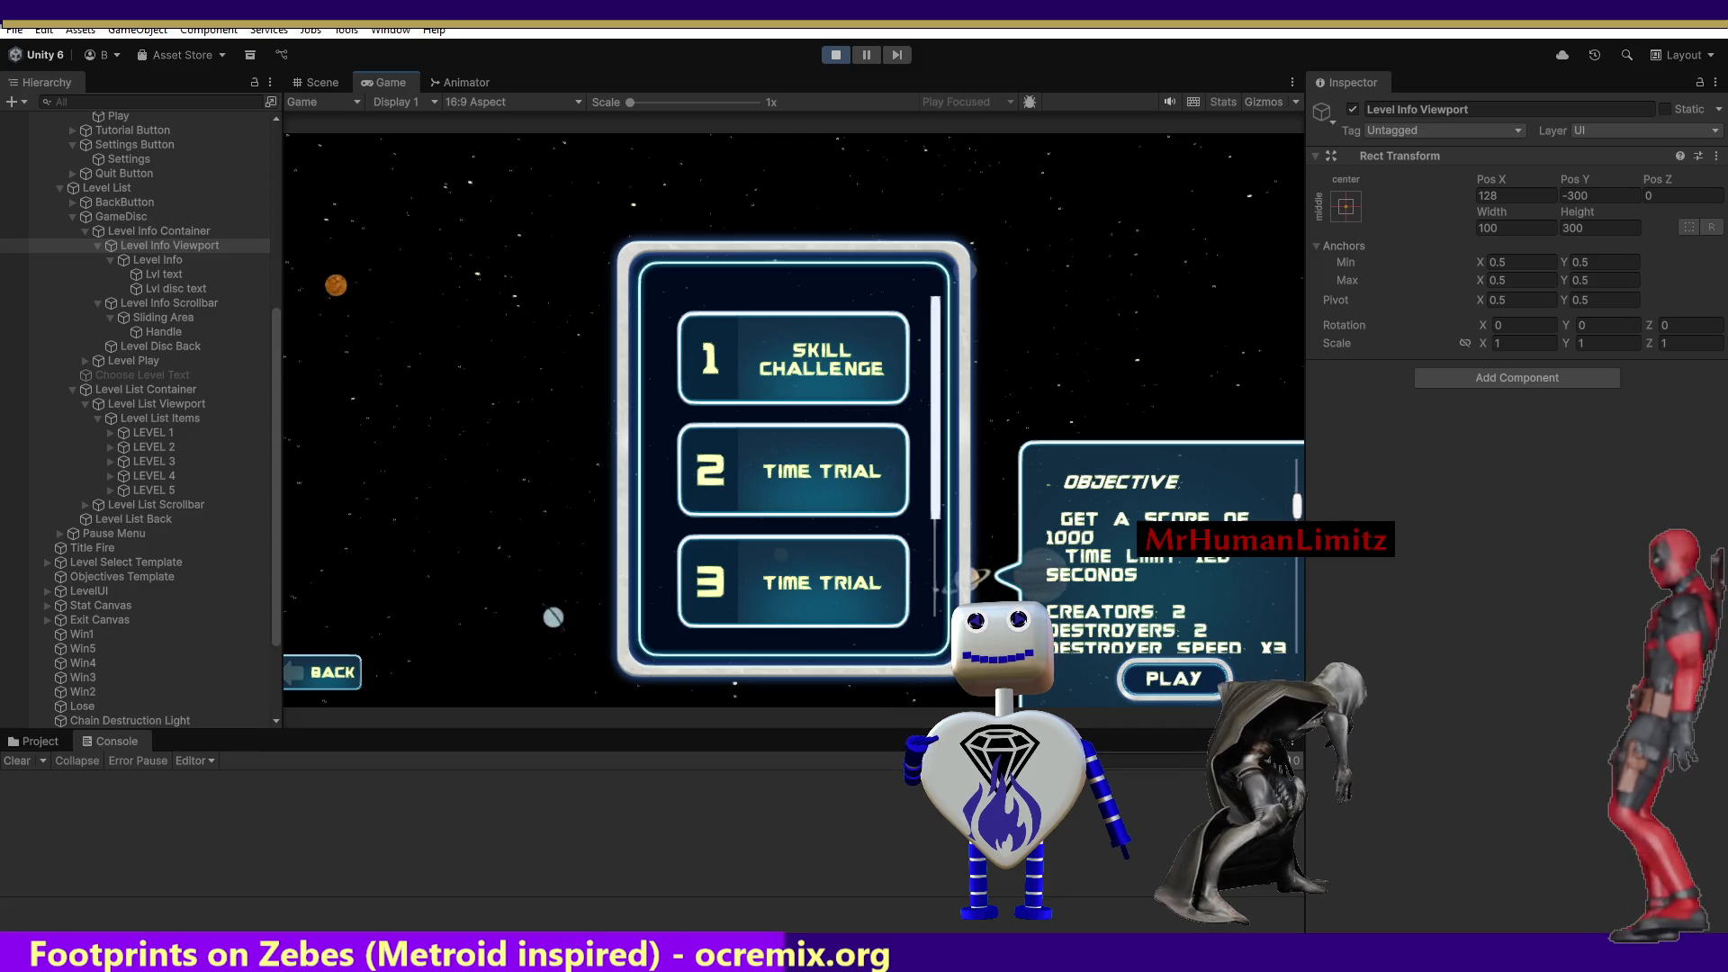
mouse_move(1289, 515)
left_mouse_down()
mouse_move(1294, 612)
mouse_move(1277, 473)
mouse_move(1276, 490)
left_mouse_up()
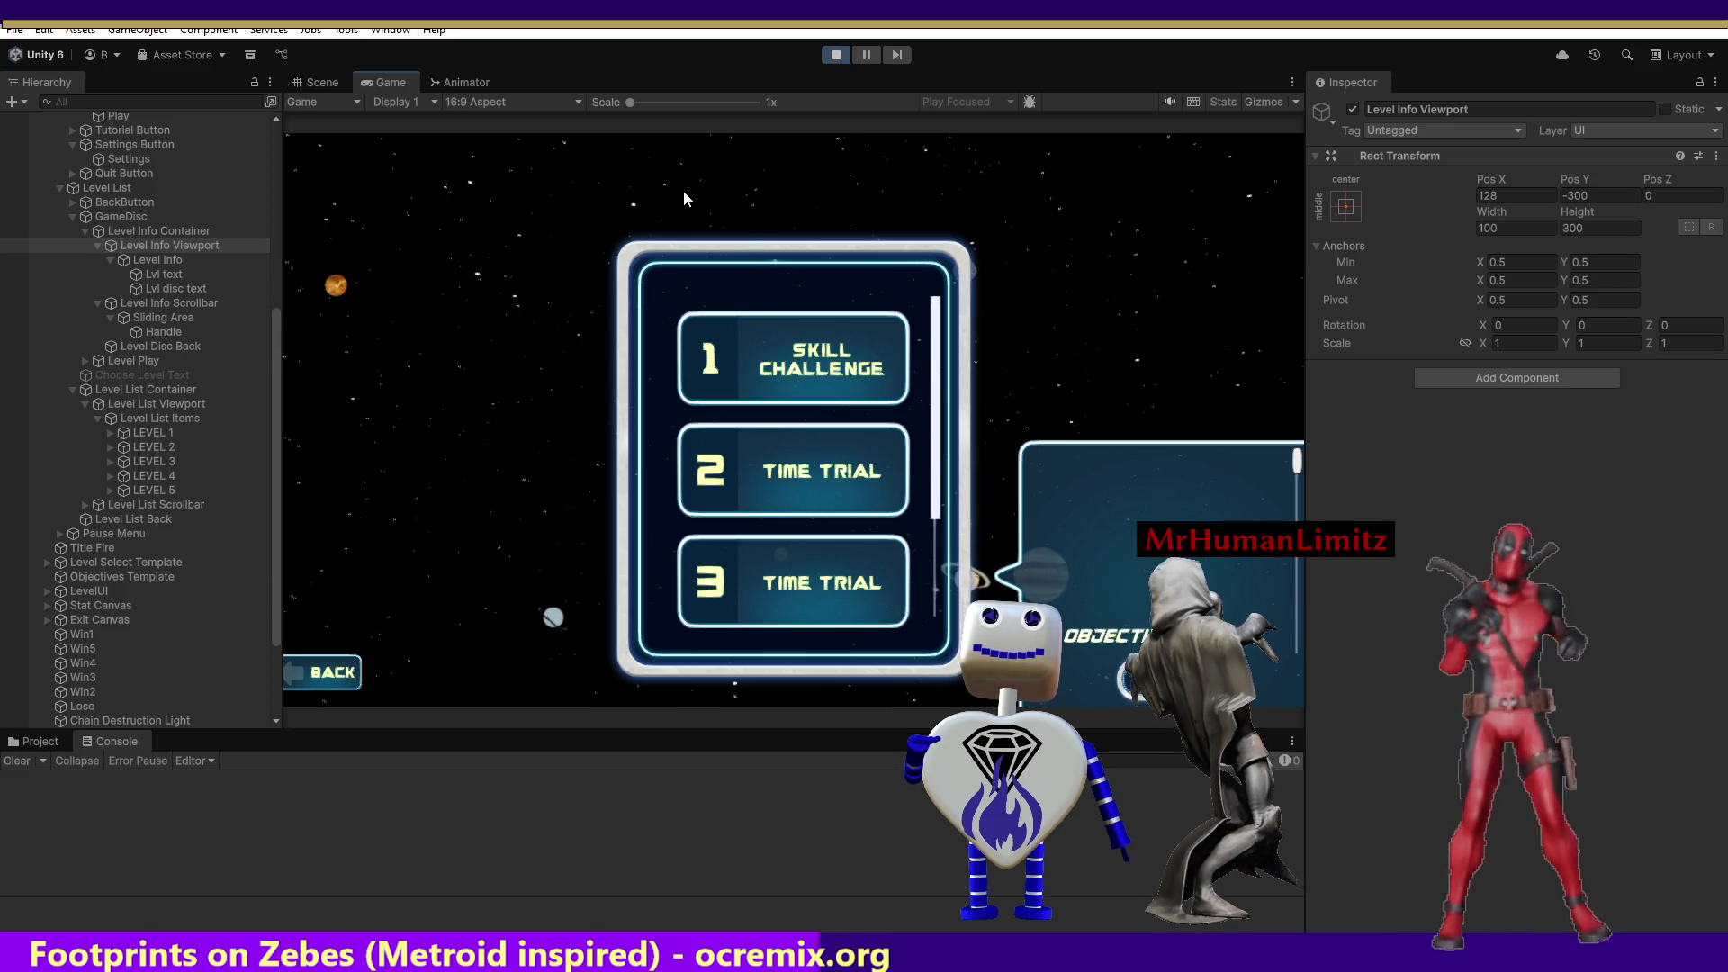
left_click_drag(268, 347, 270, 318)
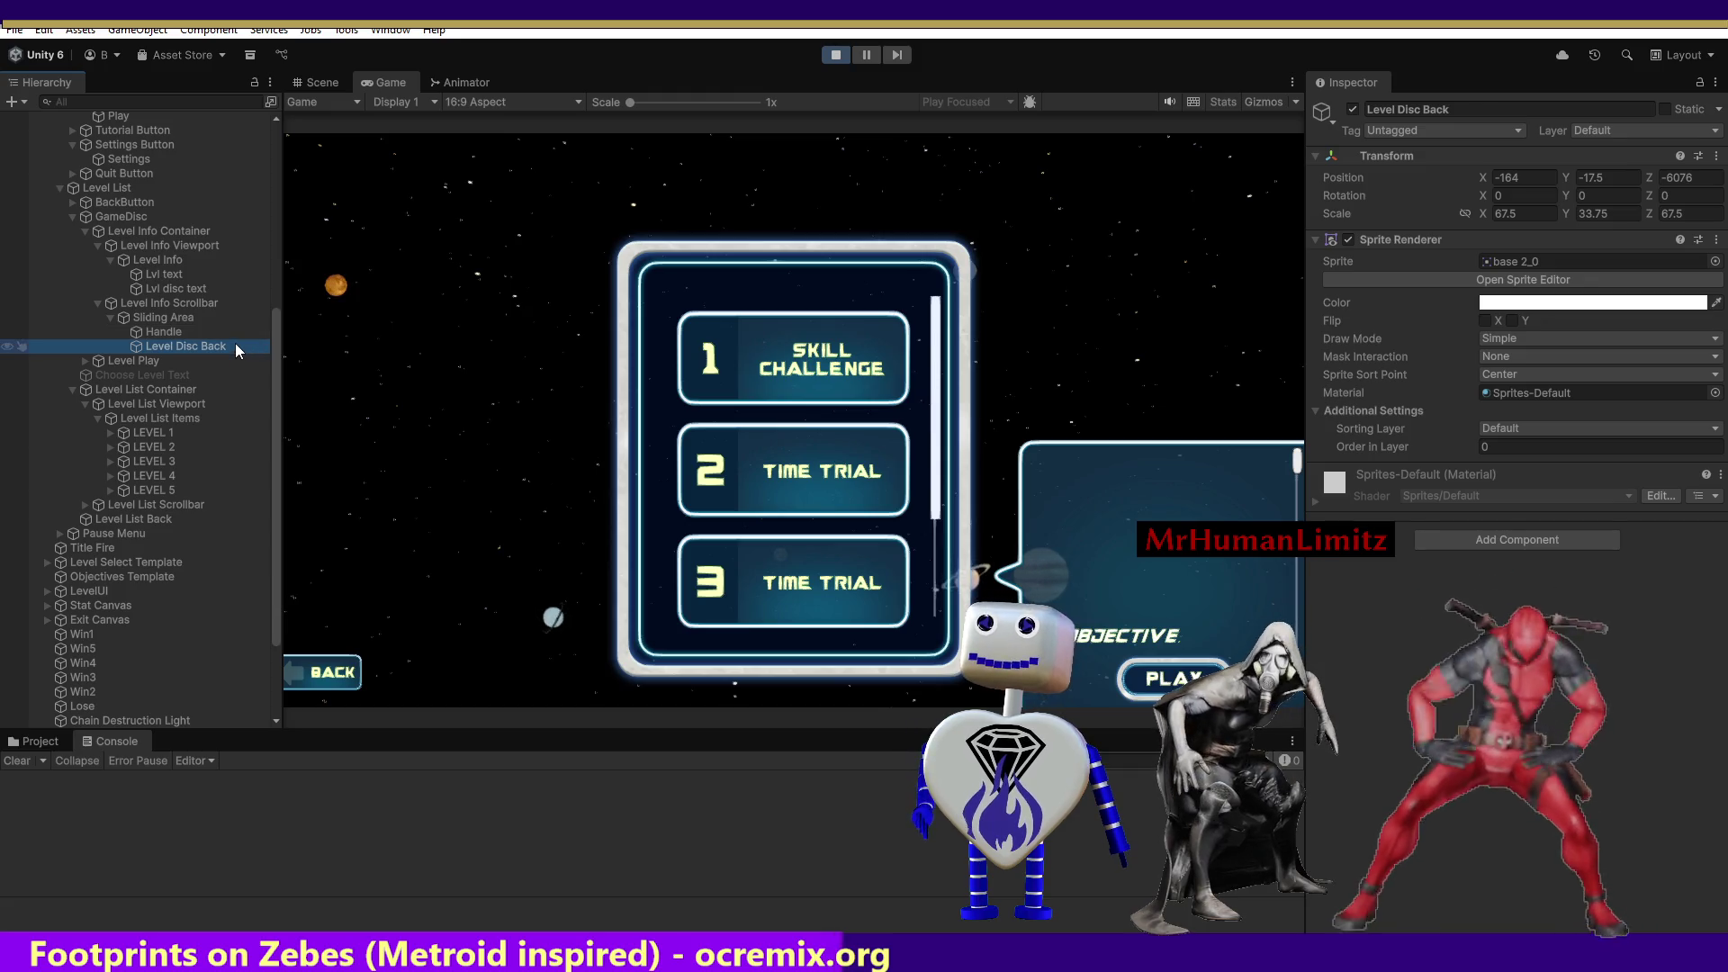
Undo the Level Disc Back move and activate the Choose Level Text heading.
key("ctrl+z")
scroll(279, 328, "up", 1)
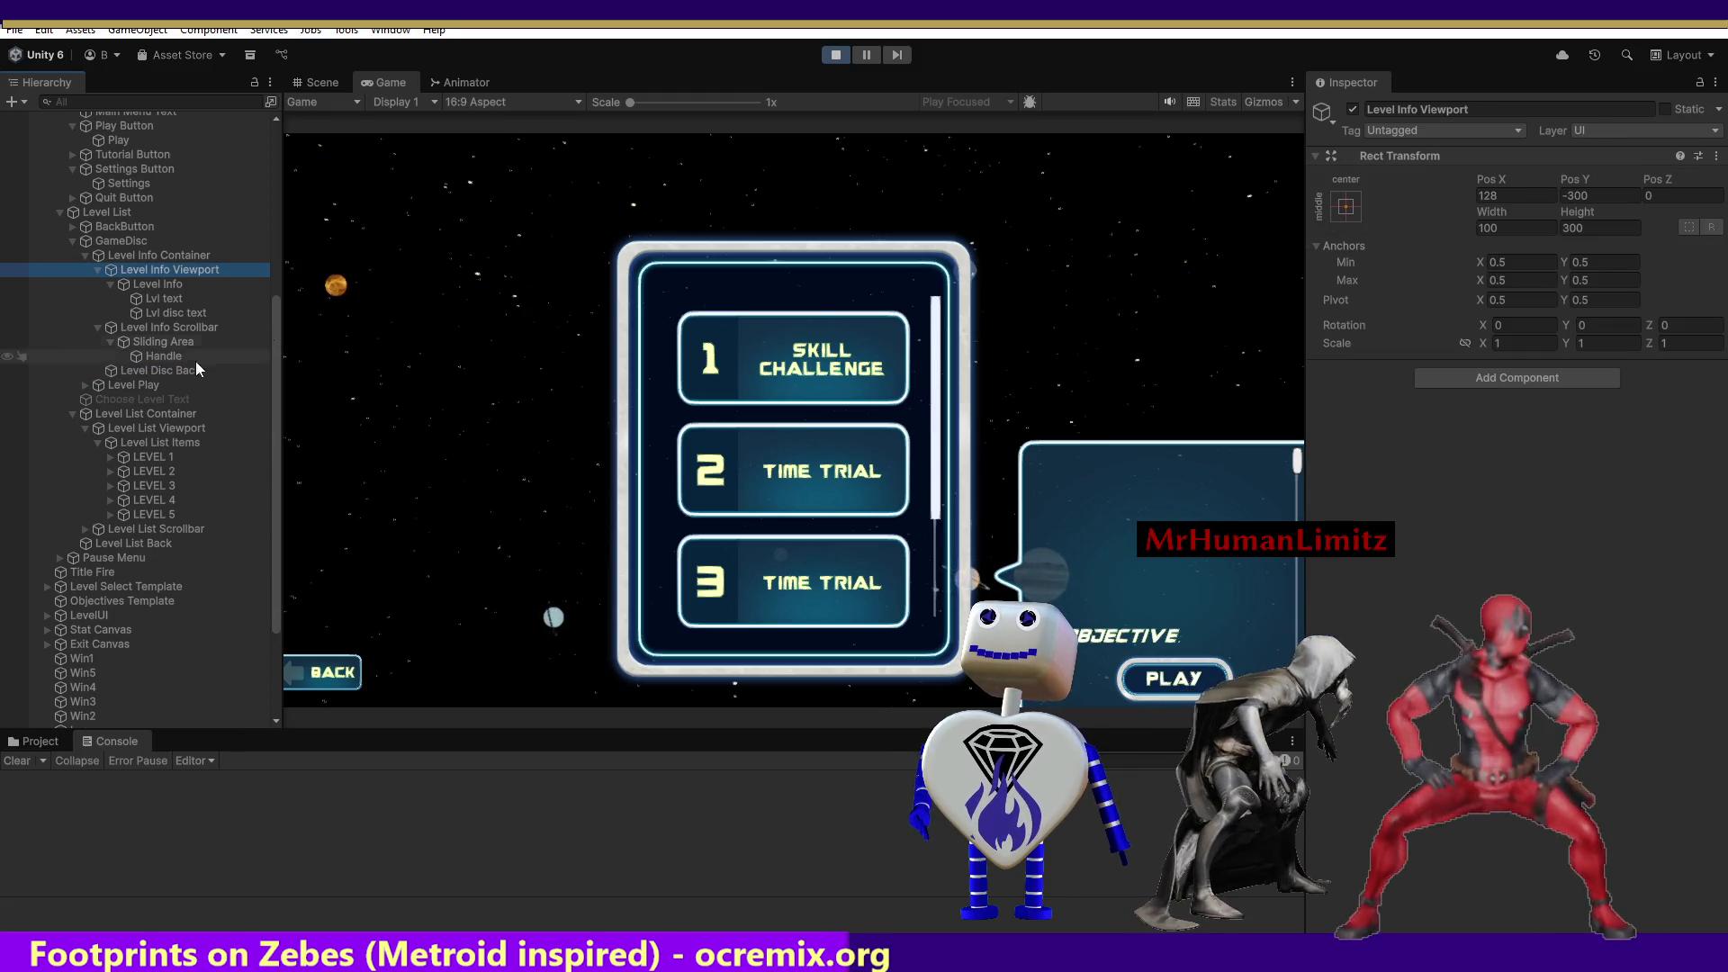
left_click(94, 400)
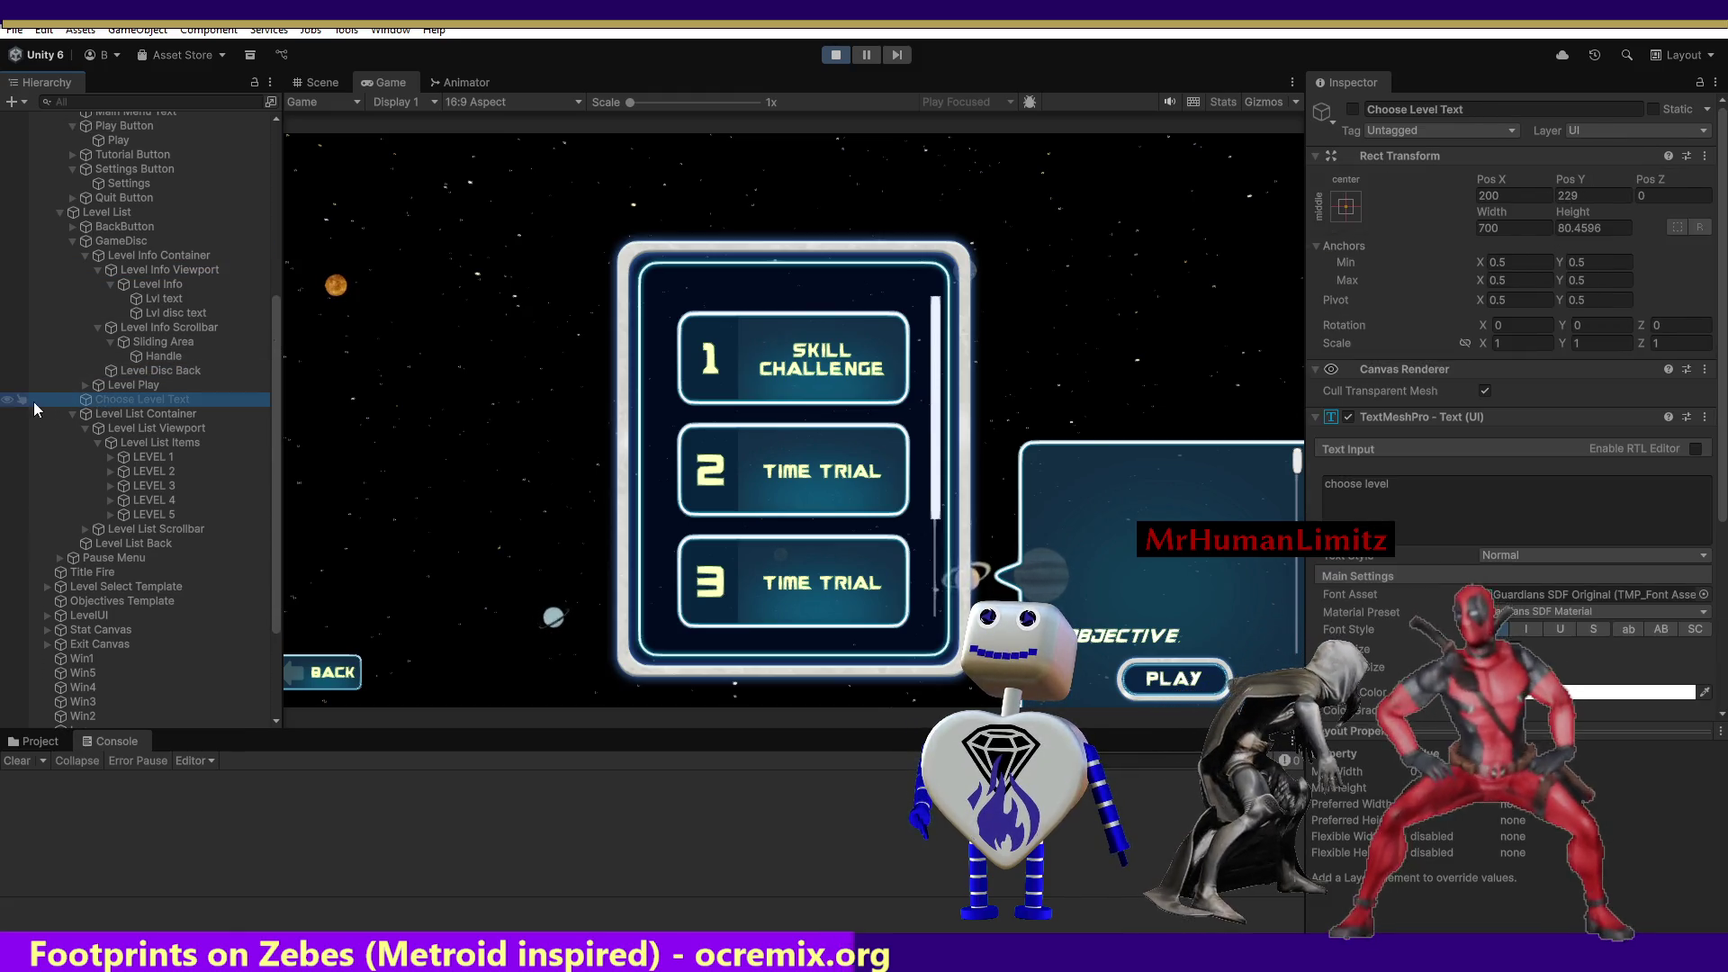
left_click(1350, 110)
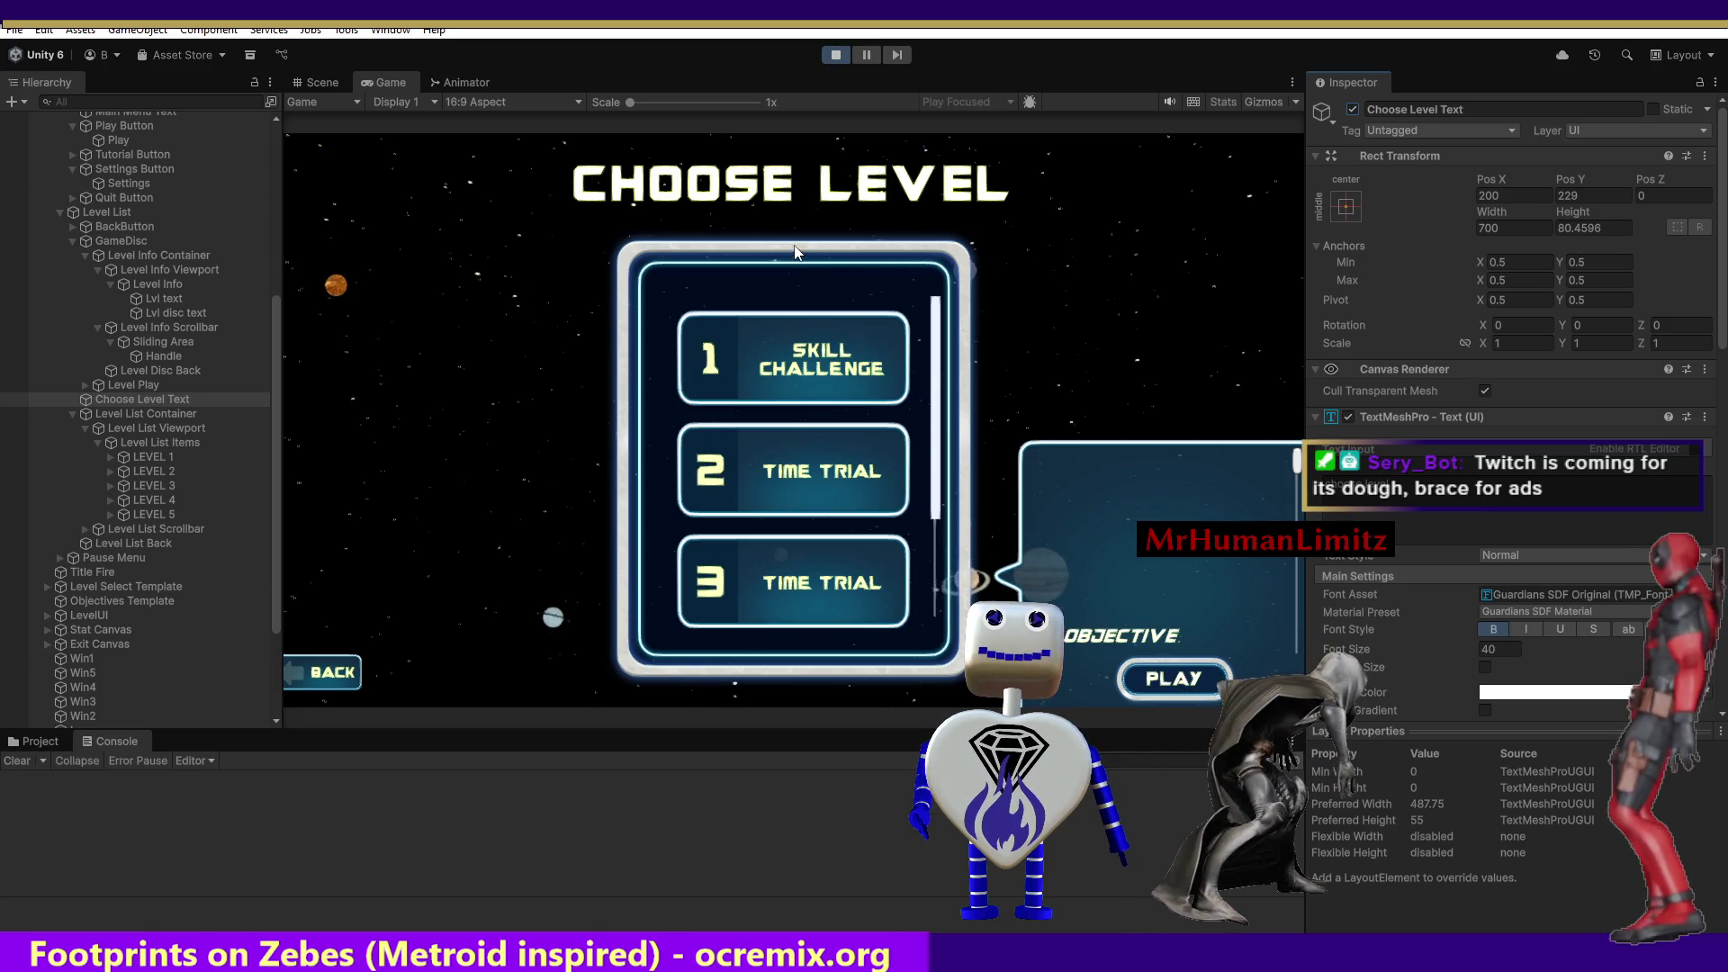
Scroll the level list, deactivate the Choose Level Text heading, and stop the game.
scroll(810, 270, "down", 3)
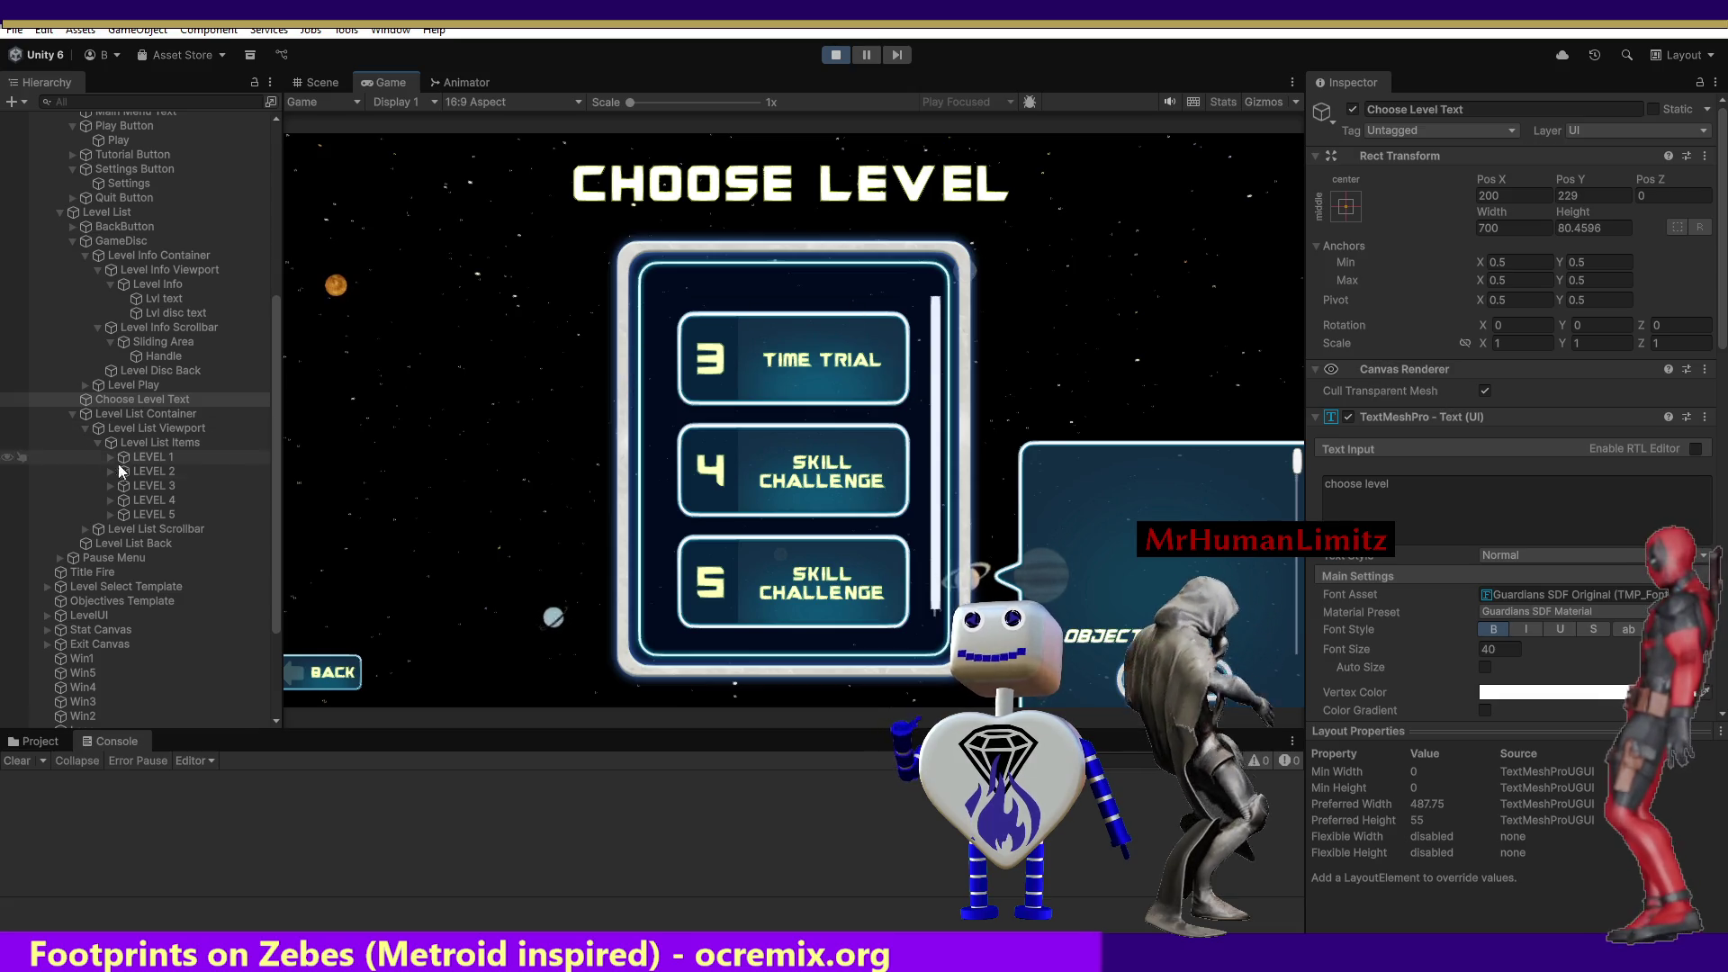
left_click(1351, 111)
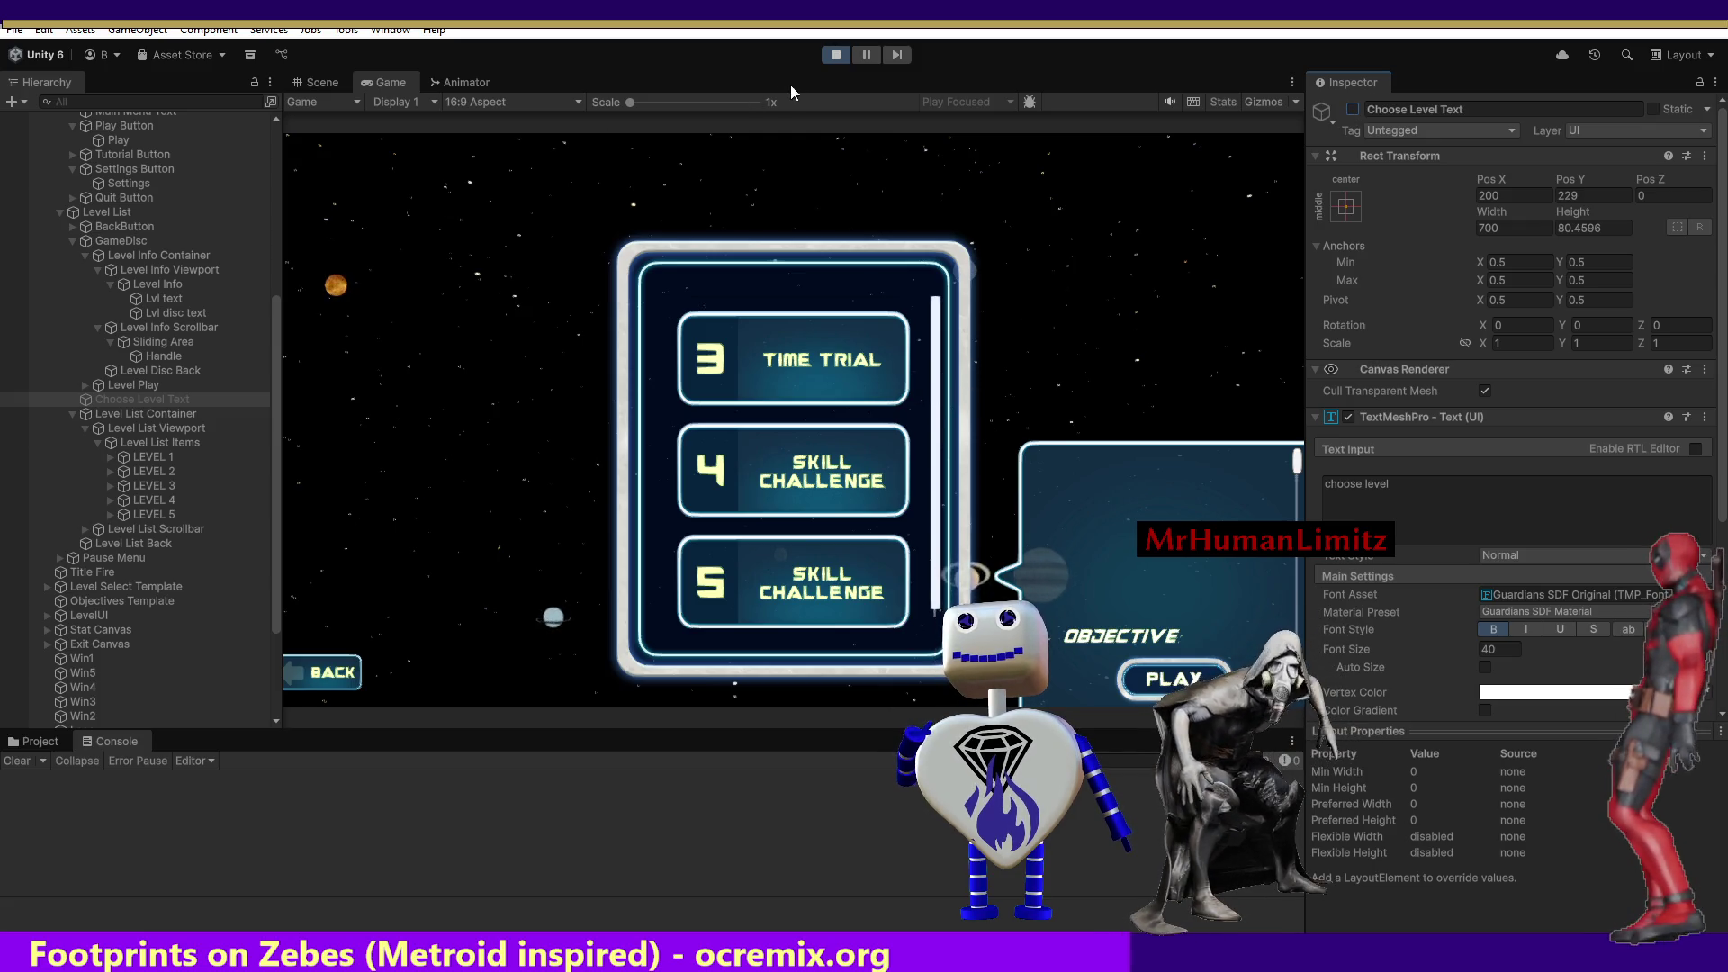
left_click(835, 55)
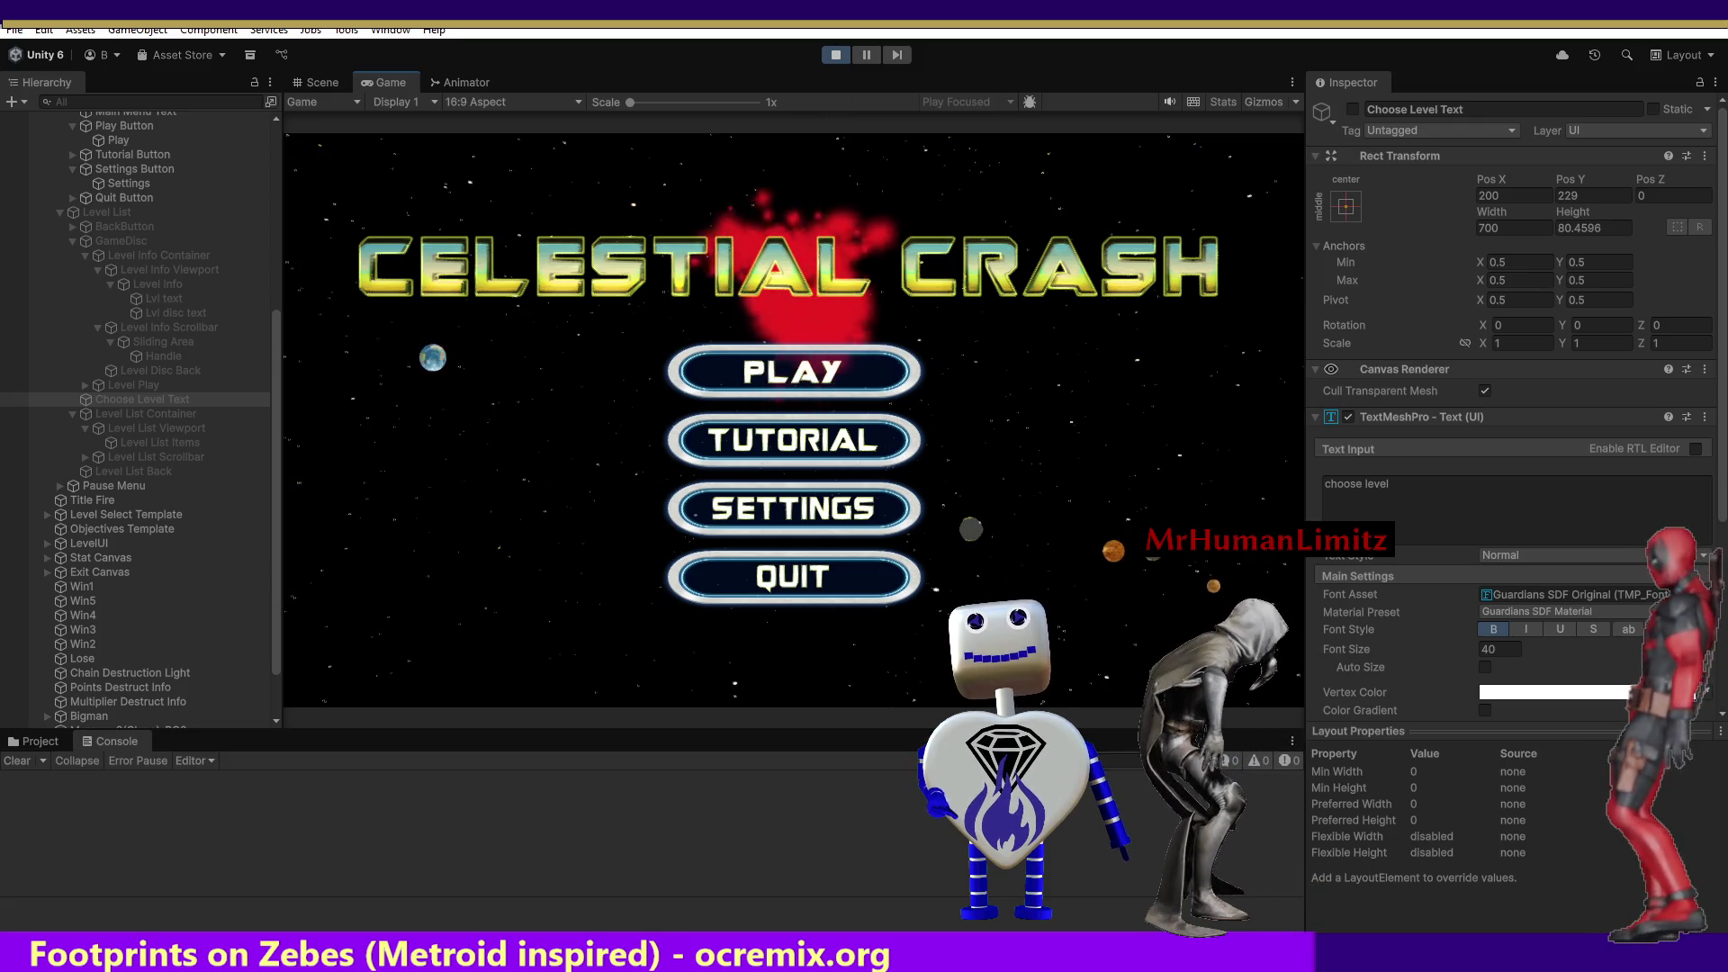
Enter level select and view objectives for levels 1–3, including level 2's Time Trial.
left_click(840, 384)
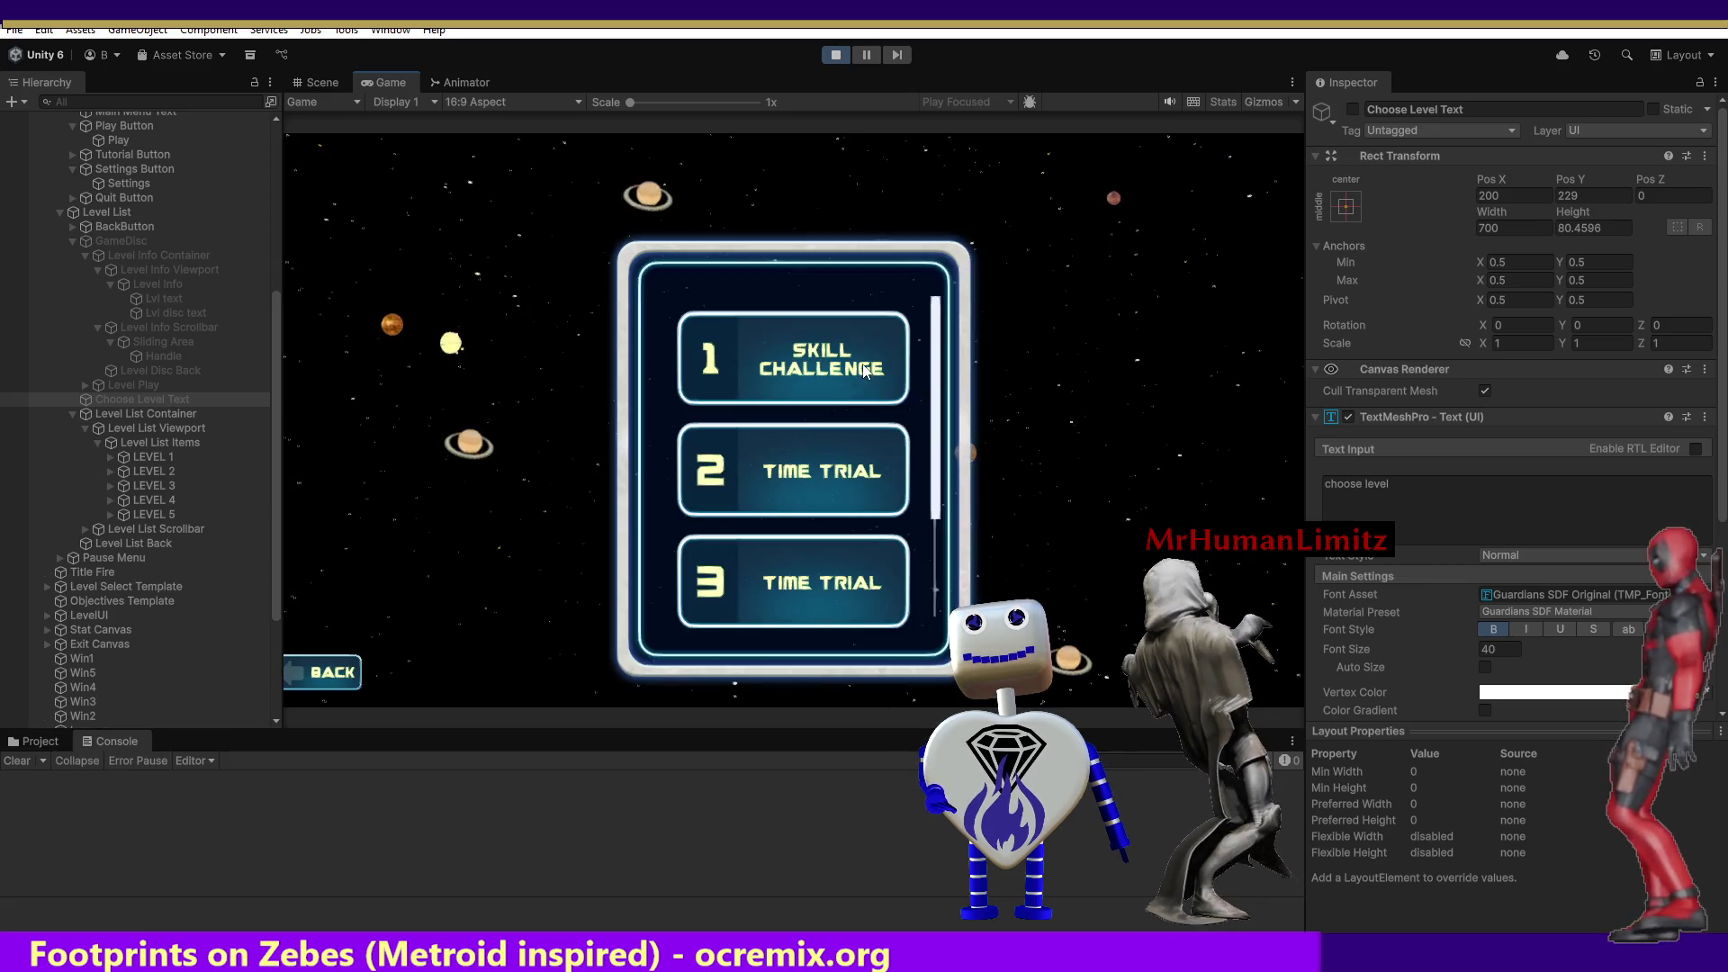
left_click(864, 371)
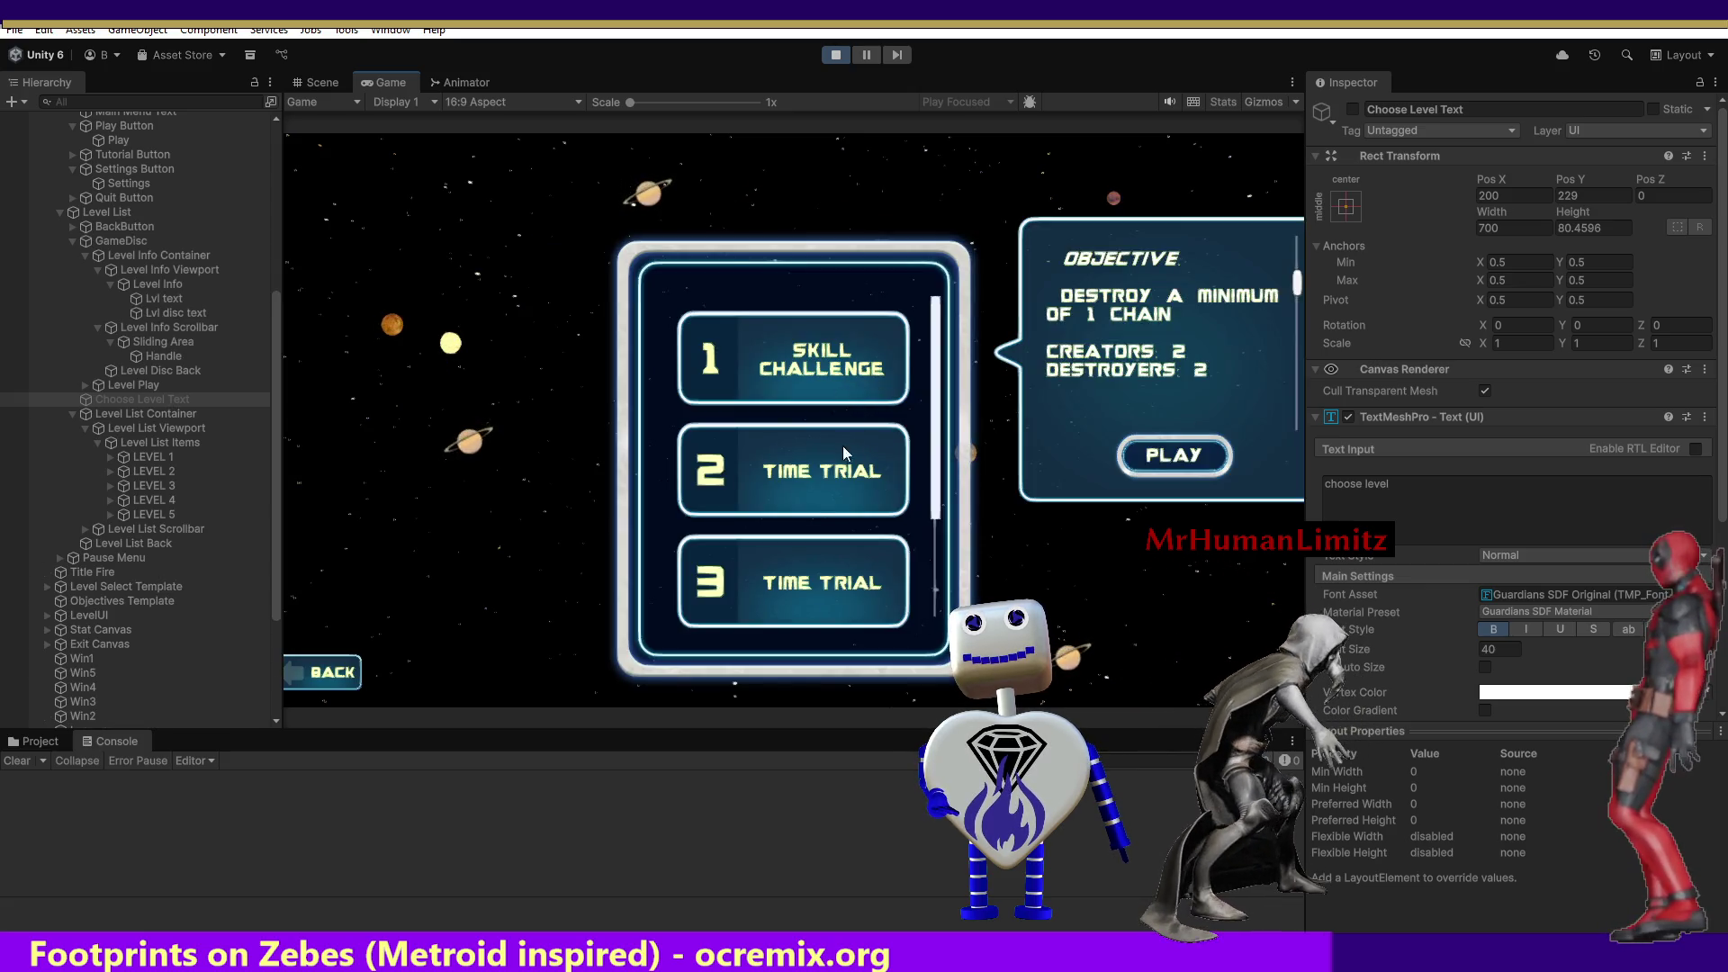
left_click(821, 497)
left_click(799, 586)
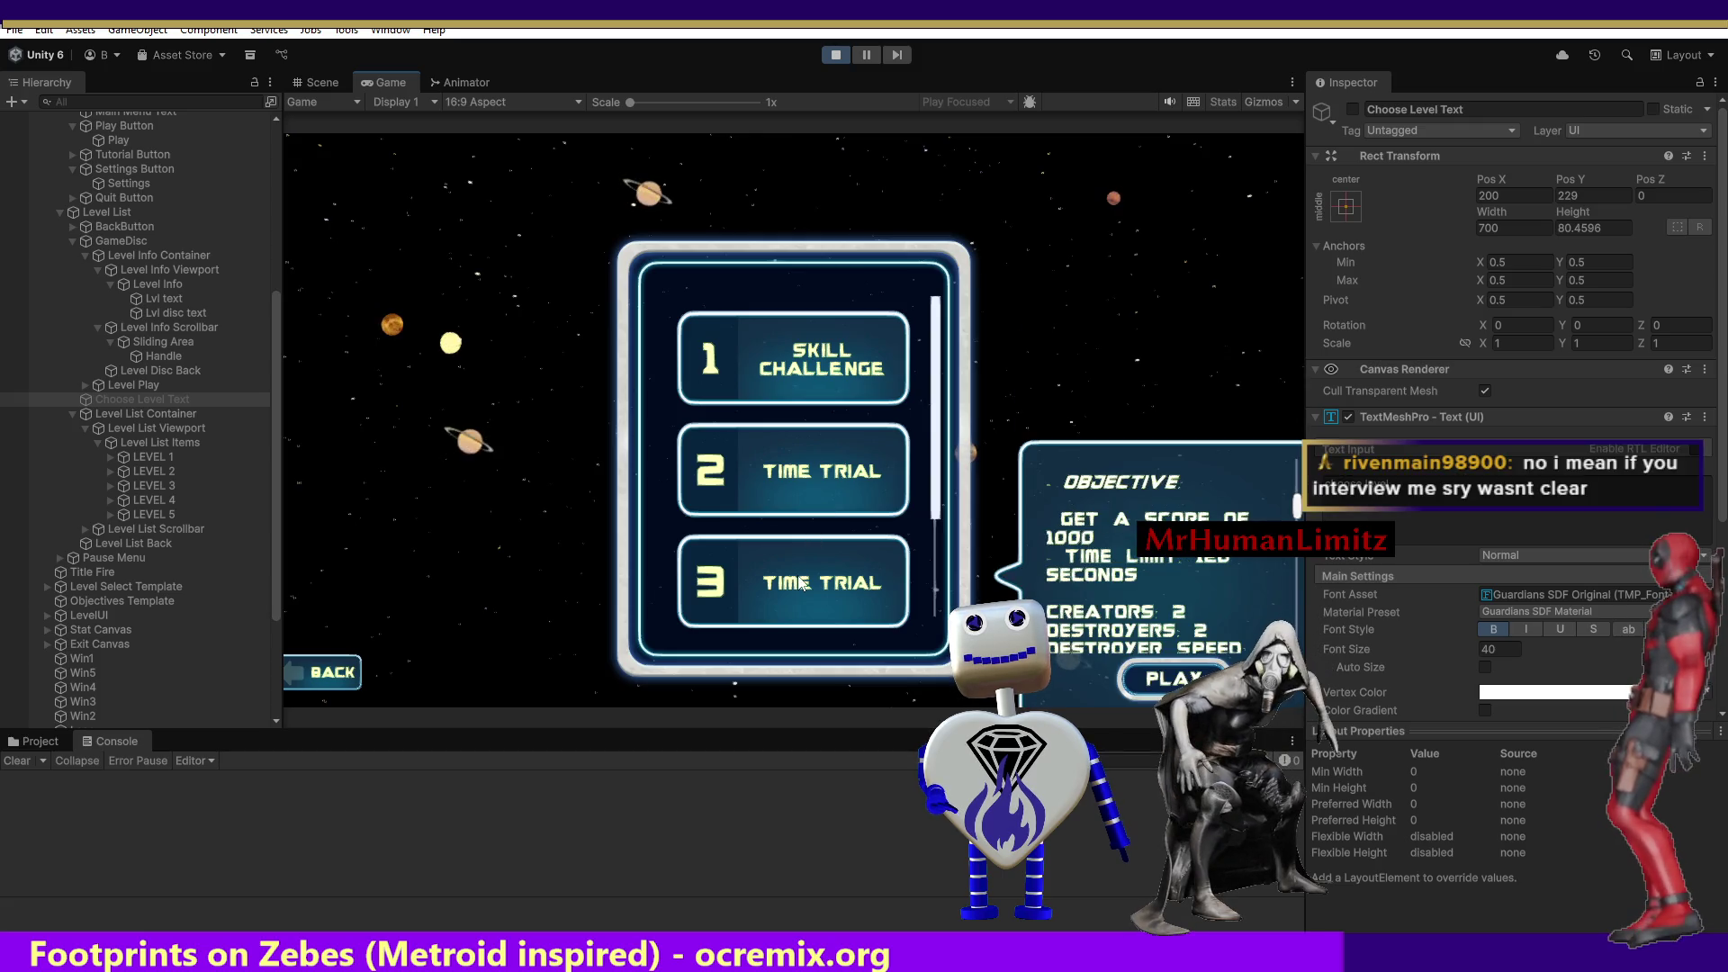
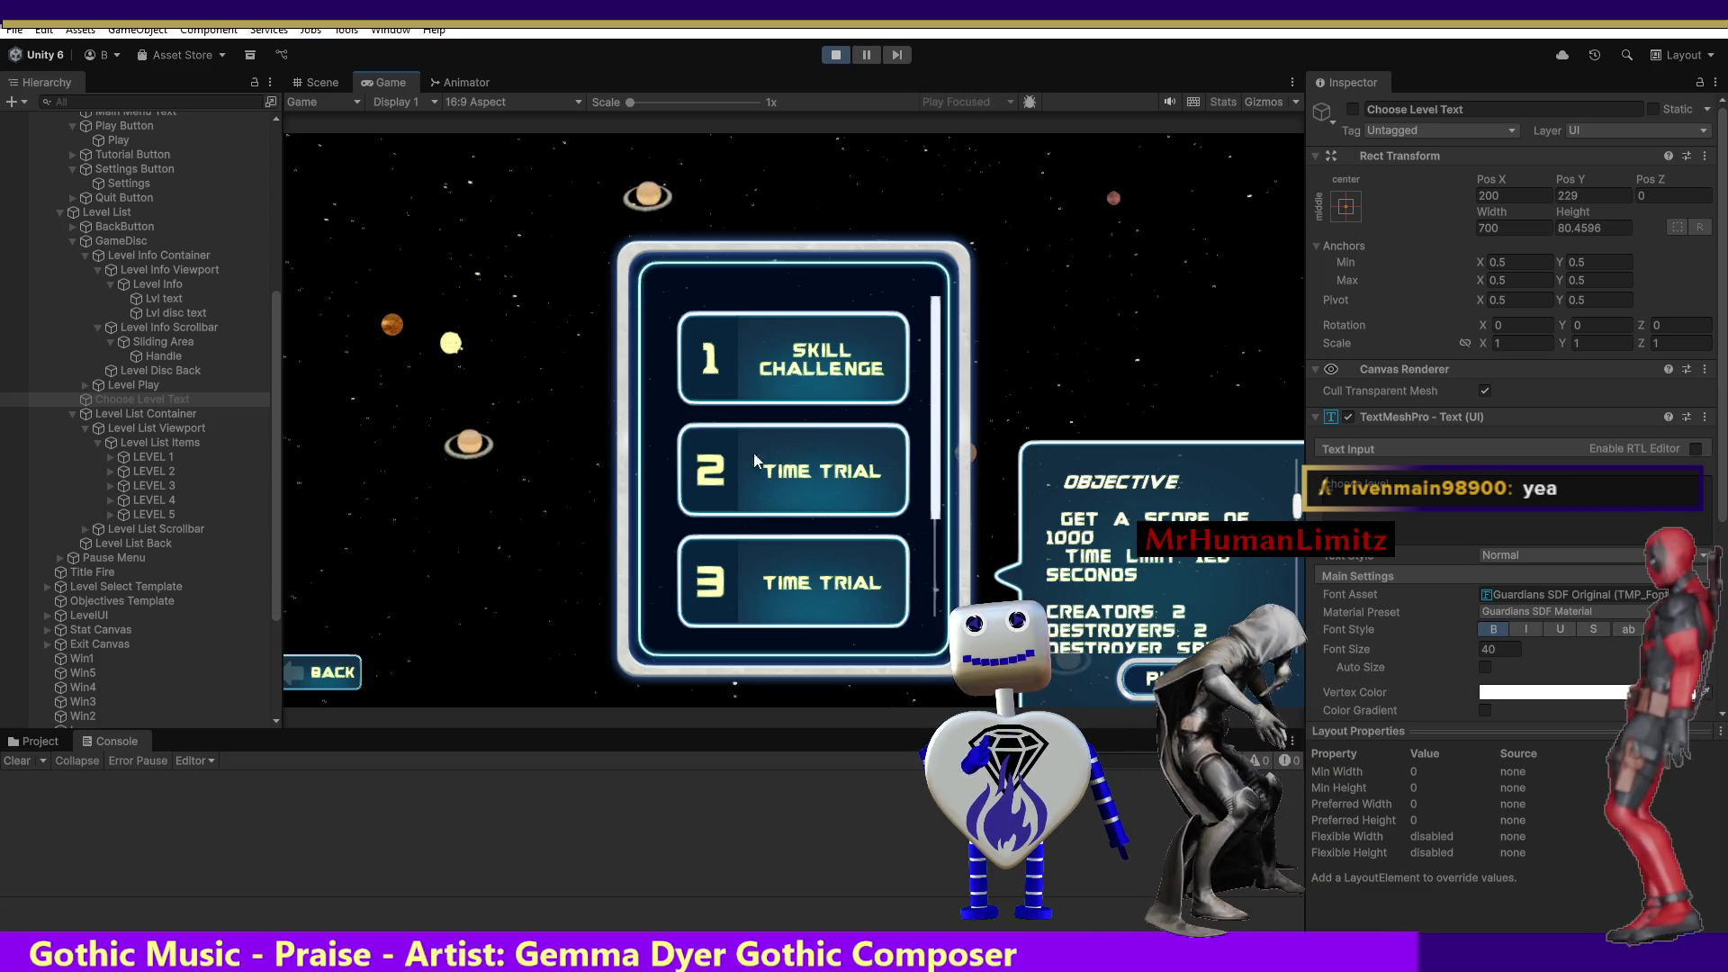
Exit Play mode after the level-select test, returning to the Celestial Crash main menu in edit mode.
left_click(837, 54)
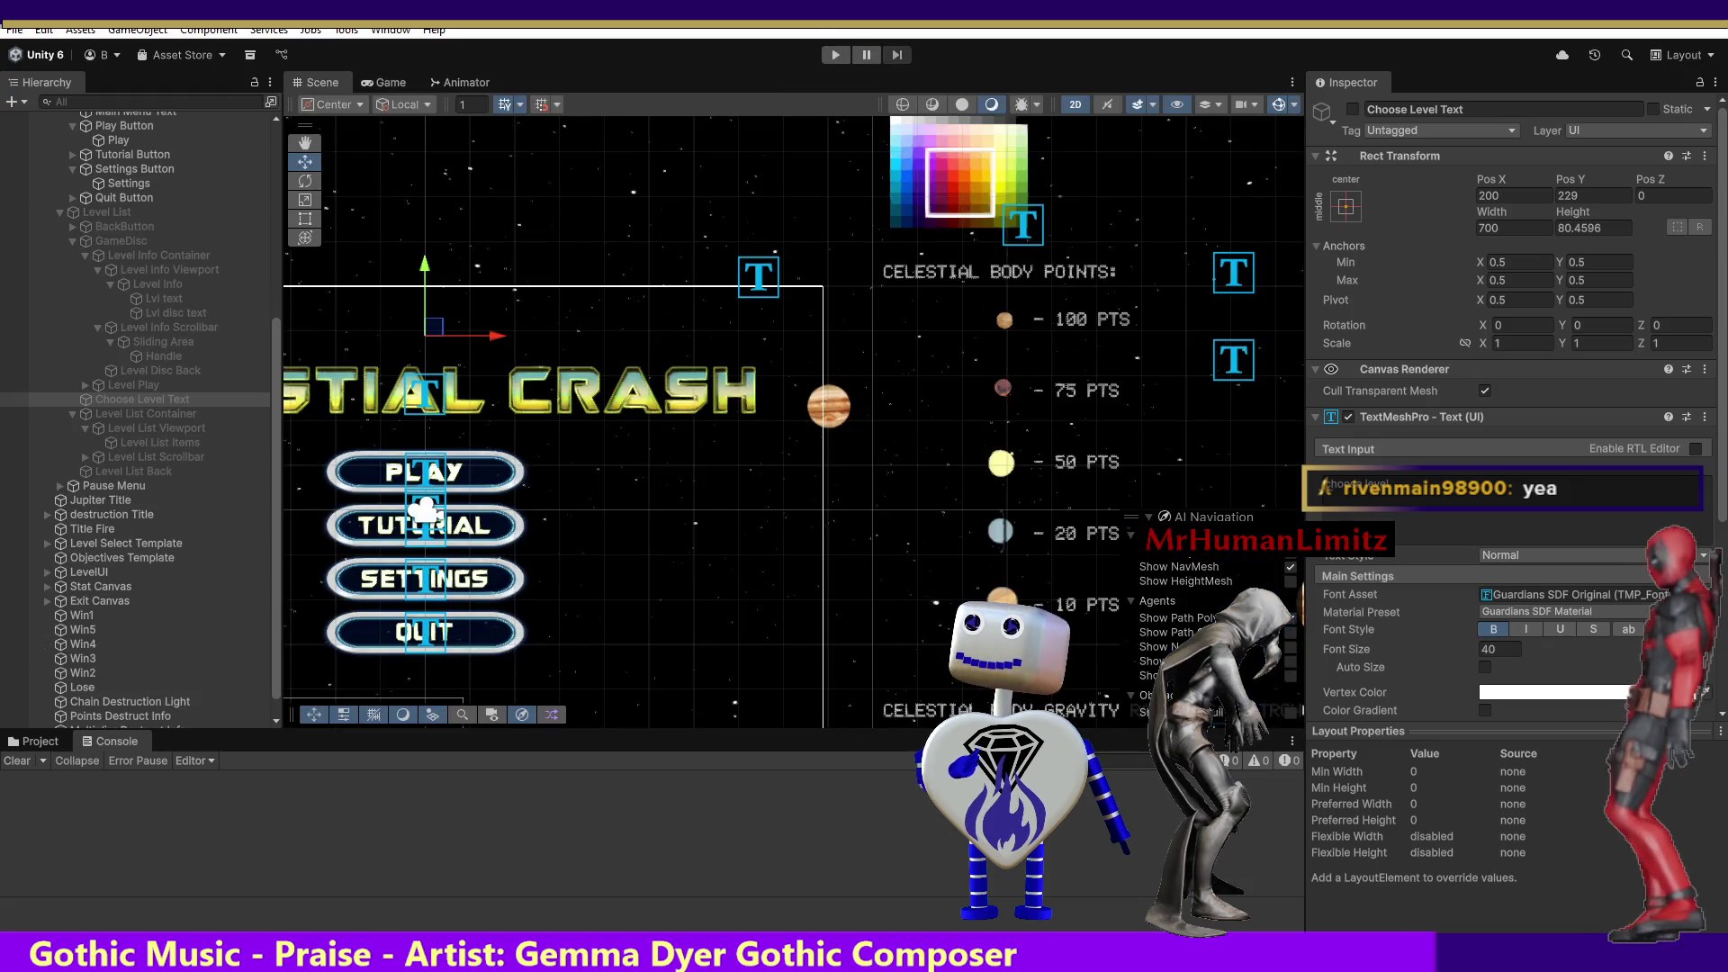